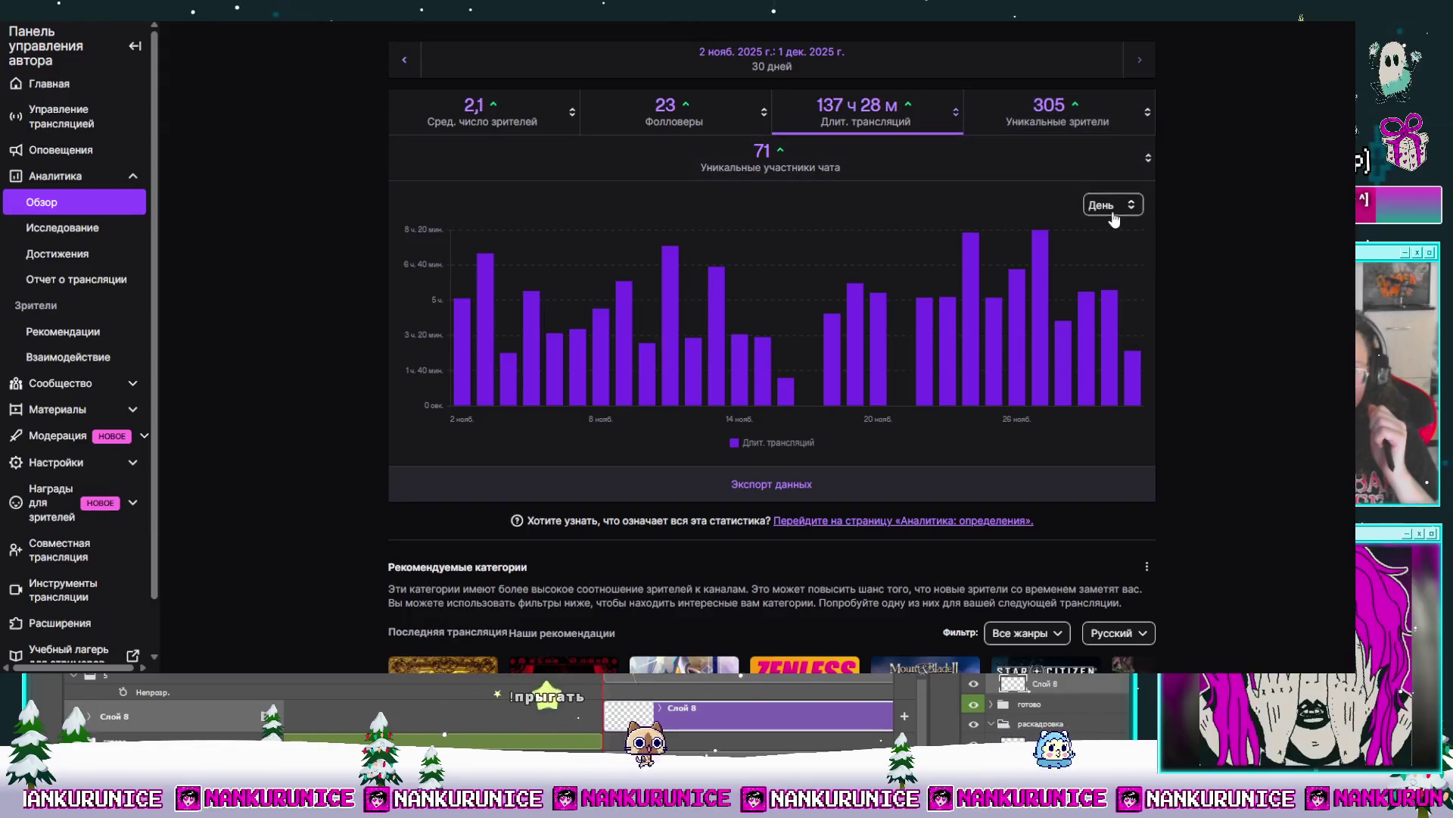
Step: Group the stream-time chart by week (Неделя) and open the latest stream report for 1 December
left_click(1104, 261)
left_click(1113, 204)
left_click(1107, 242)
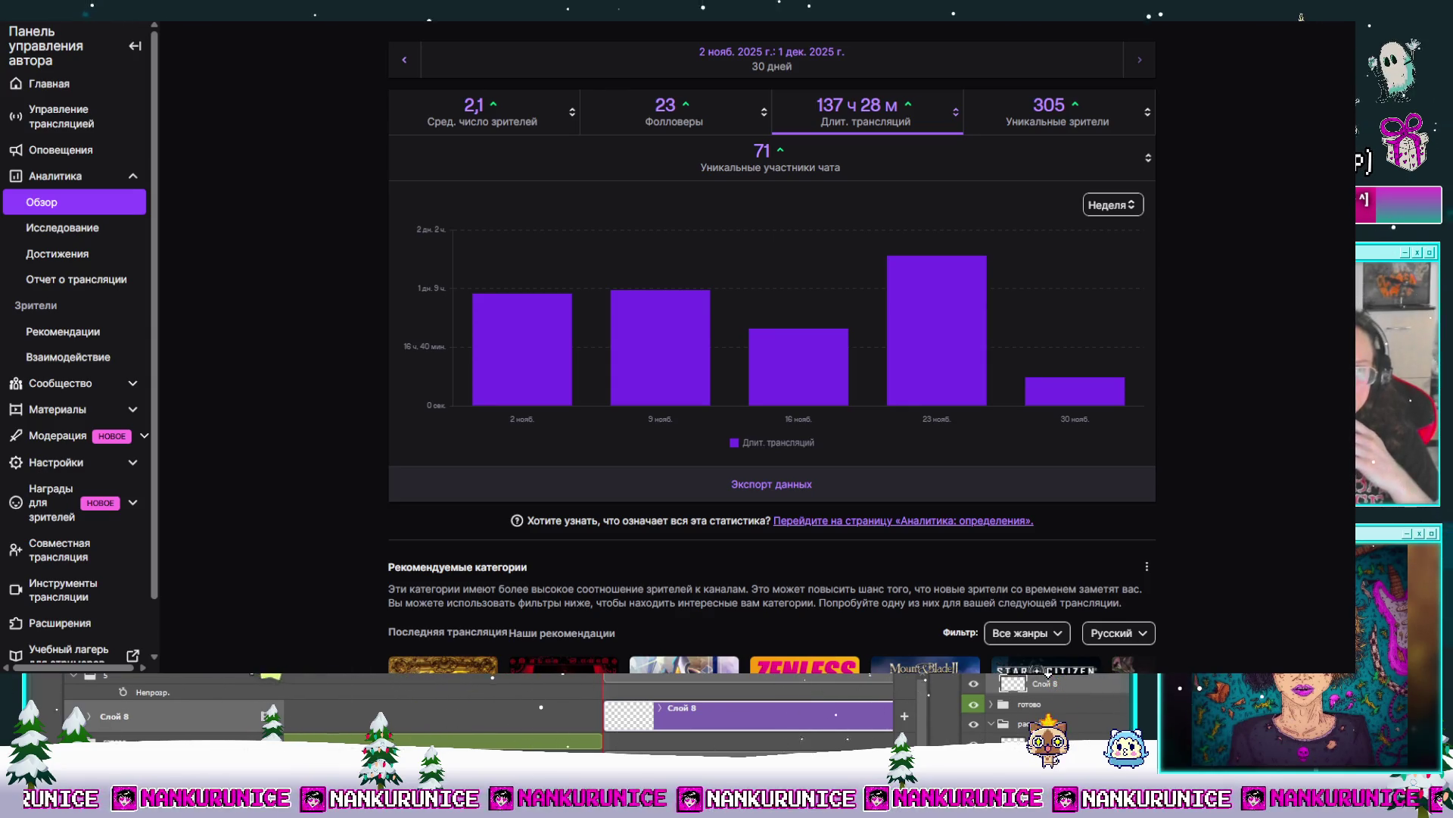
left_click(97, 280)
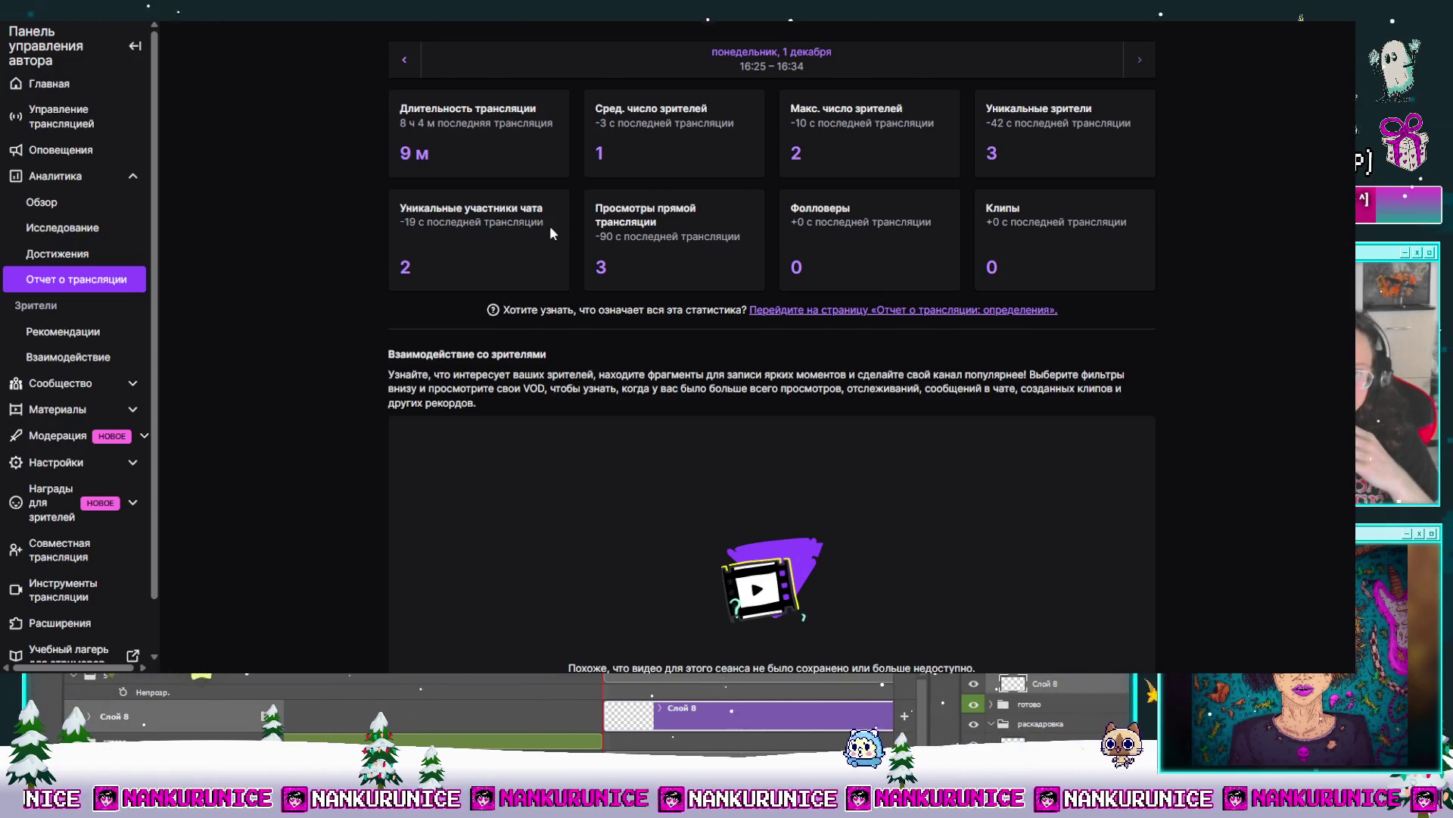
Step: Switch the engagement chart to Сред. число зрителей, then open the 30 November stream report
scroll(646, 261, "down", 1)
scroll(647, 261, "down", 3)
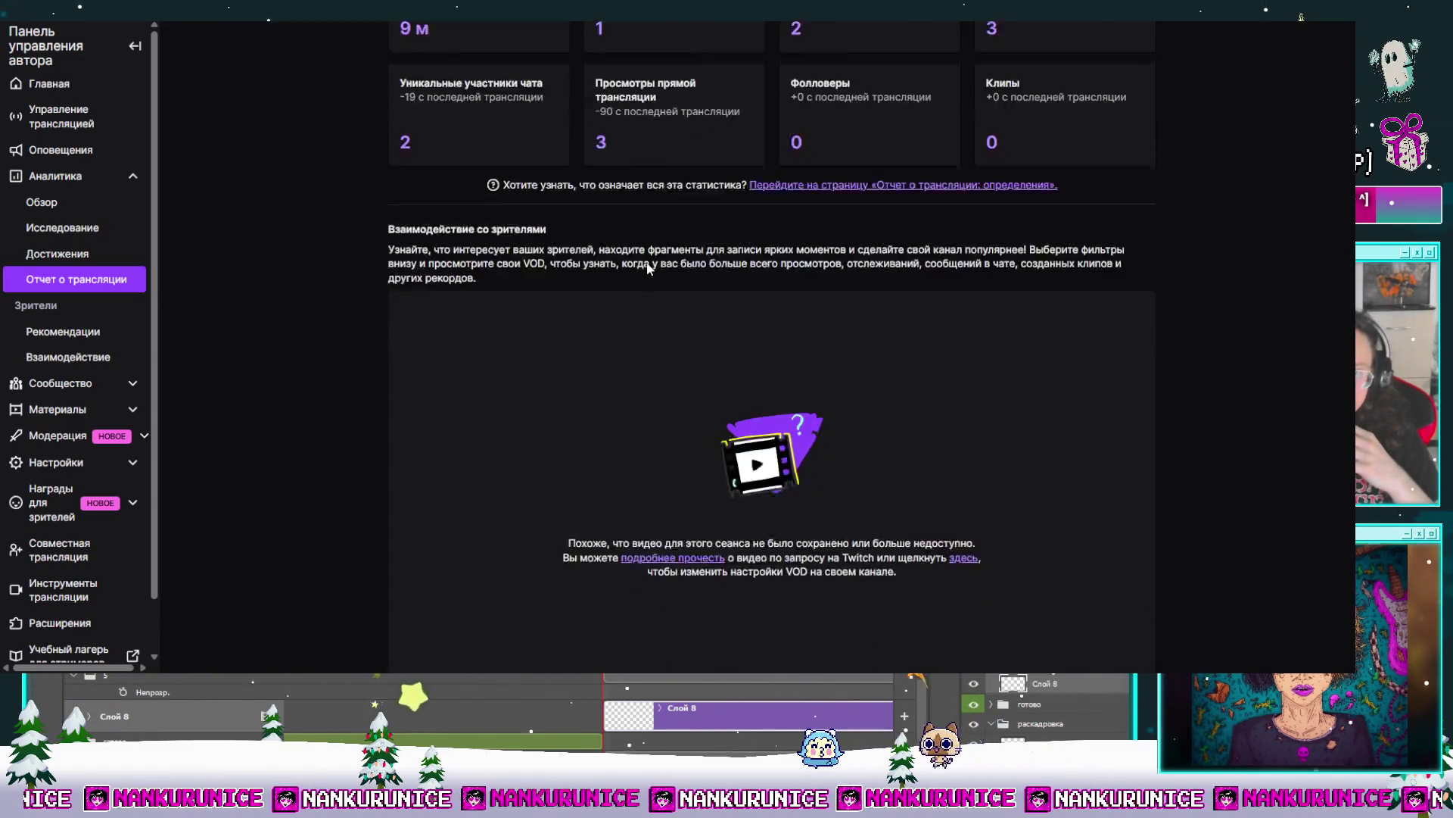
scroll(646, 261, "down", 5)
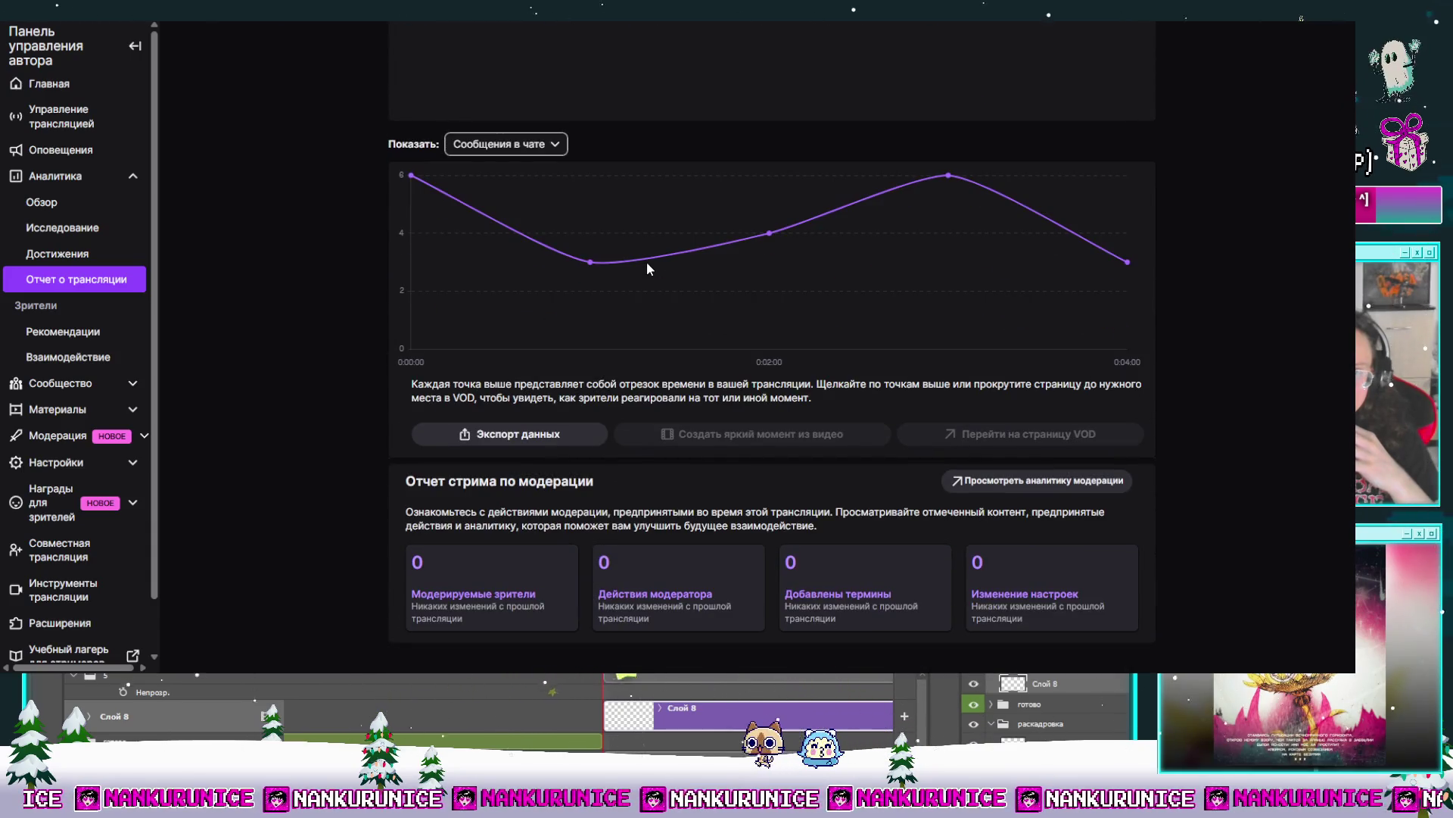
left_click(505, 143)
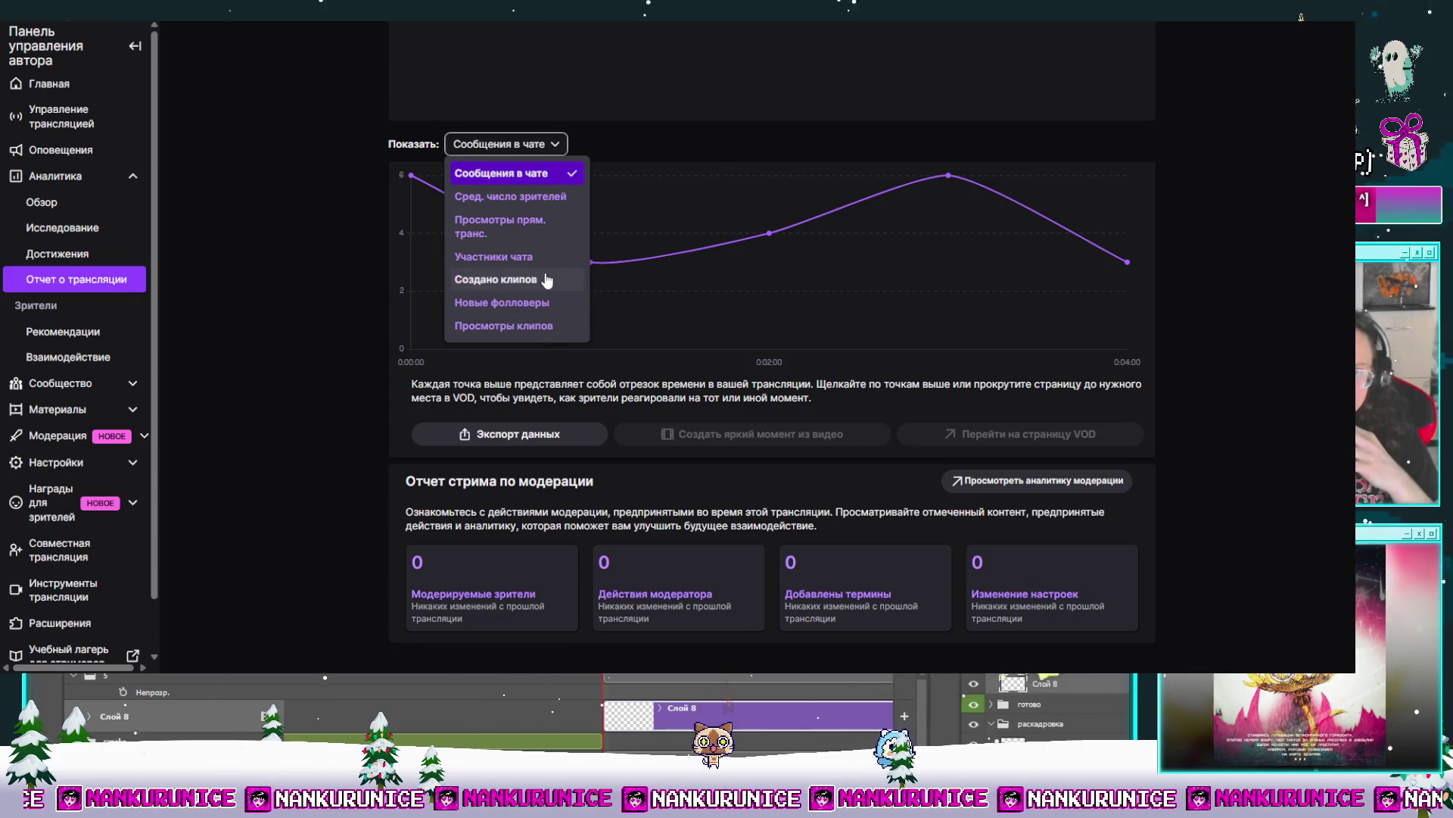
left_click(512, 196)
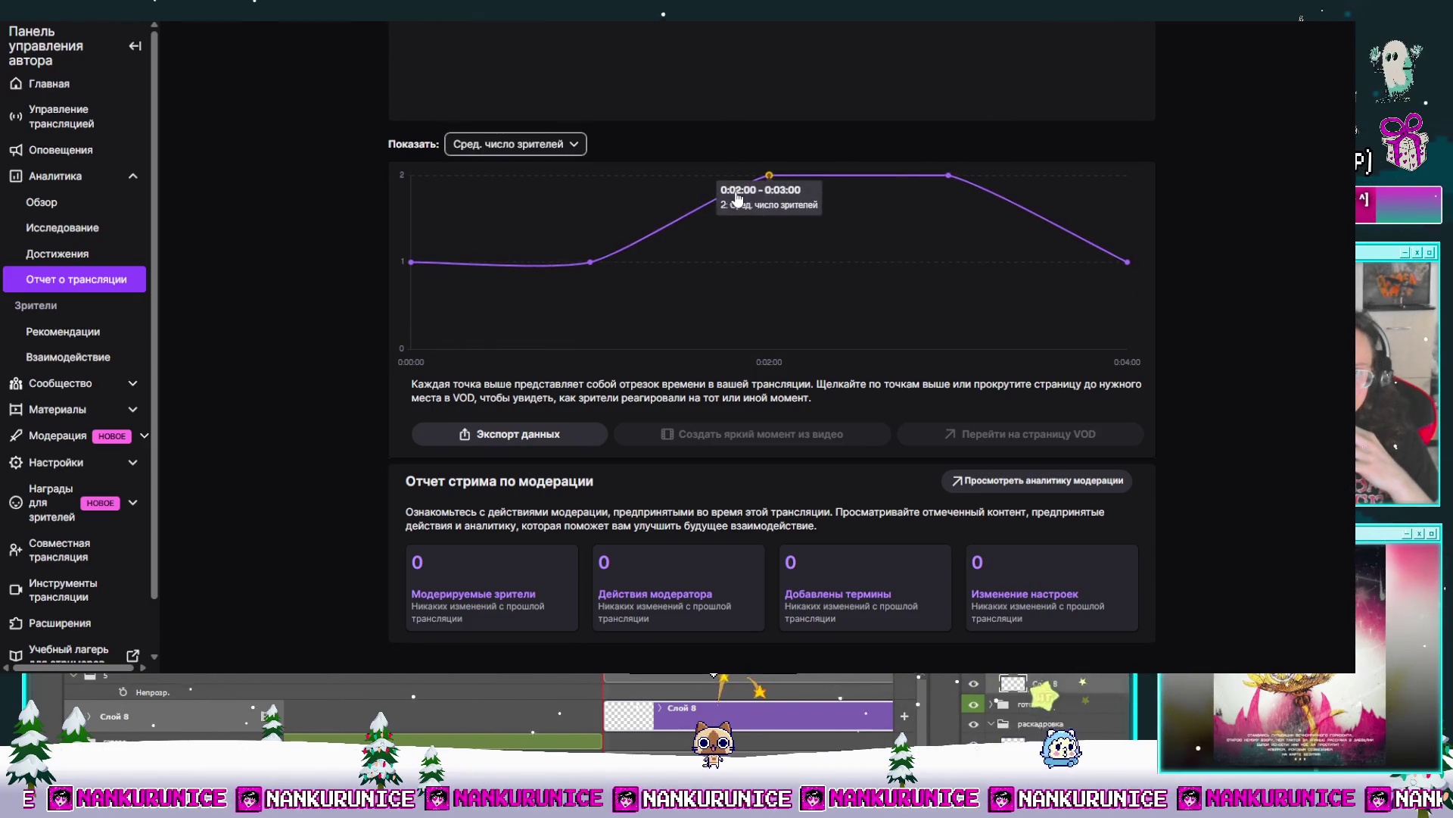
mouse_move(1106, 270)
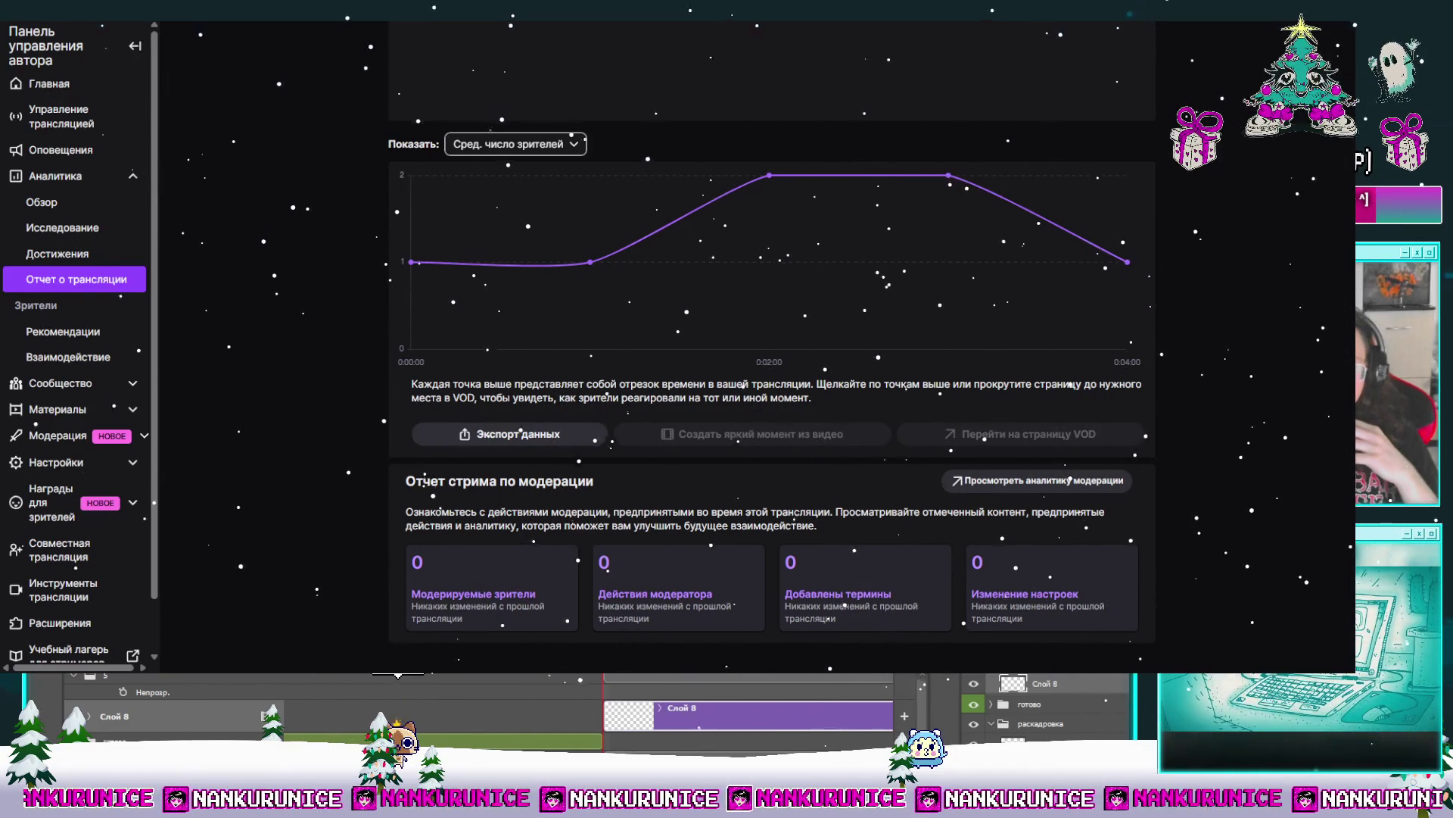
scroll(701, 366, "up", 10)
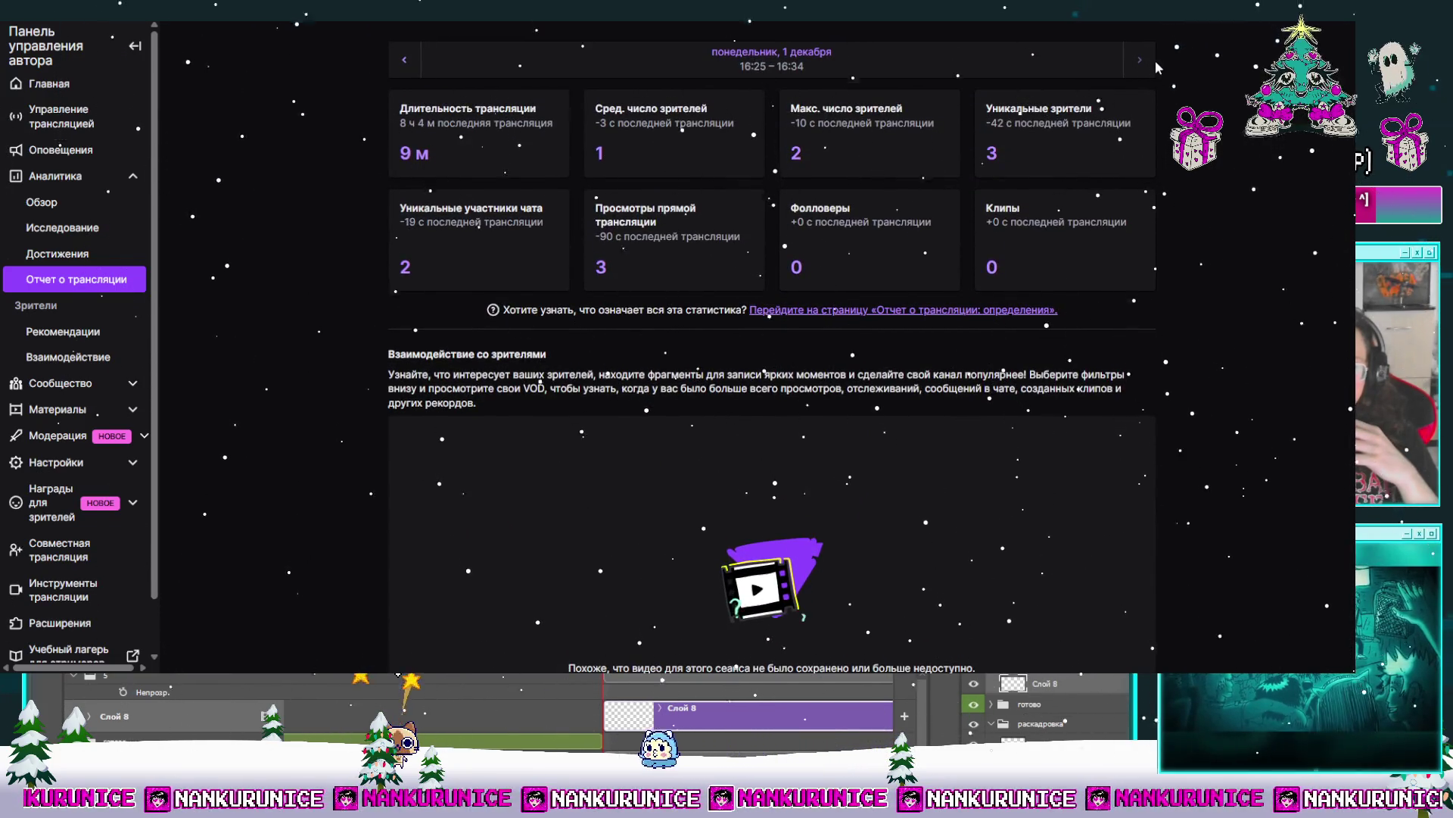
left_click(402, 66)
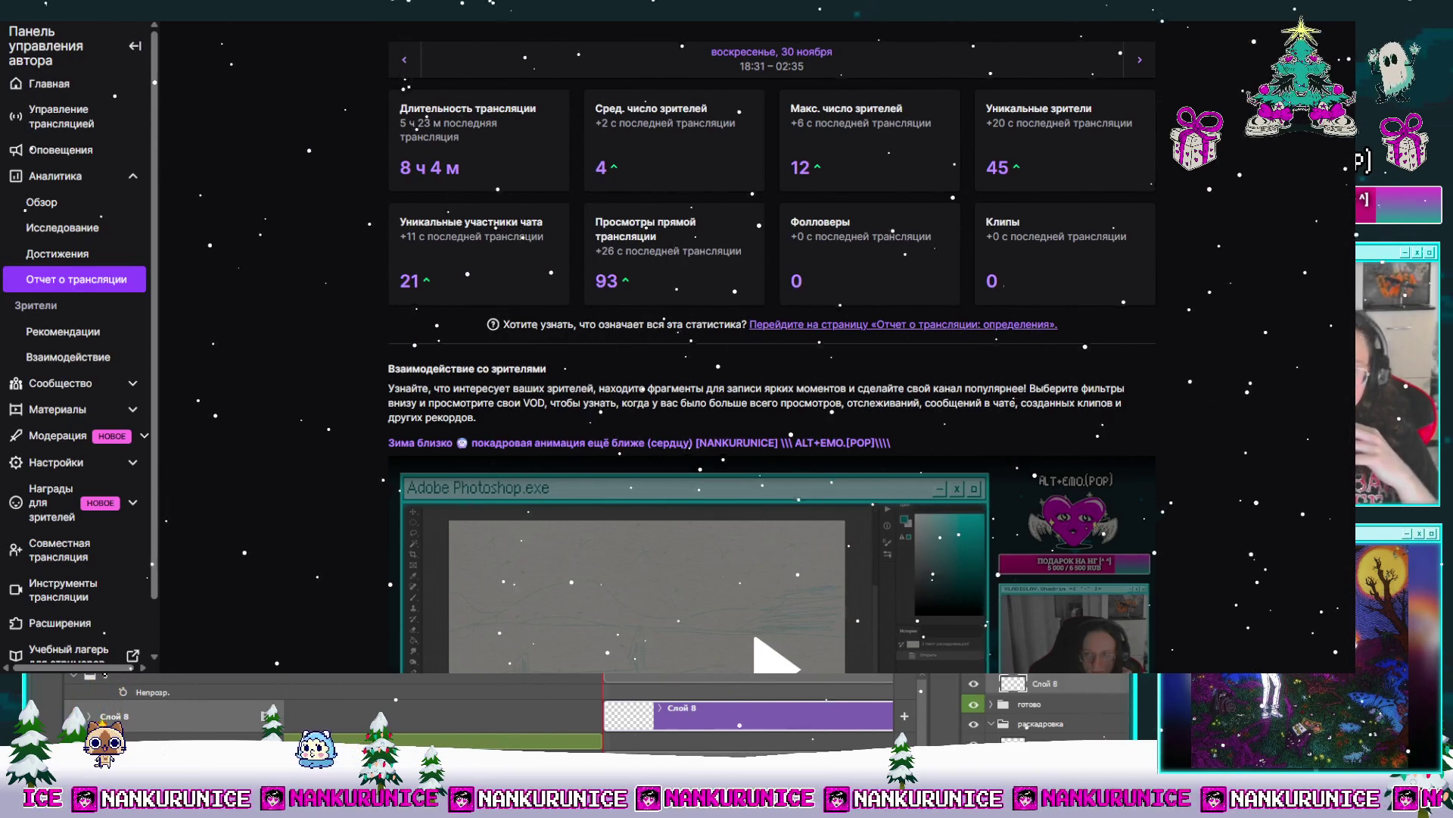
Step: Step back through the 29, 27 and 26 November reports to the 25 November stream
left_click(406, 59)
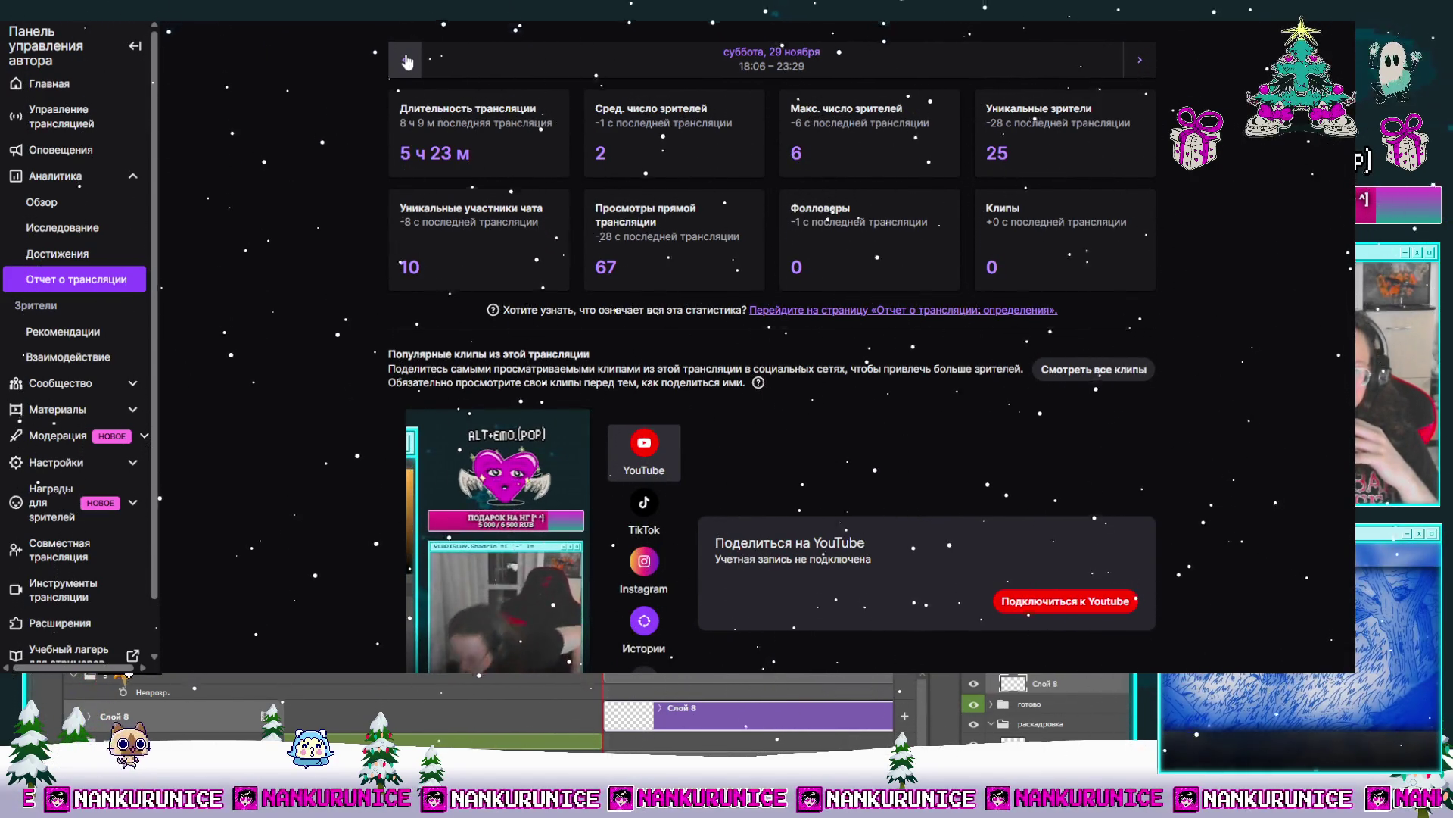
scroll(720, 325, "down", 2)
scroll(769, 503, "down", 1)
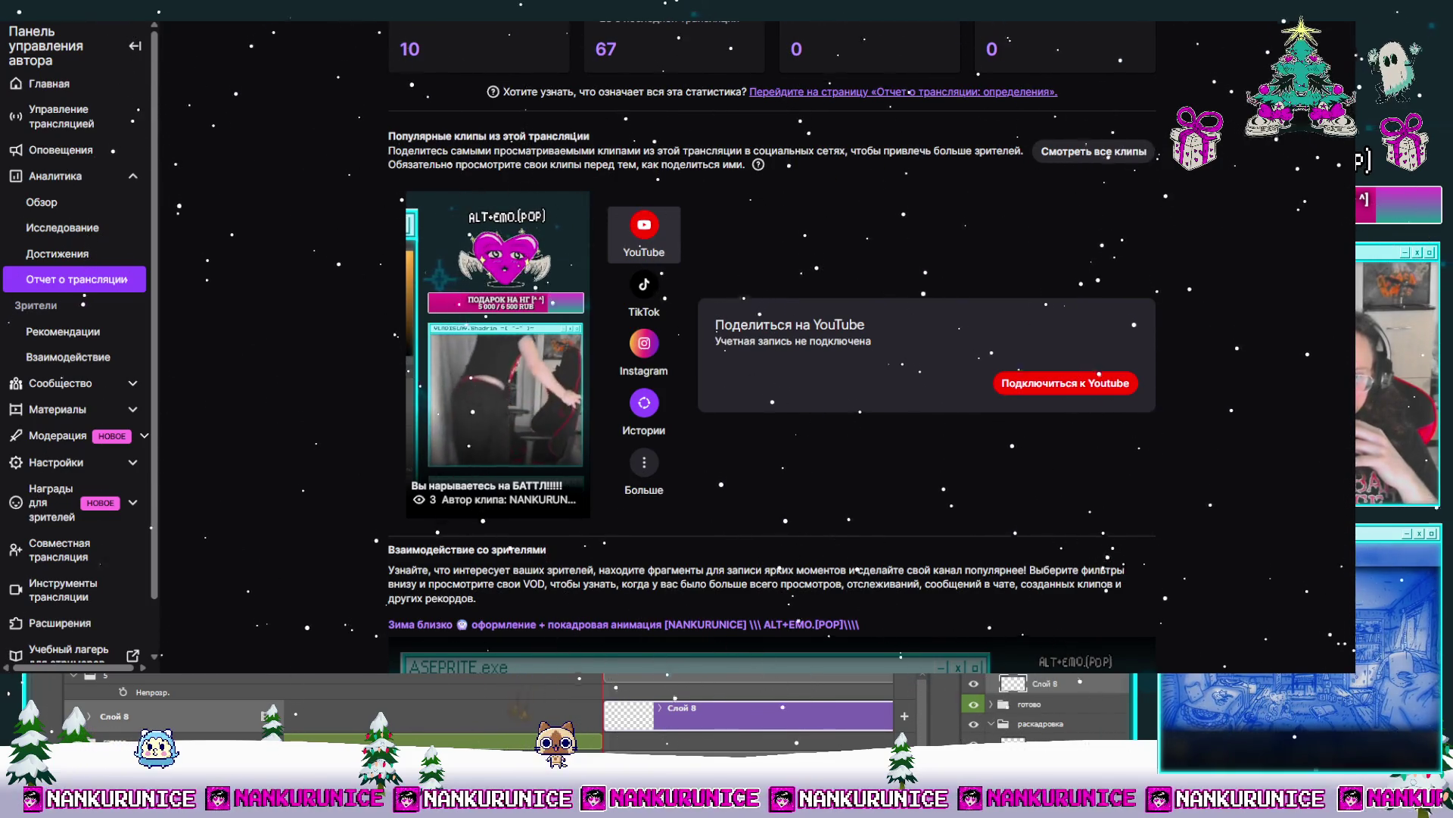
scroll(769, 341, "up", 3)
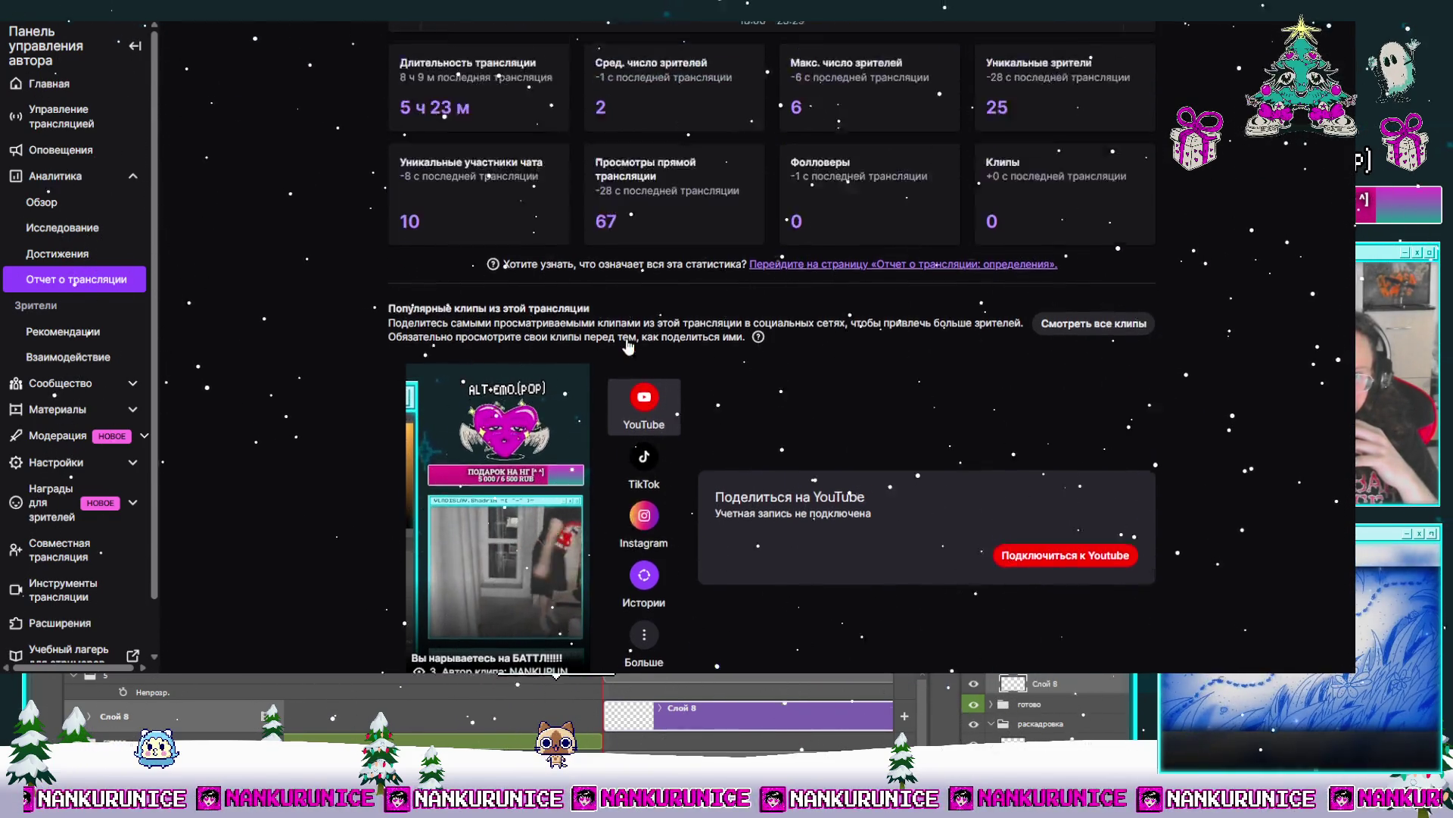
left_click(407, 61)
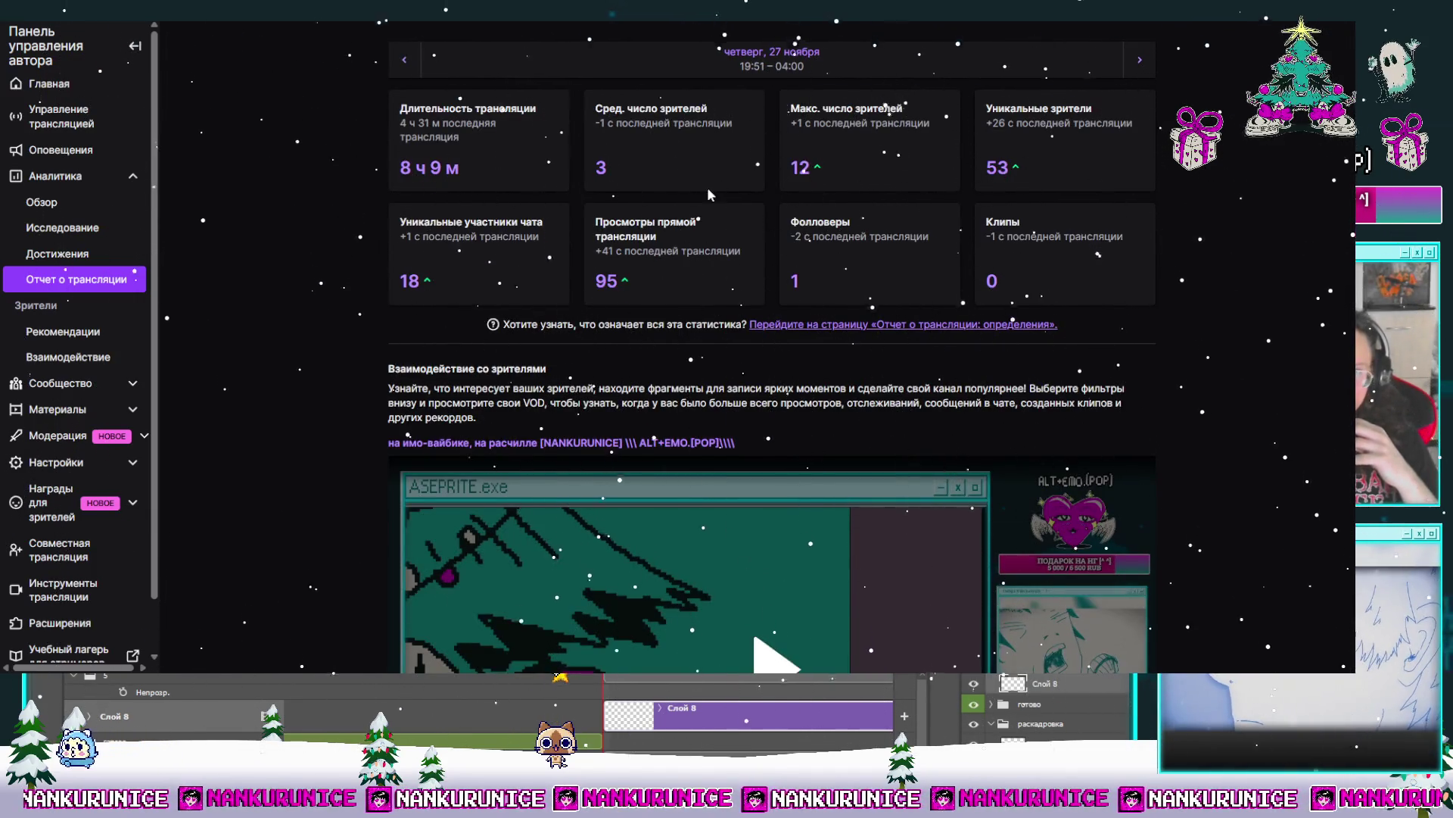
left_click(405, 66)
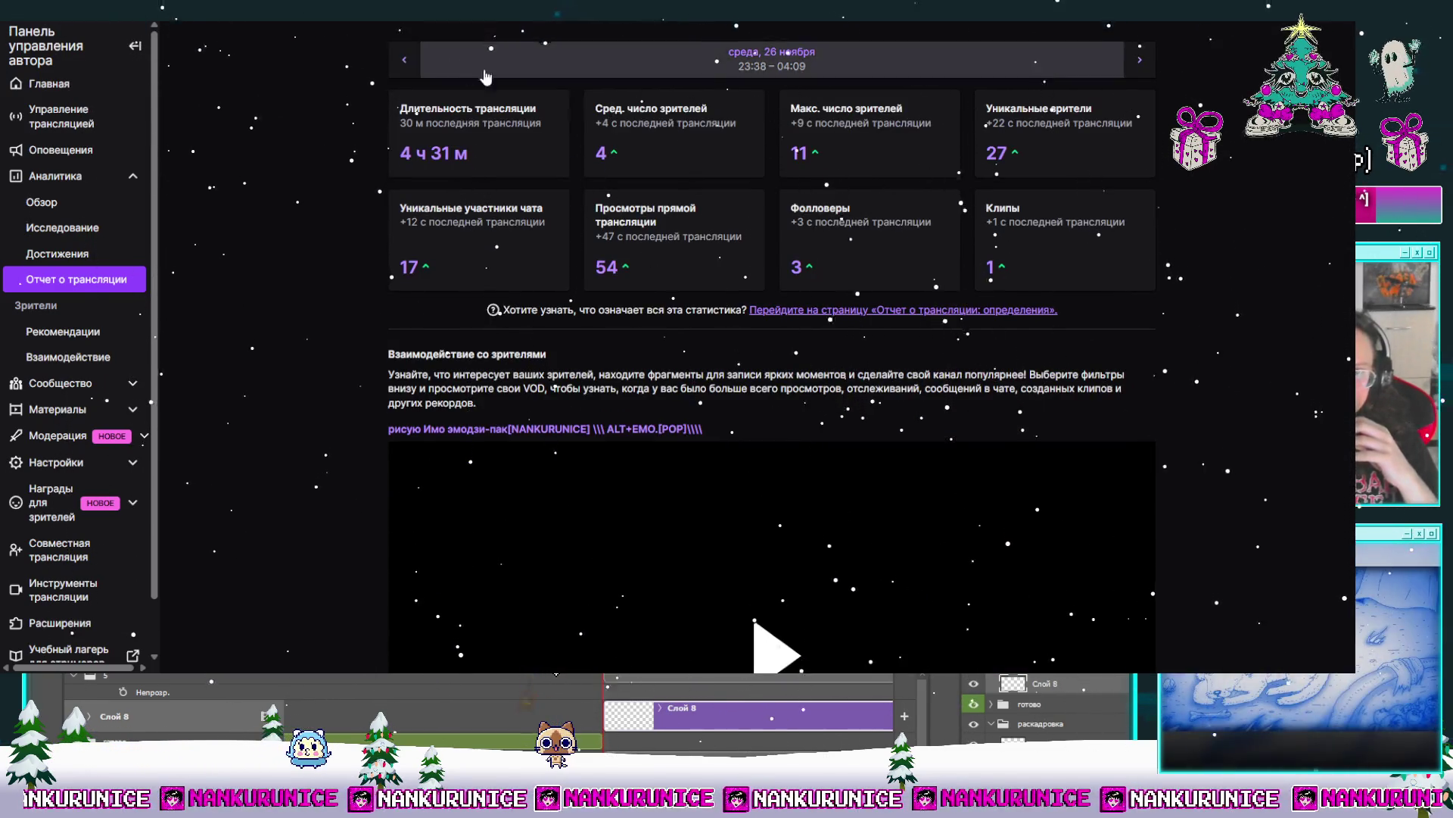
left_click(403, 73)
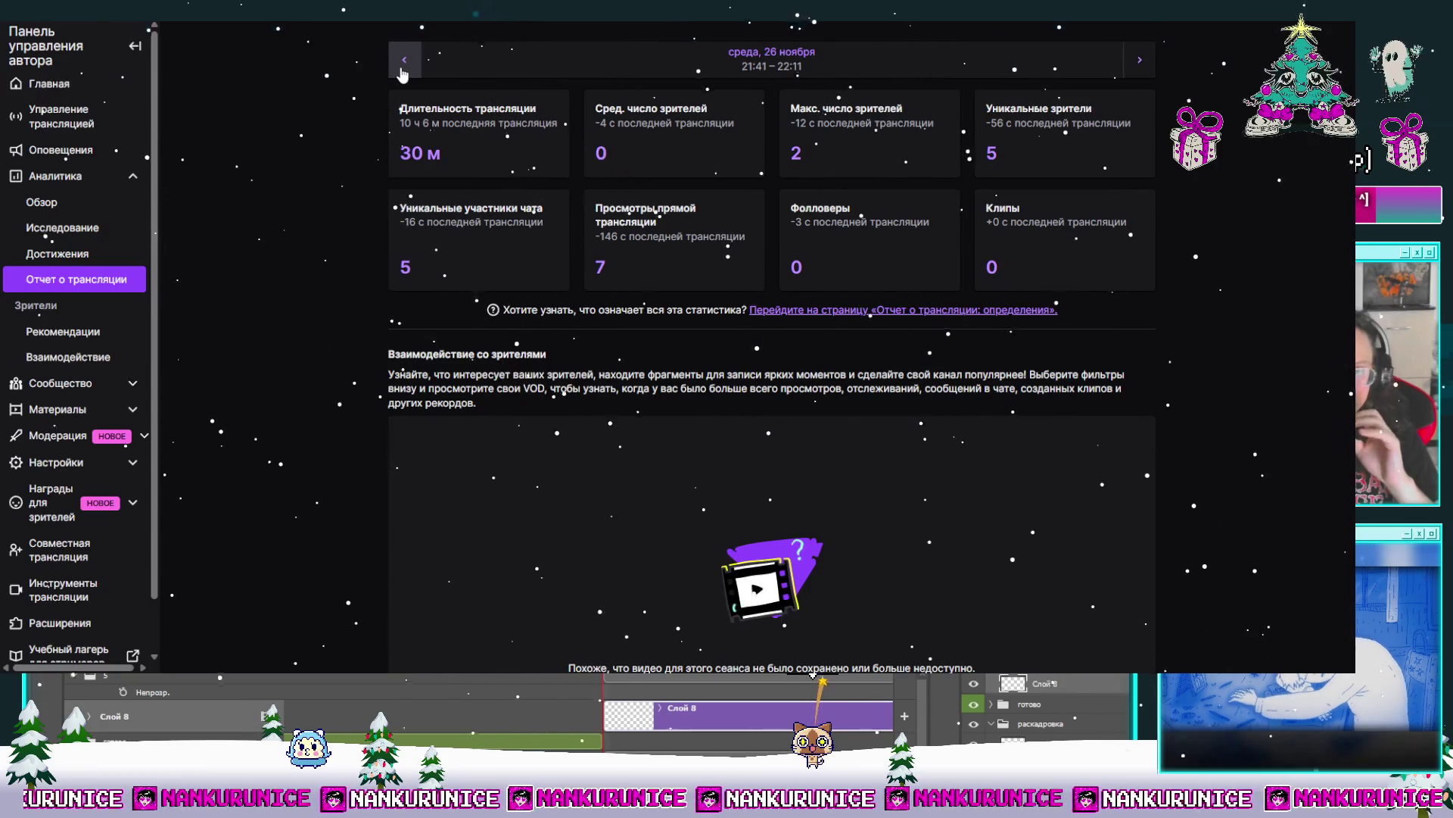
left_click(403, 73)
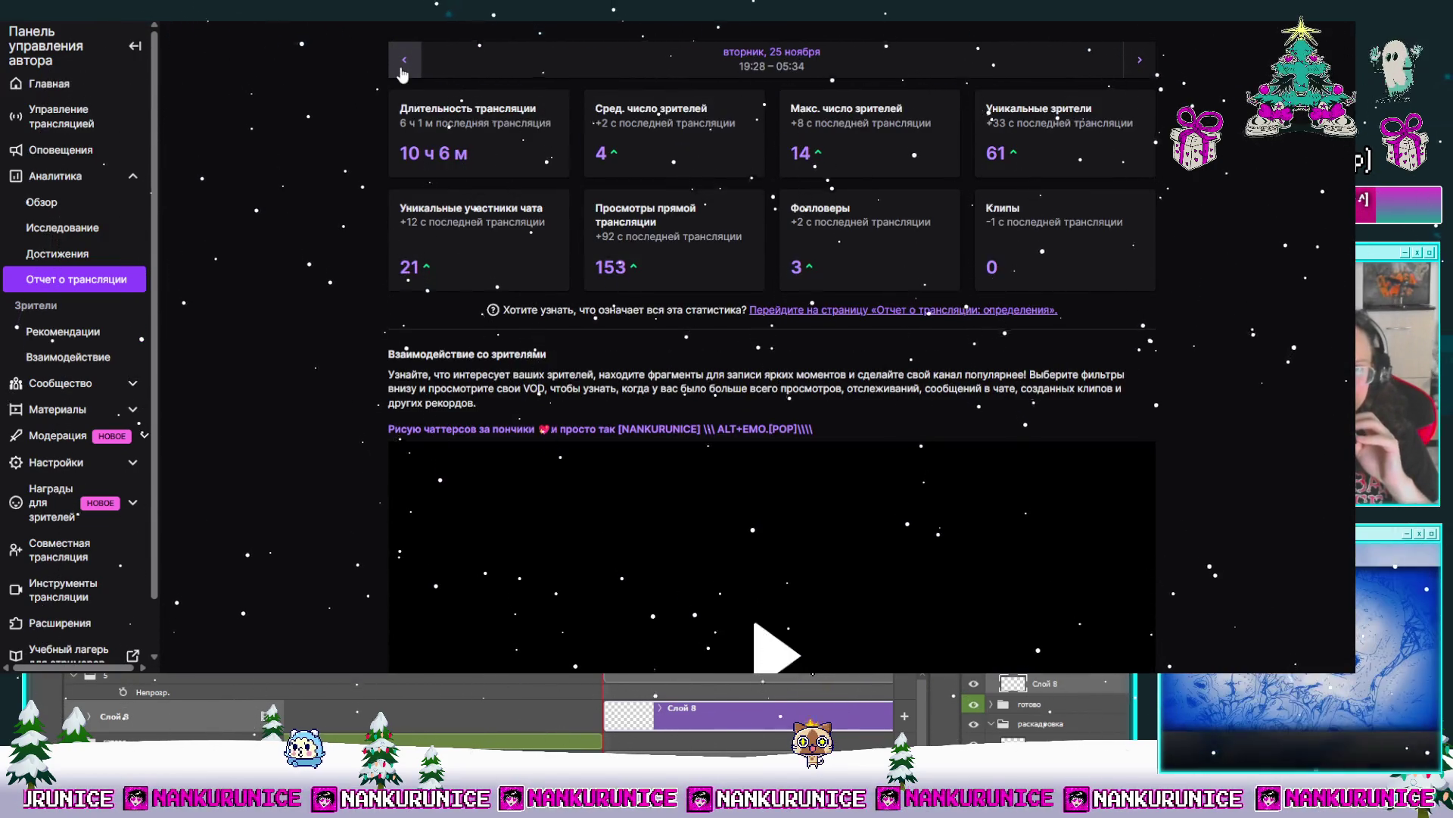
scroll(672, 181, "down", 4)
scroll(709, 205, "up", 4)
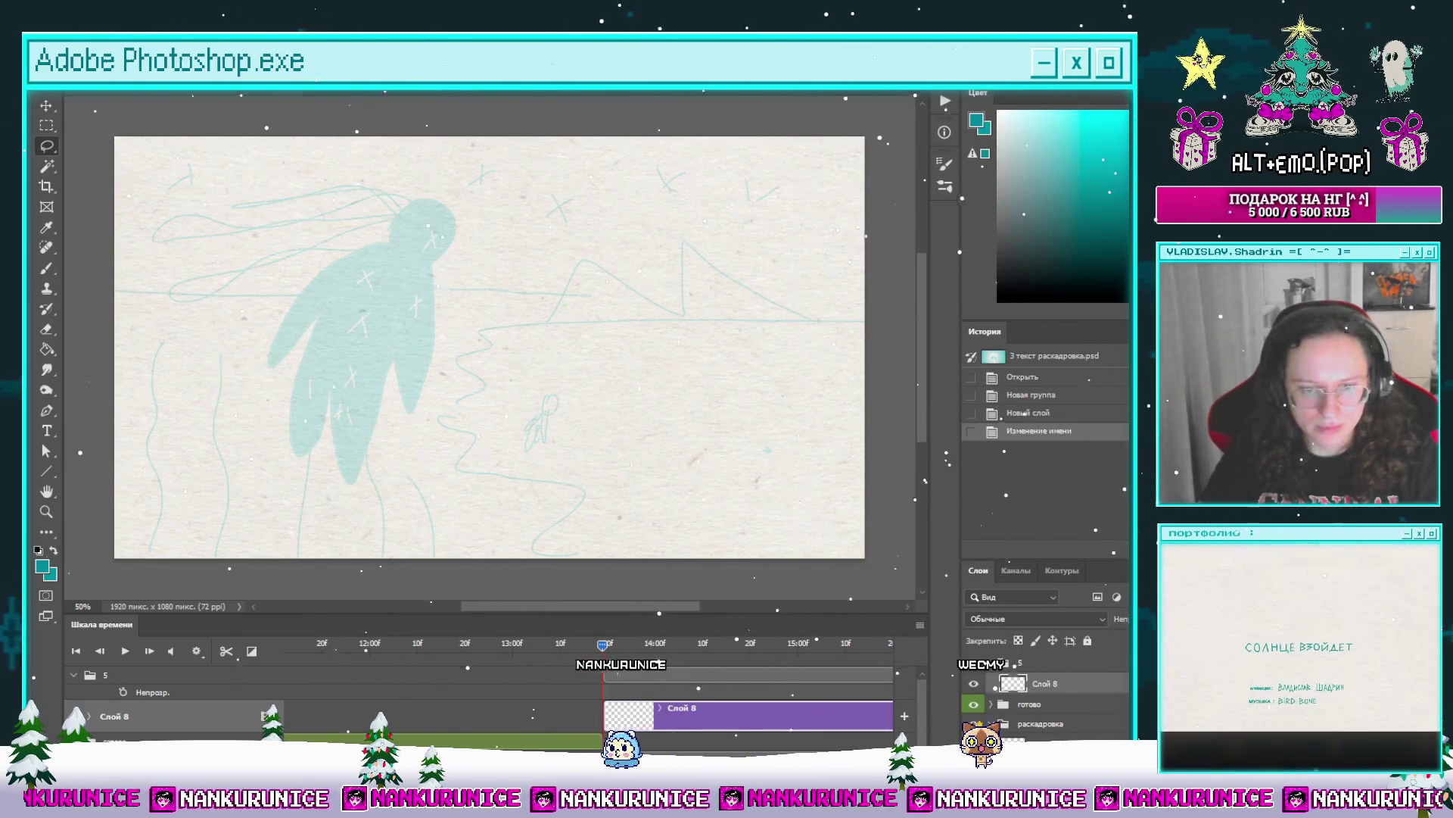
Step: Bring the Twitch Achievements page in front of Photoshop with Alt+Tab
key("alt+Tab")
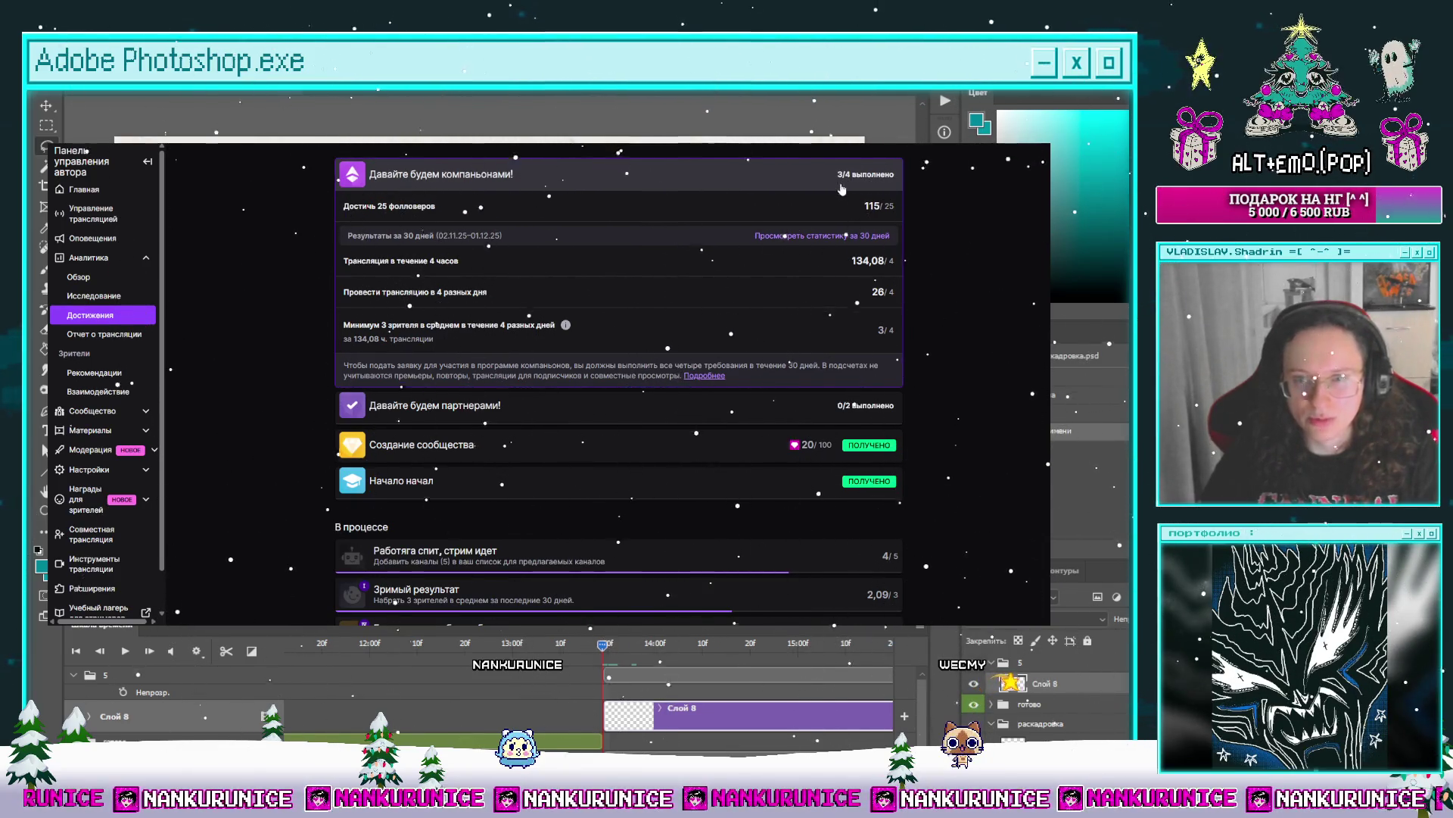
Step: Expand the partner and companion program requirements and briefly select the companion description
left_click(665, 407)
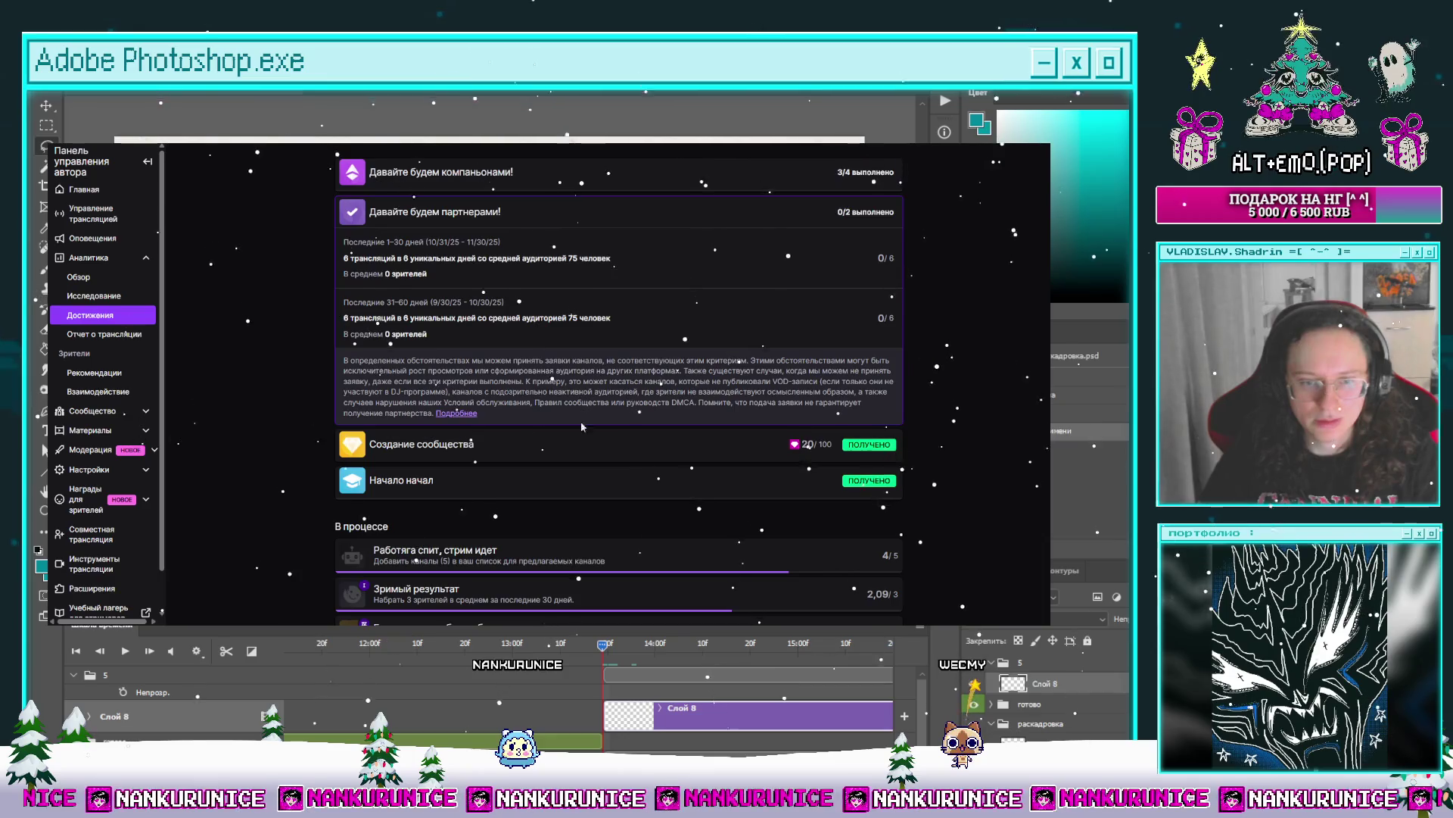
scroll(576, 423, "down", 2)
scroll(575, 397, "up", 2)
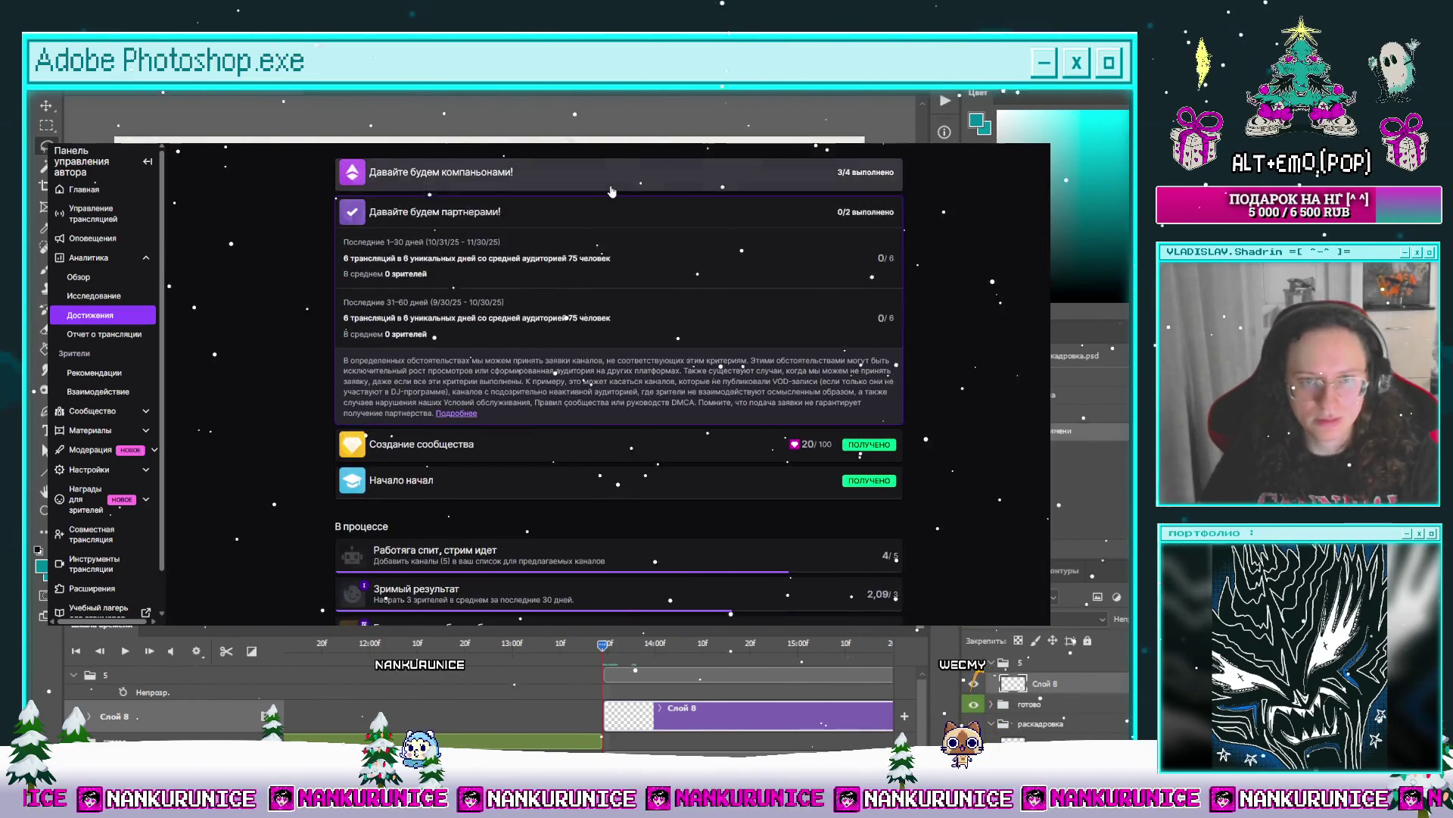
left_click(576, 171)
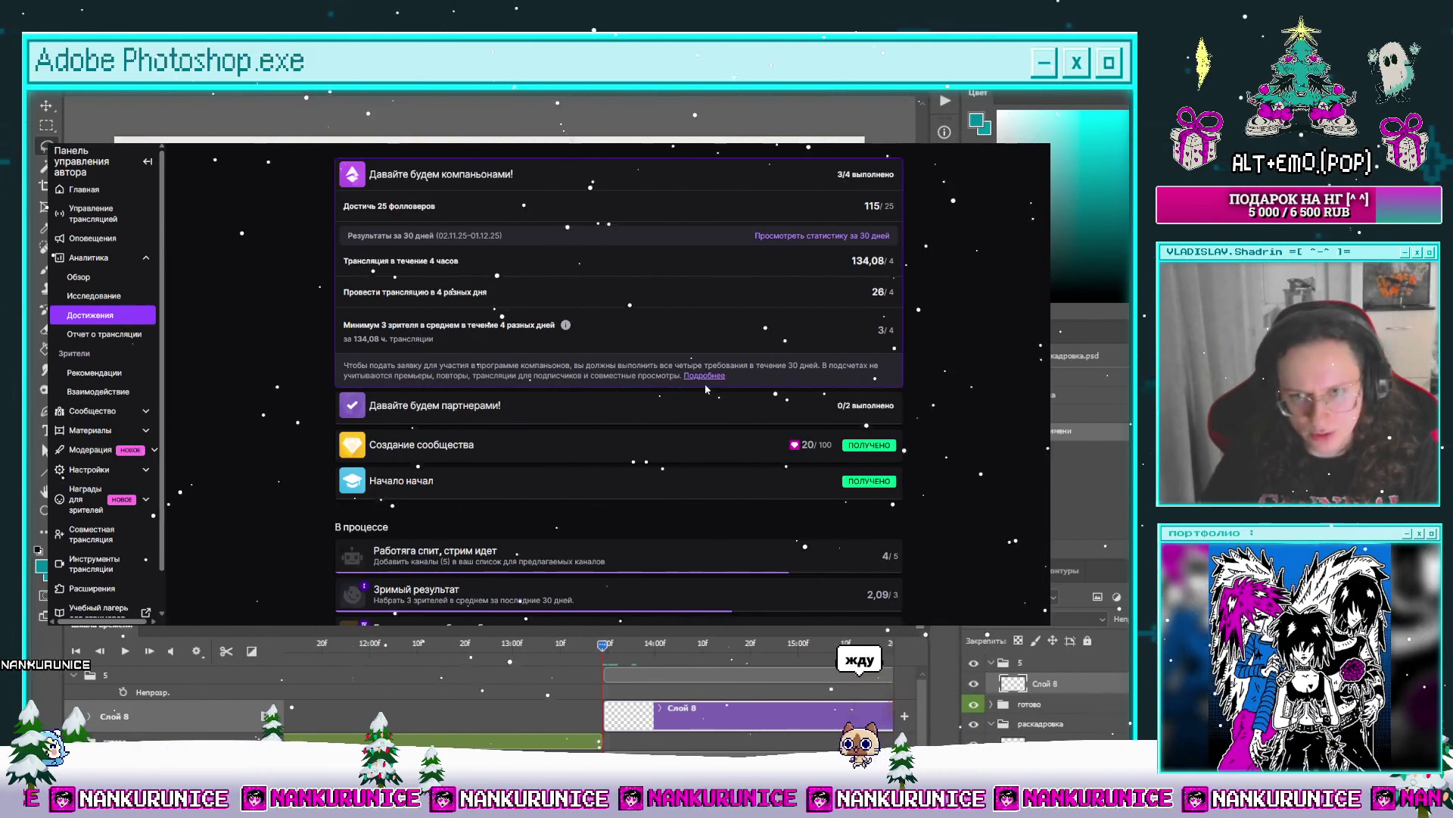
left_click_drag(747, 382, 323, 366)
left_click(960, 346)
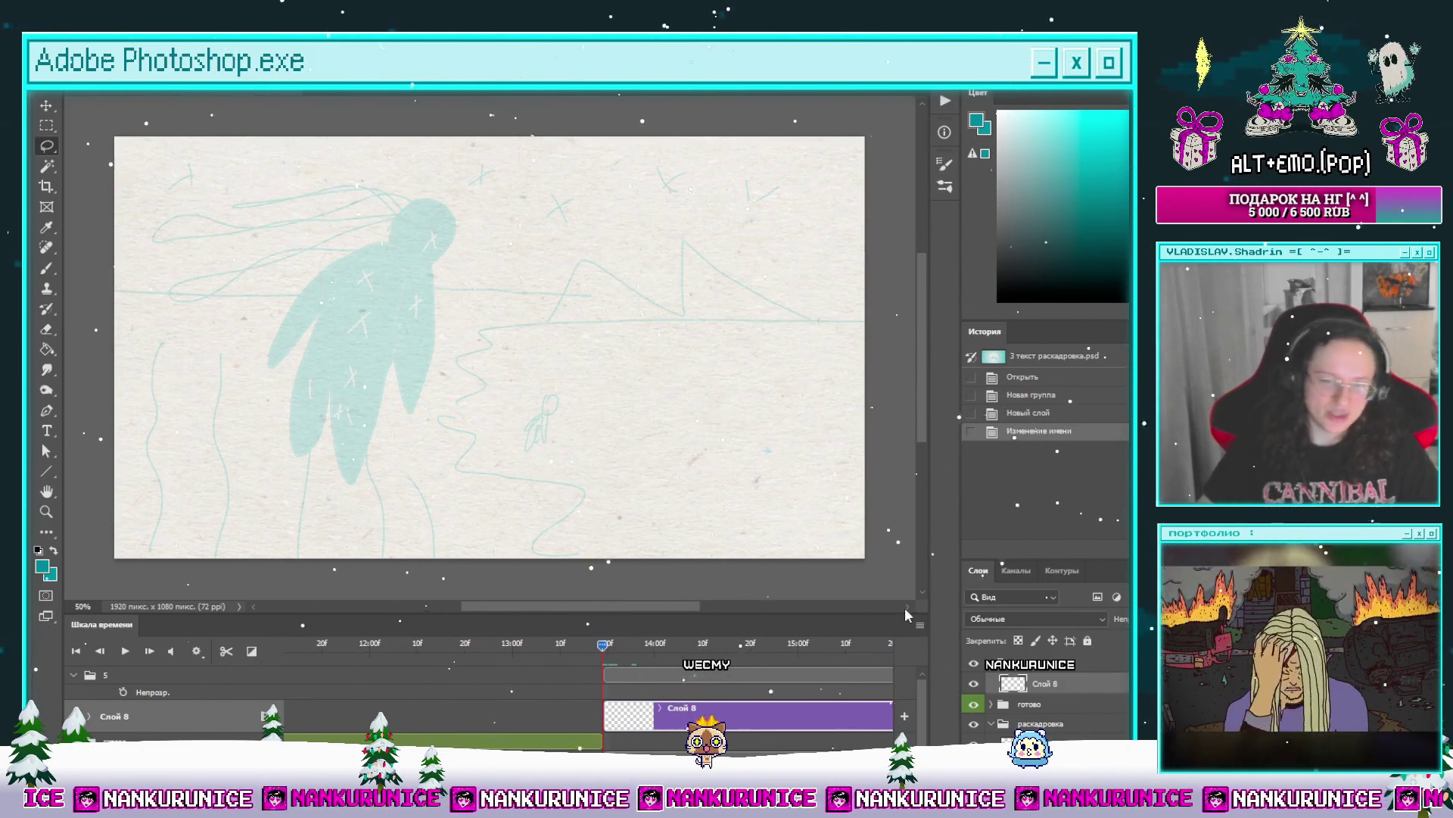
Step: Zoom the Photoshop canvas out to view the storyboard figure sketch
scroll(672, 393, "down", 3)
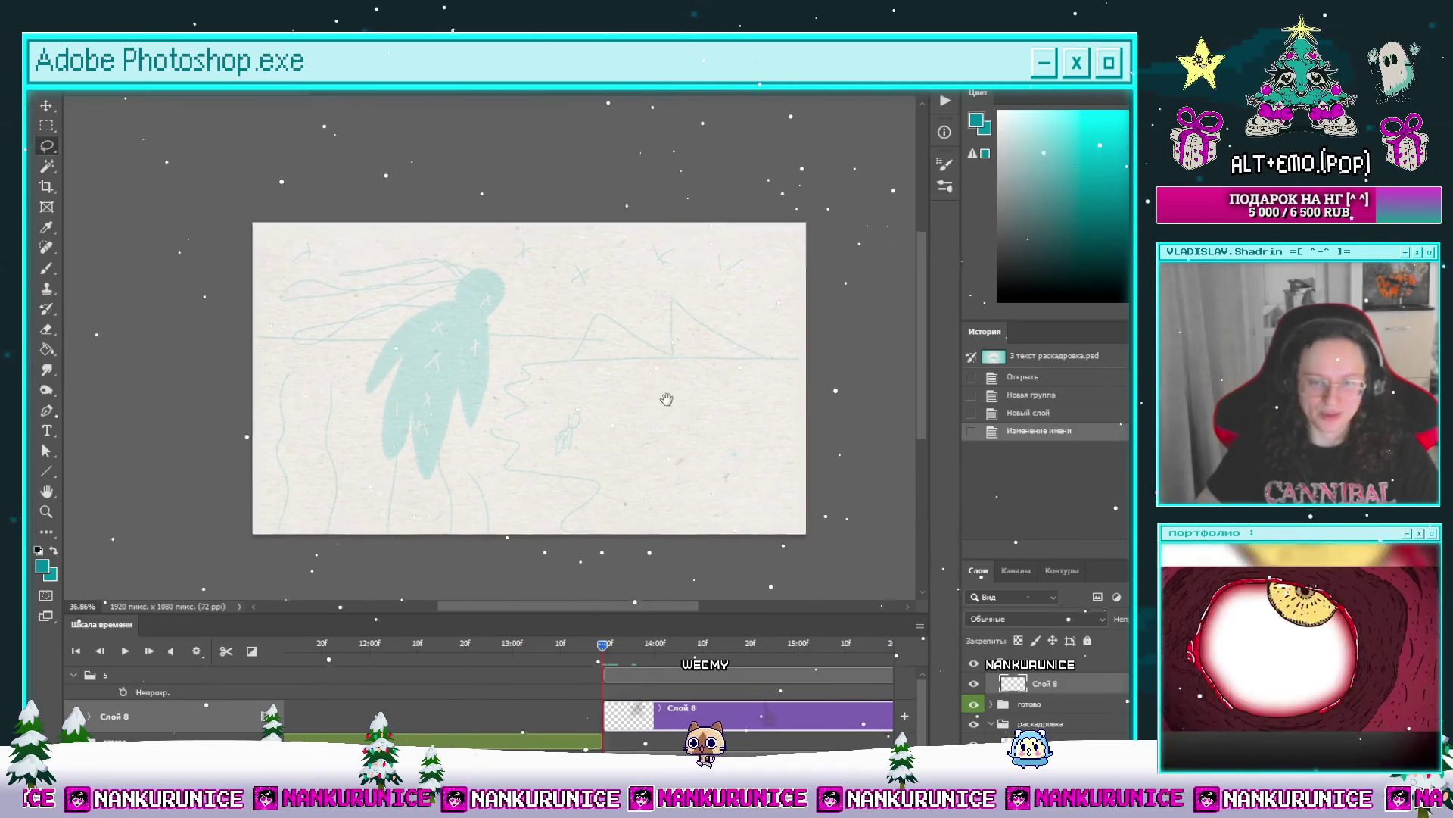
Step: Duplicate layer 1 as '1 копия', move it above Слой 8, and start its clip at 15f
key("b")
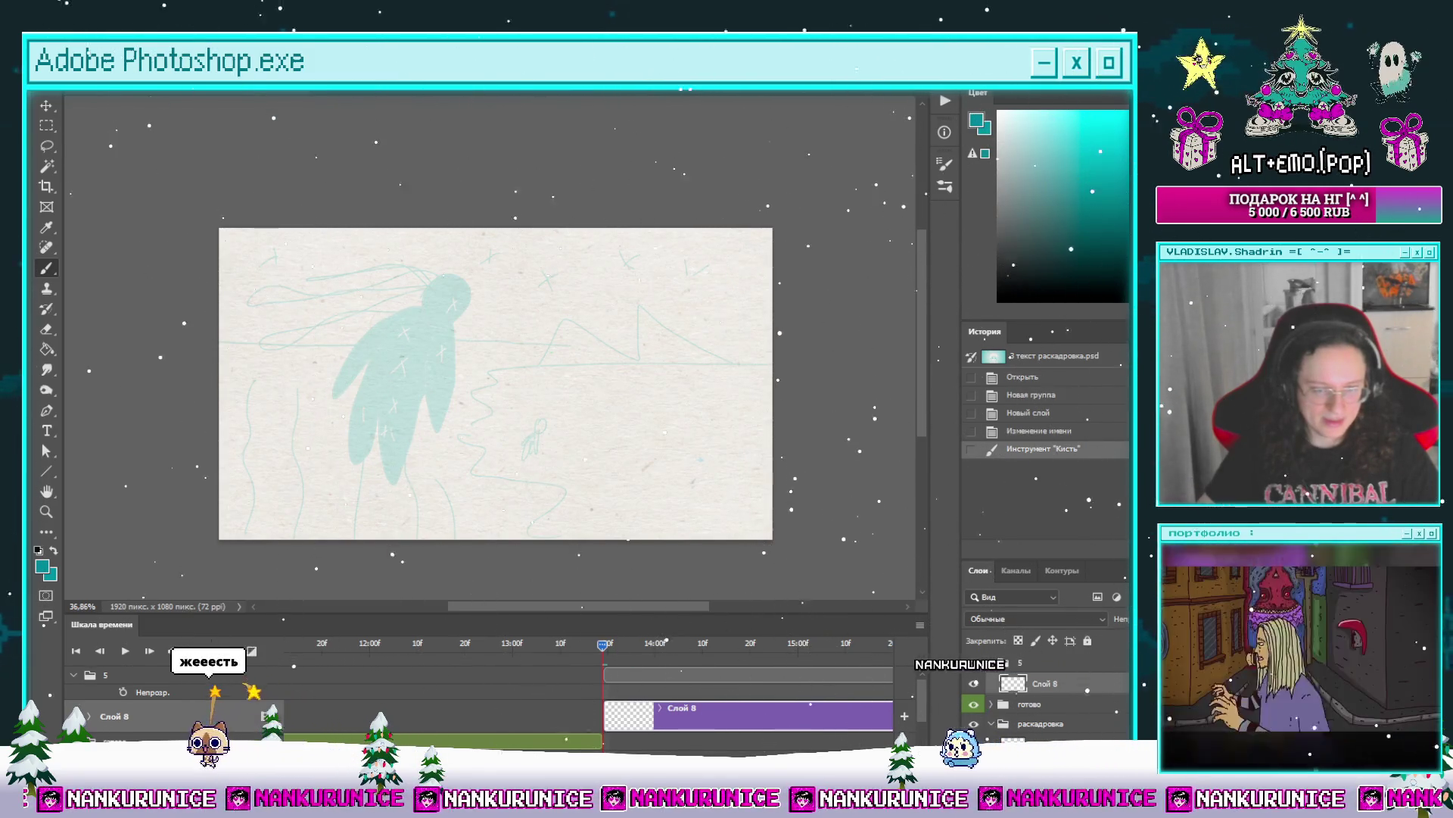
scroll(590, 681, "left", 3)
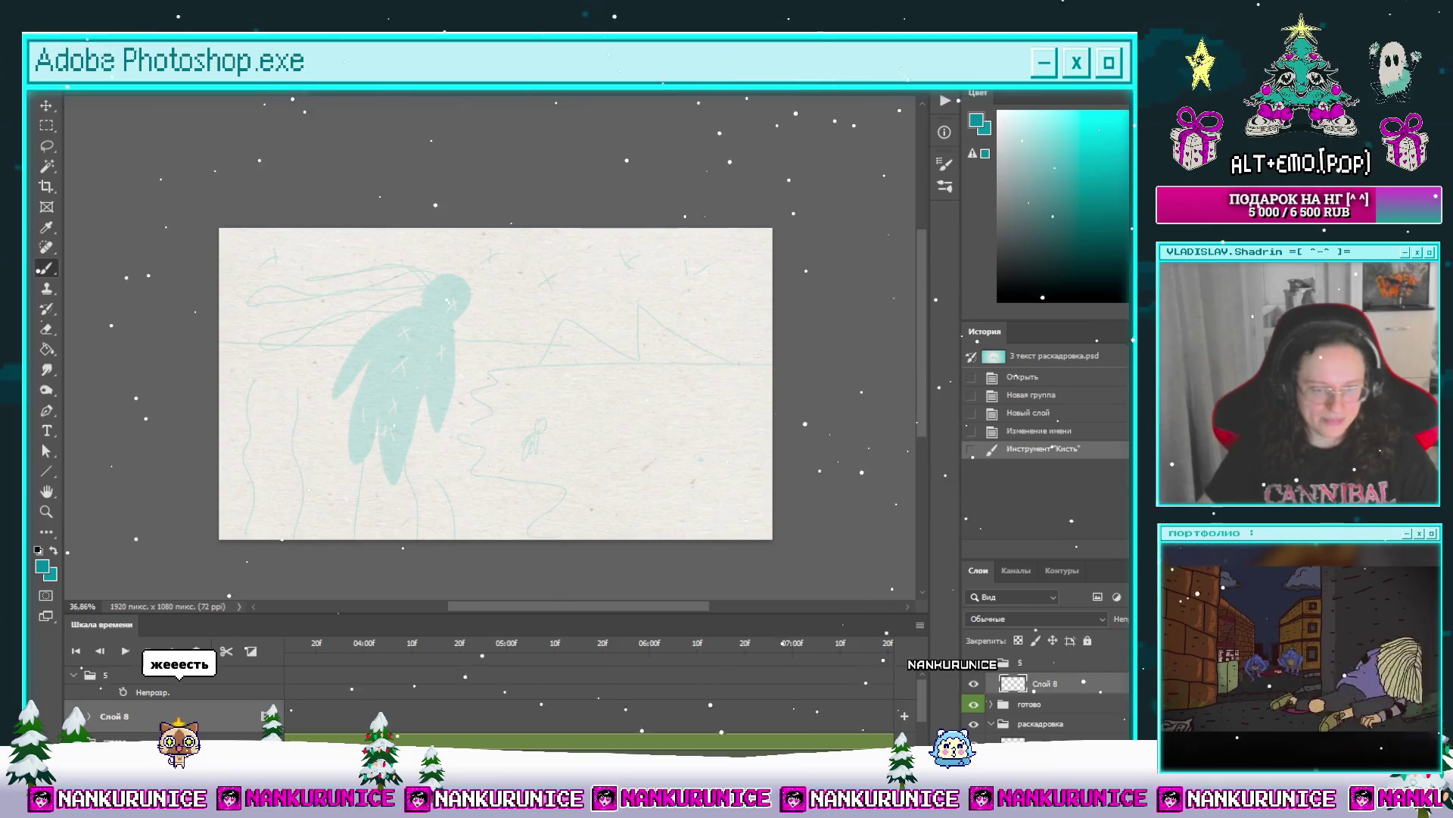
scroll(590, 697, "down", 5)
scroll(590, 696, "down", 3)
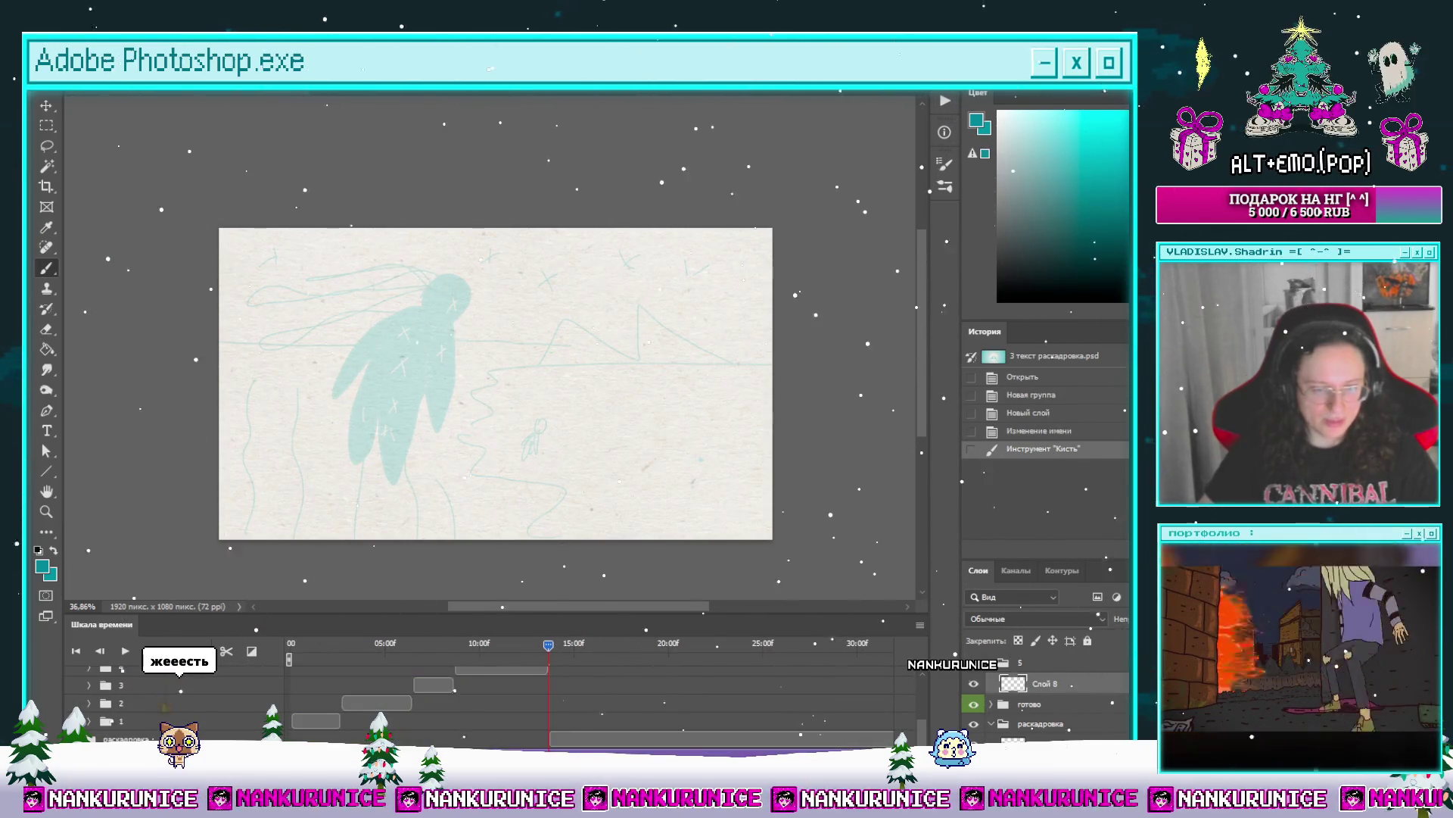
left_click(318, 723)
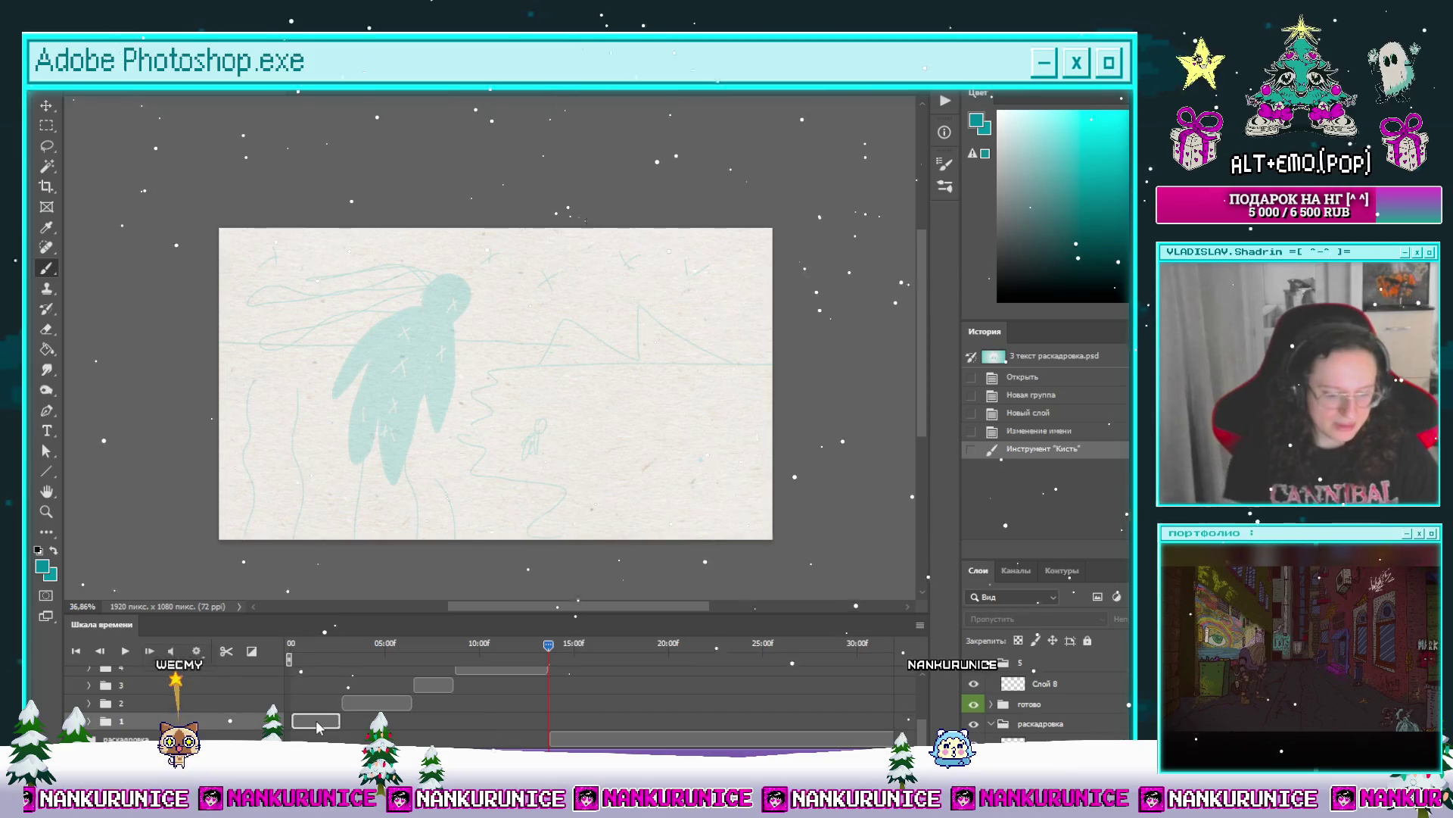
key("ctrl+j")
scroll(454, 704, "up", 5)
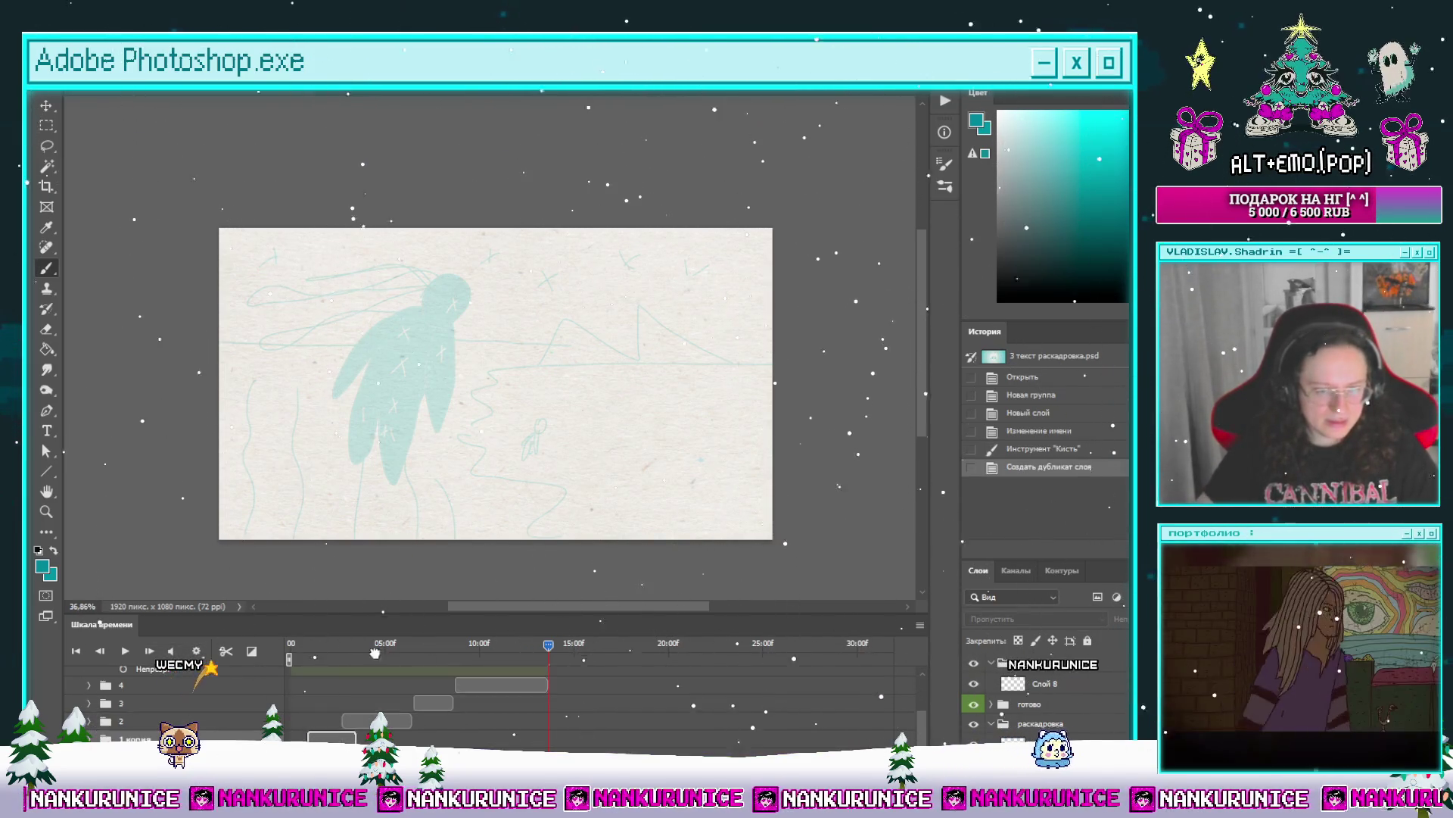
left_click_drag(490, 699, 540, 702)
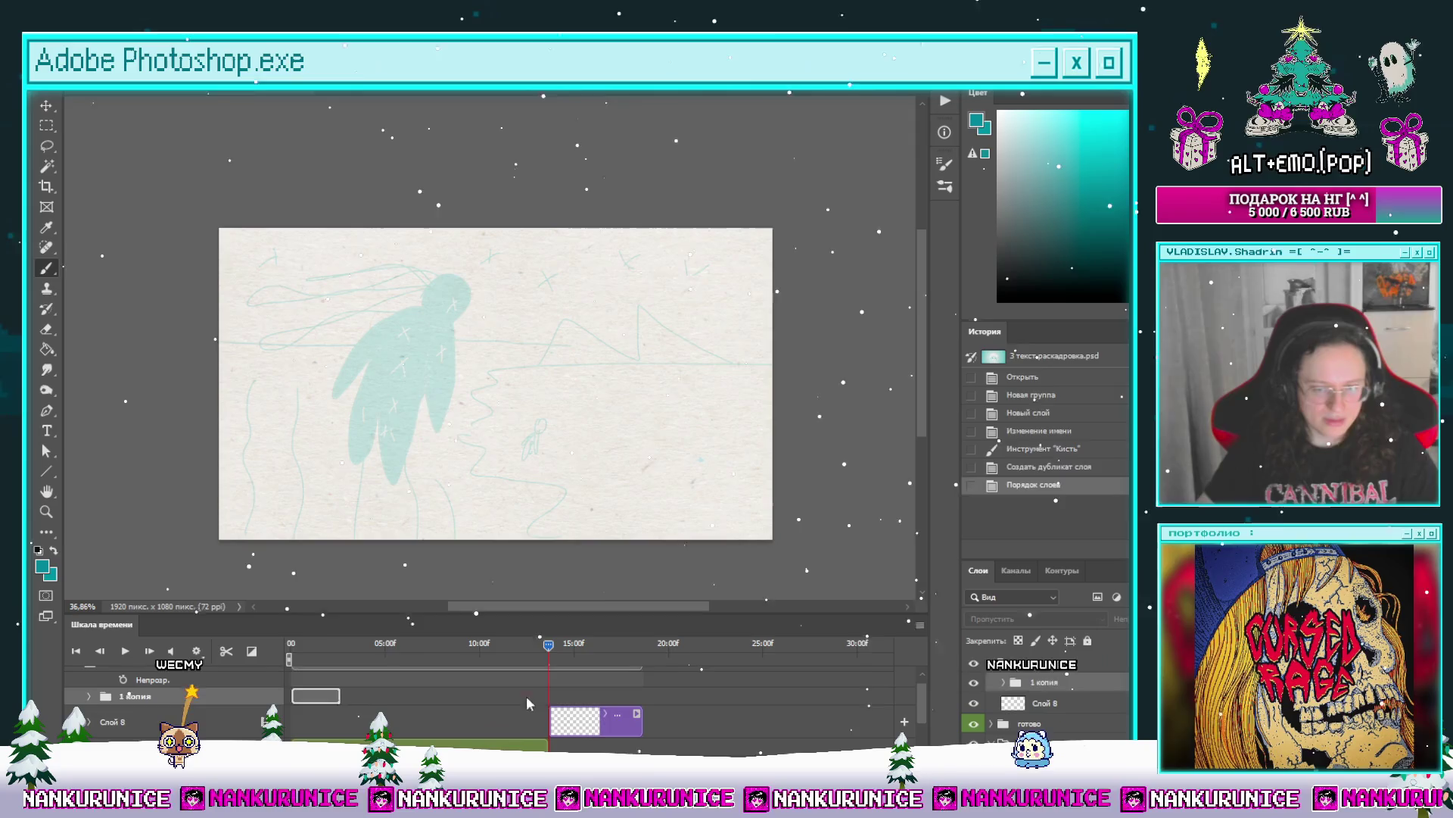
left_click_drag(315, 703, 571, 696)
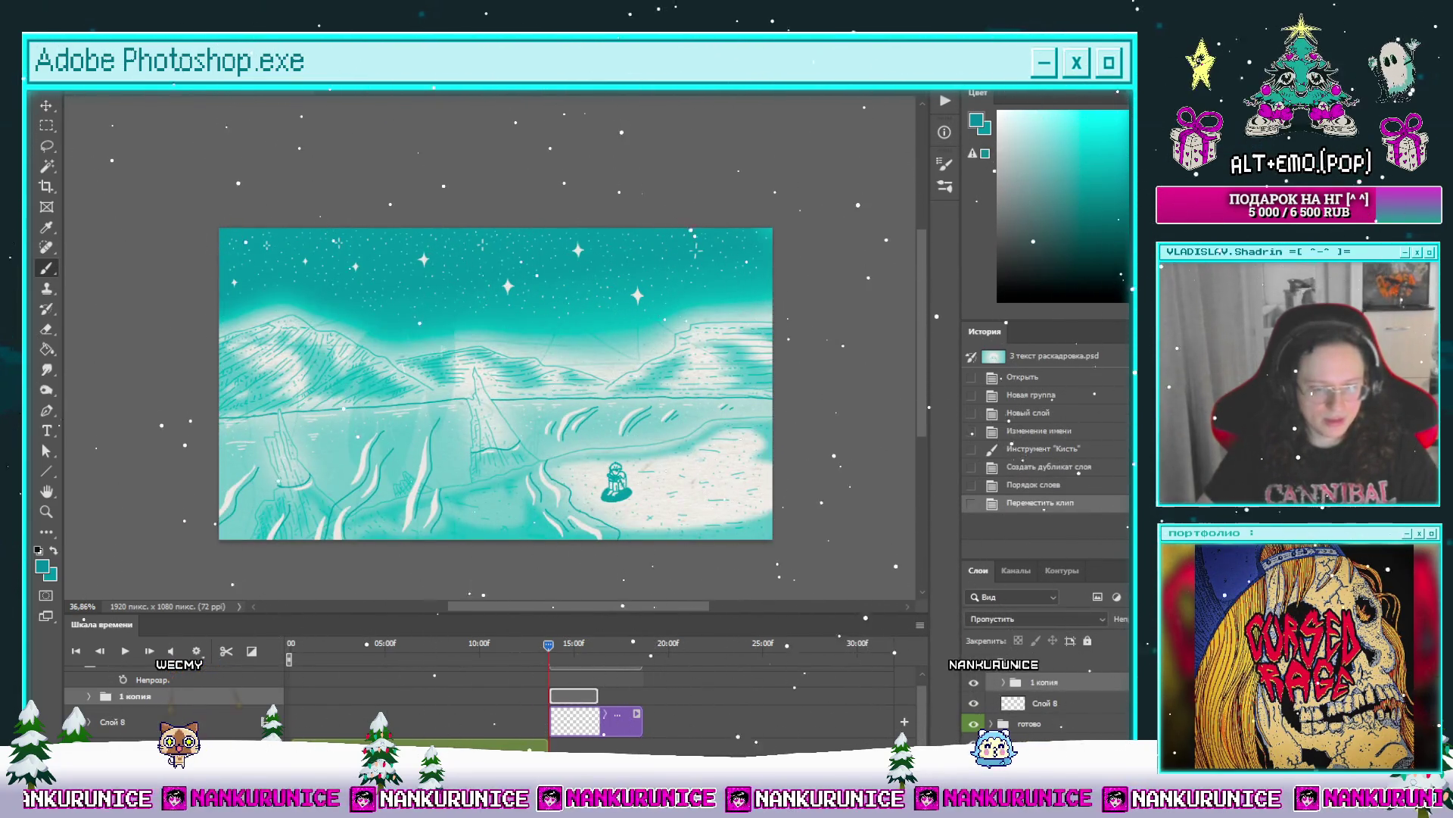
Step: Check a layer's visibility, then delete the ян group
scroll(590, 689, "up", 3)
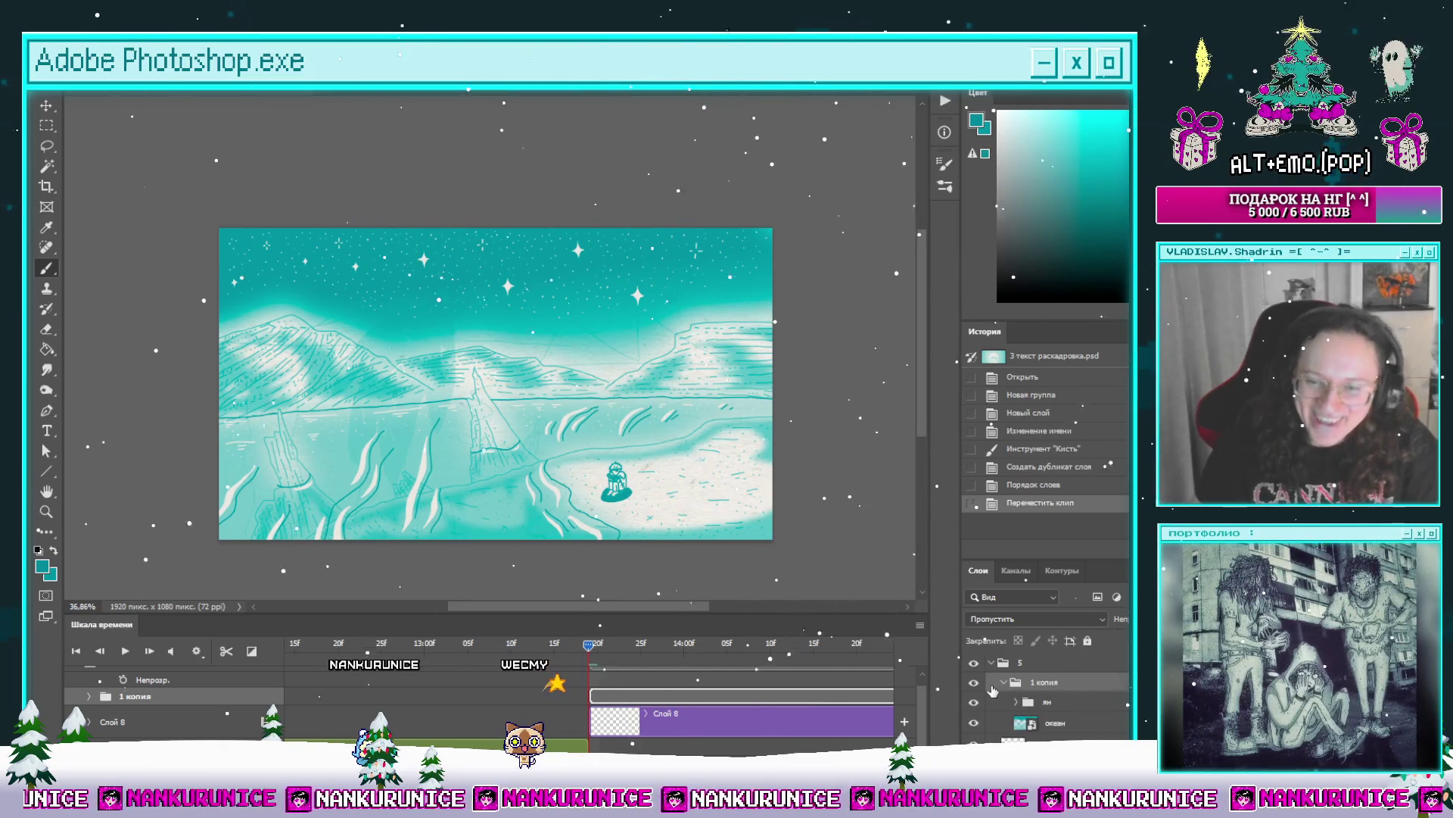
left_click(977, 683)
left_click(976, 682)
left_click(1059, 703)
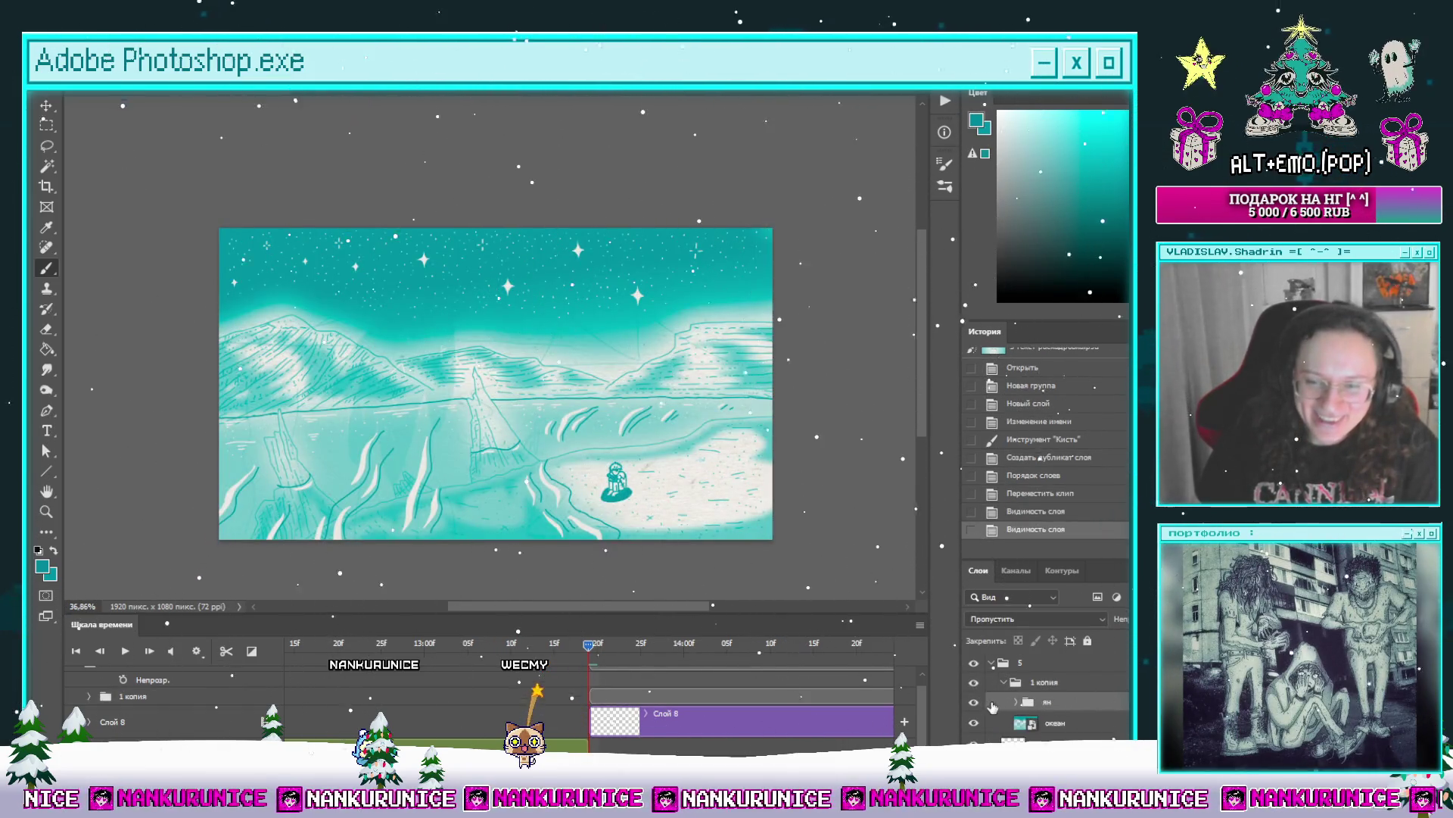
key("Delete")
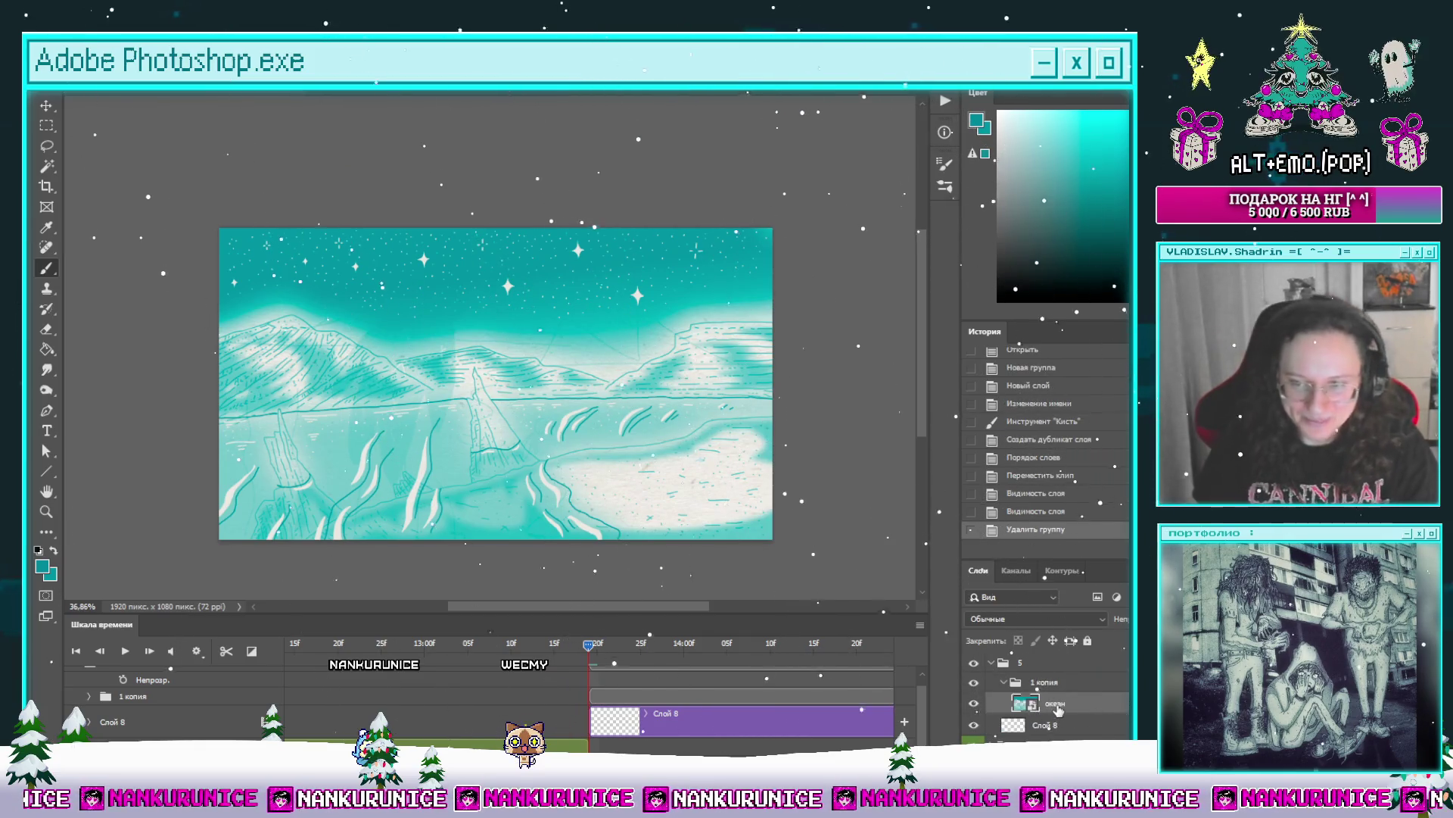
Step: Expand a track's opacity property and hide the океан layer to inspect the tracks
scroll(759, 697, "down", 2)
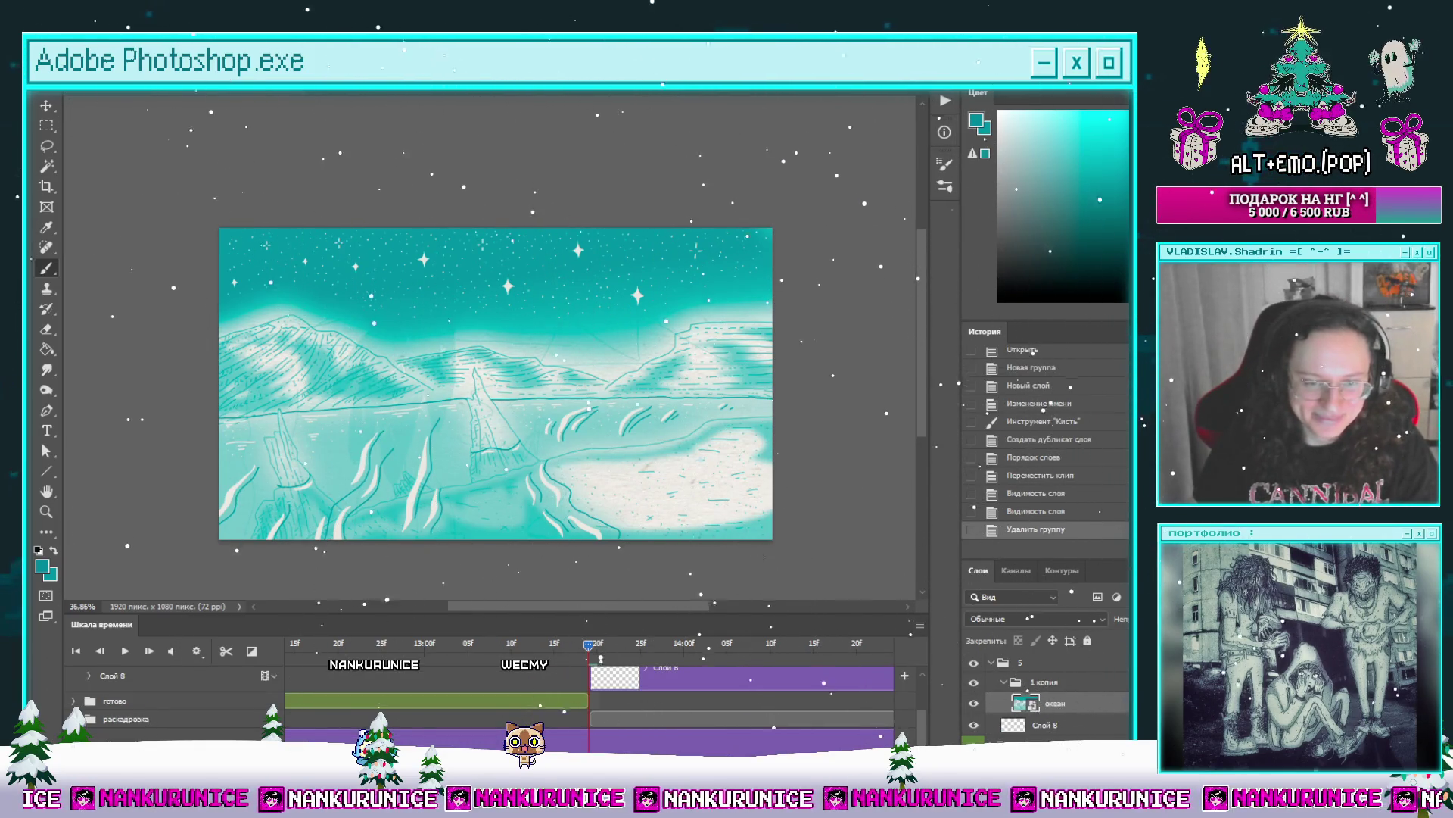
left_click(89, 720)
scroll(628, 687, "down", 5)
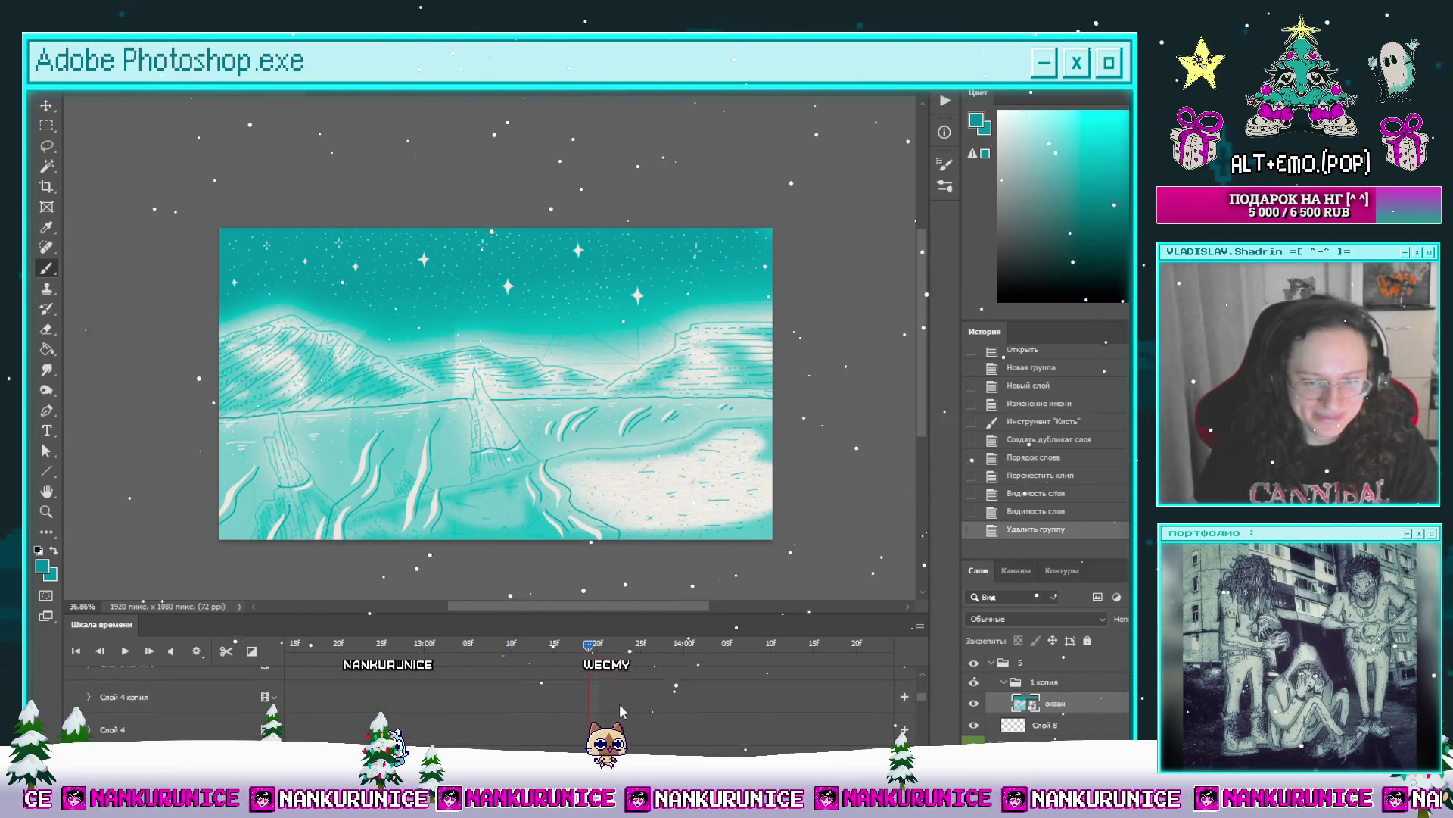
scroll(924, 738, "down", 10)
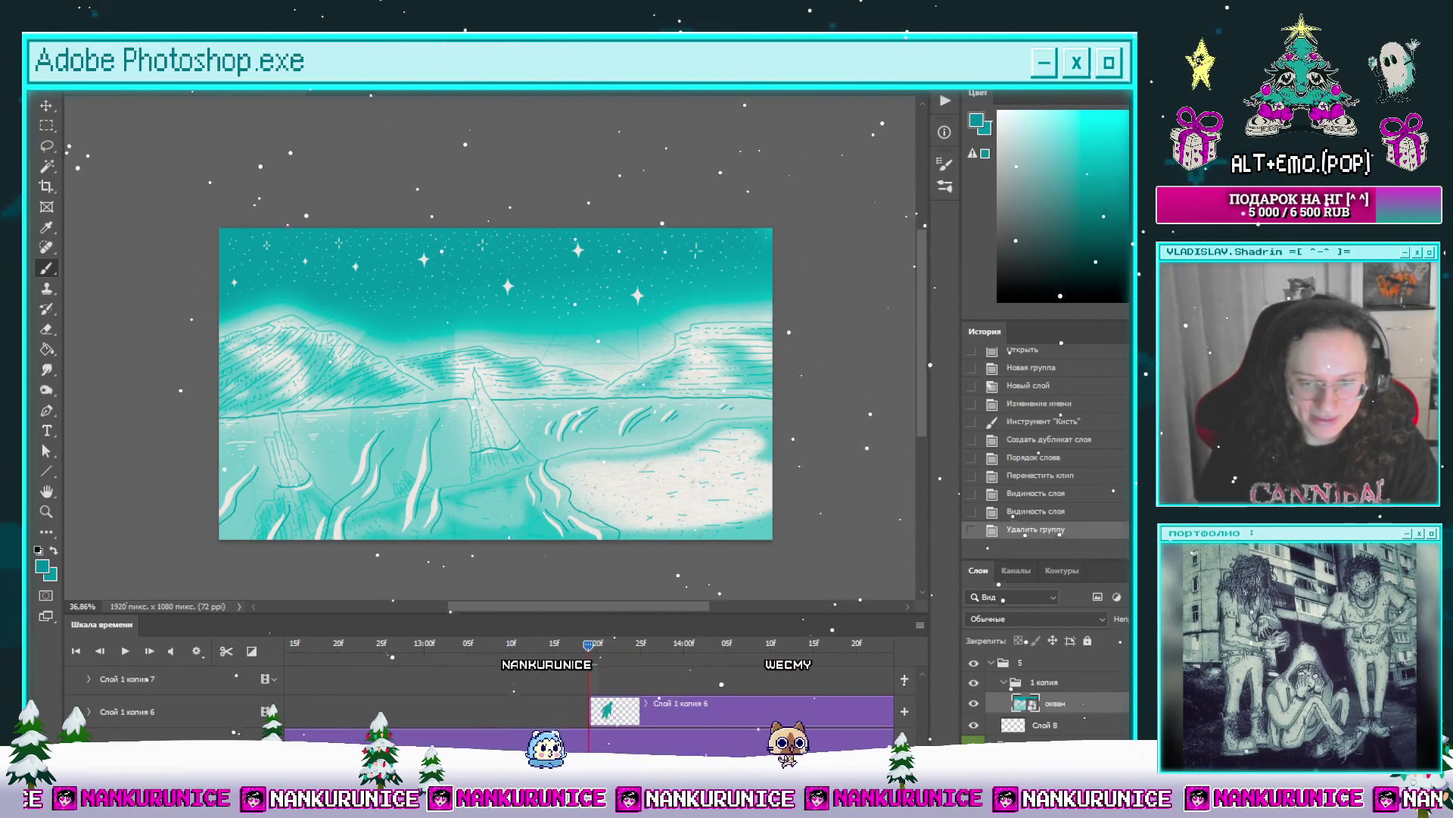
left_click_drag(907, 670, 772, 692)
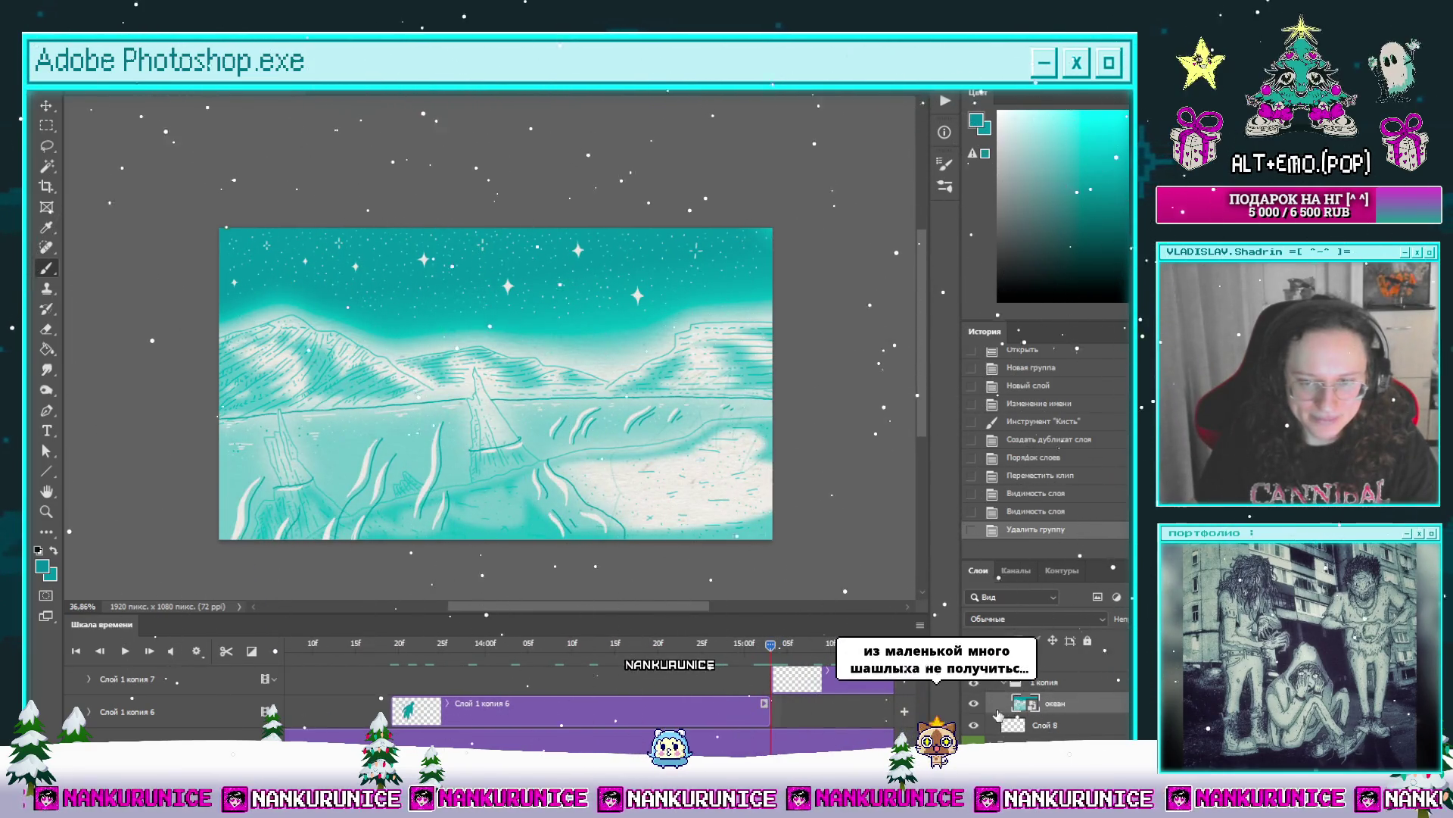
left_click(973, 702)
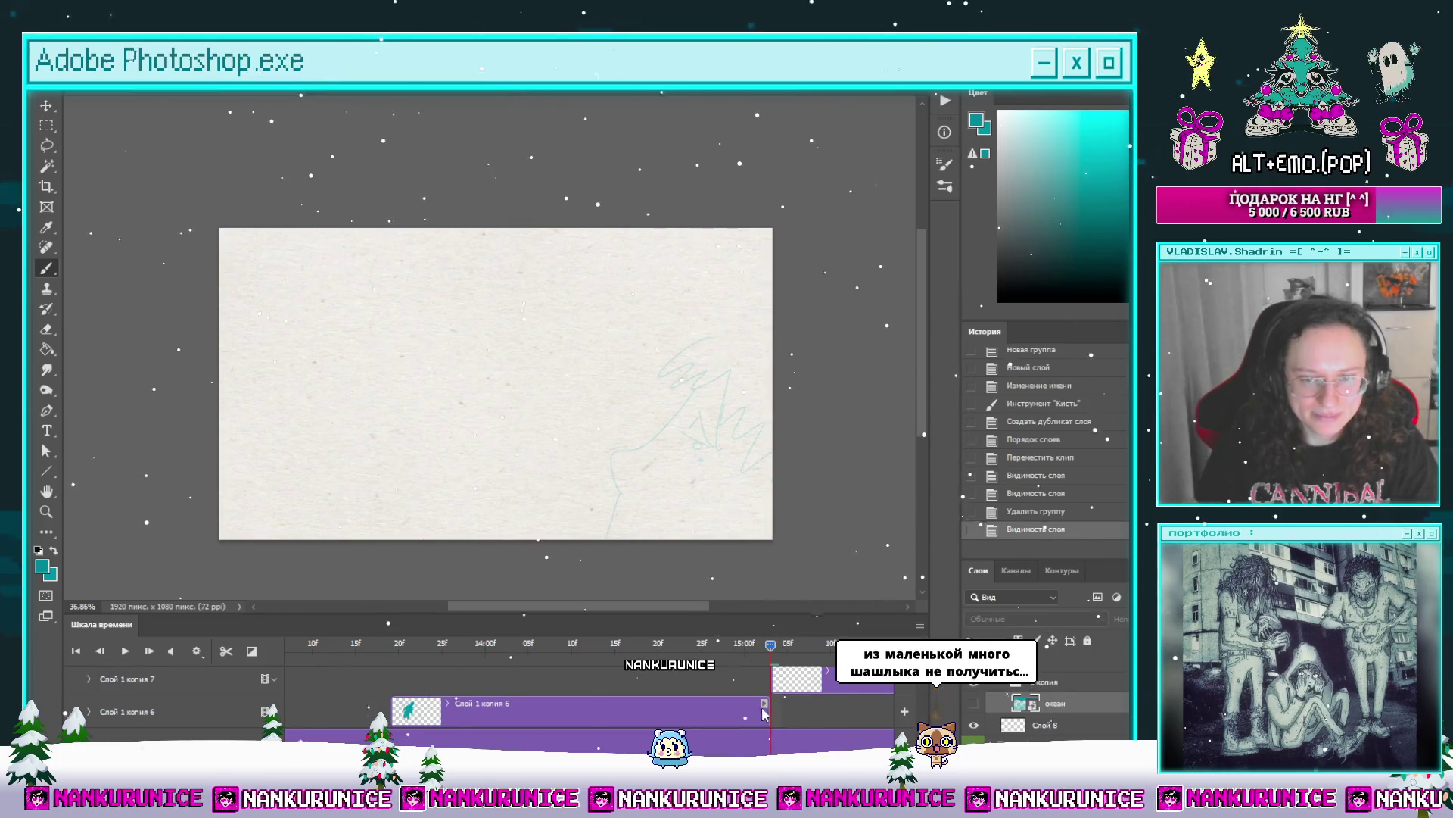
left_click(900, 714)
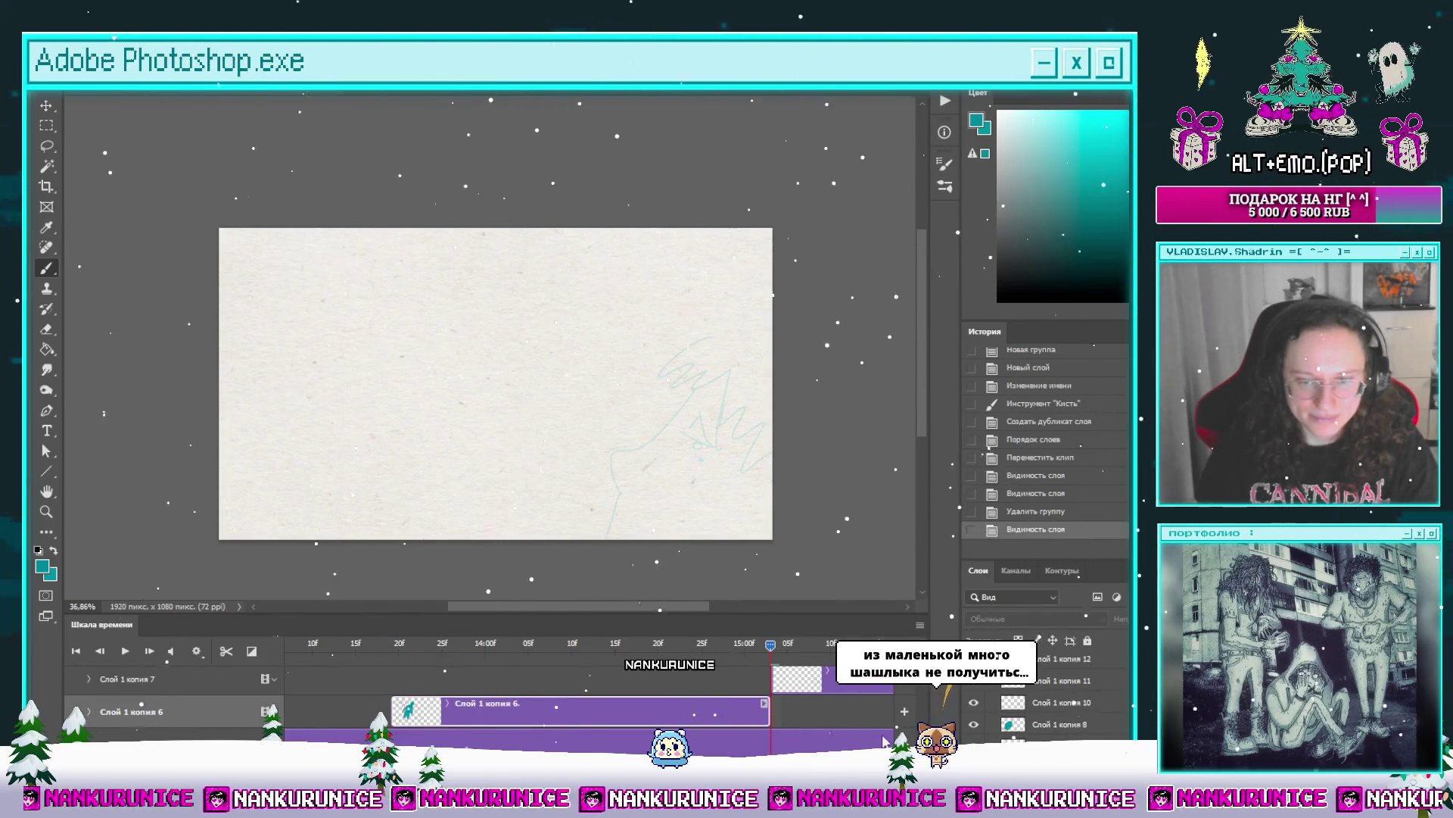
Step: Select Слой 8 and make the океан layer visible again
scroll(871, 715, "up", 5)
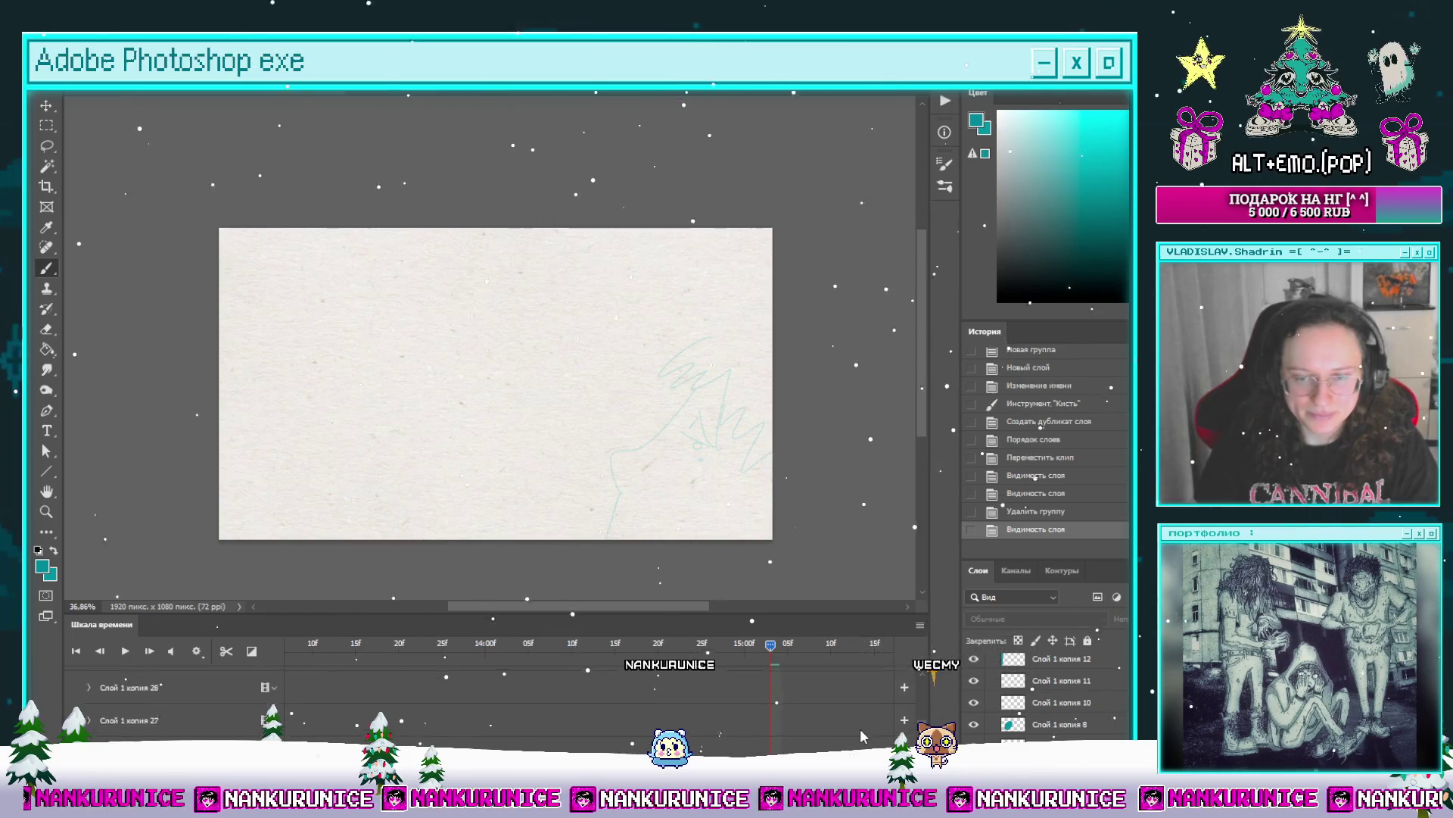
scroll(860, 728, "up", 5)
scroll(854, 730, "down", 3)
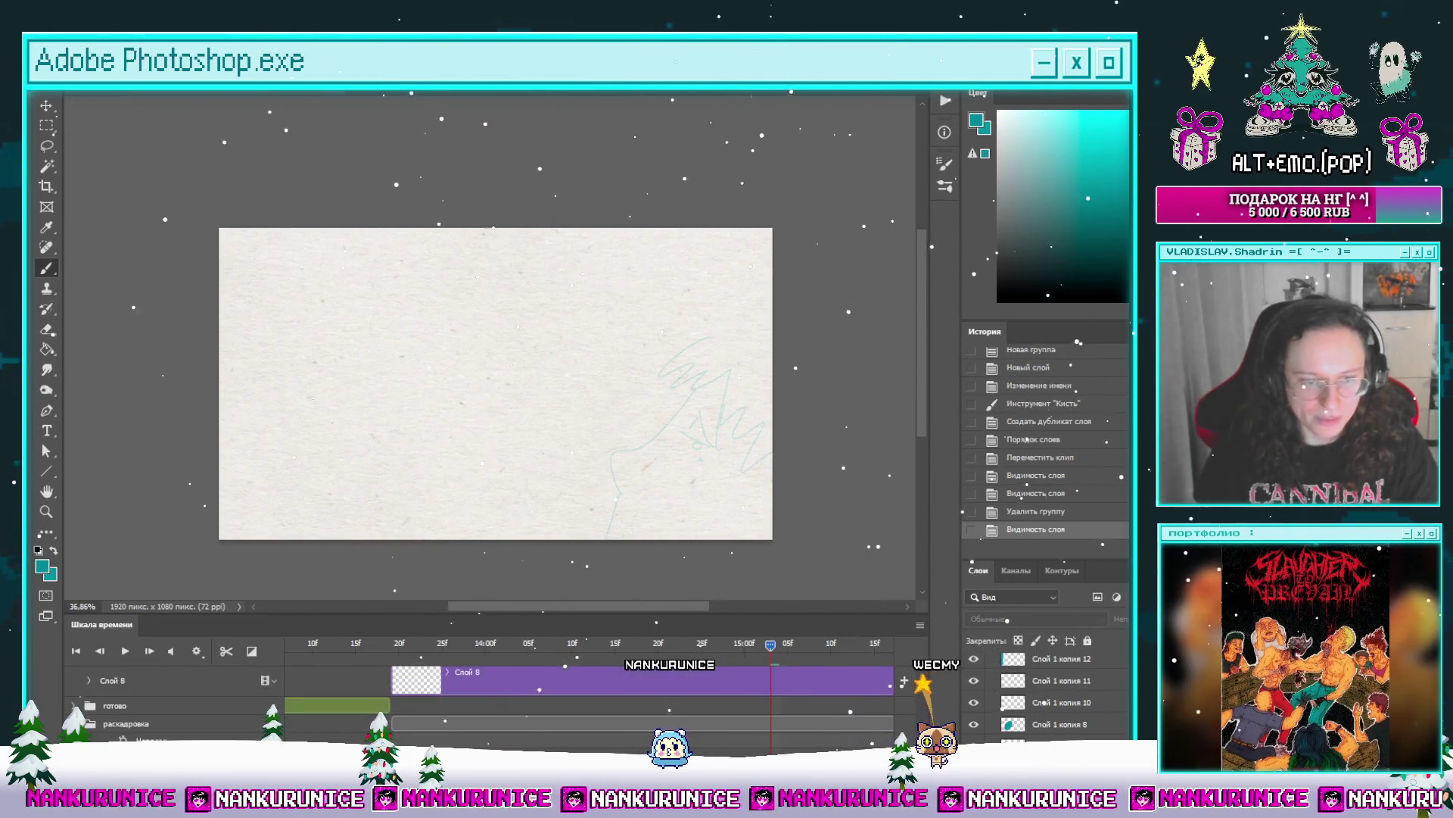
scroll(854, 731, "up", 3)
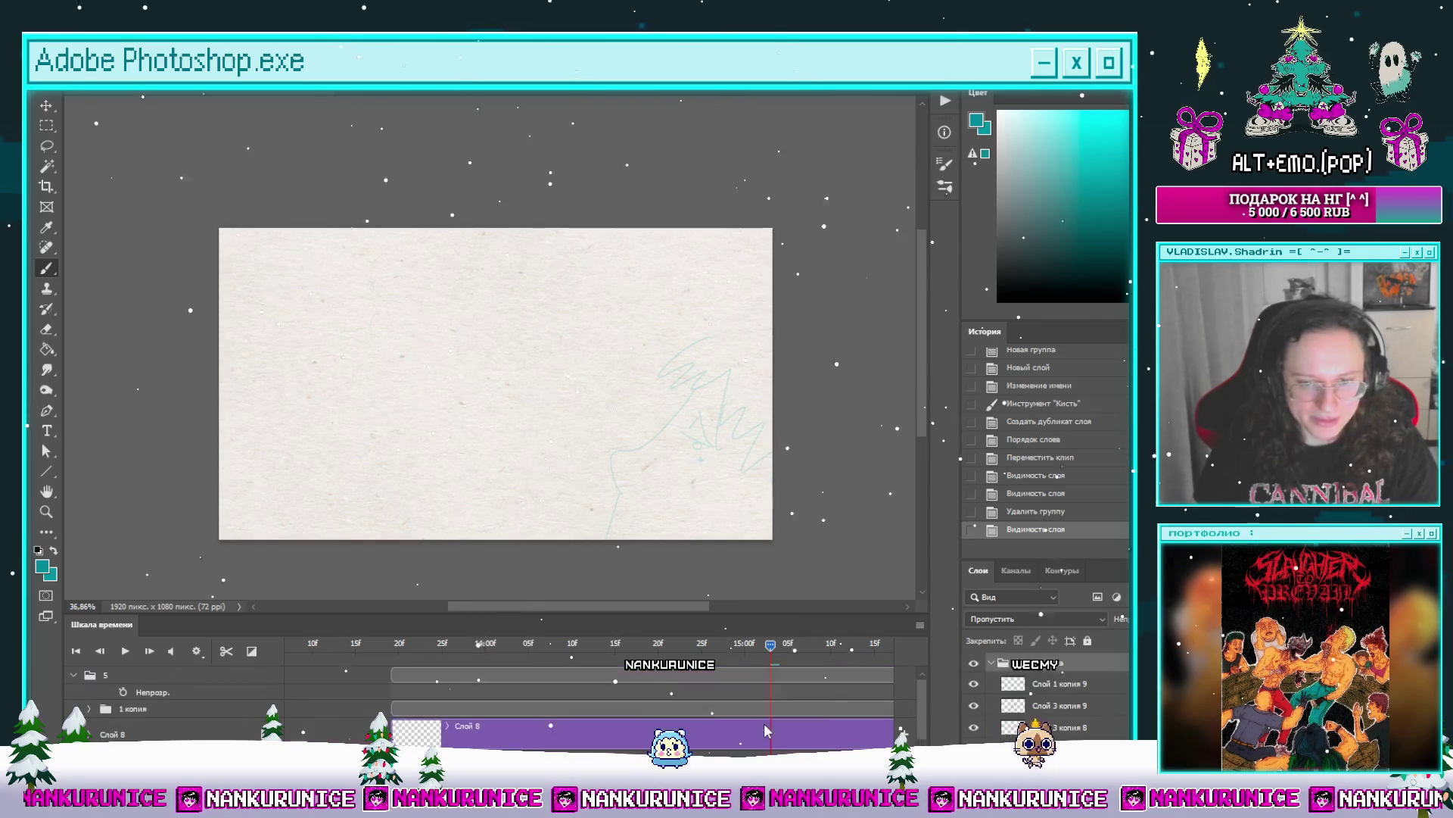
left_click(1014, 664)
scroll(1003, 676, "up", 2)
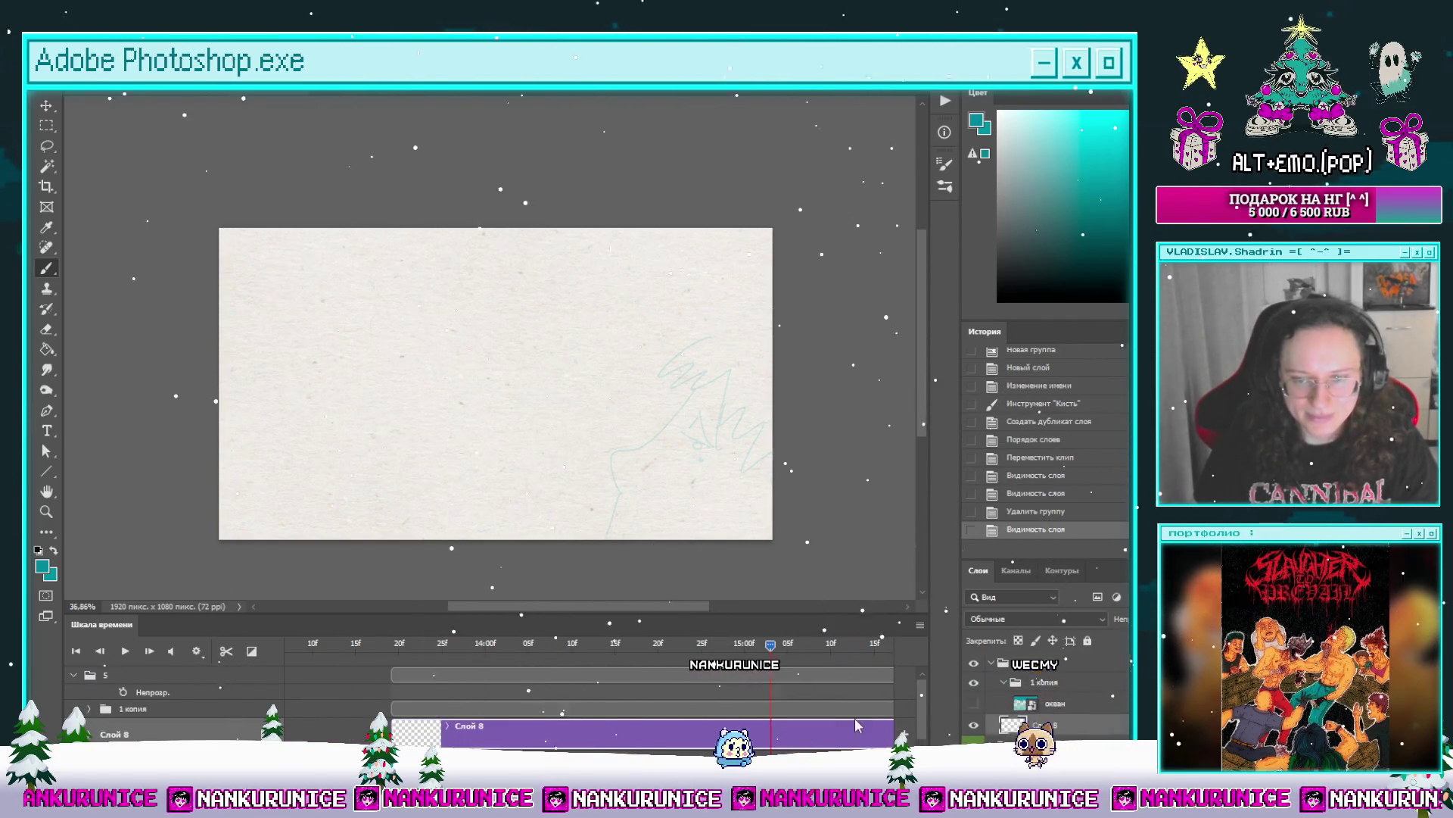
left_click(973, 703)
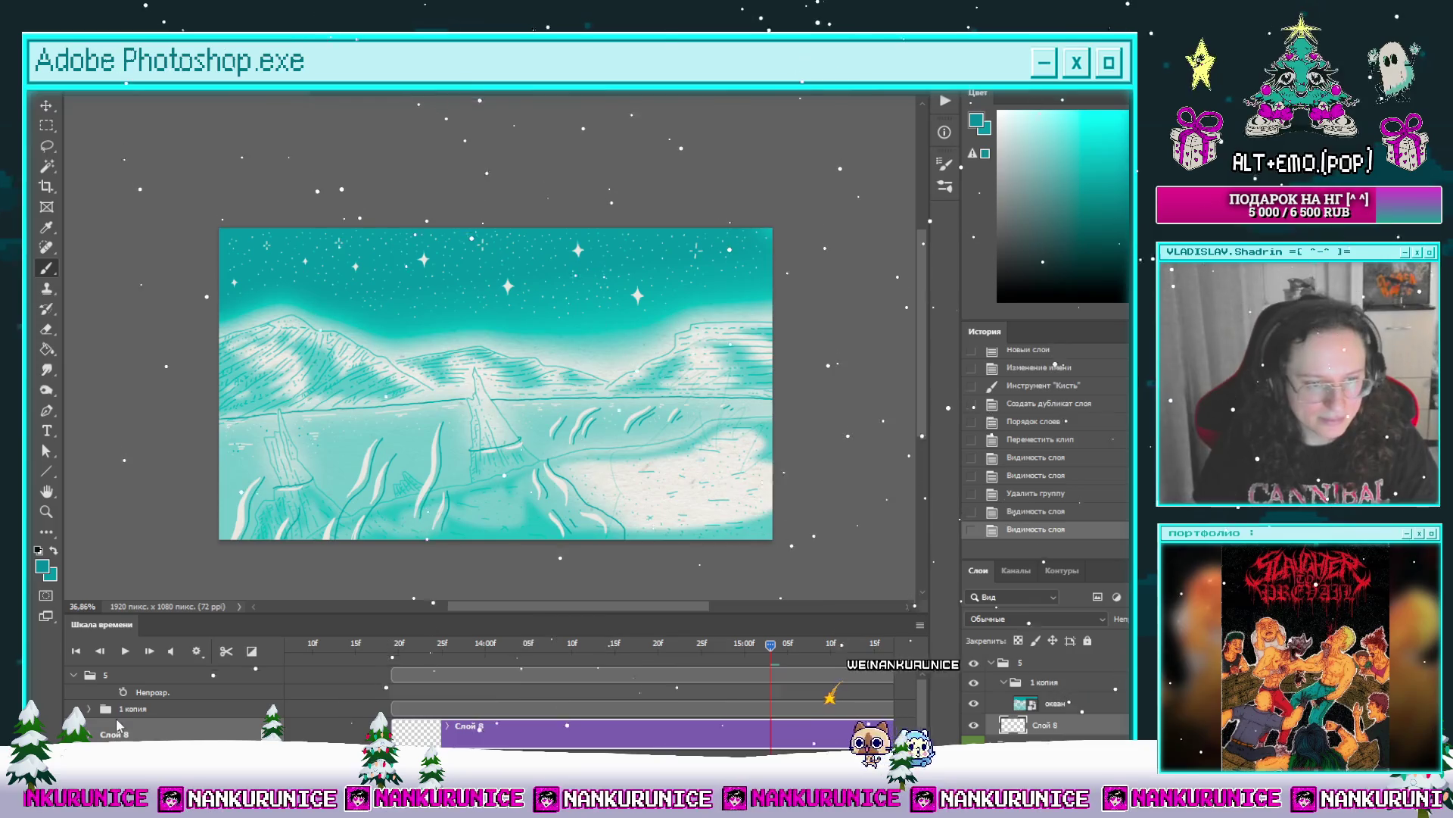
Step: Split the океан clip at the playhead, delete its tail, and preview the animation
left_click(225, 709)
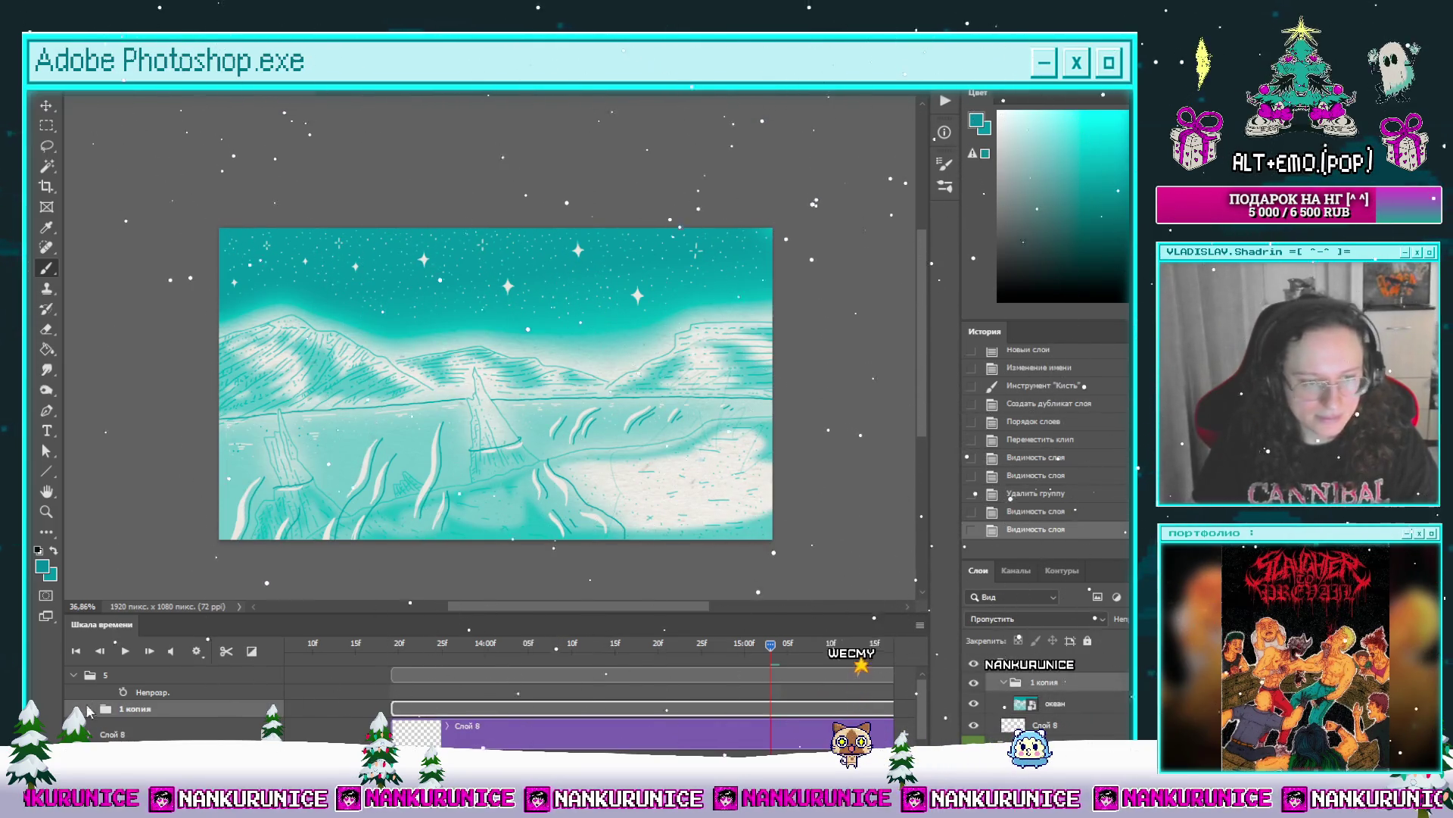
key("alt+bracketleft")
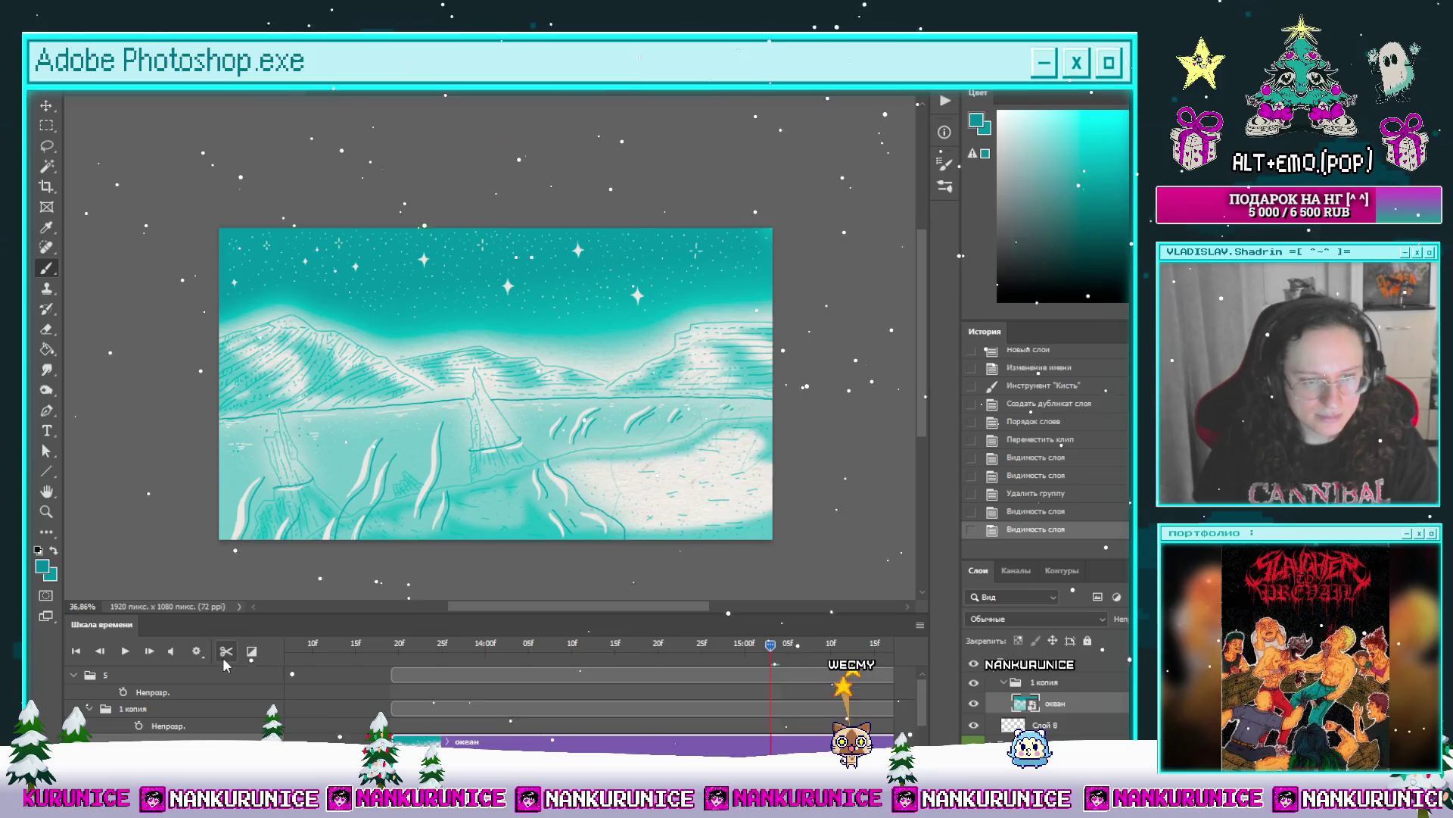
left_click(226, 651)
key("Delete")
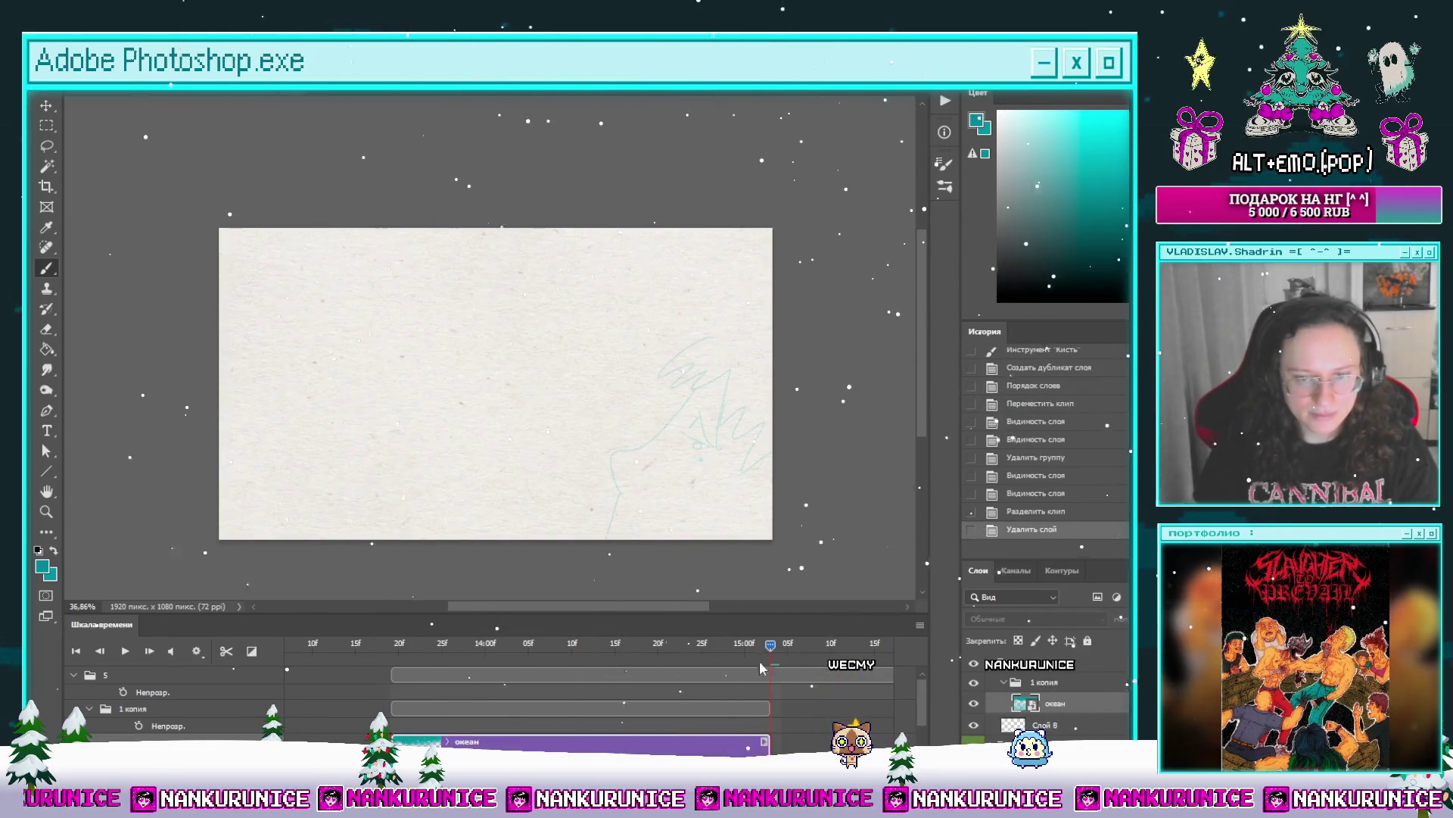
left_click(451, 643)
left_click_drag(450, 643, 390, 643)
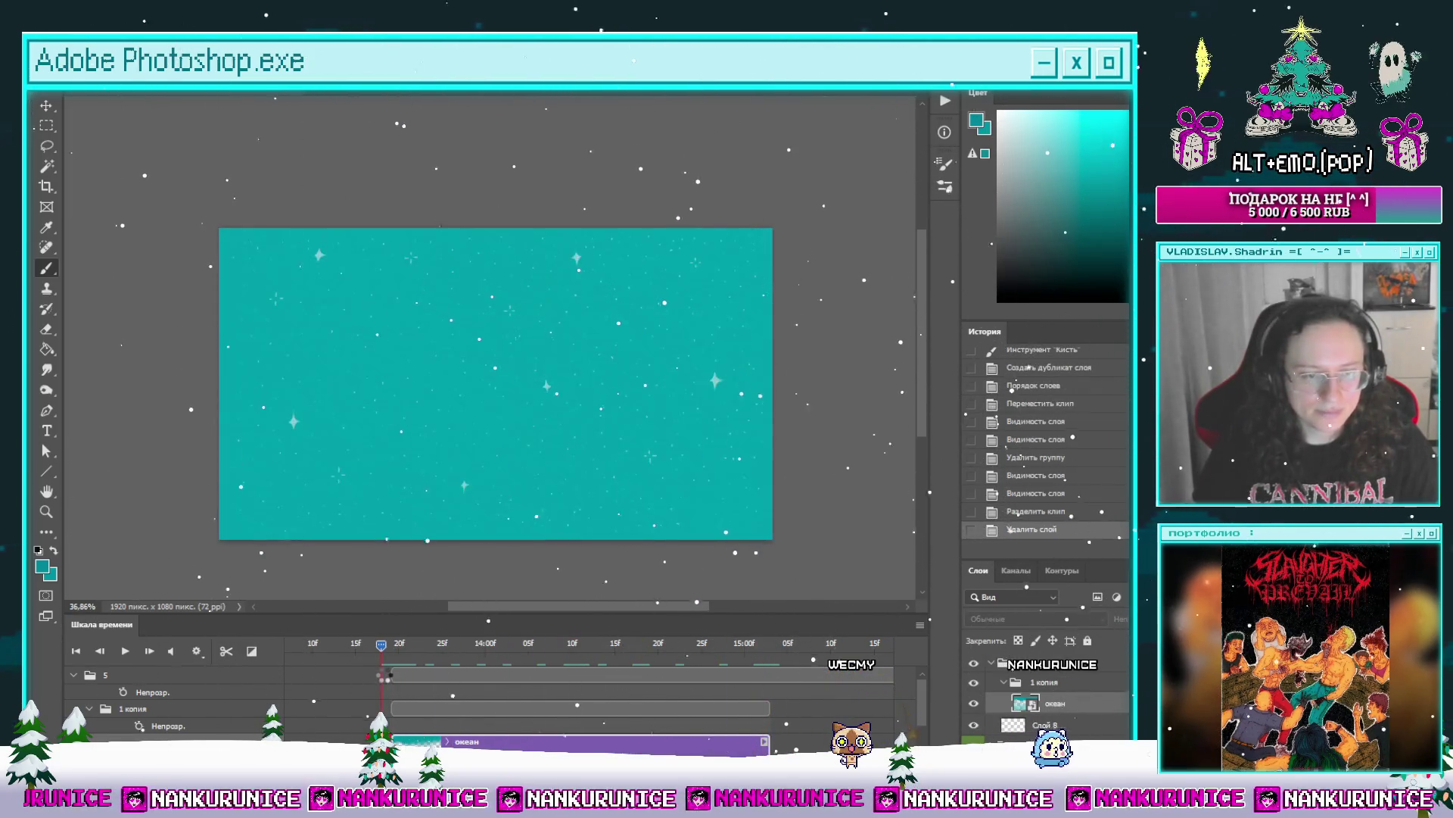
scroll(517, 710, "down", 2)
scroll(517, 710, "up", 1)
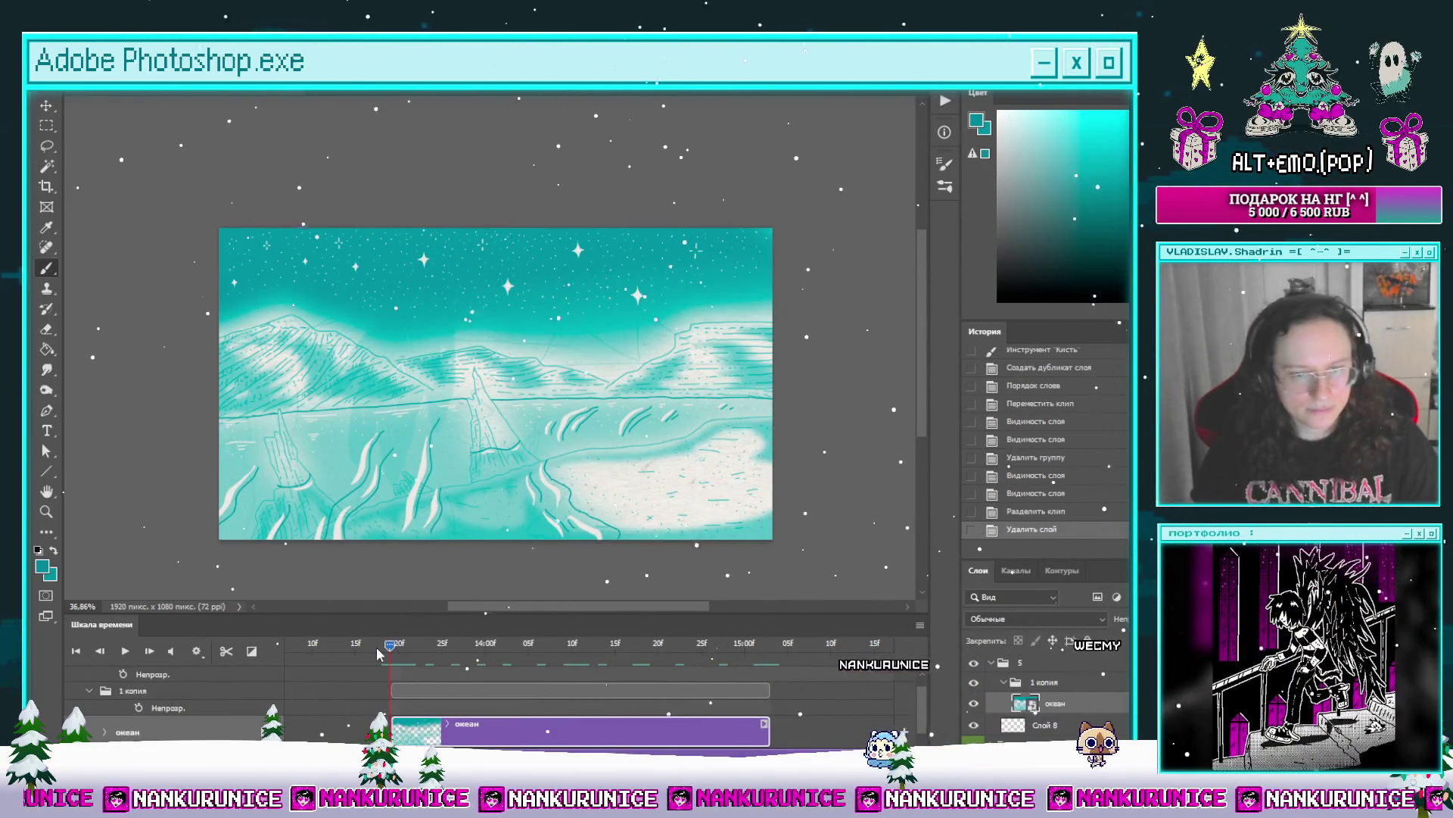
key("space")
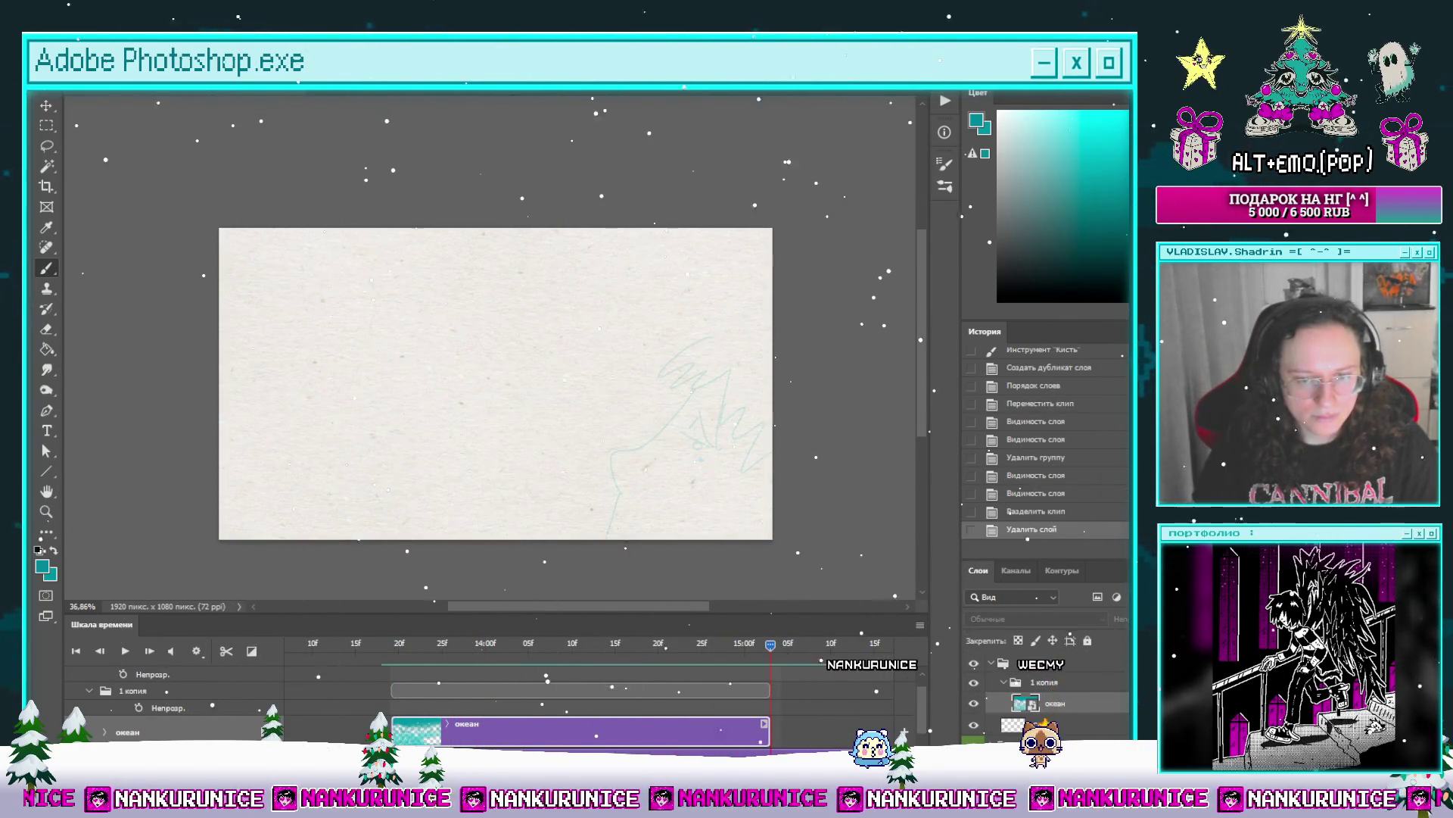
Step: Move Слой 8 to the top of the group and trim its clip at the playhead
key("alt+bracketleft")
mouse_move(638, 732)
left_mouse_down()
mouse_move(636, 691)
mouse_move(632, 713)
left_mouse_up()
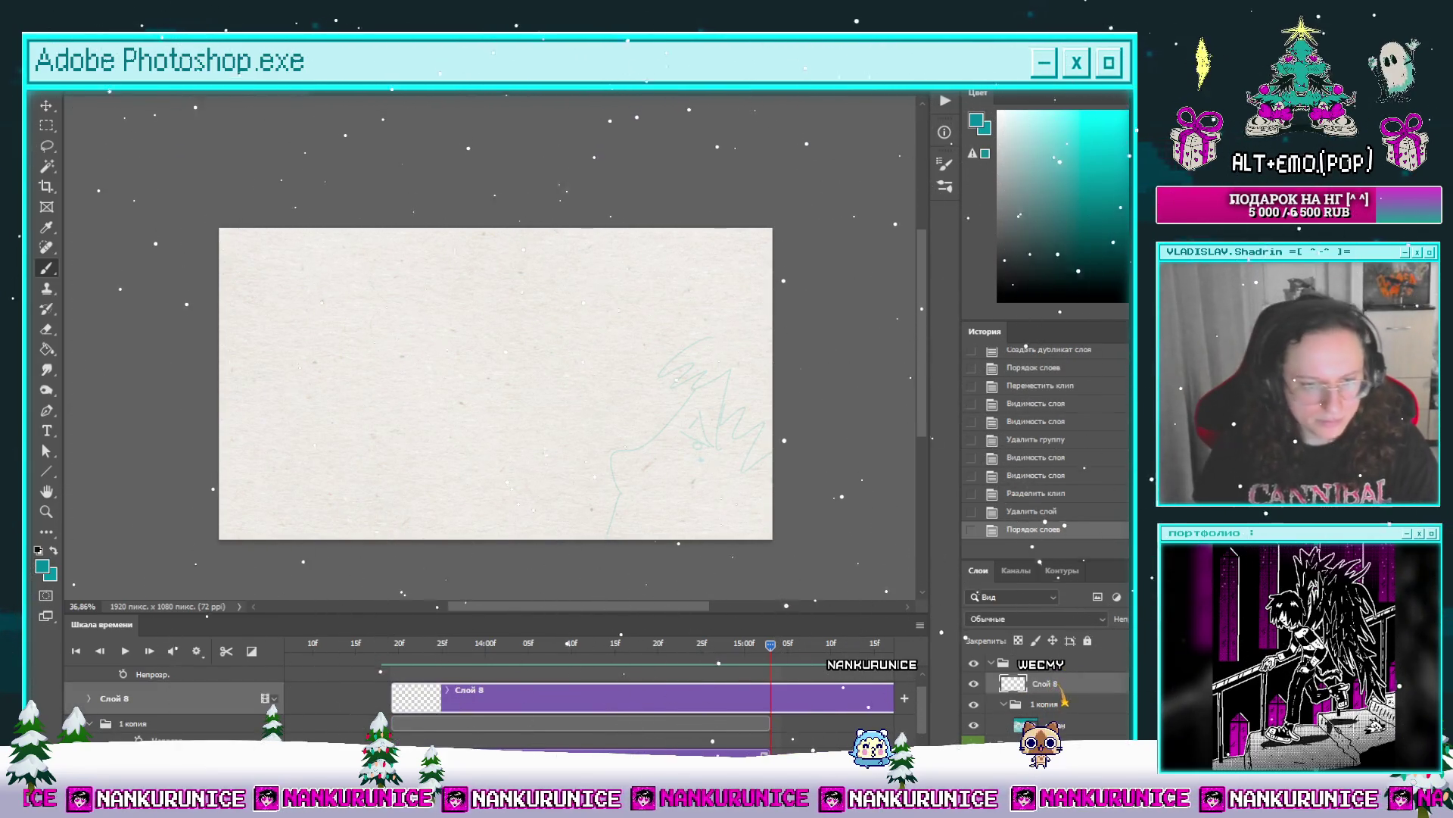
left_click(89, 724)
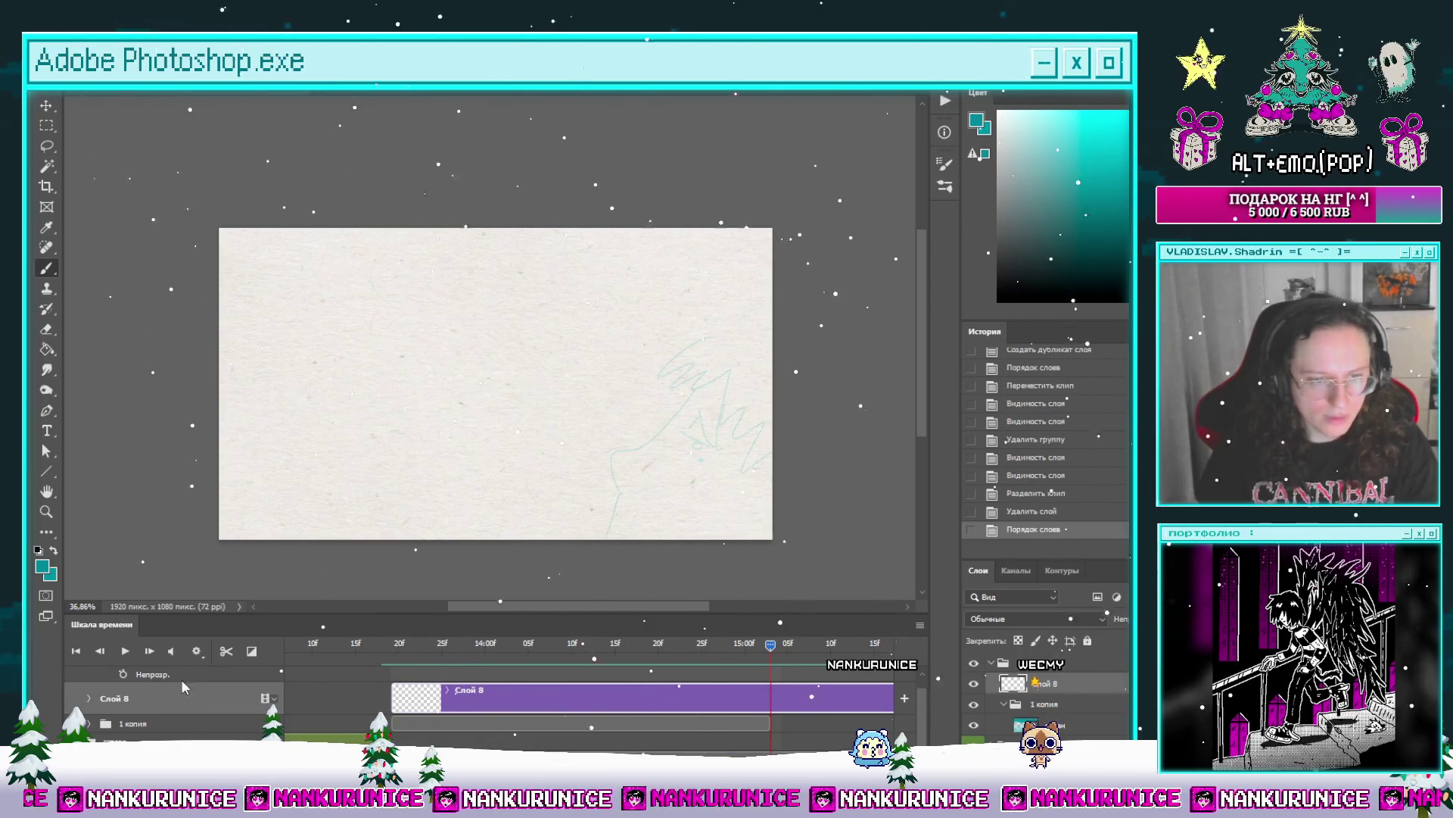
left_click(225, 651)
key("Delete")
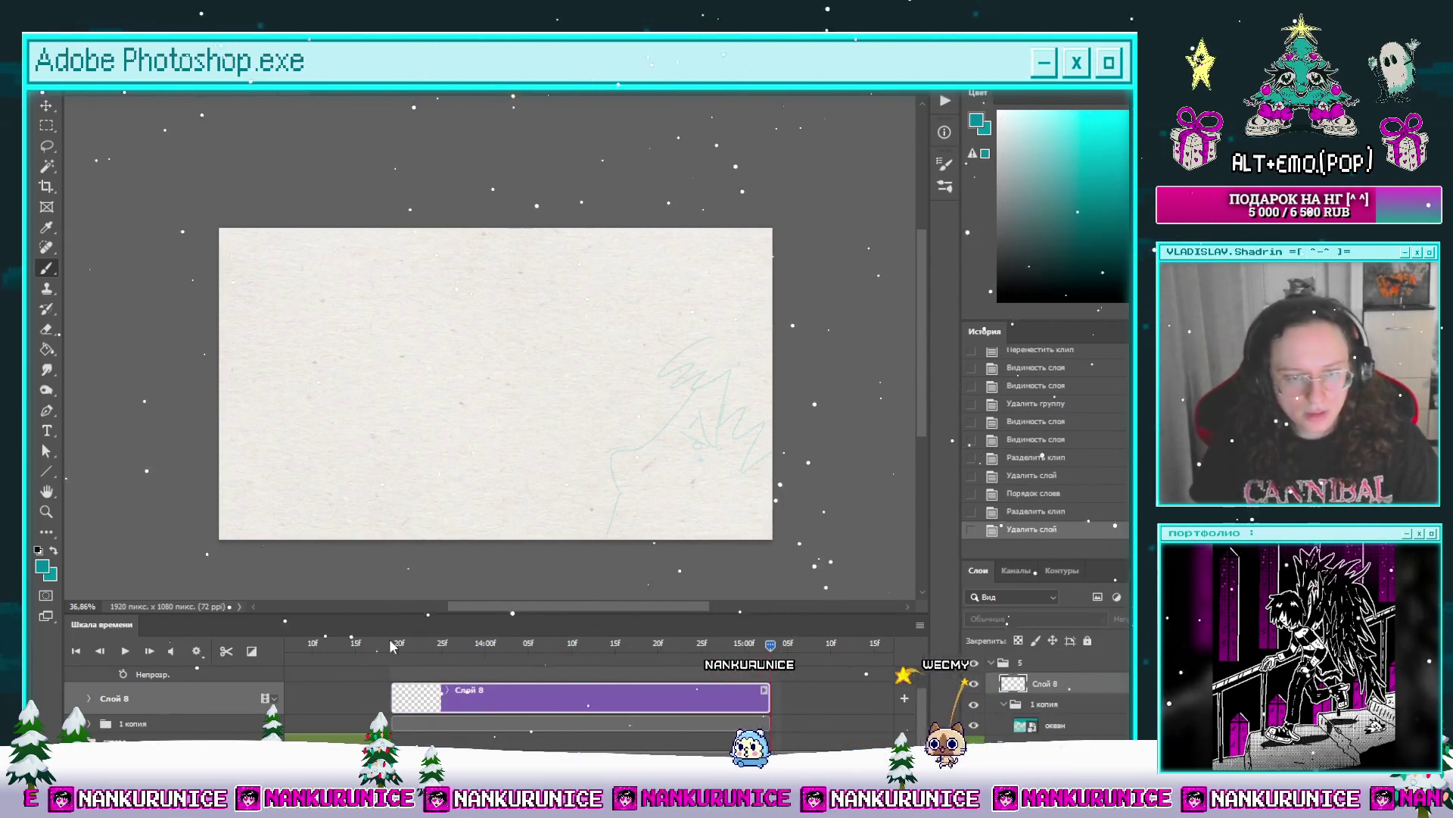
left_click(397, 644)
left_click(389, 644)
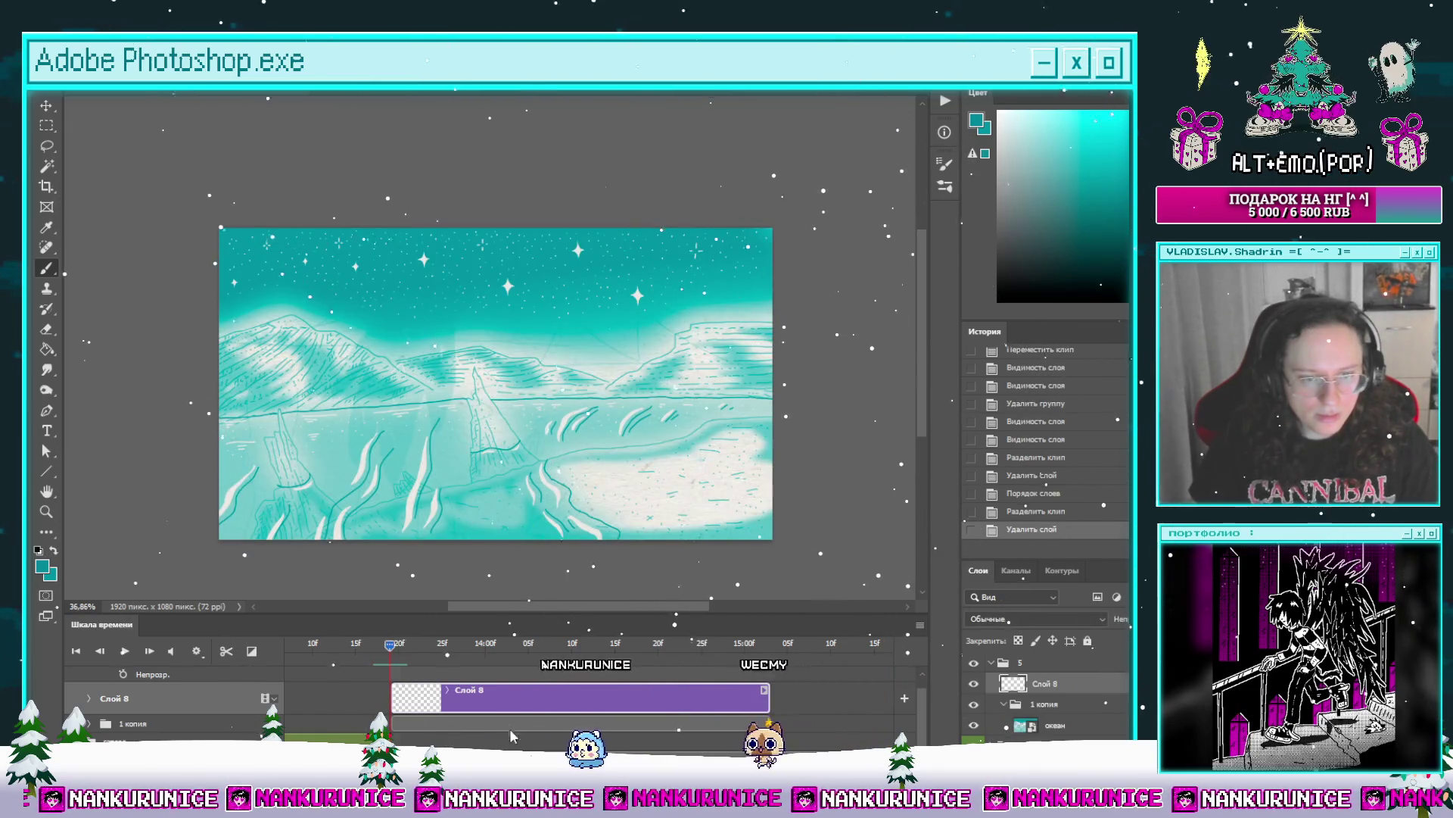
key("alt+bracketright")
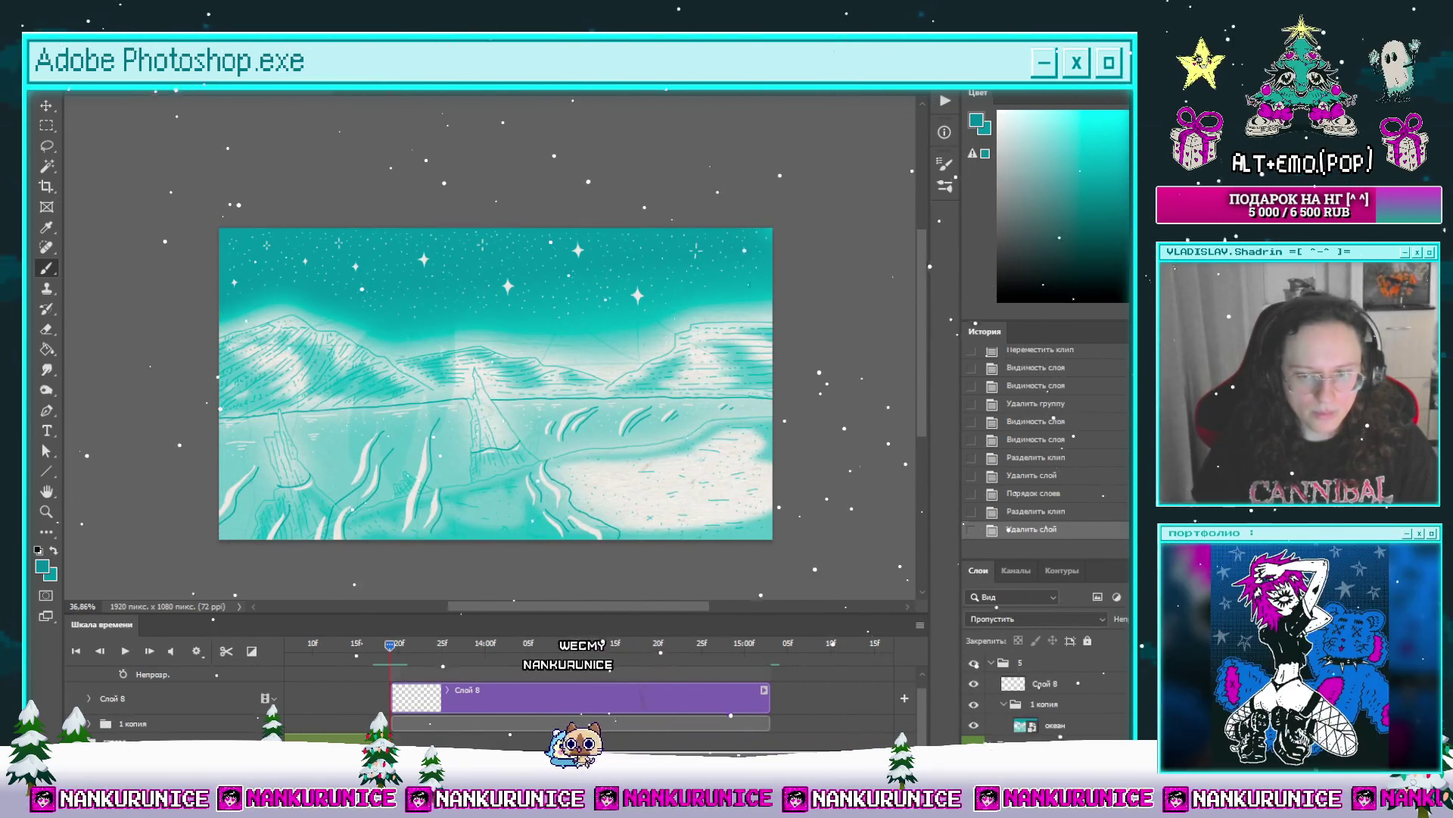
left_click(436, 709)
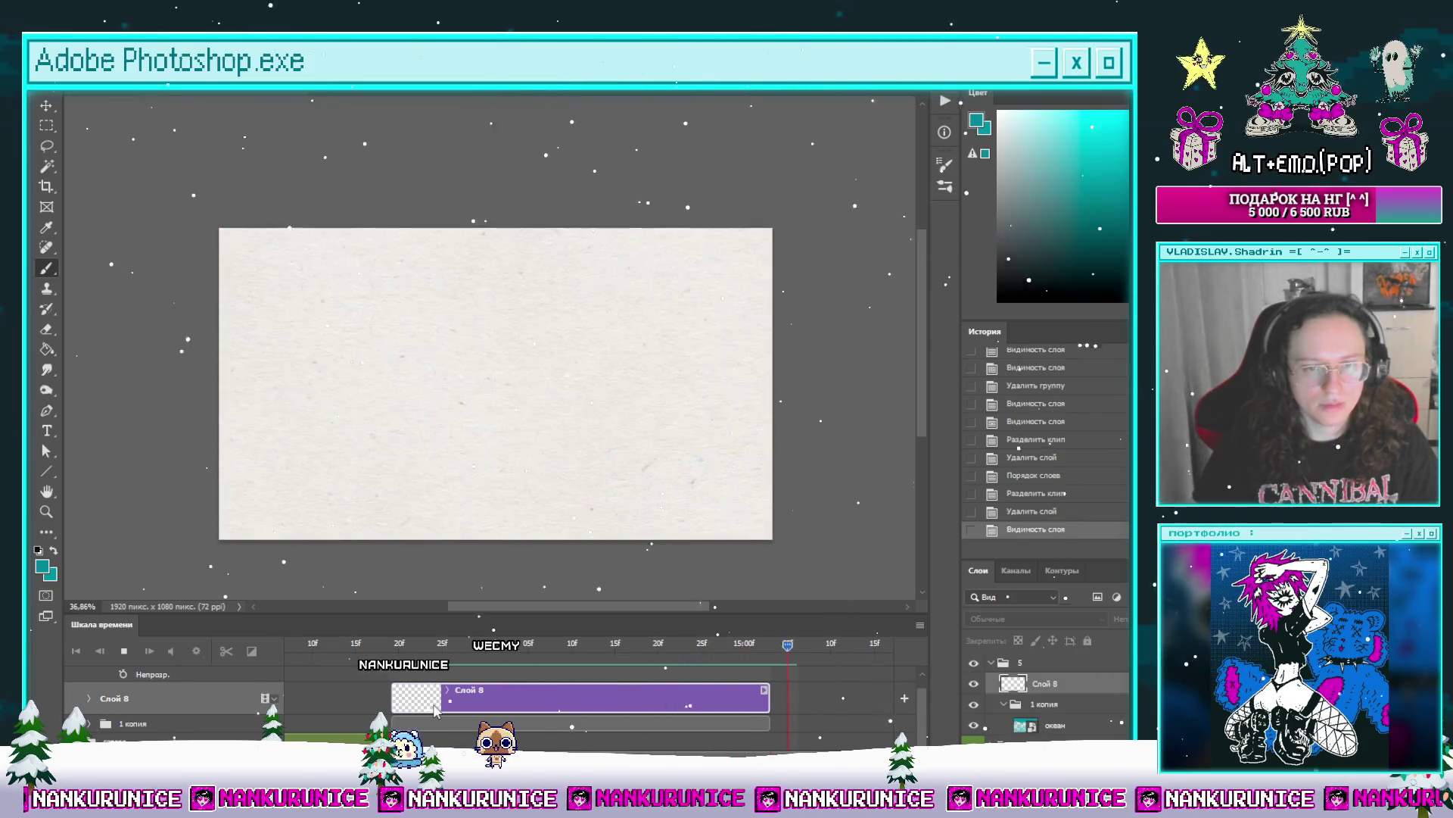
left_click(390, 648)
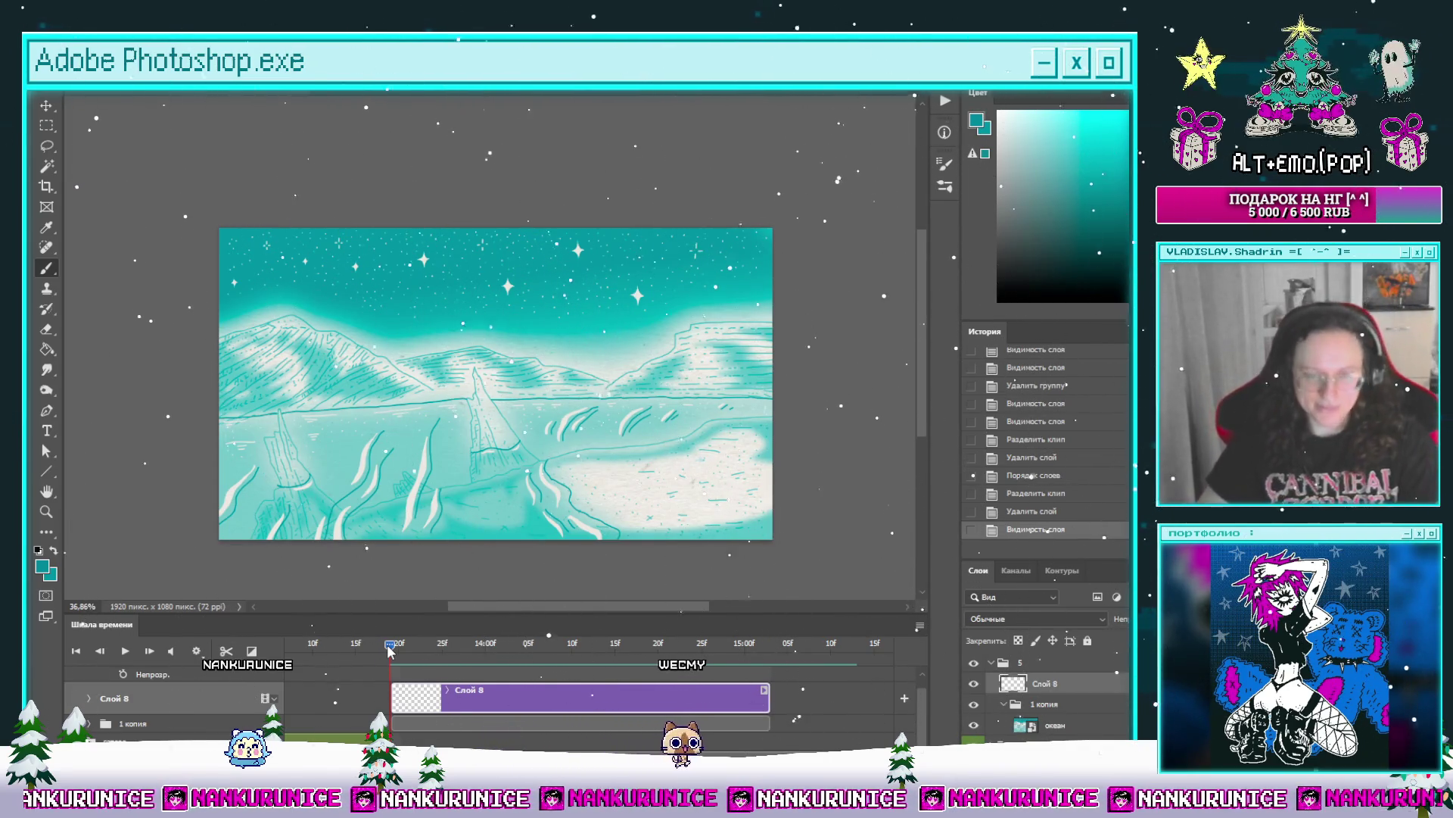
Step: Zoom in on the landscape, then move the океан layer beneath the Слой 8 sketch
left_click_drag(657, 295, 708, 246)
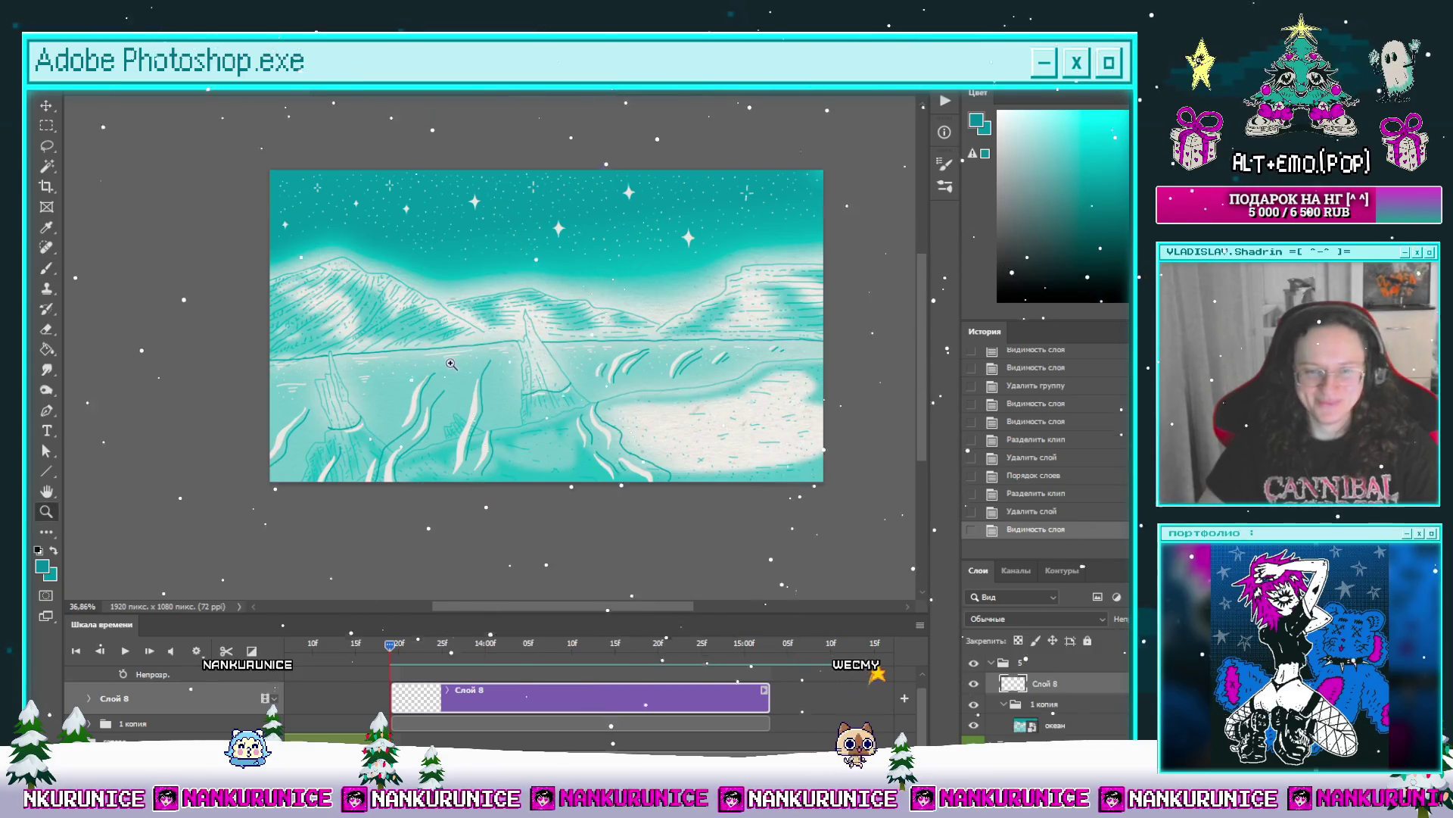
scroll(455, 354, "up", 2)
key("Tab")
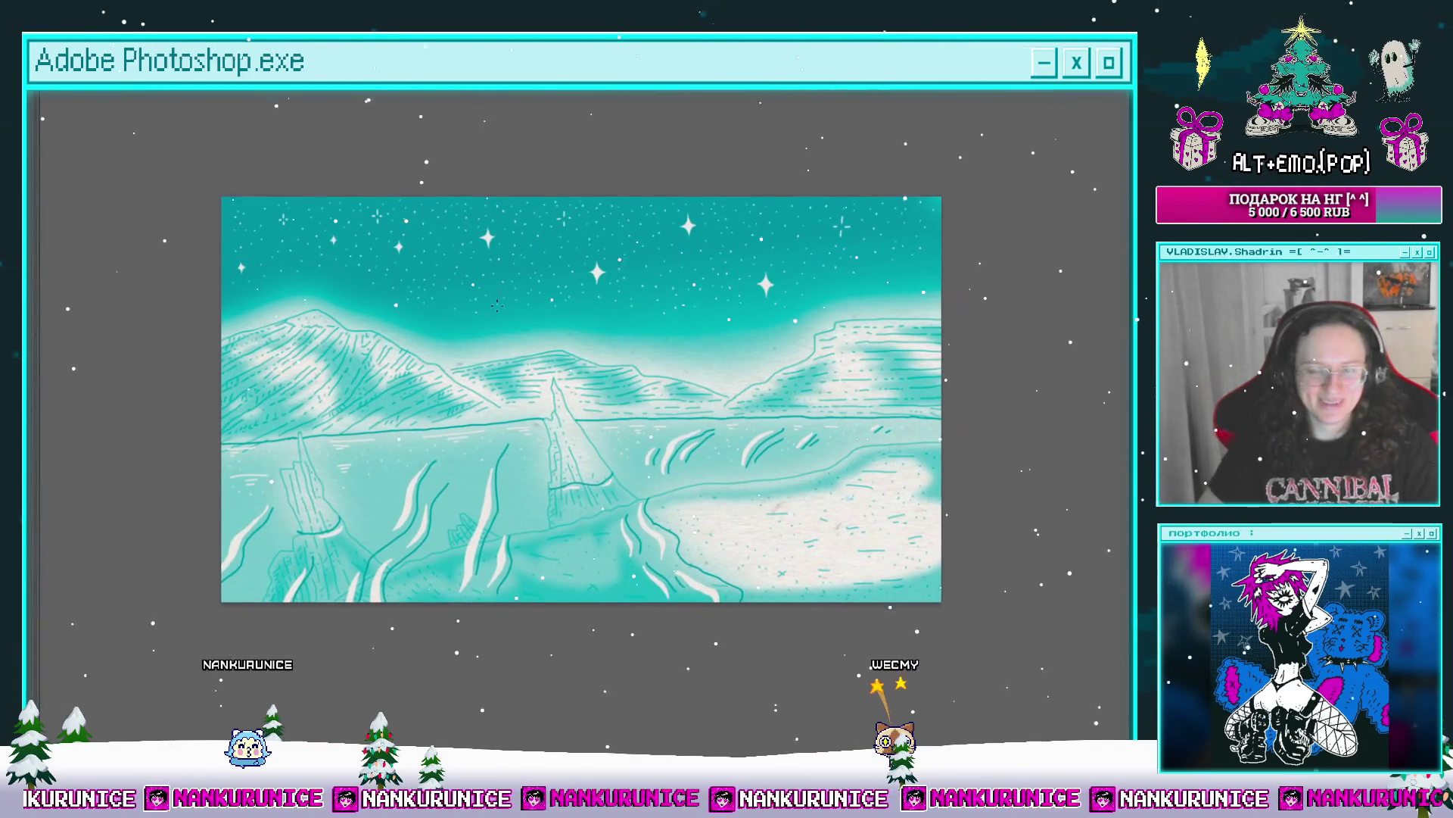
key("Tab")
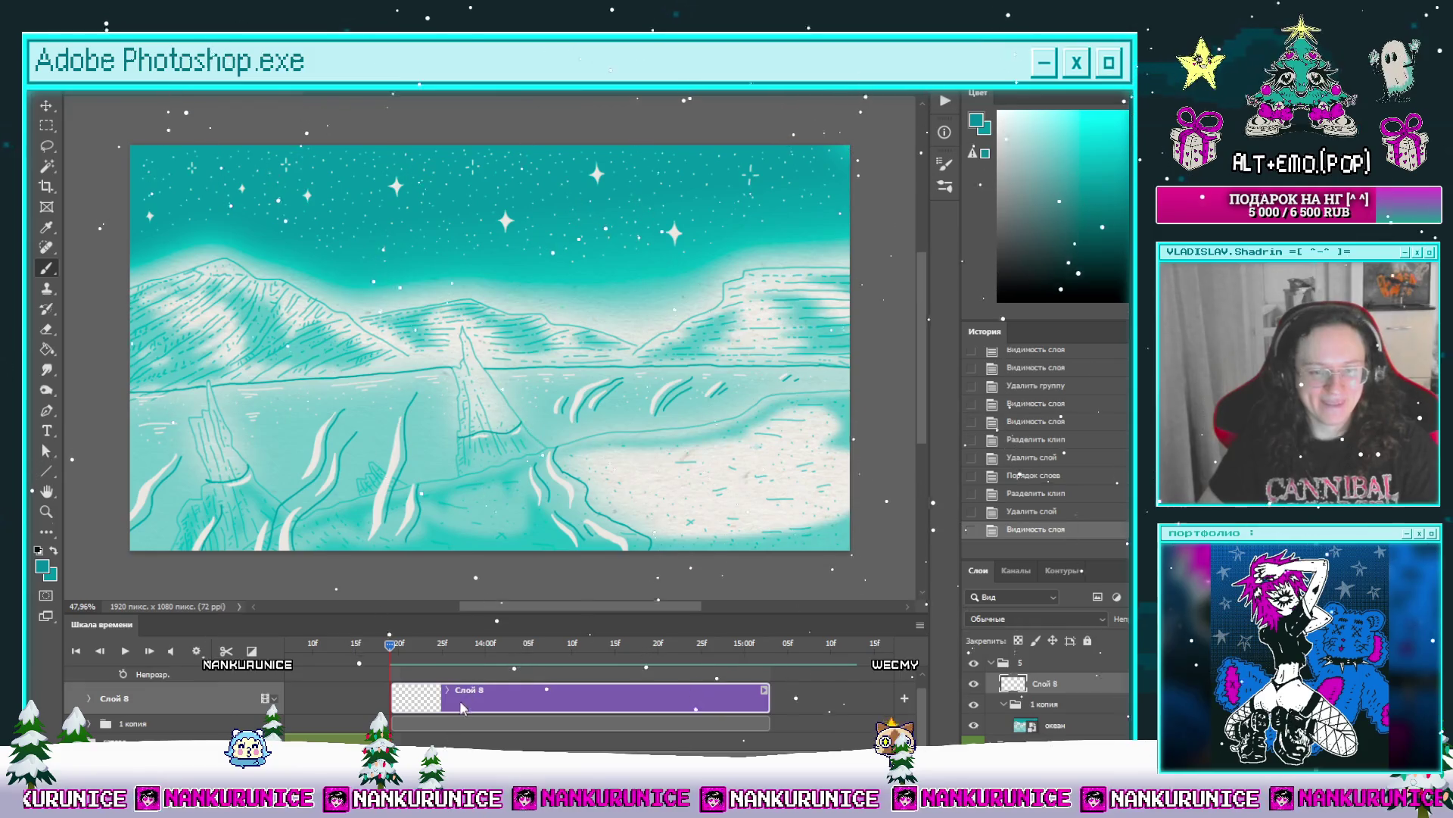
left_click(463, 723)
mouse_move(1056, 725)
left_mouse_down()
mouse_move(1056, 704)
mouse_move(1058, 719)
mouse_move(970, 728)
left_mouse_up()
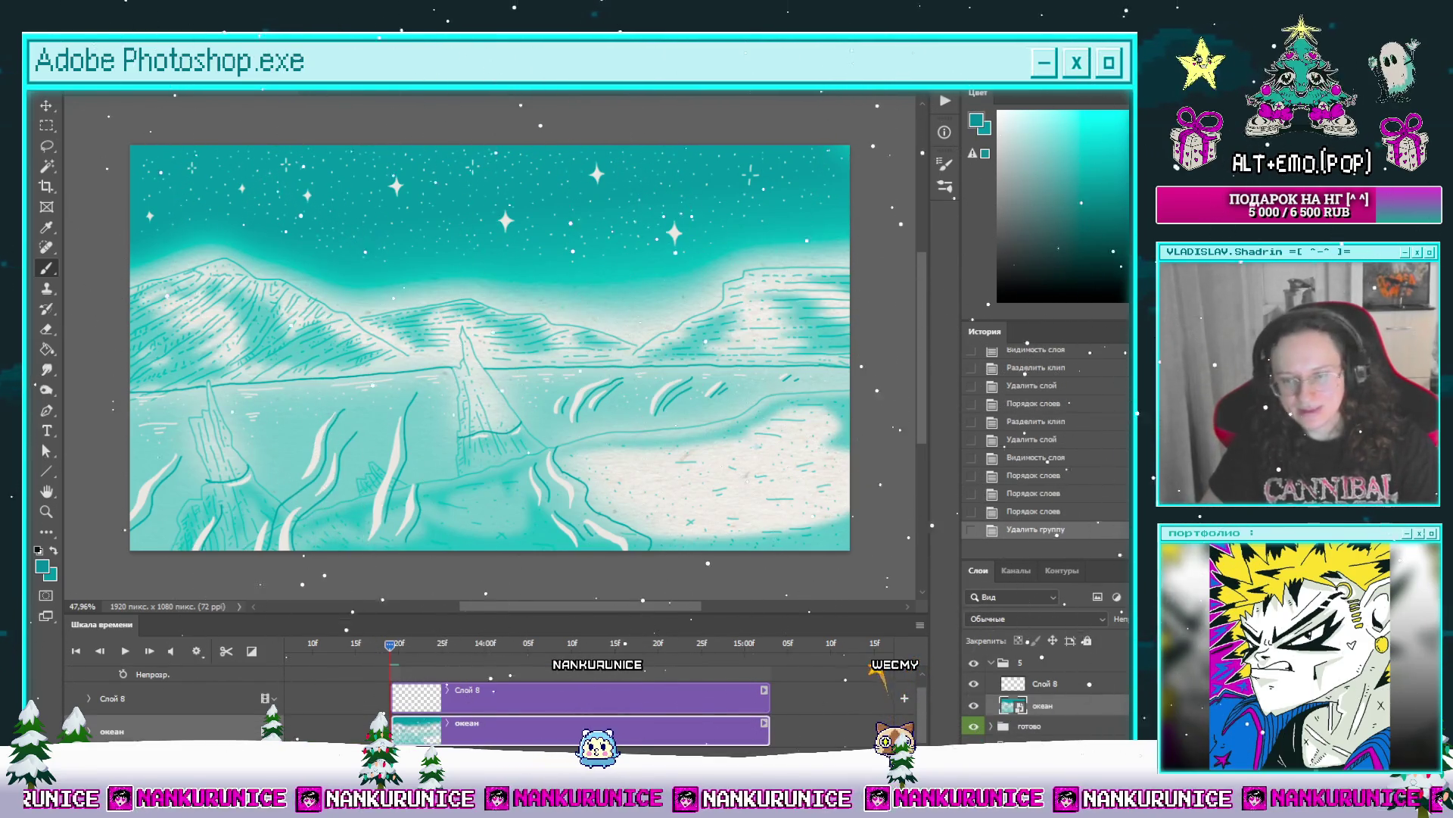
Step: Fade the landscape to 50% opacity and sketch a tall figure and a tiny distant one on Слой 8
key("5")
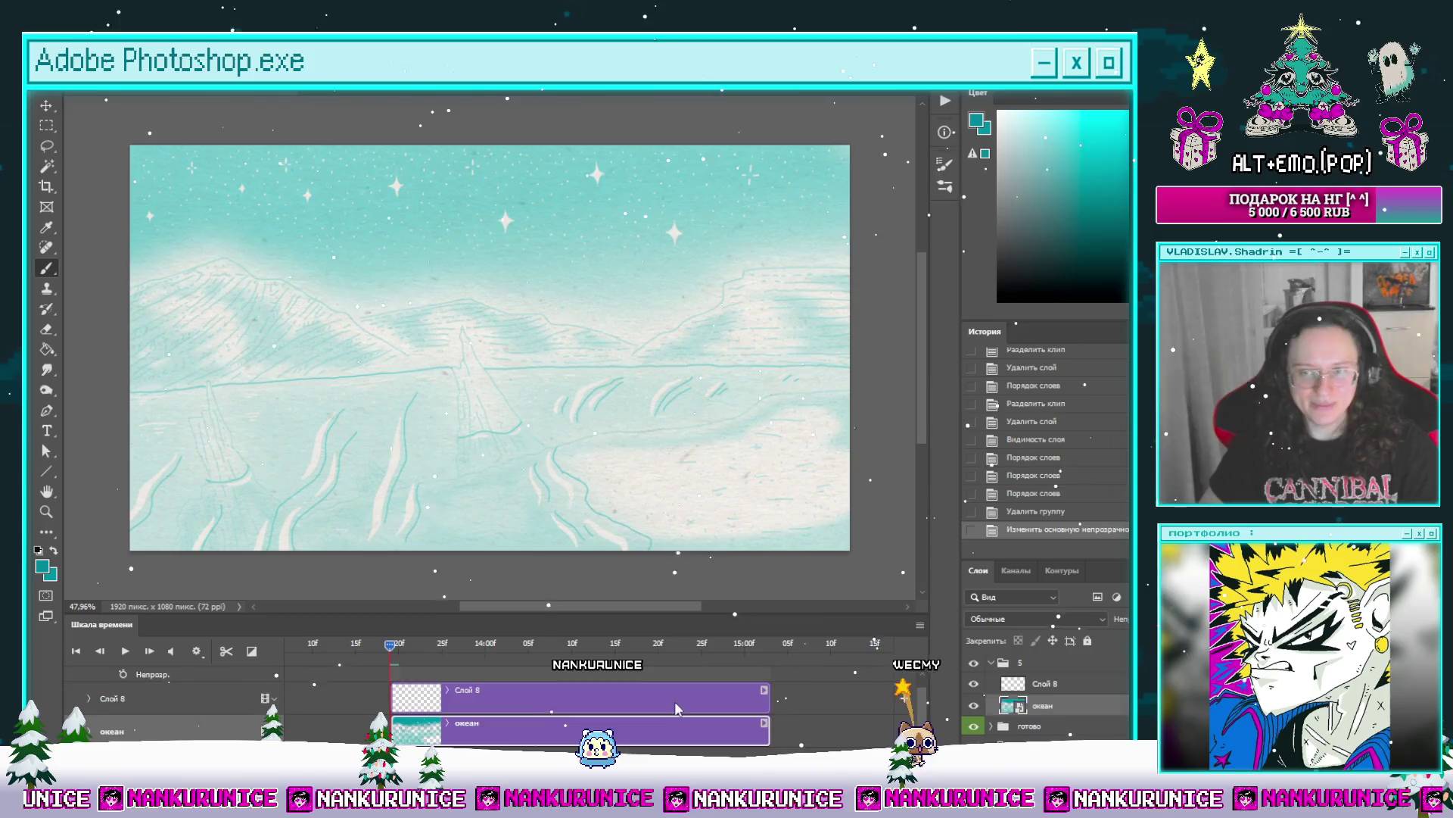
left_click(674, 701)
scroll(933, 673, "up", 1)
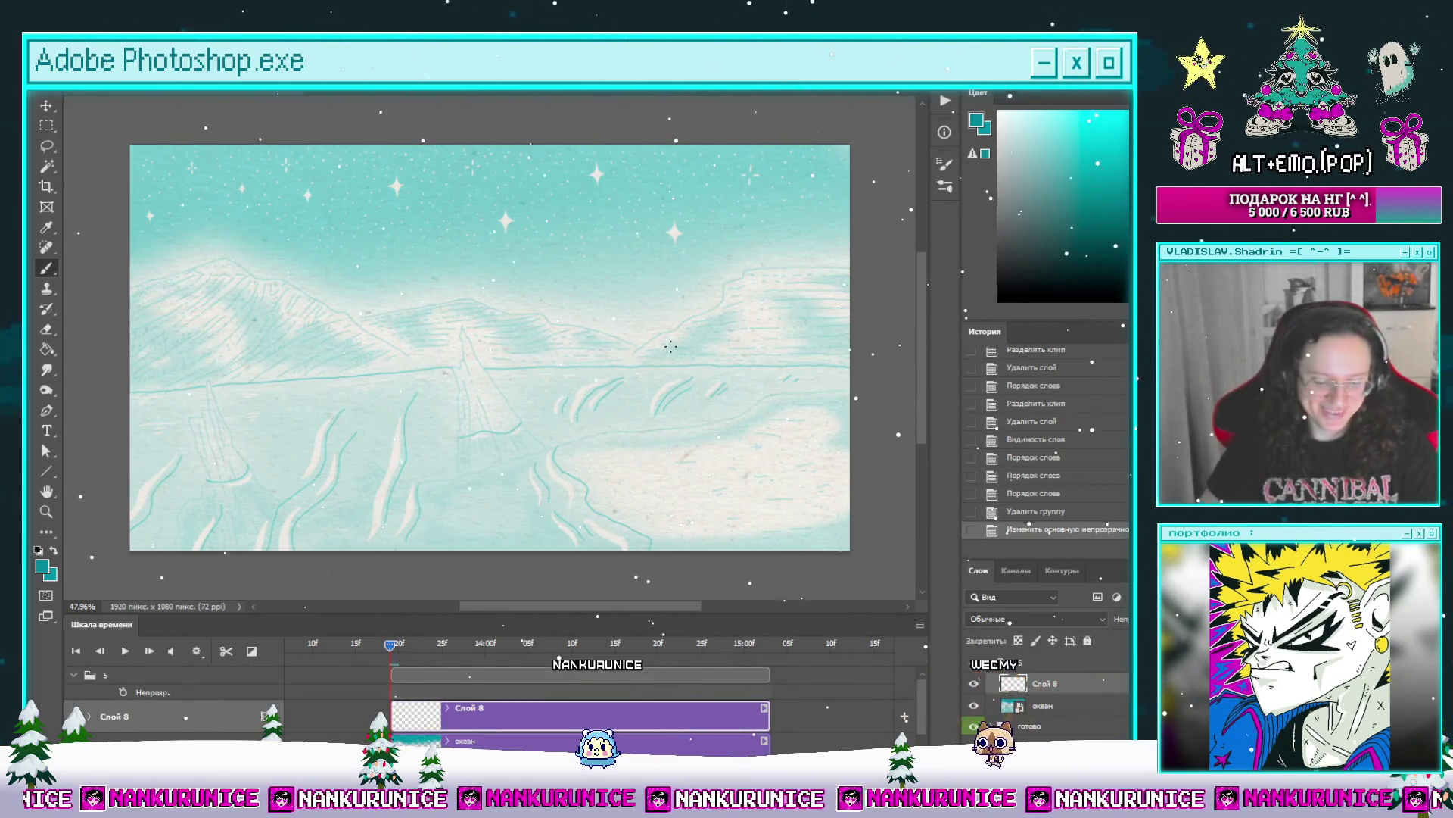
key("l")
left_click_drag(722, 297, 758, 290)
mouse_move(507, 295)
left_mouse_down()
mouse_move(471, 315)
mouse_move(446, 274)
mouse_move(500, 303)
mouse_move(493, 262)
mouse_move(492, 401)
left_mouse_up()
key("ctrl+z")
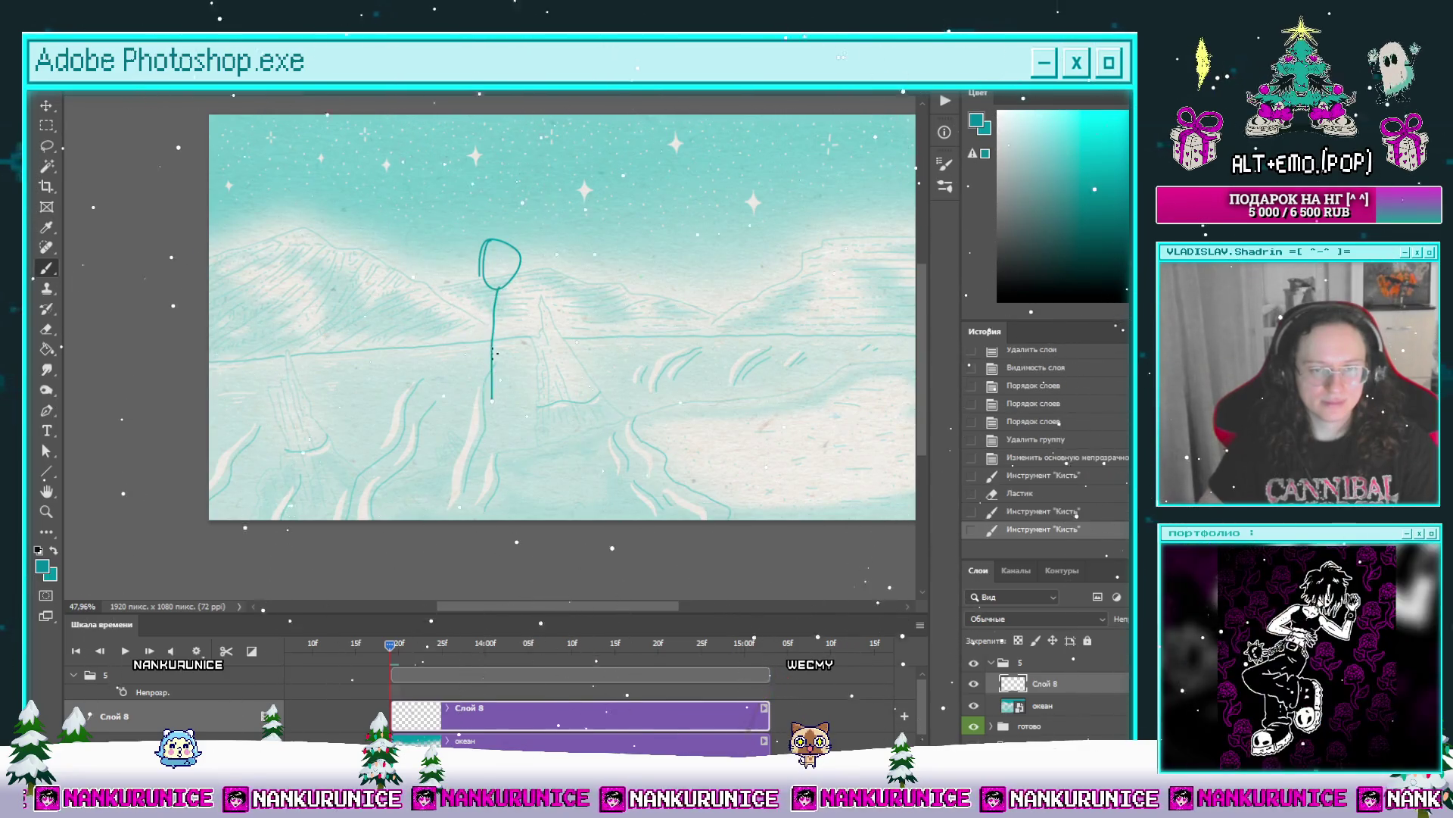
mouse_move(486, 288)
left_mouse_down()
mouse_move(457, 457)
mouse_move(493, 398)
mouse_move(471, 413)
left_mouse_up()
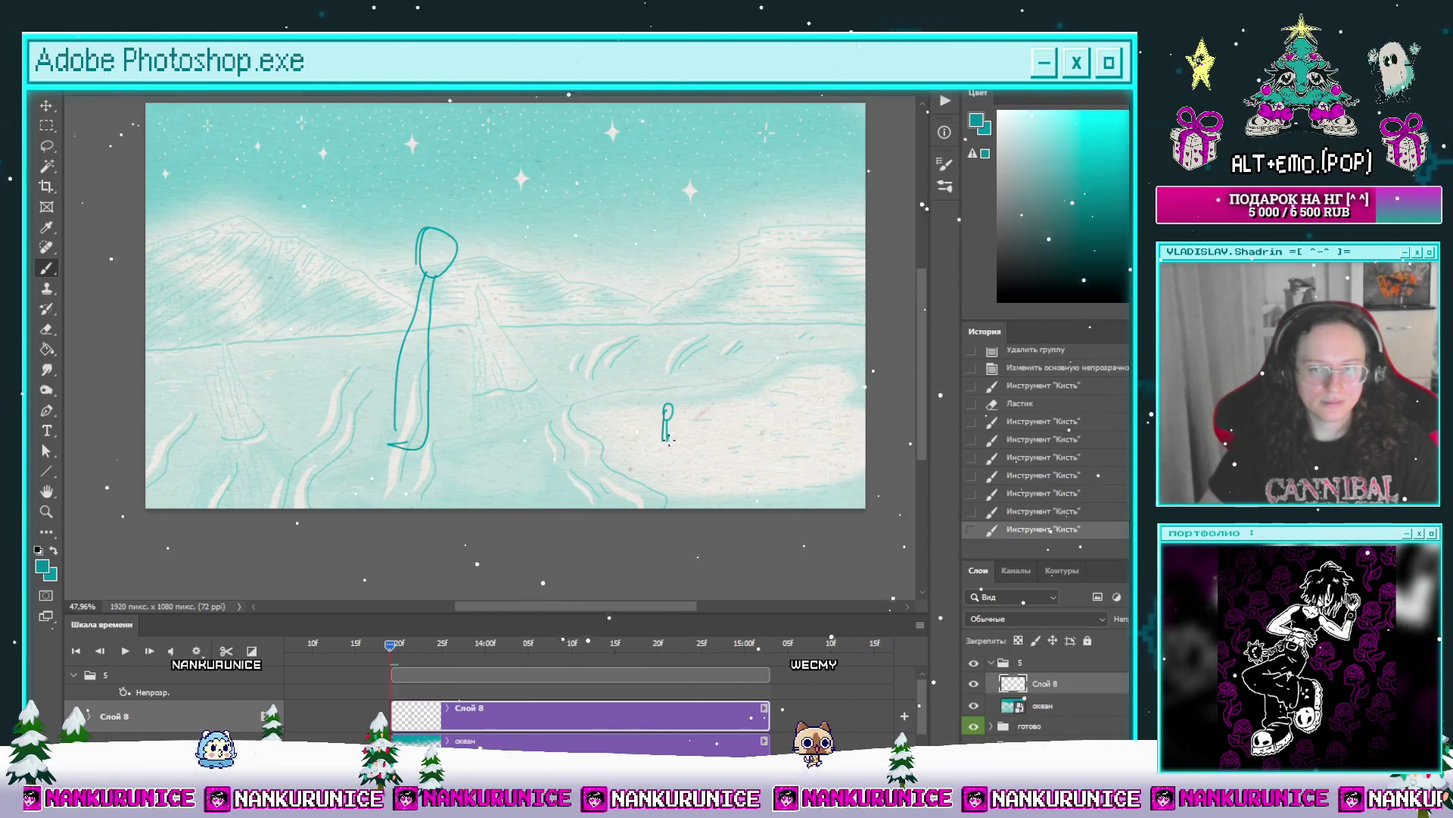
left_click_drag(667, 424, 668, 440)
left_click_drag(396, 574, 408, 572)
Step: Split the Слой 8 clip at two playhead positions into separate animation frames
left_click_drag(393, 644, 633, 645)
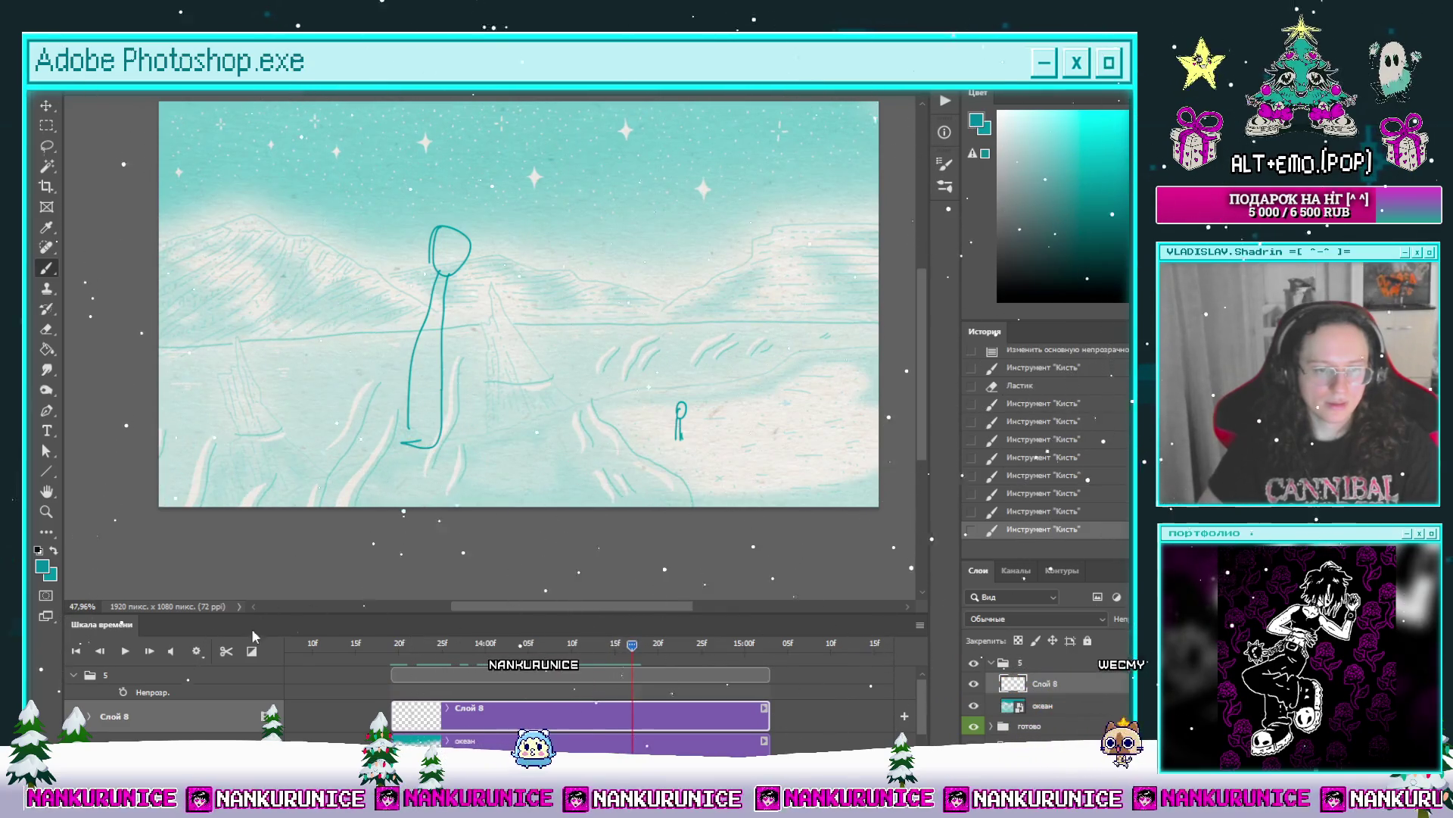
left_click(231, 651)
key("space")
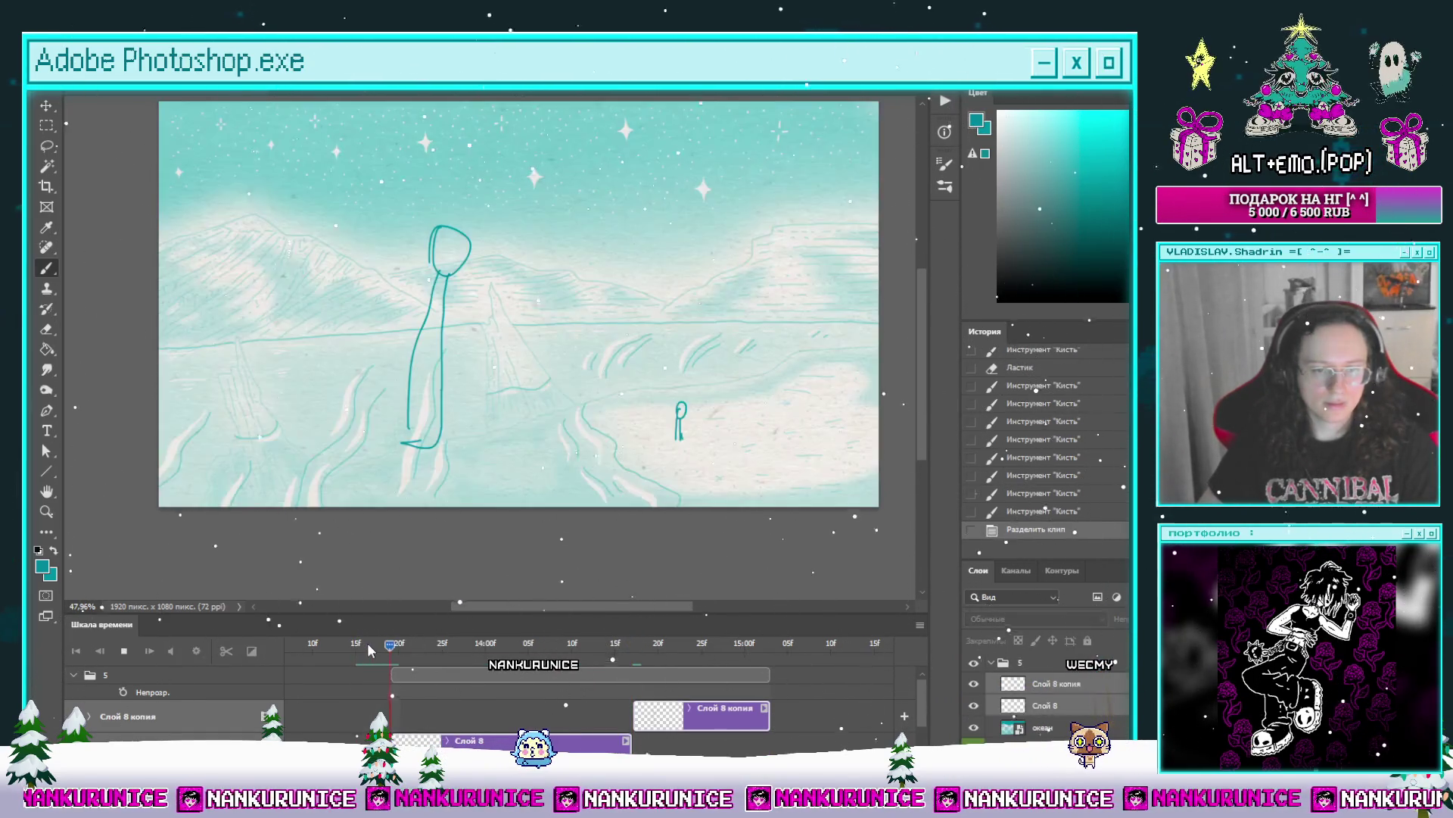
key("space")
left_click(606, 645)
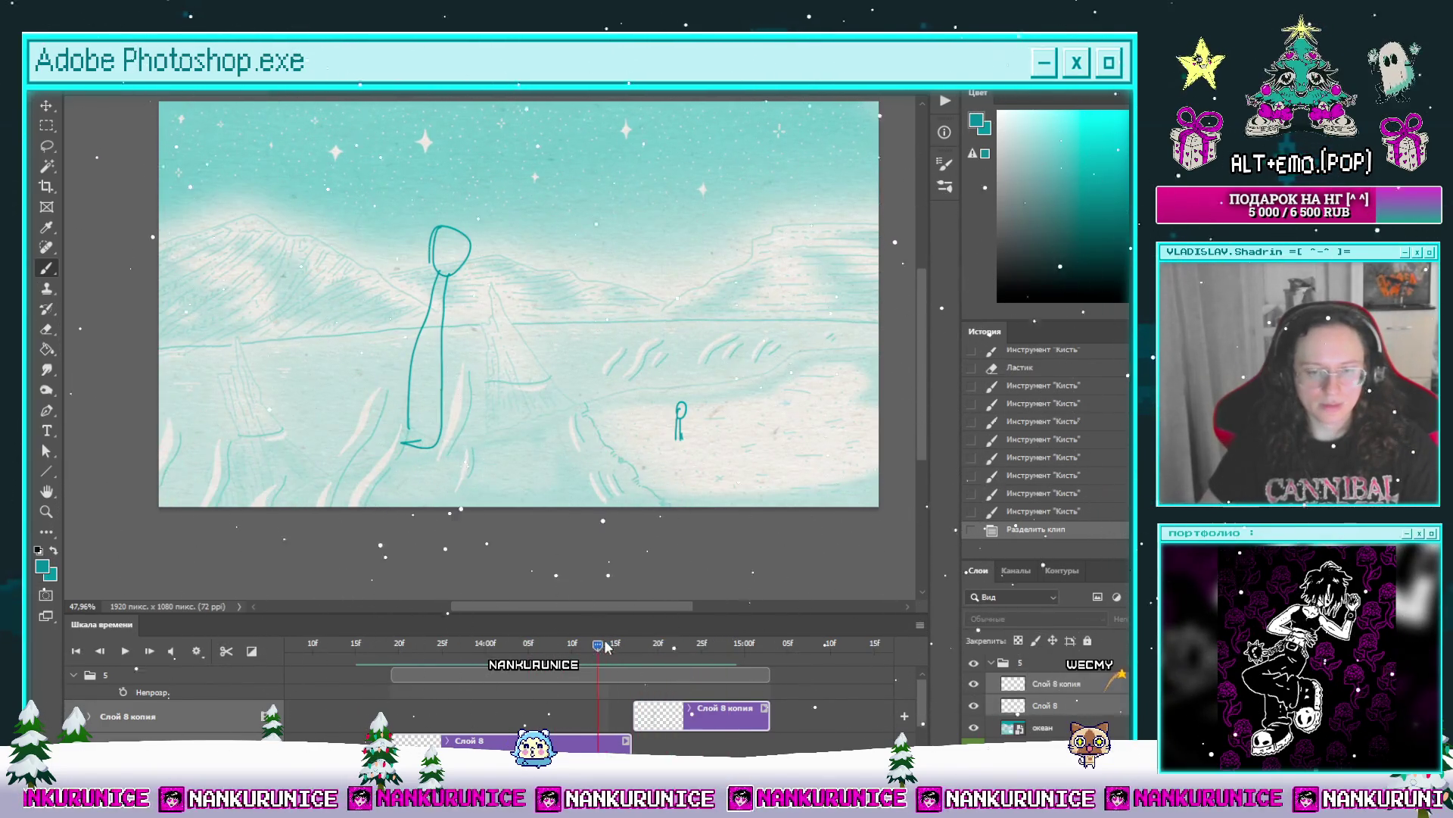
left_click(227, 652)
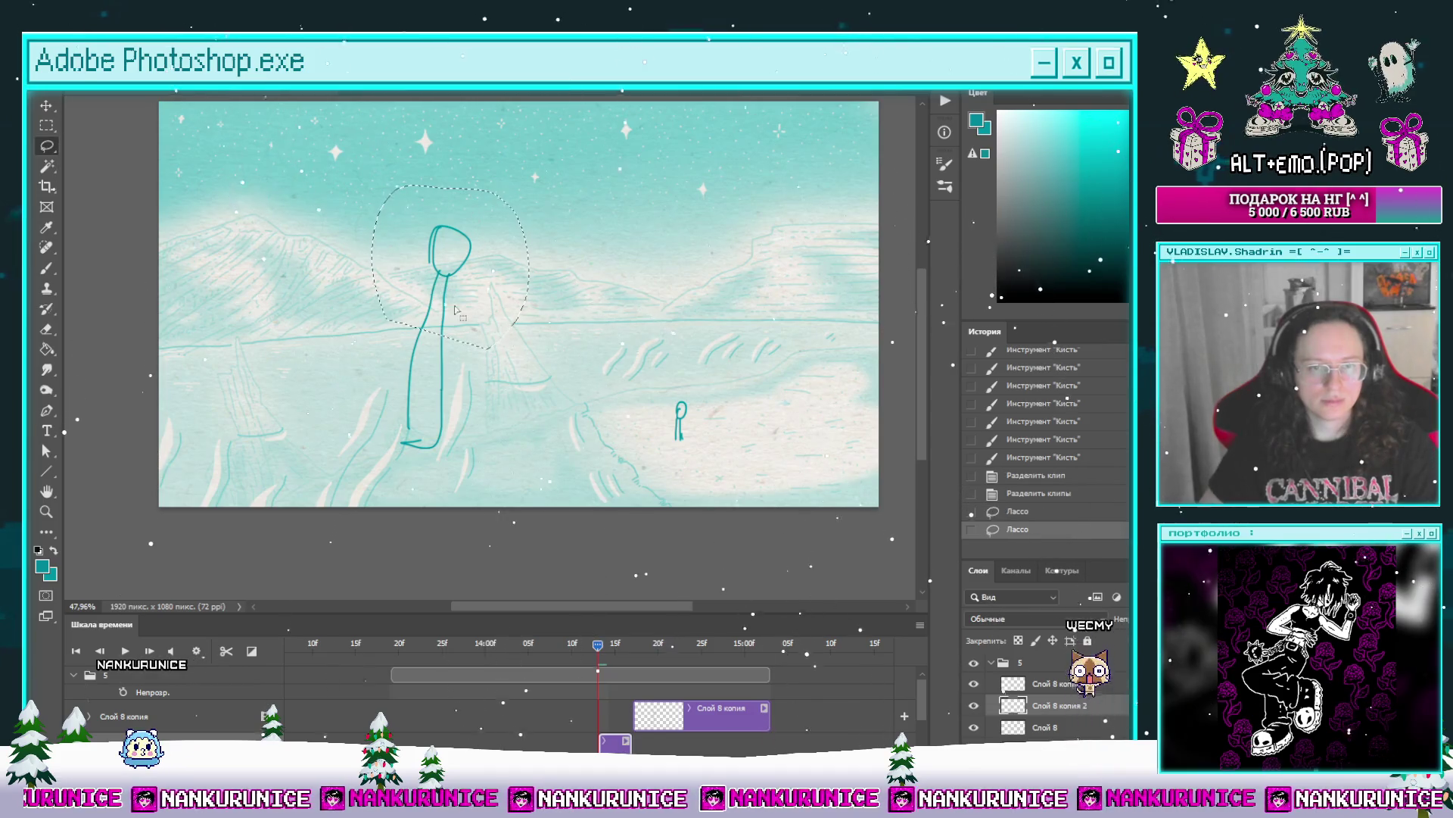
Step: Move the lassoed head and upper body of the figure downward and deselect
key("ctrl+t")
left_click_drag(474, 289, 474, 348)
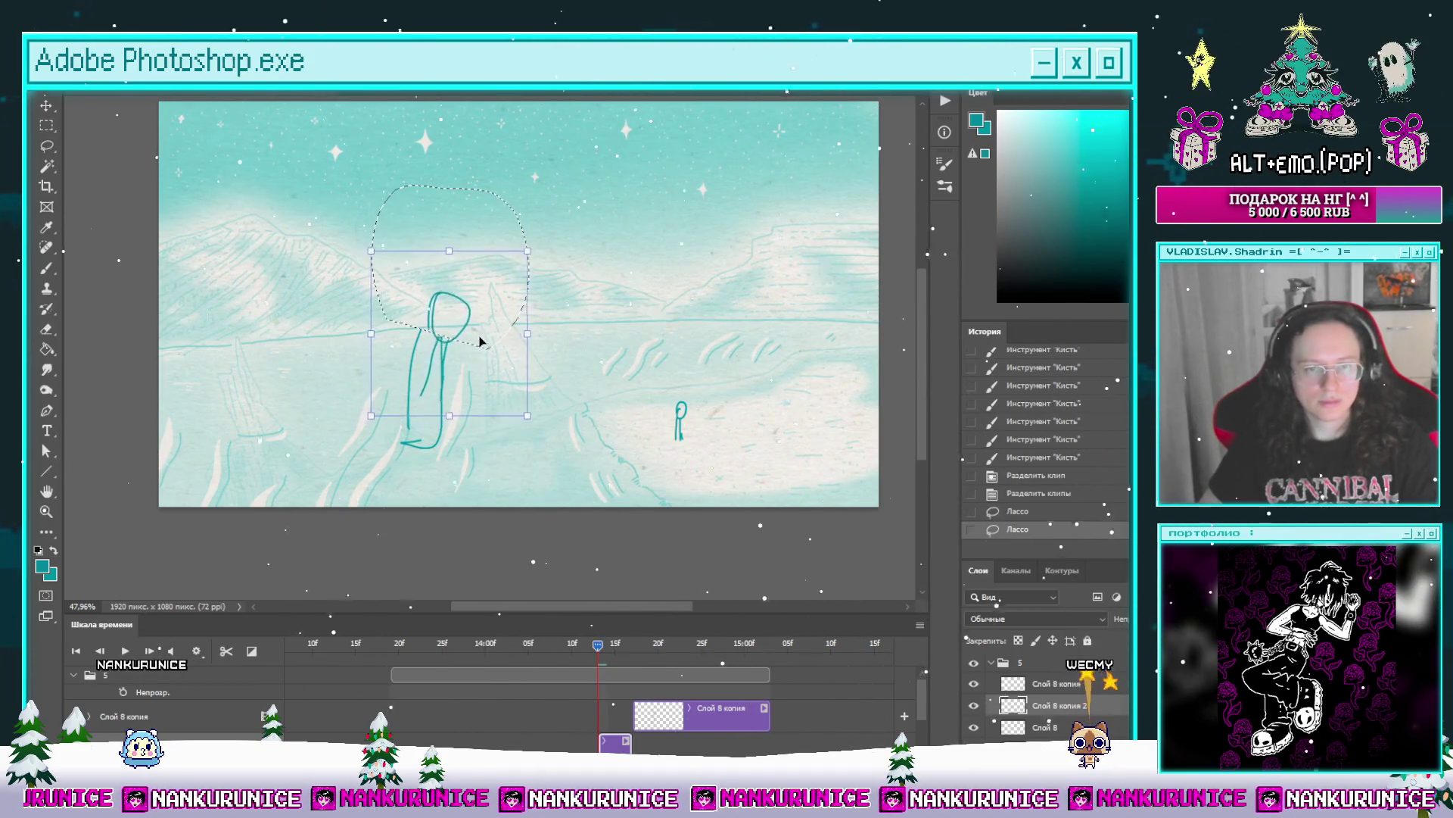
key("Return")
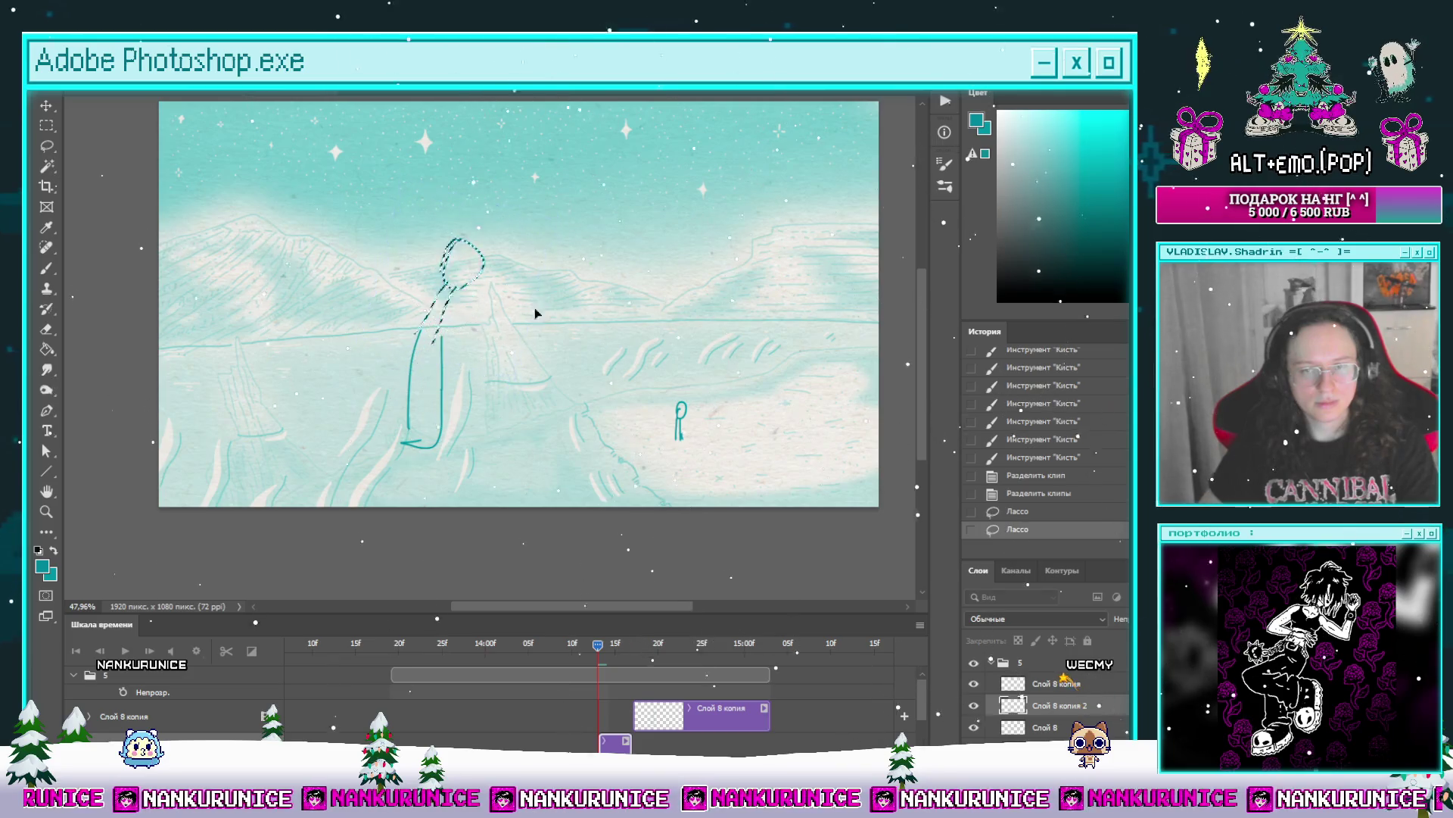
key("ctrl+d")
Step: Play and scrub through the animation to review the figure's motion
left_click_drag(610, 648, 623, 645)
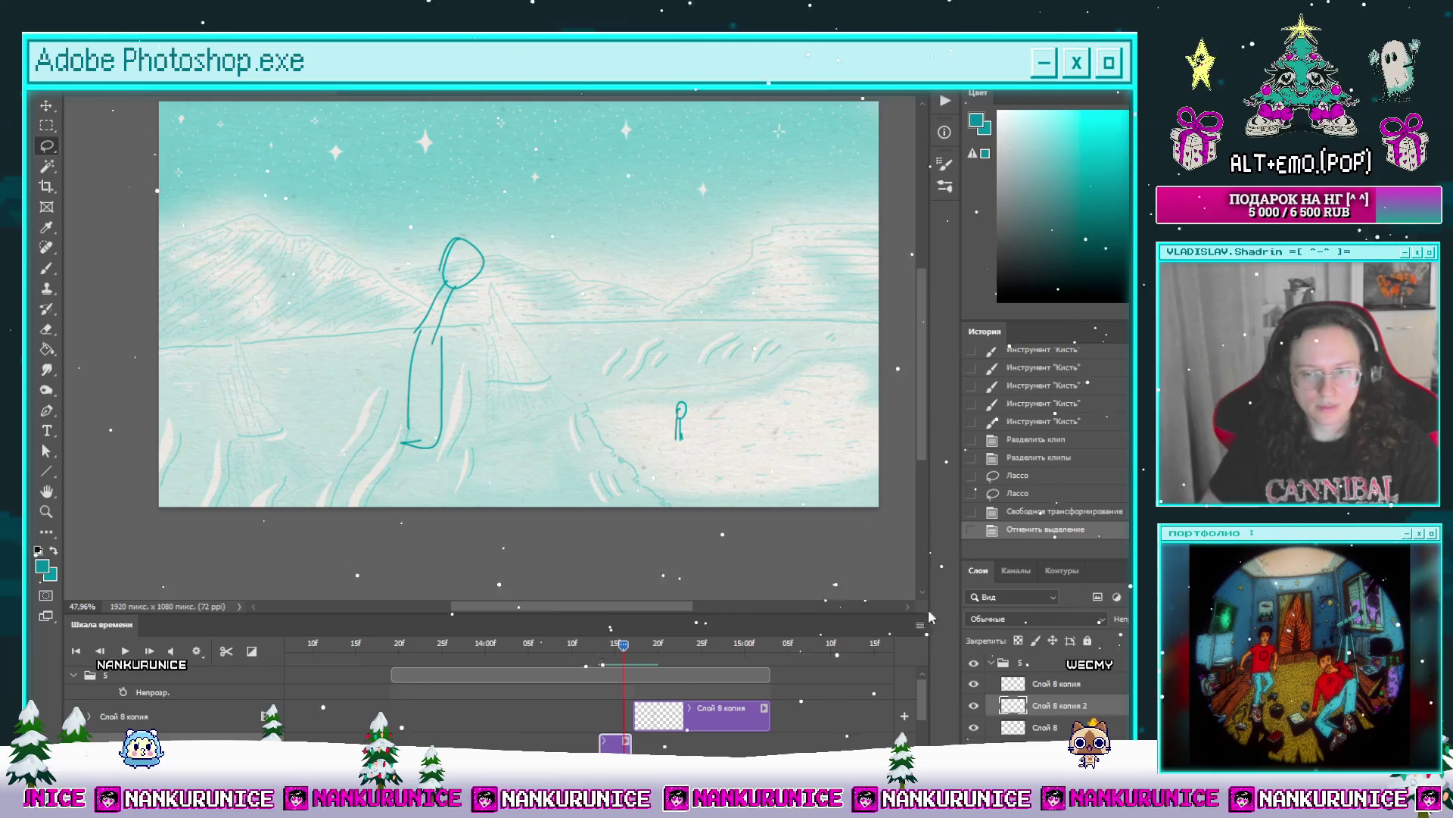
key("space")
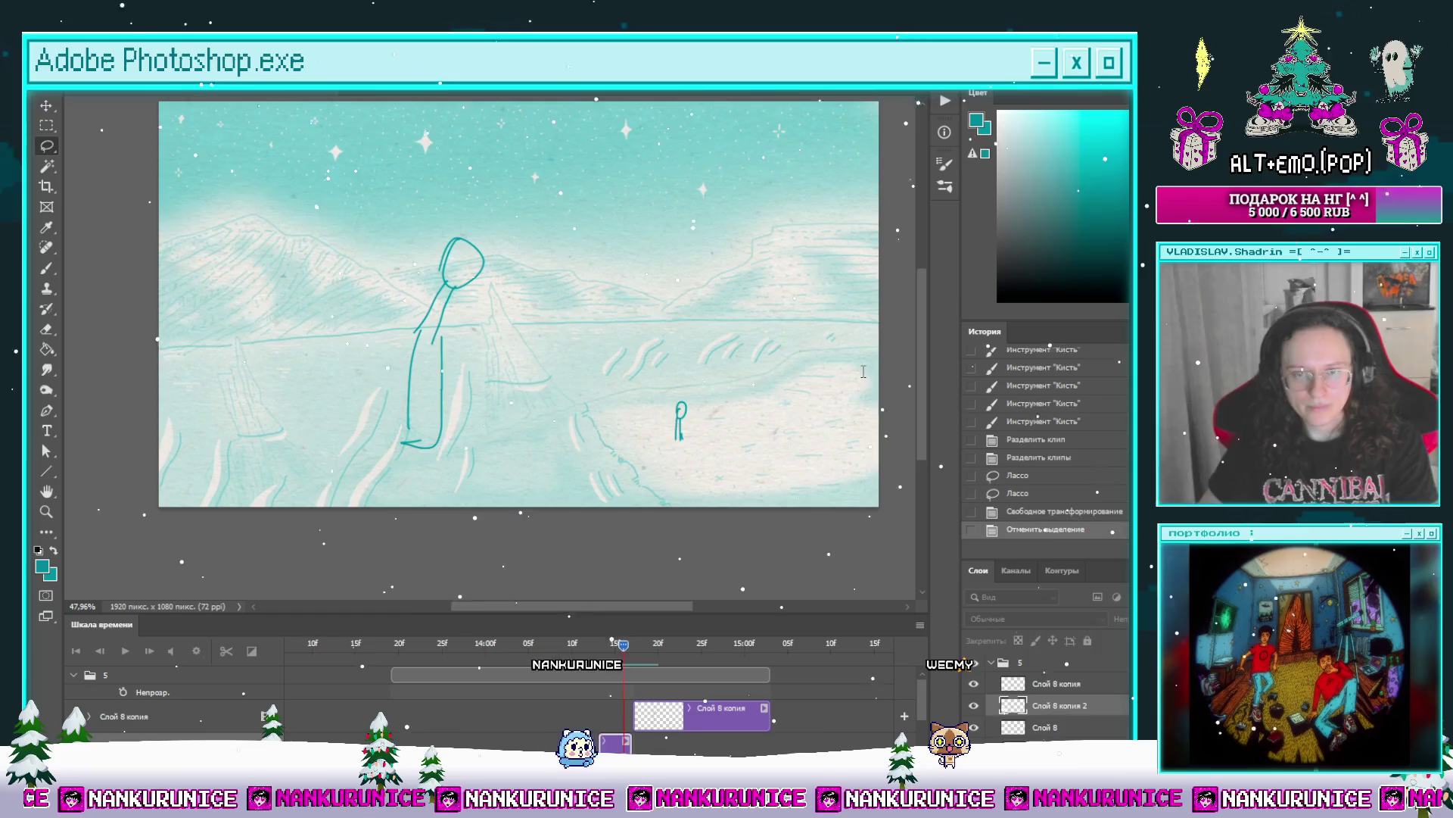
key("space")
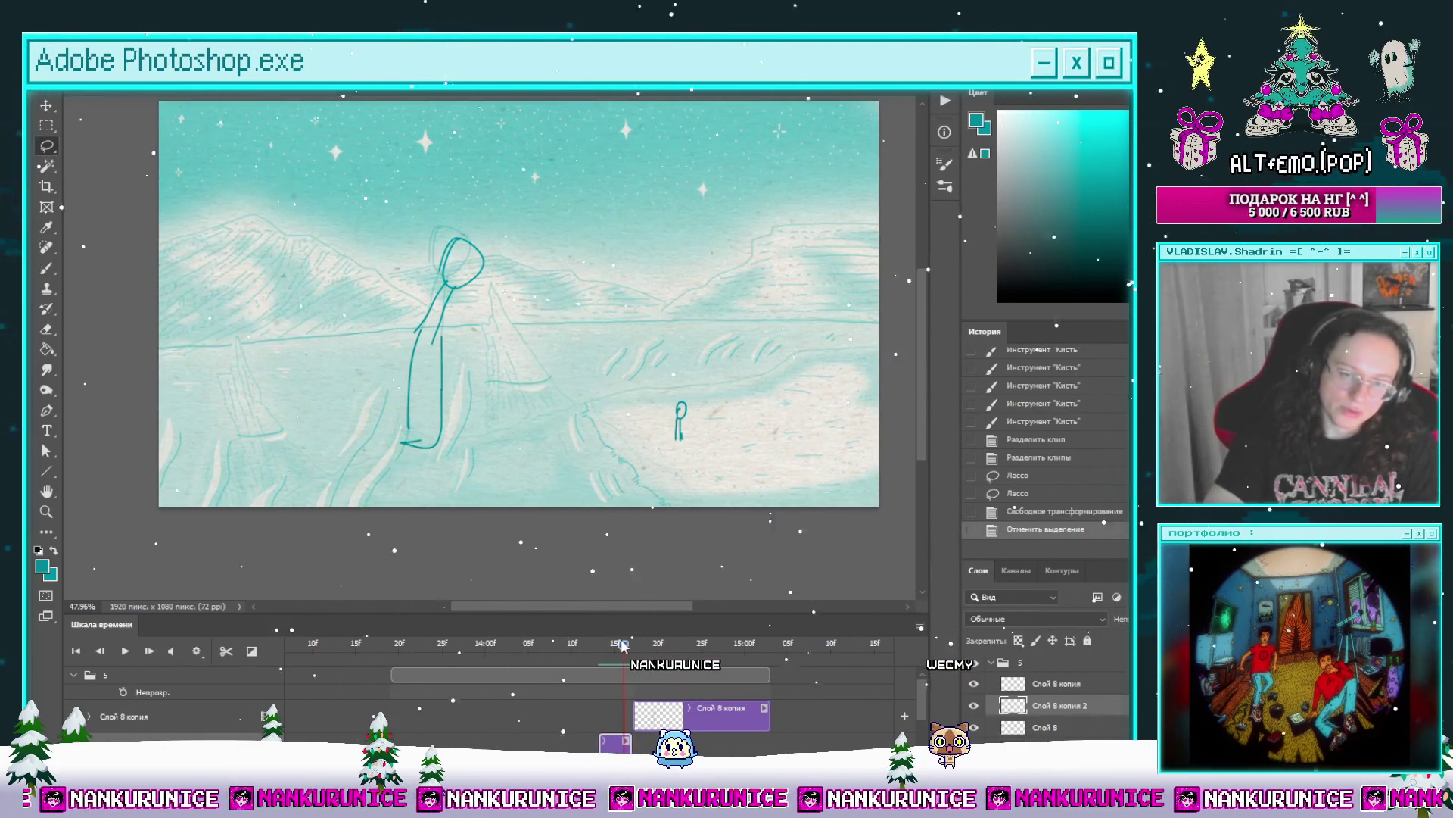
left_click_drag(625, 651, 589, 646)
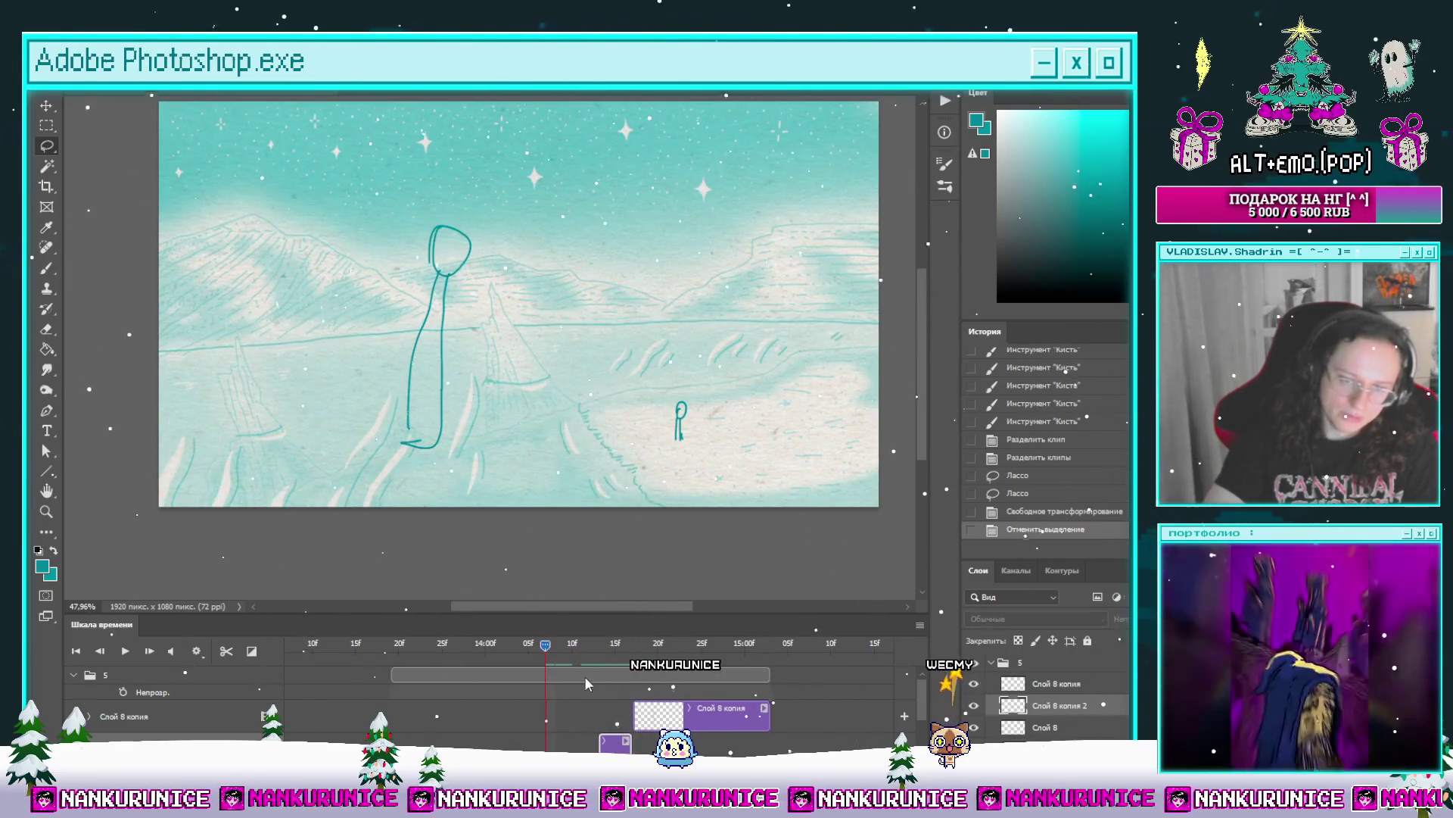
scroll(583, 675, "down", 1)
left_click(519, 645)
left_click_drag(505, 665, 581, 670)
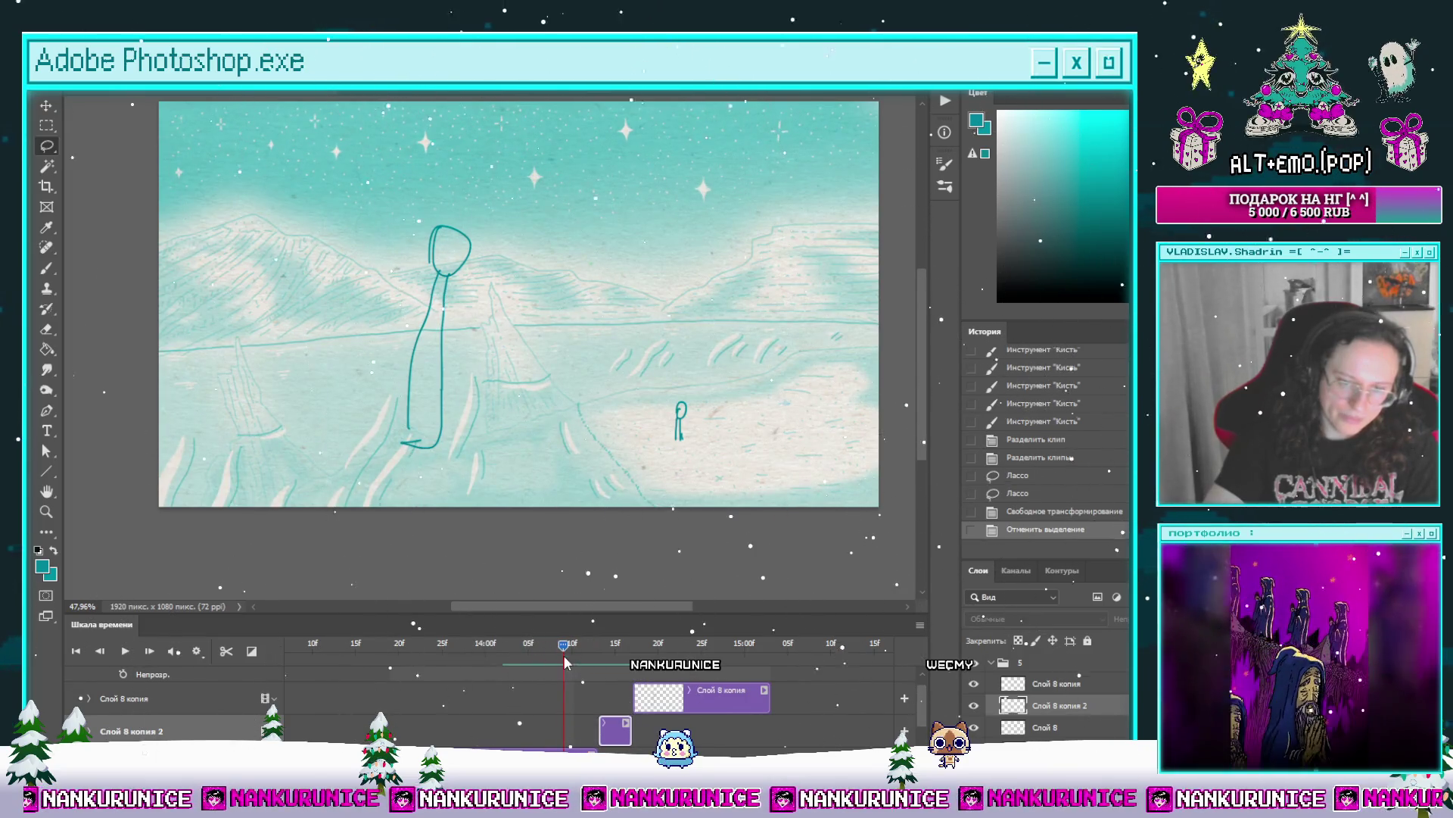
Step: Split the Слой 8 clip at the playhead and erase the figure sketch there
left_click(406, 738)
left_click(229, 654)
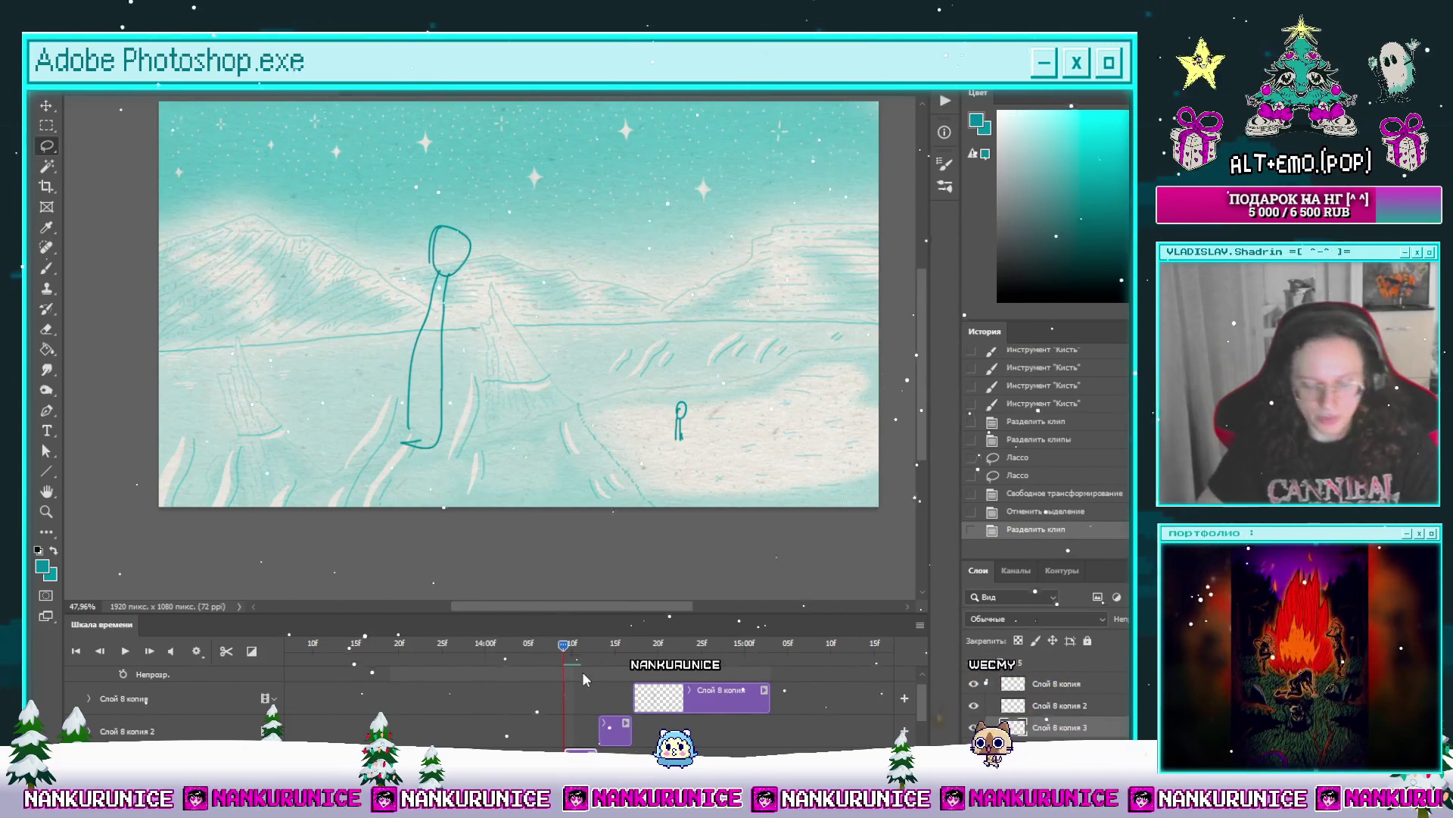
left_click_drag(604, 251, 640, 244)
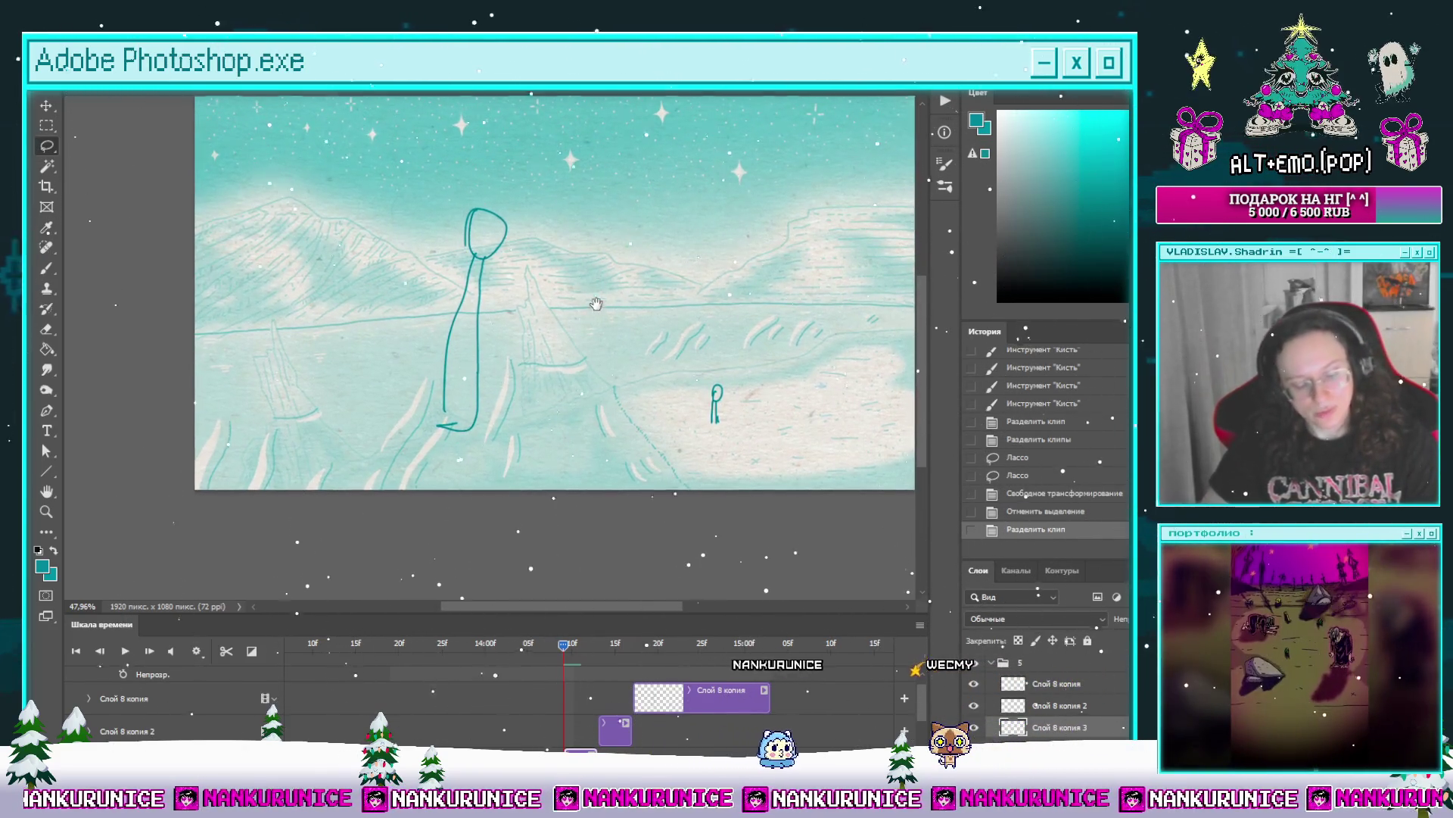
left_click_drag(591, 313, 581, 345)
left_click_drag(447, 237, 455, 246)
key("ctrl+d")
mouse_move(590, 288)
left_mouse_down()
mouse_move(594, 396)
mouse_move(601, 301)
left_mouse_up()
key("Delete")
key("ctrl+d")
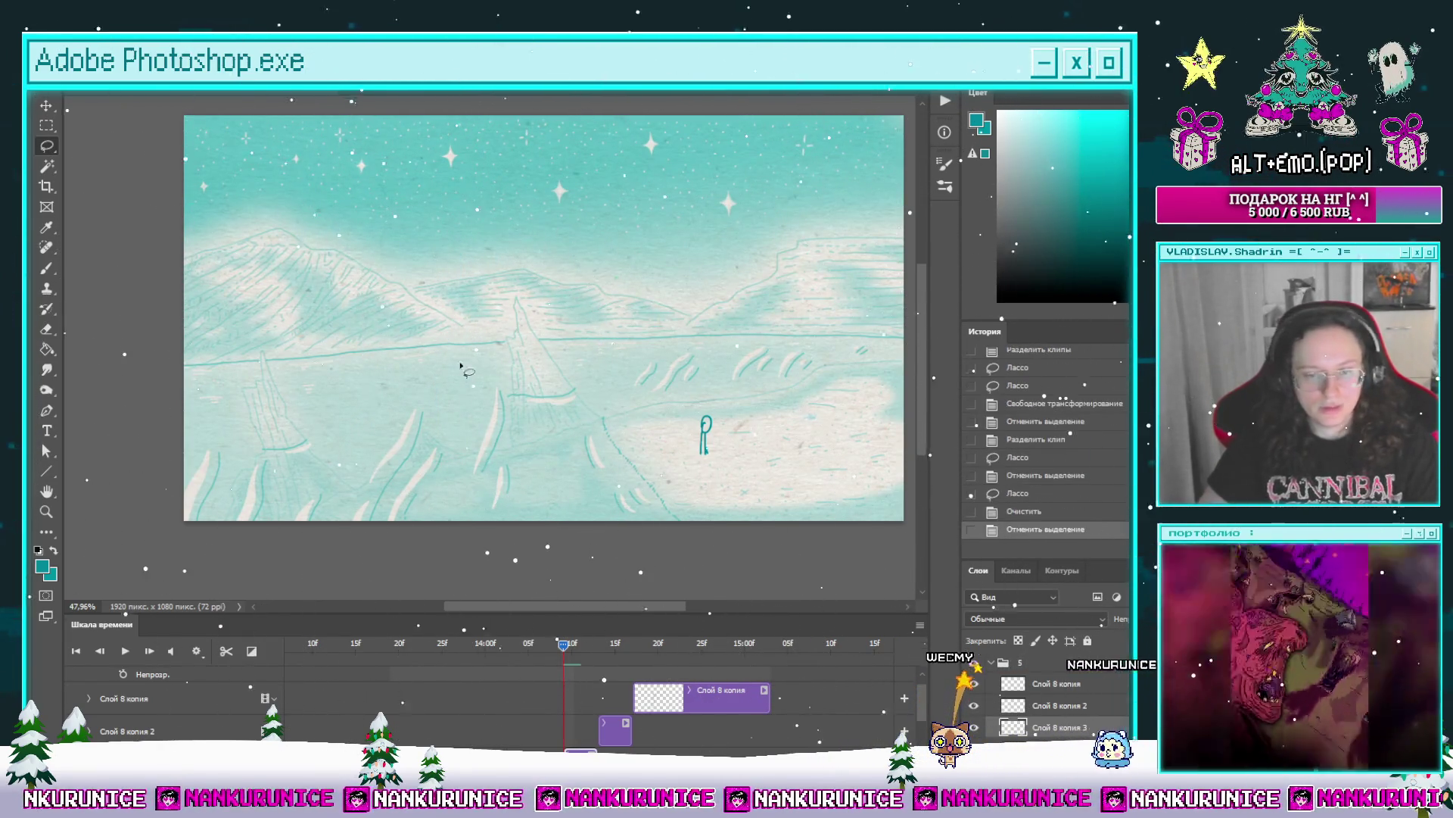
Step: On the next frame, sketch the figure's oval head, two legs and a foot
left_click_drag(587, 656, 596, 652)
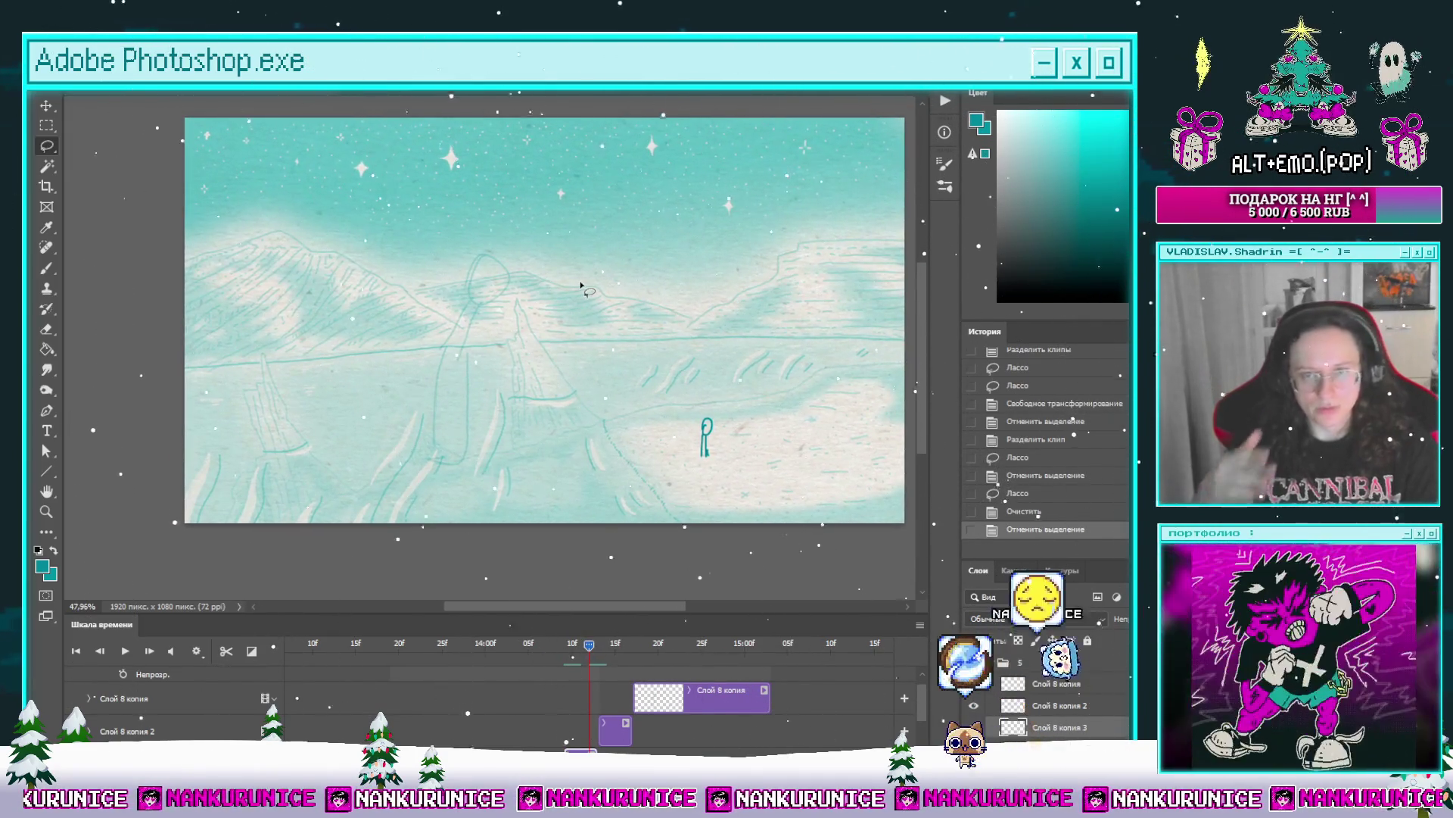
scroll(582, 295, "left", 2)
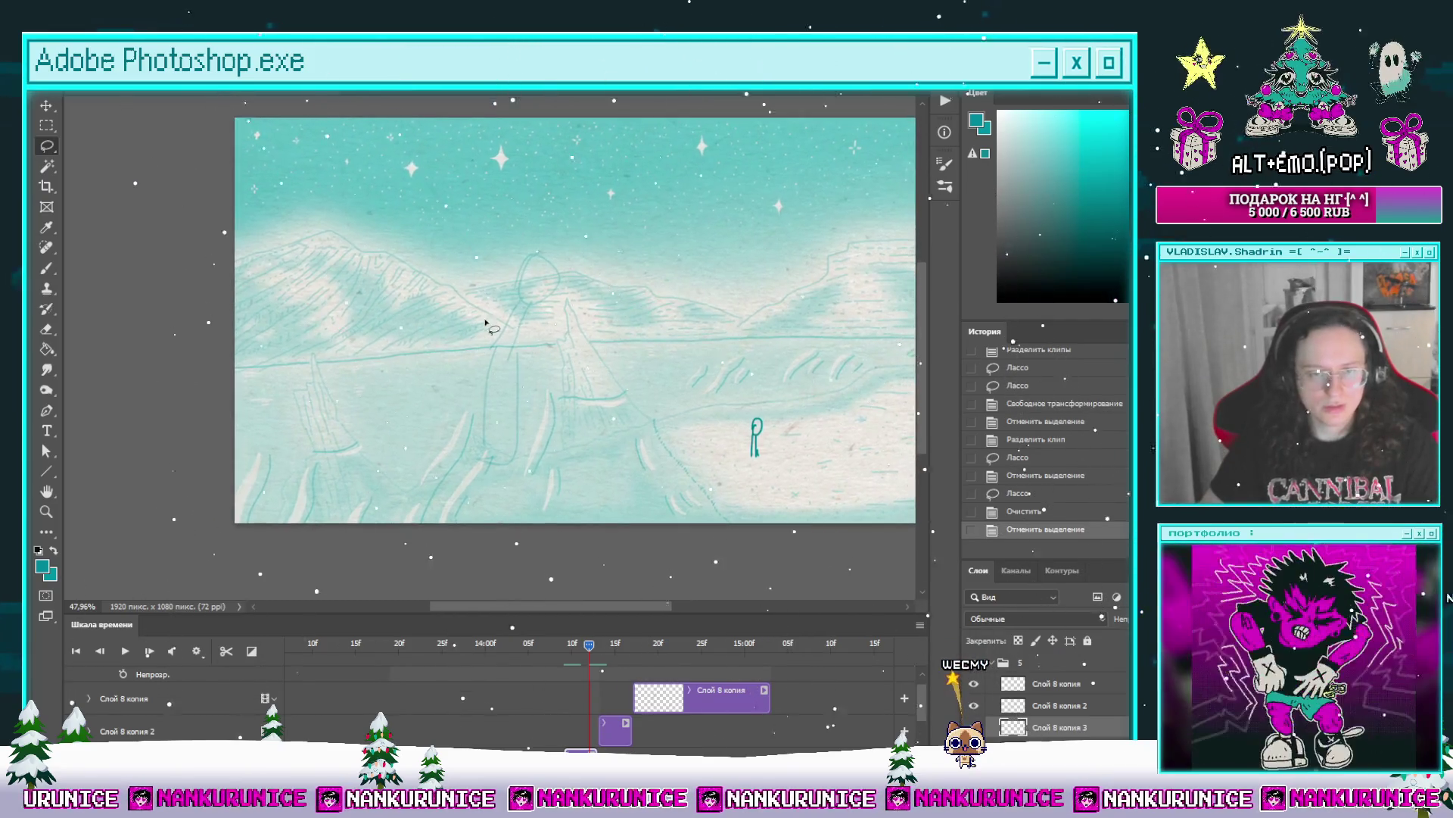
left_click_drag(504, 342, 505, 348)
left_click_drag(495, 441, 493, 442)
mouse_move(515, 380)
left_mouse_down()
mouse_move(512, 459)
mouse_move(499, 458)
left_mouse_up()
left_click_drag(544, 445, 504, 420)
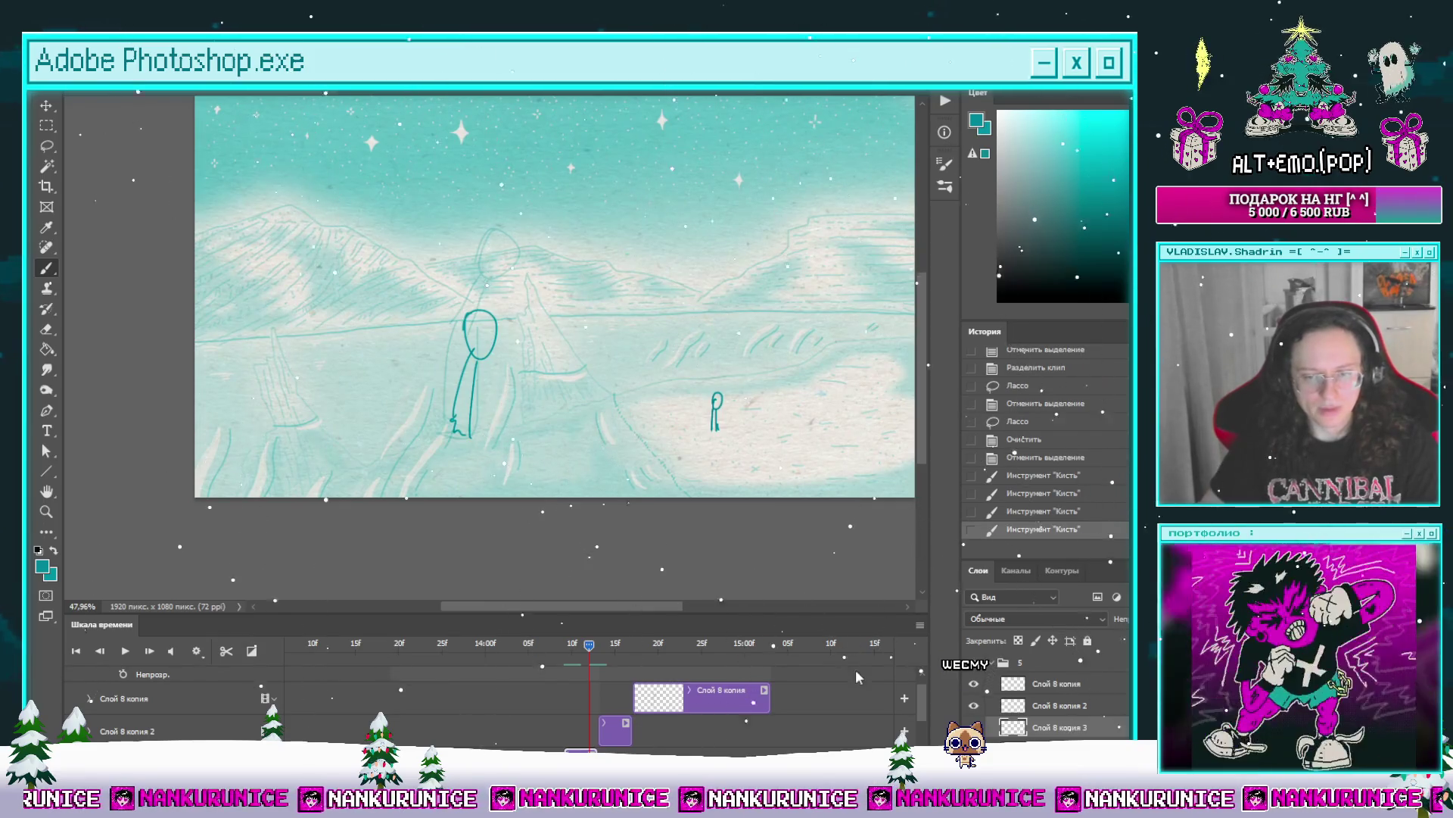
scroll(924, 725, "down", 1)
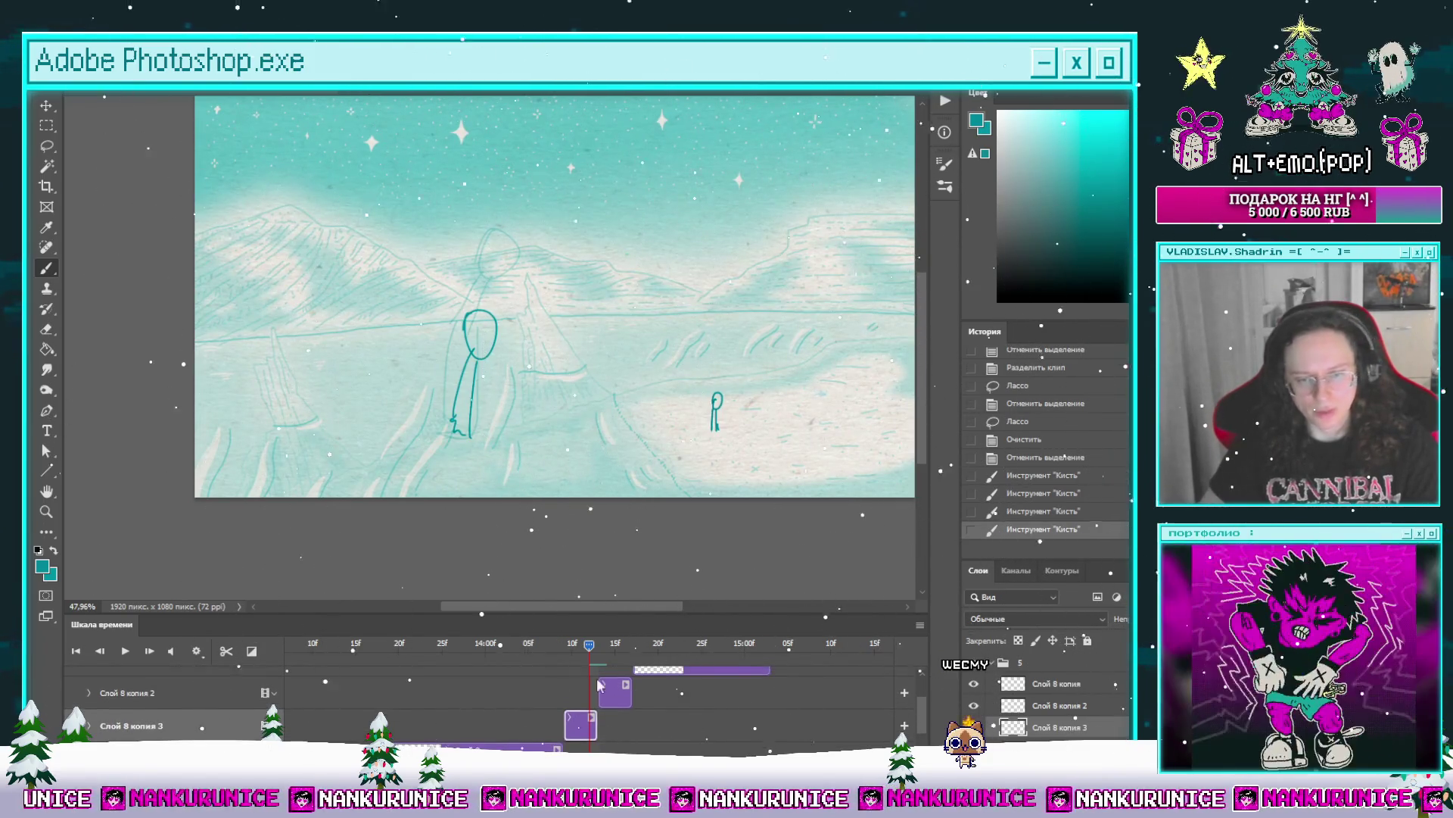
Step: Split the bottom clip at an earlier frame and erase the tall figure
left_click_drag(573, 656, 542, 656)
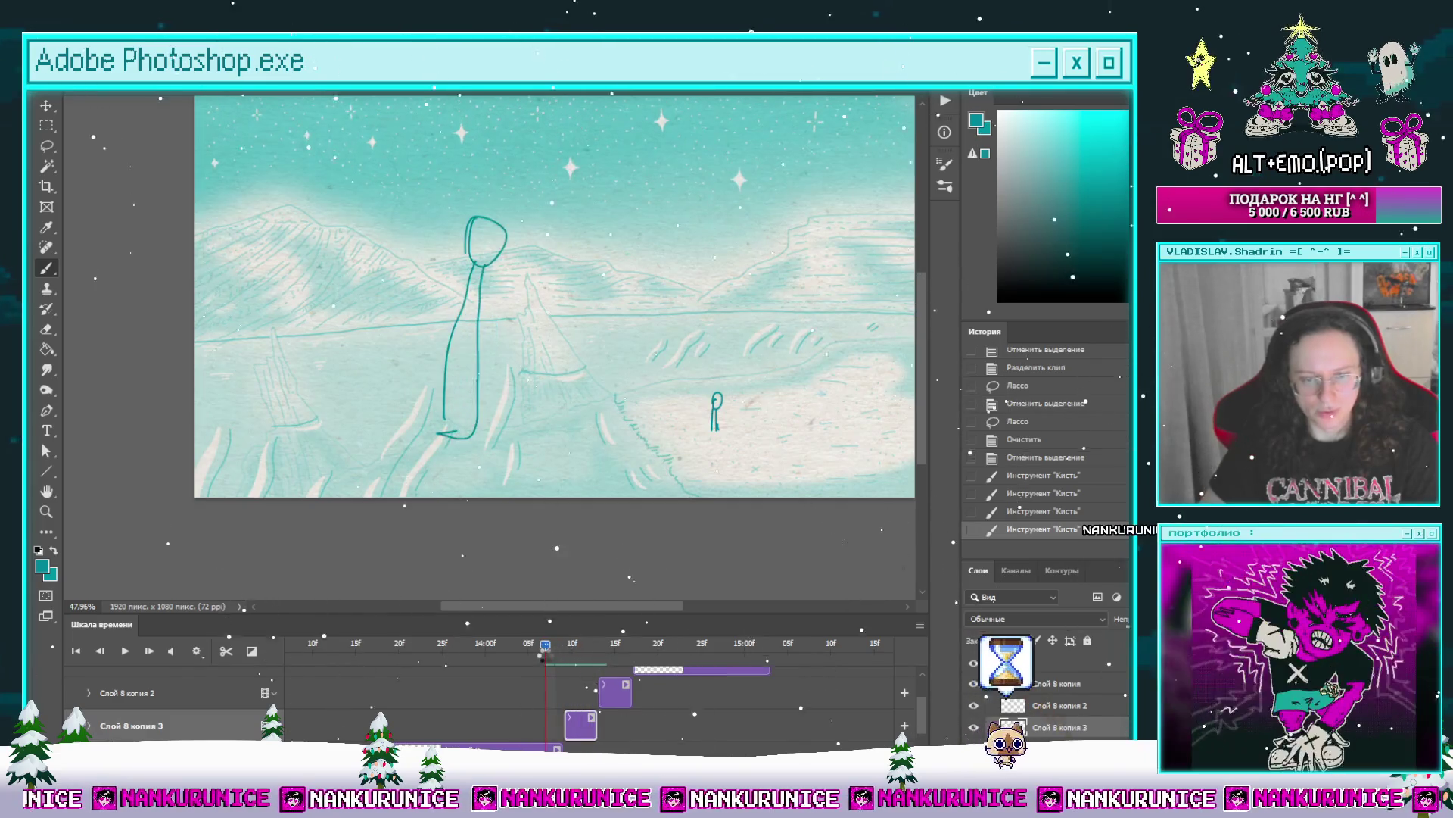
left_click(227, 652)
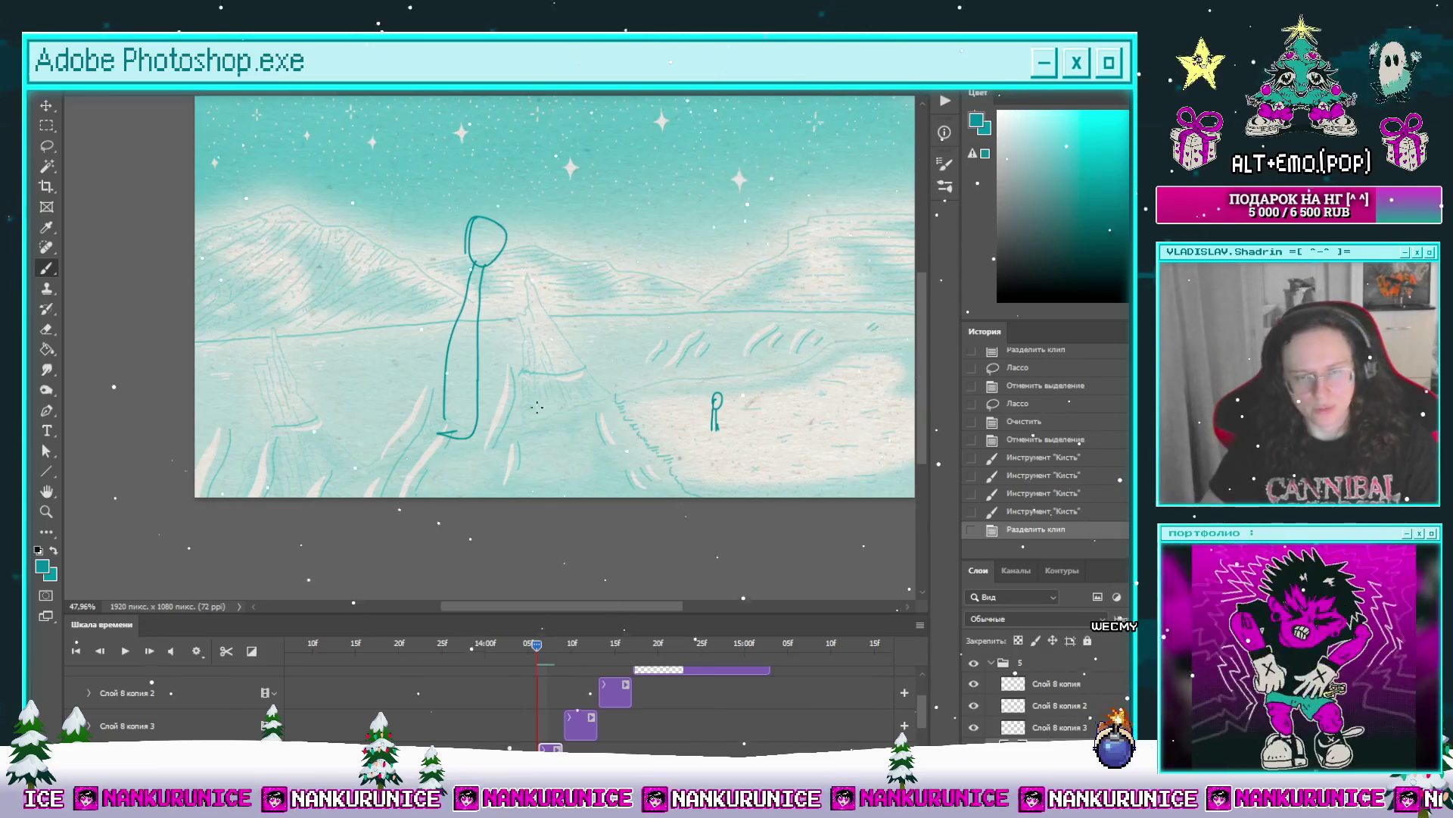
mouse_move(534, 430)
left_mouse_down()
mouse_move(551, 418)
mouse_move(438, 146)
left_mouse_up()
key("Delete")
Step: On the next frame, draw the figure's body strokes under the head sketch
left_click(557, 647)
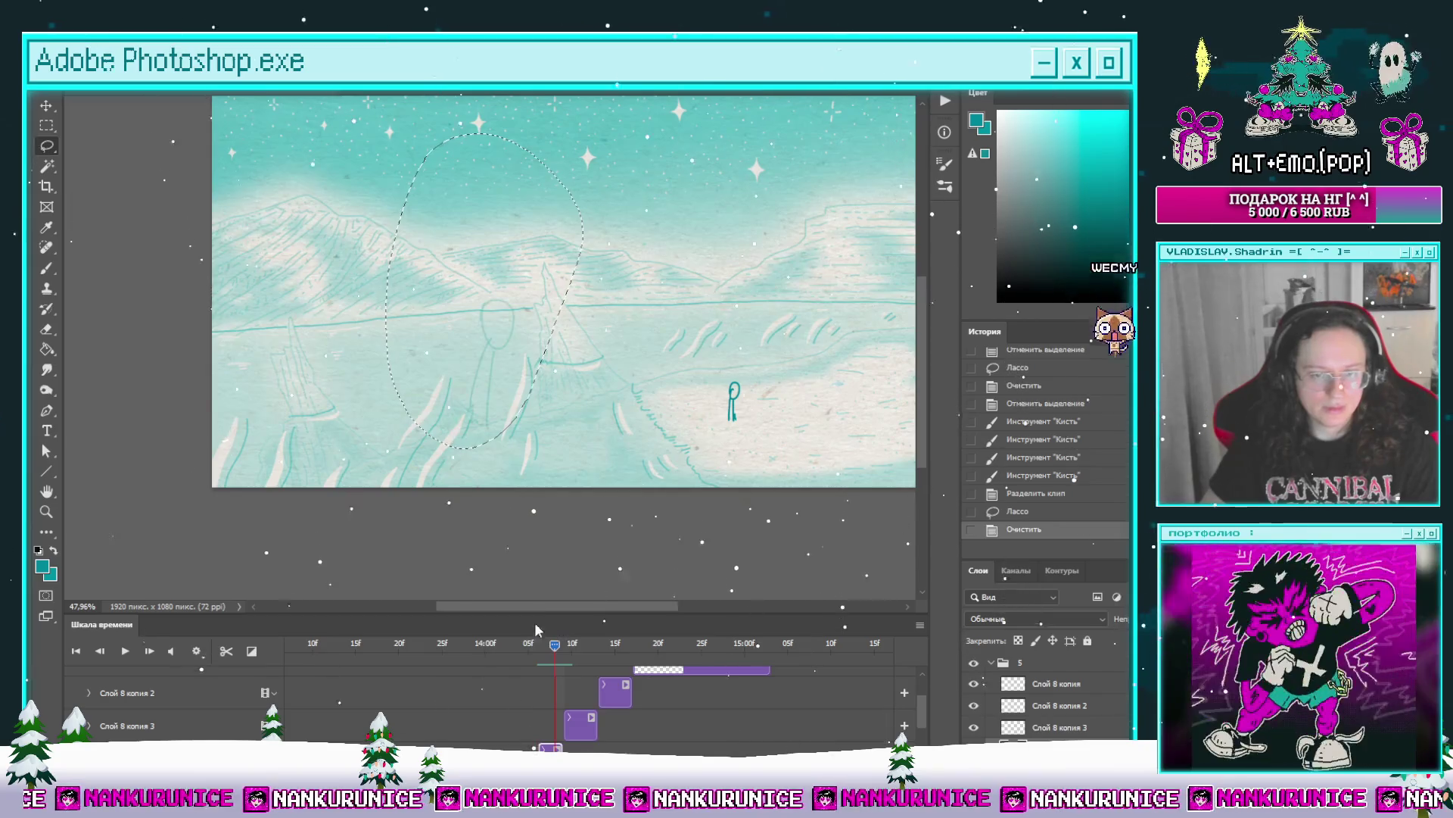
key("ctrl+d")
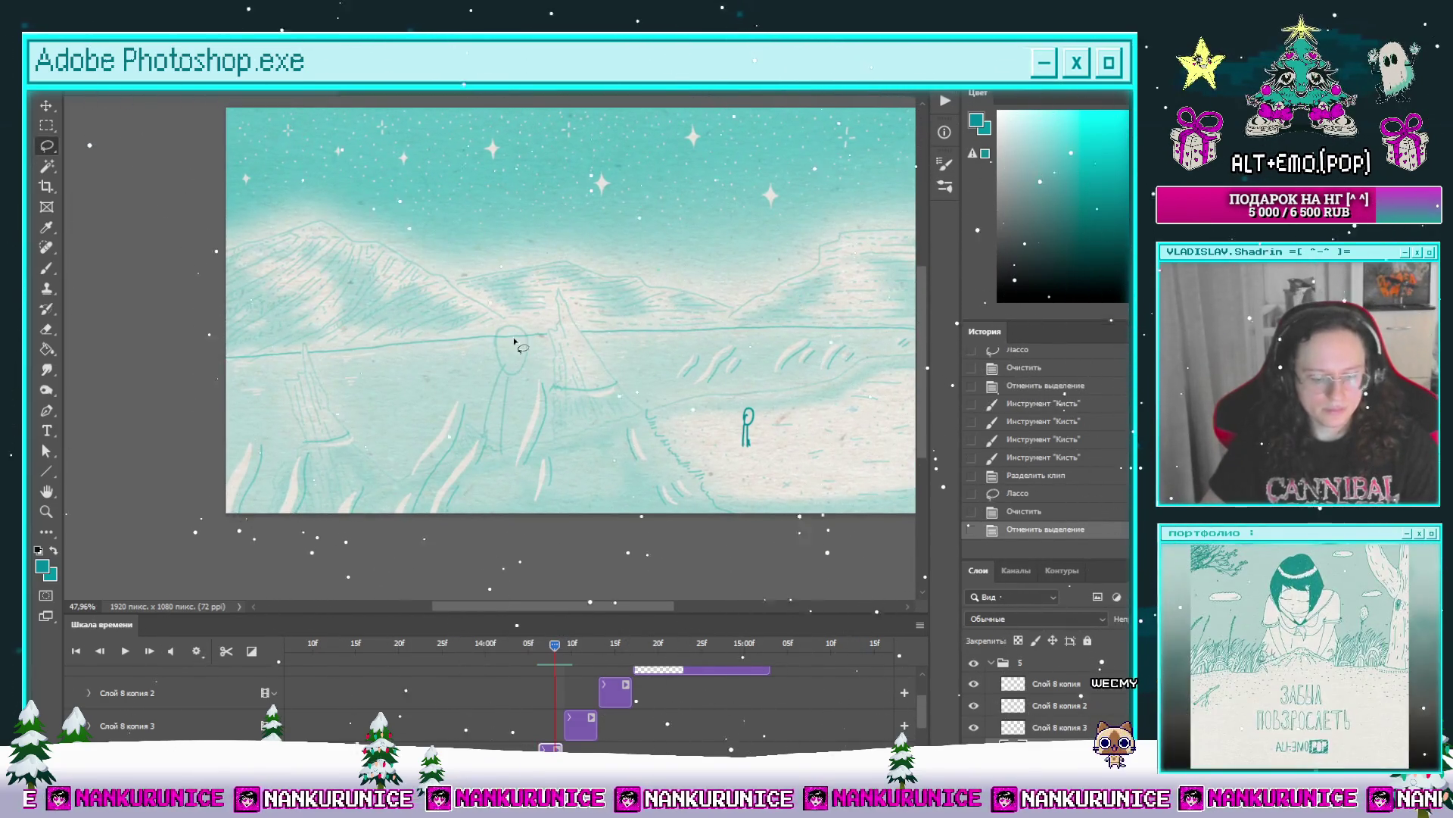
left_click_drag(501, 378, 492, 437)
mouse_move(506, 392)
left_mouse_down()
mouse_move(500, 443)
mouse_move(515, 447)
left_mouse_up()
left_click_drag(496, 424, 490, 443)
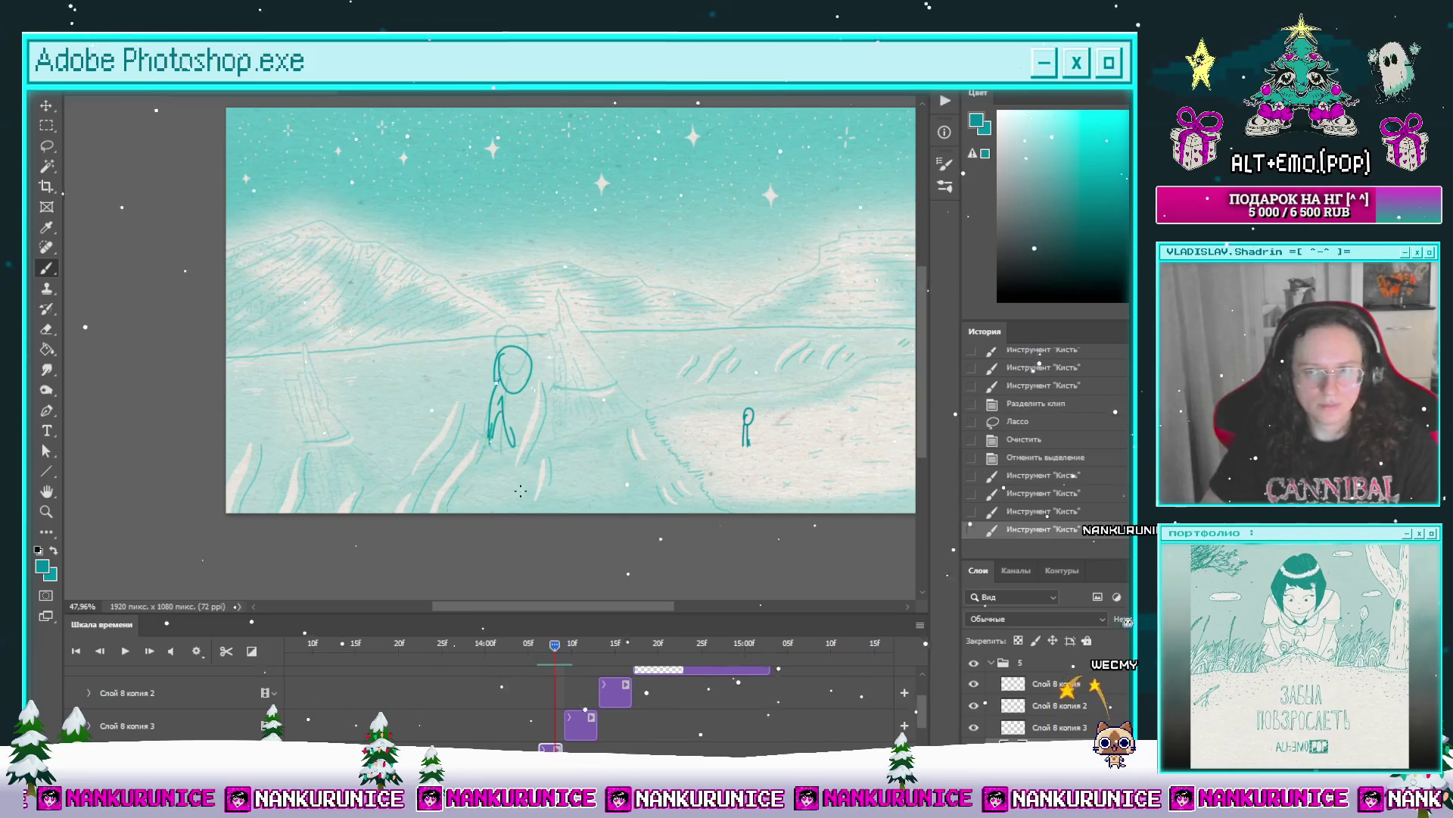
Step: Back on the tall-figure frame, lasso the tall stick figure and delete it
left_click_drag(552, 647, 528, 648)
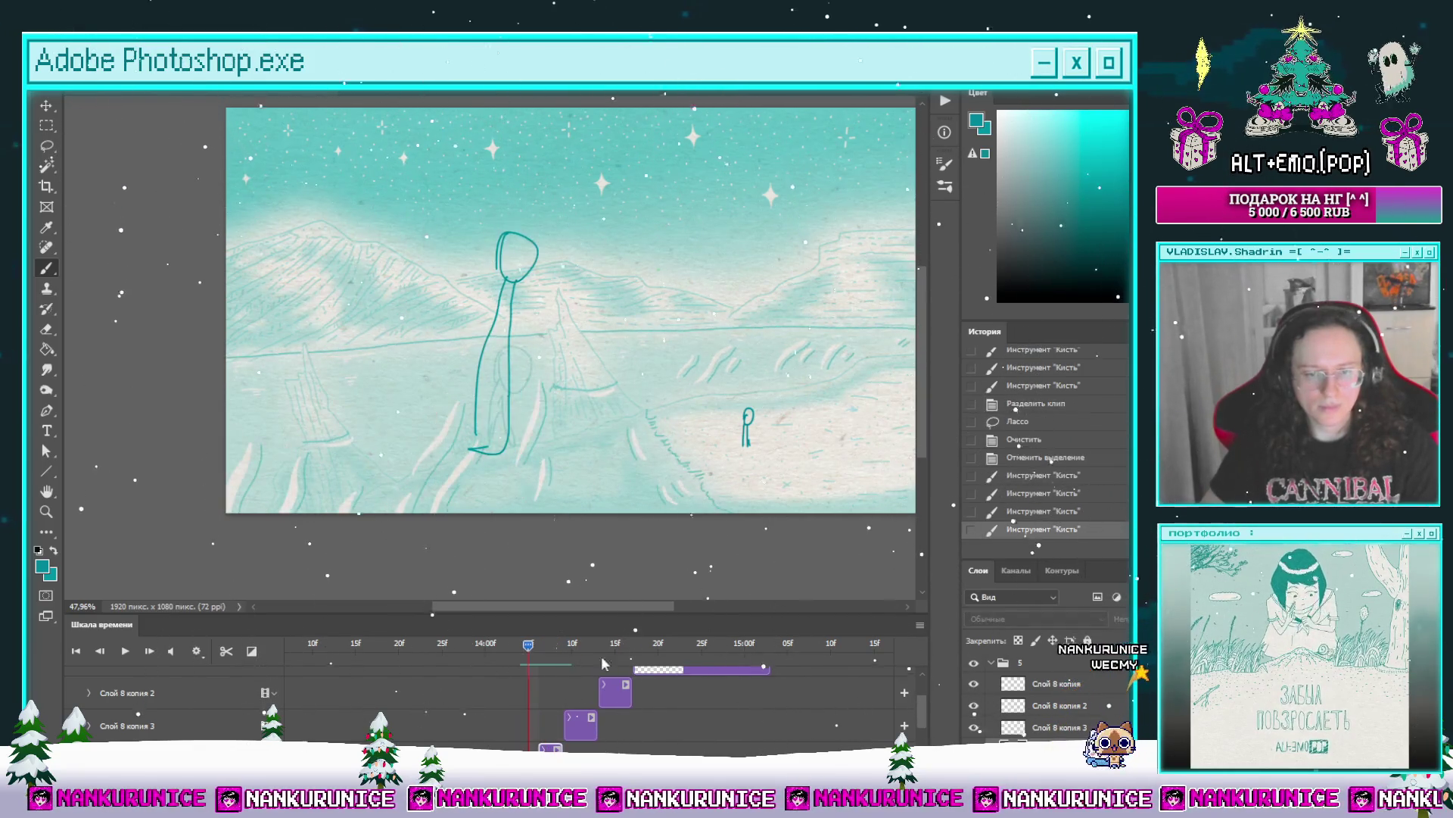
scroll(934, 717, "down", 1)
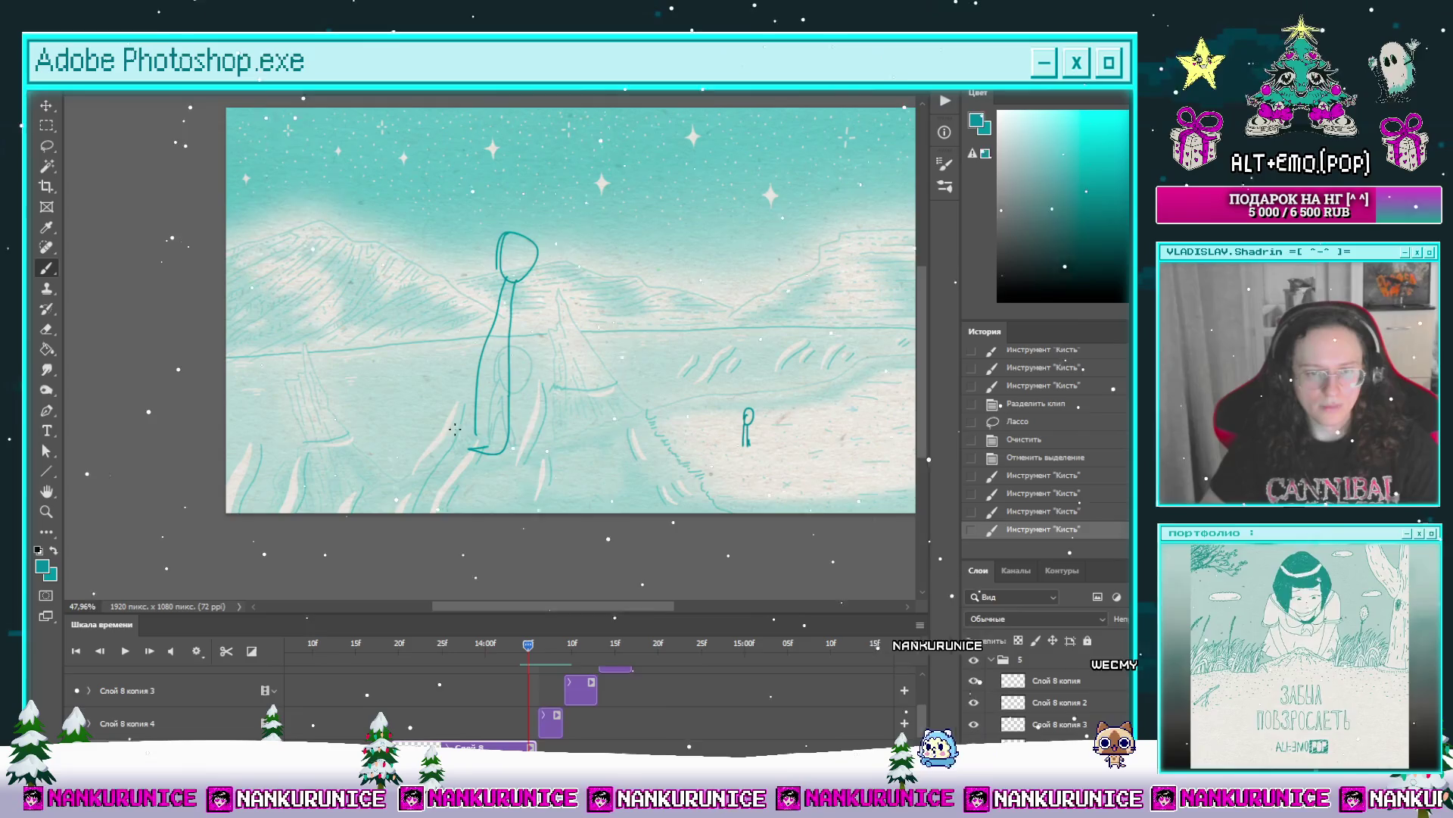
key("l")
left_click_drag(493, 480, 477, 424)
key("Delete")
key("ctrl+d")
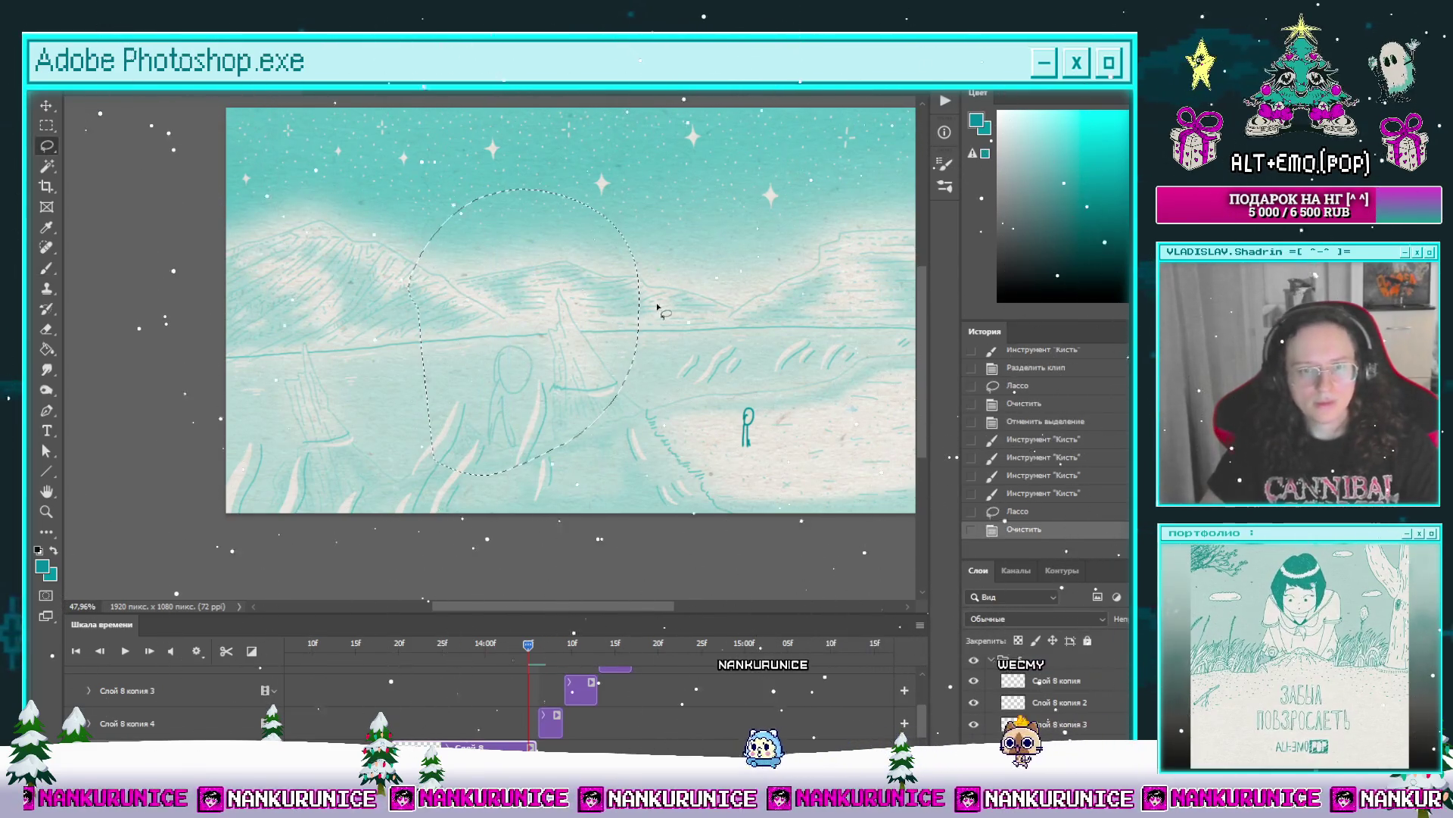
Step: Step back and forth through frames to check the figure
scroll(636, 371, "up", 1)
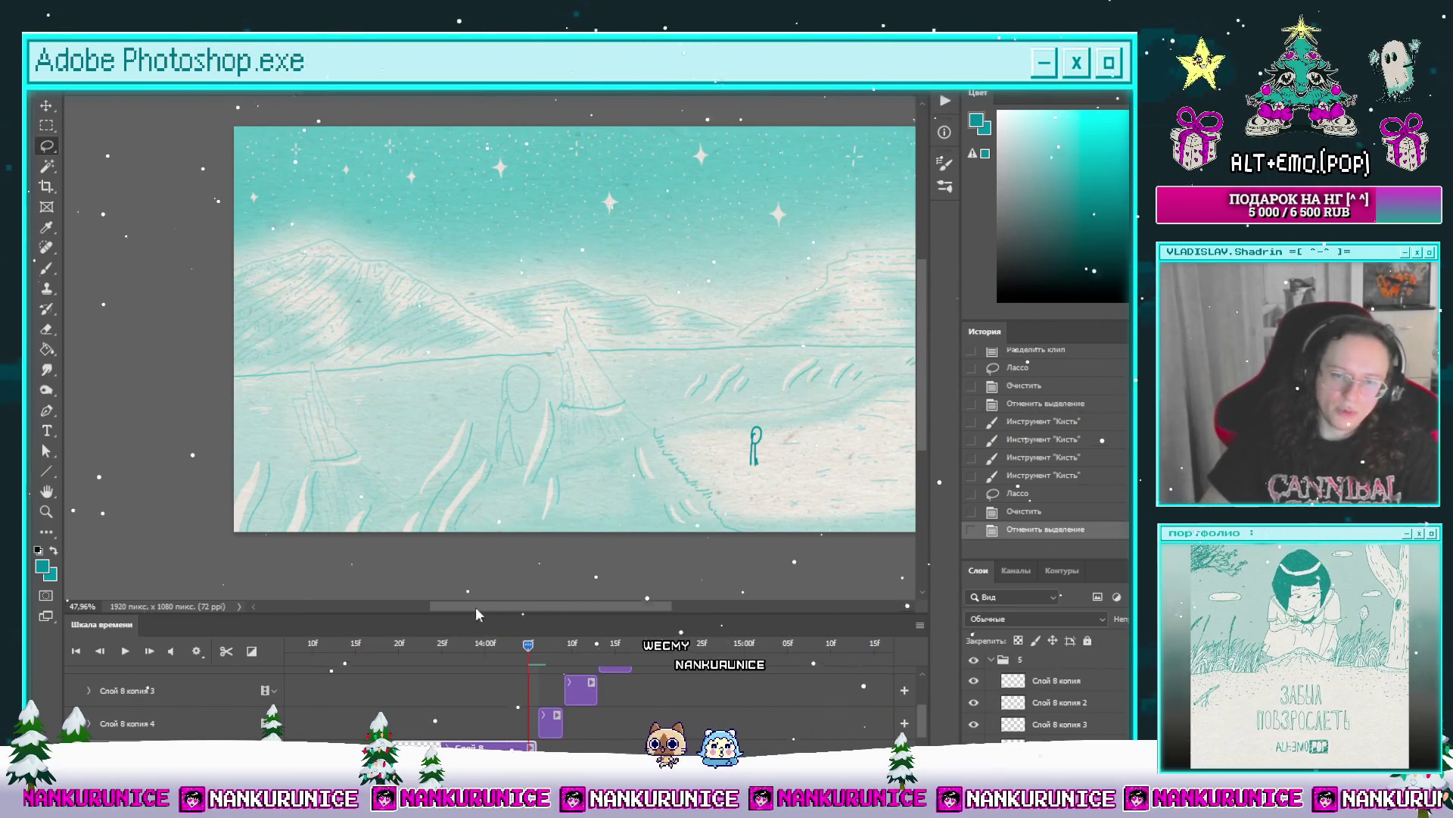
left_click(511, 643)
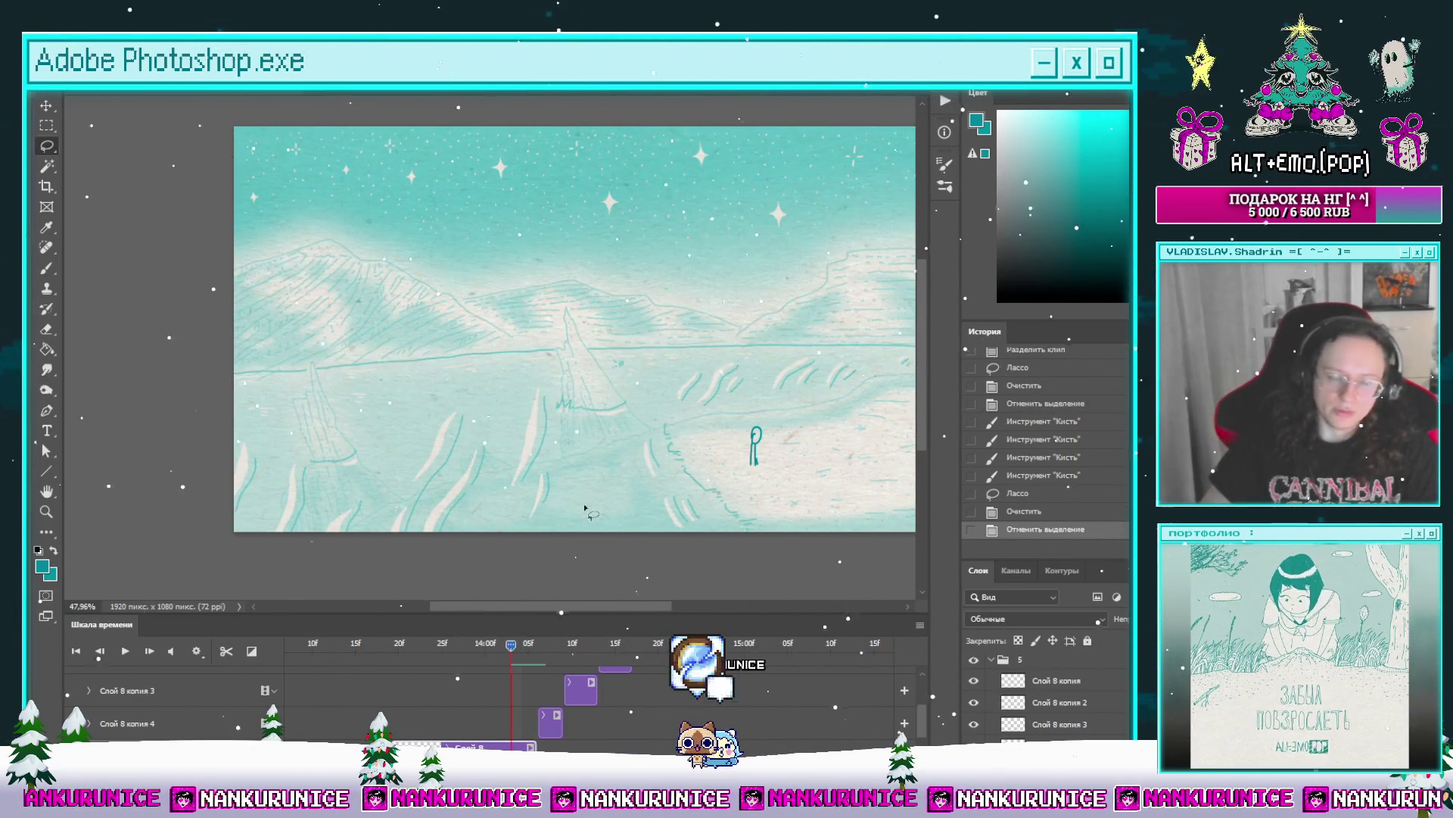
scroll(584, 455, "down", 1)
left_click(148, 652)
left_click(150, 651)
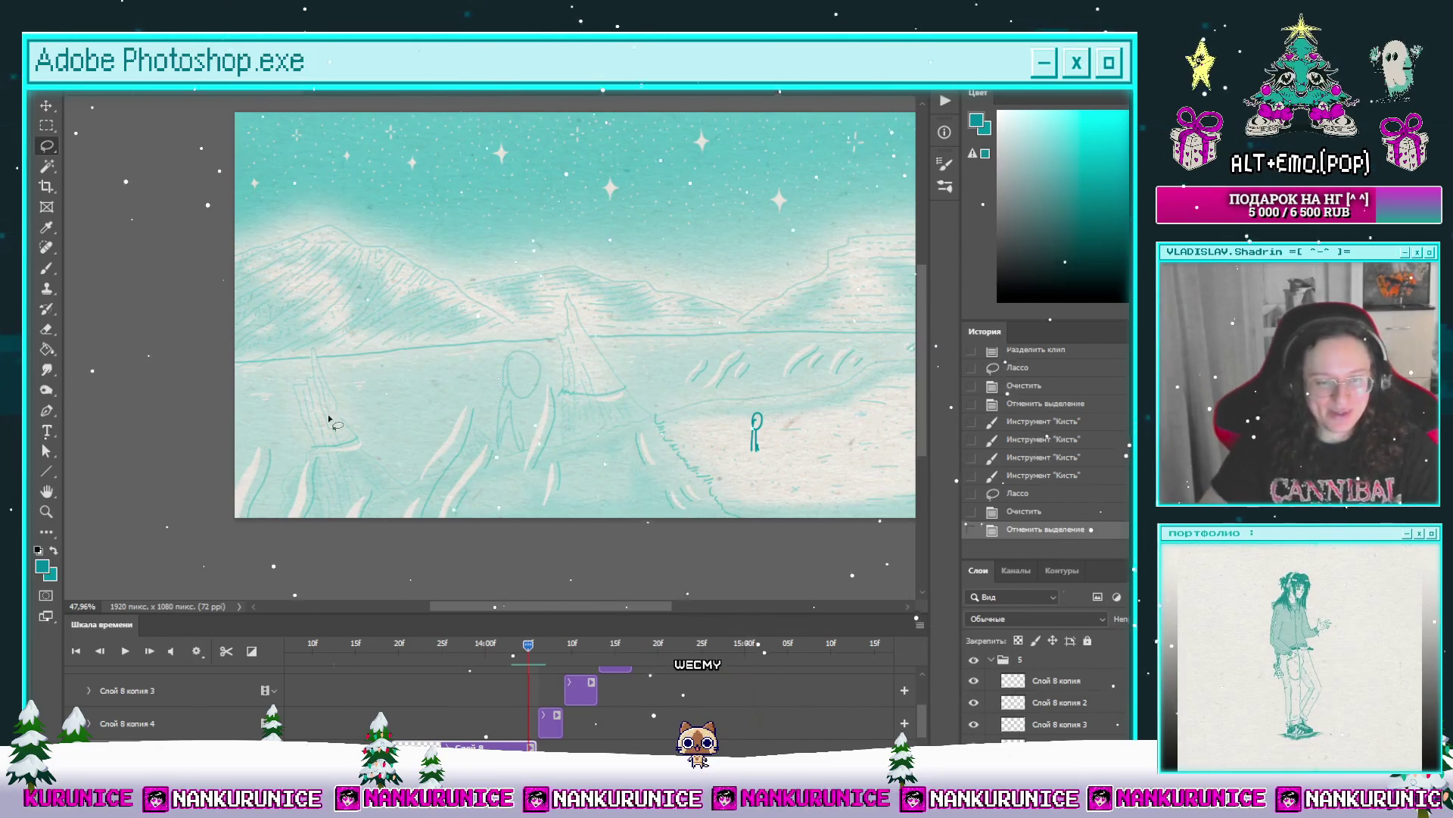
left_click(99, 653)
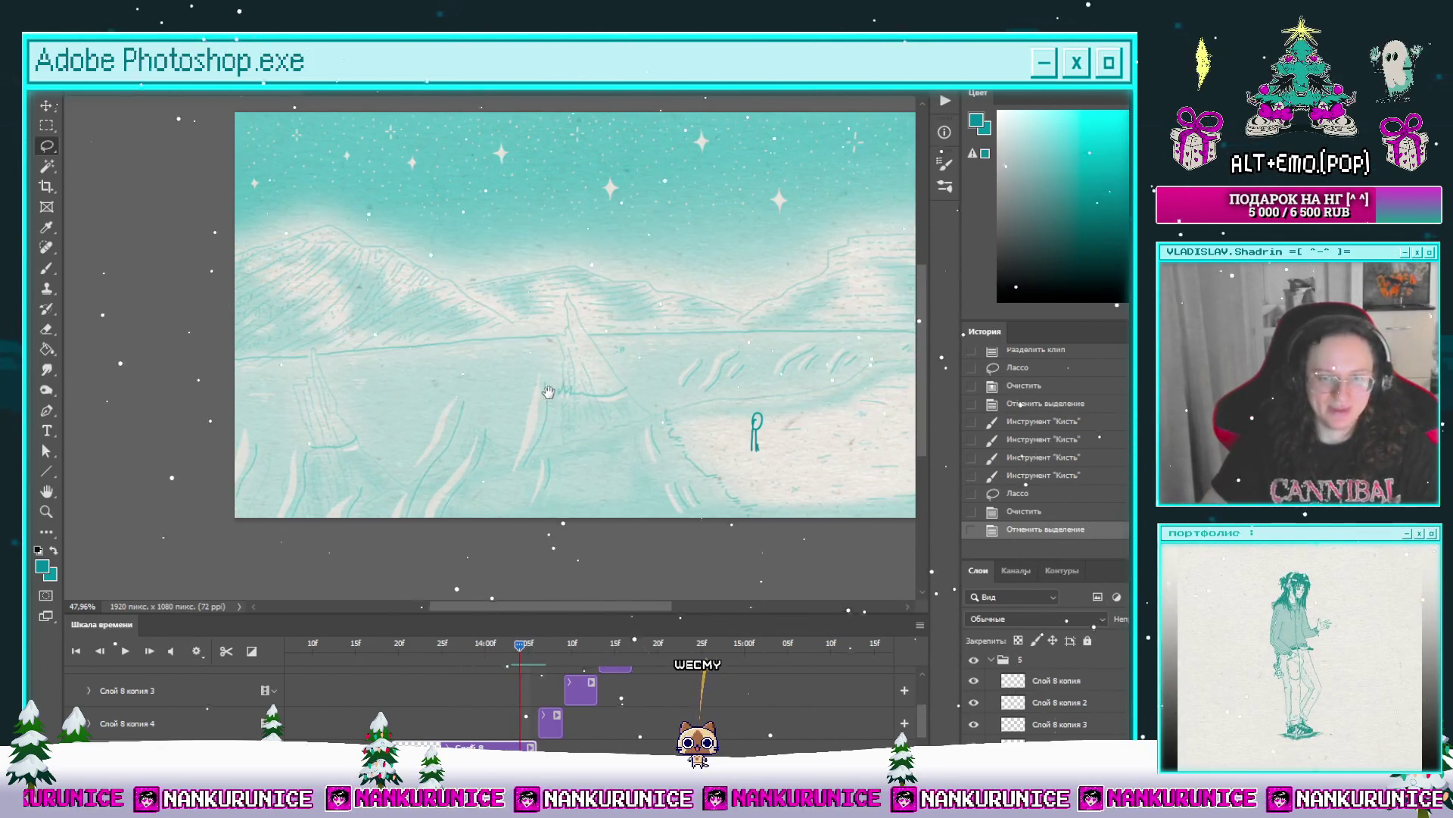
Step: Sketch the small hunched figure on the empty frame
left_click_drag(546, 399, 508, 392)
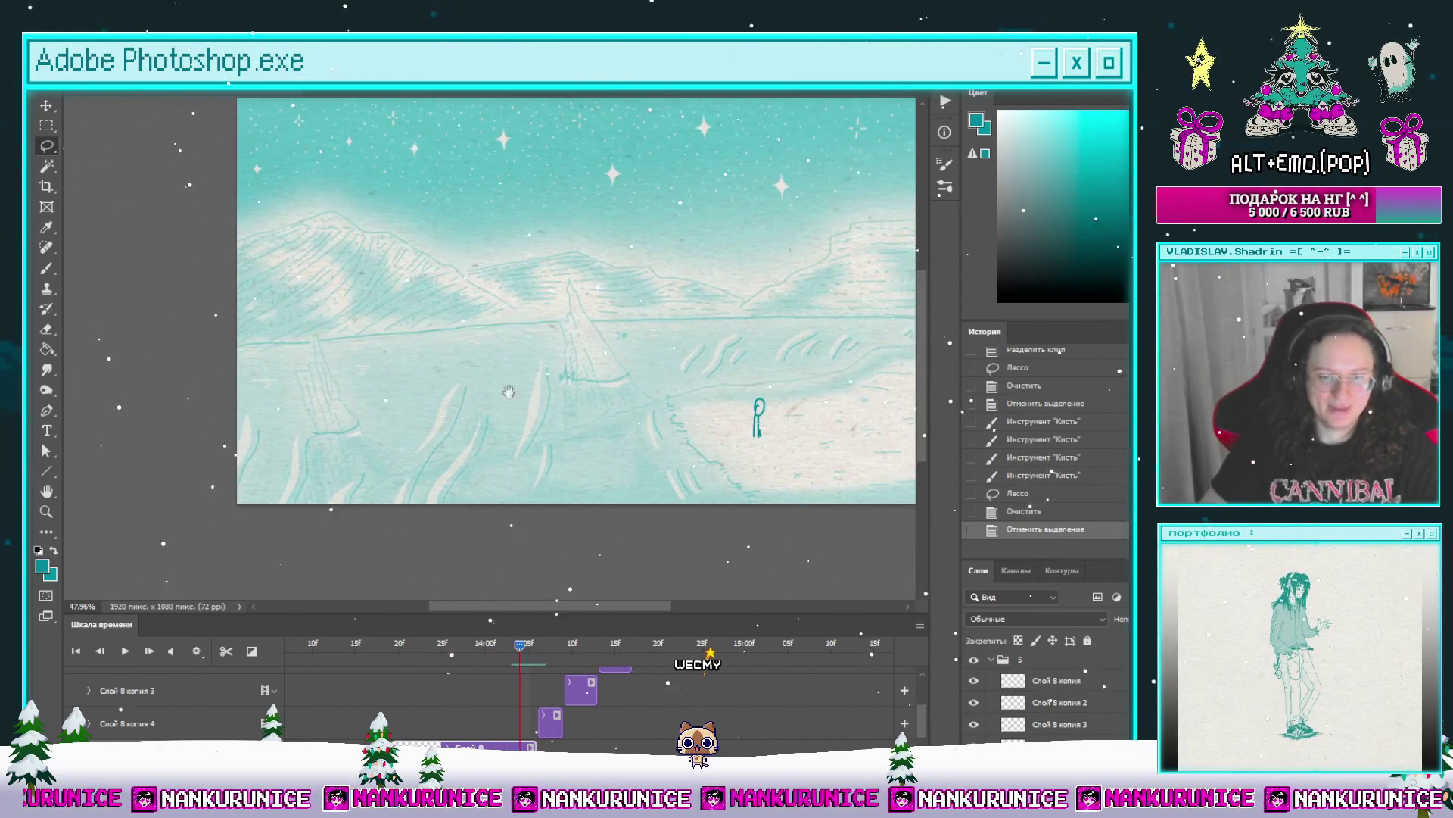
left_click(149, 656)
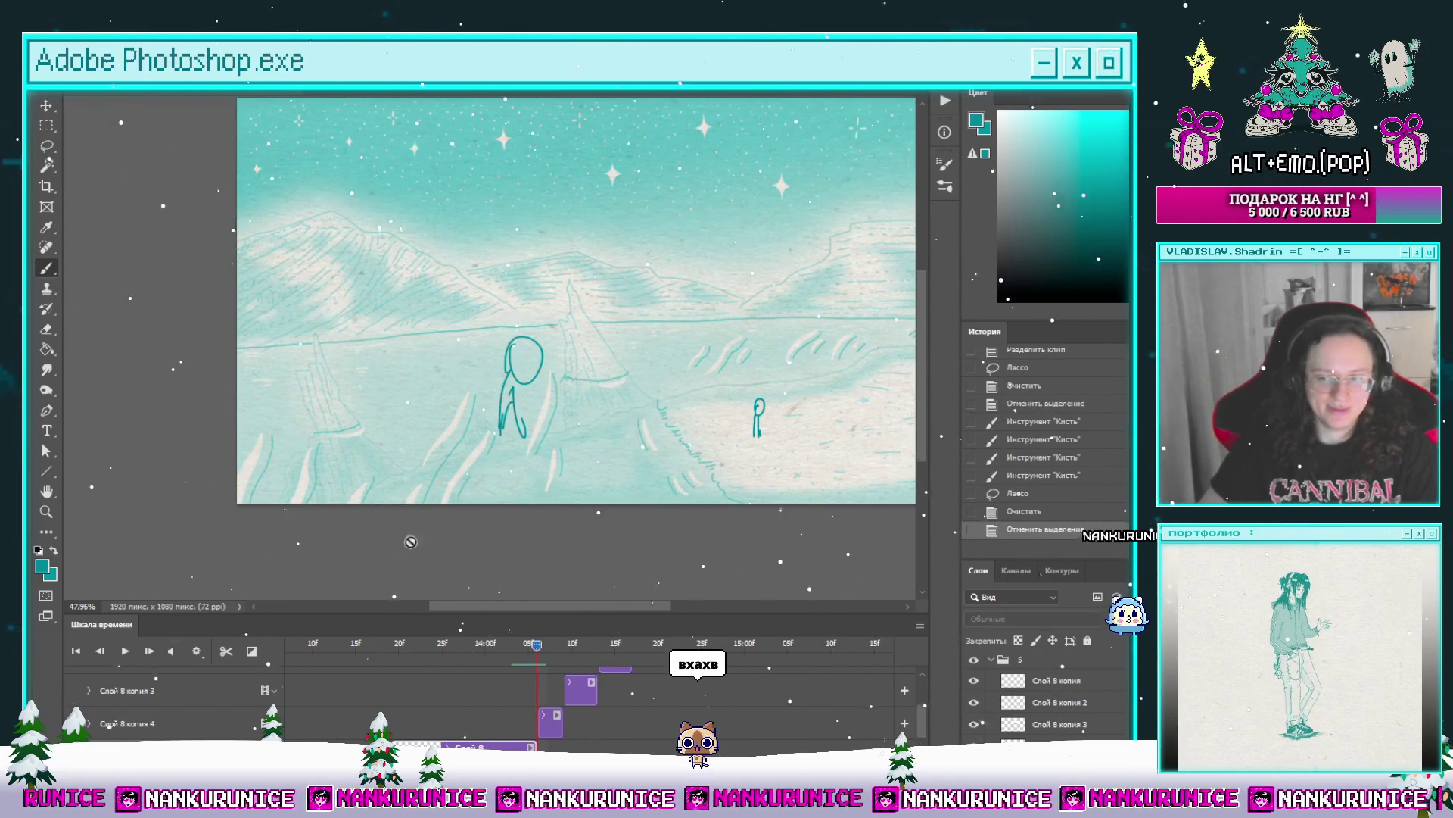
left_click(99, 653)
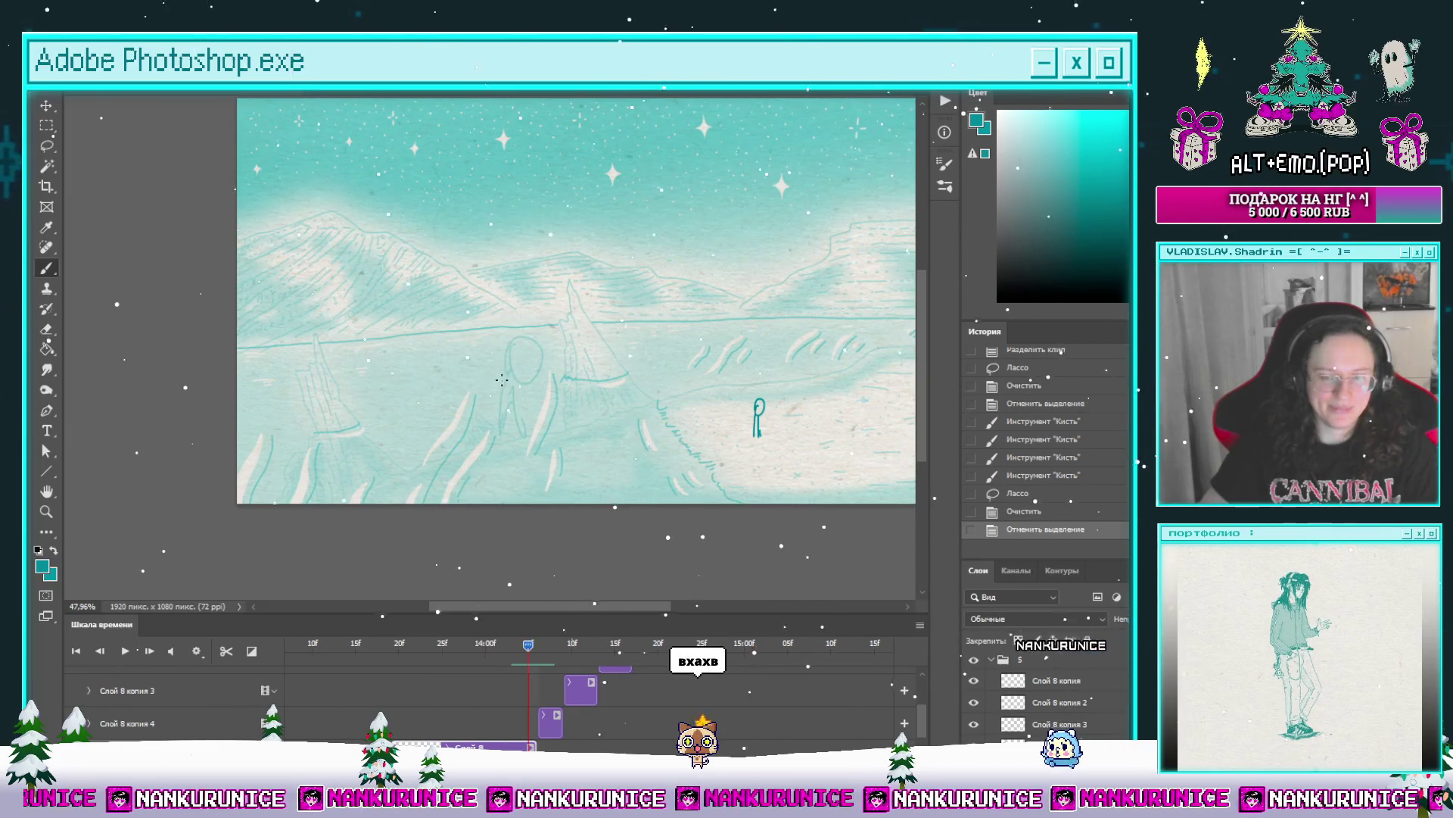
left_click_drag(533, 375, 499, 437)
mouse_move(528, 645)
left_mouse_down()
mouse_move(625, 645)
mouse_move(519, 645)
left_mouse_up()
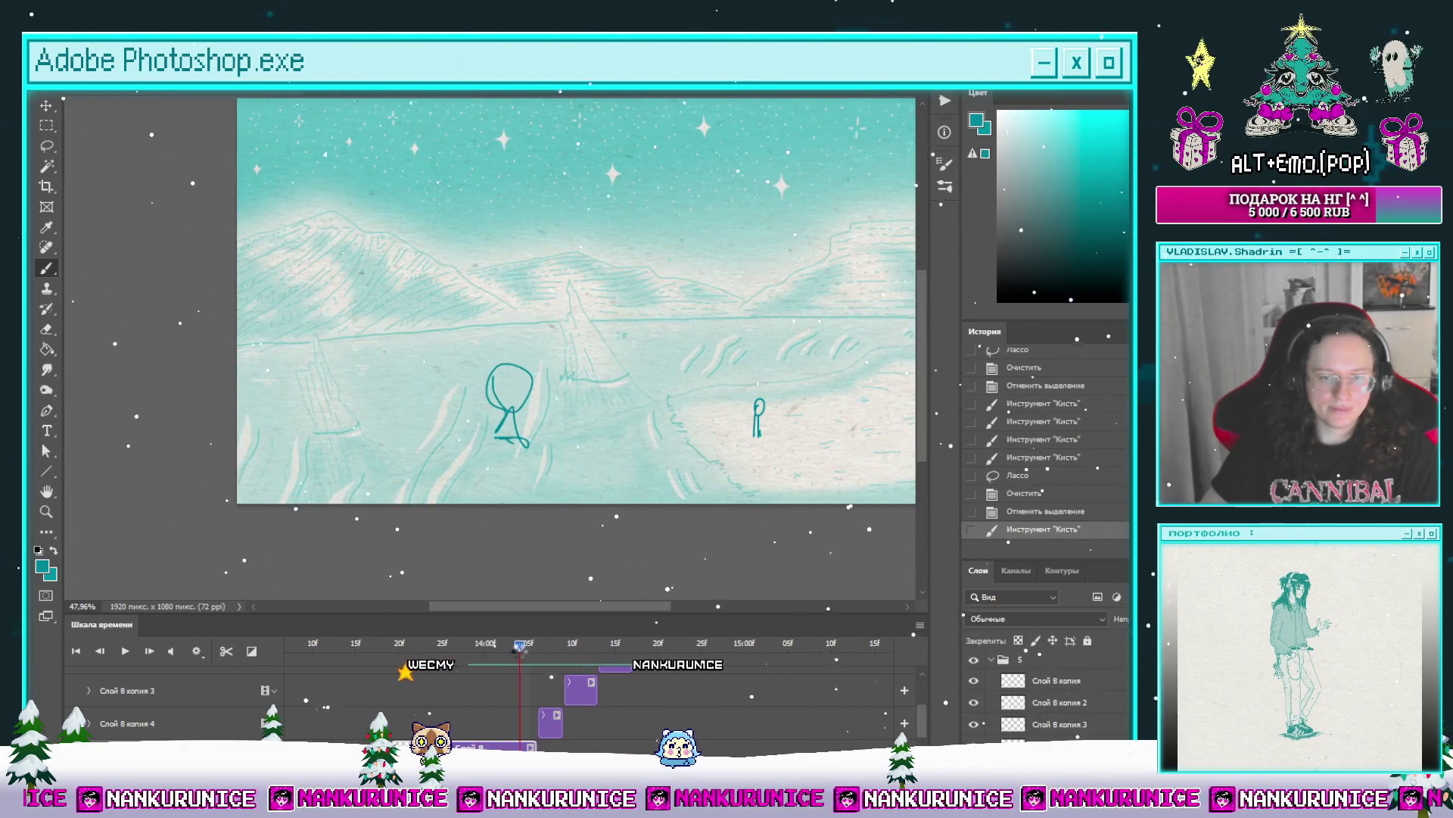
Step: Split the clip at this frame and erase the dark stick figure and leftover marks
left_click(227, 653)
scroll(922, 712, "down", 1)
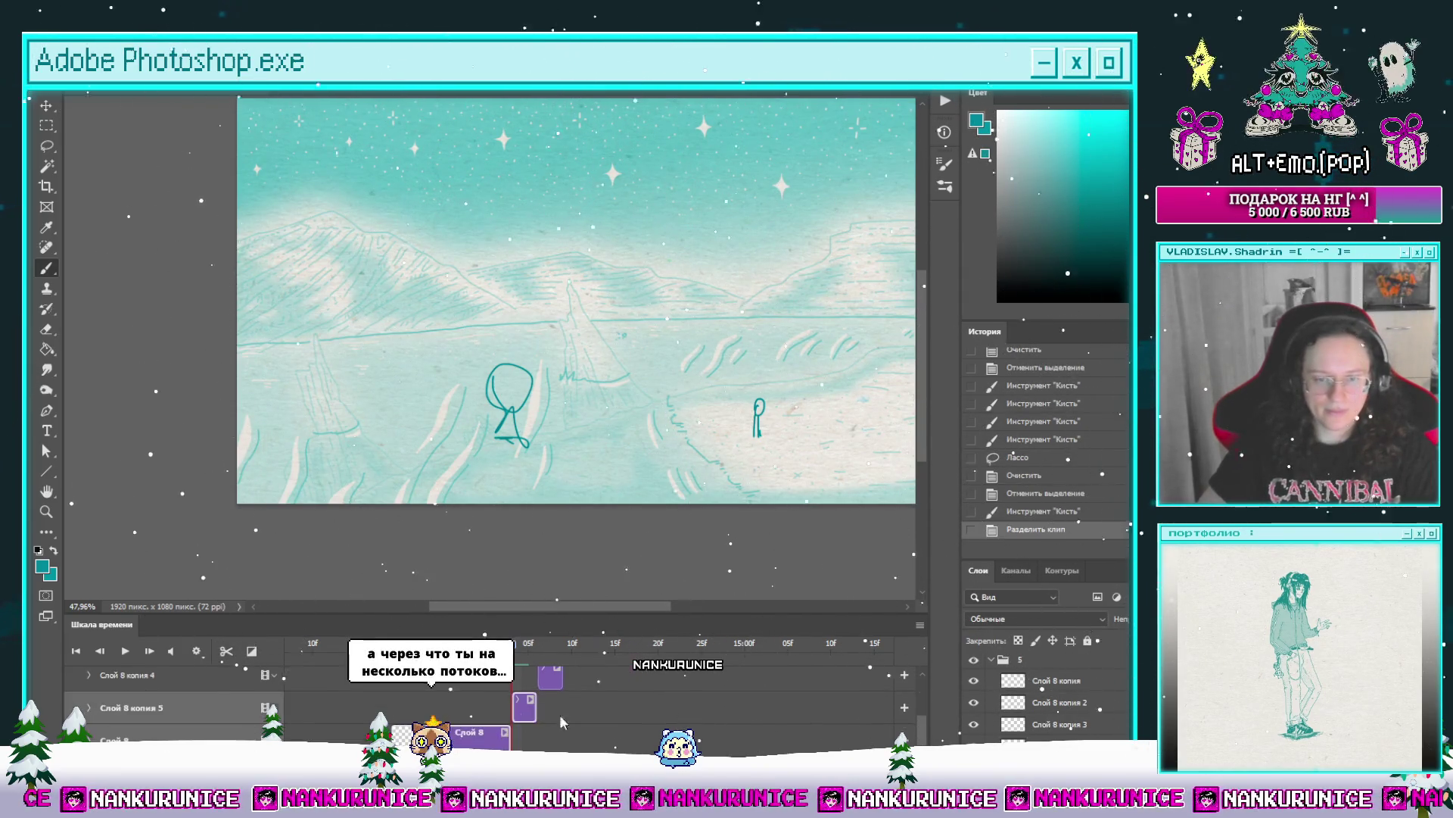
key("e")
mouse_move(500, 386)
left_mouse_down()
mouse_move(529, 383)
mouse_move(554, 413)
left_mouse_up()
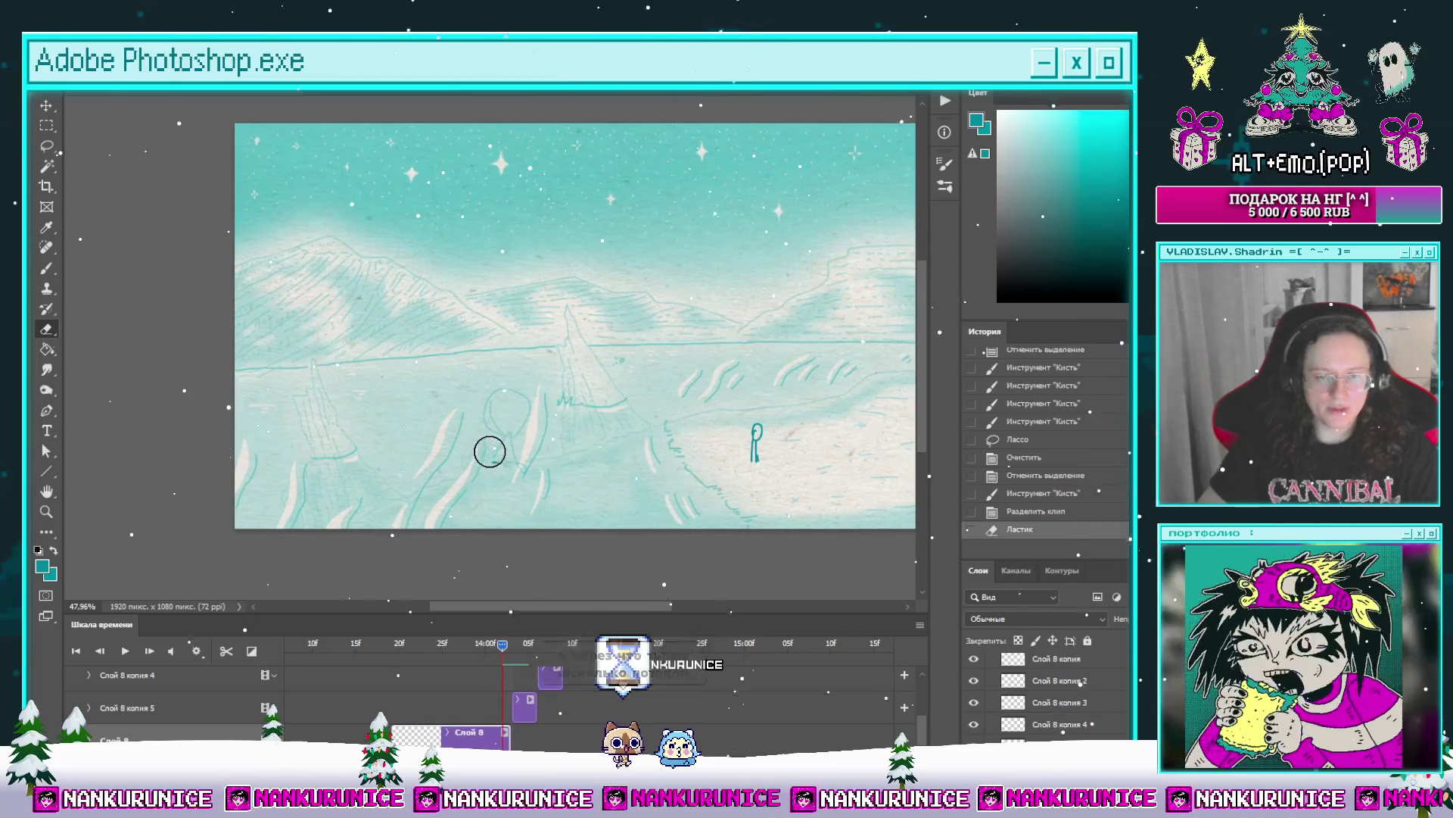
left_click_drag(487, 448, 538, 474)
scroll(539, 474, "up", 1)
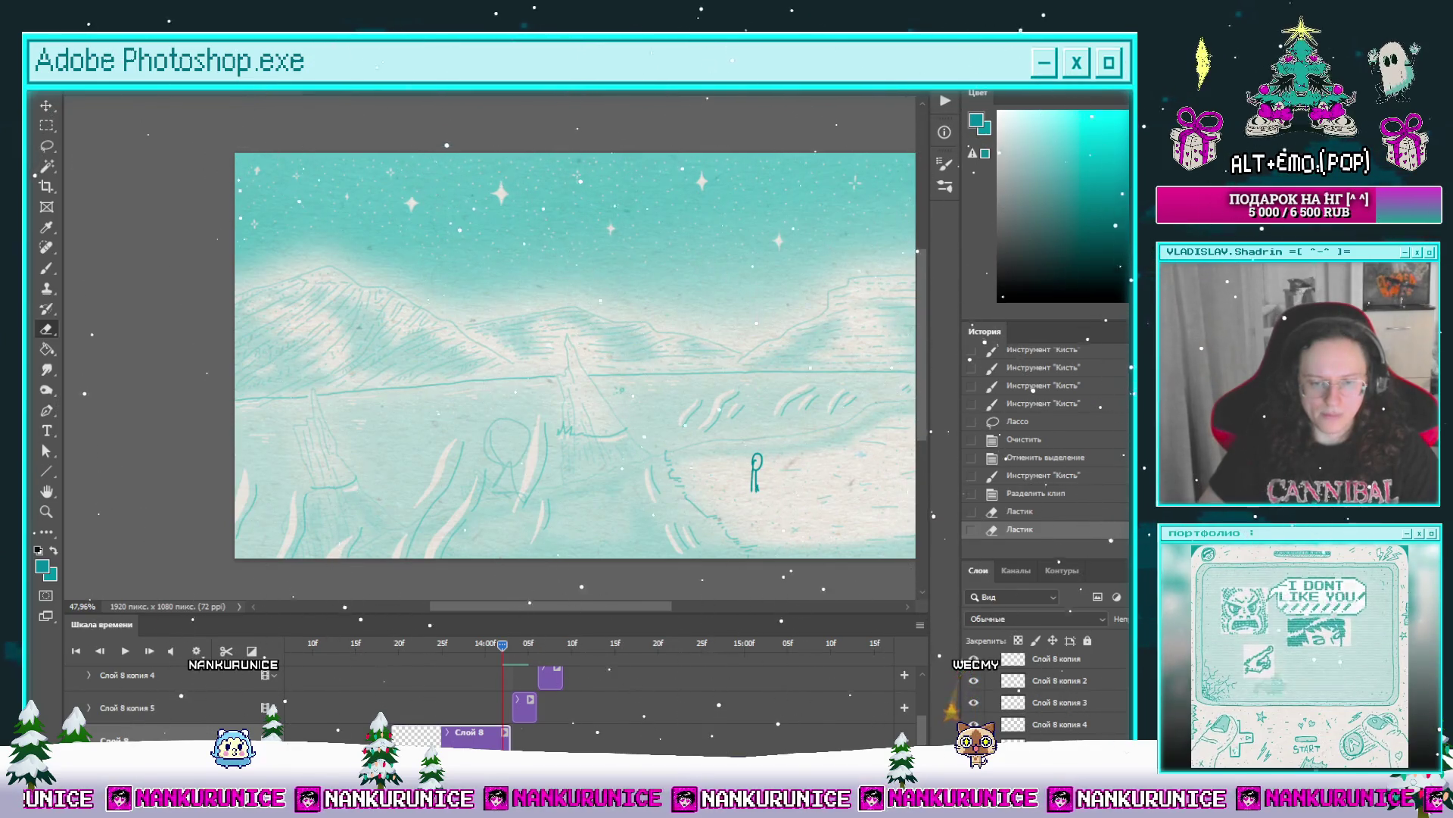
mouse_move(571, 432)
left_mouse_down()
mouse_move(510, 474)
mouse_move(536, 506)
mouse_move(507, 498)
left_mouse_up()
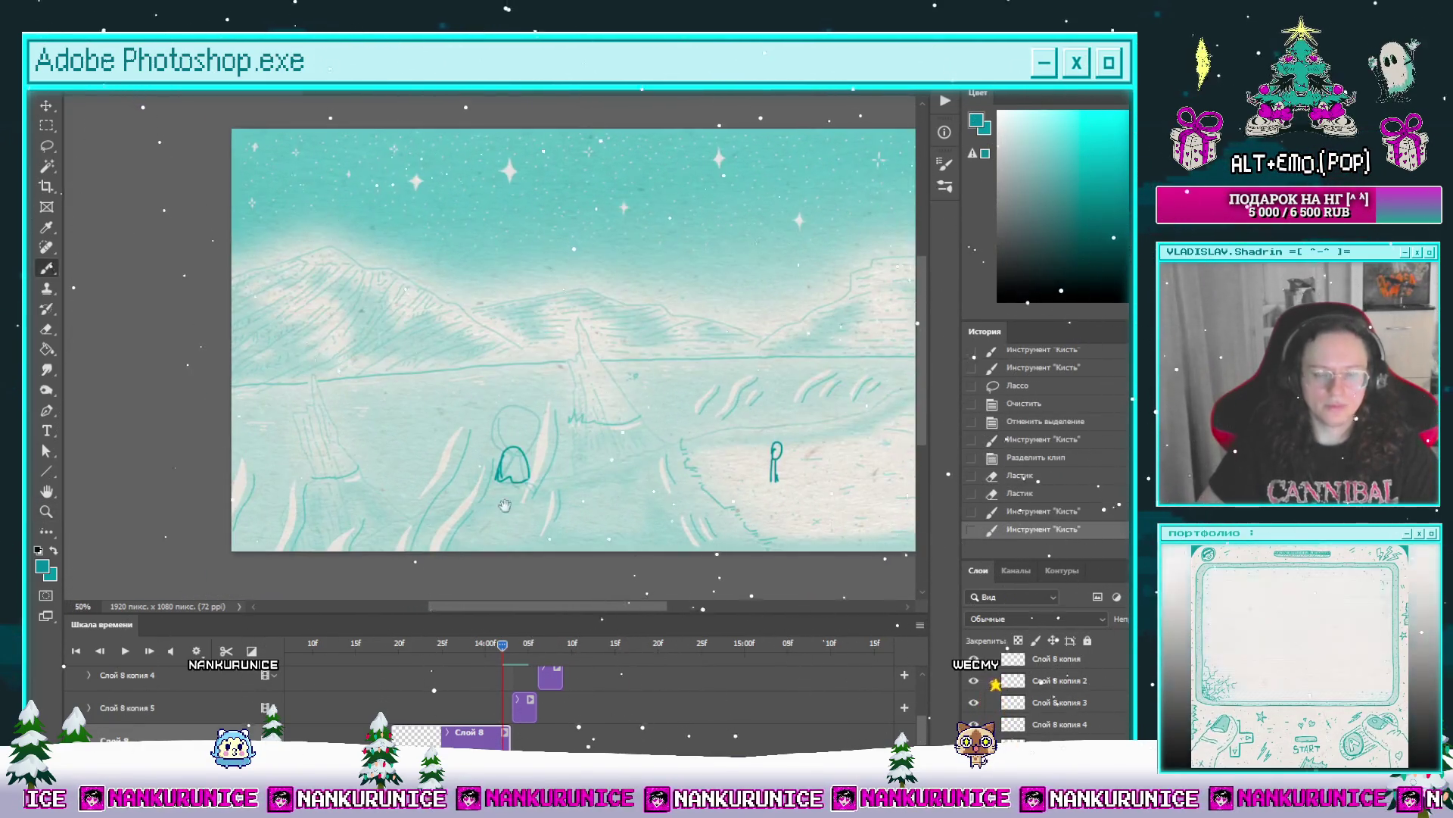
left_click(486, 648)
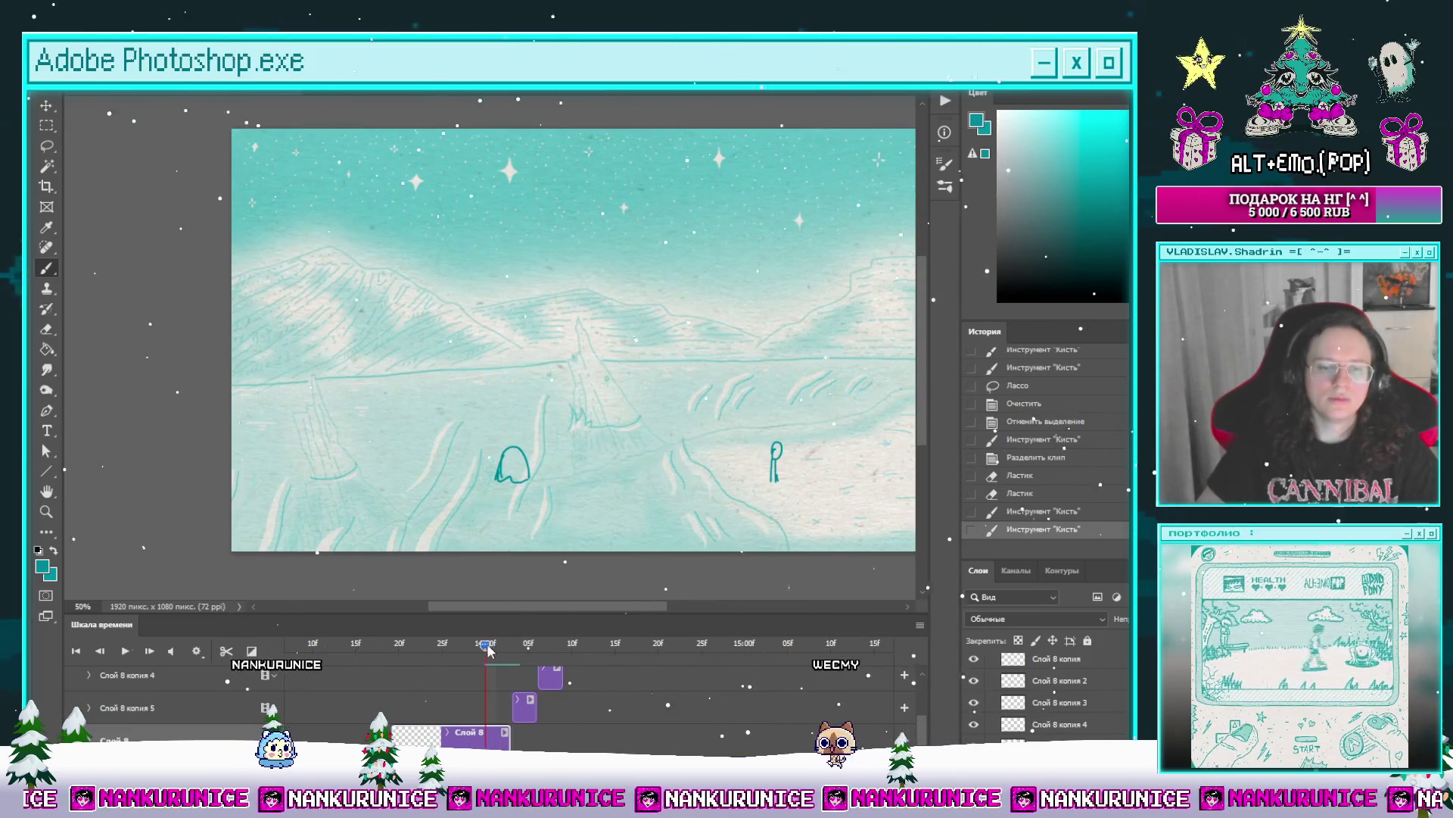
Step: Split the Слой 8 clip, erase the dark teal figure and paint a flat boat-like shape
left_click(226, 651)
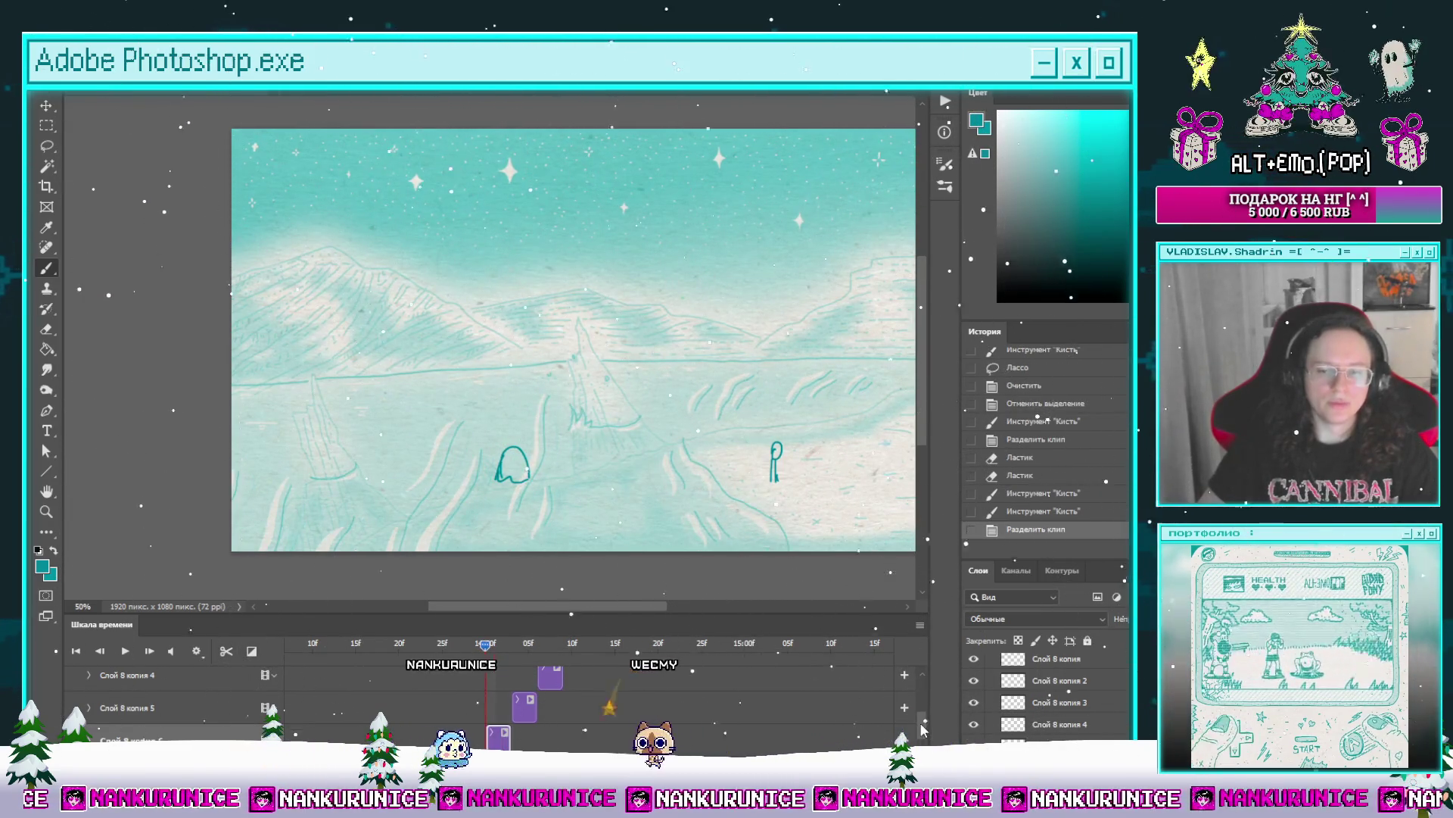
left_click(452, 711)
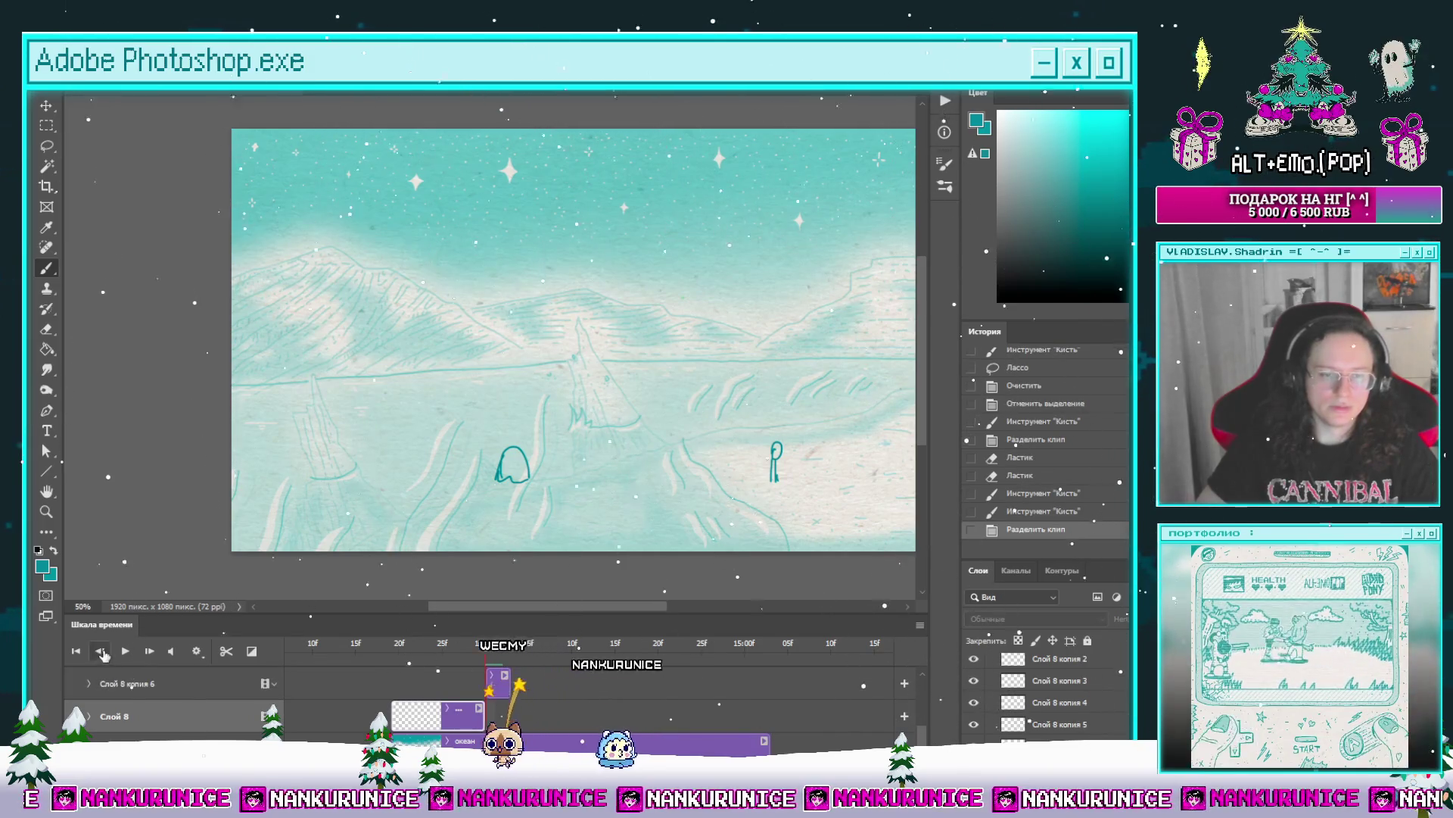
key("e")
mouse_move(501, 445)
left_mouse_down()
mouse_move(515, 473)
mouse_move(490, 492)
left_mouse_up()
scroll(498, 482, "up", 3)
key("b")
left_click_drag(491, 492, 534, 492)
scroll(597, 474, "down", 2)
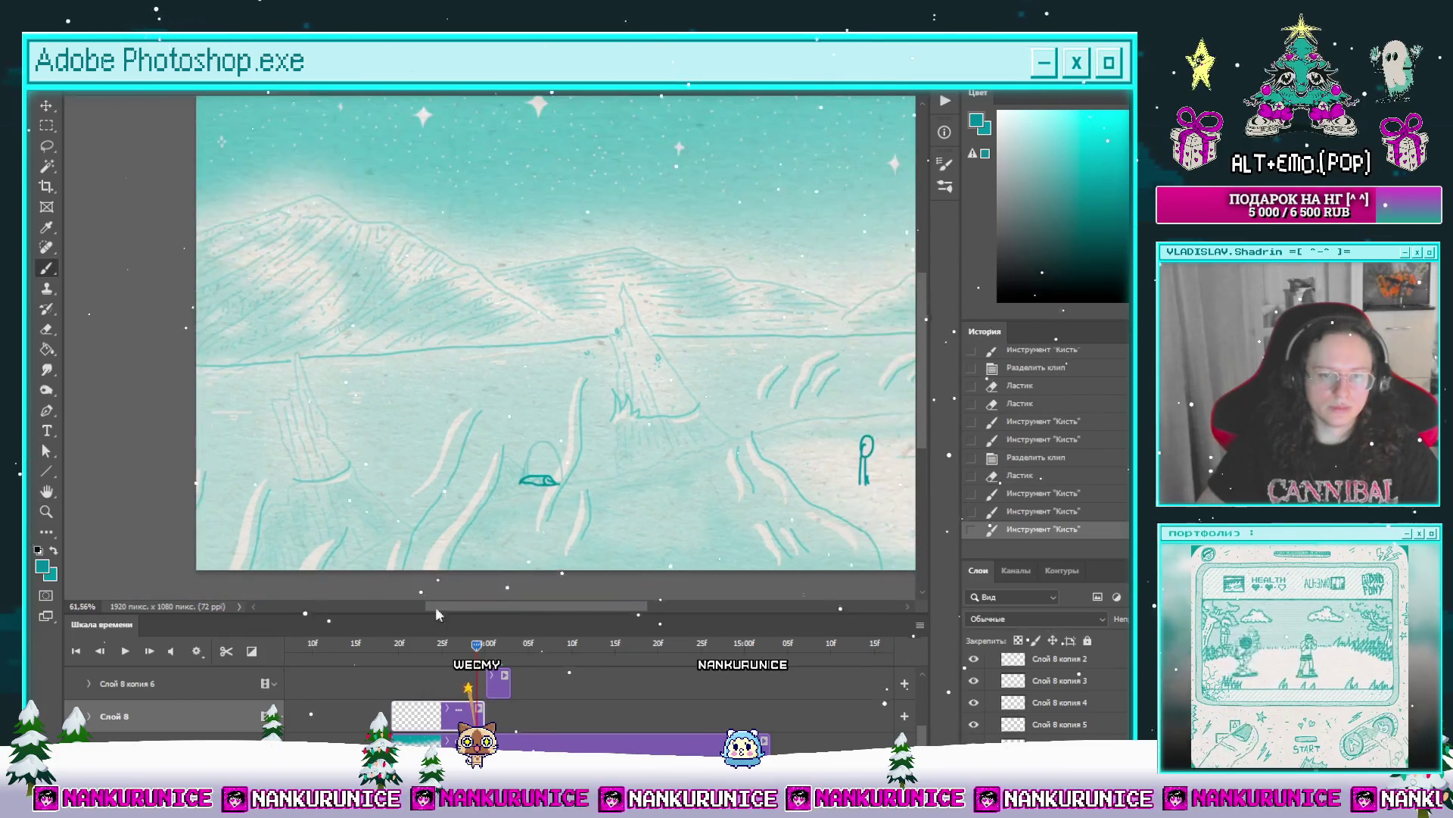
Step: Split the clip at an earlier frame and erase part of the boat-like shape
left_click(451, 643)
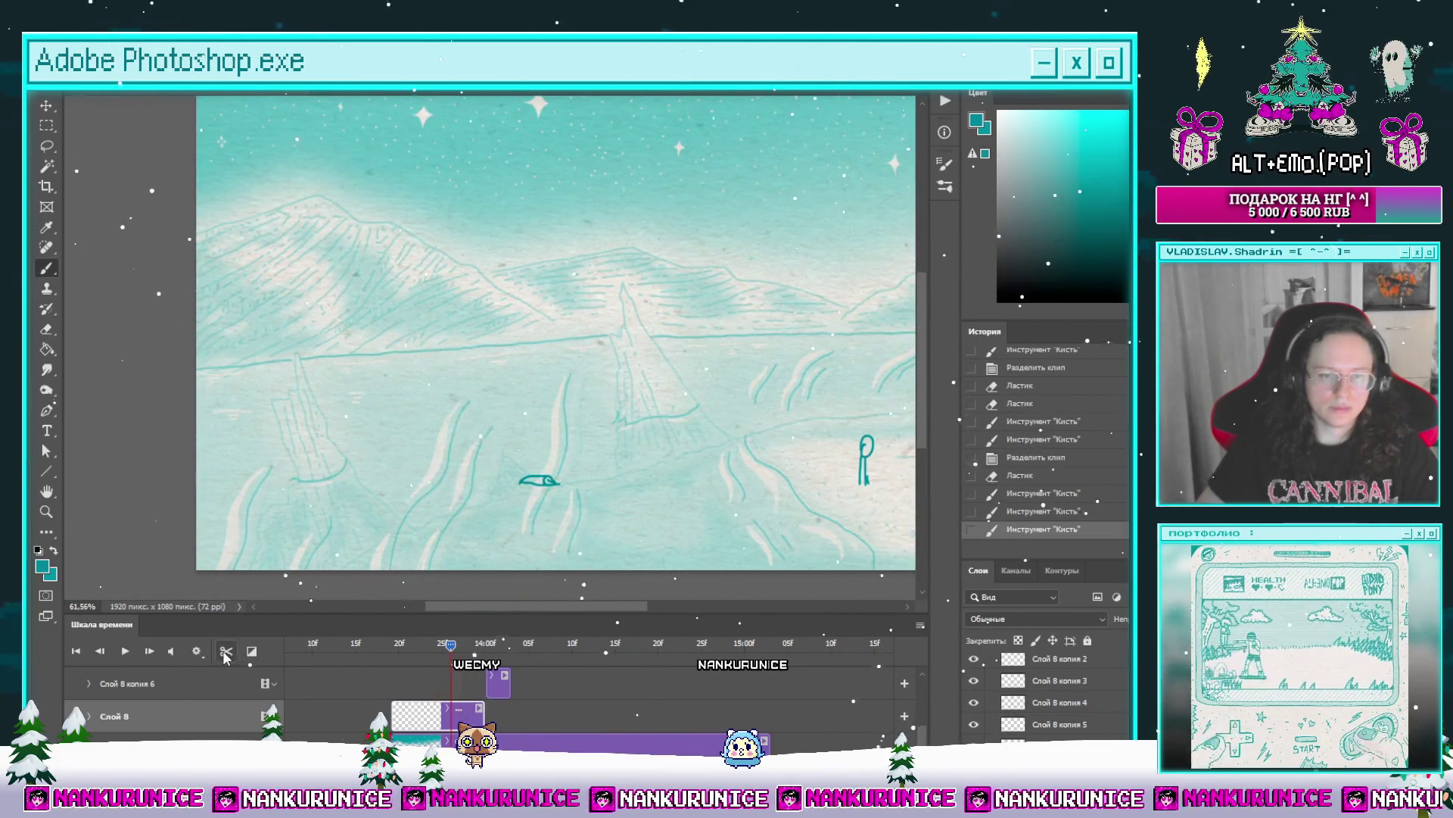
left_click(226, 651)
scroll(561, 491, "up", 2)
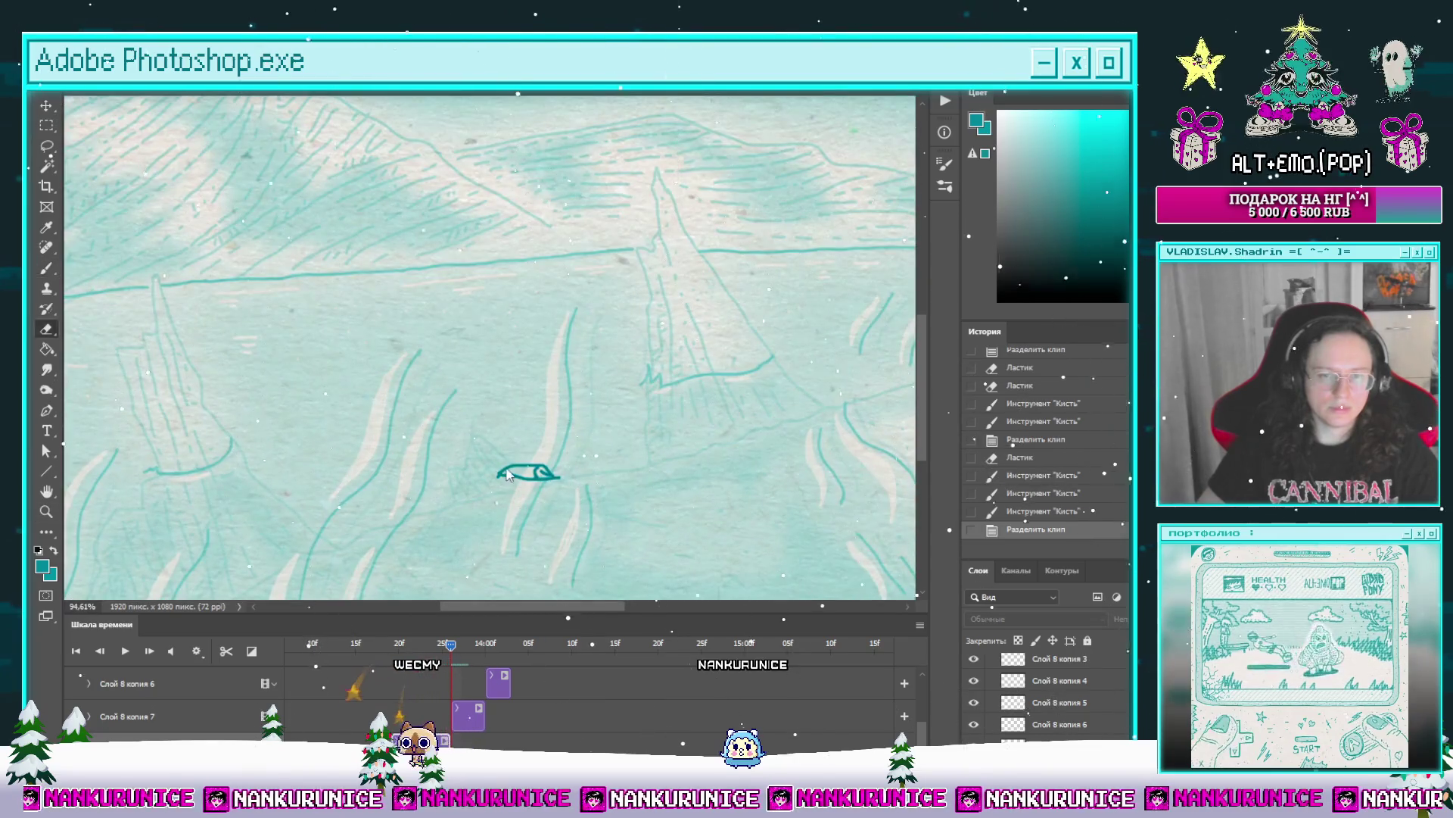
key("e")
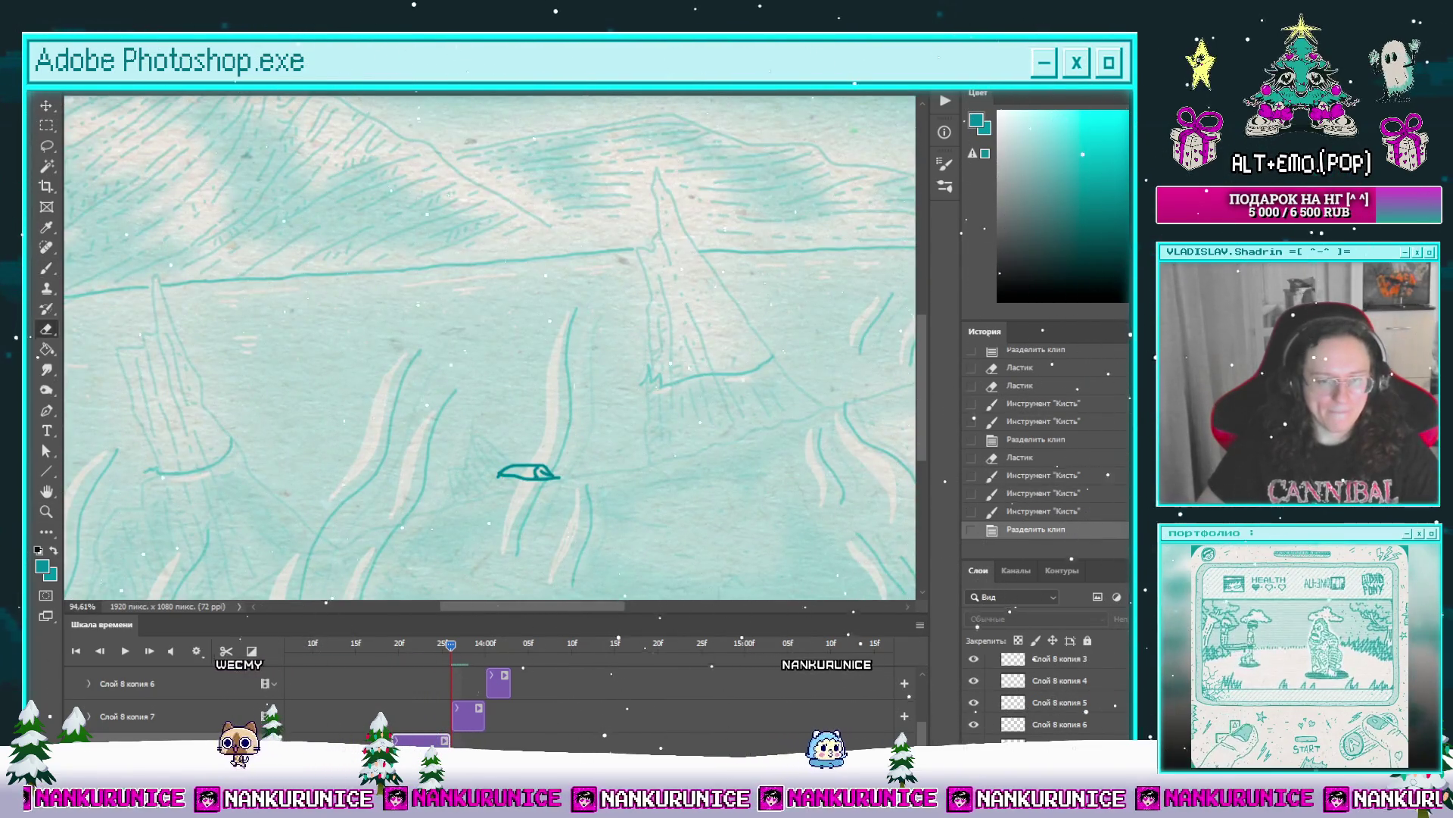
scroll(558, 437, "up", 2)
left_click_drag(493, 487, 530, 477)
key("b")
scroll(523, 469, "down", 4)
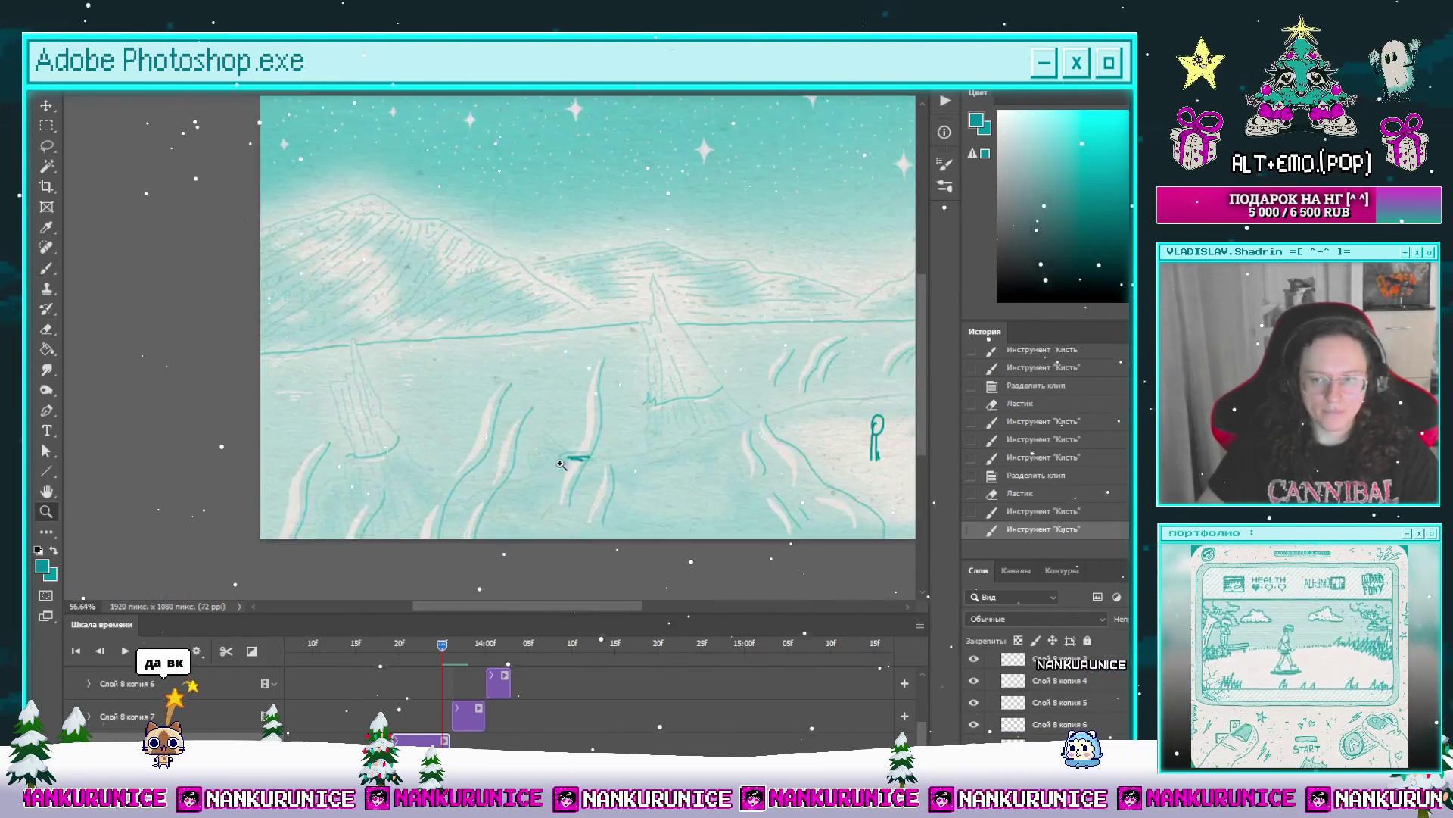
scroll(524, 454, "down", 3)
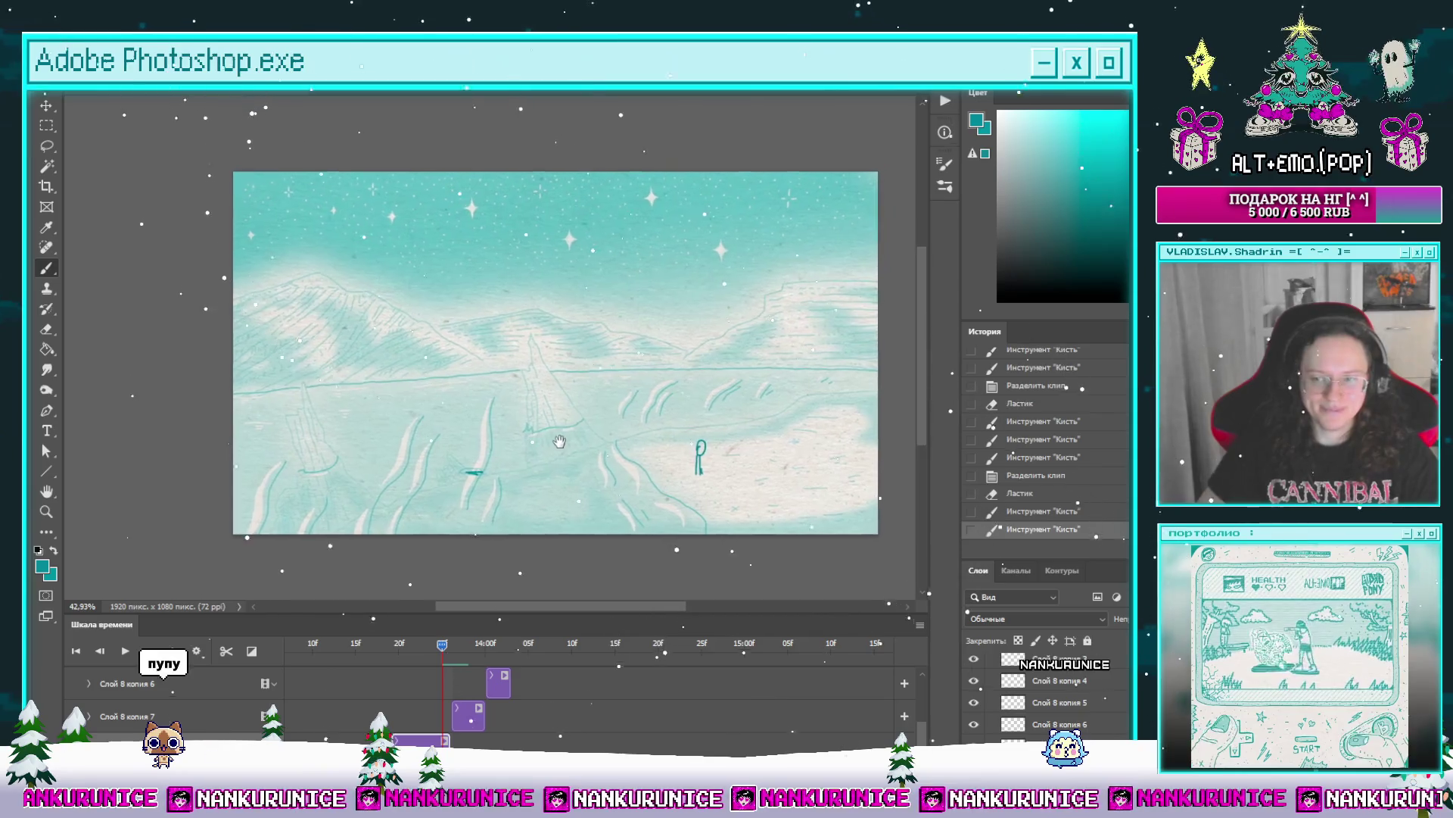
scroll(559, 727, "up", 5)
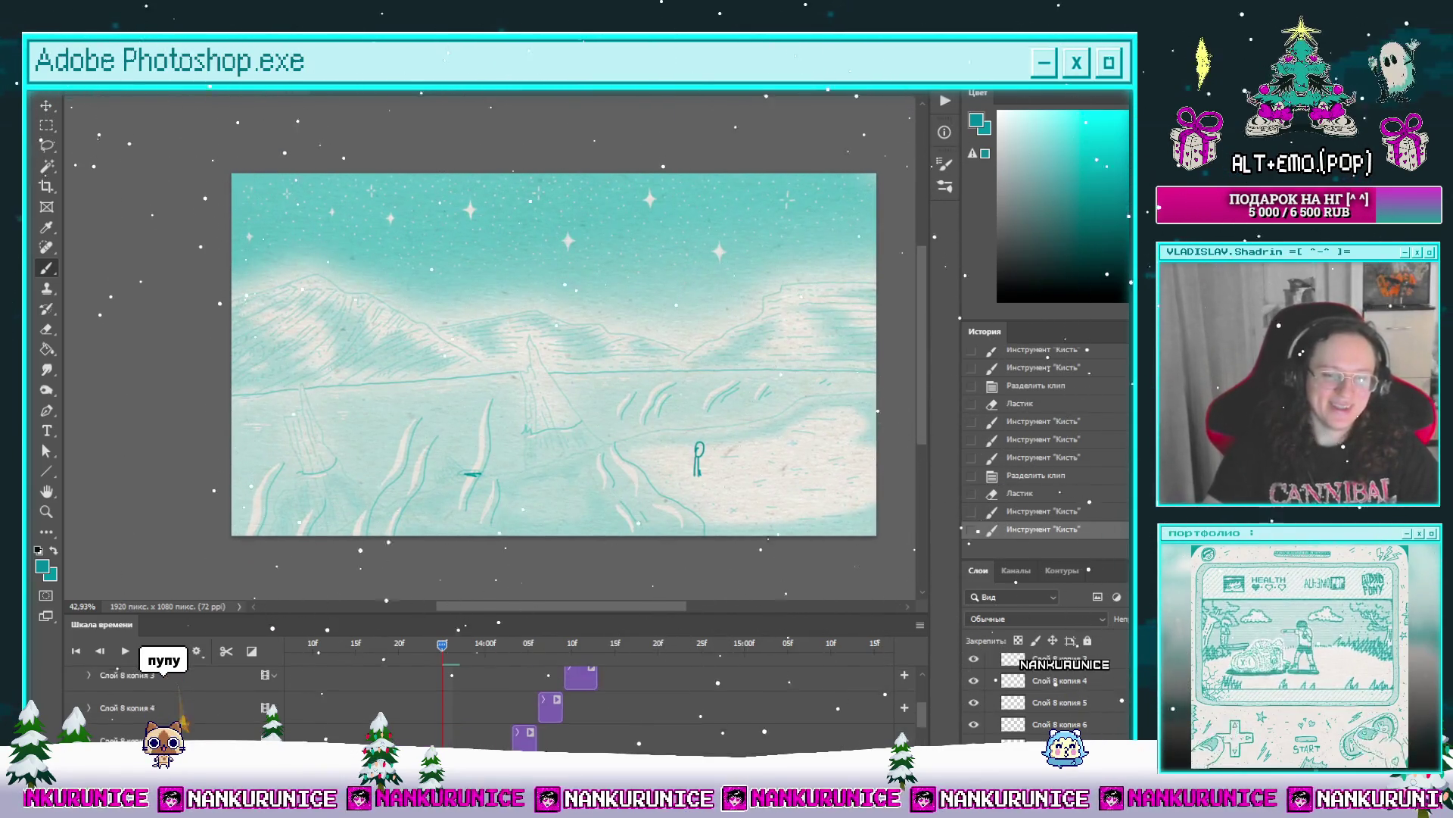
scroll(558, 727, "up", 3)
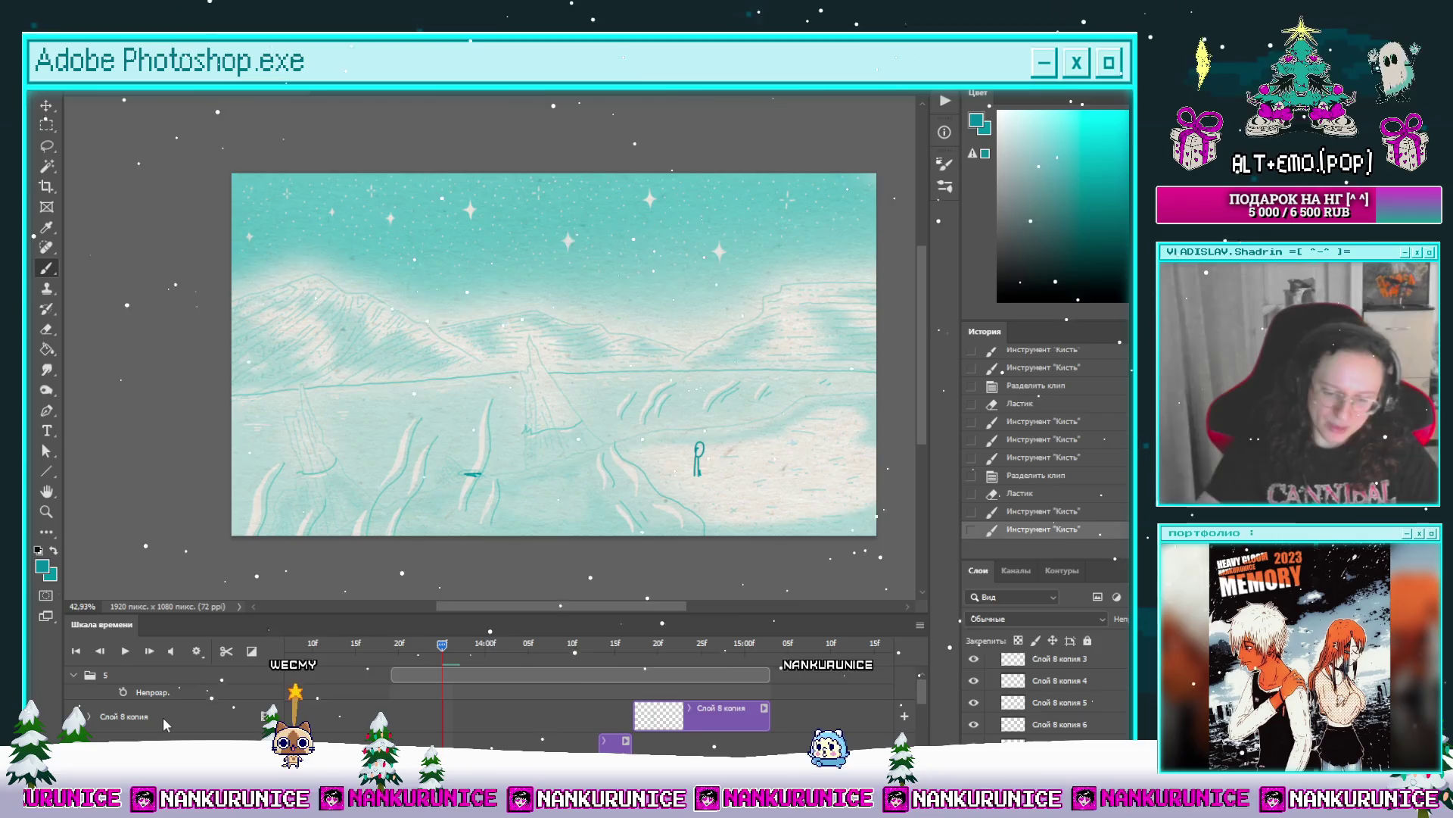
Step: Save the document, group the Слой 8 копия layers, and preview the frames
key("ctrl+s")
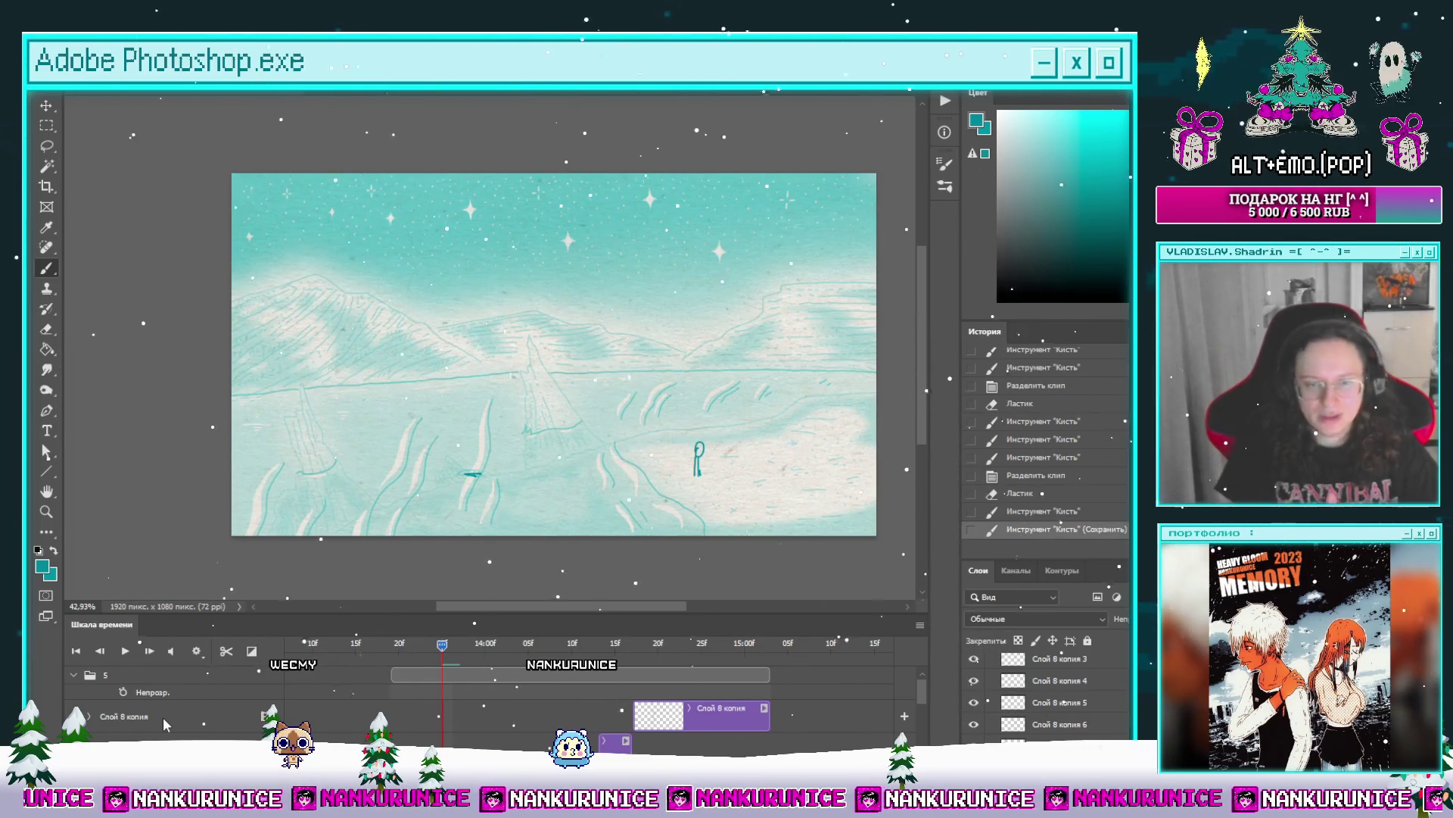
left_click(595, 713)
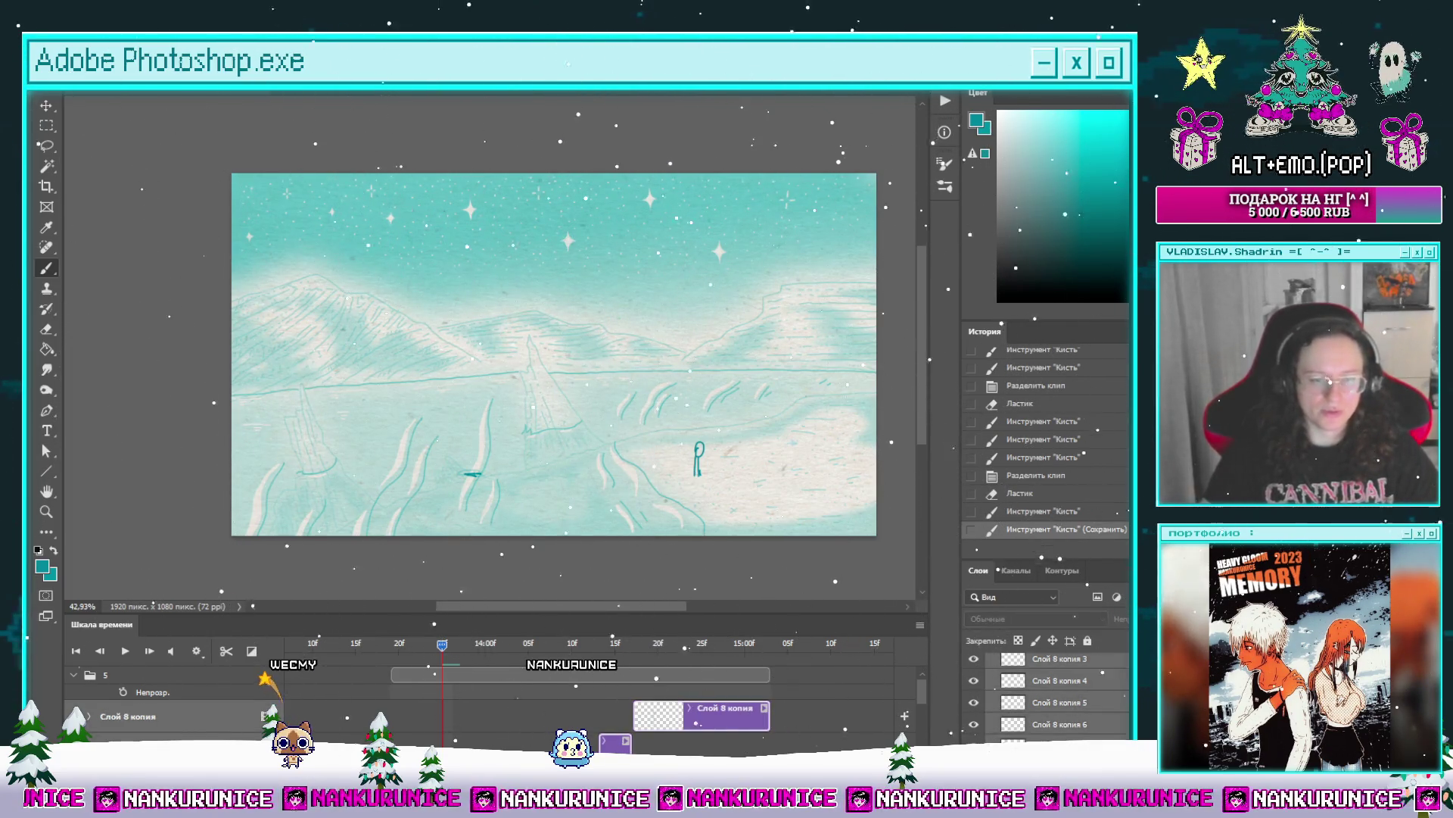
scroll(595, 713, "down", 5)
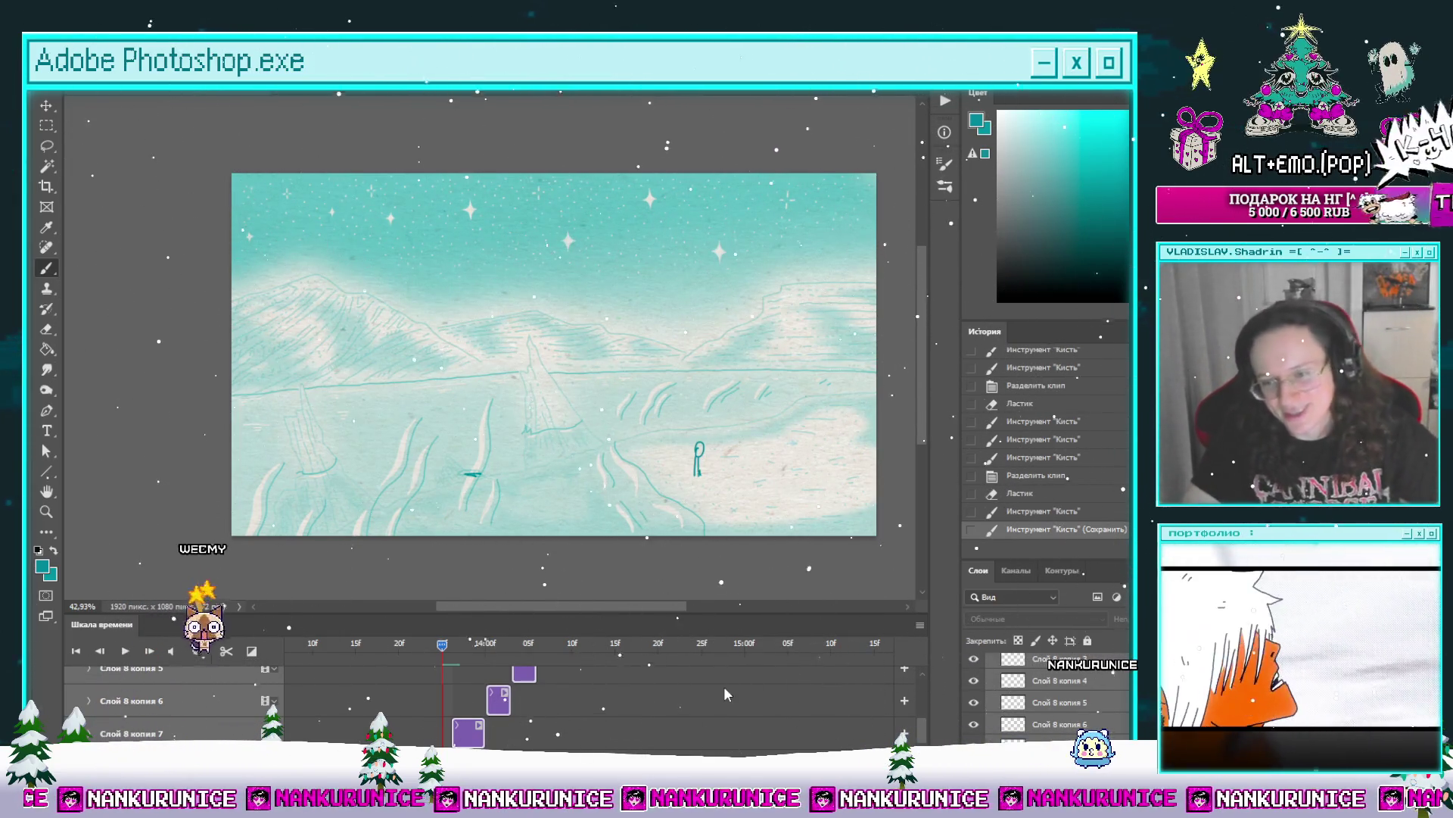
key("ctrl+g")
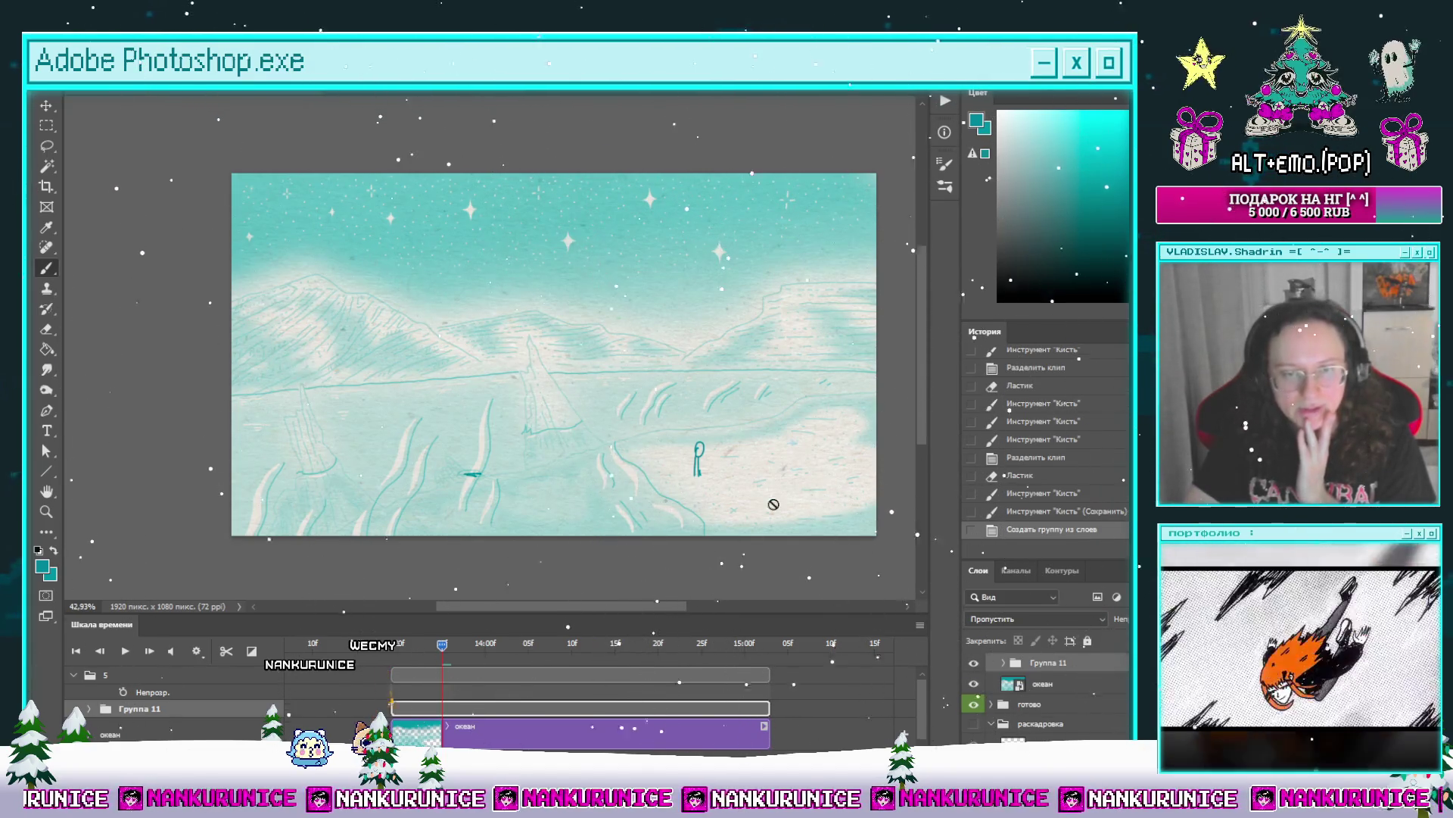
mouse_move(442, 653)
left_mouse_down()
mouse_move(701, 656)
mouse_move(522, 676)
mouse_move(643, 682)
mouse_move(744, 710)
mouse_move(398, 647)
left_mouse_up()
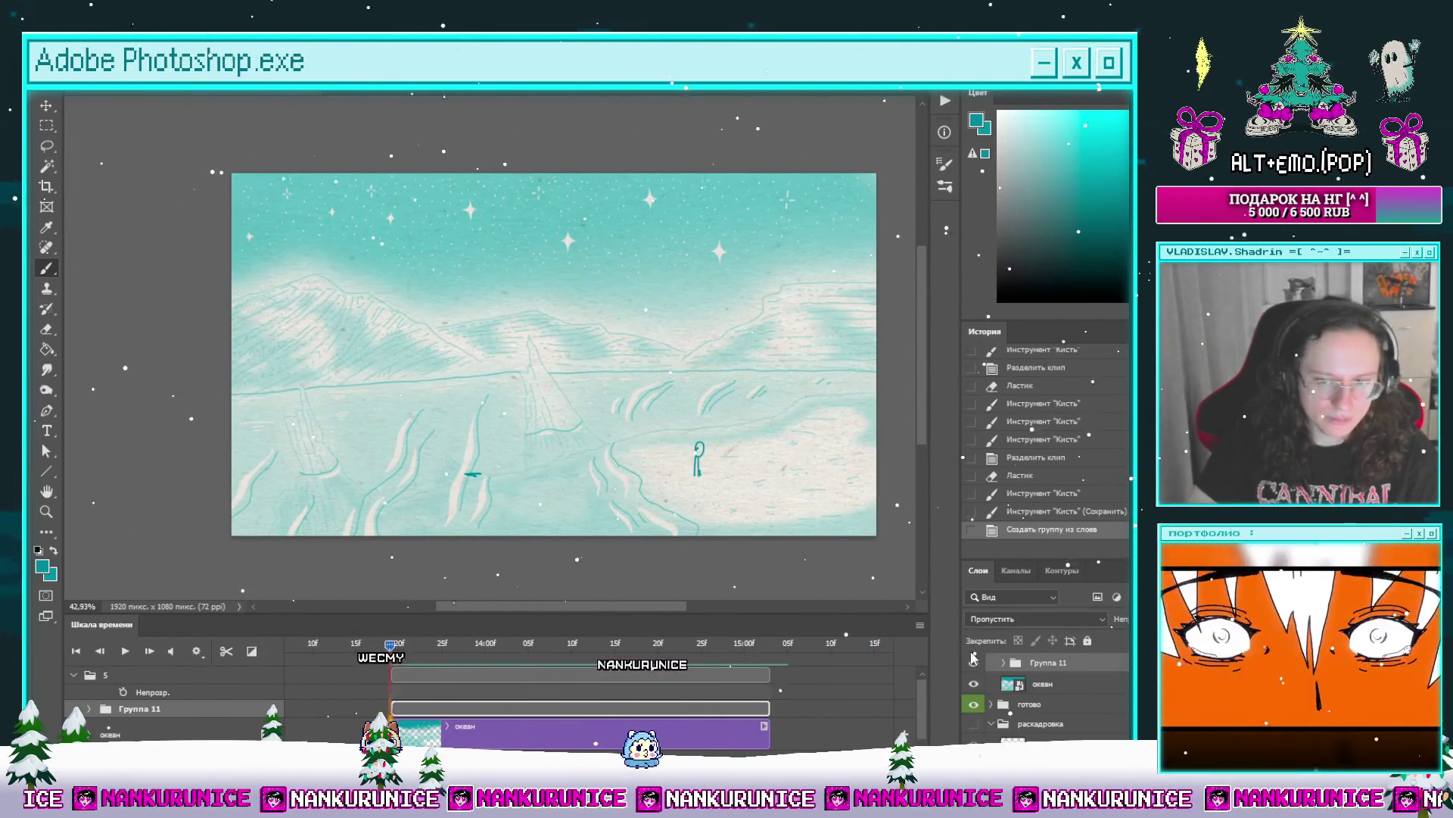
double_click(975, 665)
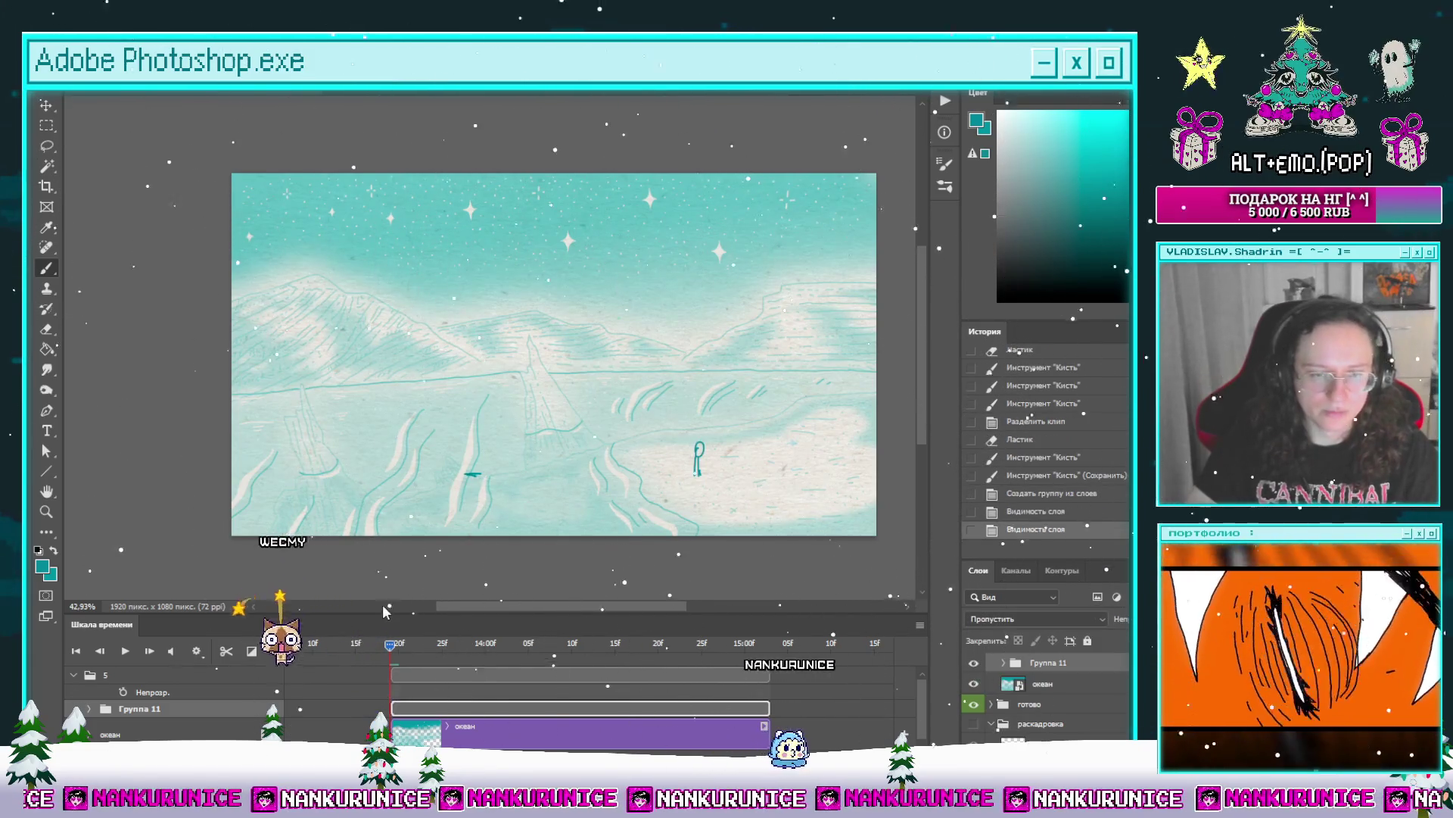
mouse_move(419, 645)
left_mouse_down()
mouse_move(681, 650)
mouse_move(421, 652)
left_mouse_up()
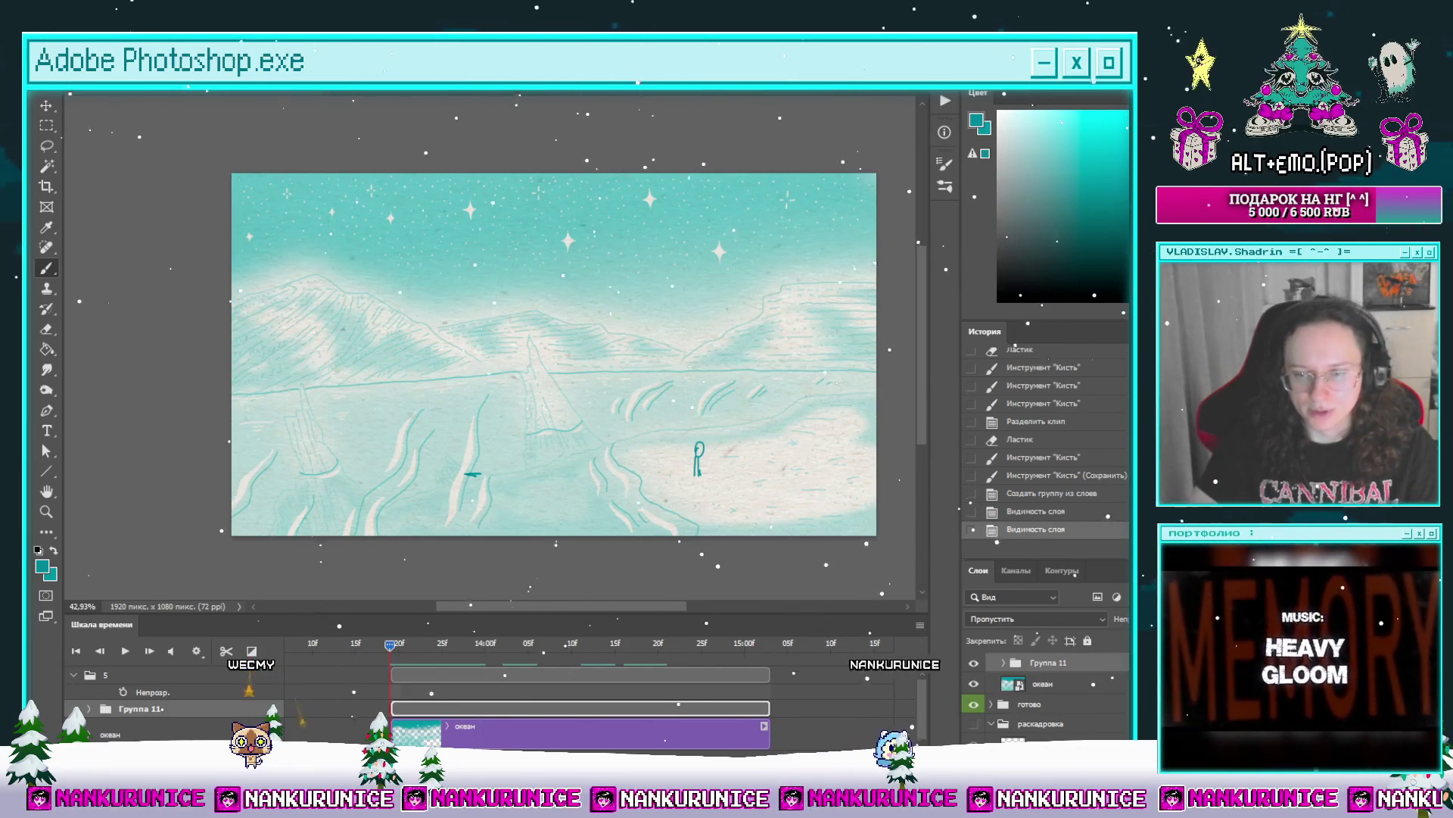
Step: Lower the old group's opacity, rename it удалять, and add Группа 11 with empty Слой 9
key("Return")
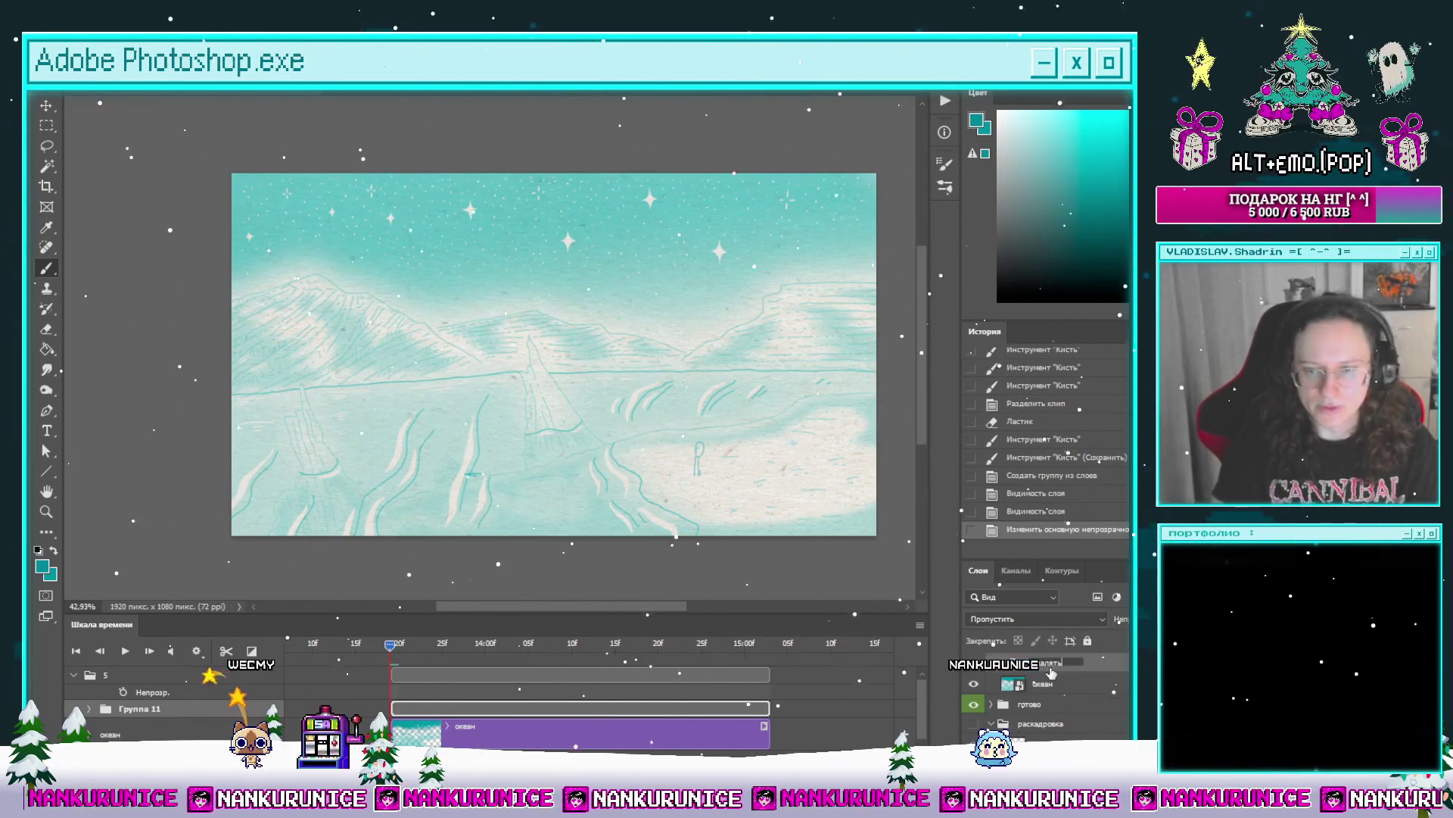
key("Return")
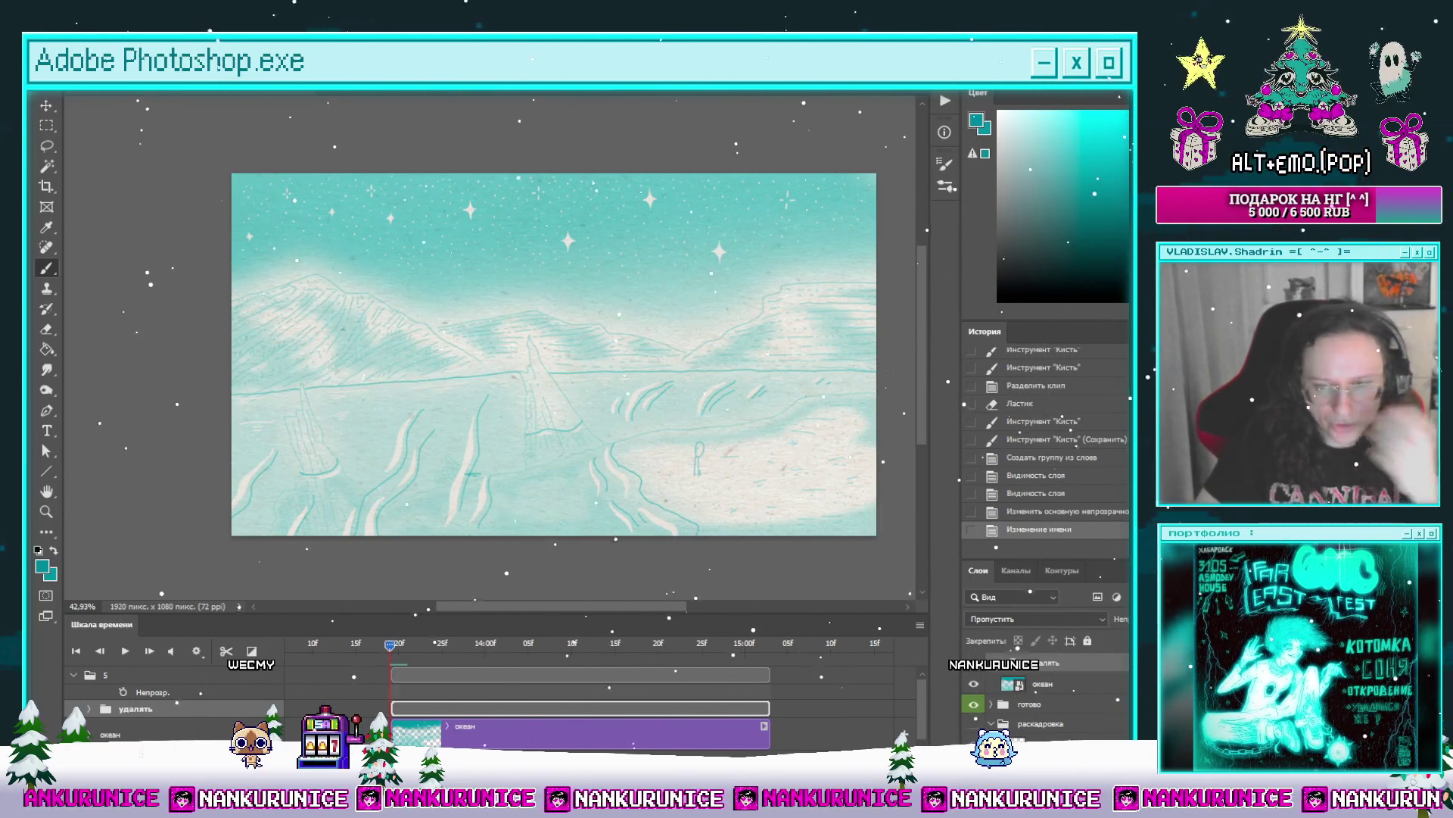
left_click(976, 666)
left_click(976, 666)
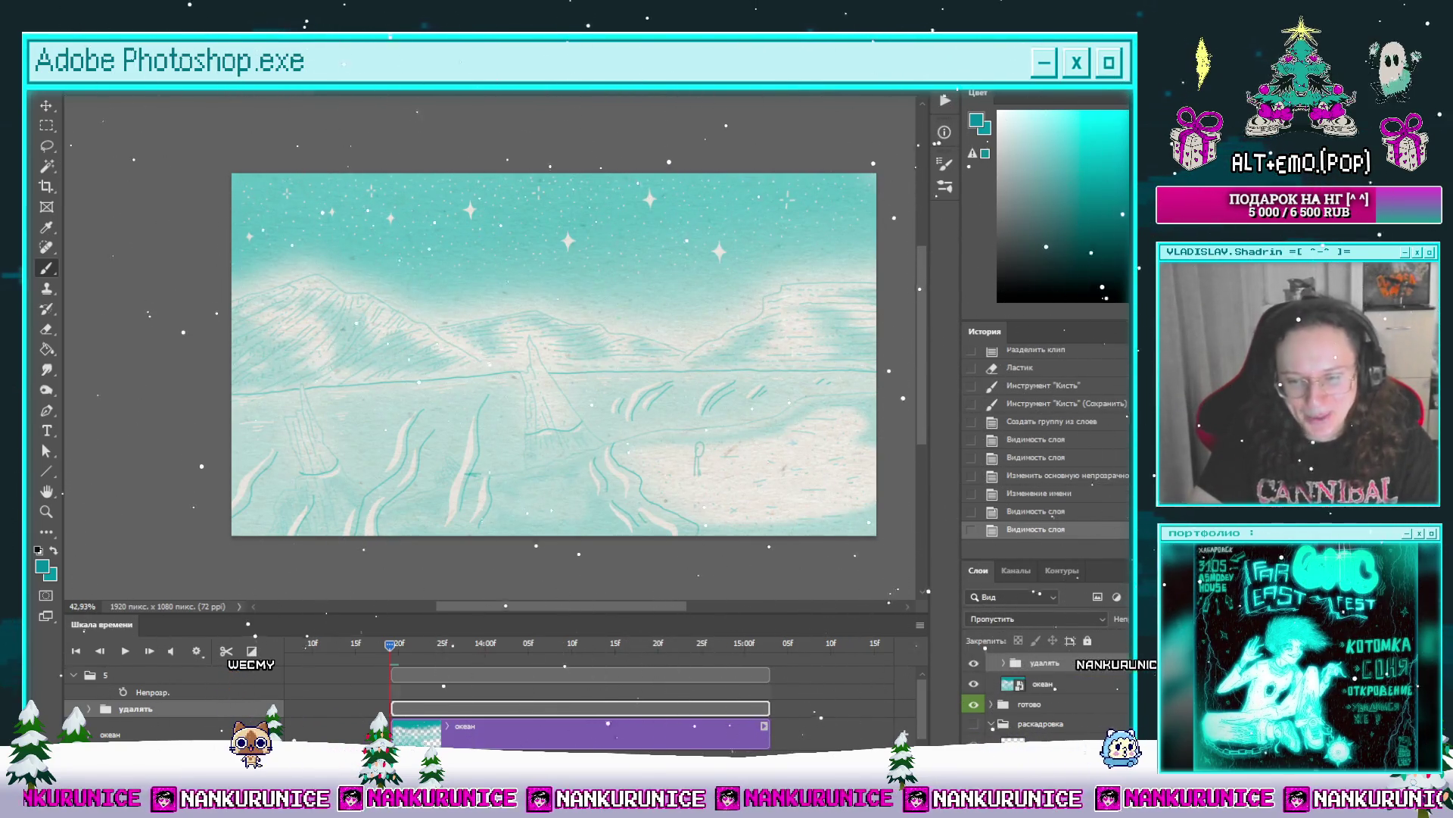
left_click(1075, 757)
left_click(1097, 757)
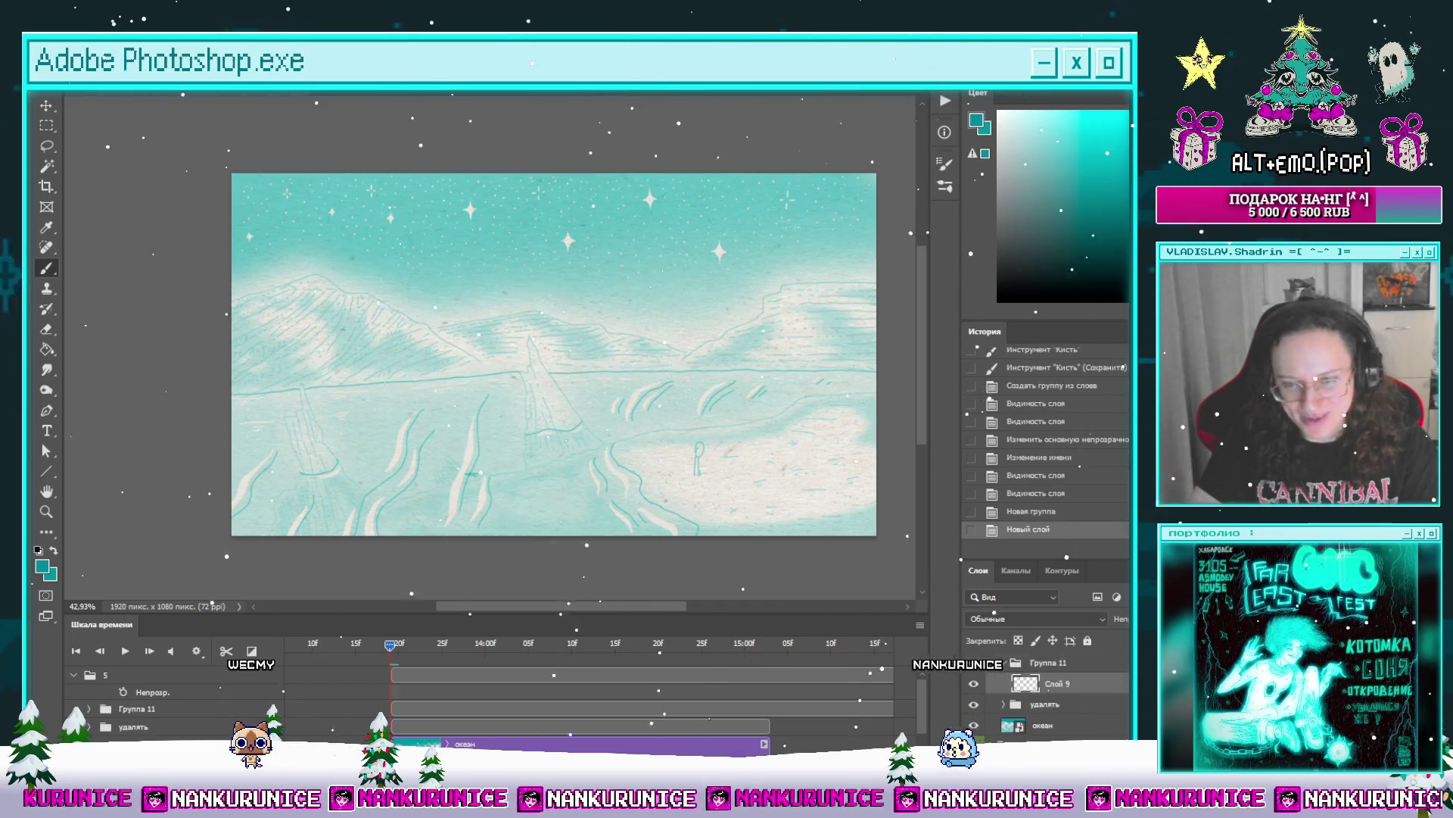
Step: Rename the new group 'мама яна' and expand it in the timeline to show Слой 9
double_click(1048, 662)
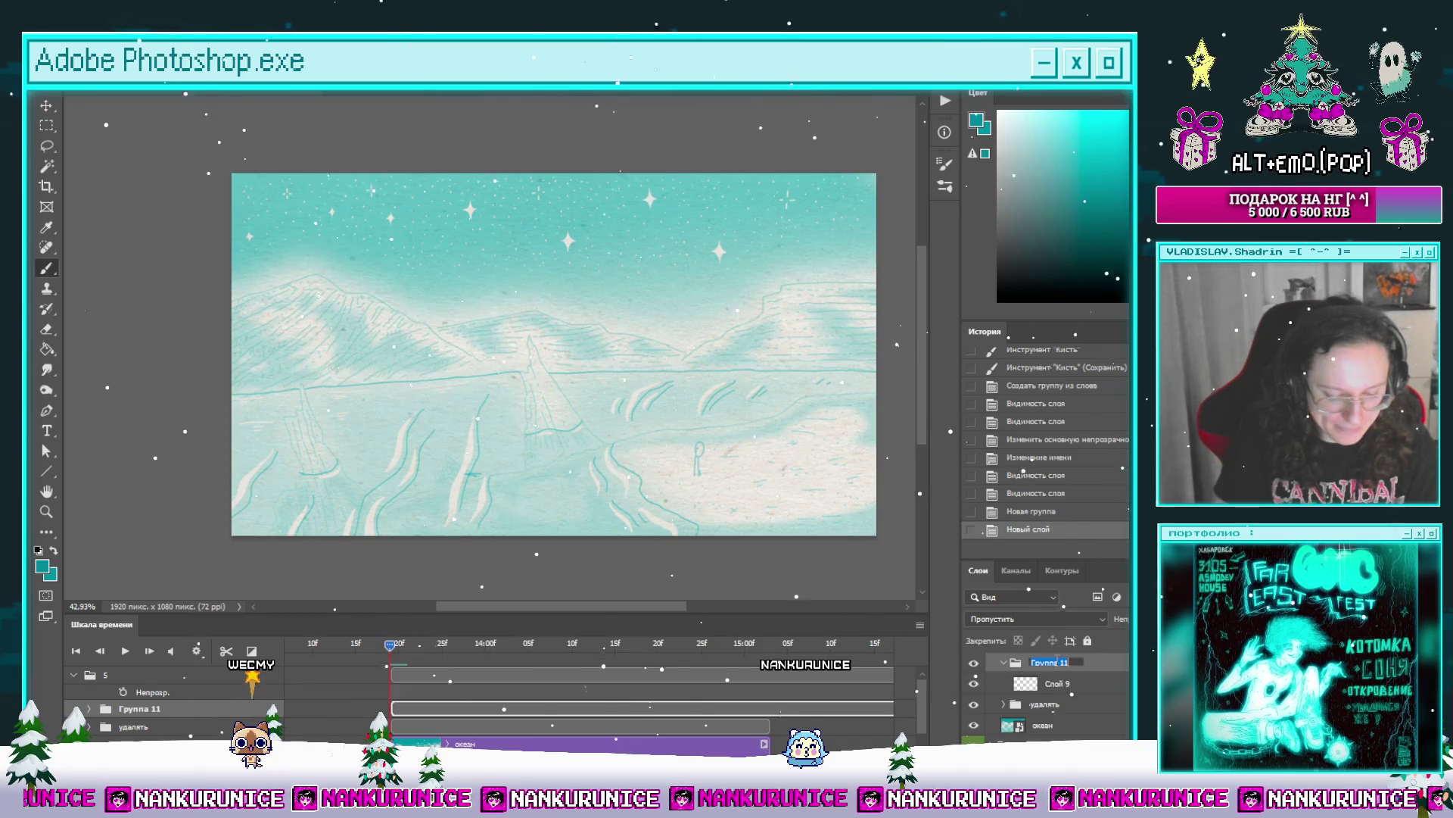
type("мама яна")
key("Return")
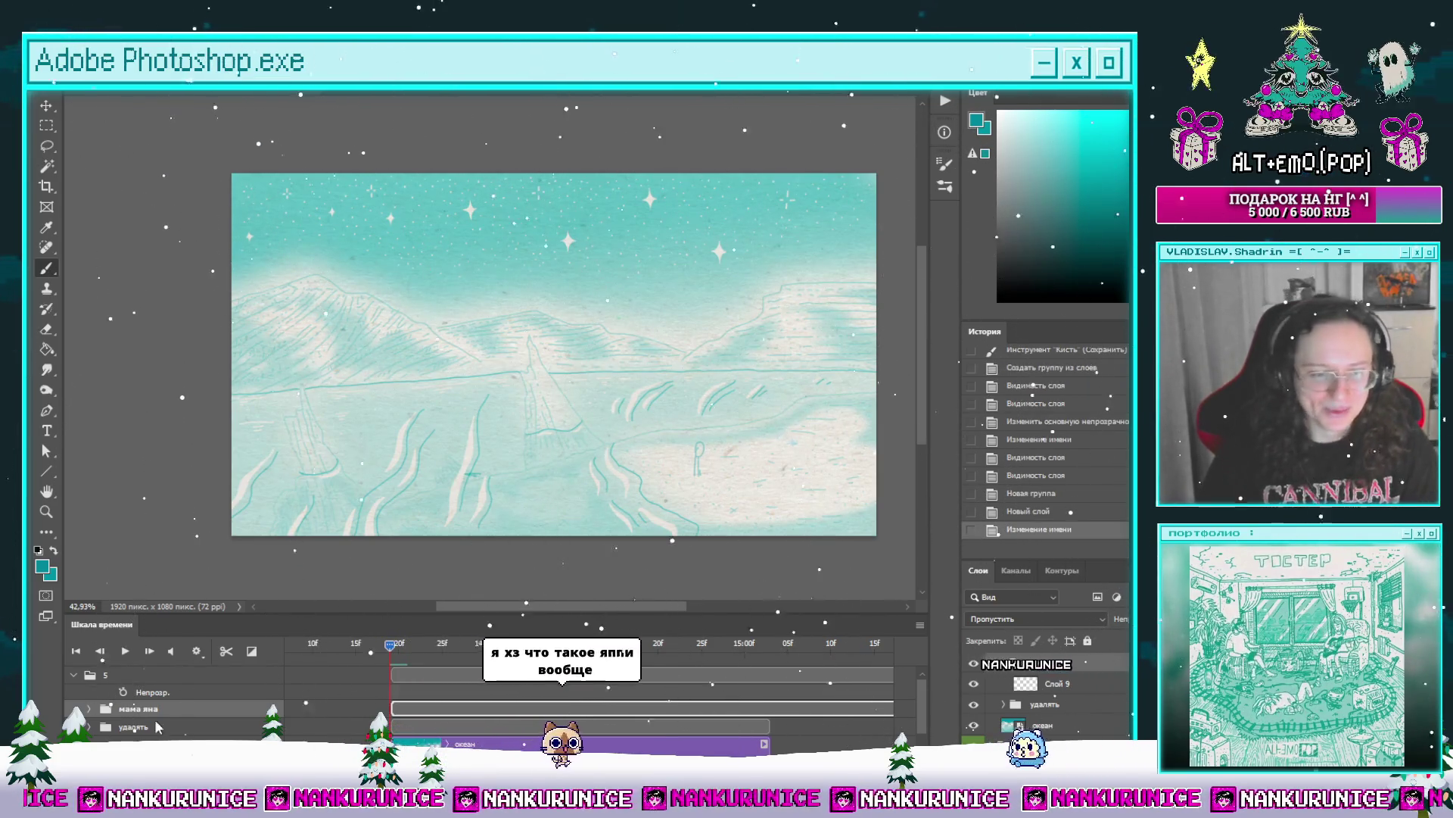
left_click(90, 708)
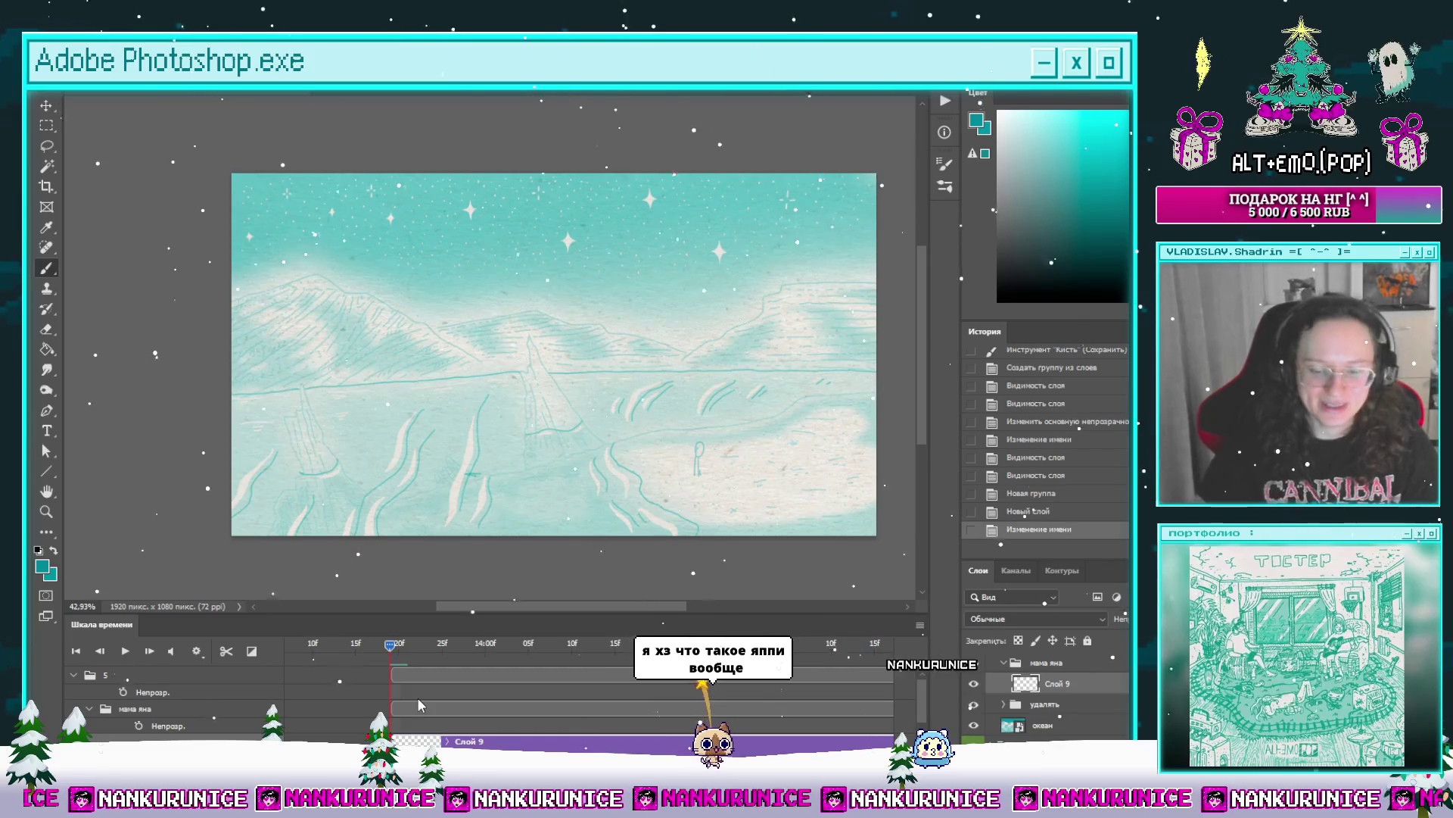
key("l")
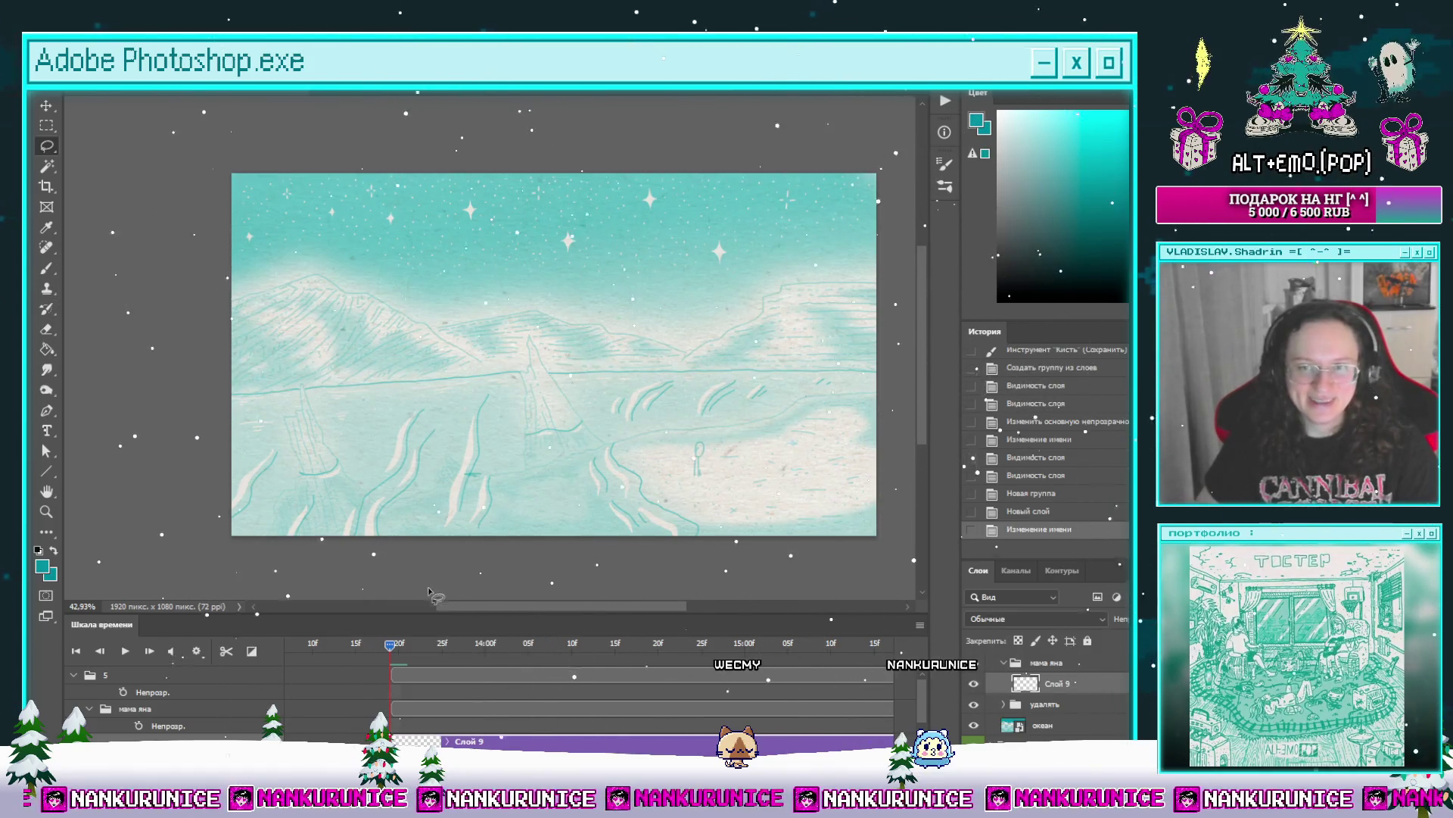
left_click_drag(386, 650, 358, 649)
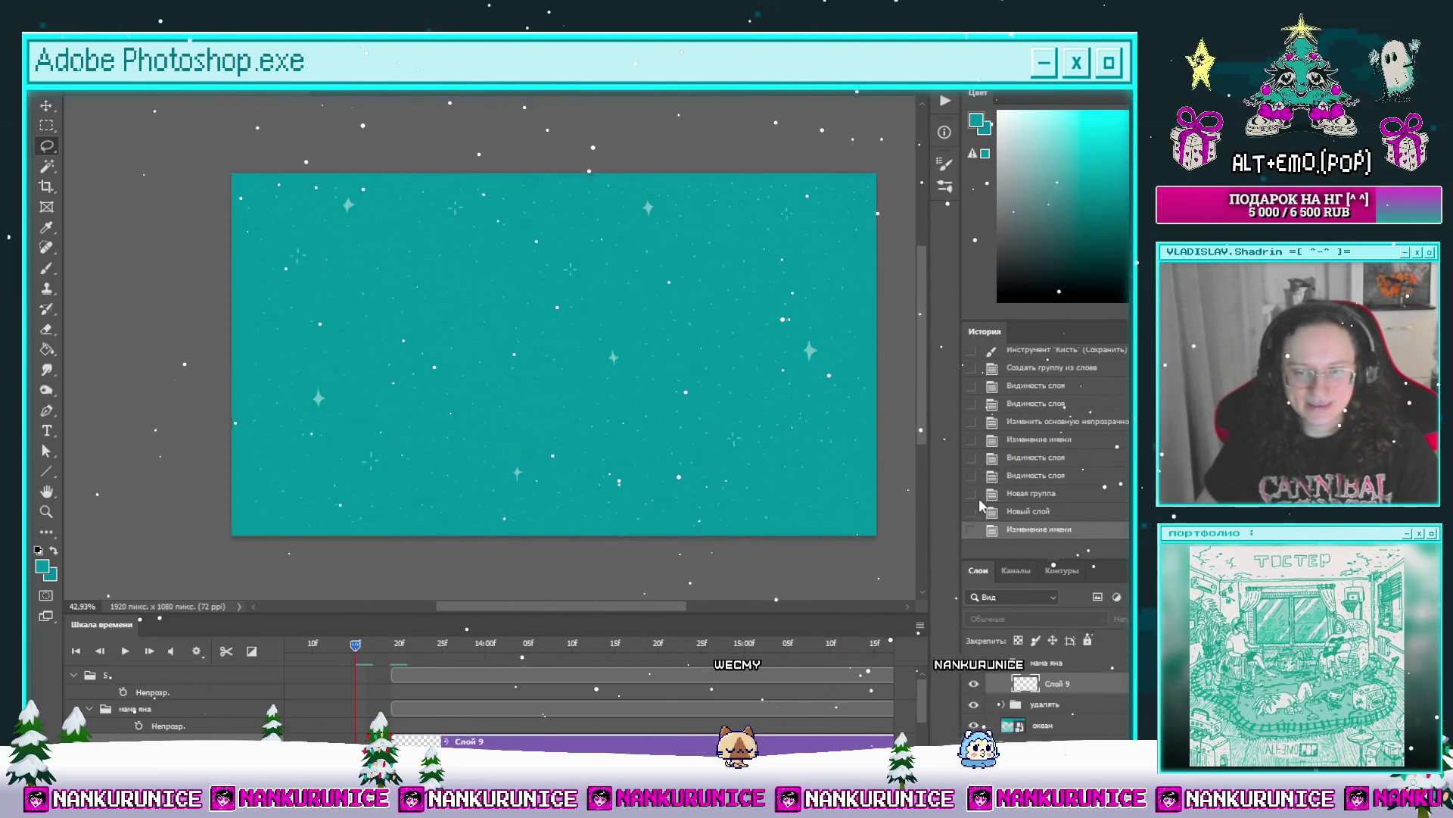
Step: At the animation start, zoom in on the drawn left eye, then out to the whole face
key("z")
mouse_move(366, 643)
left_mouse_down()
mouse_move(243, 651)
mouse_move(315, 645)
left_mouse_up()
left_click_drag(565, 407, 509, 361)
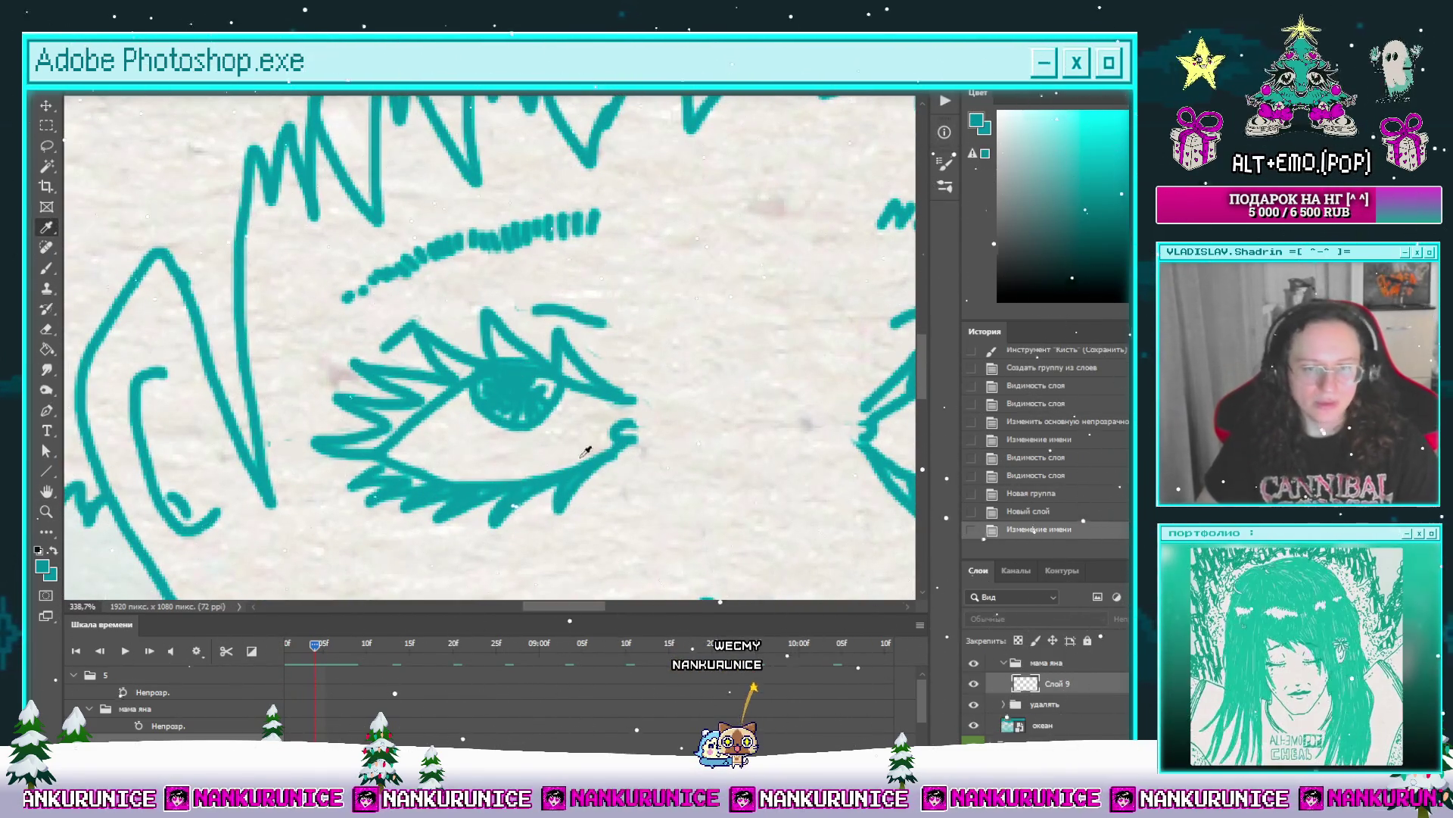
left_click(602, 400)
key("z")
key("x")
left_click_drag(728, 336, 382, 615)
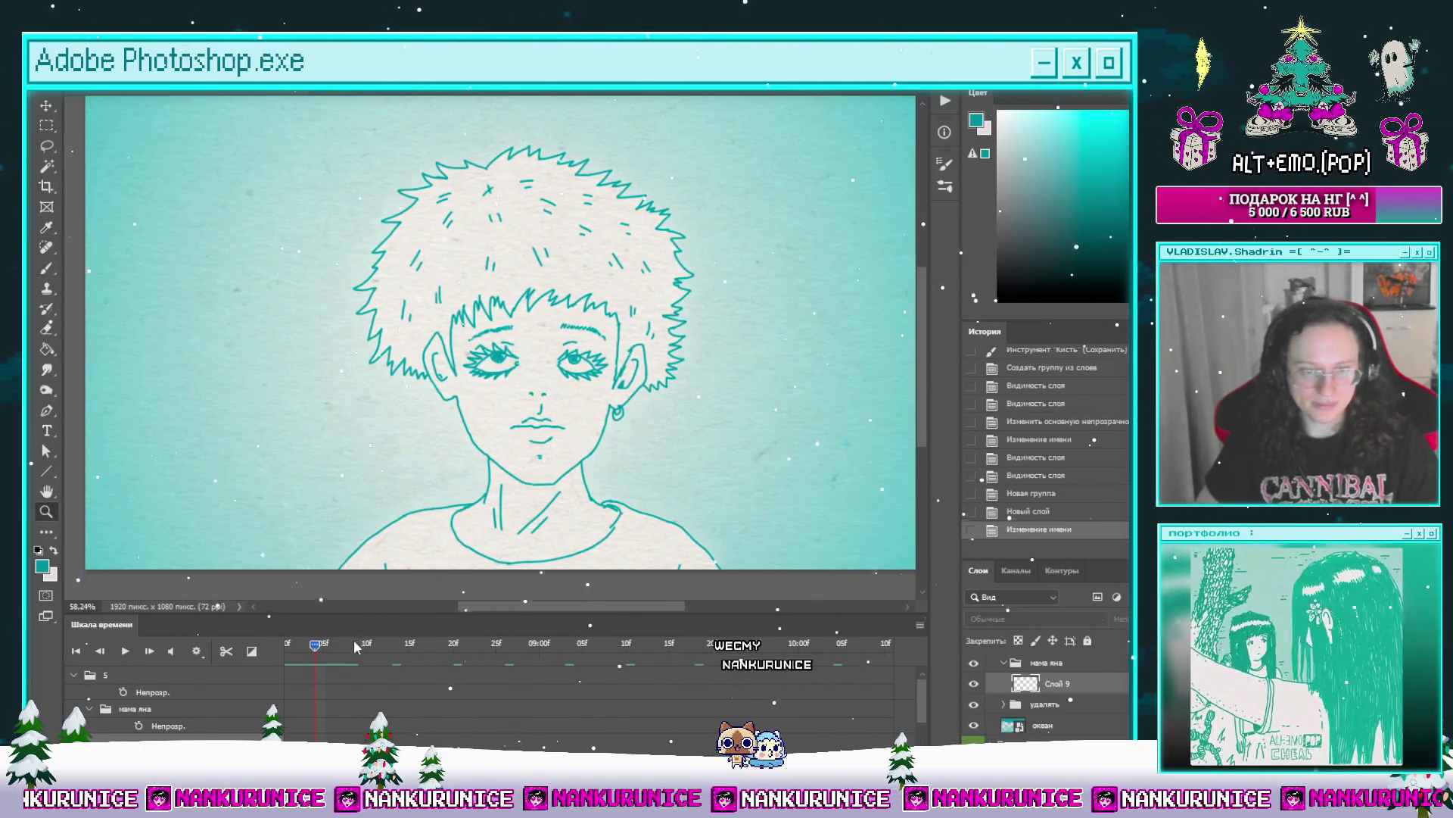
Step: Play the animation, go to the snowy landscape frame, toggle Слой 9, and hide panels
key("space")
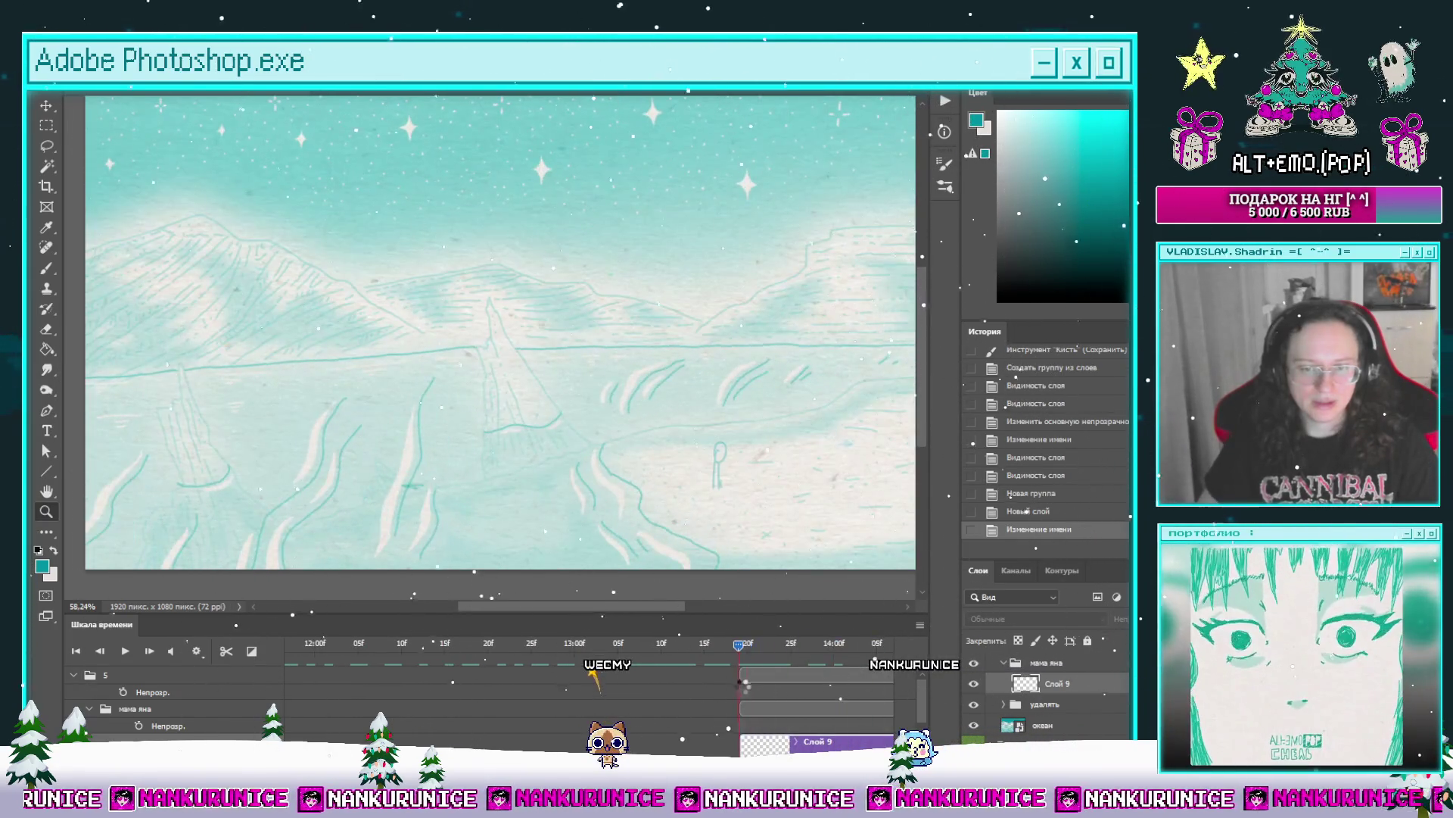
left_click(731, 645)
left_click(740, 645)
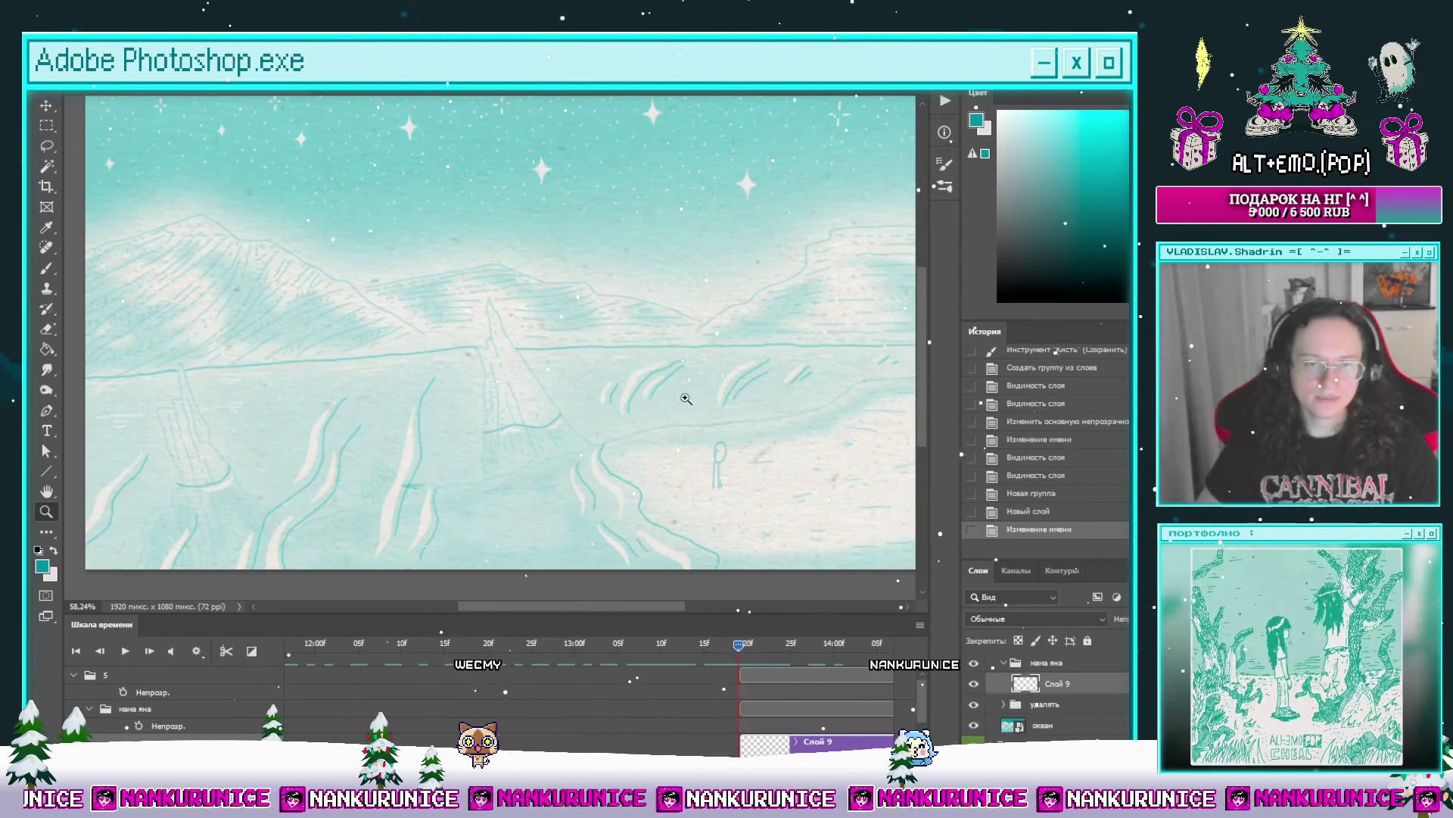
scroll(692, 398, "down", 1)
left_click(977, 684)
left_click(976, 684)
key("Tab")
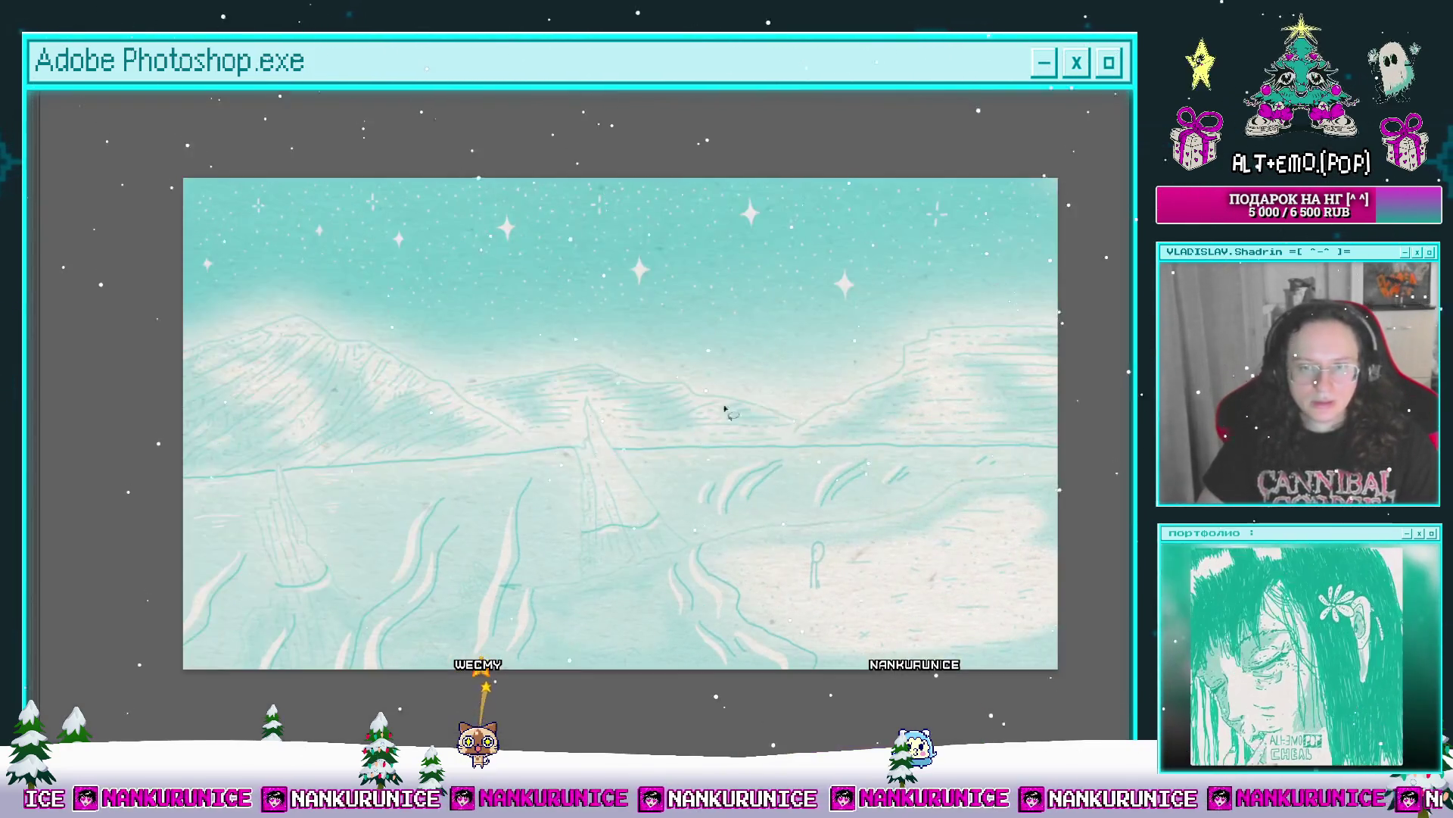
Step: Zoom in on the faint stick figure and paint a round head with a much larger brush
mouse_move(735, 478)
left_mouse_down()
mouse_move(734, 381)
mouse_move(687, 327)
mouse_move(662, 322)
mouse_move(636, 348)
mouse_move(638, 373)
left_mouse_up()
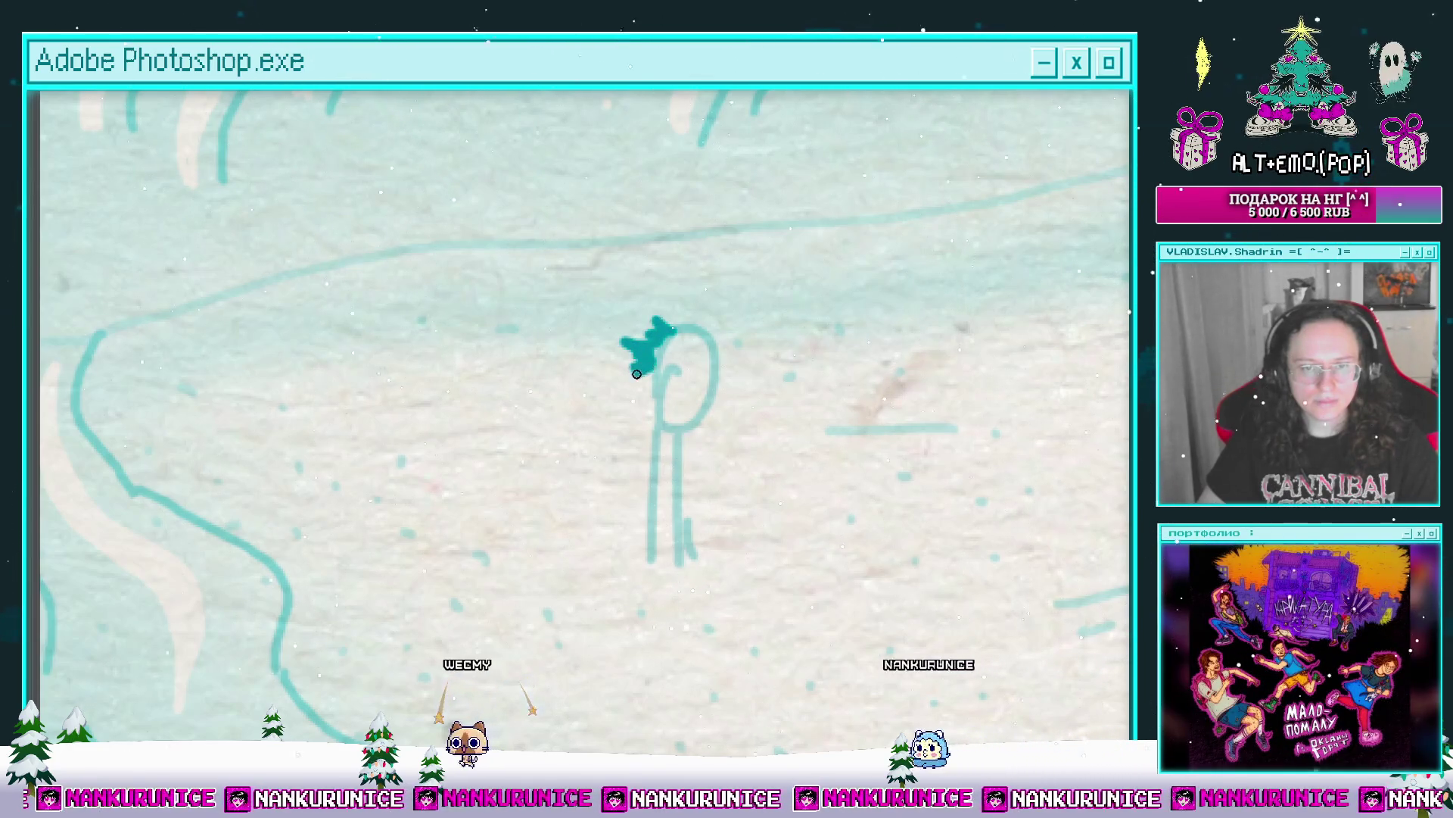
key("bracketright")
key("bracketright")
key("bracketright")
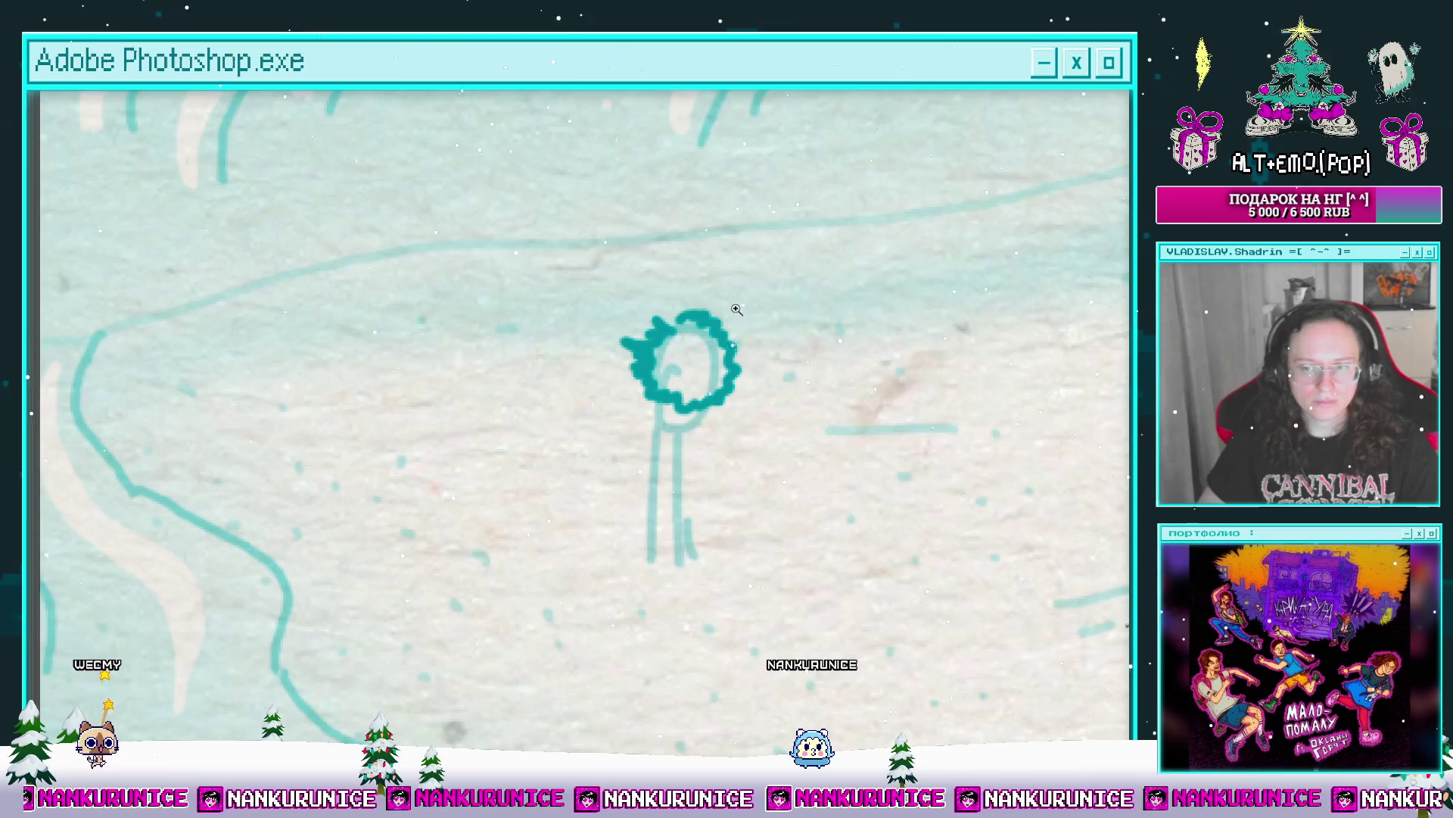
scroll(737, 309, "down", 5)
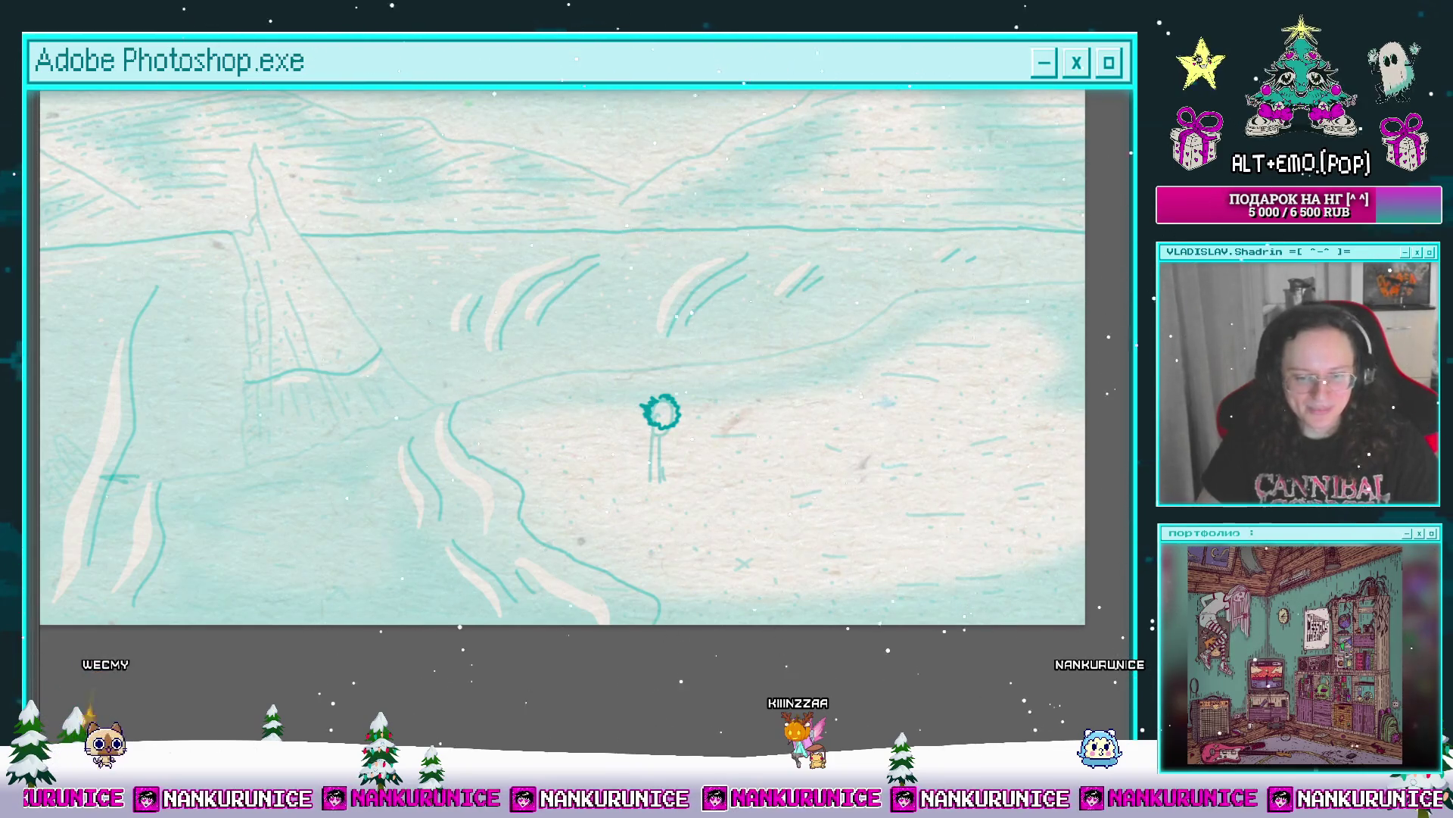
scroll(757, 391, "down", 1)
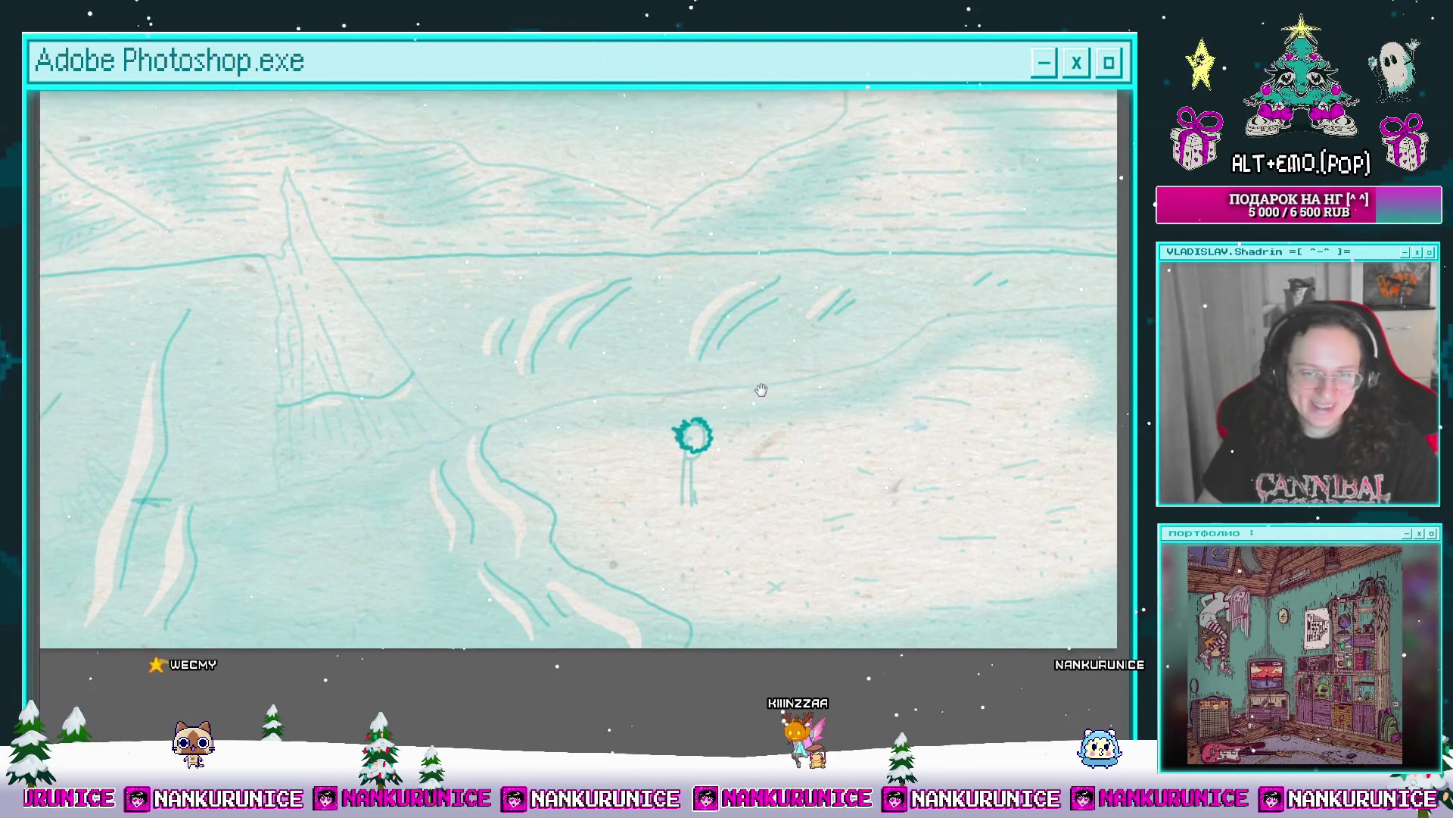
scroll(749, 482, "down", 1)
key("Tab")
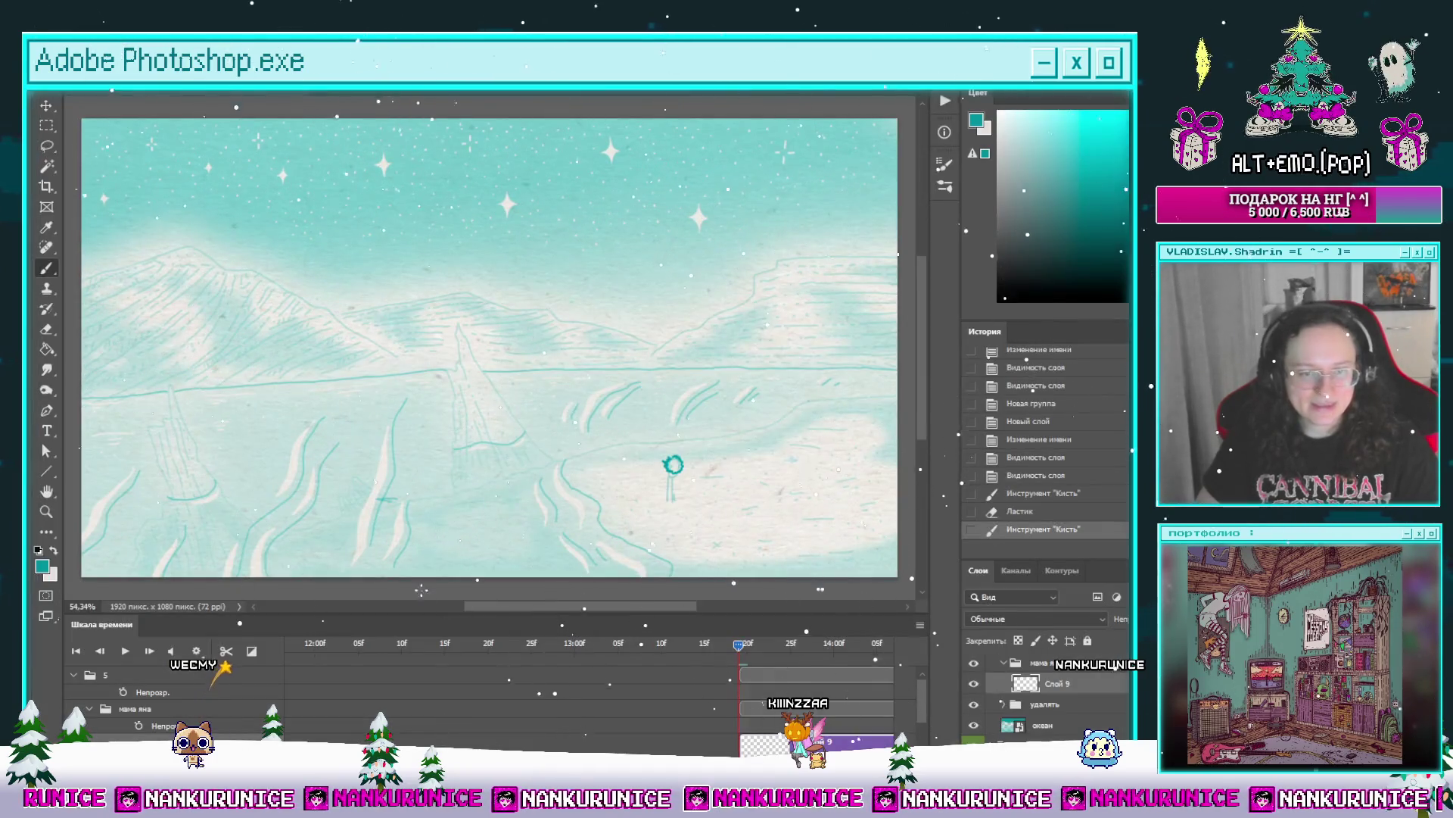
Step: Restore the latest history state and rework the head with the eraser and a small head shape
key("Home")
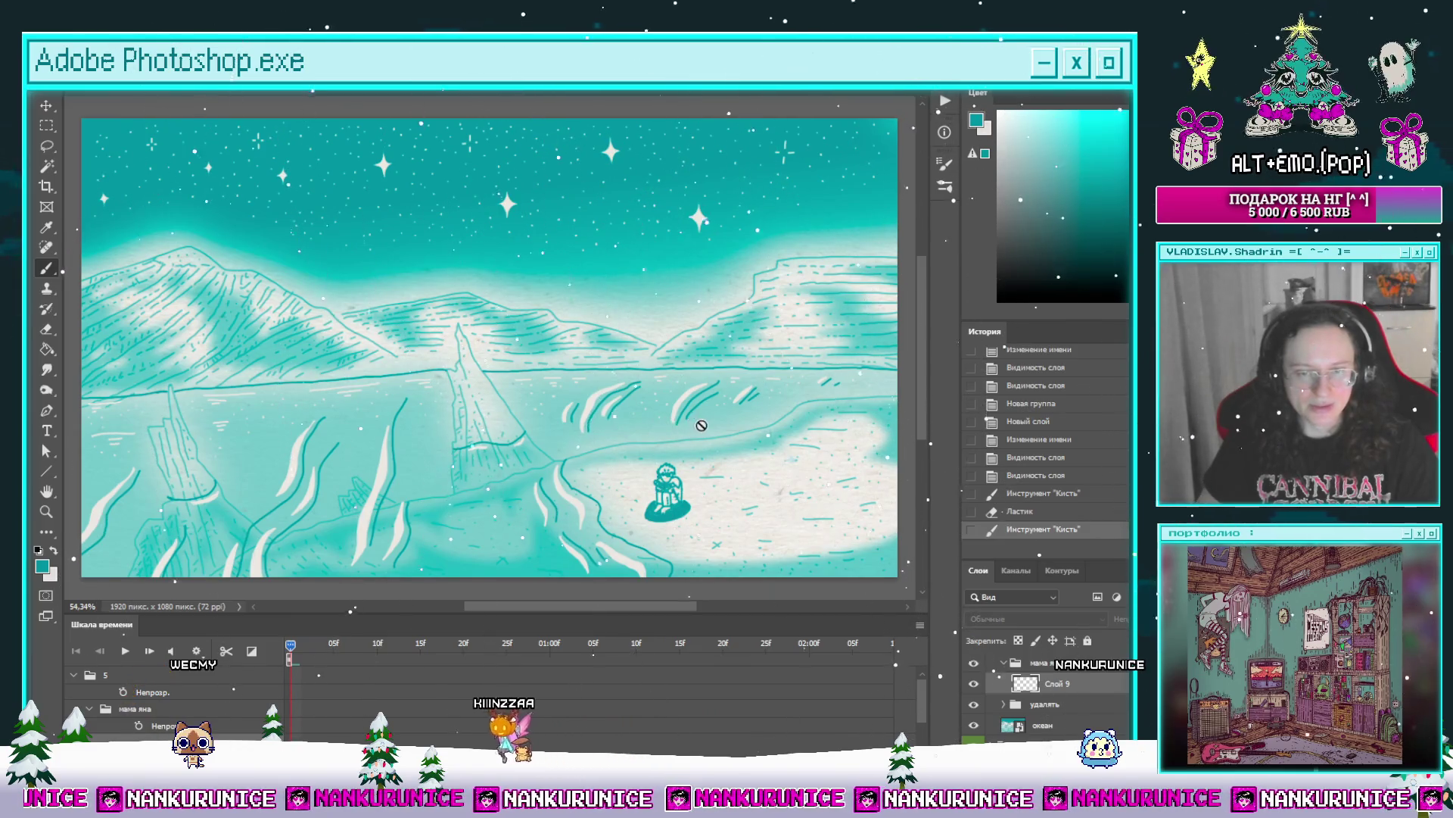
left_click(1027, 536)
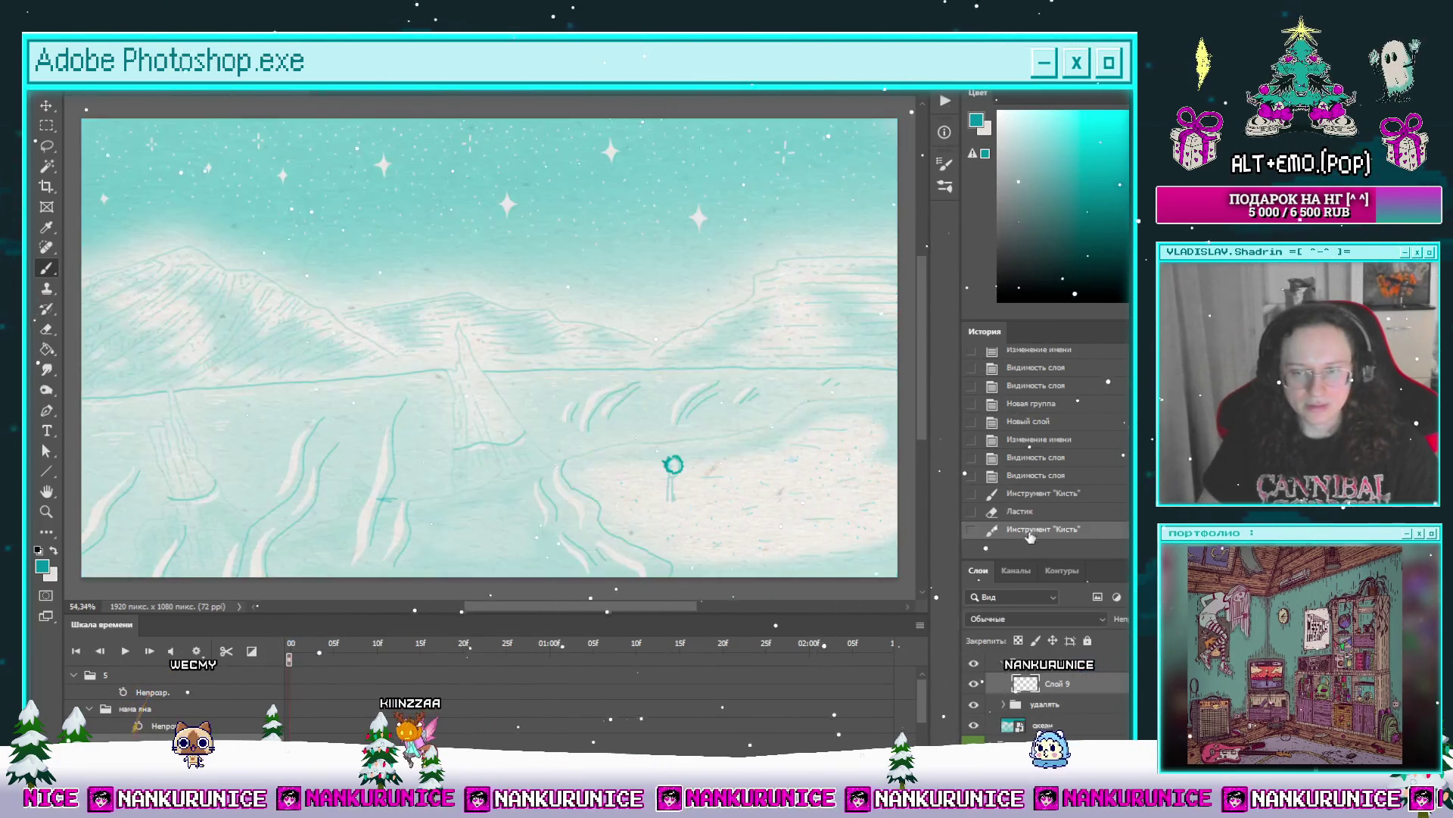
key("e")
scroll(681, 458, "up", 3)
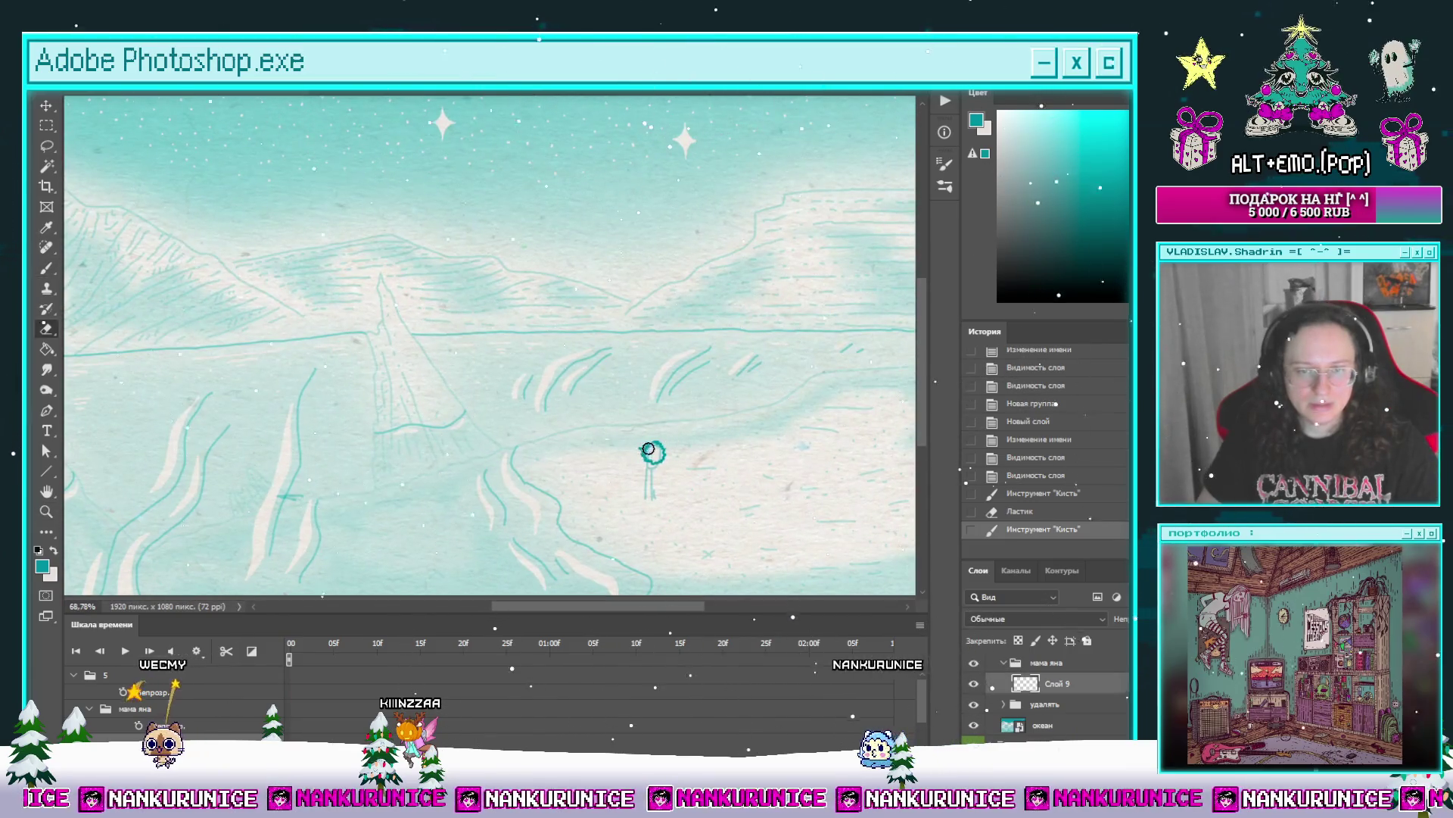
left_click(651, 452)
scroll(656, 416, "up", 2)
left_click_drag(653, 424, 675, 416)
Step: Draw the curly hair outline above the figure and add an eye mark inside the head
key("Tab")
scroll(628, 386, "up", 2)
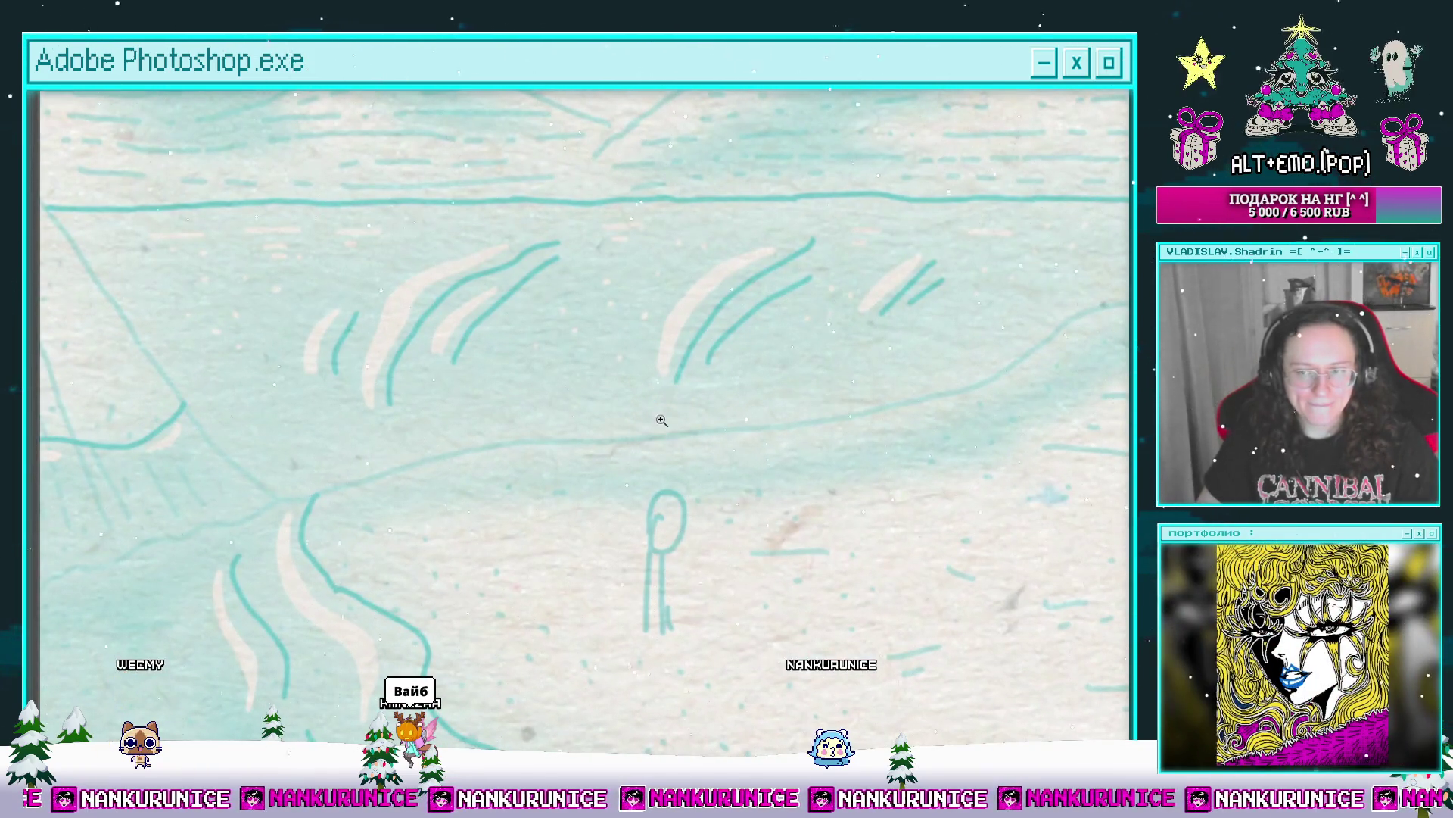
scroll(657, 422, "up", 3)
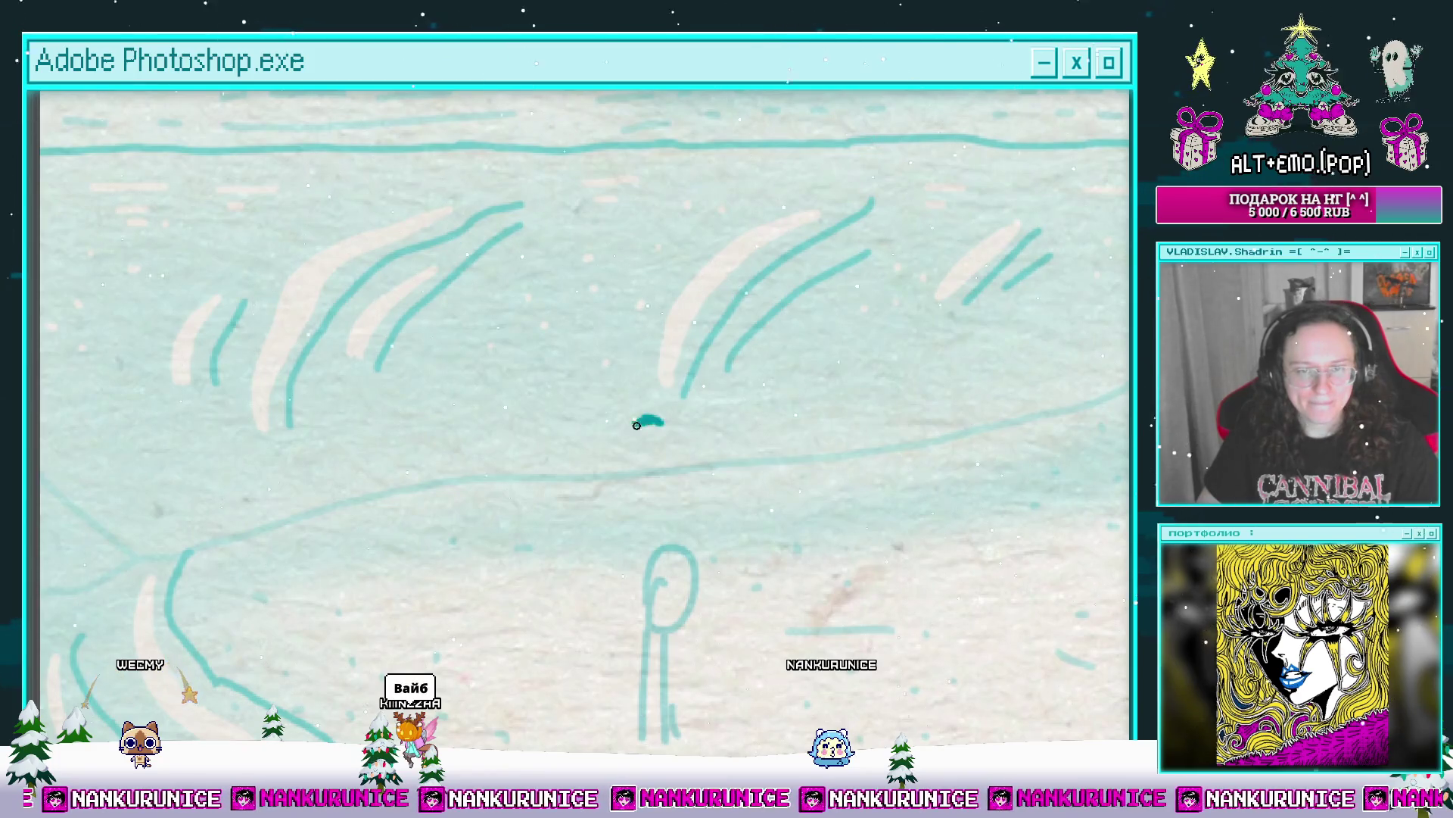
mouse_move(672, 414)
left_mouse_down()
mouse_move(698, 410)
mouse_move(713, 355)
mouse_move(640, 398)
mouse_move(679, 422)
mouse_move(711, 378)
mouse_move(748, 401)
mouse_move(708, 436)
left_mouse_up()
scroll(689, 362, "up", 1)
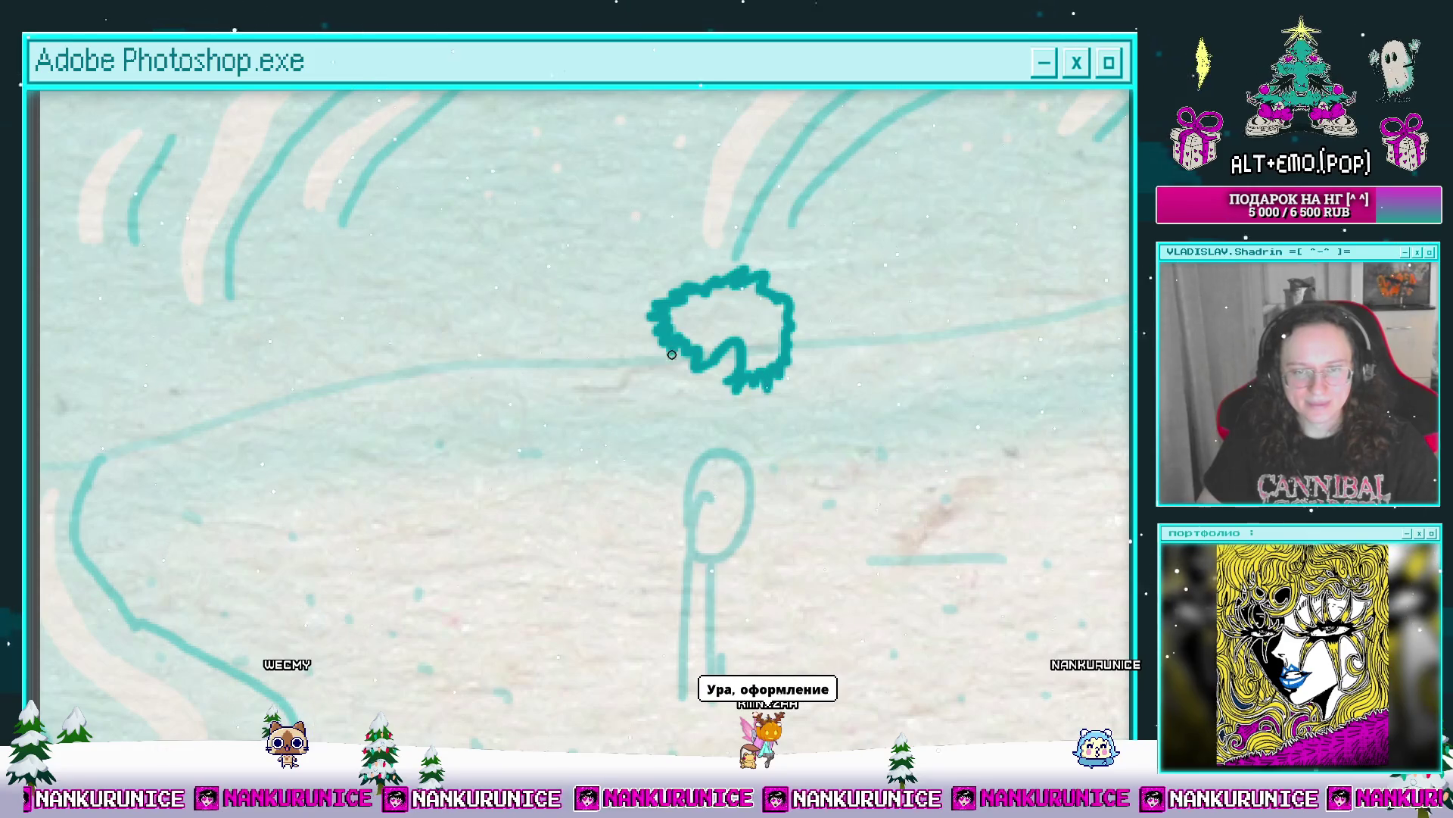
left_click_drag(719, 393, 696, 427)
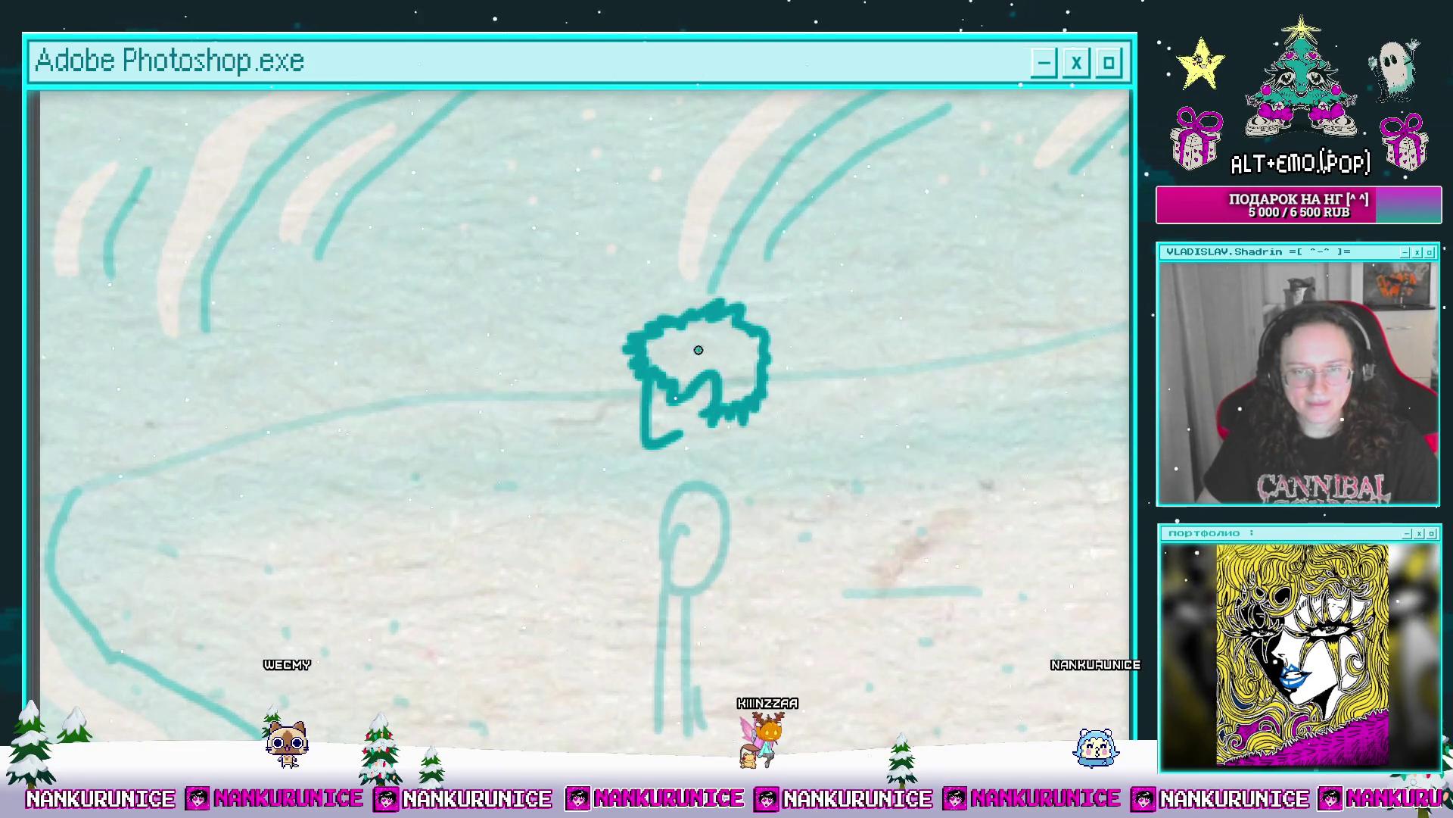
left_click(708, 352)
scroll(704, 356, "down", 3)
scroll(698, 370, "up", 2)
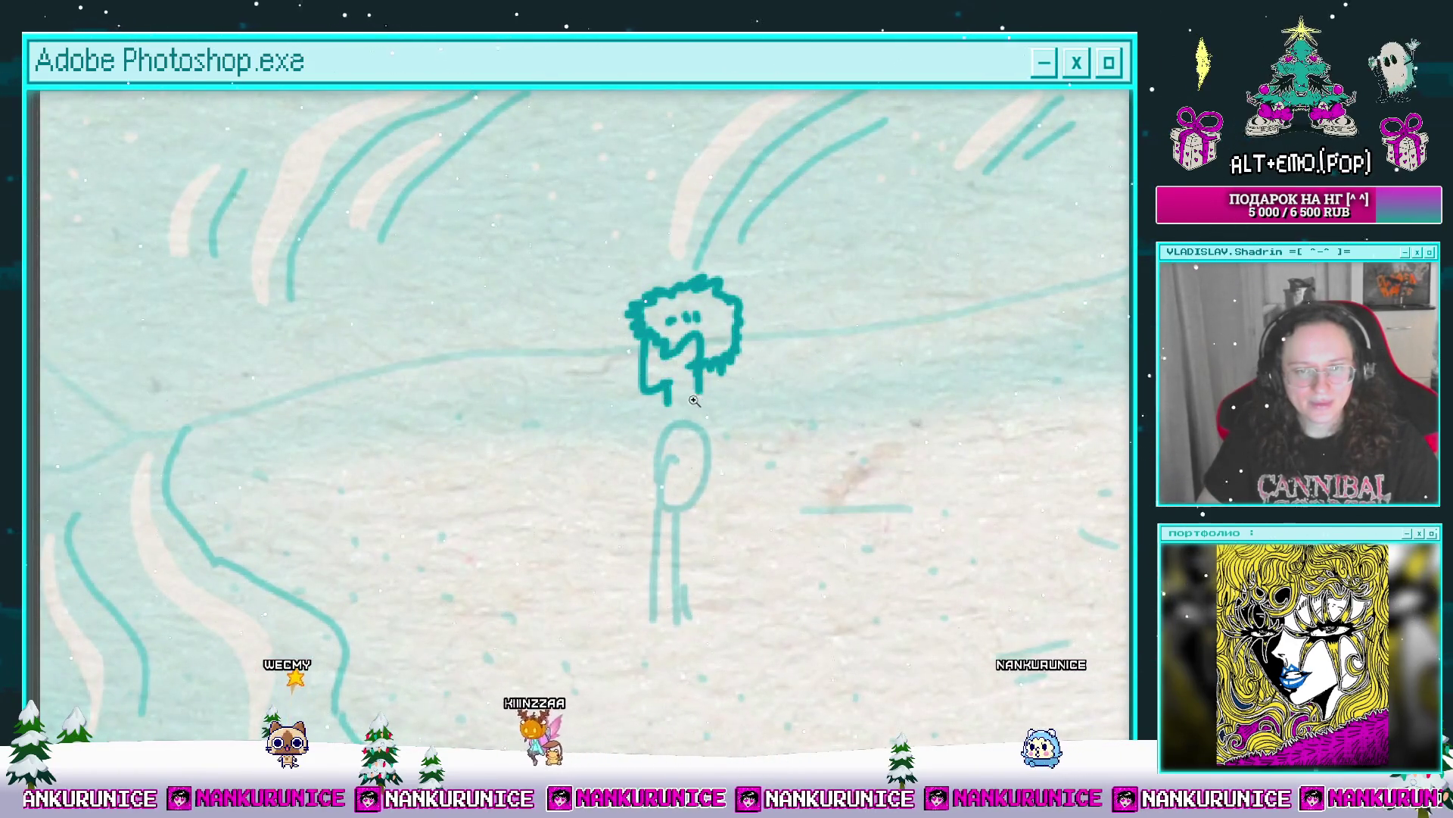
scroll(664, 384, "up", 2)
mouse_move(730, 396)
left_mouse_down()
mouse_move(710, 418)
mouse_move(712, 391)
mouse_move(673, 338)
mouse_move(671, 355)
left_mouse_up()
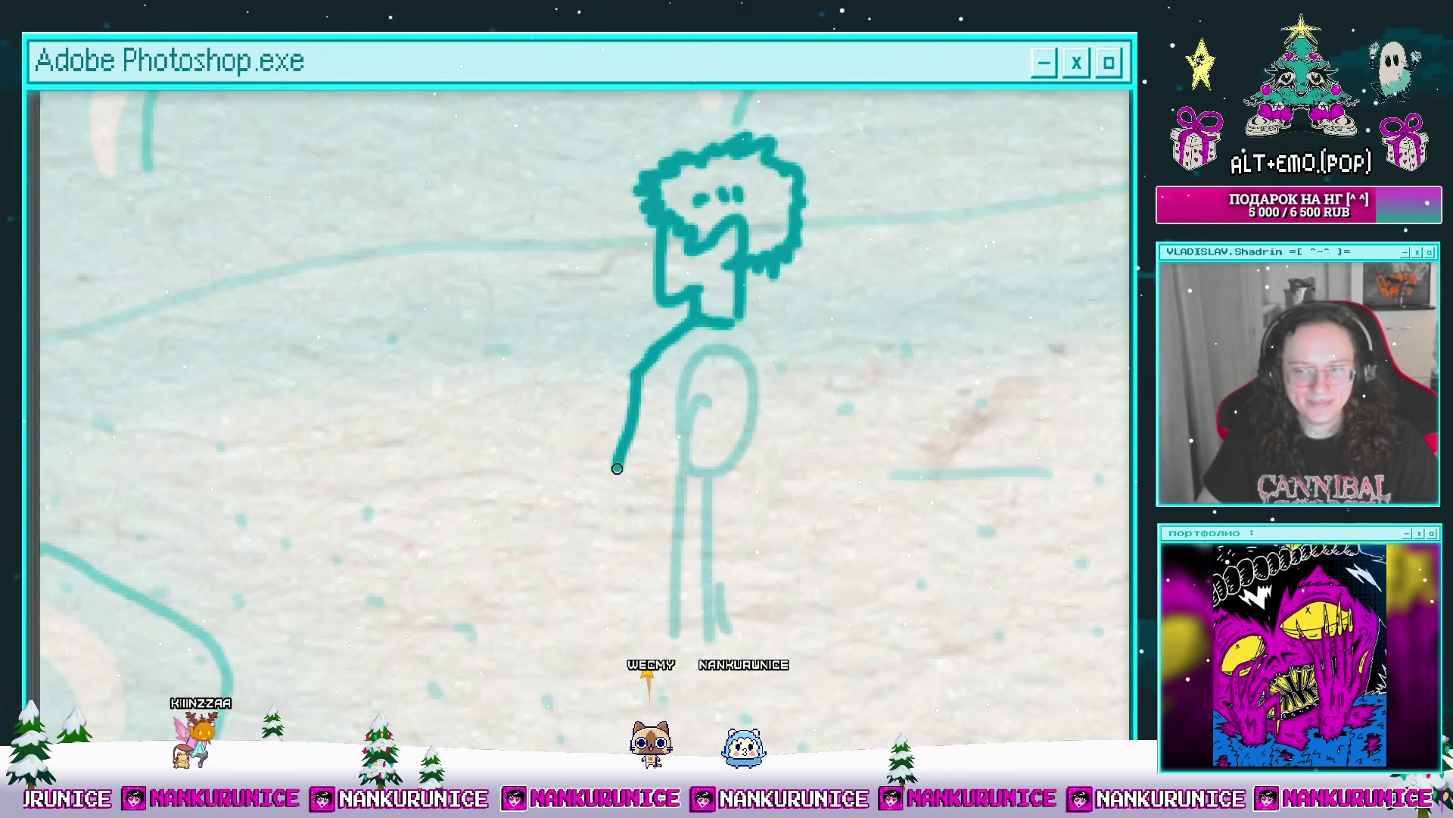
Step: Undo the old arm strokes and redraw the arm curling at the waist, with the forearm below
left_click_drag(672, 476, 703, 401)
key("ctrl+z")
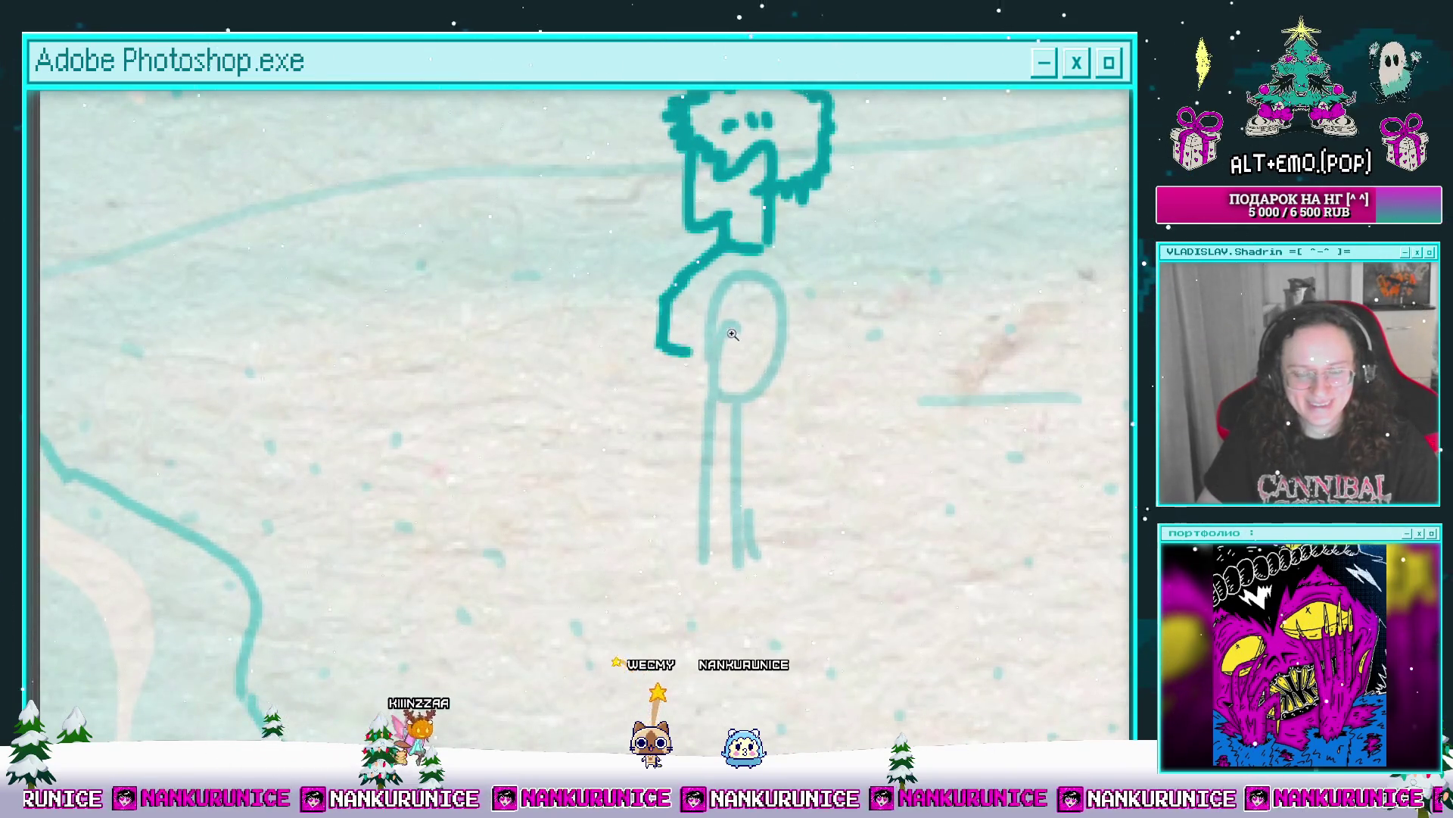
scroll(732, 334, "down", 3)
scroll(688, 403, "up", 2)
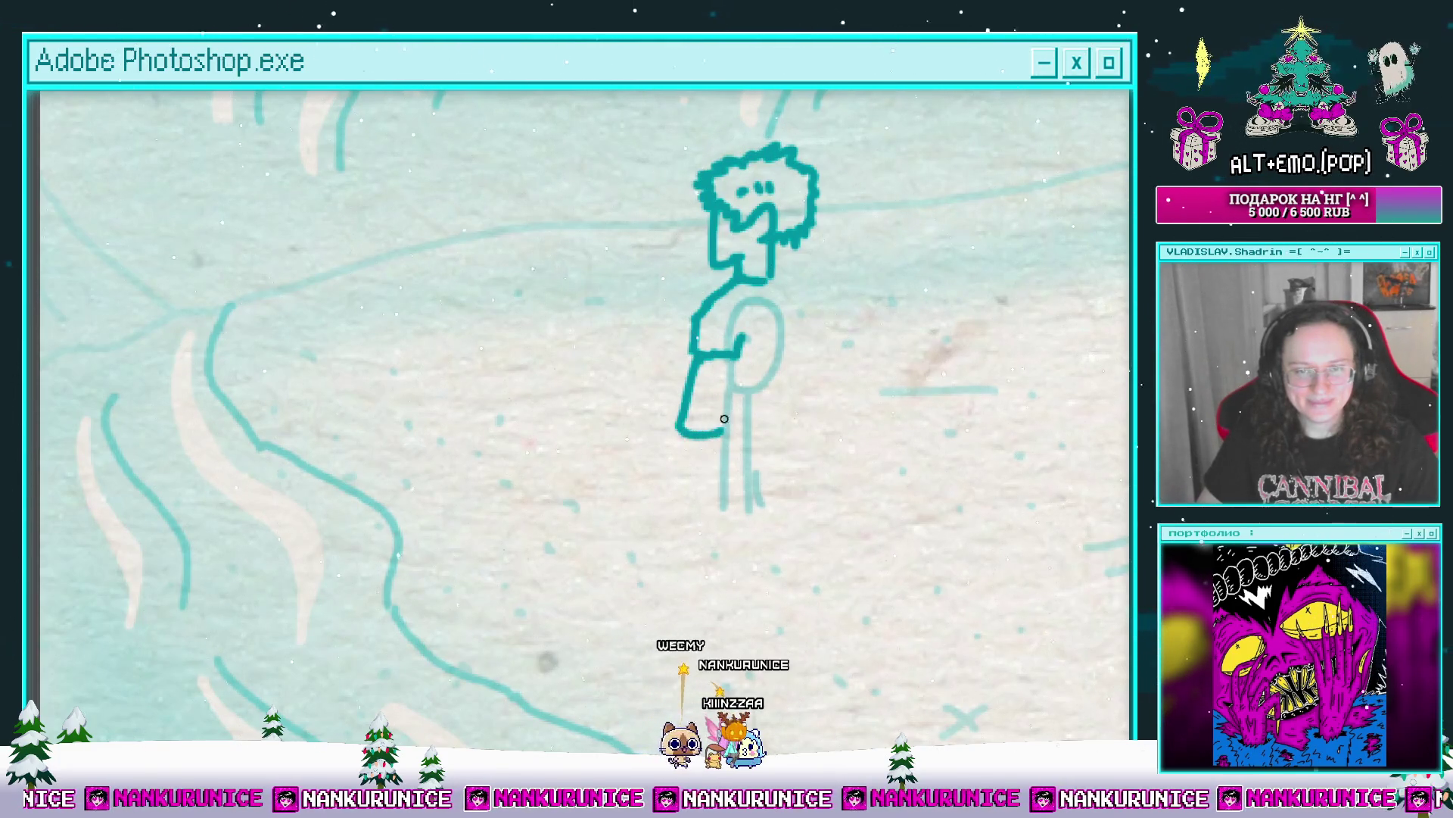
scroll(688, 420, "down", 3)
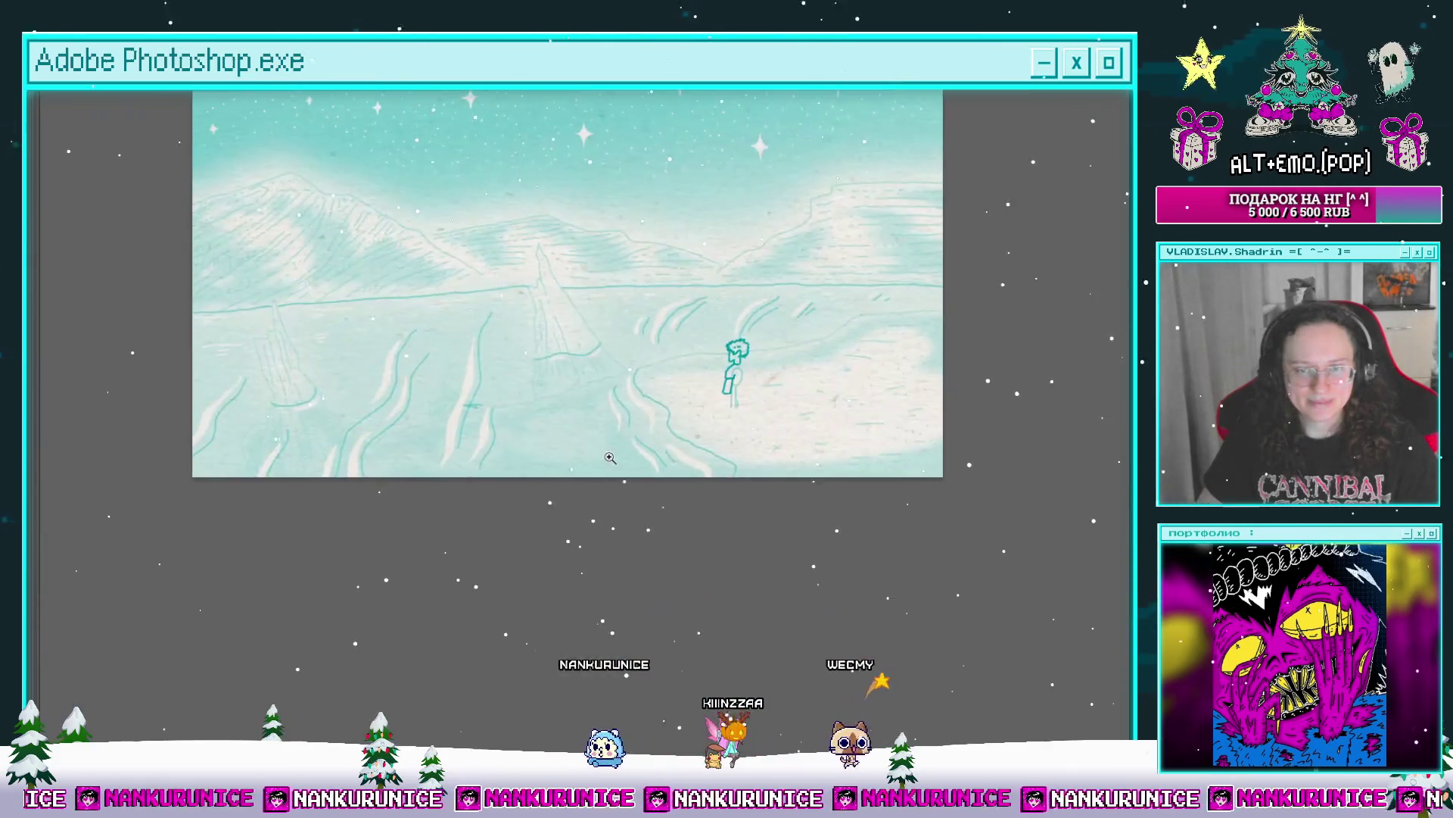
scroll(703, 404, "up", 3)
scroll(703, 403, "down", 1)
scroll(697, 409, "up", 1)
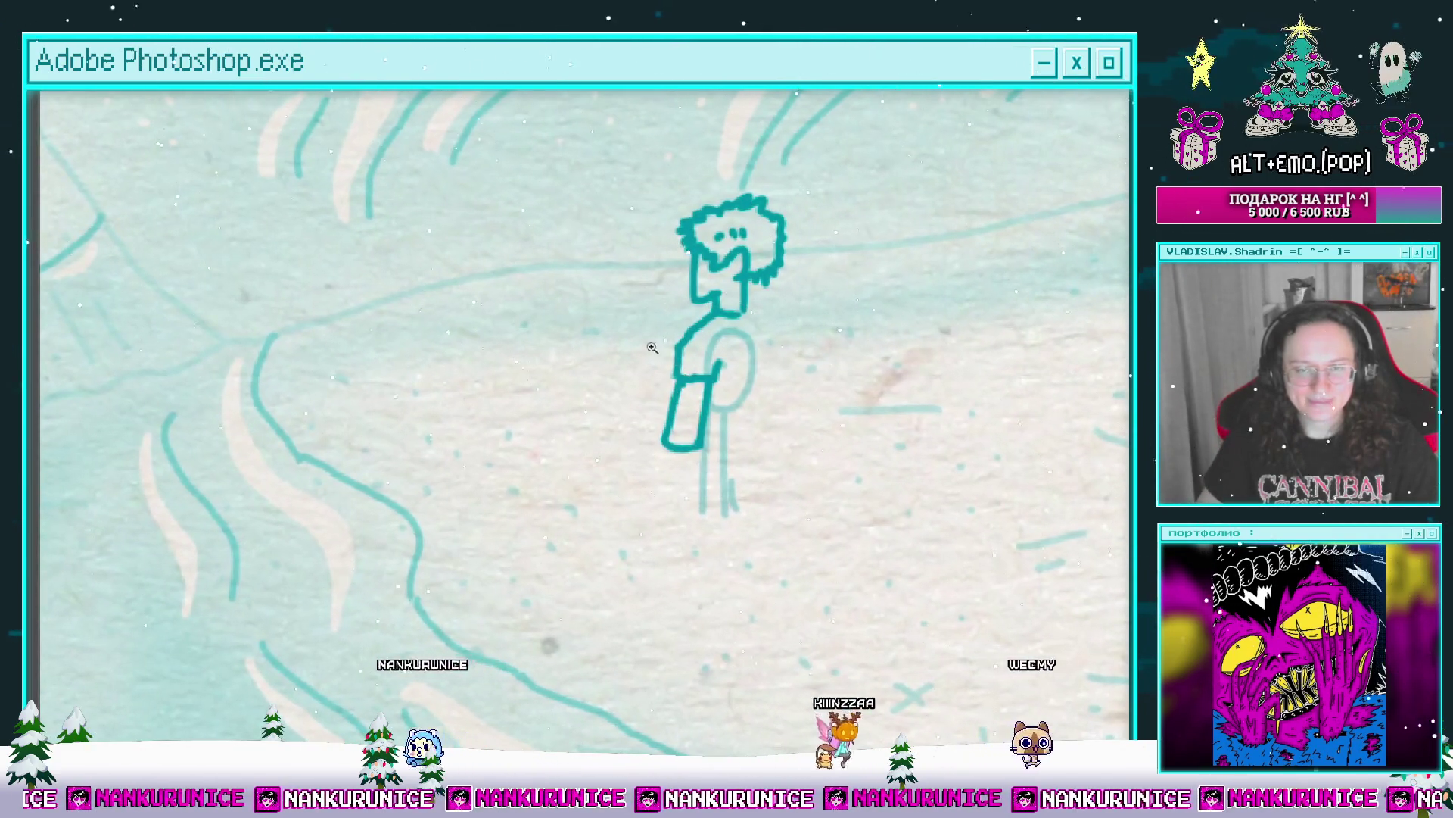
key("ctrl+z")
mouse_move(716, 316)
left_mouse_down()
mouse_move(730, 367)
mouse_move(685, 430)
left_mouse_up()
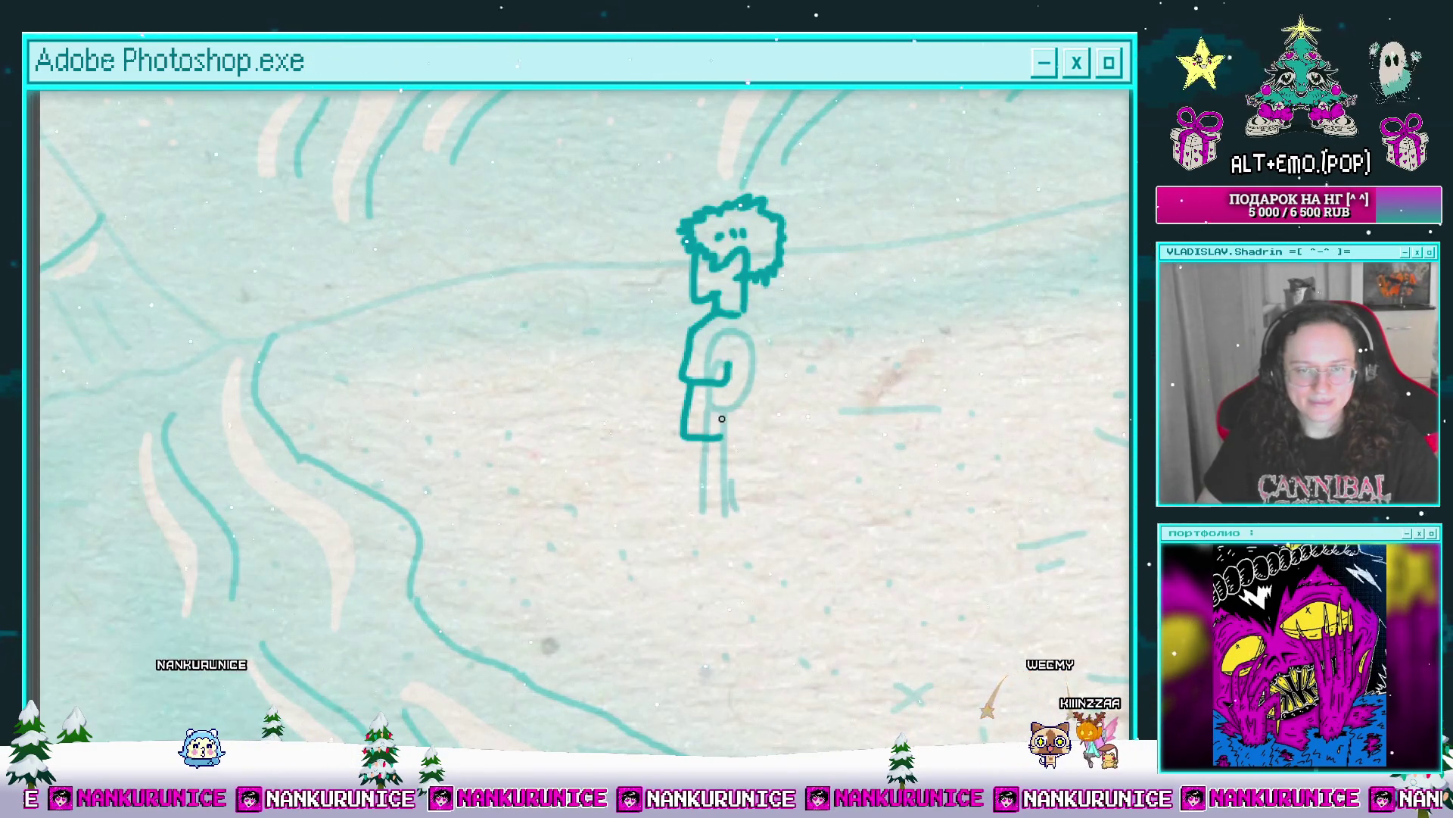
scroll(724, 388, "down", 1)
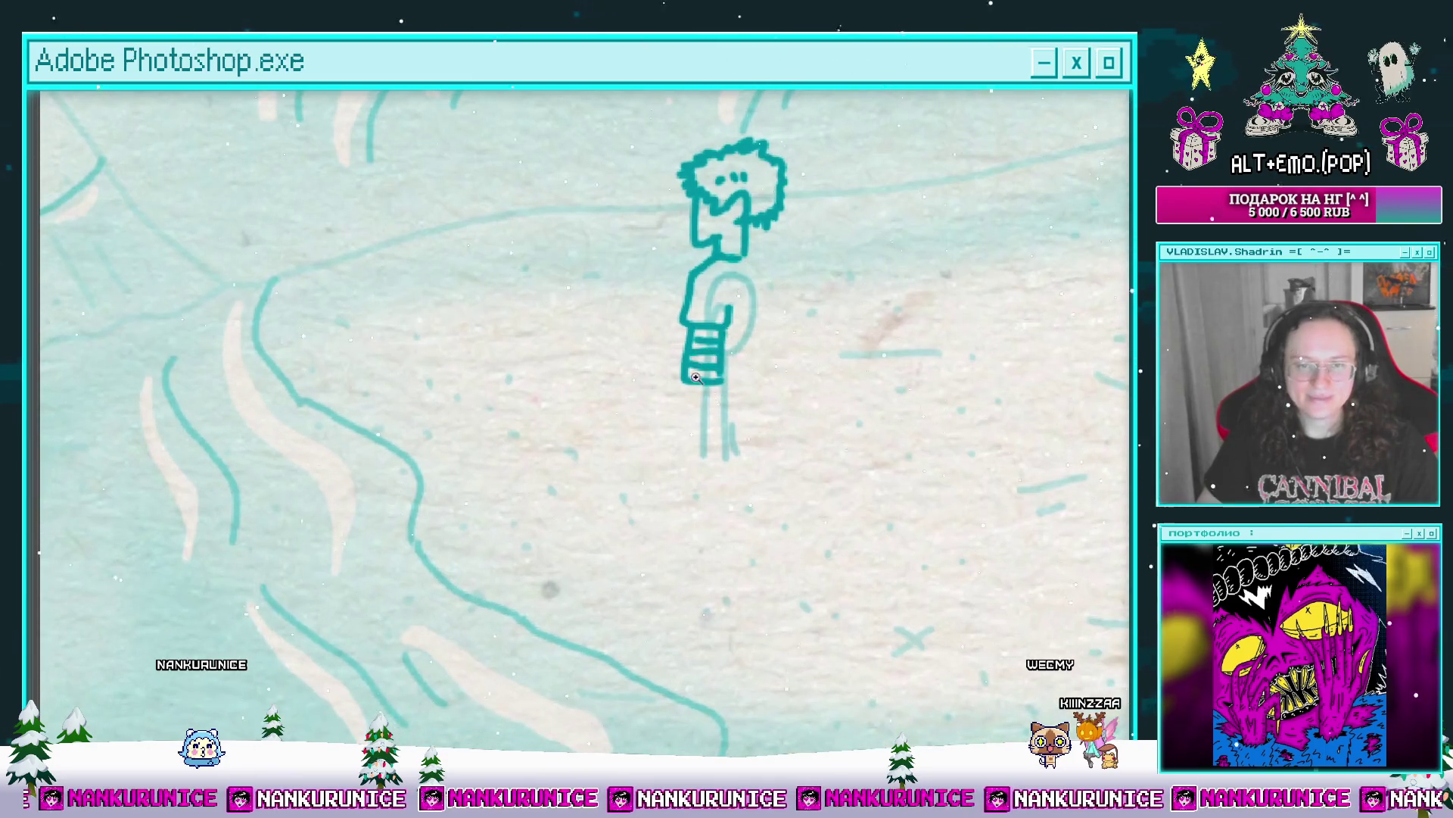
scroll(694, 386, "up", 1)
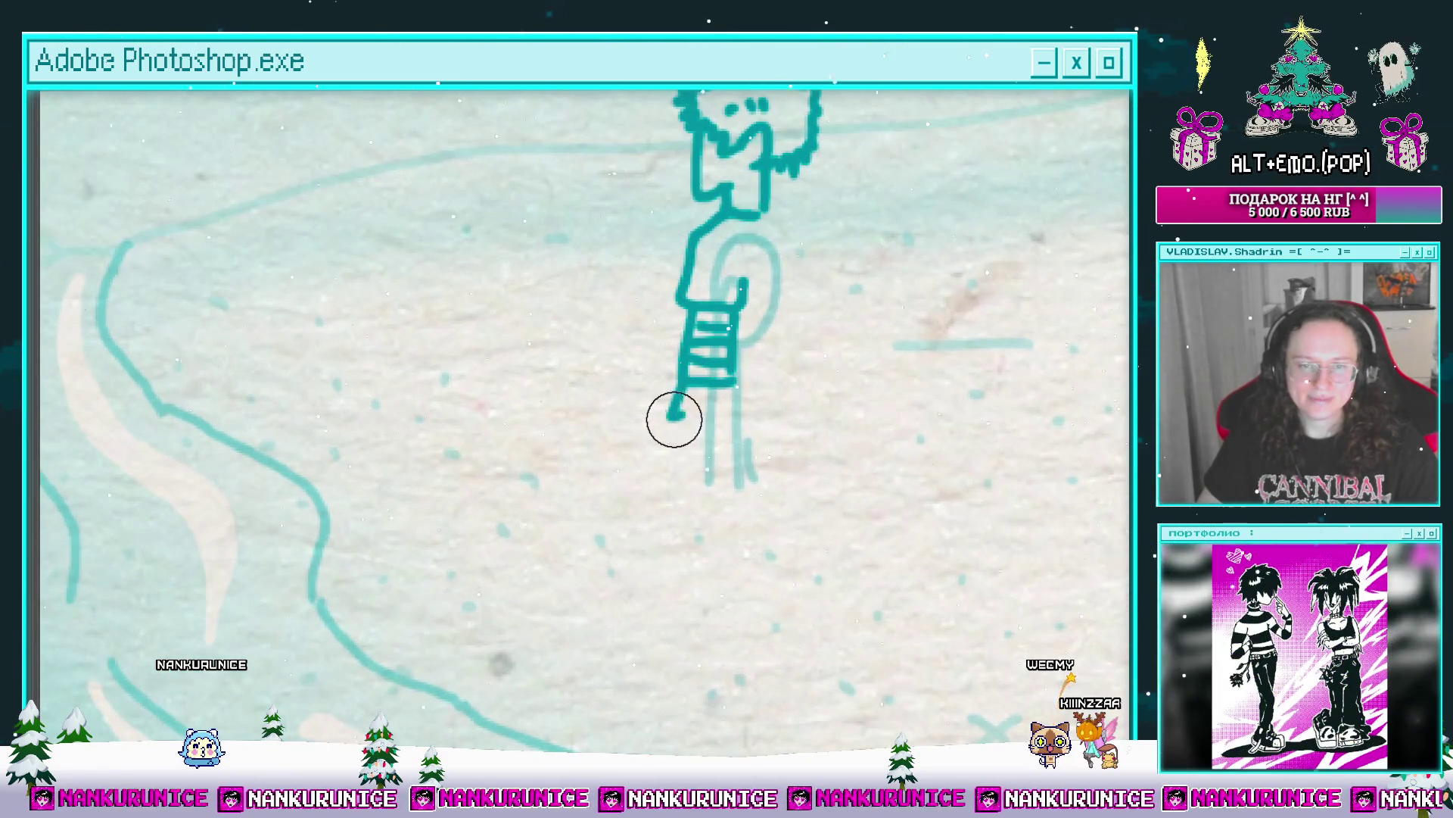
mouse_move(683, 386)
left_mouse_down()
mouse_move(681, 439)
mouse_move(704, 428)
left_mouse_up()
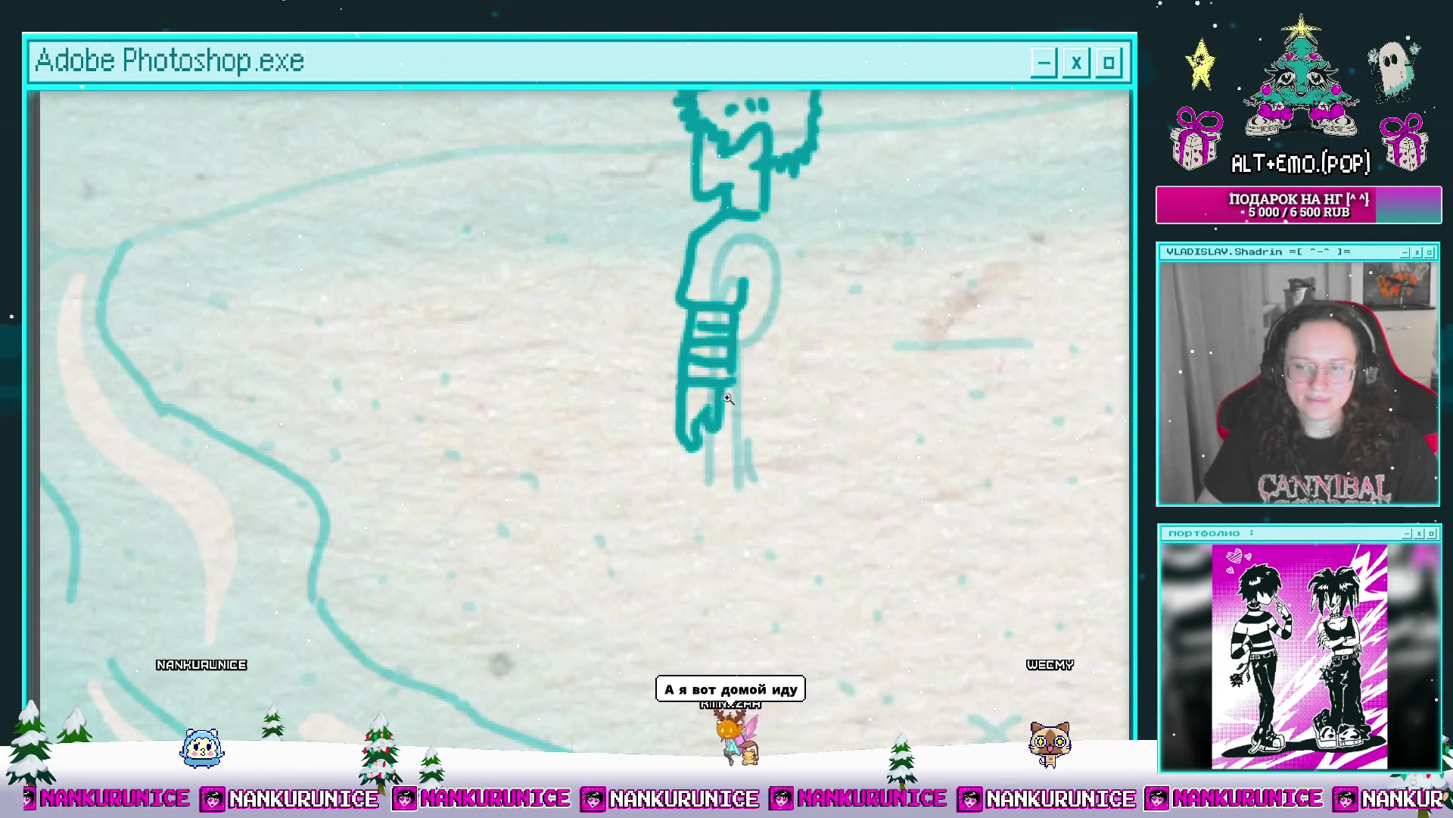
Step: Extend the back line down and close the shirt hem and the bottoms of the legs
scroll(685, 311, "down", 2)
scroll(685, 310, "up", 2)
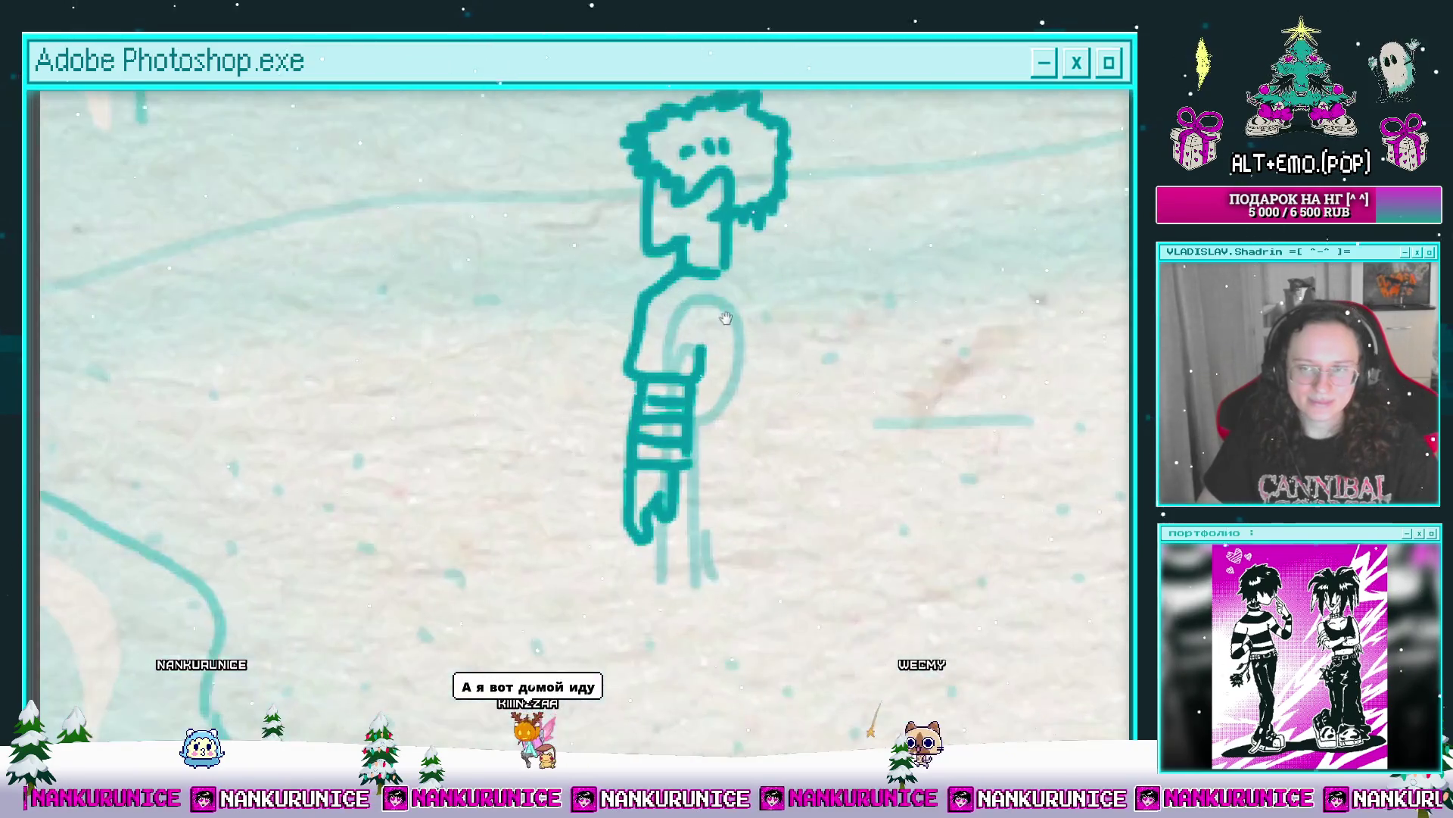
left_click_drag(725, 371, 739, 450)
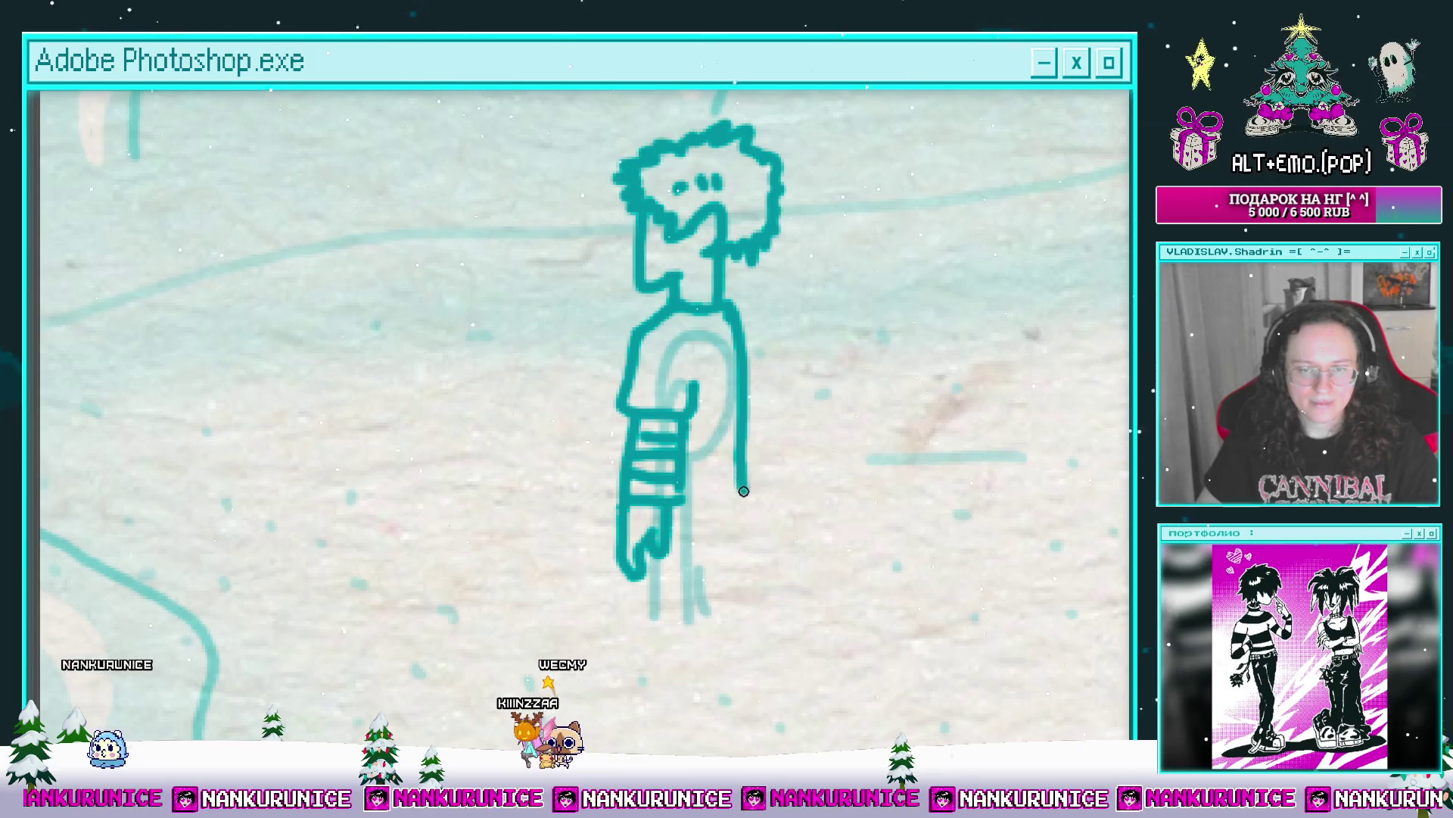
scroll(740, 452, "down", 3)
mouse_move(763, 302)
left_mouse_down()
mouse_move(711, 348)
mouse_move(733, 404)
mouse_move(731, 481)
left_mouse_up()
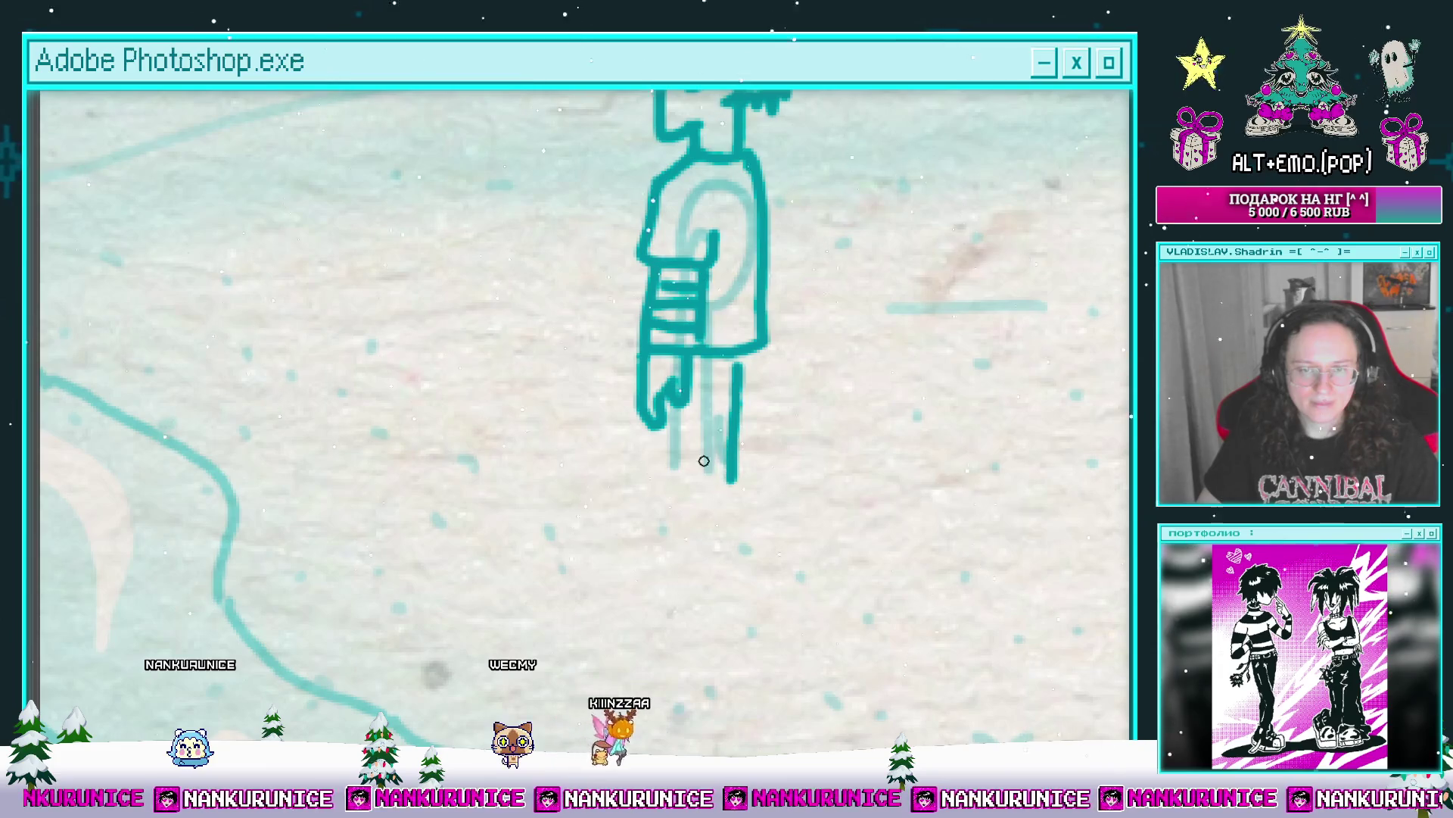
mouse_move(673, 420)
left_mouse_down()
mouse_move(674, 515)
mouse_move(732, 492)
left_mouse_up()
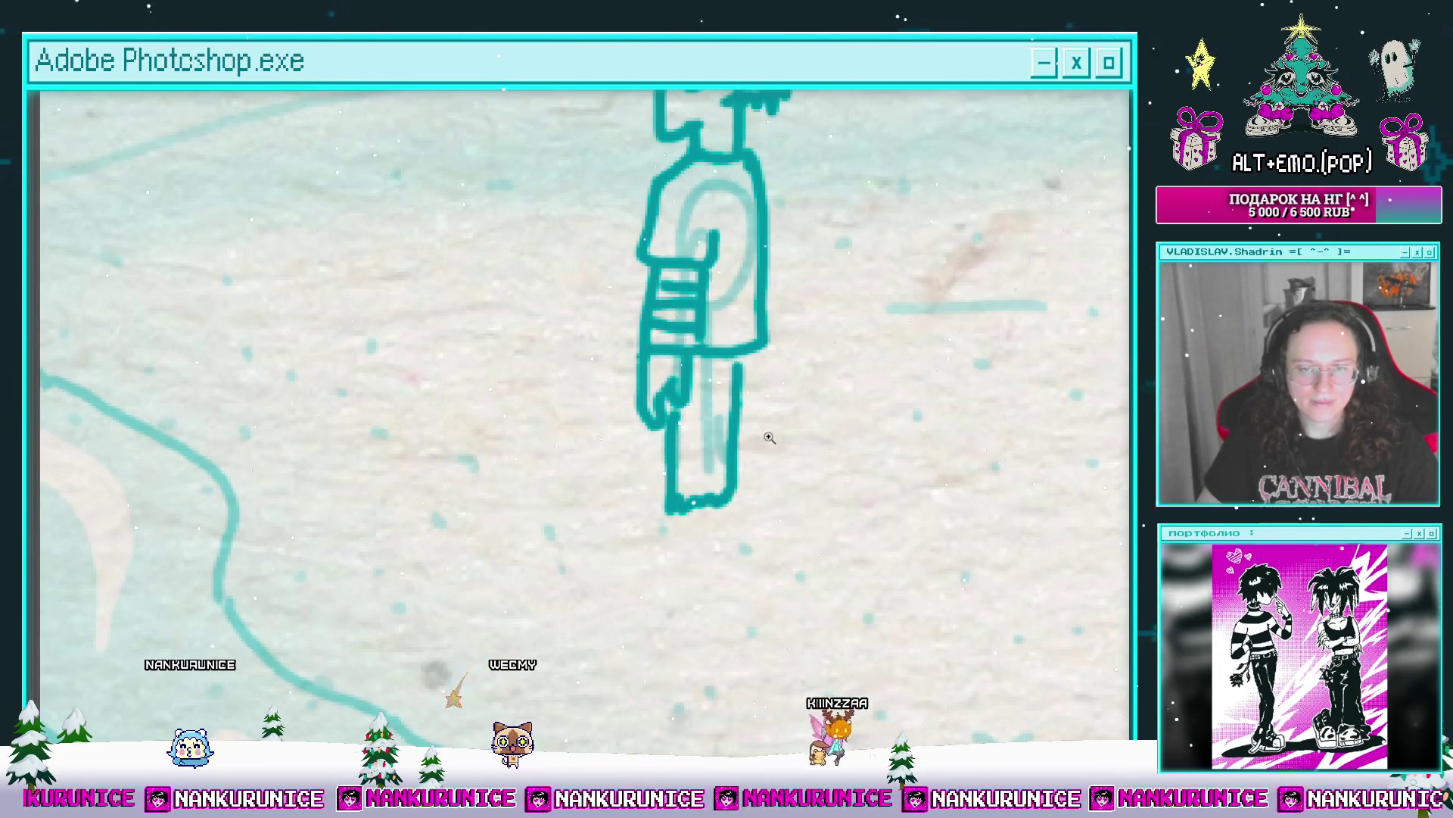
Step: Draw the leg's right edge and the figure's foot along the ground
key("ctrl+0")
scroll(689, 488, "down", 3)
scroll(712, 484, "up", 5)
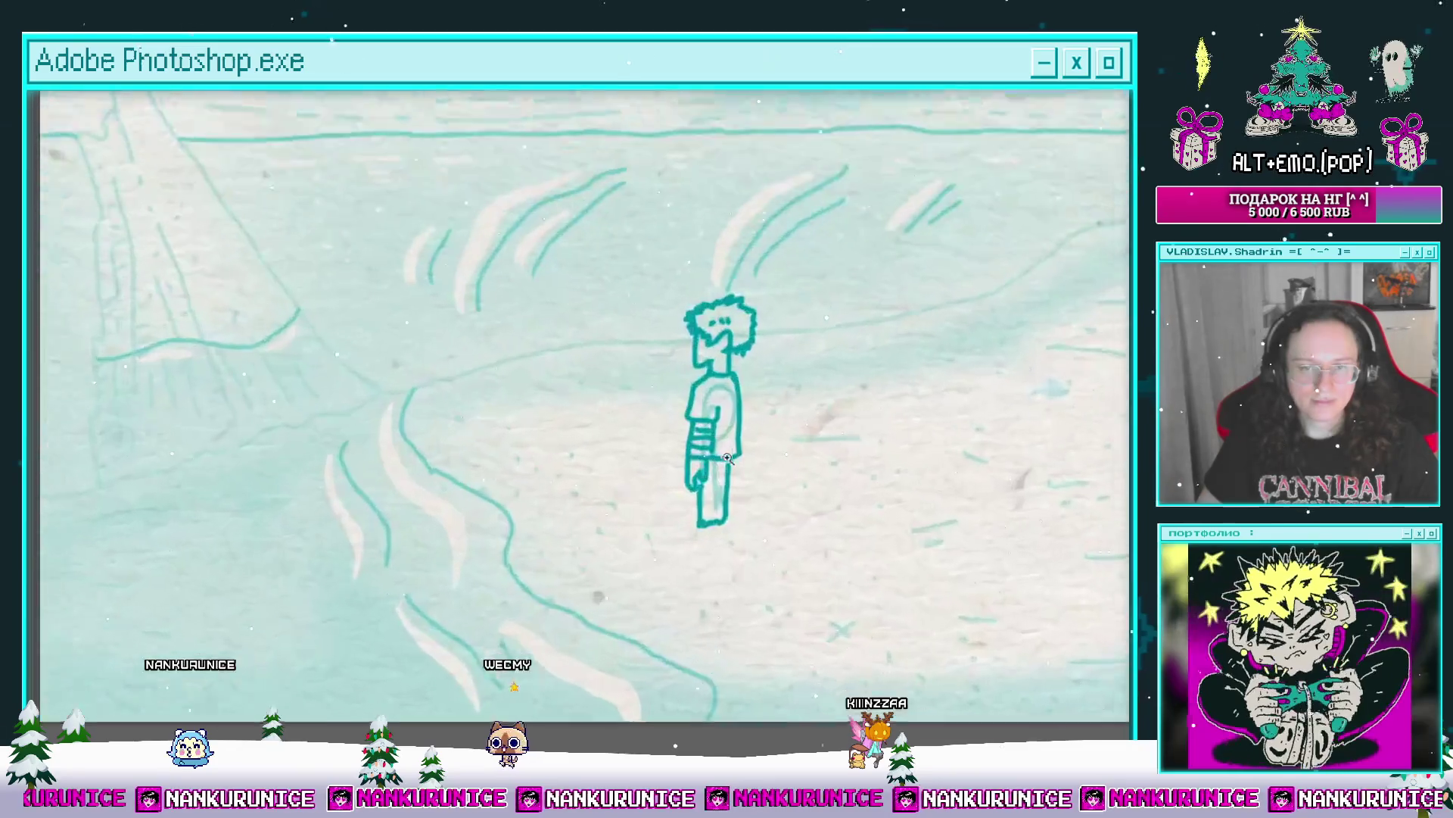
left_click_drag(729, 483, 733, 562)
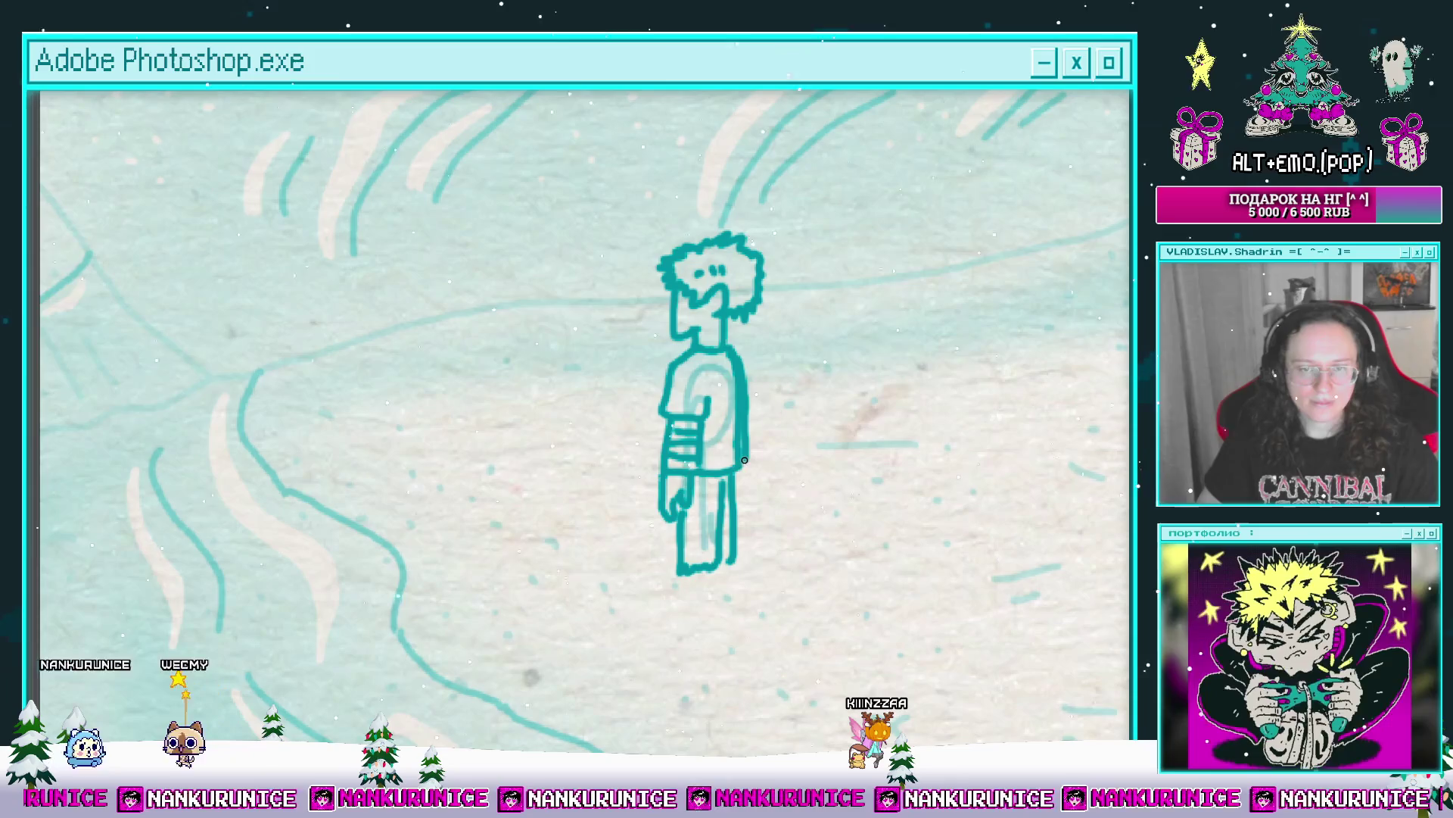
scroll(694, 468, "down", 2)
scroll(694, 468, "up", 5)
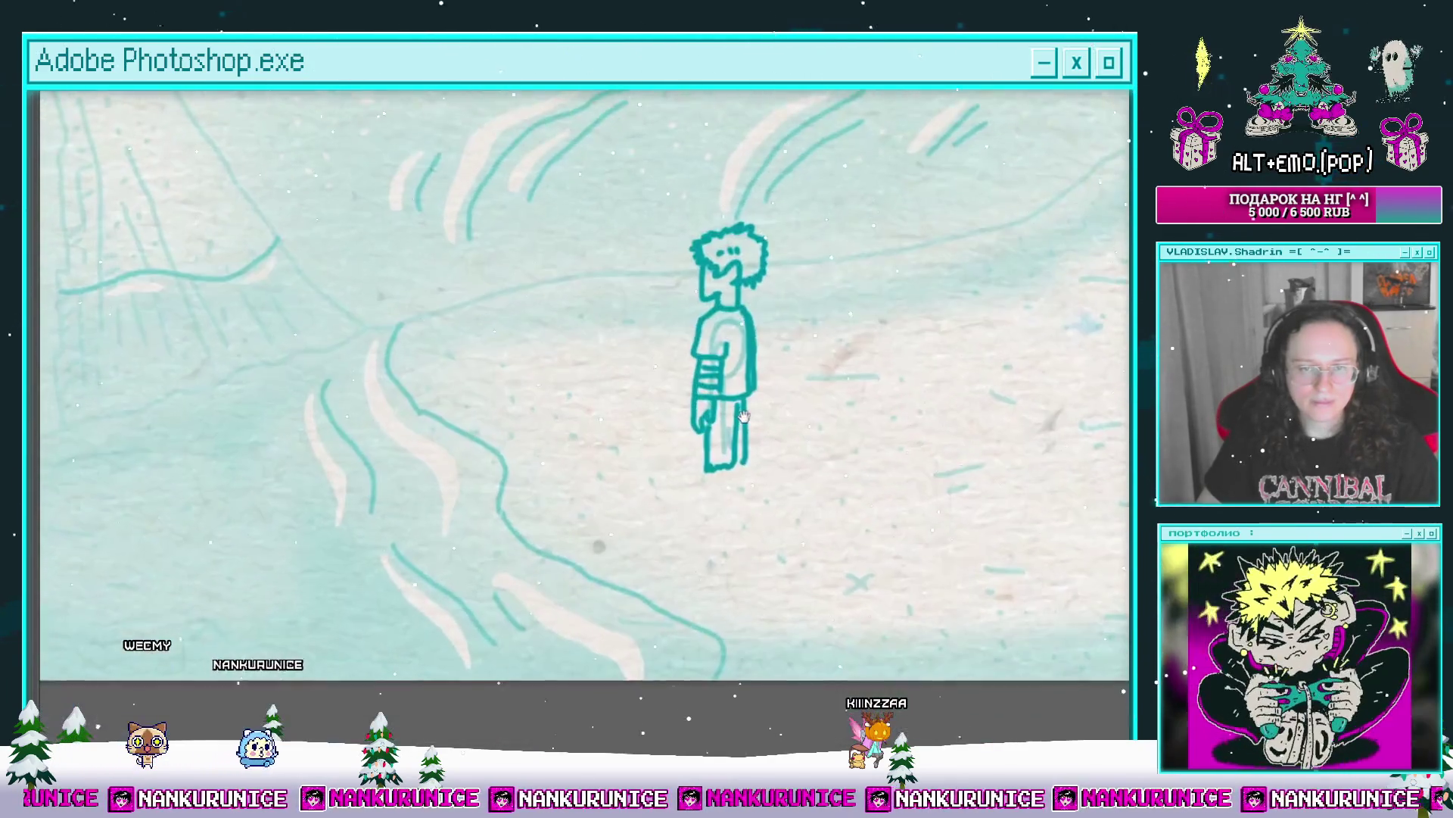
mouse_move(693, 481)
left_mouse_down()
mouse_move(678, 490)
mouse_move(702, 490)
left_mouse_up()
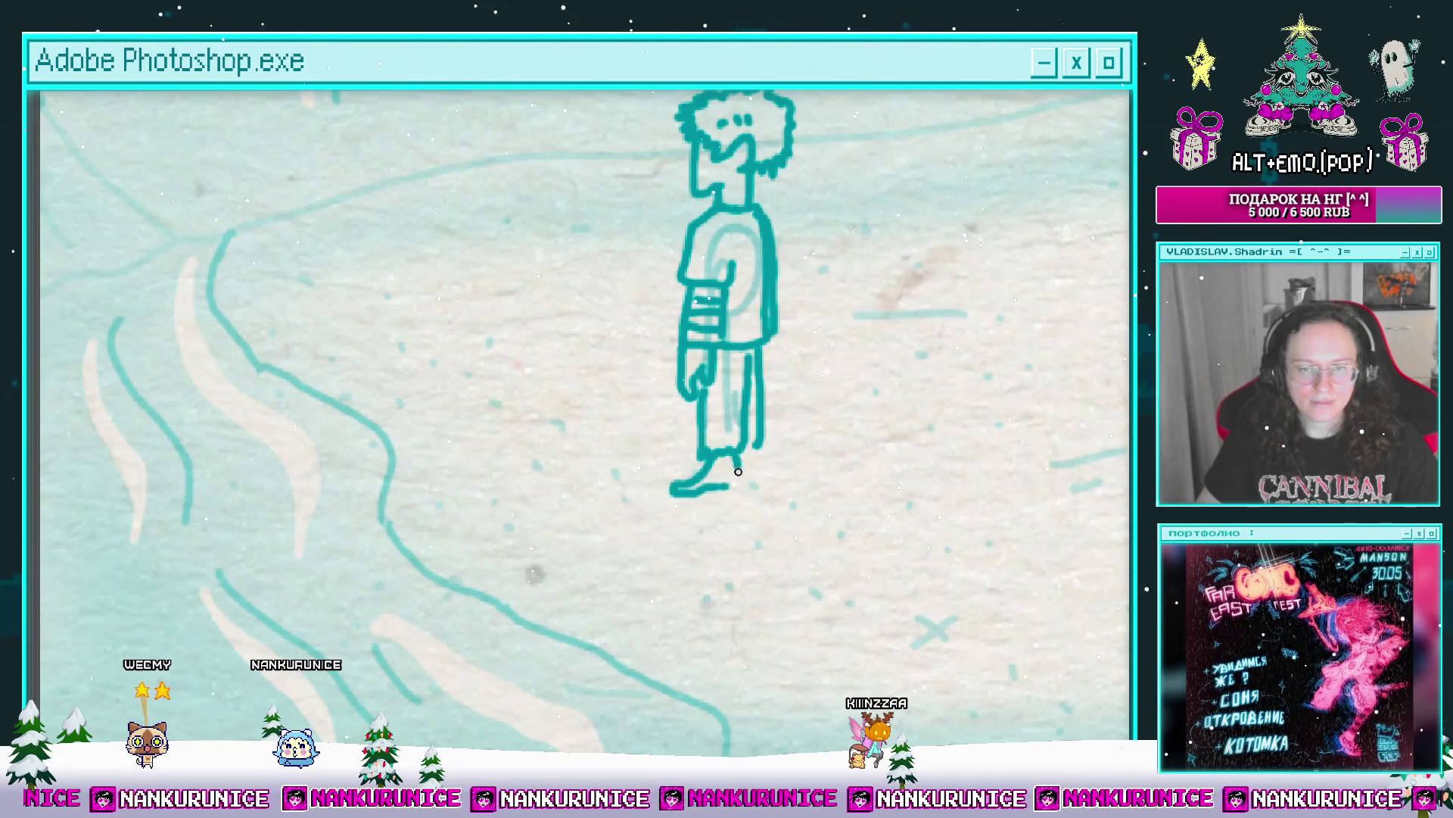
scroll(778, 440, "down", 5)
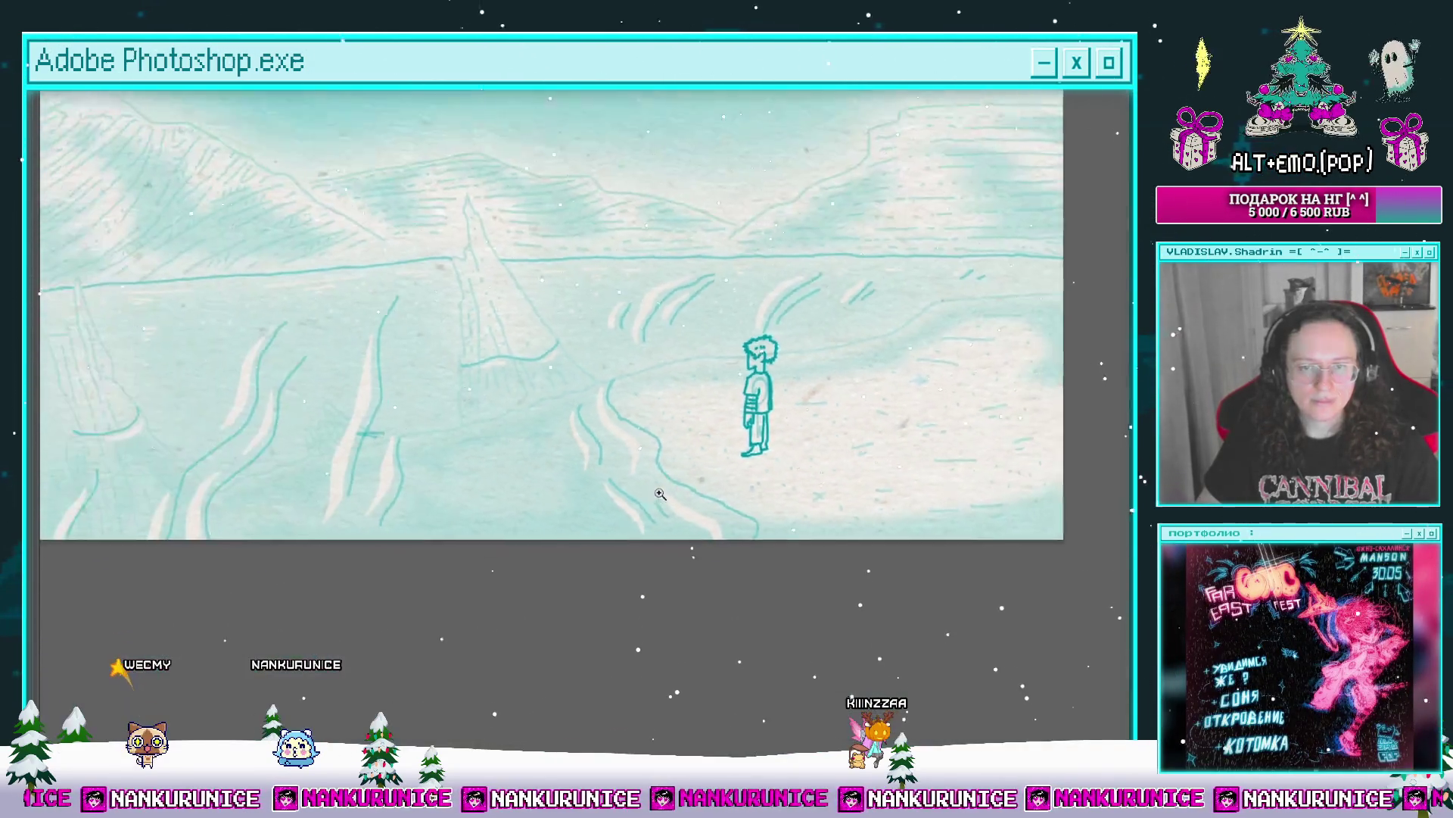
mouse_move(768, 484)
left_mouse_down()
mouse_move(832, 268)
mouse_move(765, 486)
left_mouse_up()
Step: Warp the selected figure so its upper body bends to the left
key("ctrl+t")
right_click(805, 489)
left_click(808, 383)
mouse_move(779, 276)
left_mouse_down()
mouse_move(749, 280)
mouse_move(769, 273)
left_mouse_up()
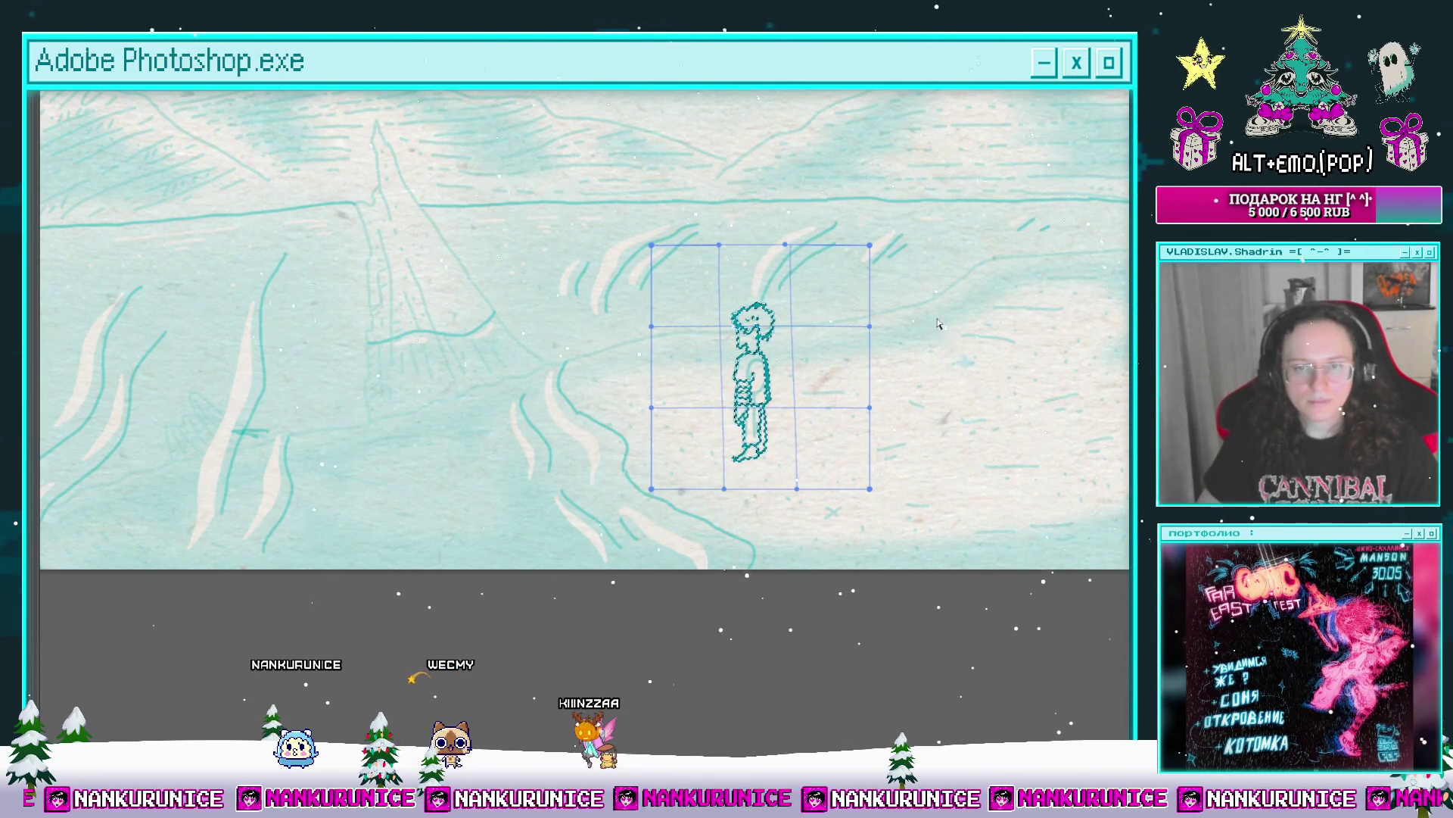
key("Return")
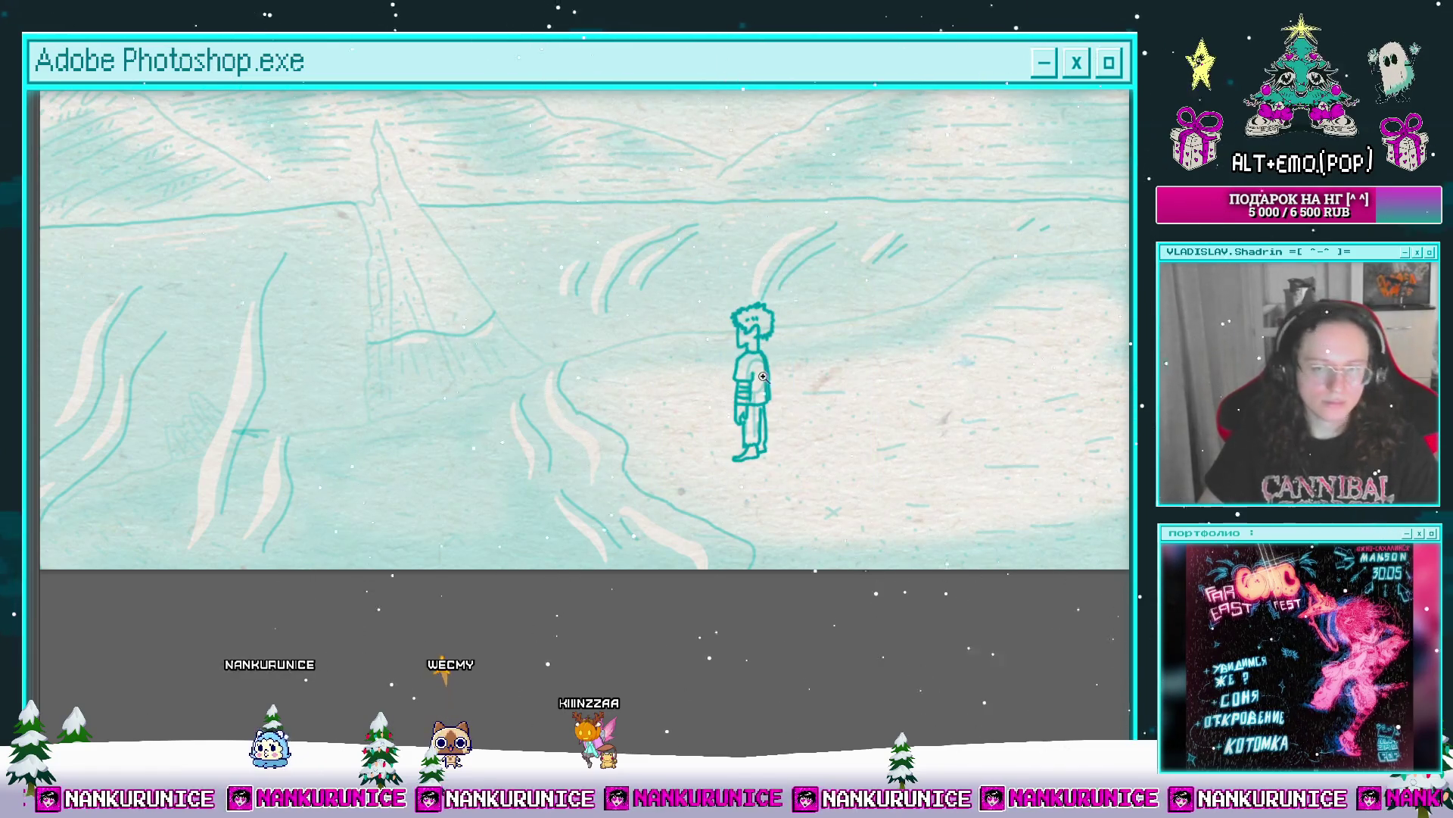
Step: Lasso the figure again, nudge it up and right, and shrink it slightly from the corner
left_click(763, 376)
left_click(761, 386)
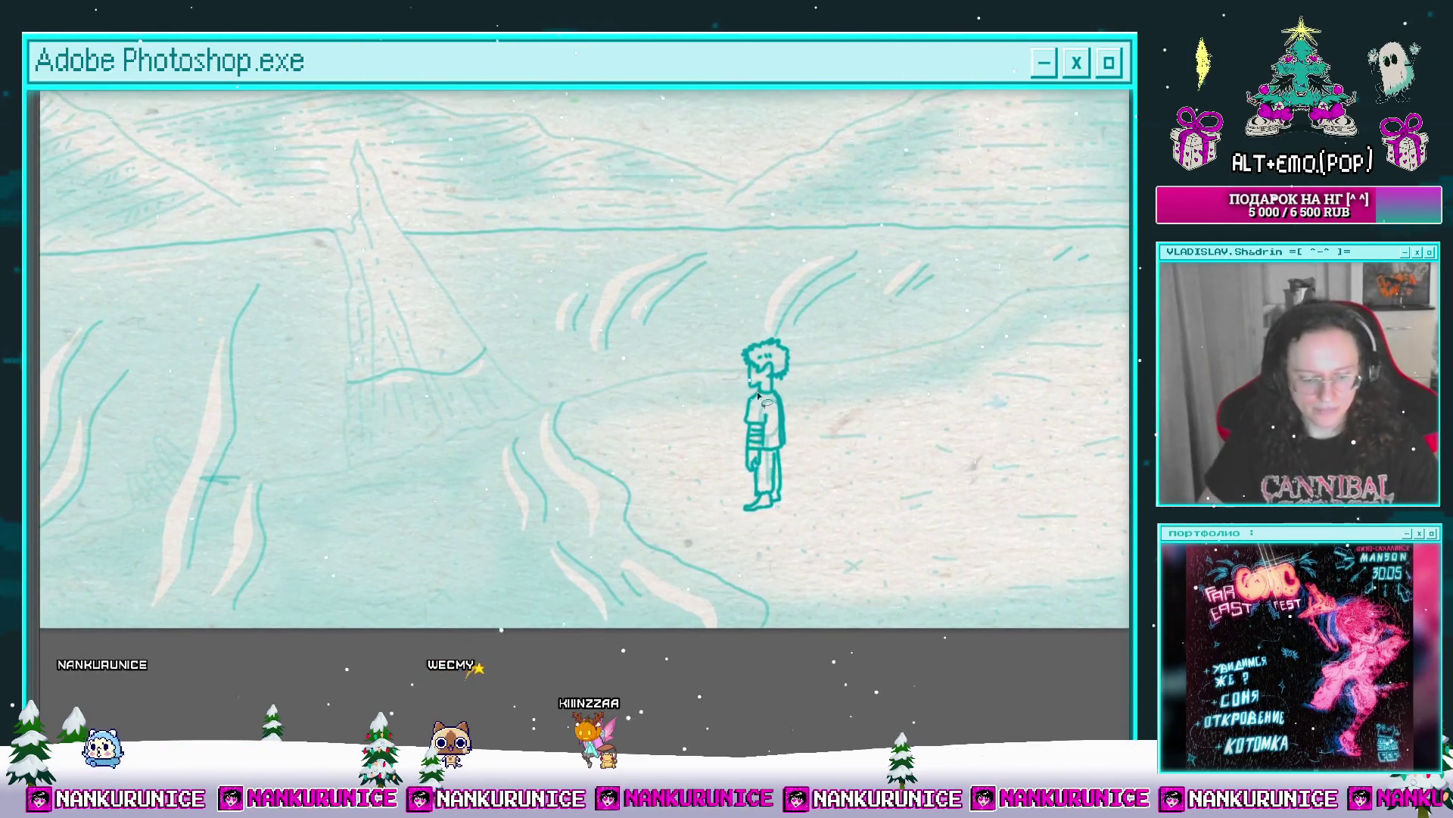
mouse_move(860, 485)
left_mouse_down()
mouse_move(754, 525)
mouse_move(824, 522)
left_mouse_up()
key("ctrl+t")
mouse_move(795, 428)
left_mouse_down()
mouse_move(818, 422)
mouse_move(802, 416)
left_mouse_up()
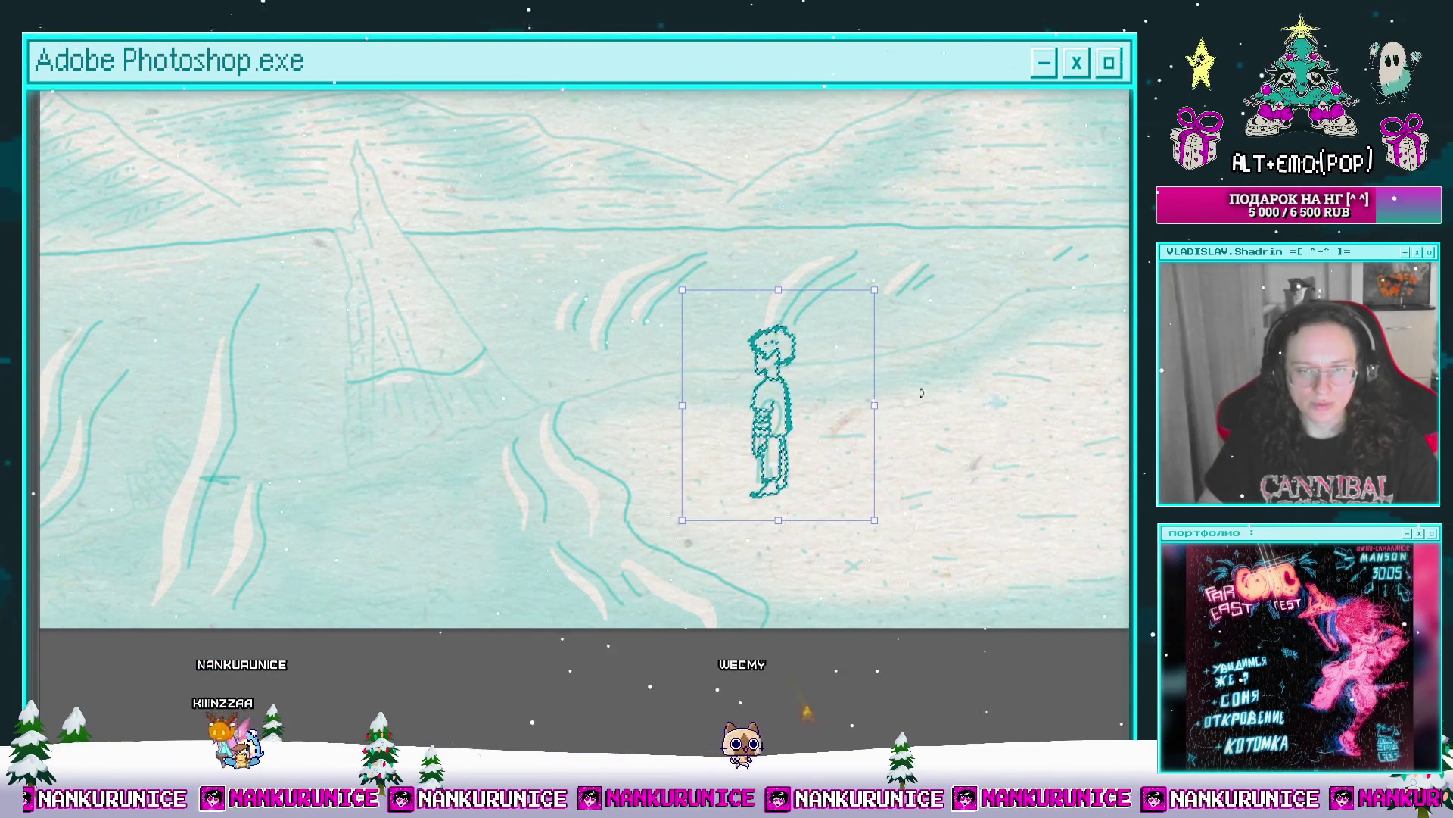
left_click_drag(871, 287, 863, 287)
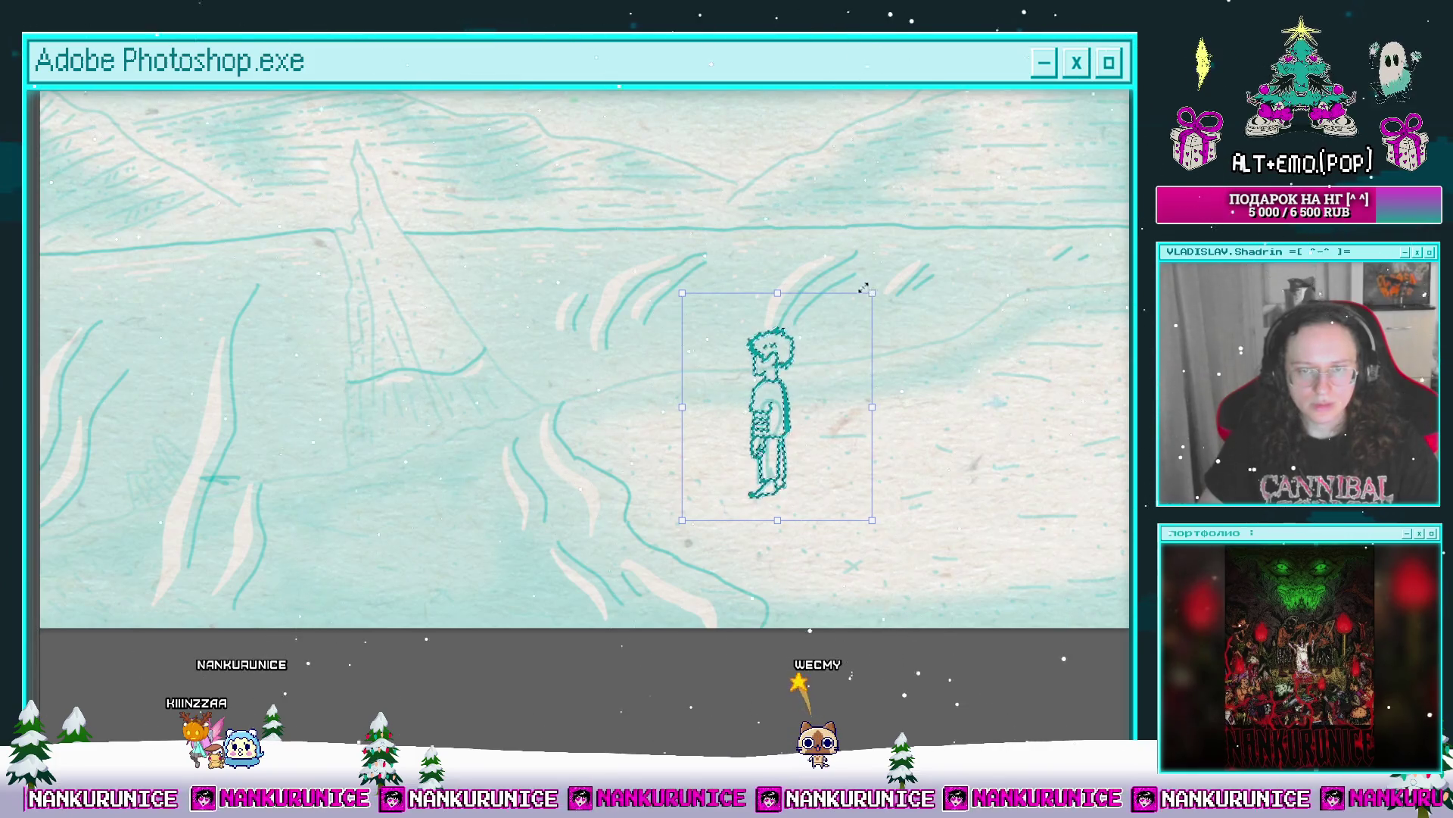
key("Return")
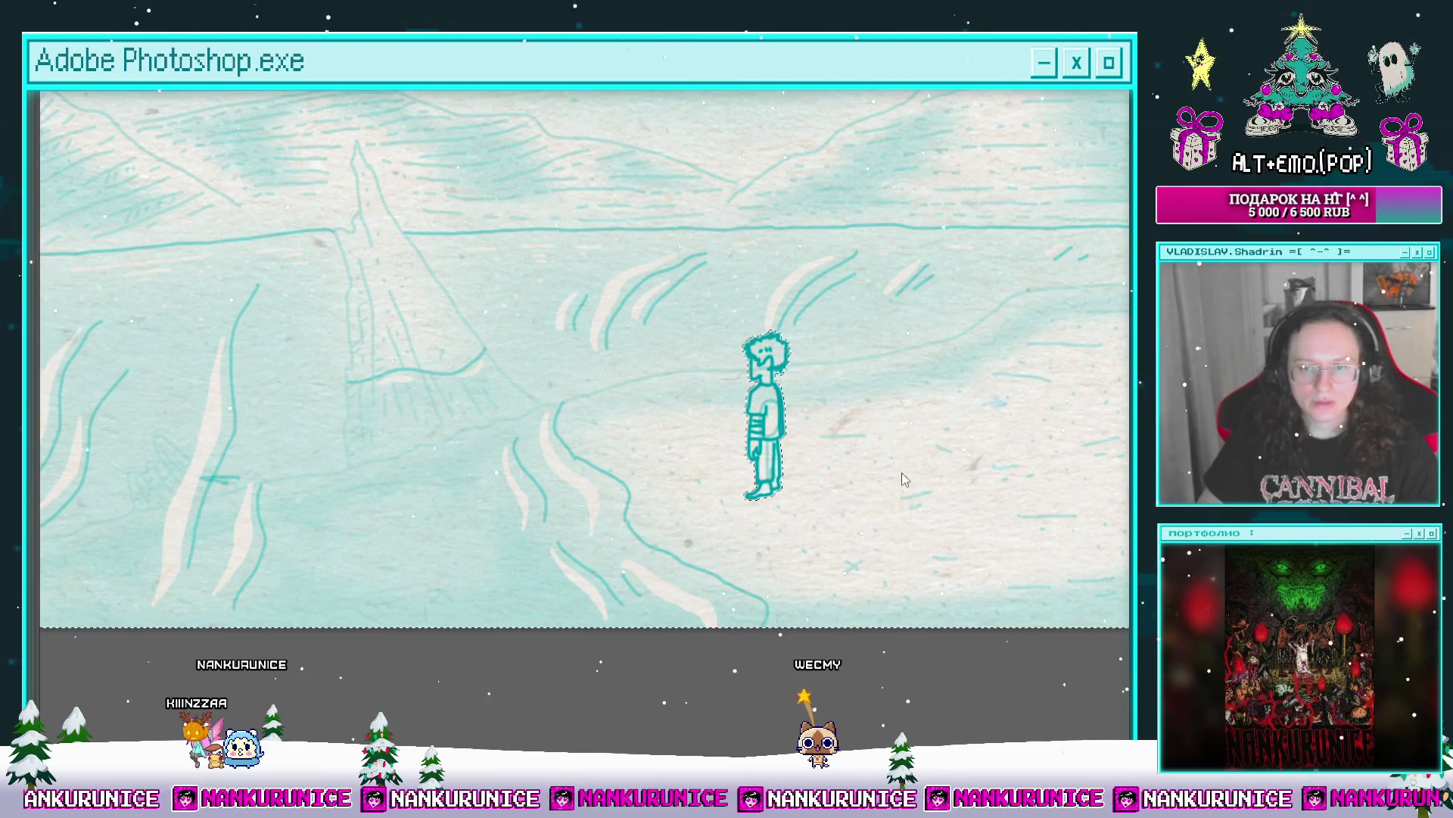
key("Tab")
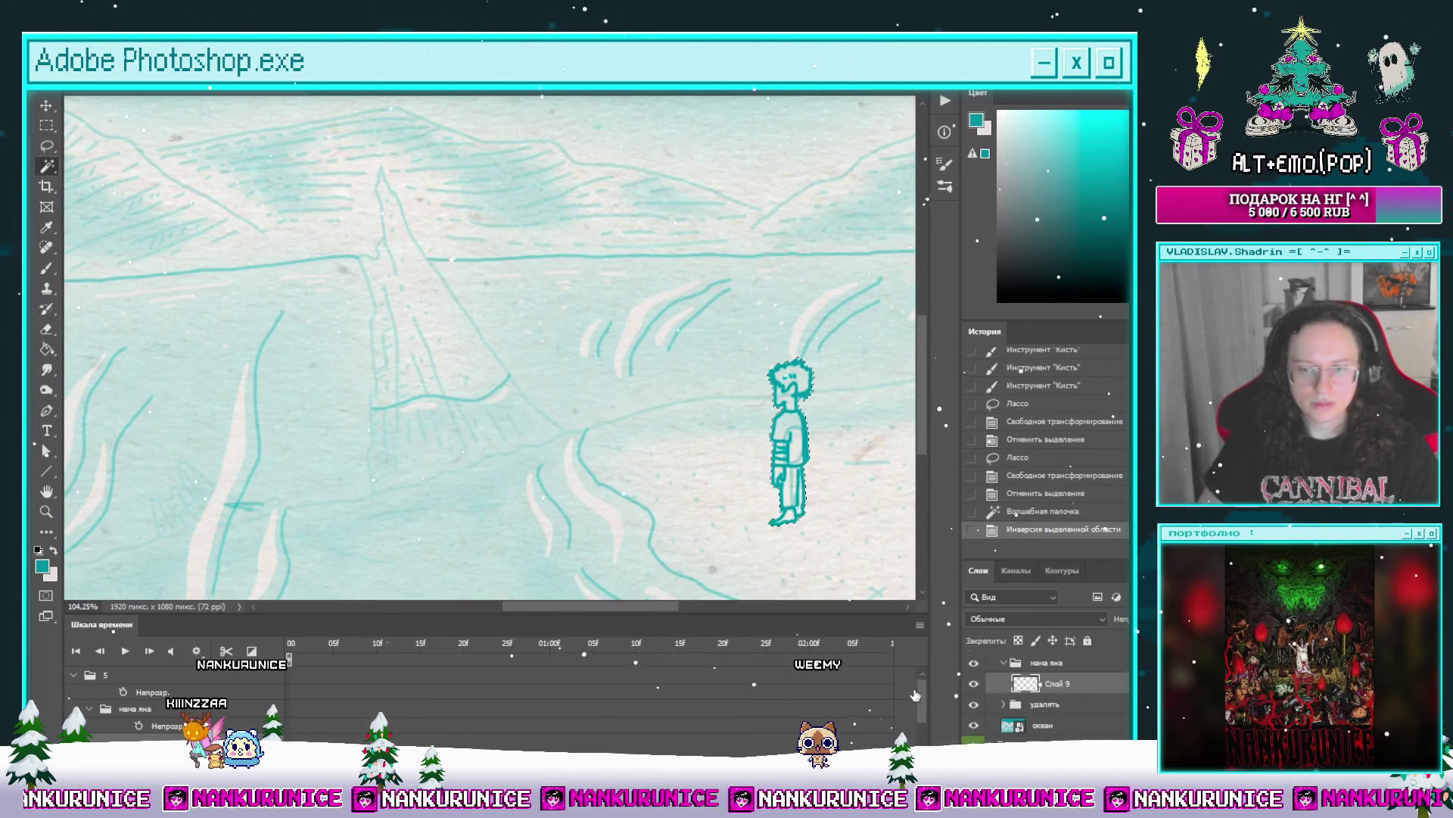
Step: Paste the copied figure as Слой 10, bring it to the top and merge it into Слой 9
key("ctrl+v")
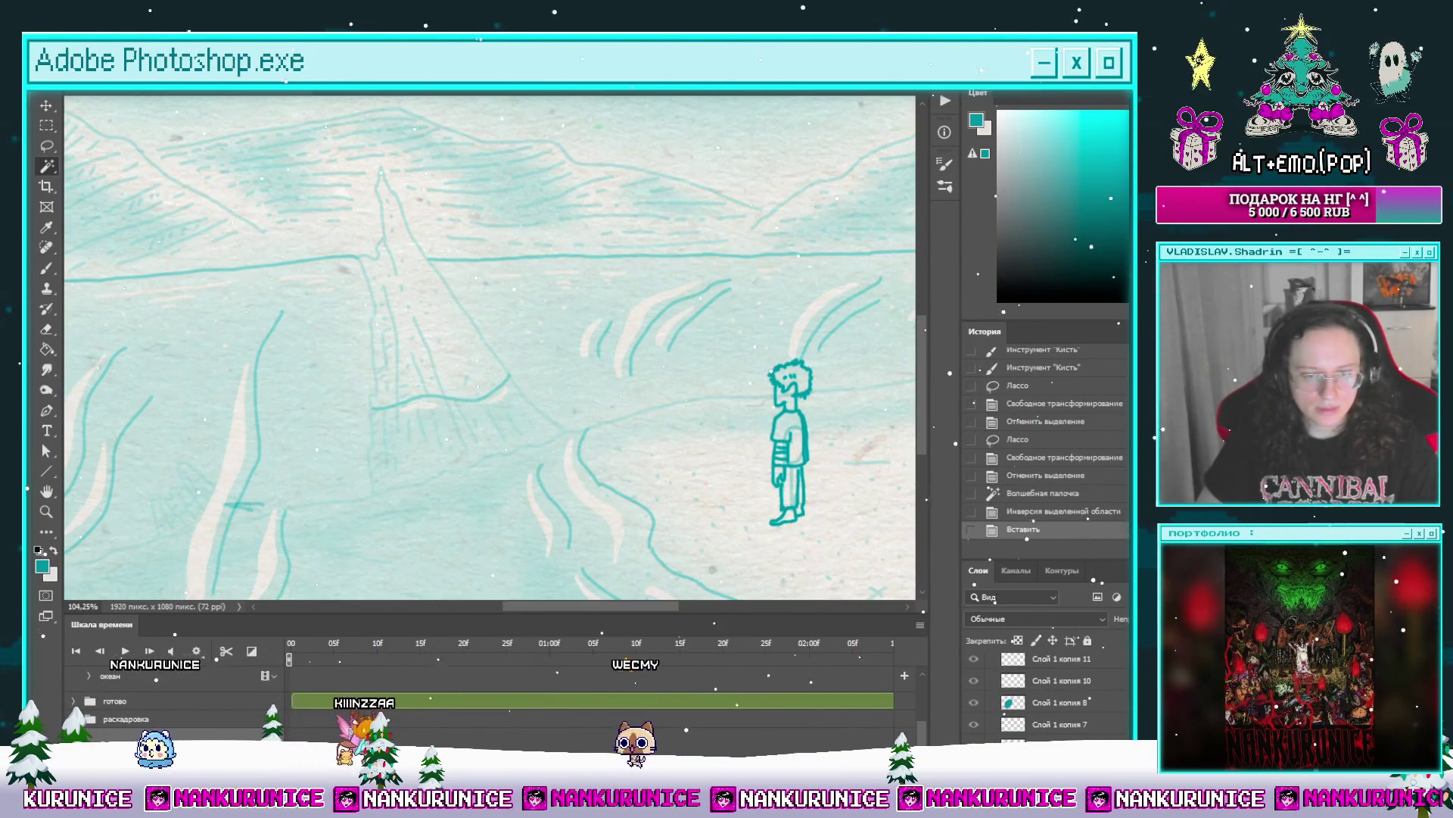
key("ctrl+shift+bracketright")
left_click(669, 711)
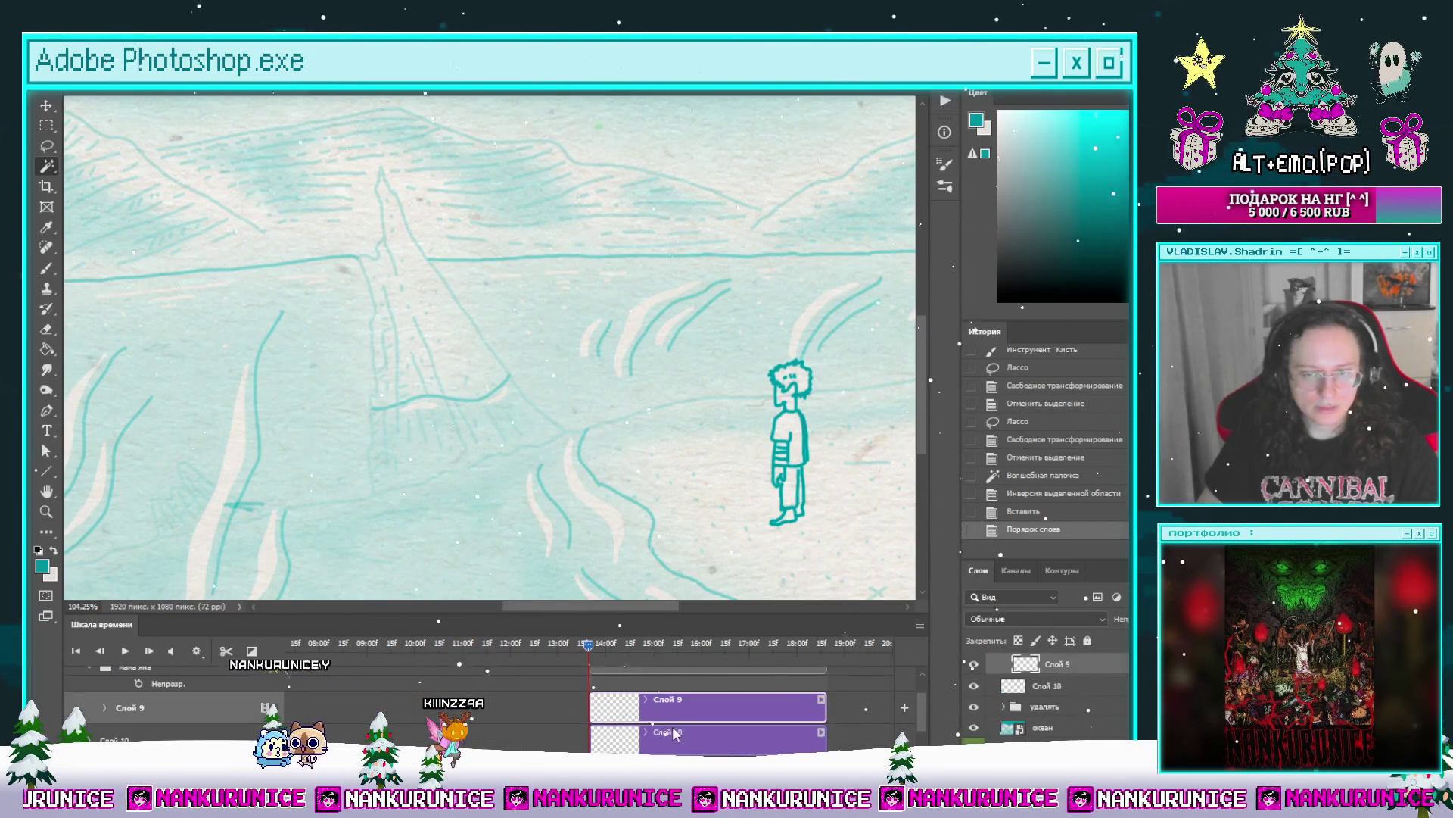
key("ctrl+e")
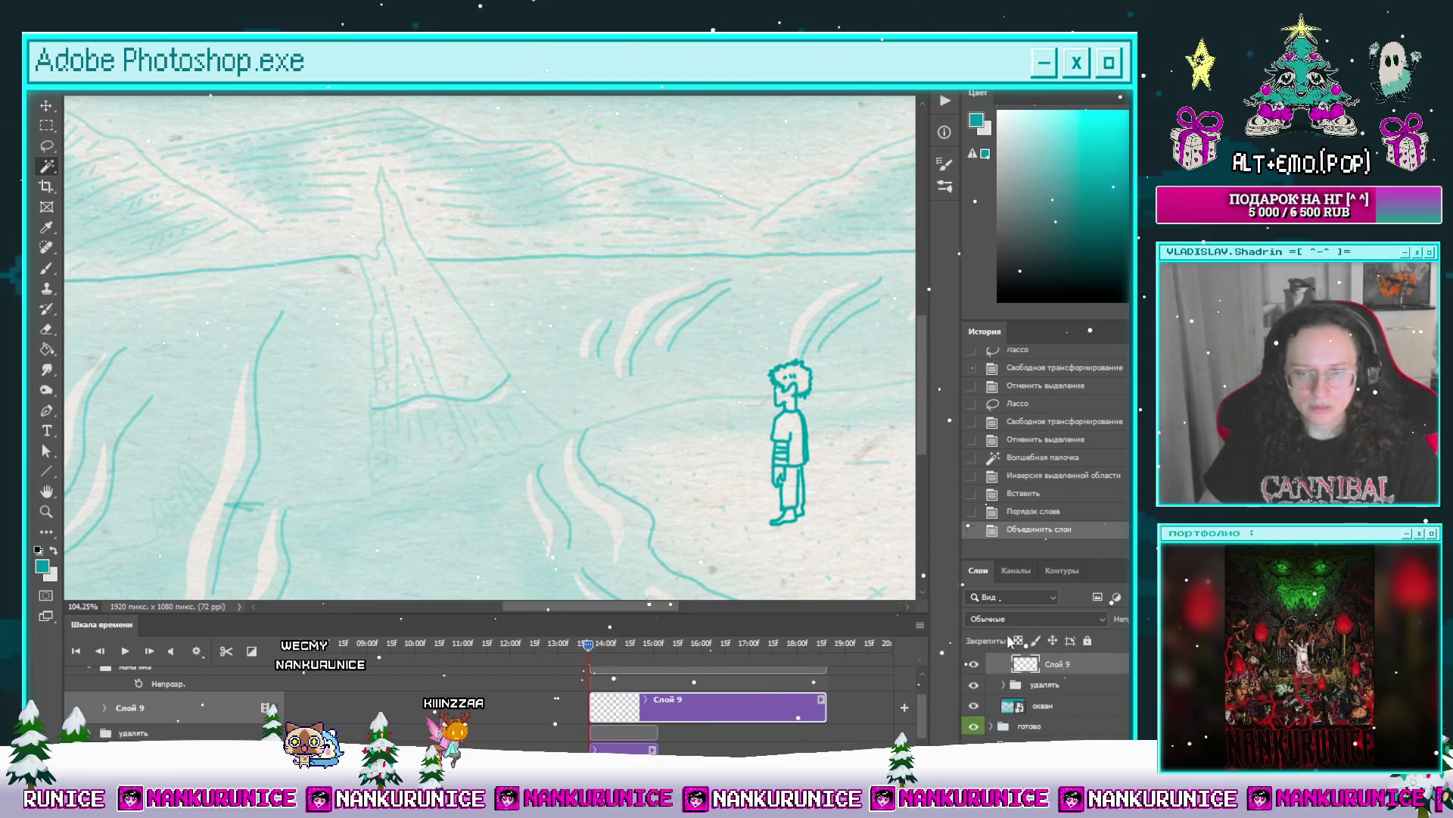
left_click(974, 664)
left_click(974, 664)
Step: Scrub the timeline back and forth to the frame where the next pose starts
scroll(723, 459, "down", 3)
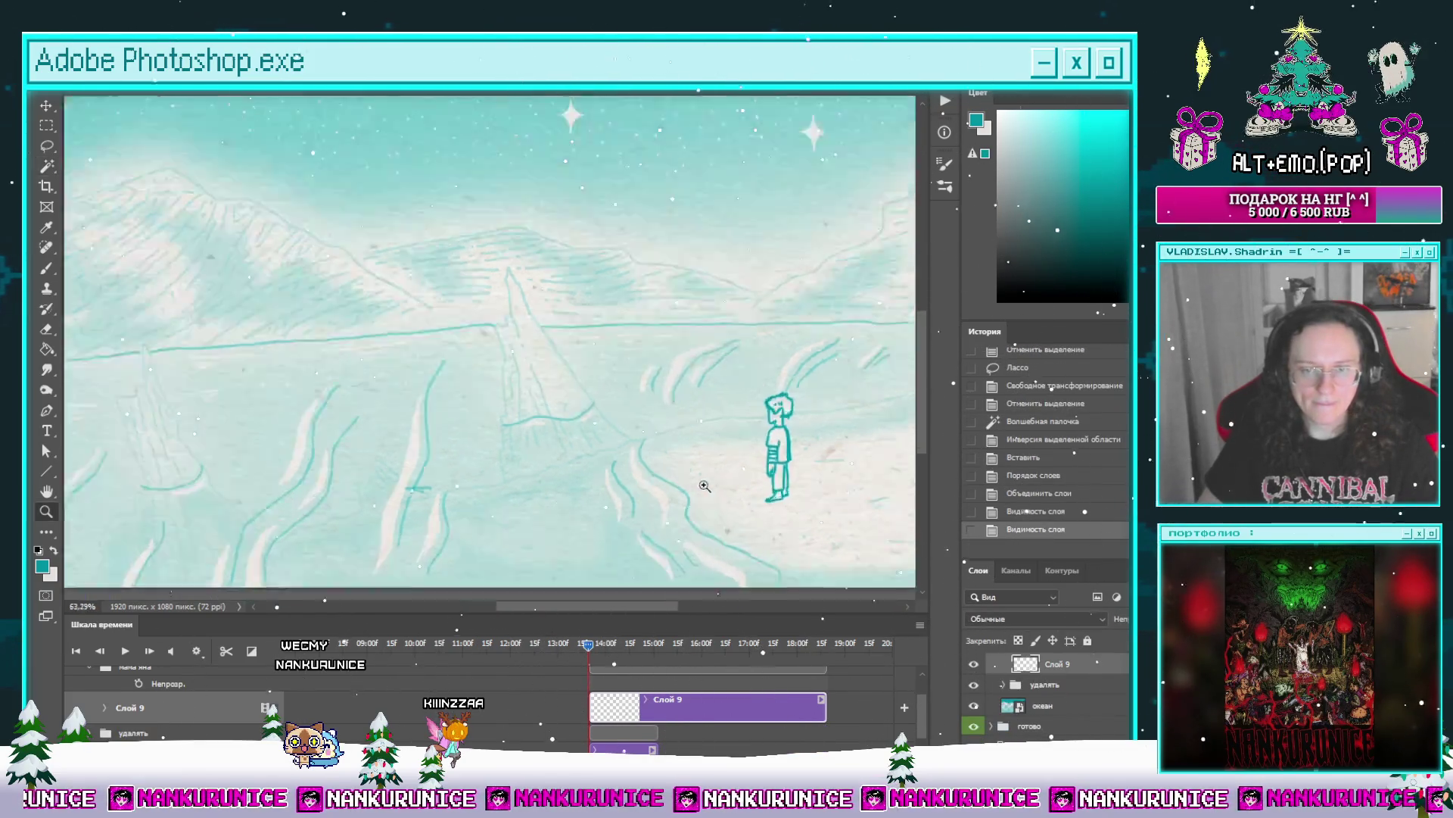
left_click_drag(723, 459, 709, 450)
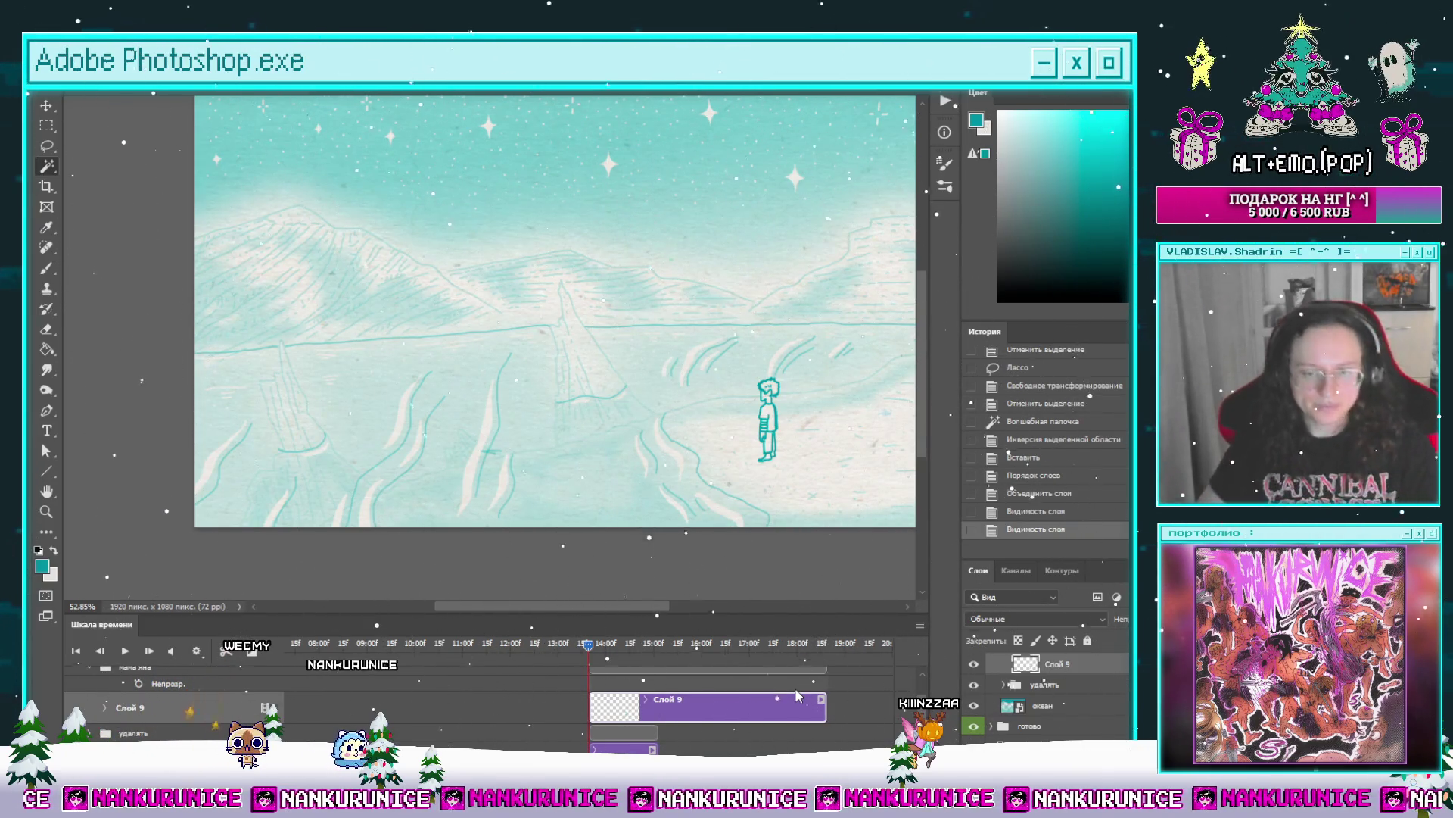
mouse_move(593, 650)
left_mouse_down()
mouse_move(573, 656)
mouse_move(605, 655)
mouse_move(588, 657)
left_mouse_up()
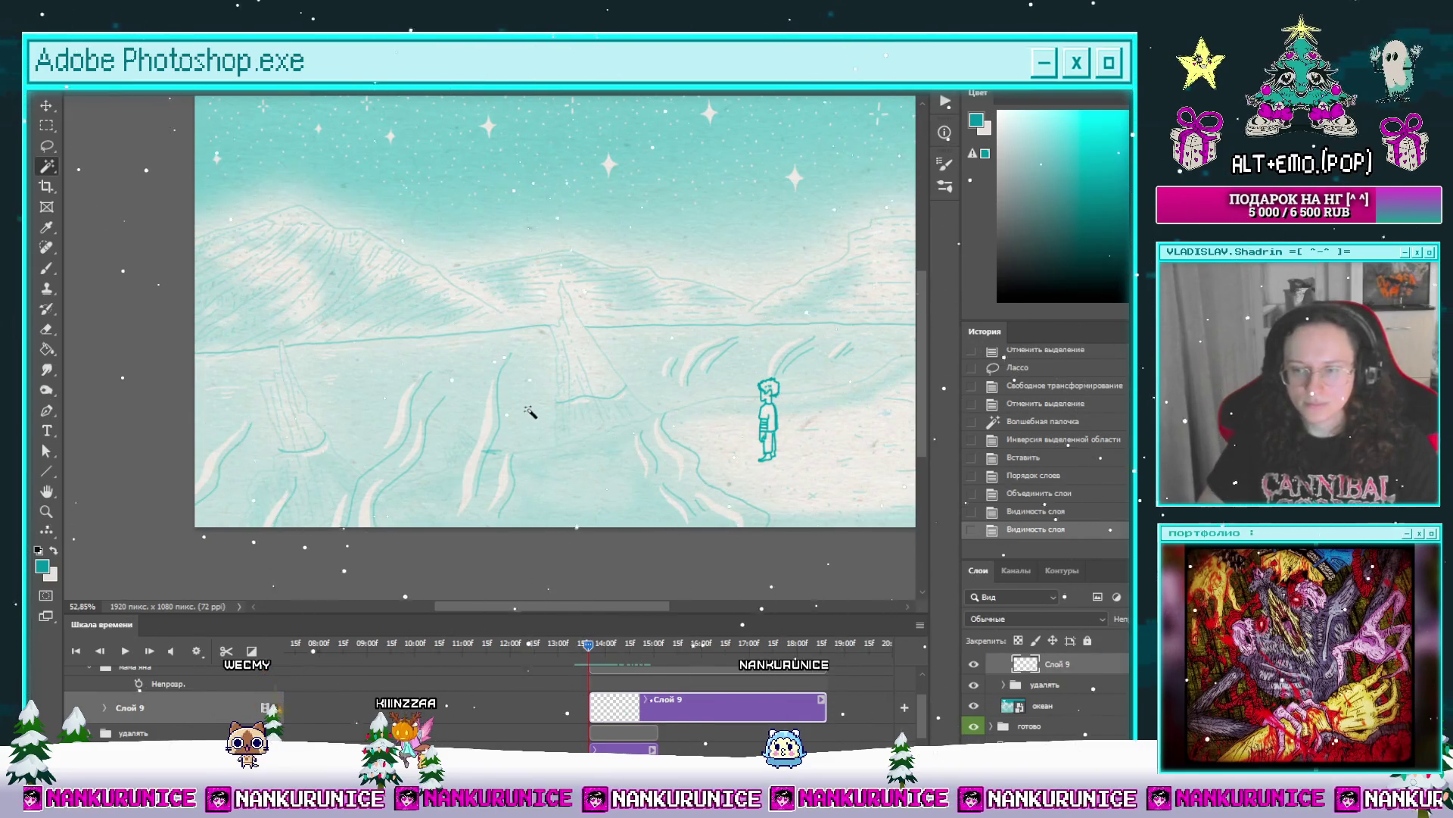
scroll(541, 473, "up", 3)
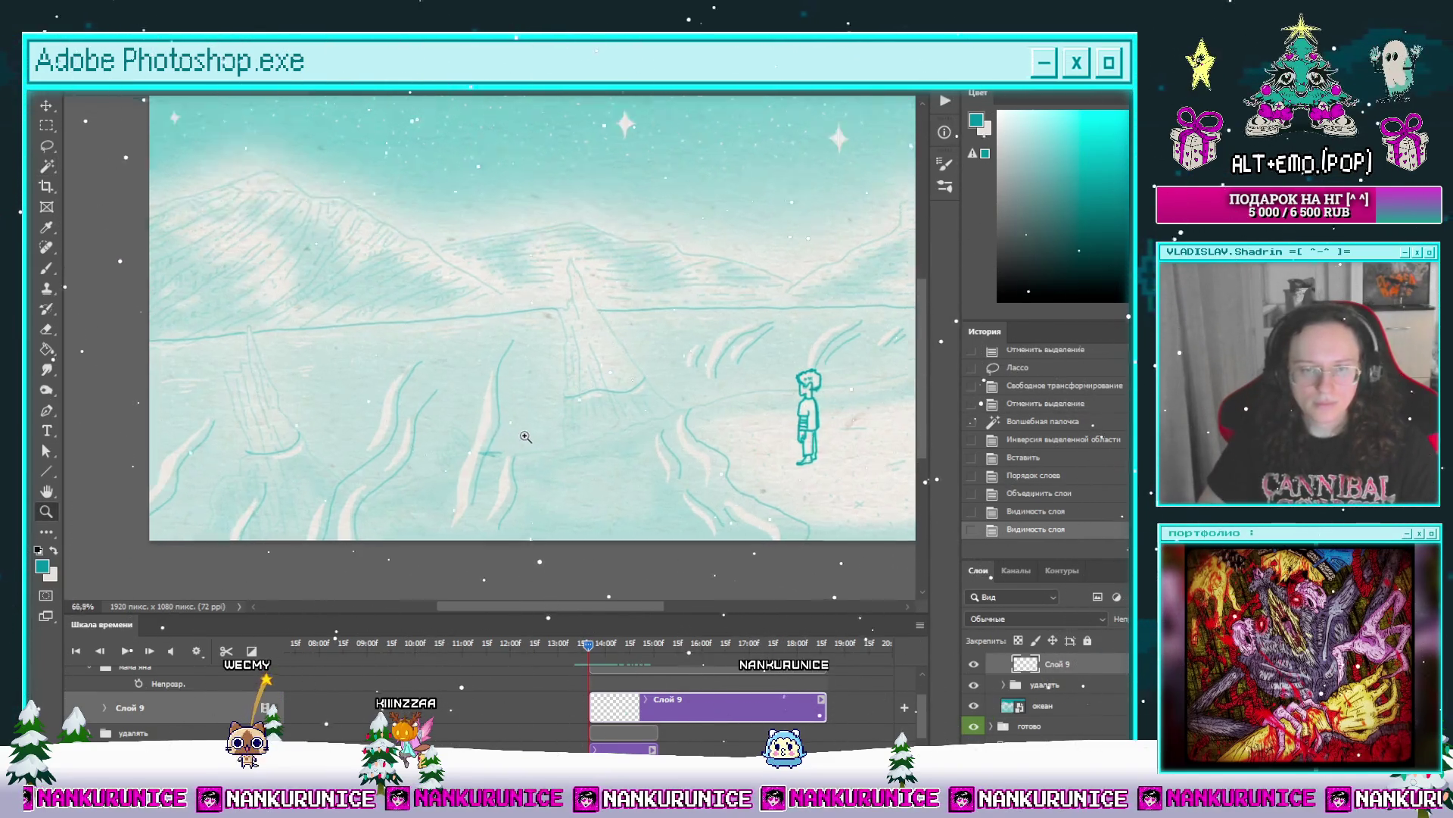
left_click_drag(533, 455, 529, 423)
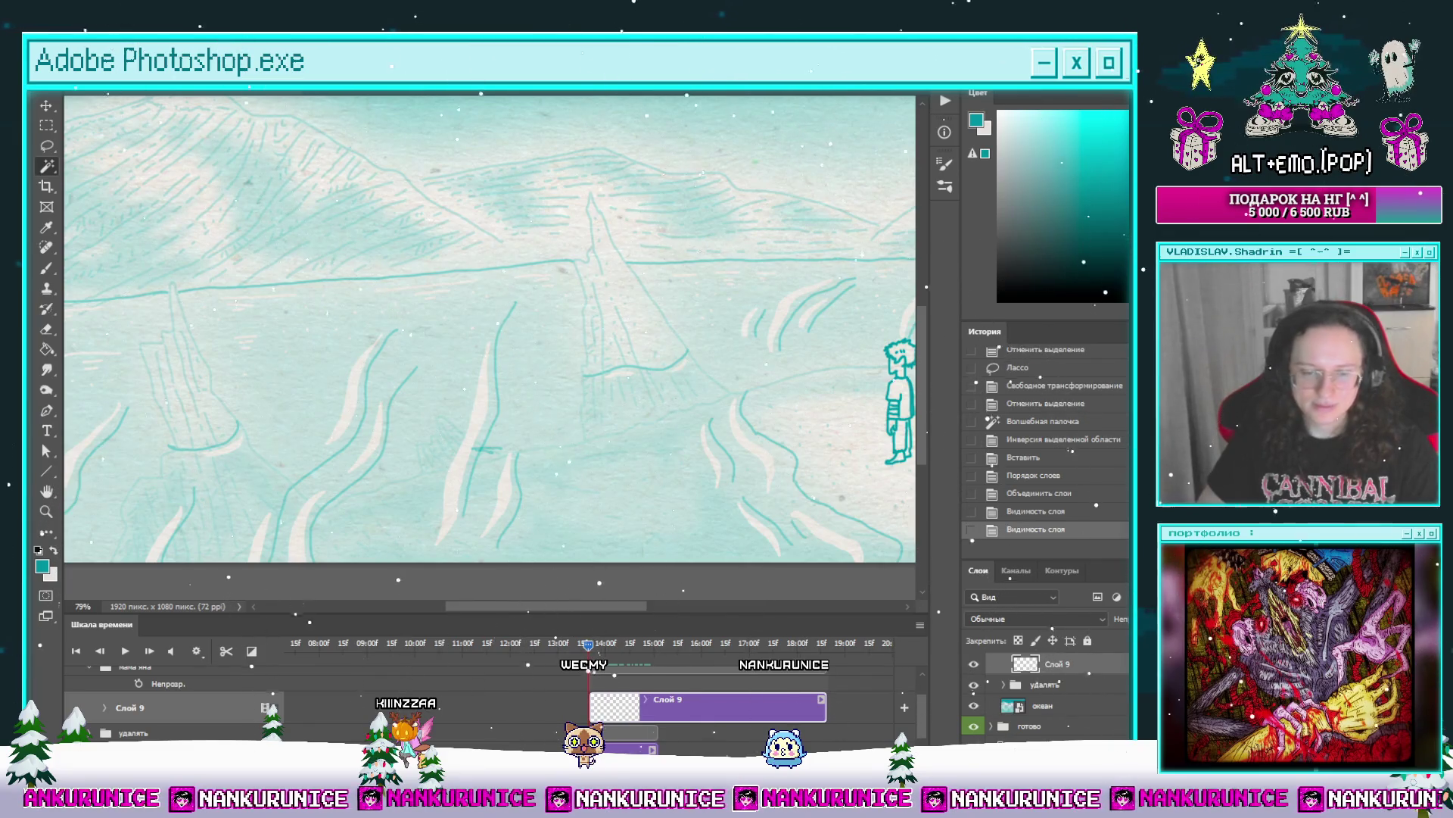
scroll(588, 682, "up", 5)
left_click_drag(614, 650, 588, 649)
scroll(571, 436, "down", 3)
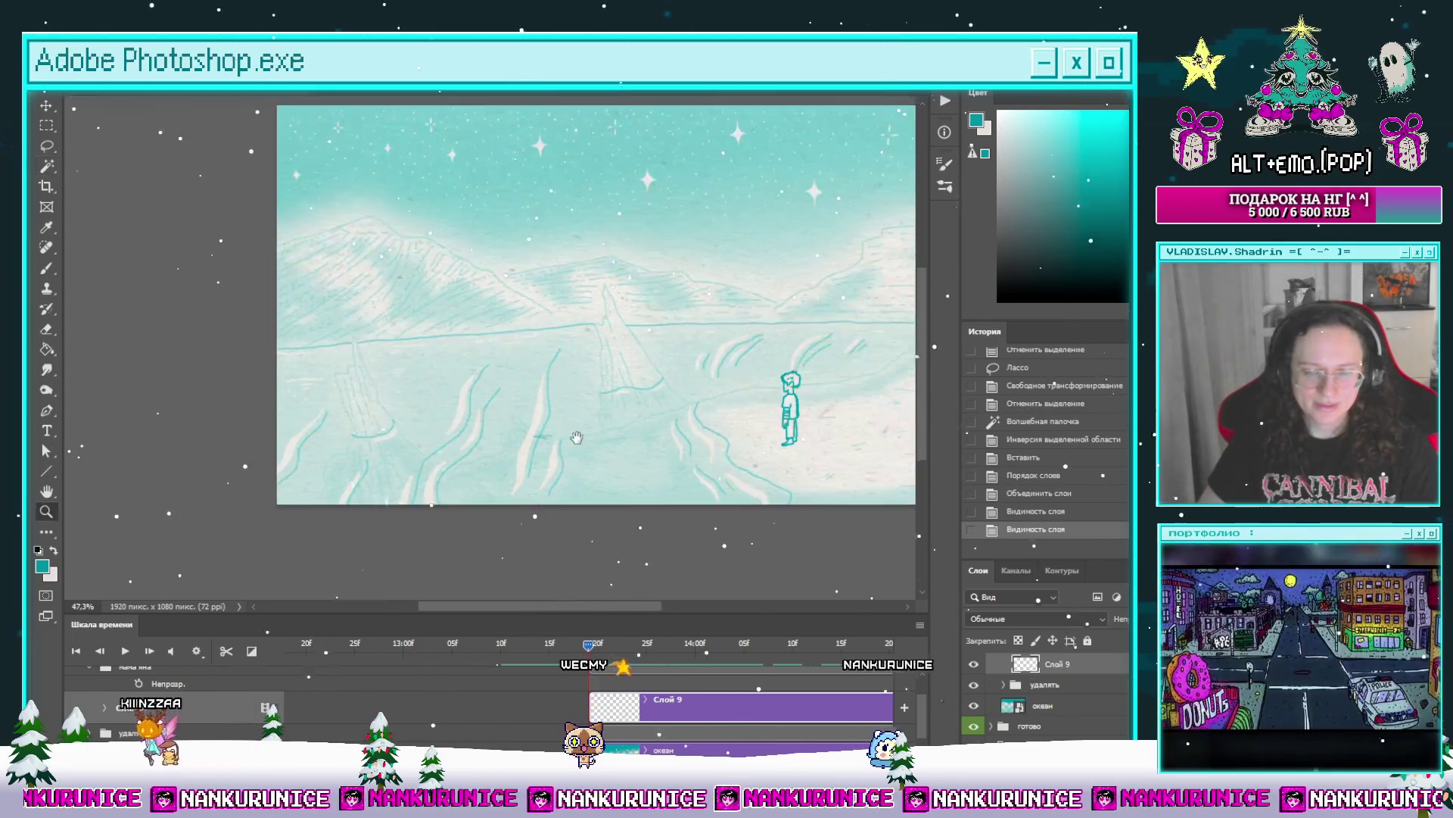
left_click_drag(570, 436, 569, 493)
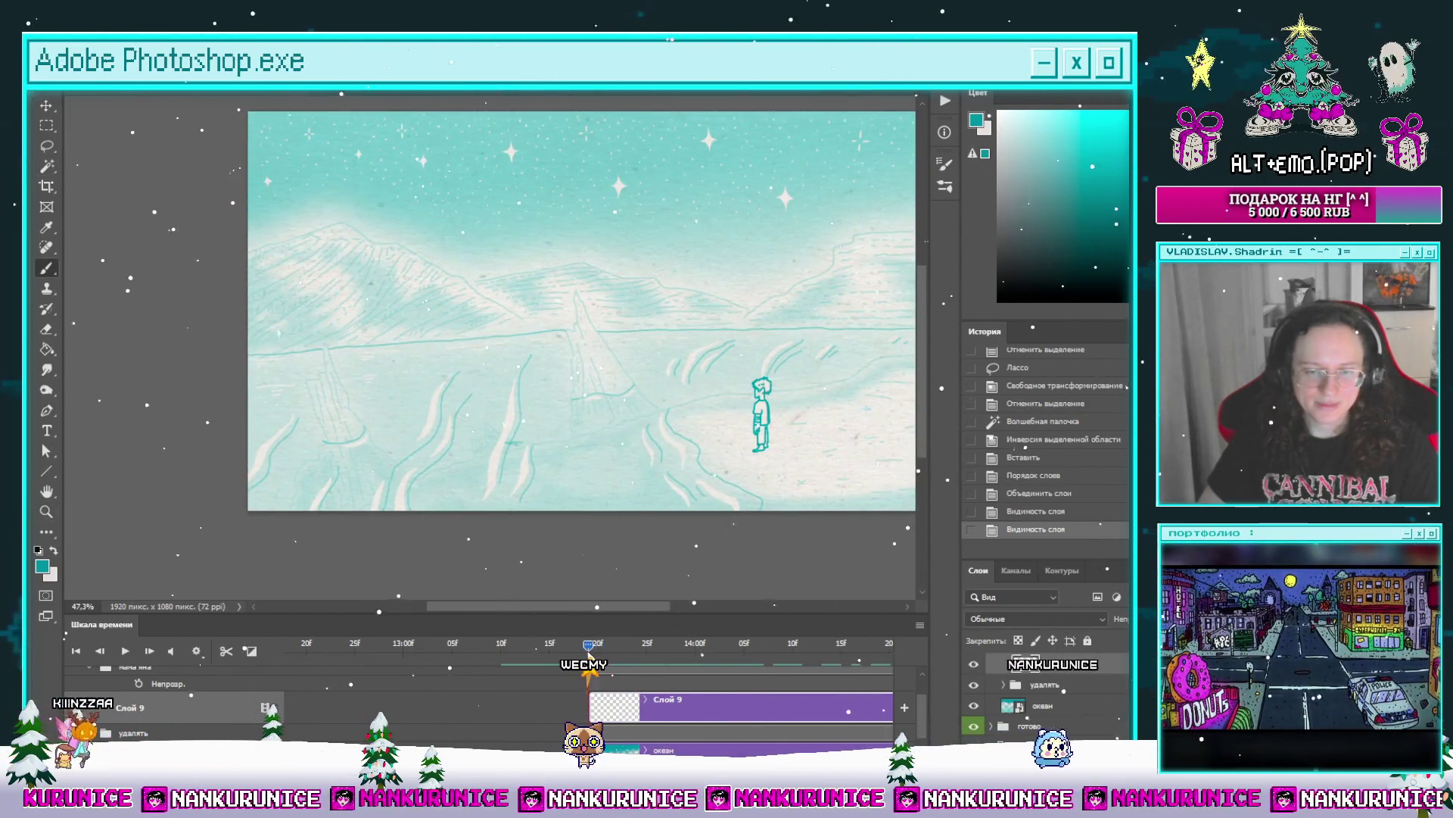
mouse_move(588, 649)
left_mouse_down()
mouse_move(657, 661)
mouse_move(593, 664)
left_mouse_up()
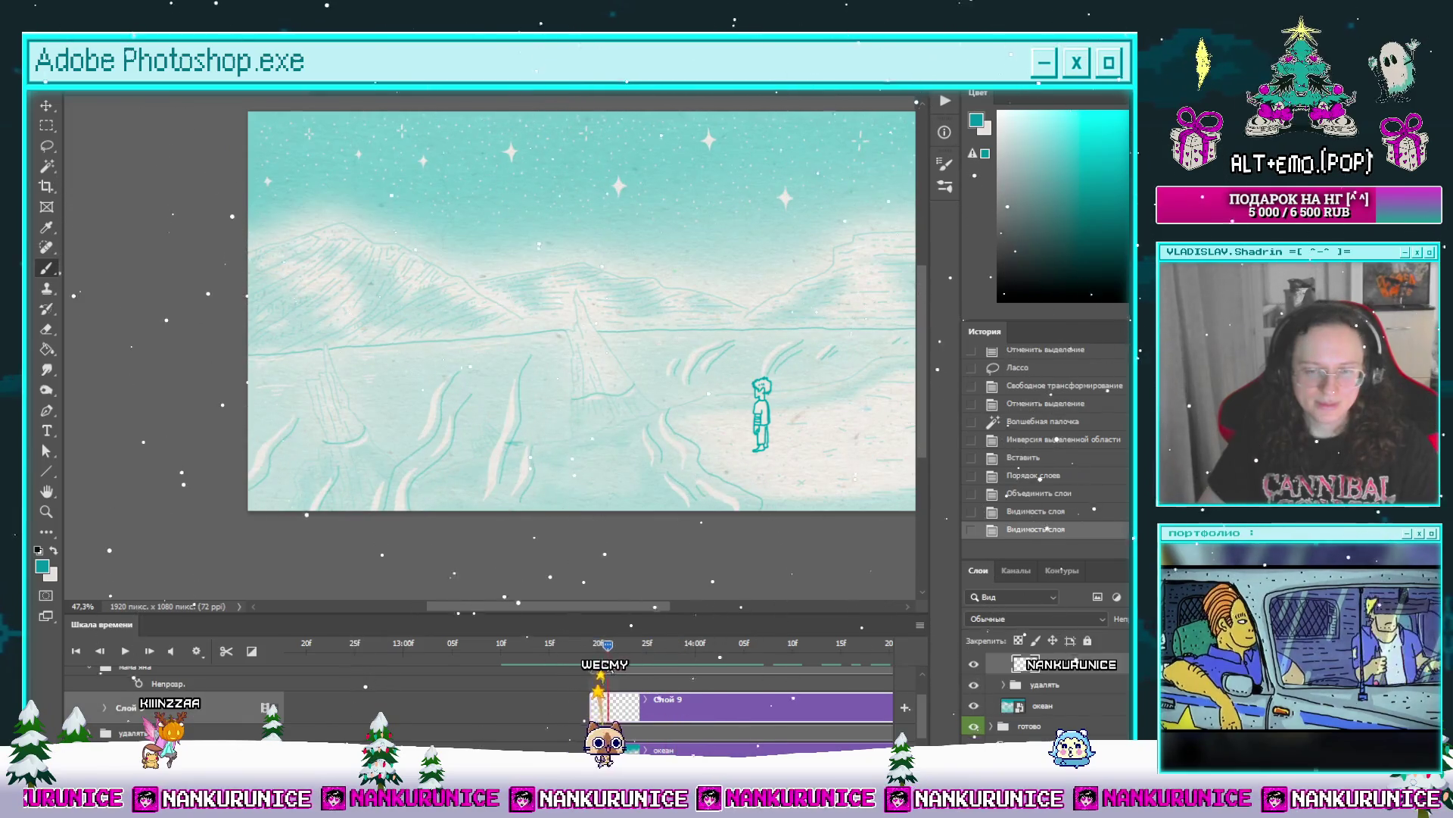
Step: Step one frame forward, split the Слой 9 clip there, and clear the new copy's canvas
left_click(154, 654)
left_click(217, 653)
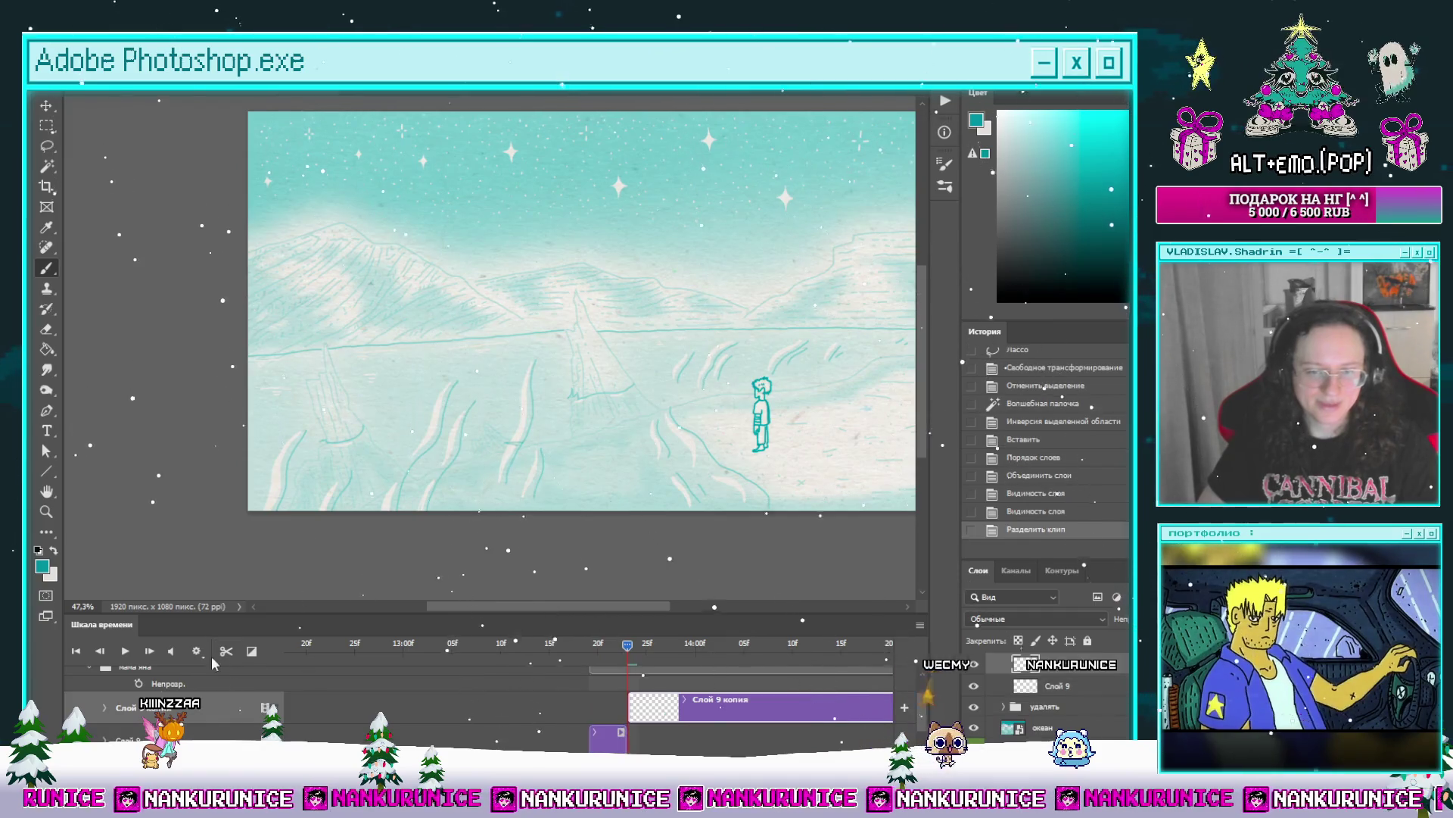
key("ctrl+a")
key("Delete")
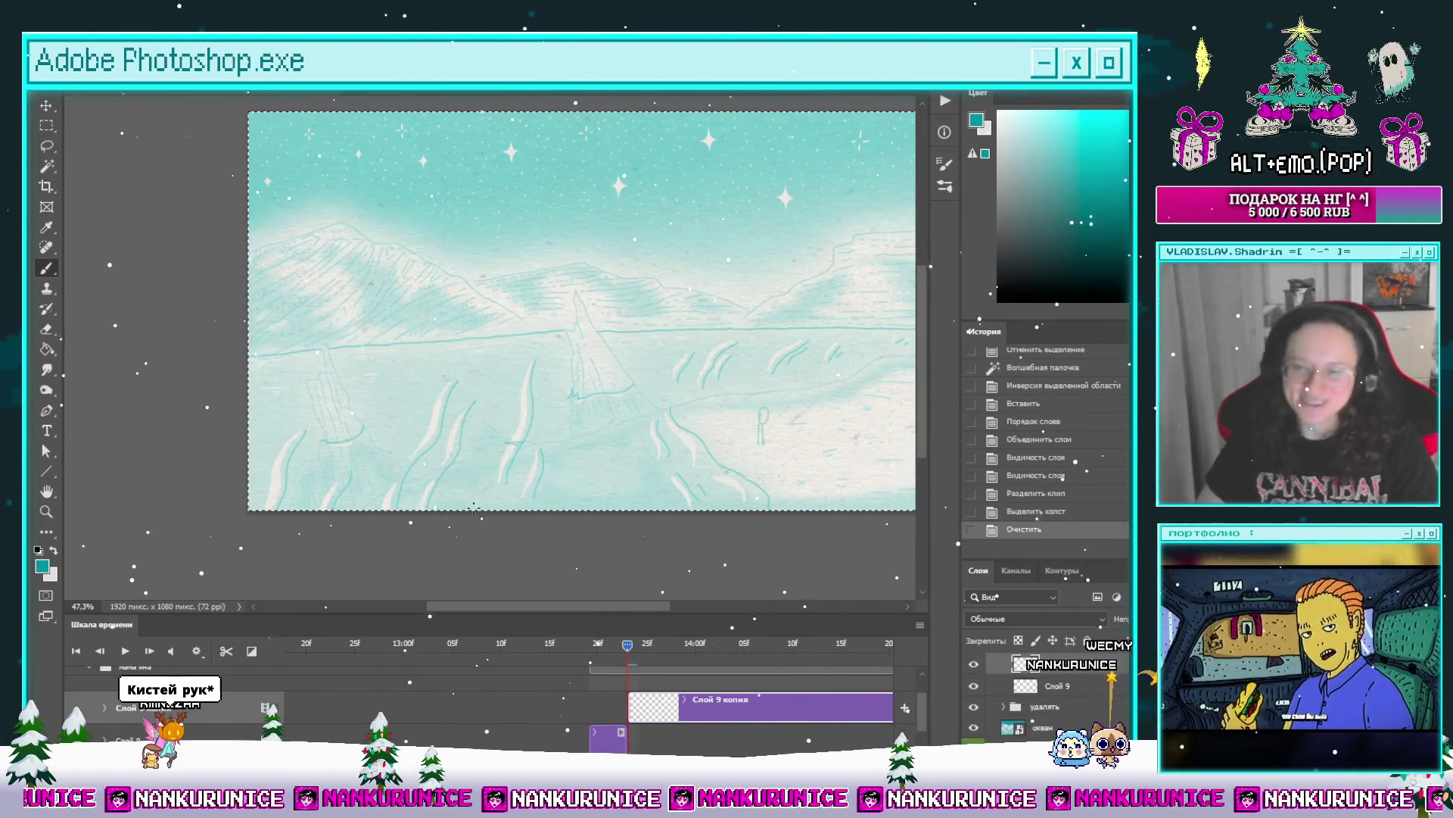
mouse_move(713, 416)
left_mouse_down()
mouse_move(633, 421)
mouse_move(561, 390)
left_mouse_up()
key("Tab")
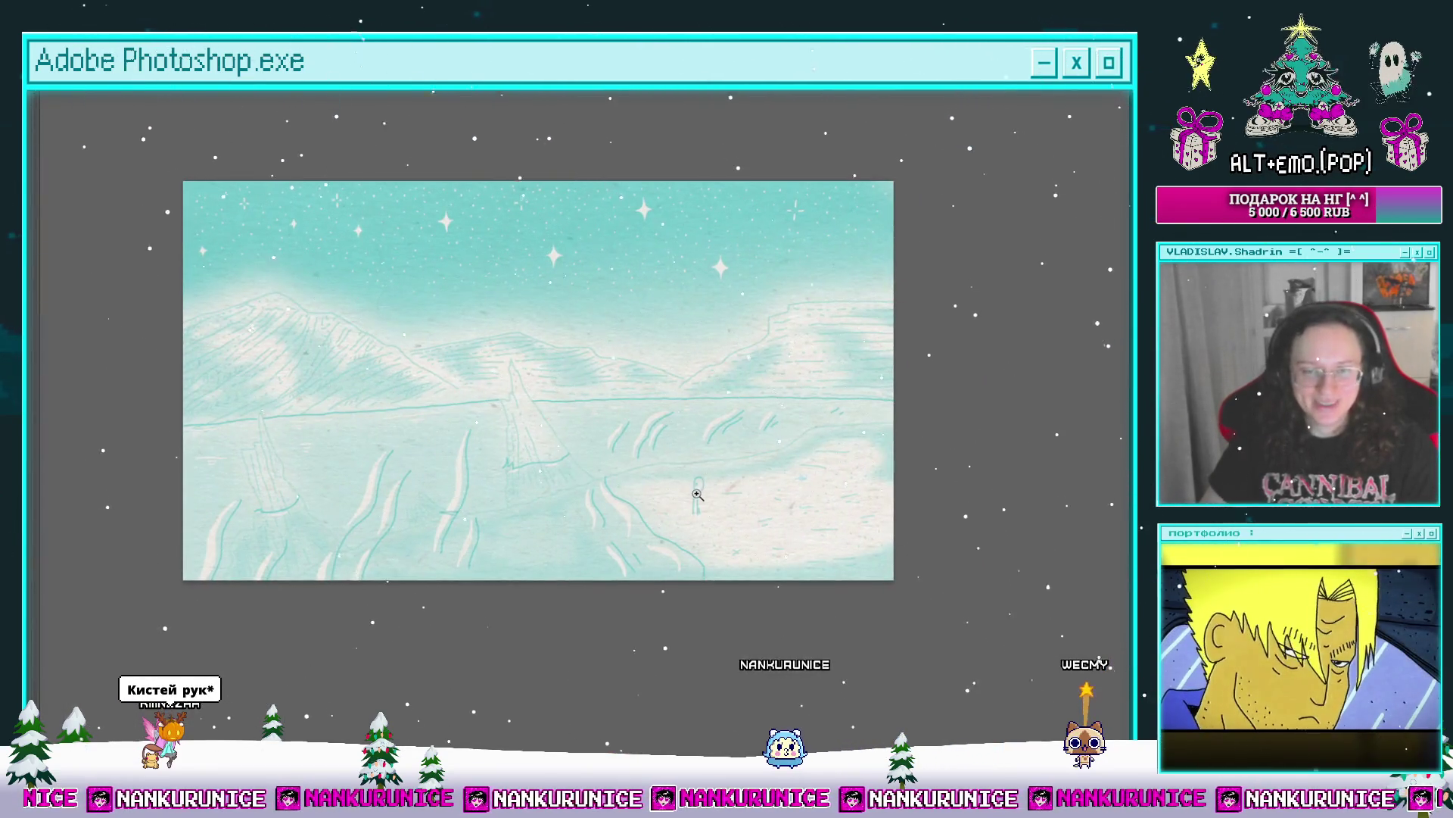
left_click(697, 494)
key("Tab")
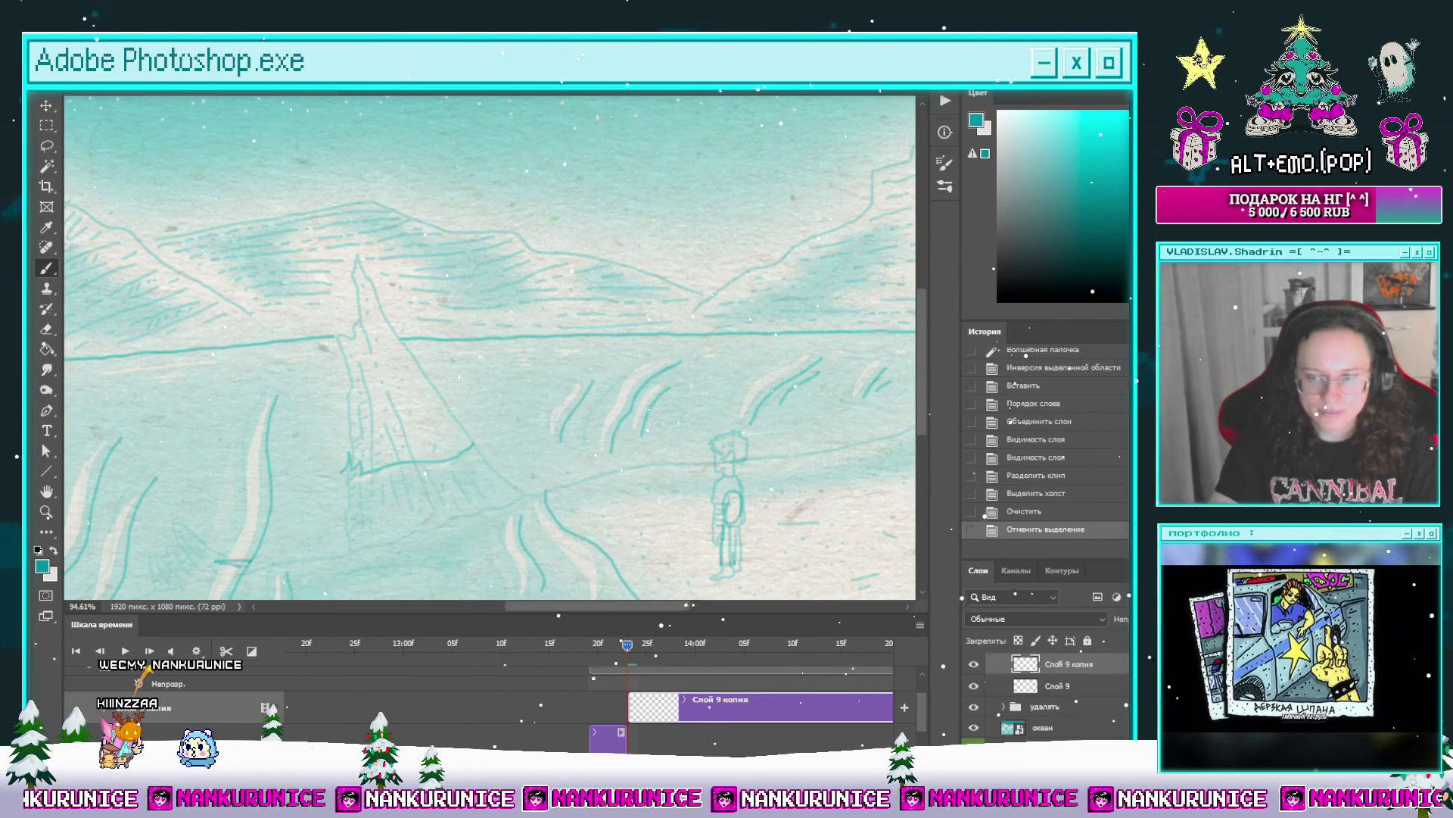
Step: Ink the new pose's face strokes, wavy hair and eye dot over the onion skin
scroll(670, 334, "down", 3)
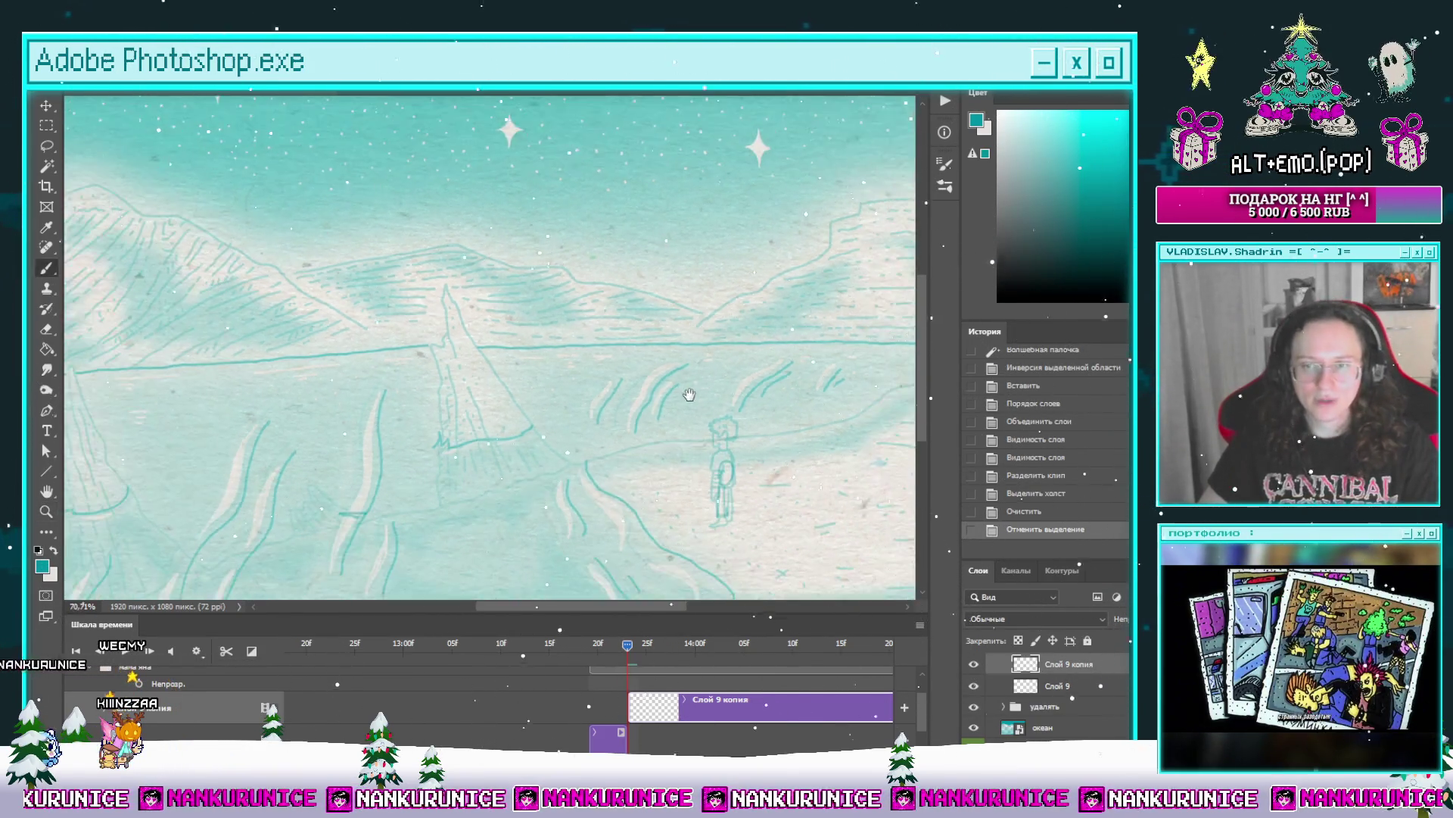
key("Tab")
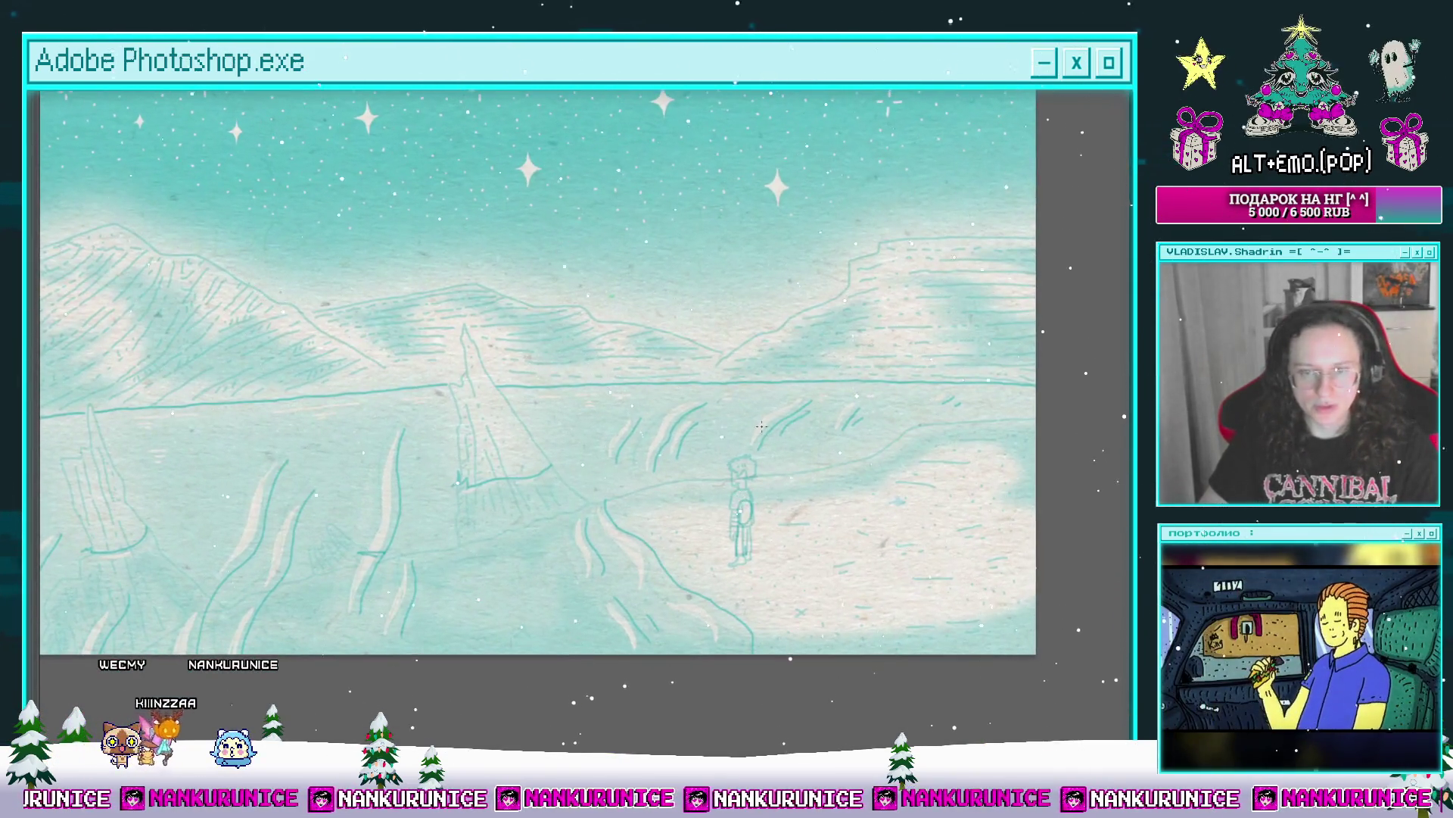
scroll(772, 386, "up", 2)
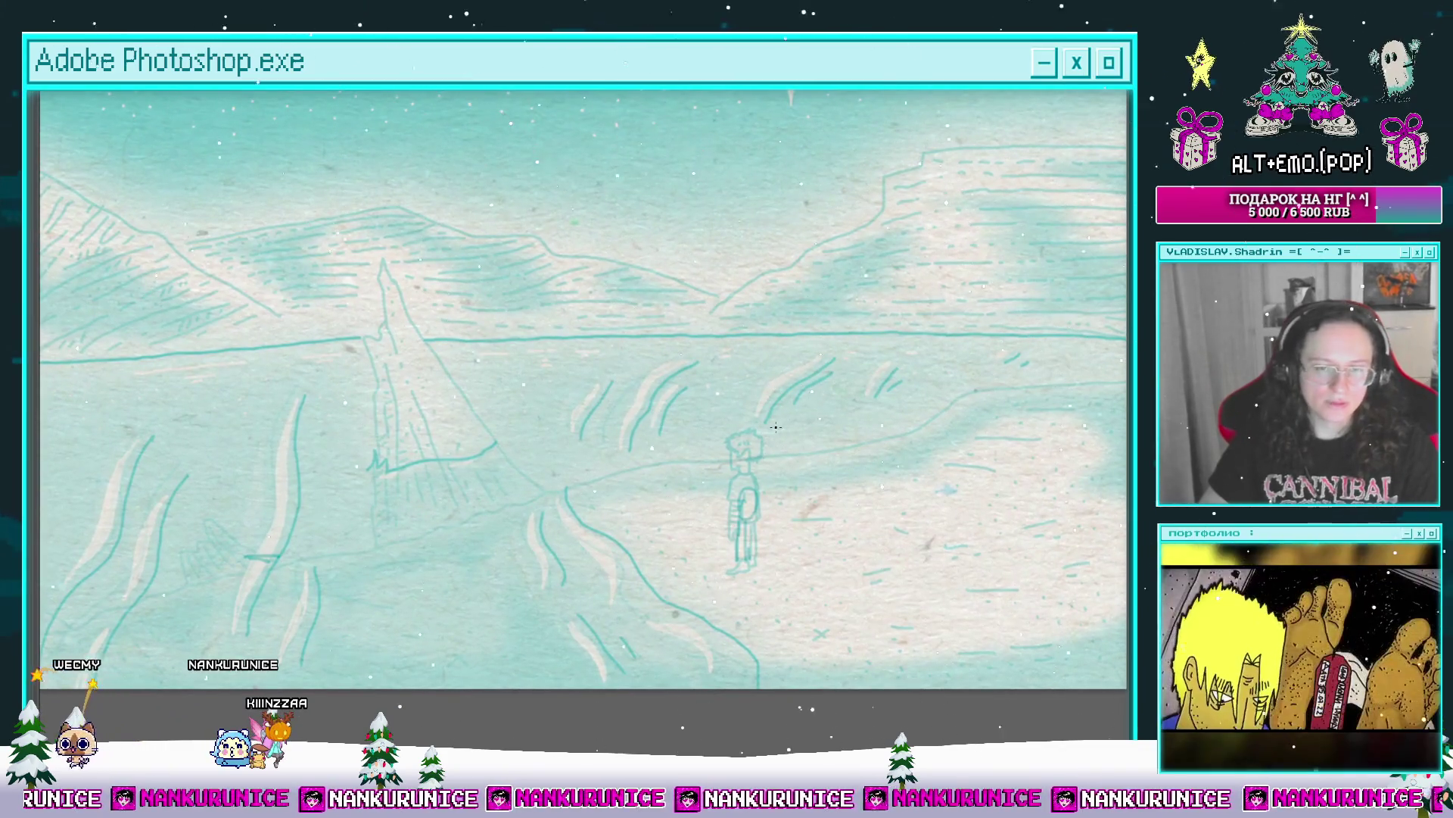
scroll(761, 433, "up", 2)
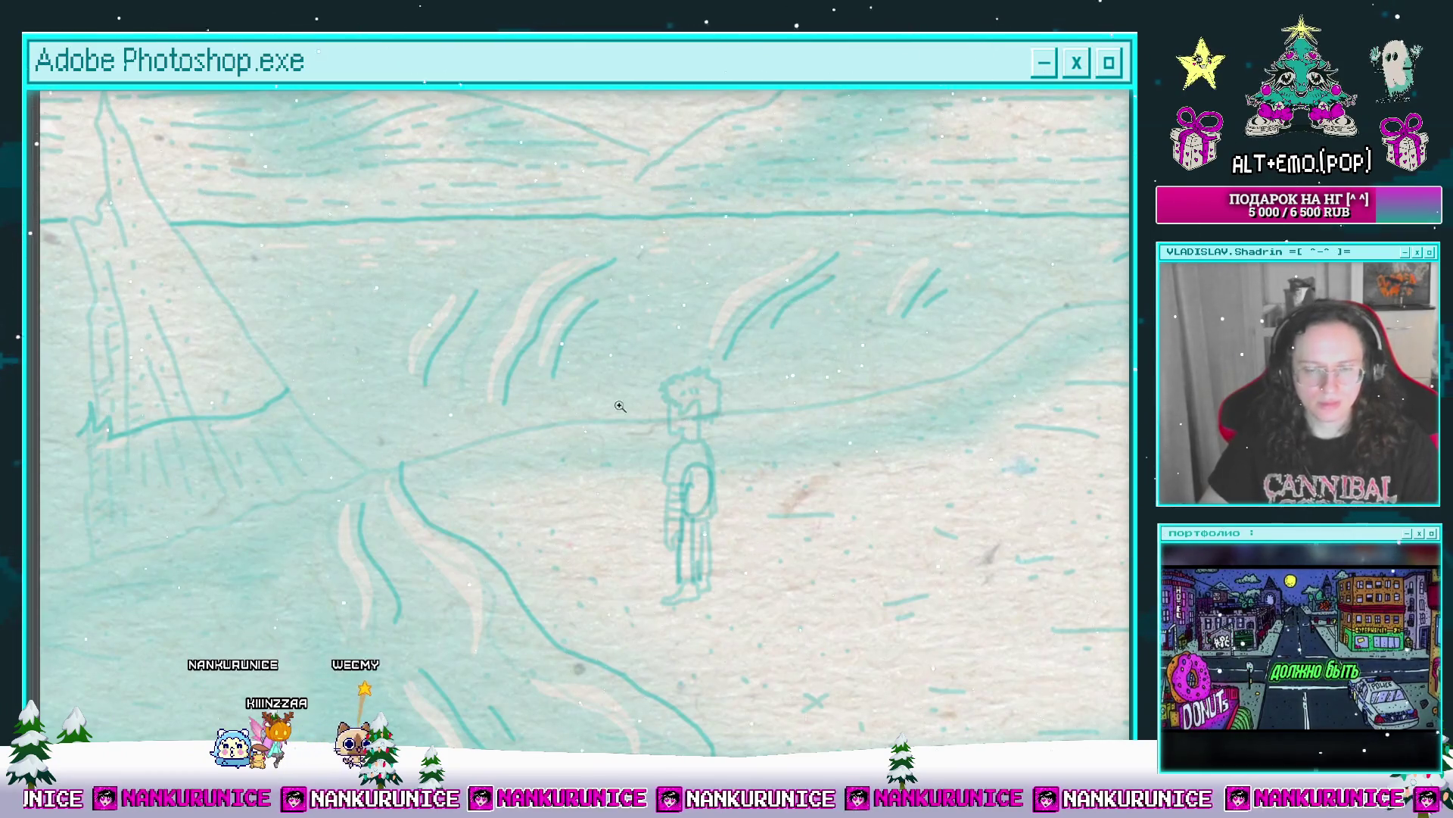
scroll(619, 356, "up", 2)
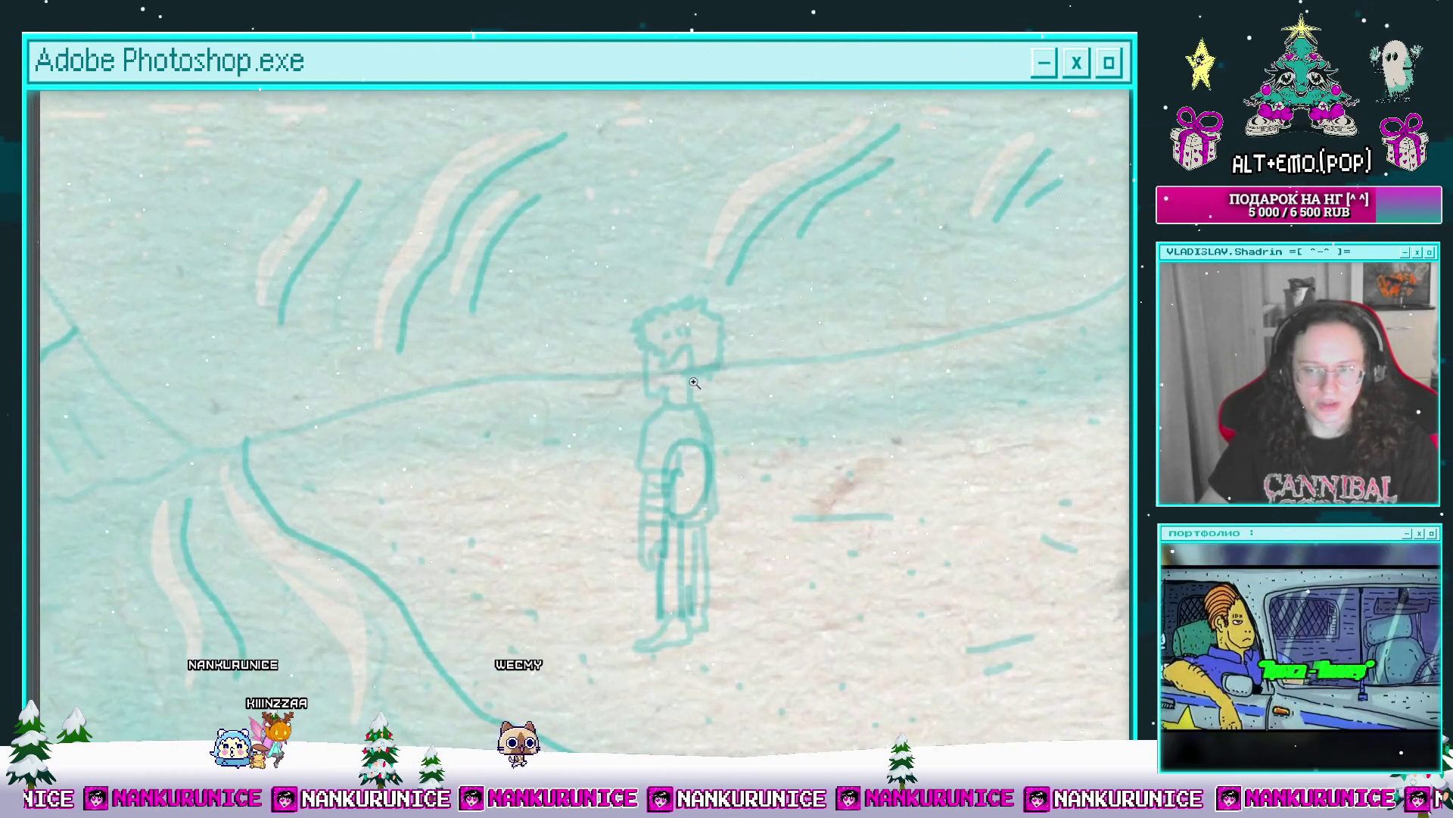
scroll(685, 385, "up", 2)
scroll(654, 357, "up", 2)
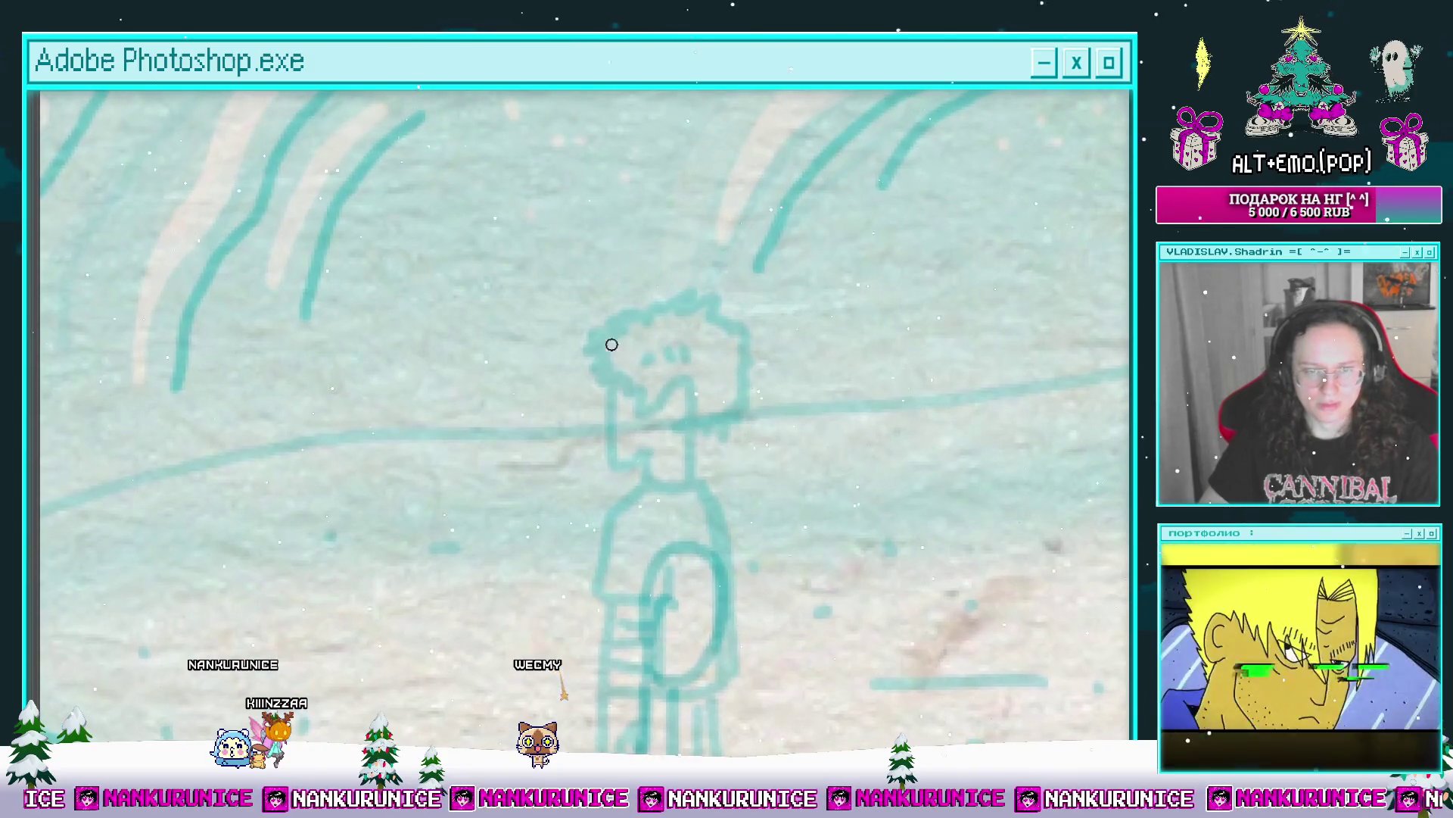
mouse_move(616, 371)
left_mouse_down()
mouse_move(609, 436)
mouse_move(688, 421)
left_mouse_up()
mouse_move(609, 444)
left_mouse_down()
mouse_move(648, 399)
mouse_move(603, 448)
left_mouse_up()
left_click_drag(594, 337, 701, 305)
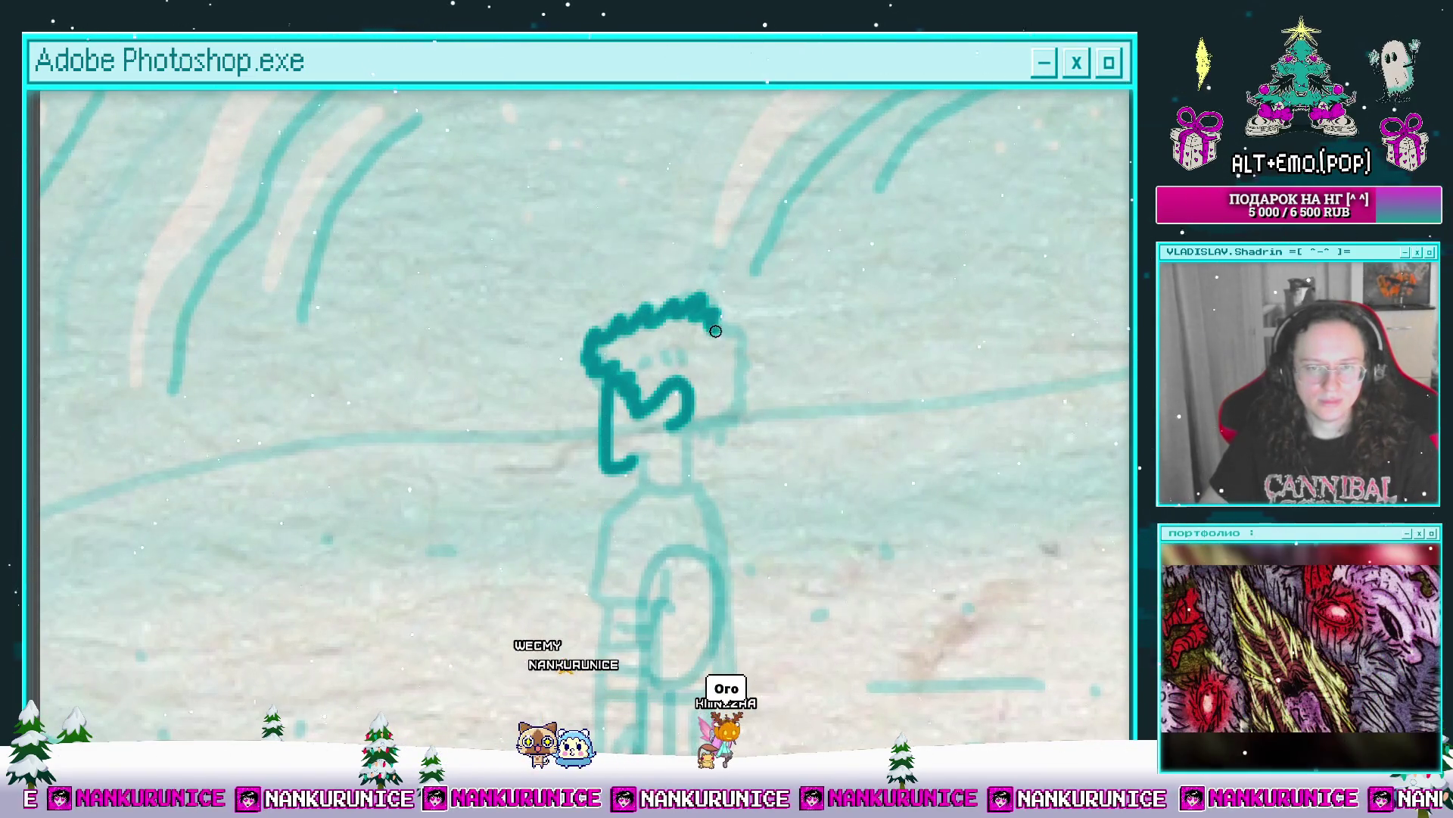
left_click(640, 351)
mouse_move(630, 470)
left_mouse_down()
mouse_move(664, 325)
mouse_move(705, 242)
left_mouse_up()
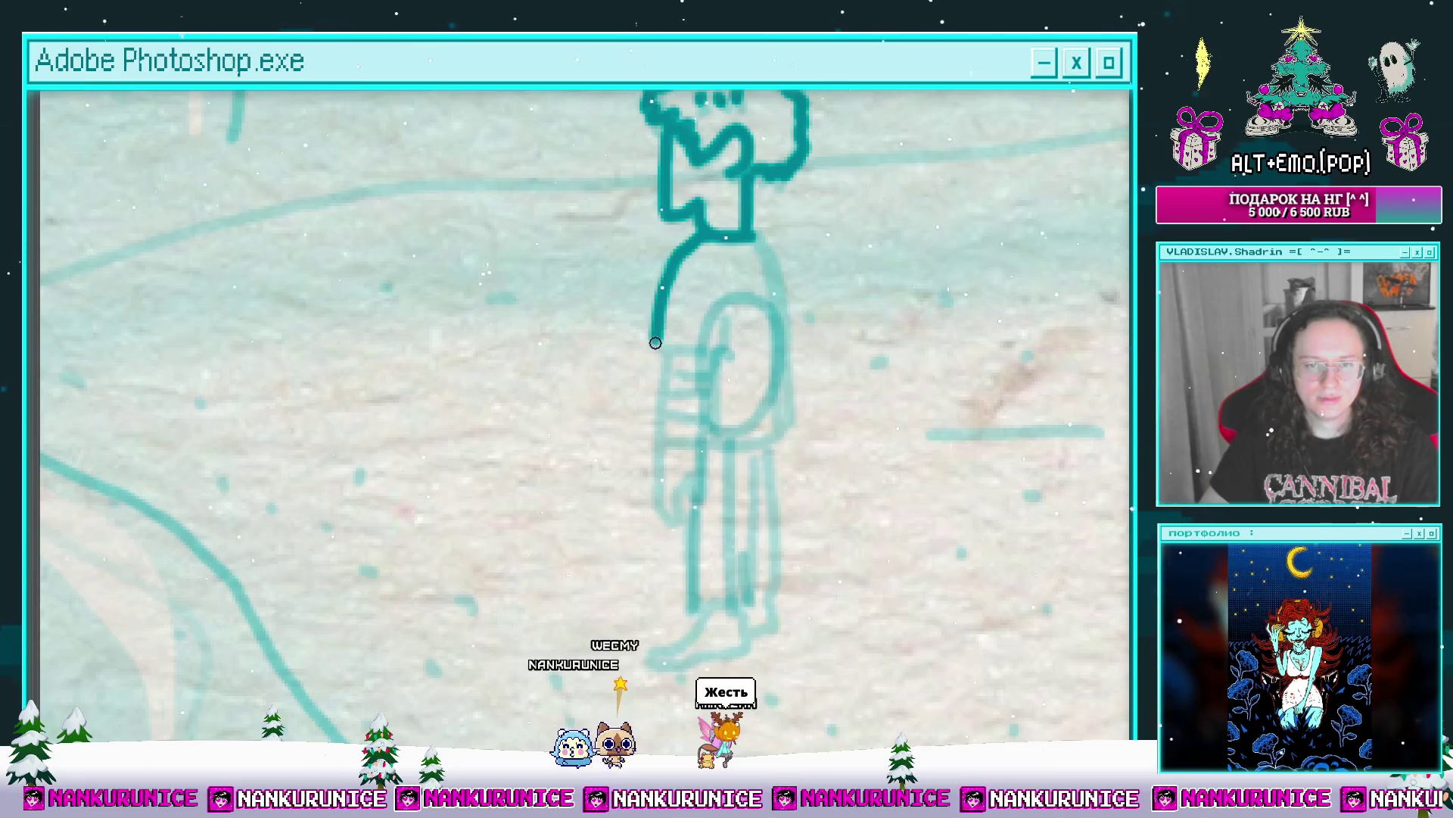
Step: Ink the arm, the torso's hooked right edge and the sleeve below it
left_click_drag(655, 342, 723, 339)
left_click_drag(755, 233, 780, 413)
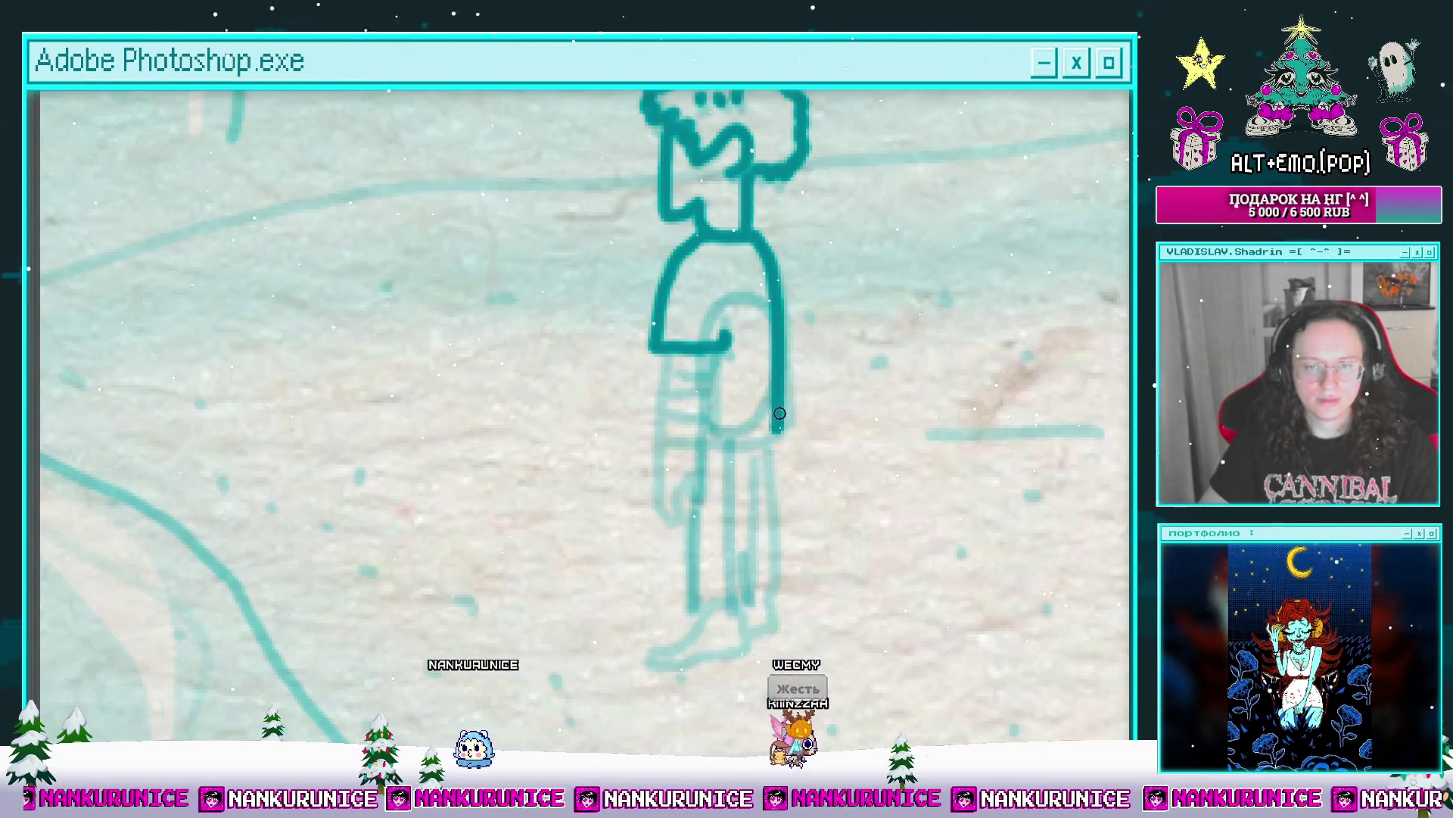
key("ctrl+z")
mouse_move(756, 233)
left_mouse_down()
mouse_move(772, 341)
mouse_move(763, 436)
left_mouse_up()
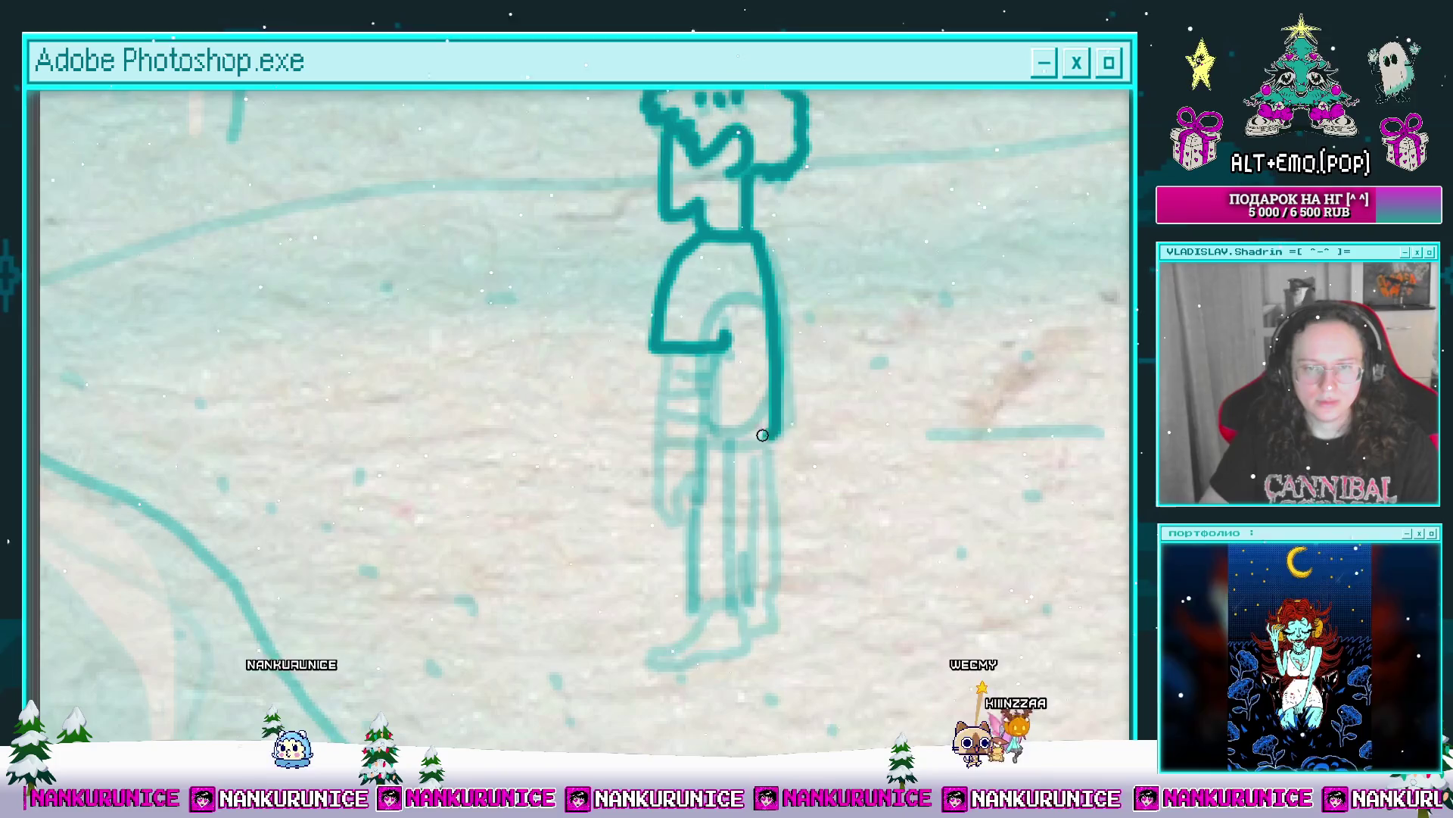
left_click_drag(661, 353, 704, 447)
left_click_drag(710, 356, 733, 443)
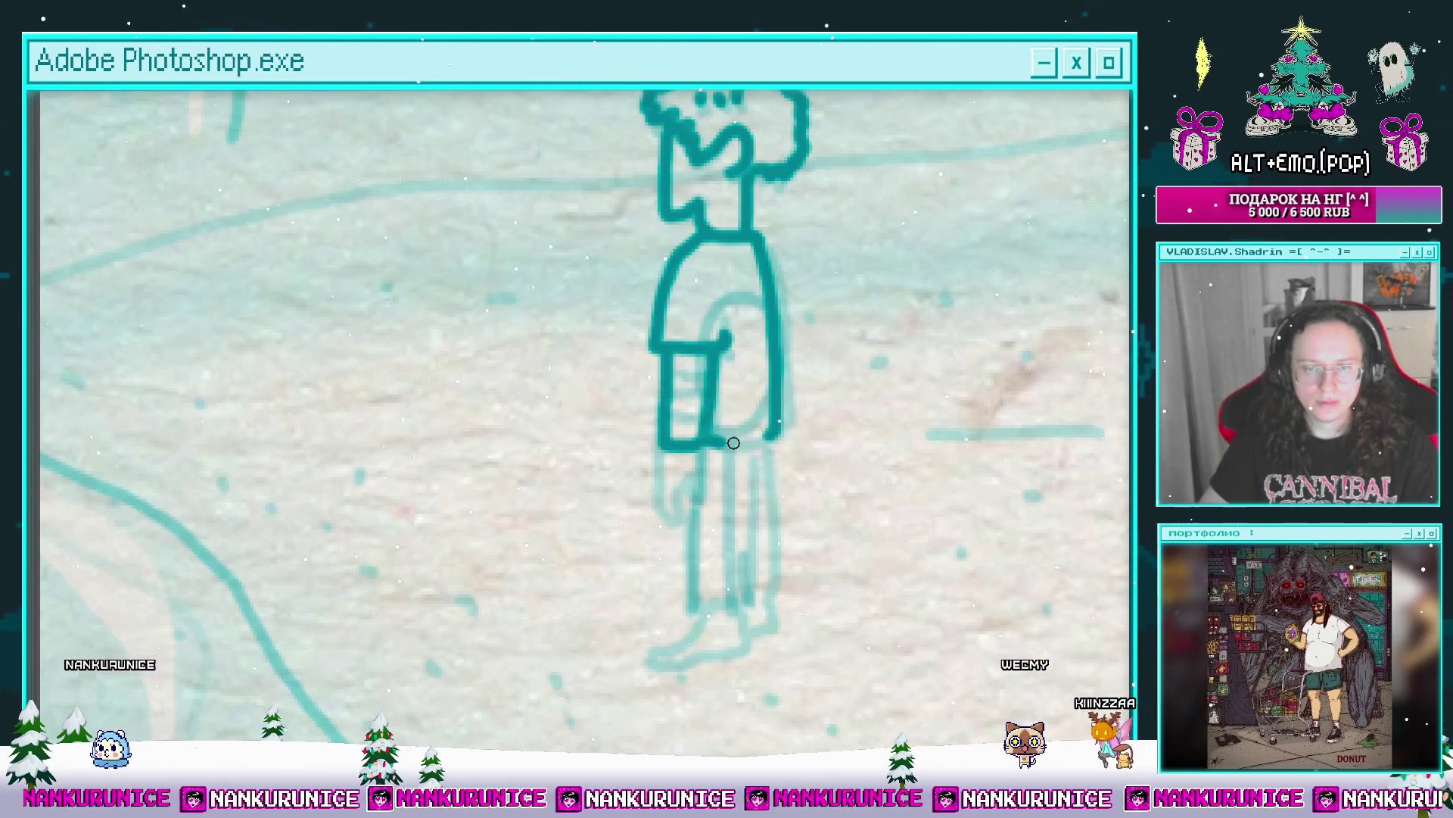
Step: Draw the leg's right edge and bottom
left_click_drag(706, 356, 699, 259)
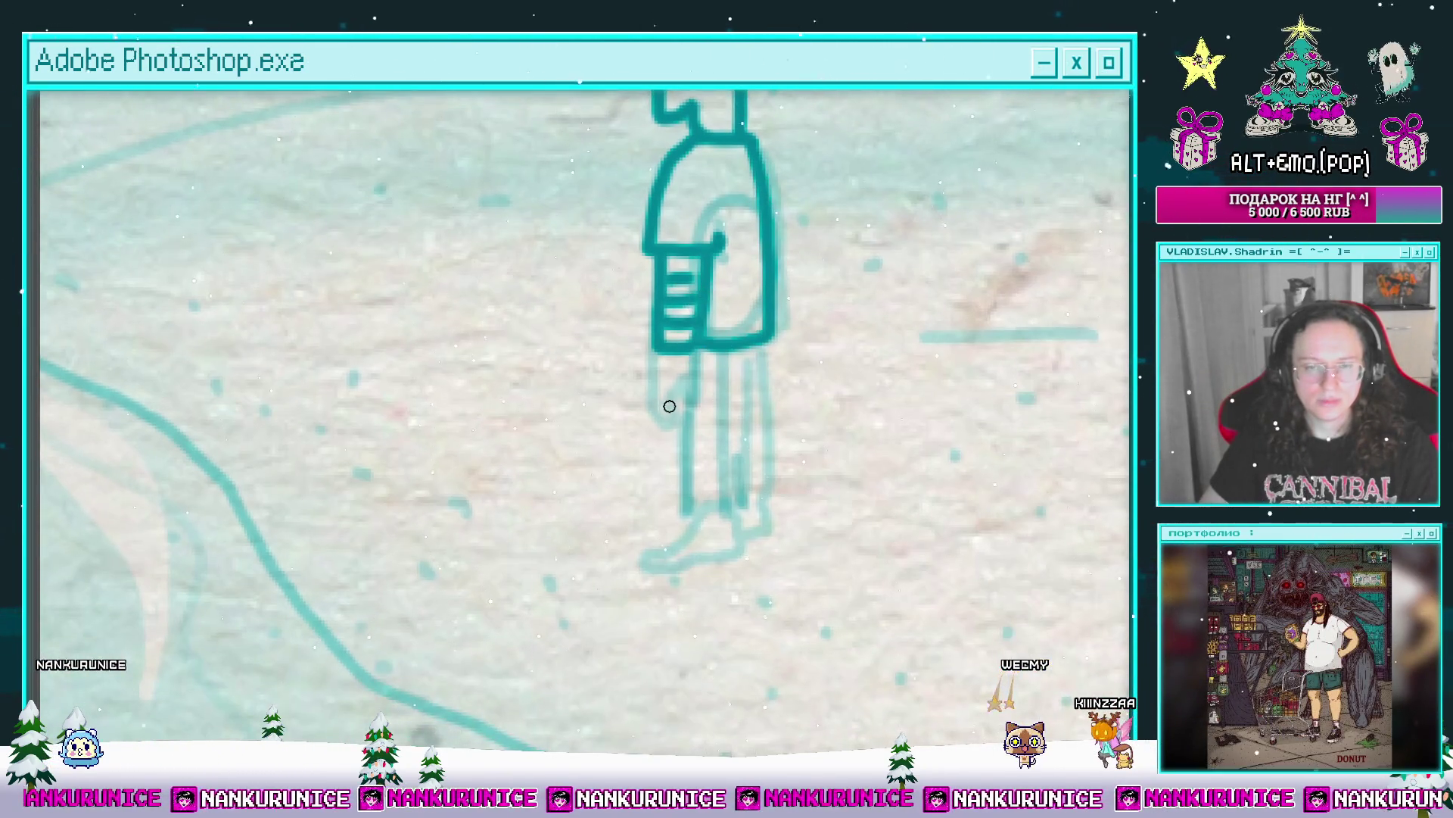
mouse_move(718, 371)
left_mouse_down()
mouse_move(710, 322)
mouse_move(731, 400)
left_mouse_up()
key("e")
key("Tab")
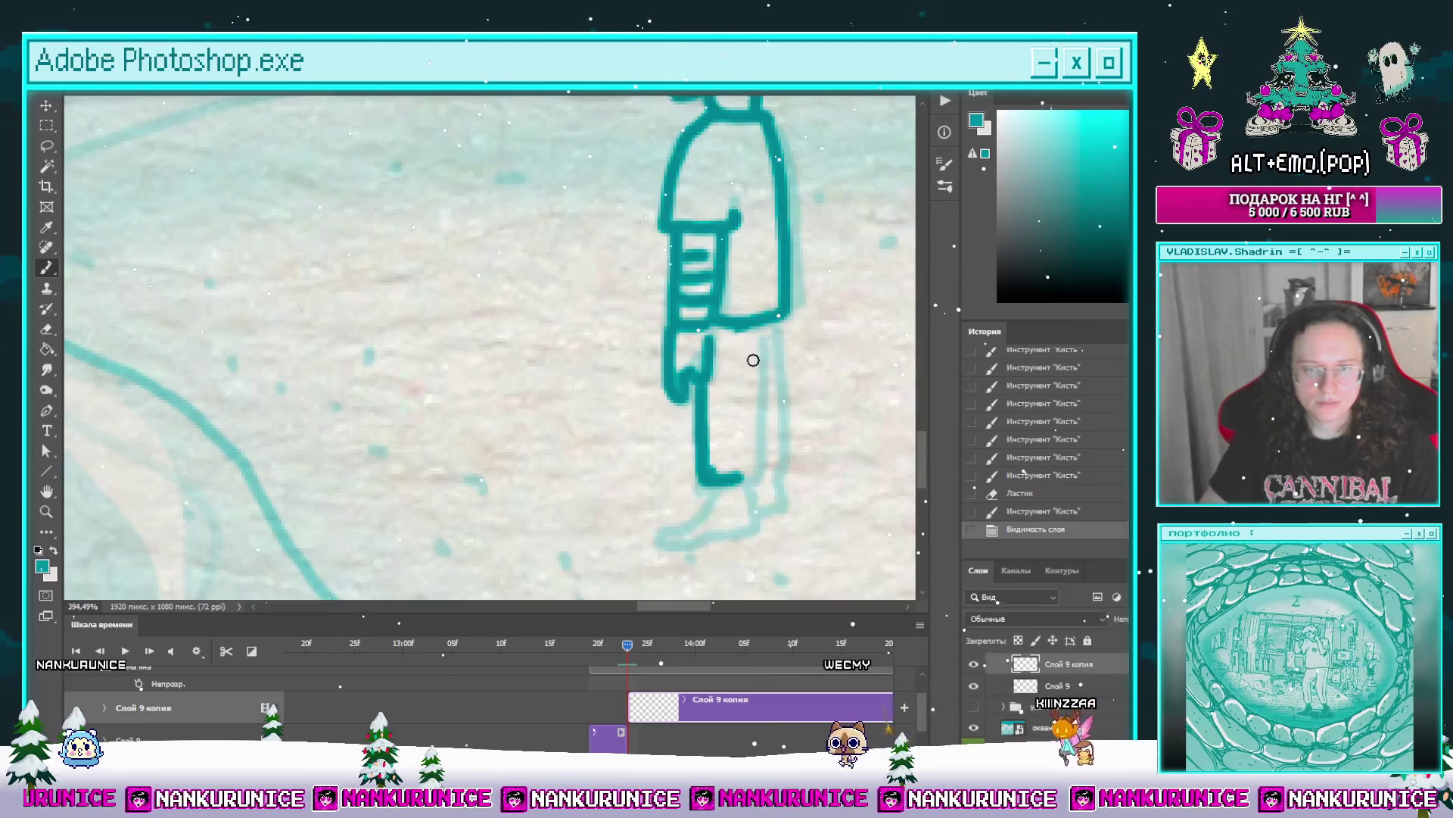
mouse_move(756, 334)
left_mouse_down()
mouse_move(727, 477)
mouse_move(730, 350)
mouse_move(702, 393)
mouse_move(766, 390)
left_mouse_up()
Step: Add a stroke along the shirt's right edge and erase a stray mark on the figure
scroll(783, 330, "down", 3)
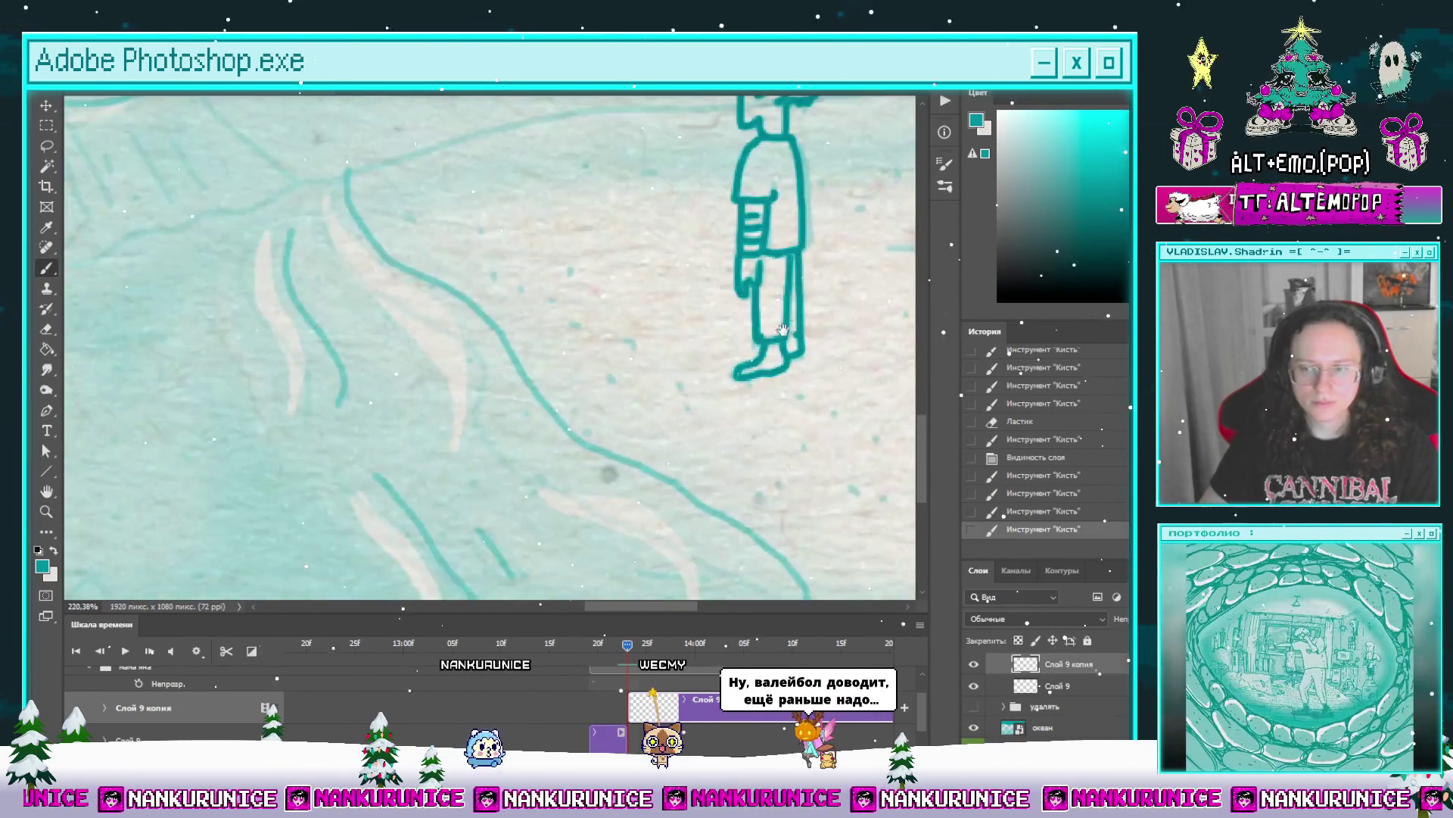
left_click_drag(783, 329, 693, 370)
left_click_drag(732, 324, 636, 375)
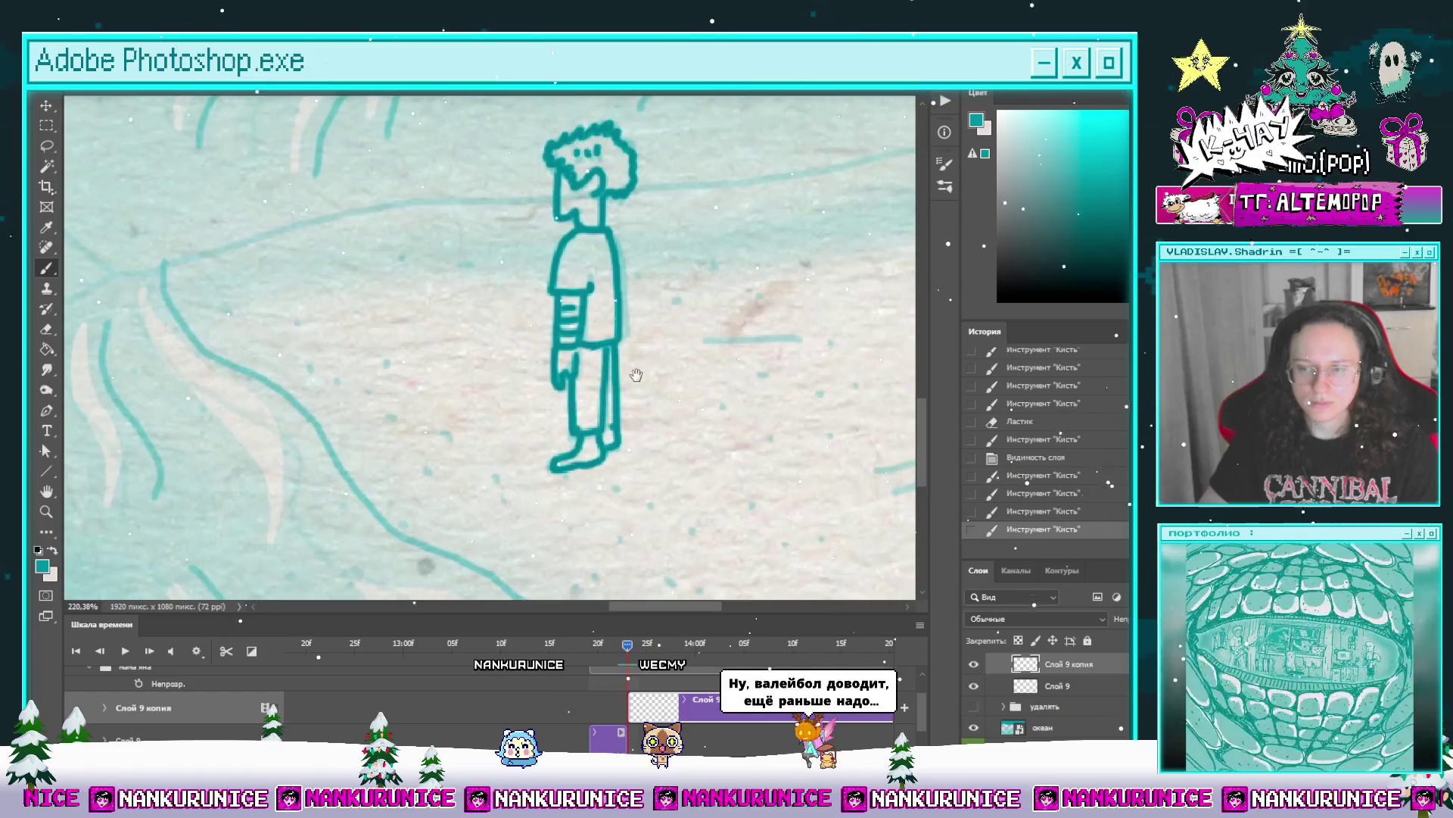
scroll(605, 234, "up", 3)
left_click_drag(638, 216, 647, 273)
scroll(639, 331, "down", 5)
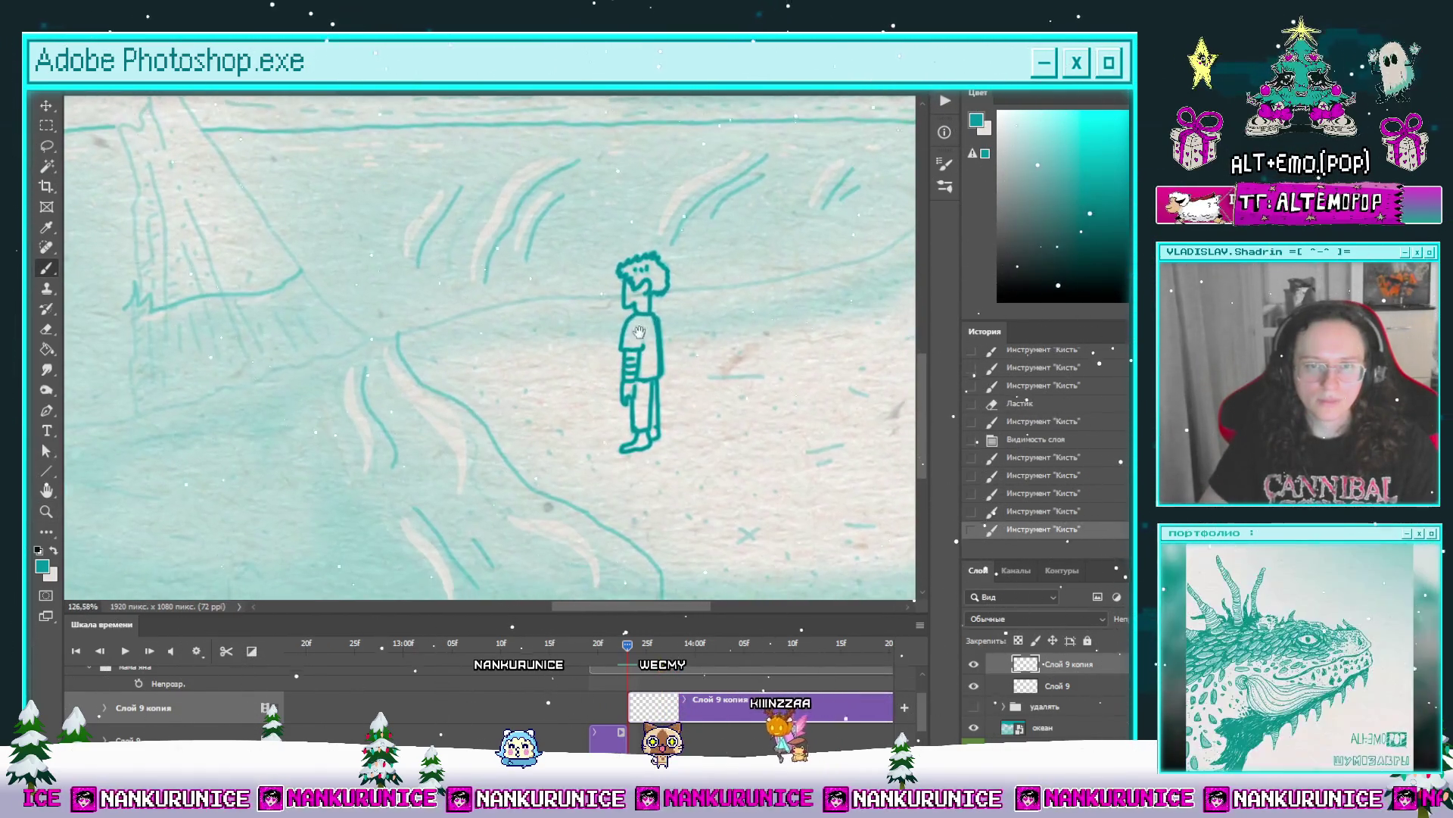
scroll(638, 331, "up", 5)
key("e")
left_click_drag(683, 258, 671, 312)
scroll(671, 311, "down", 4)
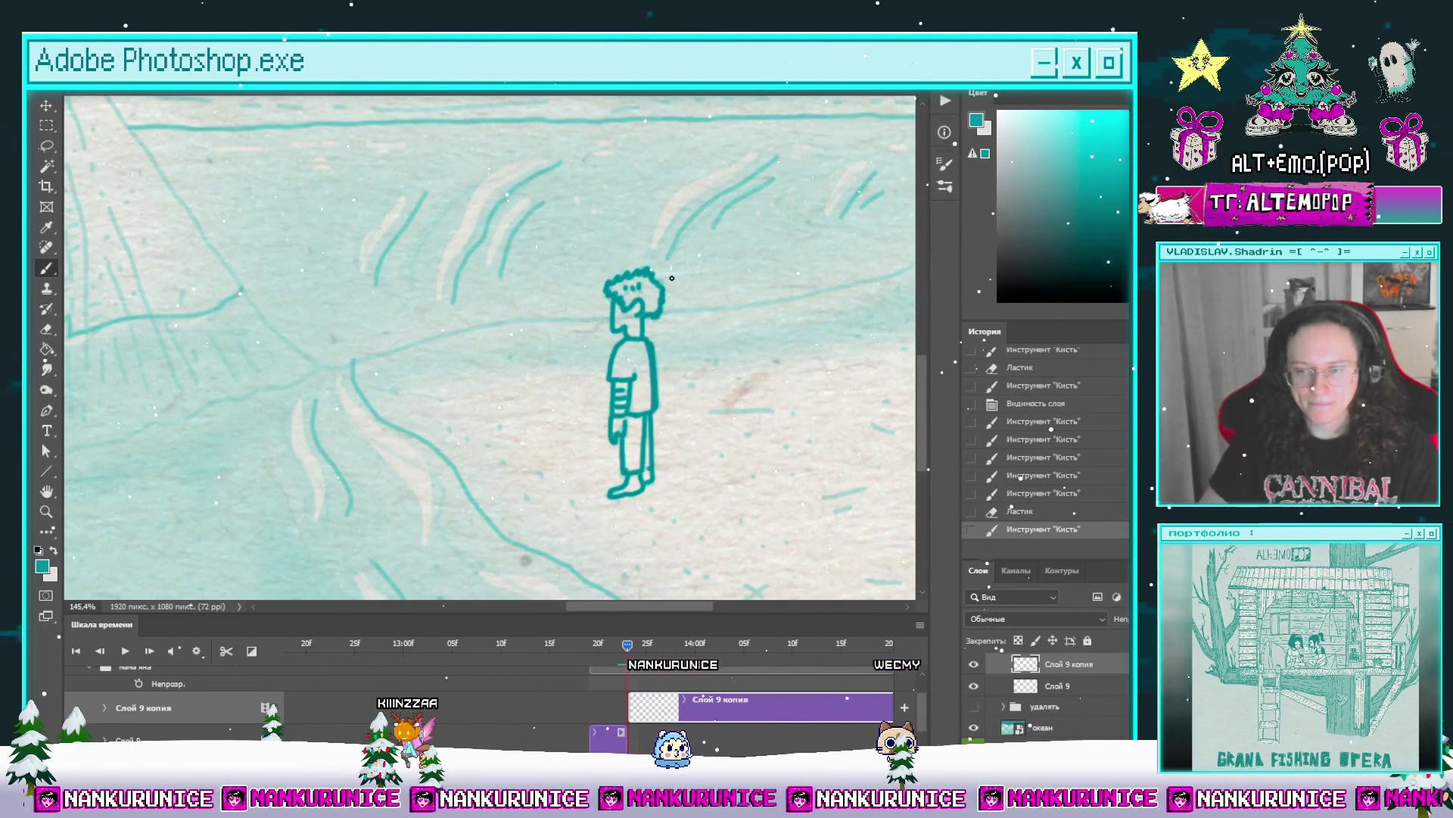
scroll(675, 302, "down", 2)
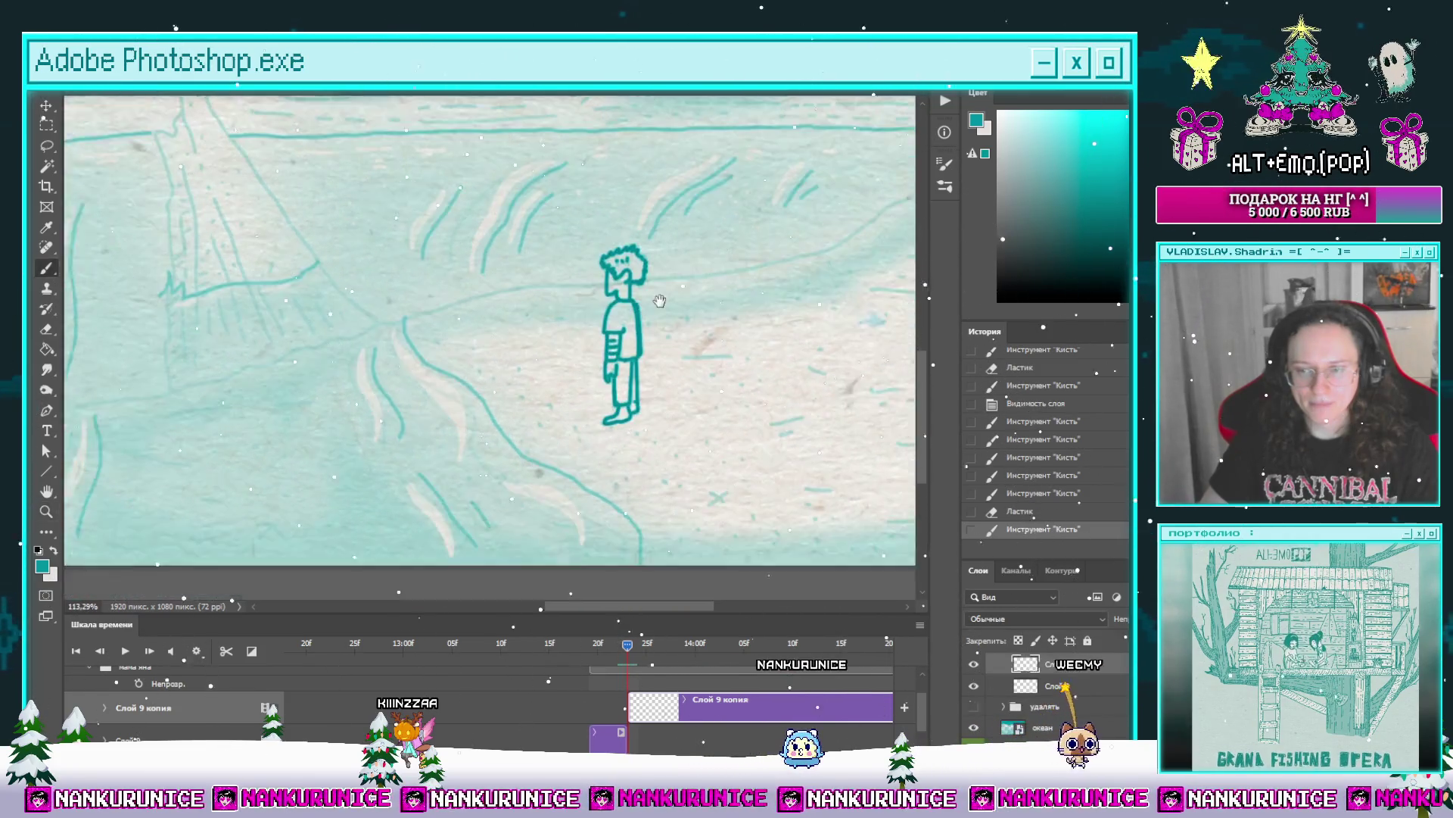
left_click_drag(659, 302, 636, 340)
scroll(636, 341, "down", 3)
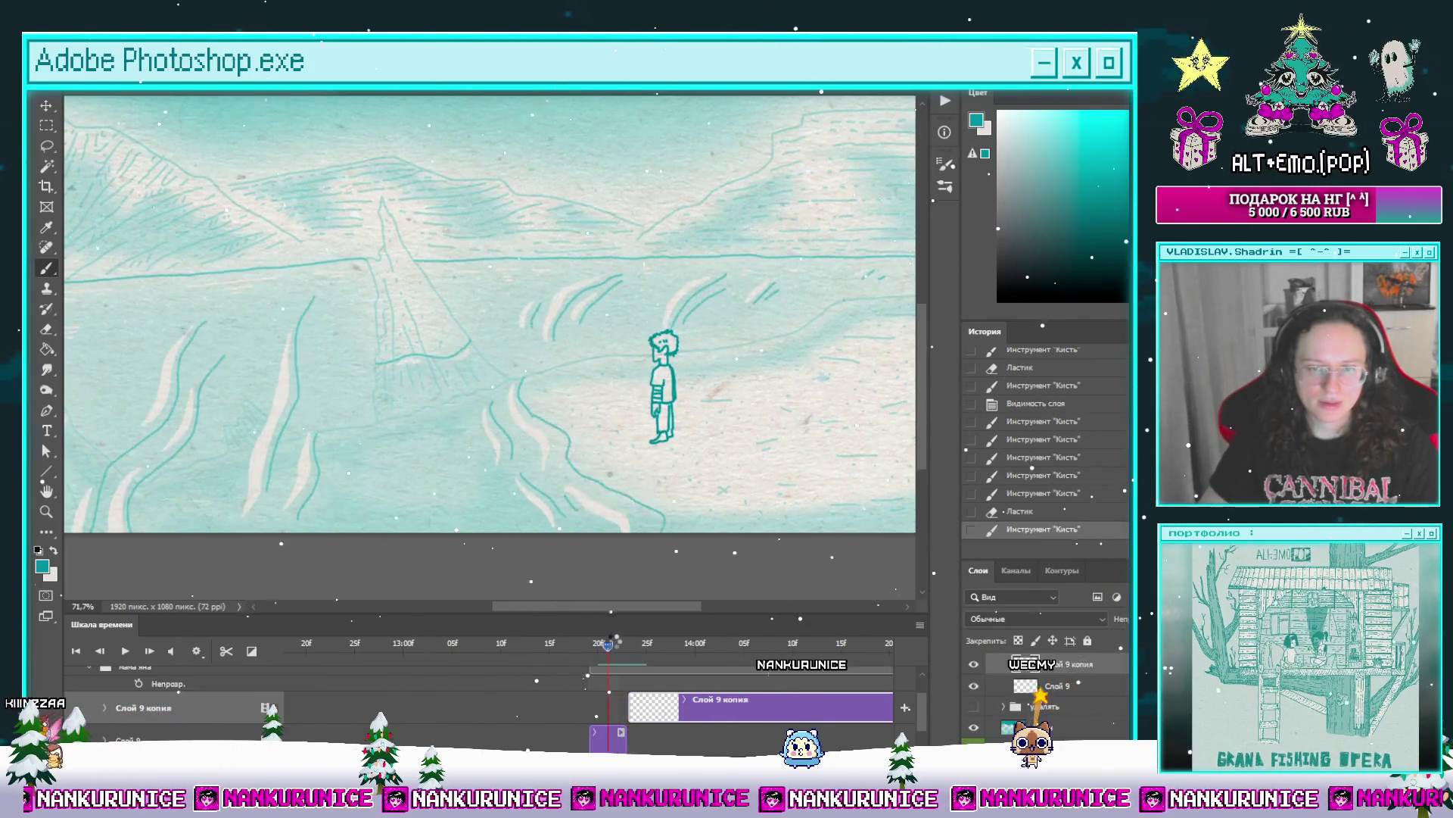
Step: Isolate the figure by Magic Wand-selecting the empty area and inverting the selection
key("w")
left_click(711, 389)
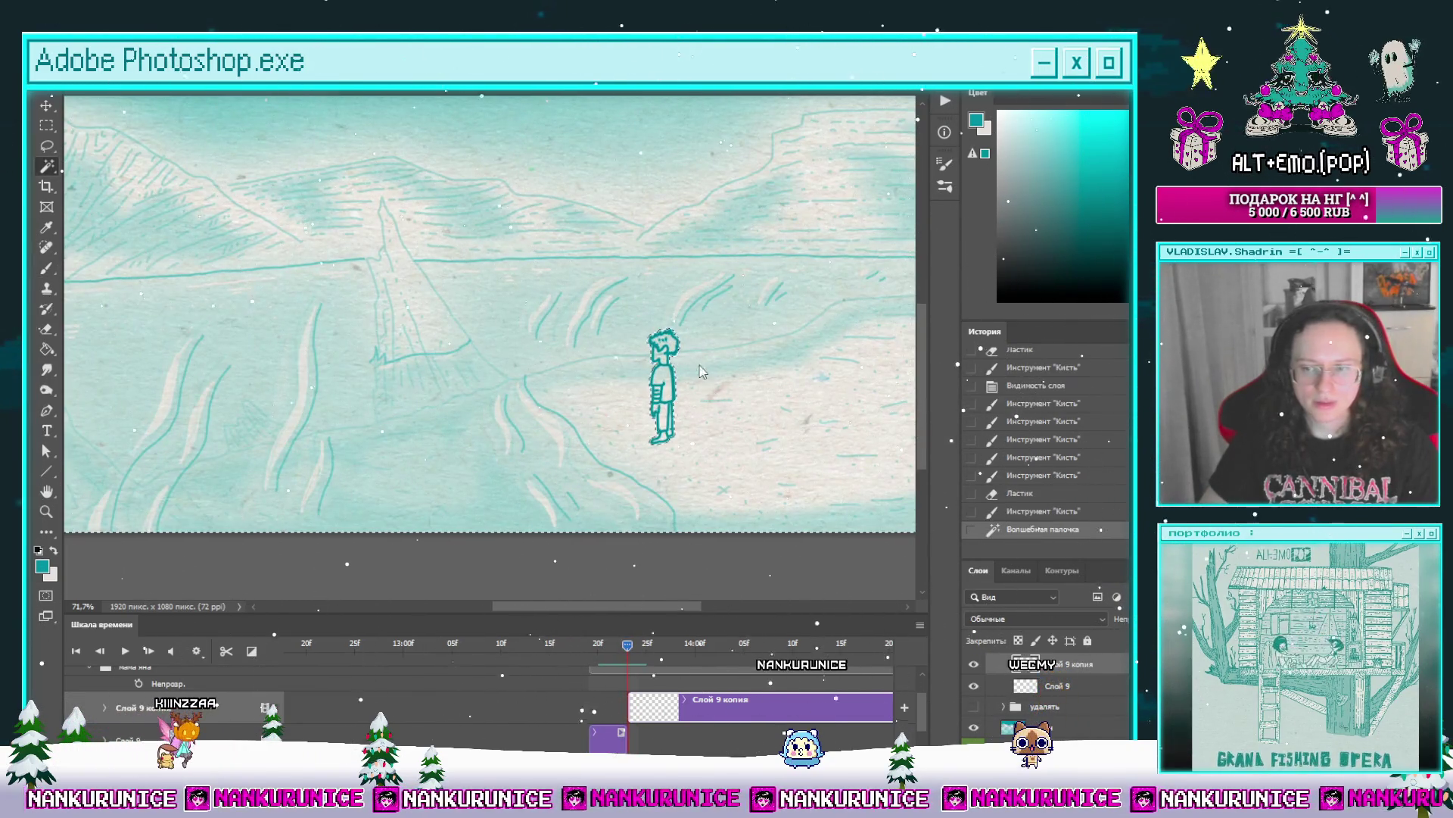
key("ctrl+shift+i")
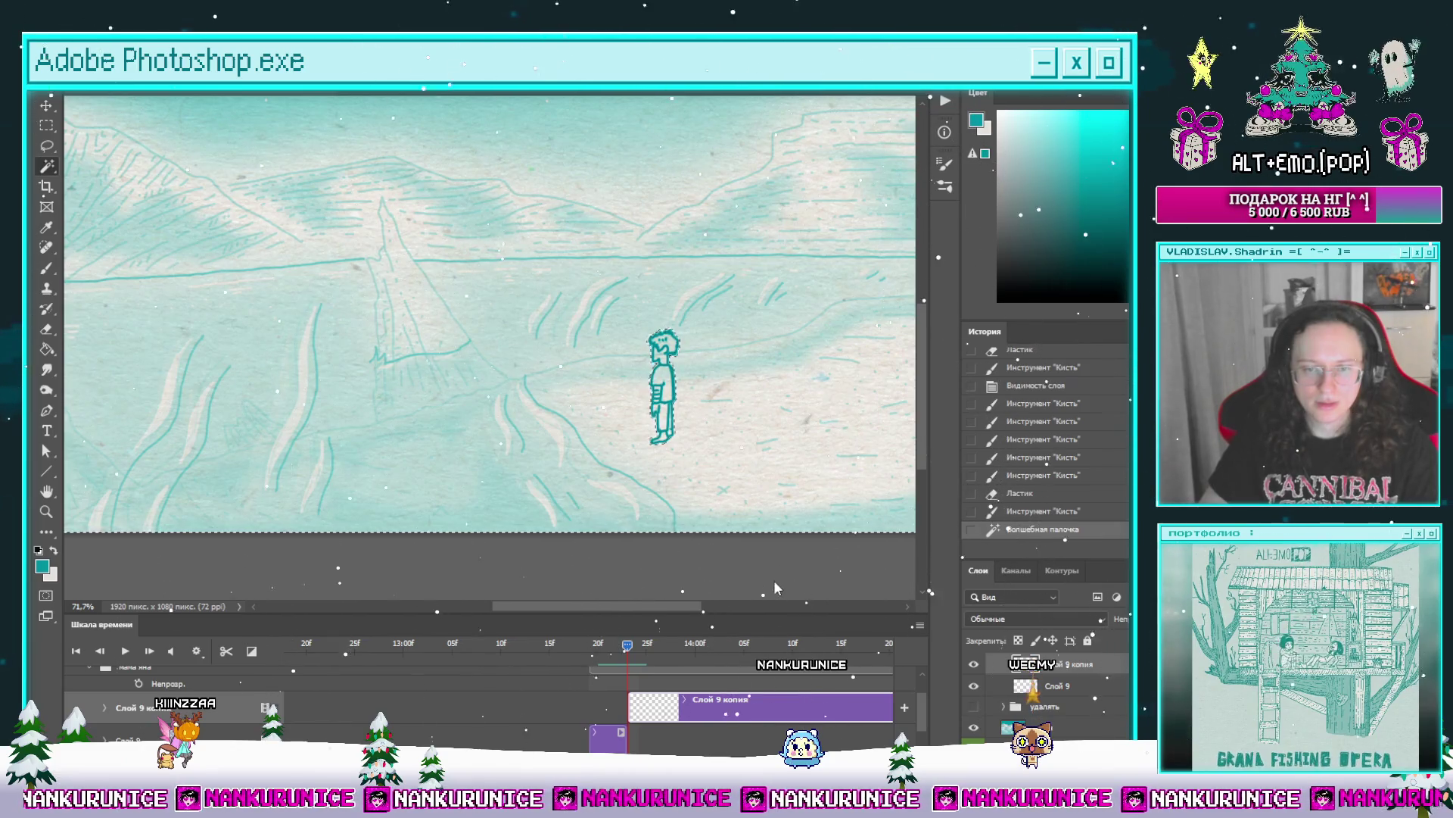
scroll(919, 696, "up", 5)
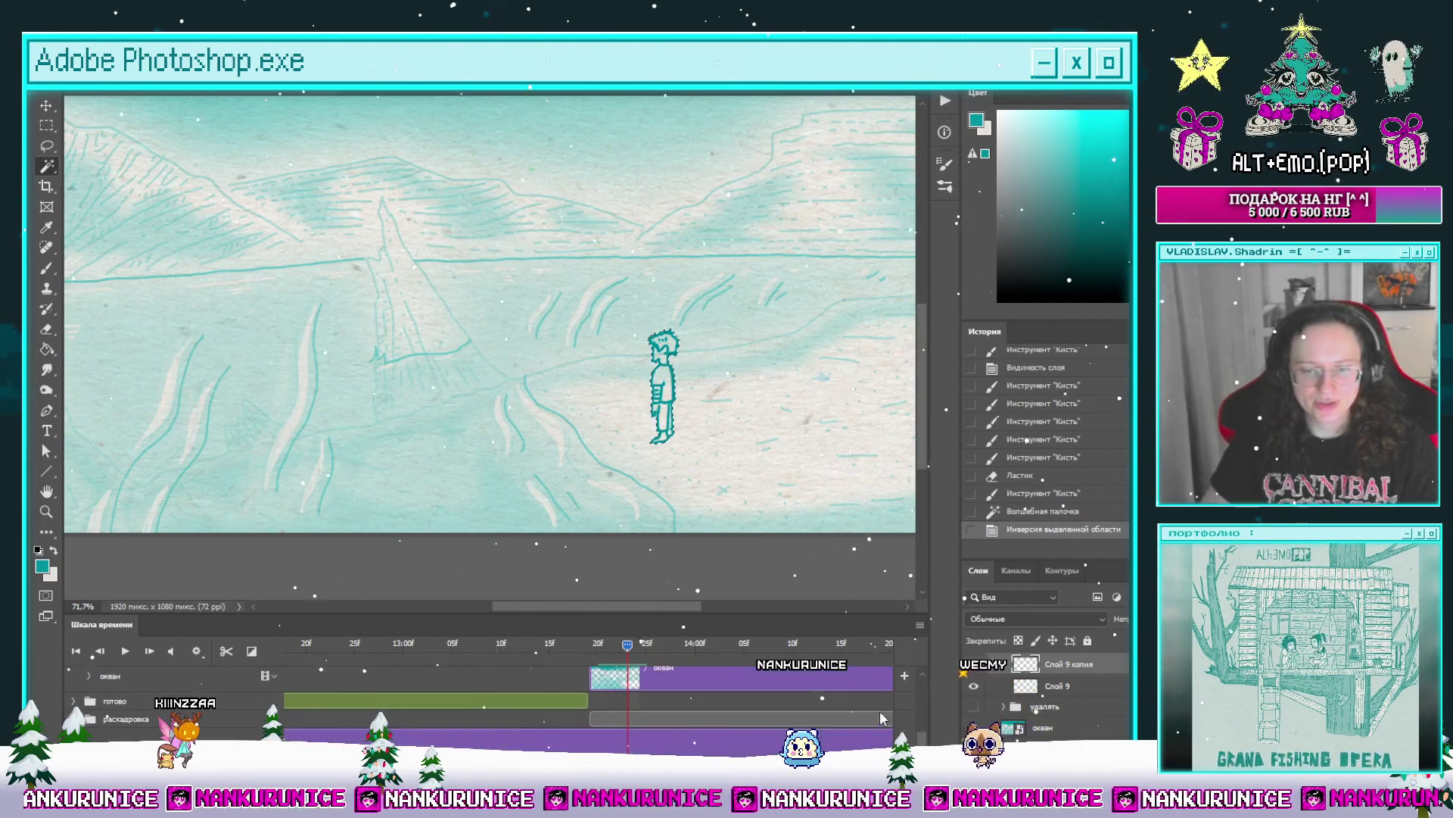
Step: Paste the copied drawing as Слой 10 and merge it down into Слой 9 копия
key("ctrl+v")
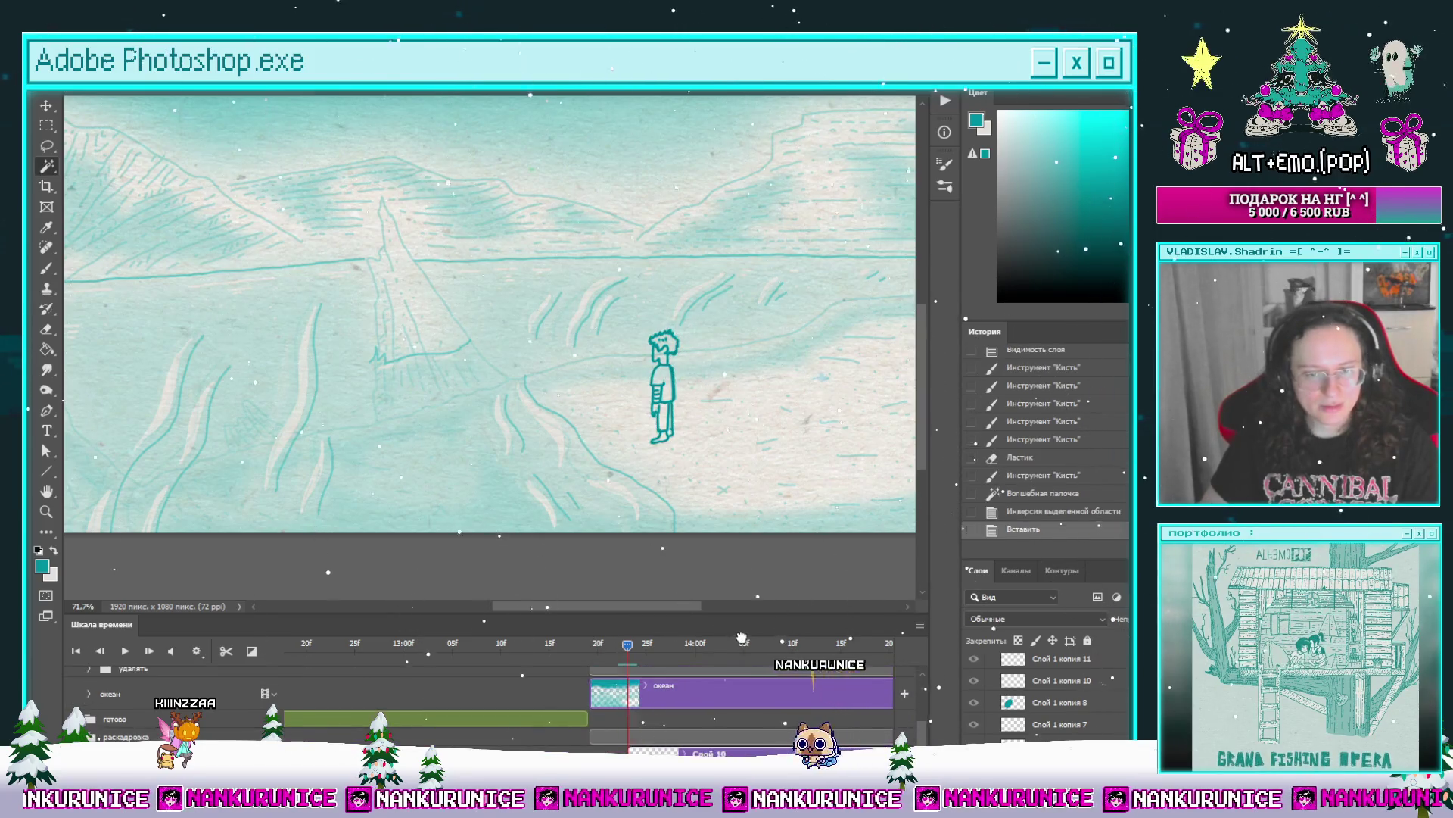
left_click_drag(737, 679, 737, 715)
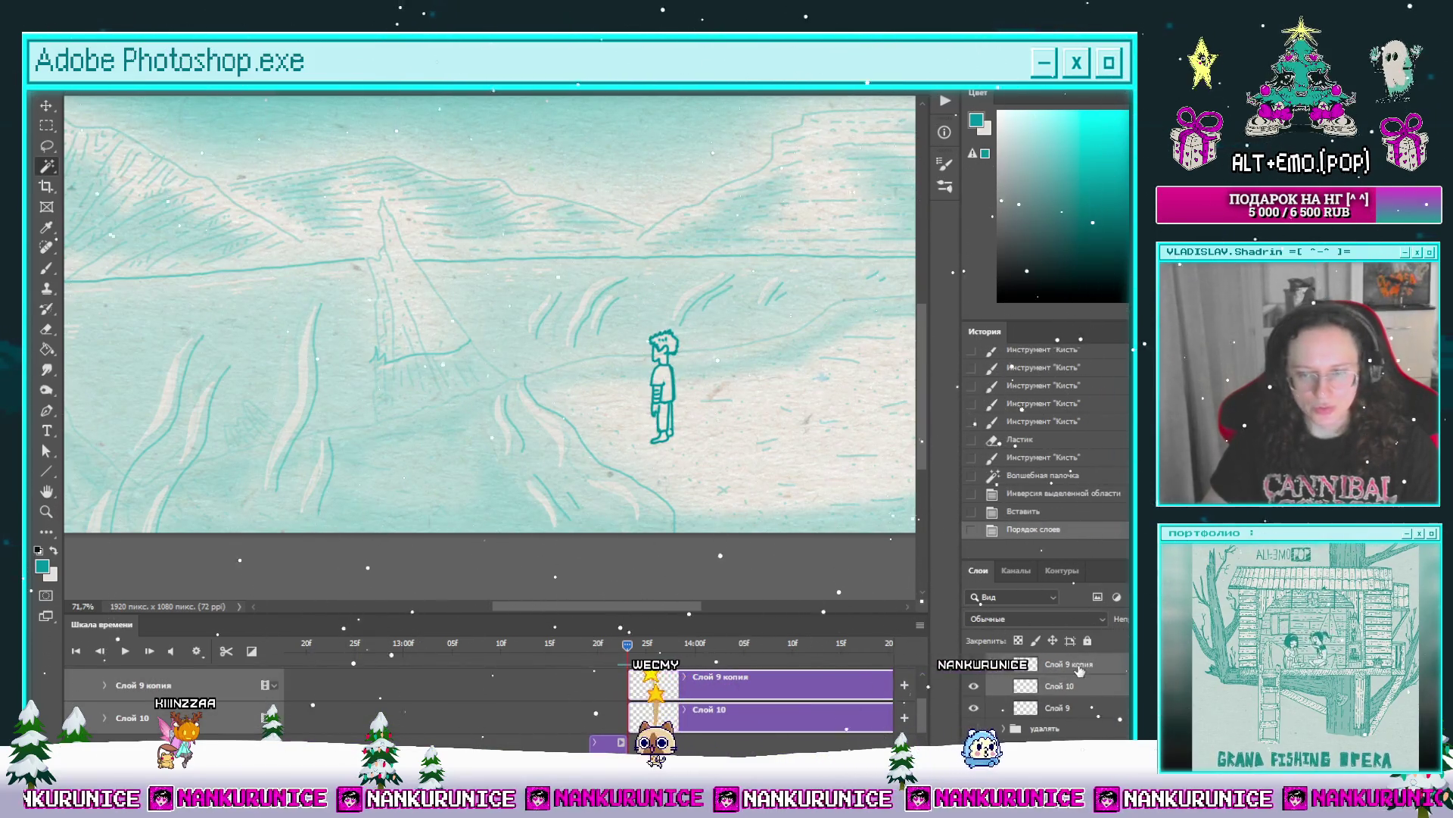
key("ctrl+e")
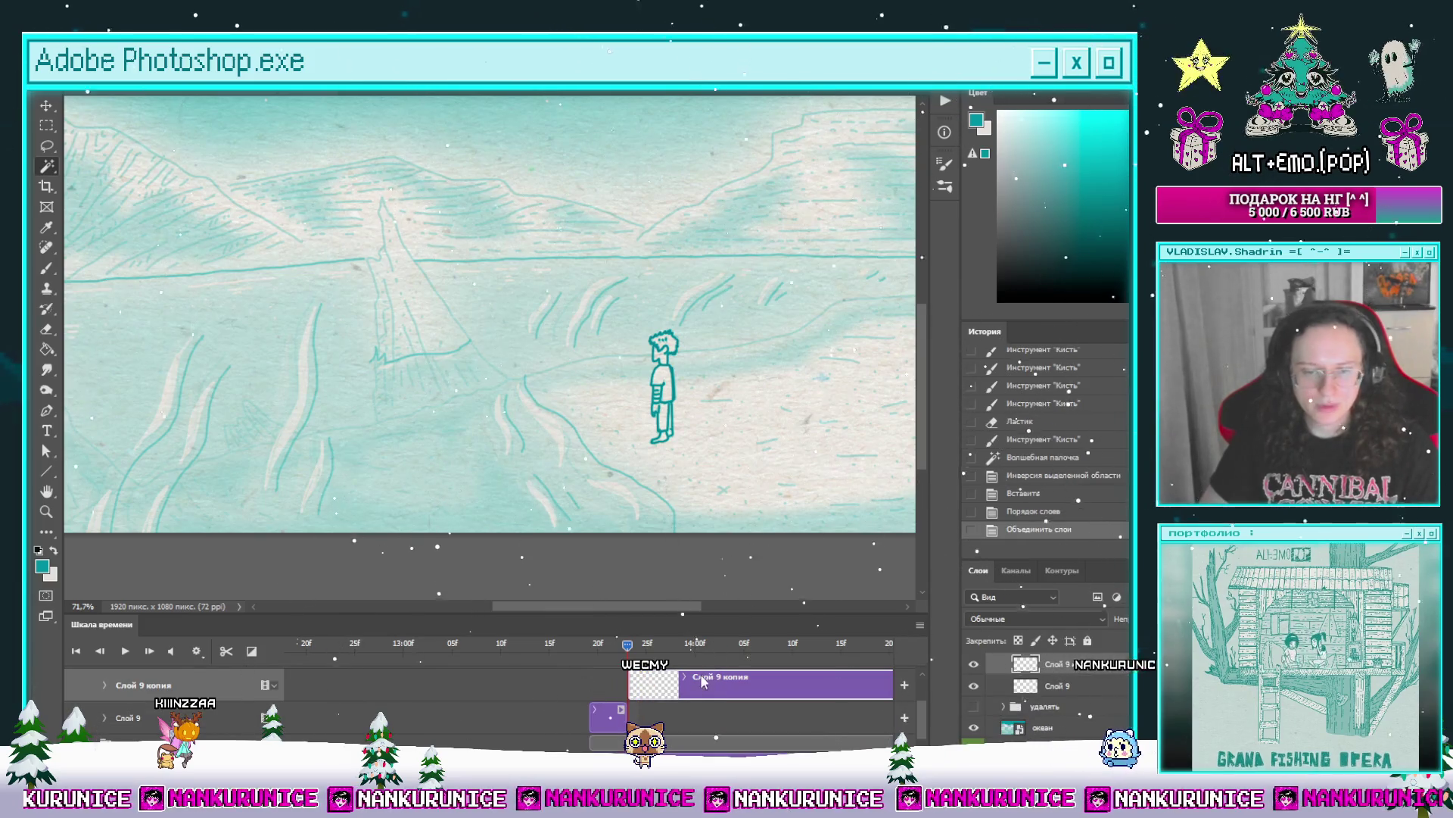
scroll(664, 412, "down", 5)
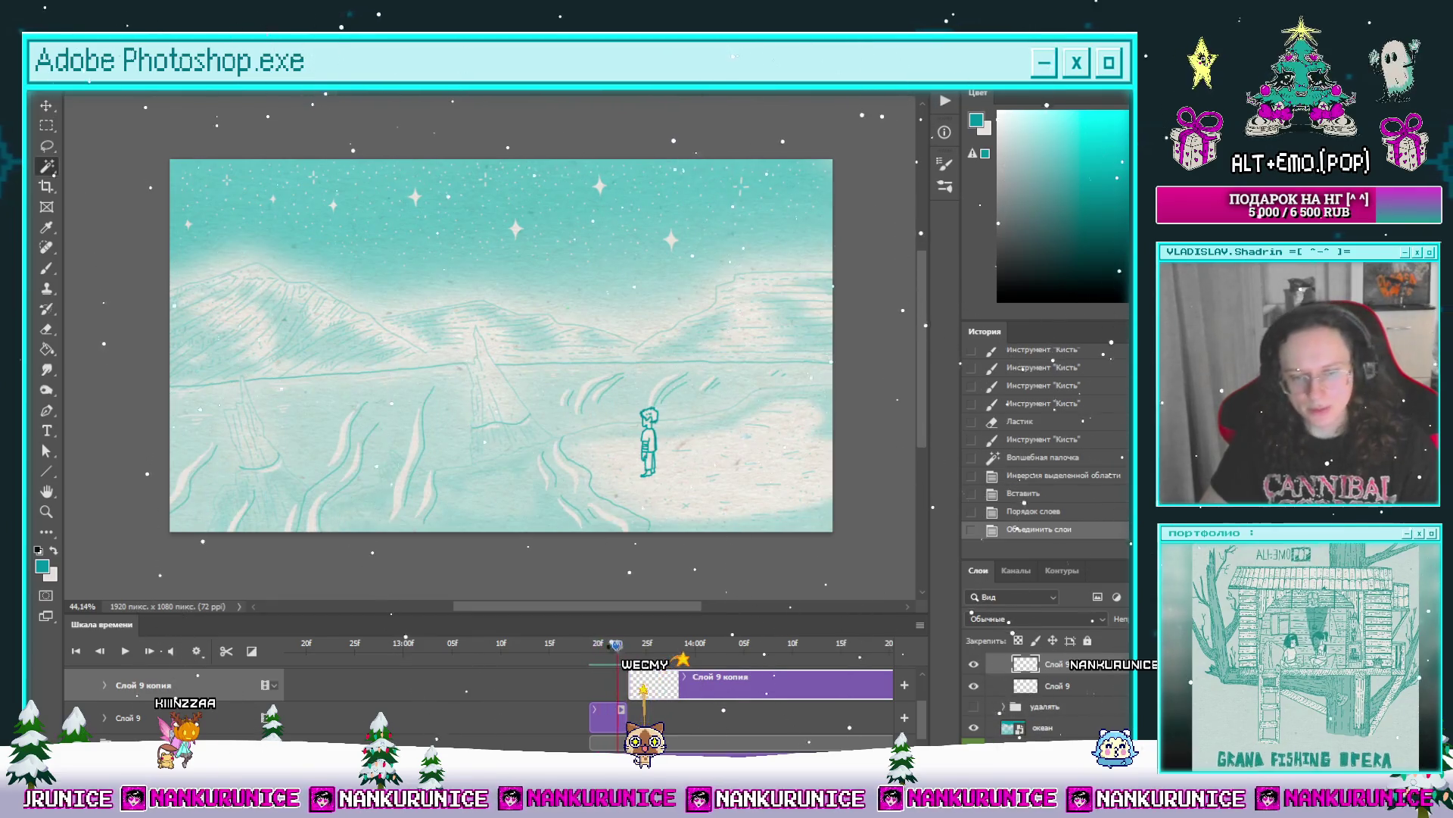
Step: Split the clip at the current frame, clear the new Слой 9 копия 2 canvas, and deselect
left_click(590, 647)
mouse_move(591, 647)
left_mouse_down()
mouse_move(626, 647)
mouse_move(643, 691)
mouse_move(675, 685)
left_mouse_up()
left_click(226, 651)
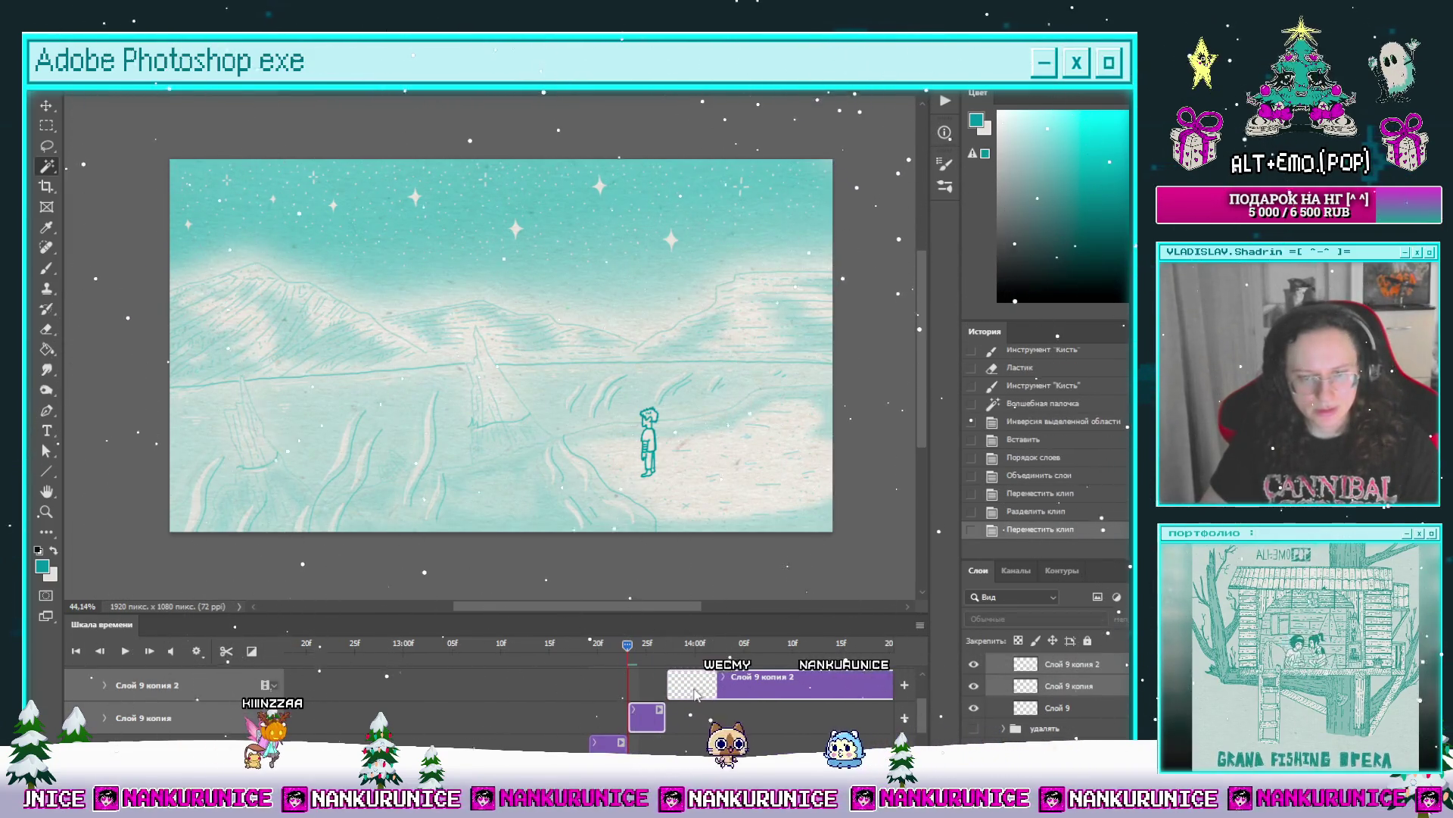
left_click(668, 647)
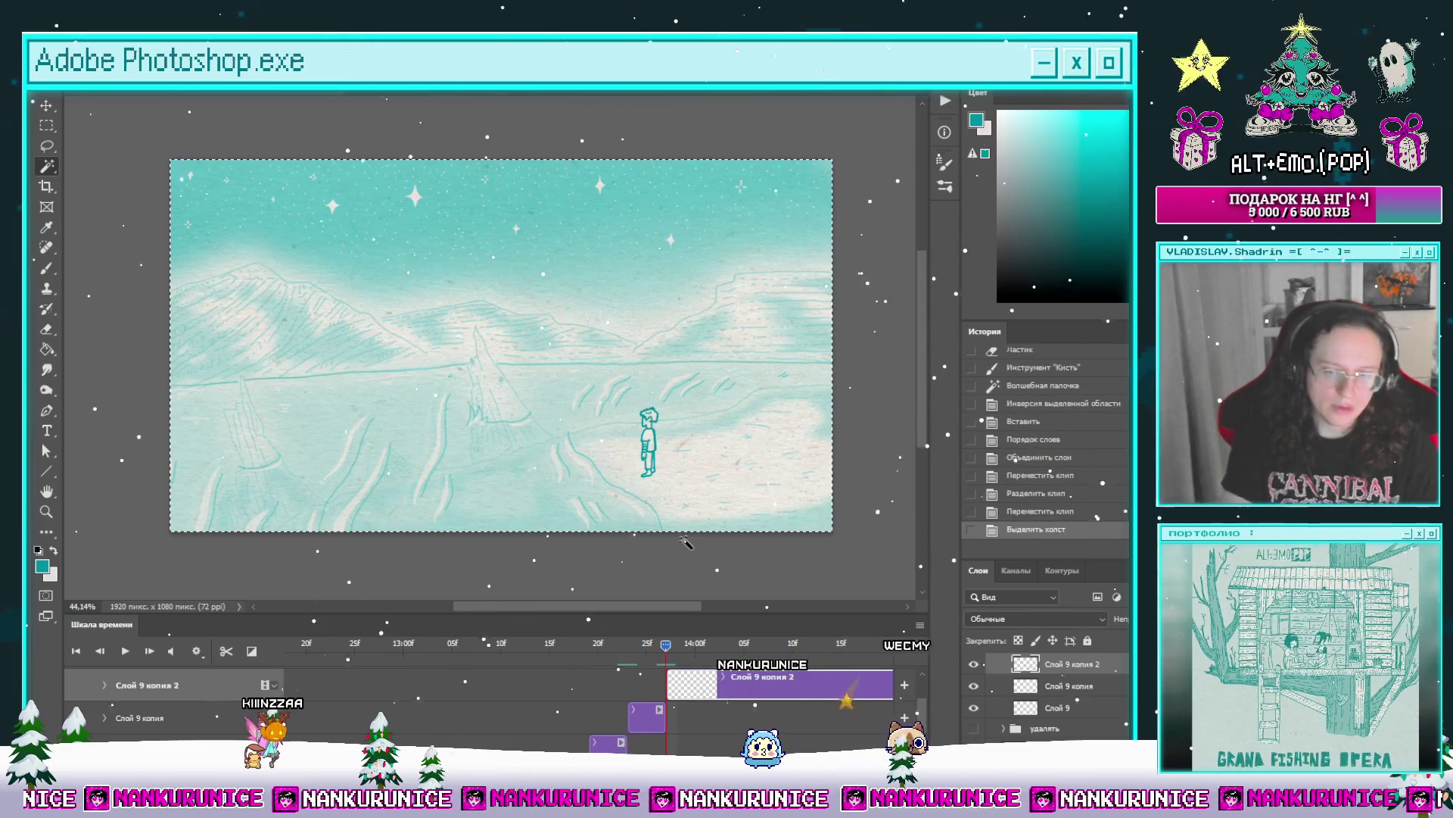
key("ctrl+a")
key("Delete")
key("l")
key("ctrl+d")
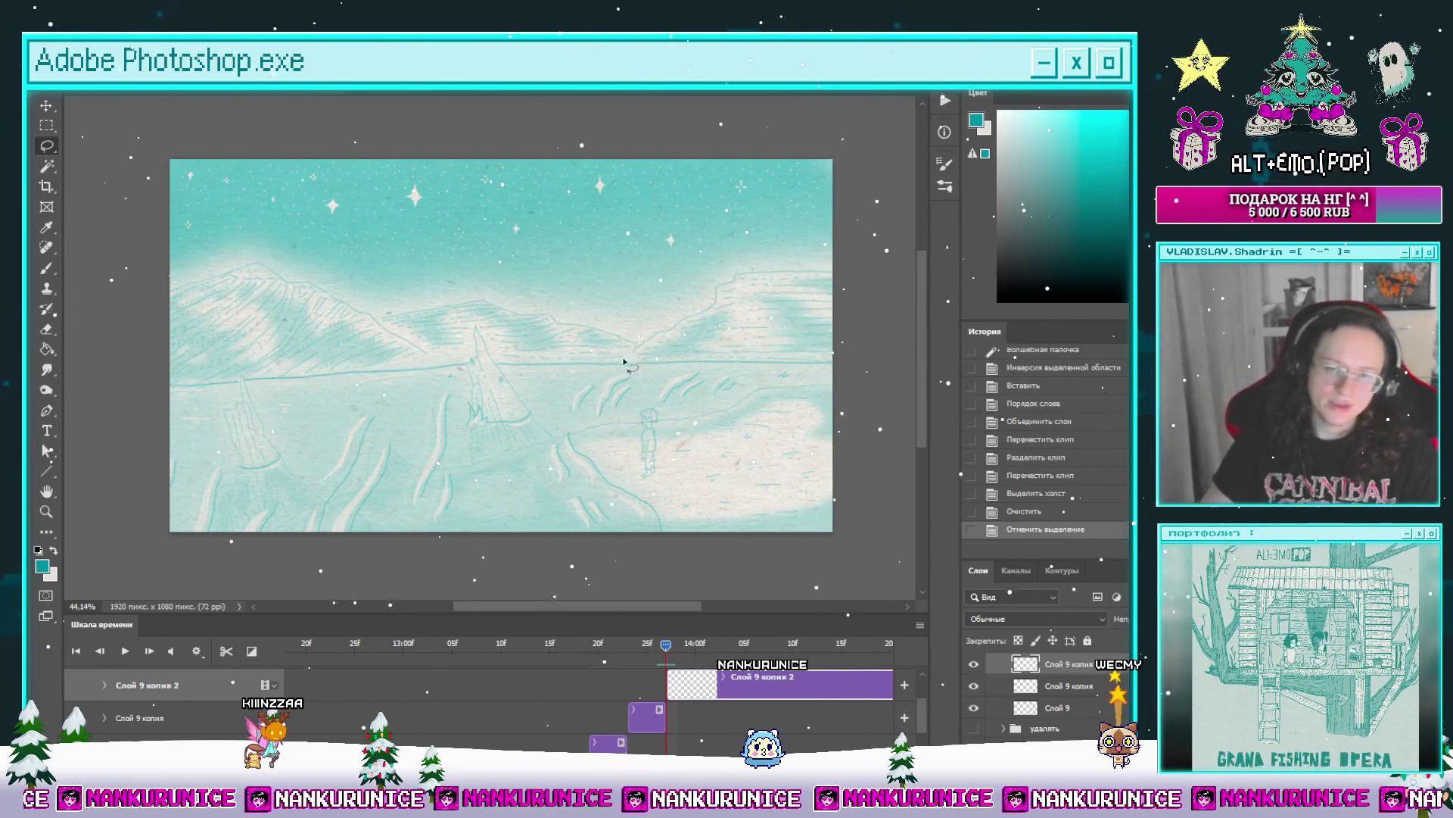
scroll(678, 396, "up", 5)
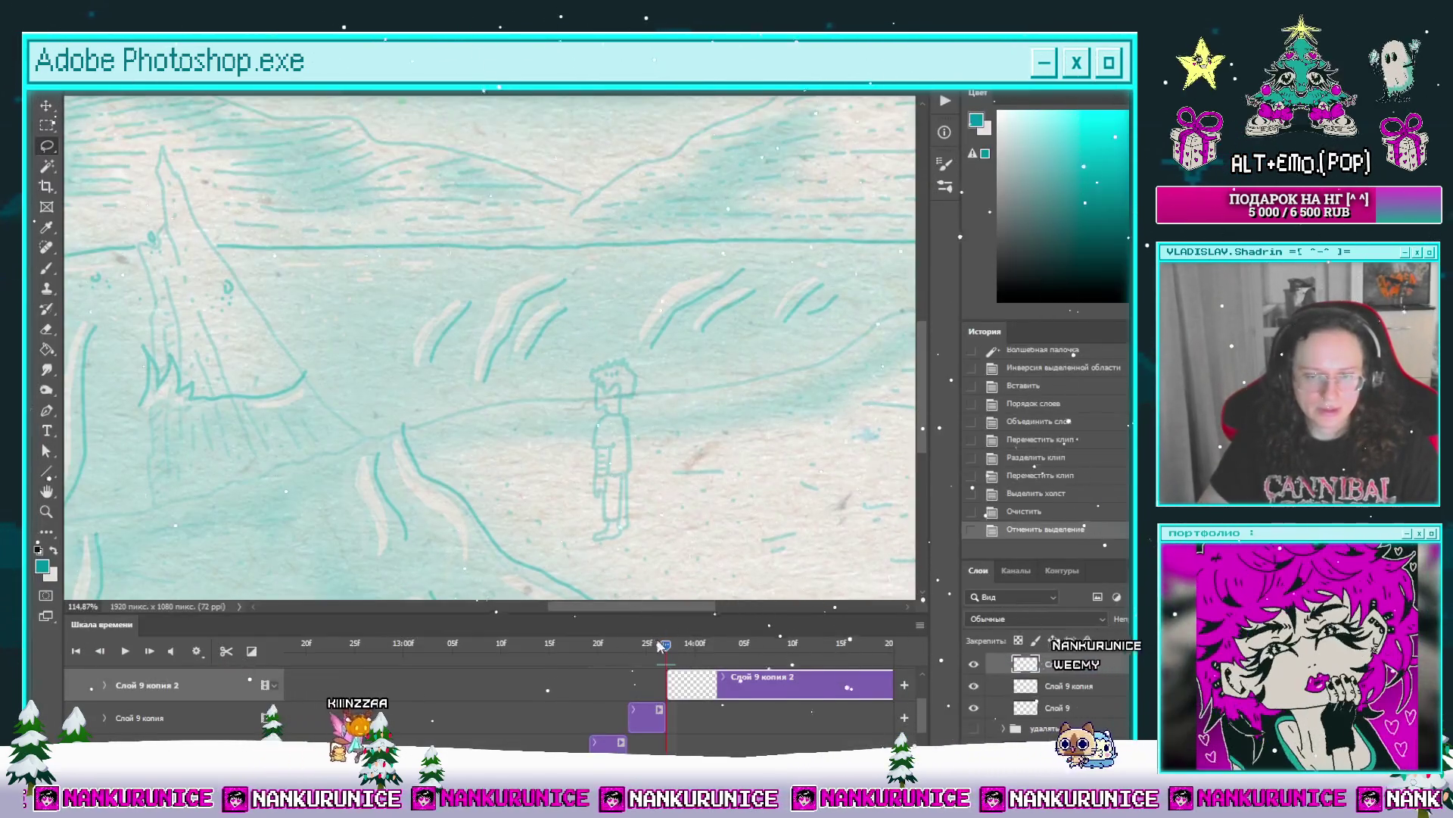
Step: Compare with the previous frame's inked figure, then zoom in on the new frame's faint sketch full-screen
left_click(648, 644)
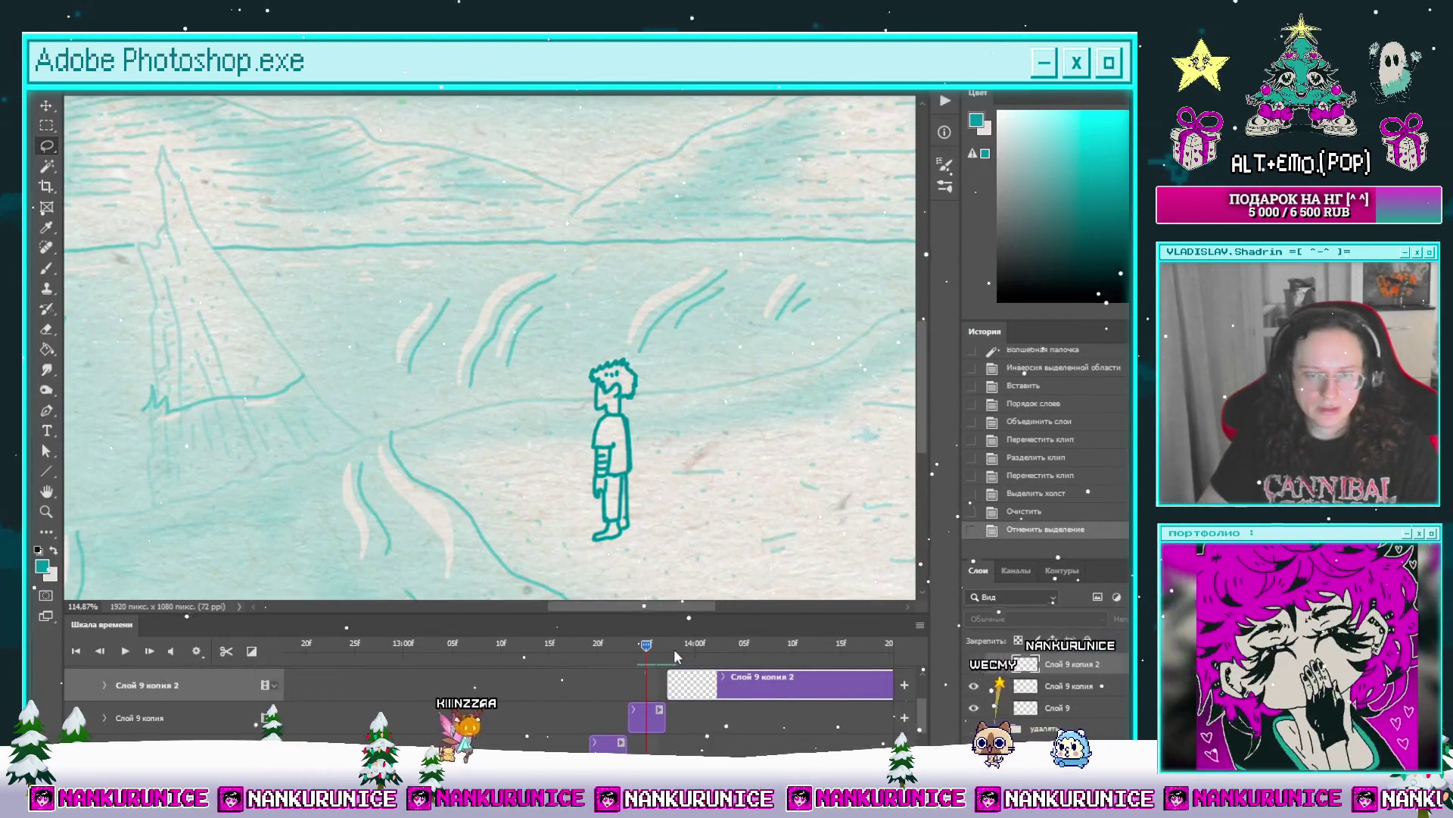
left_click(673, 648)
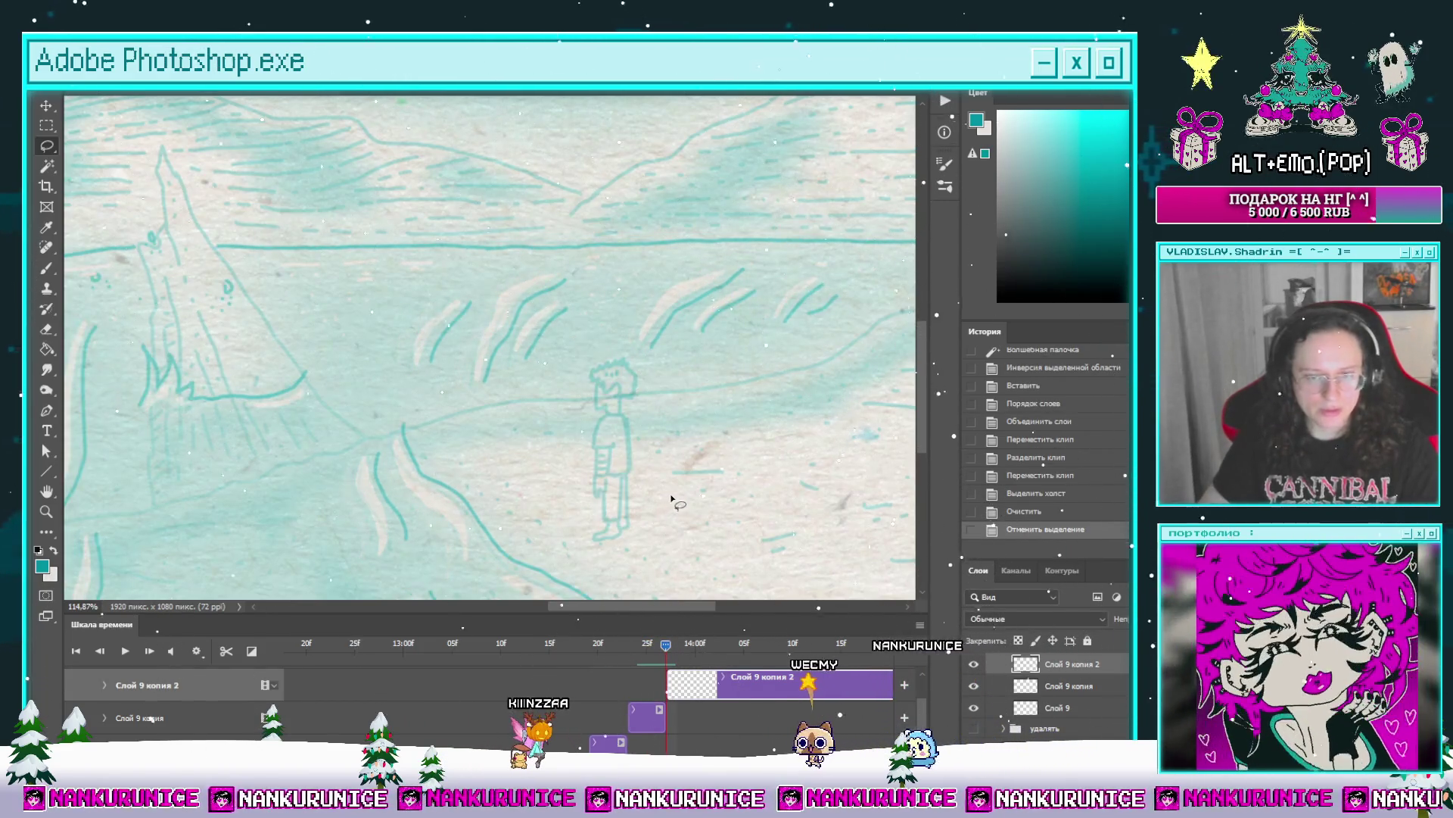
left_click_drag(683, 477, 689, 461)
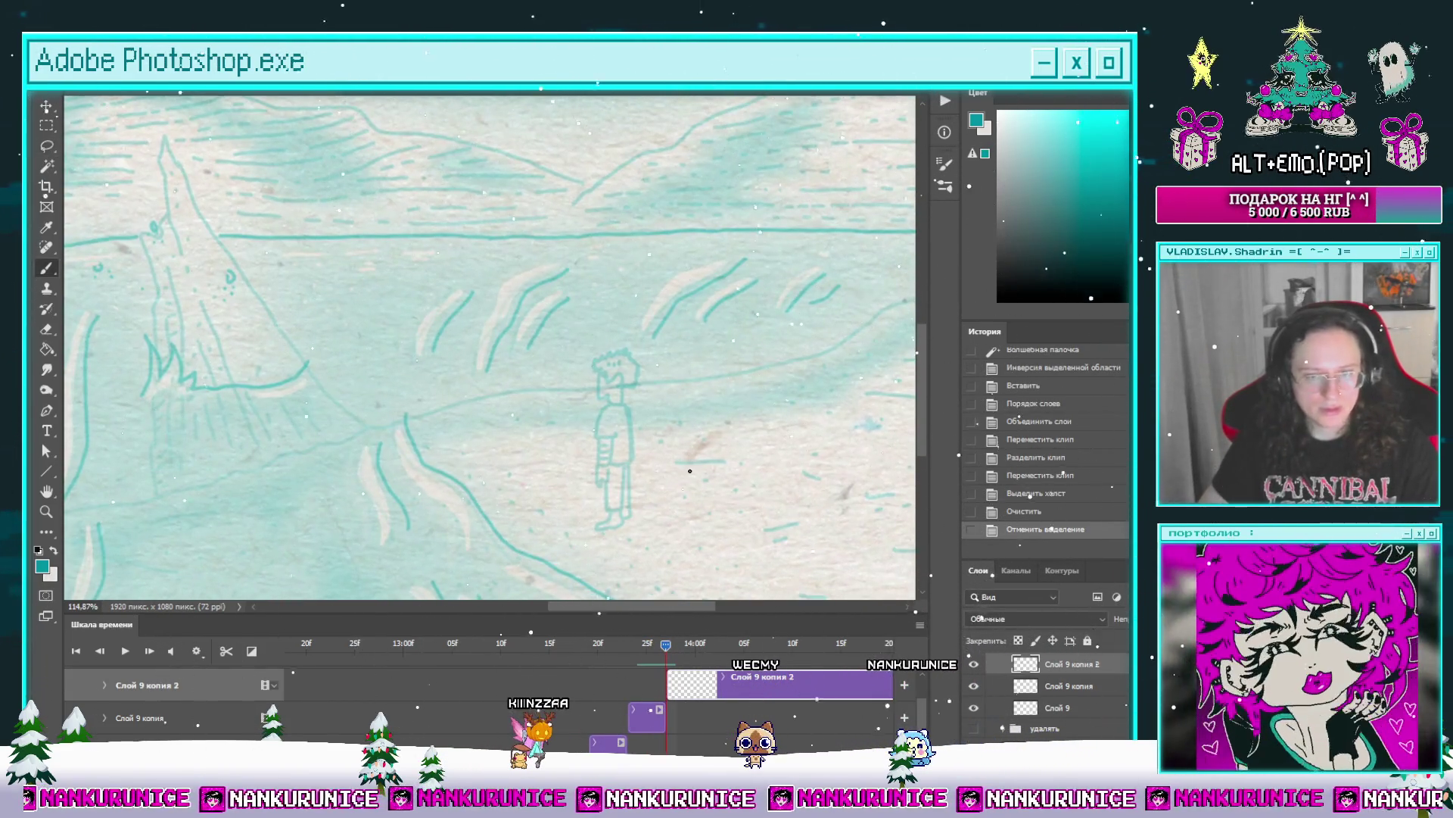
key("Tab")
left_click(644, 403)
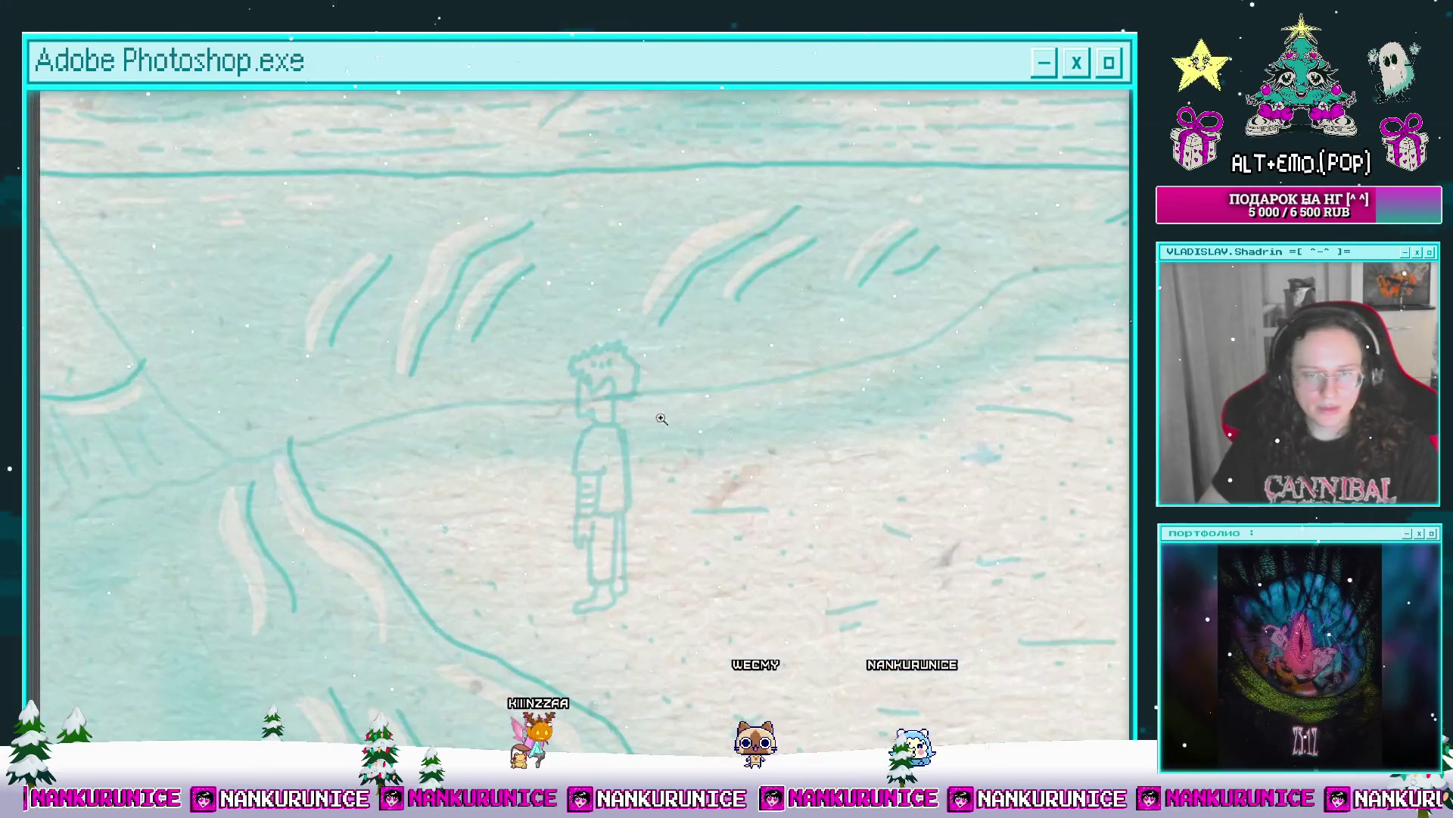
left_click_drag(649, 395, 662, 359)
left_click(583, 330)
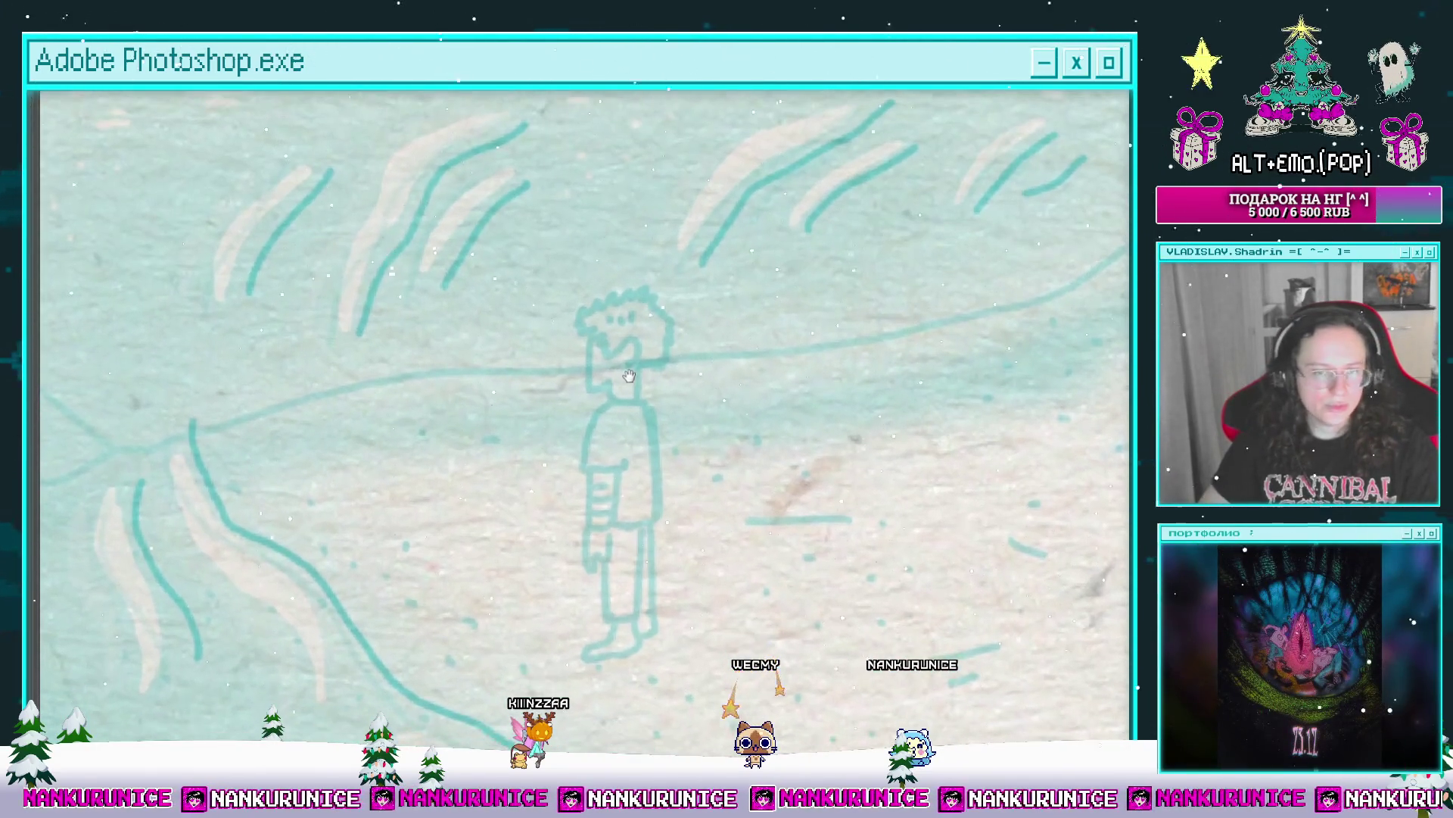
left_click(601, 355)
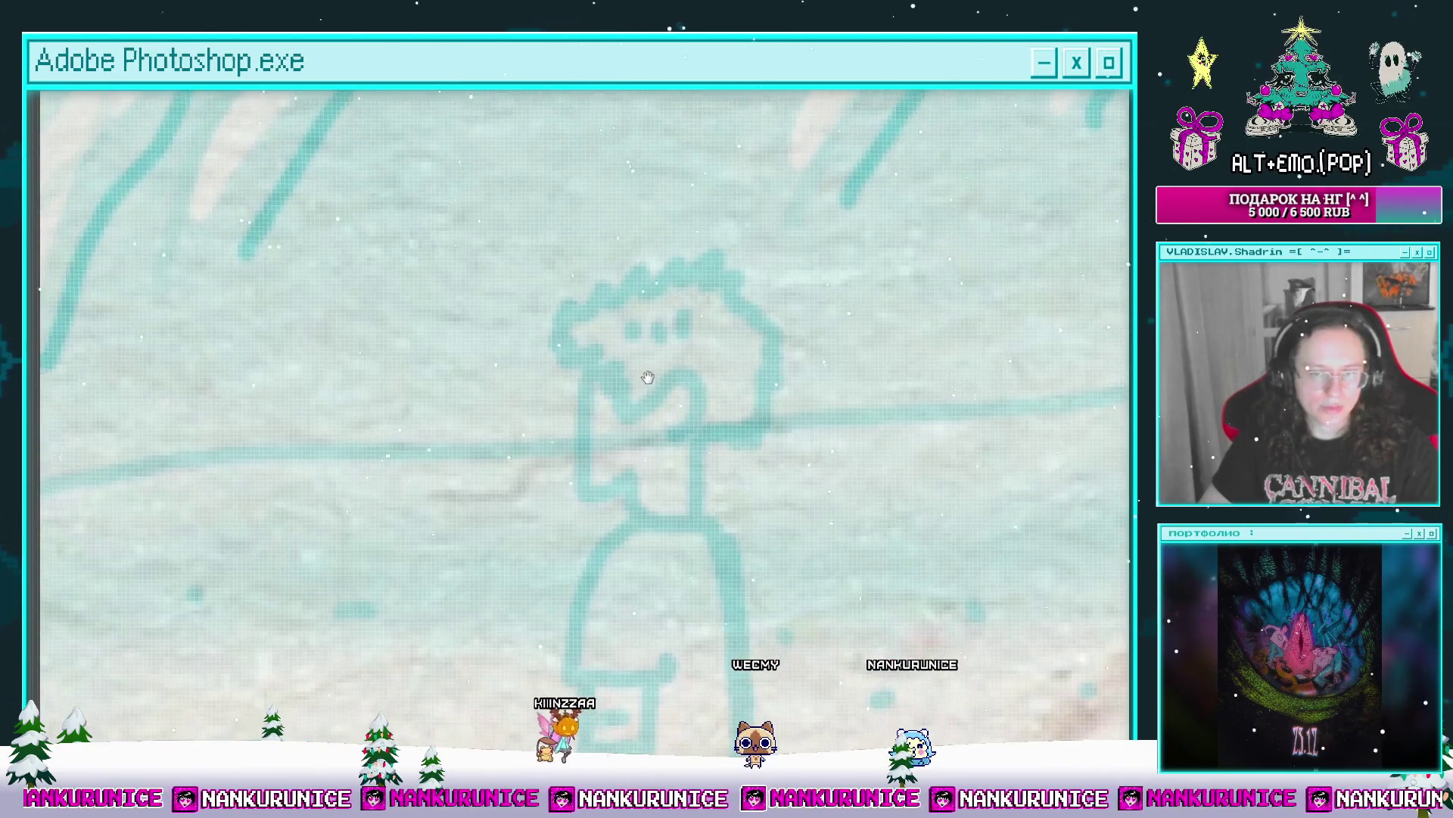
Step: Ink the figure's neck, chin curve and left eye with a larger teal brush
left_click_drag(631, 413, 584, 325)
key("ctrl+z")
key("bracketright")
key("bracketright")
key("bracketright")
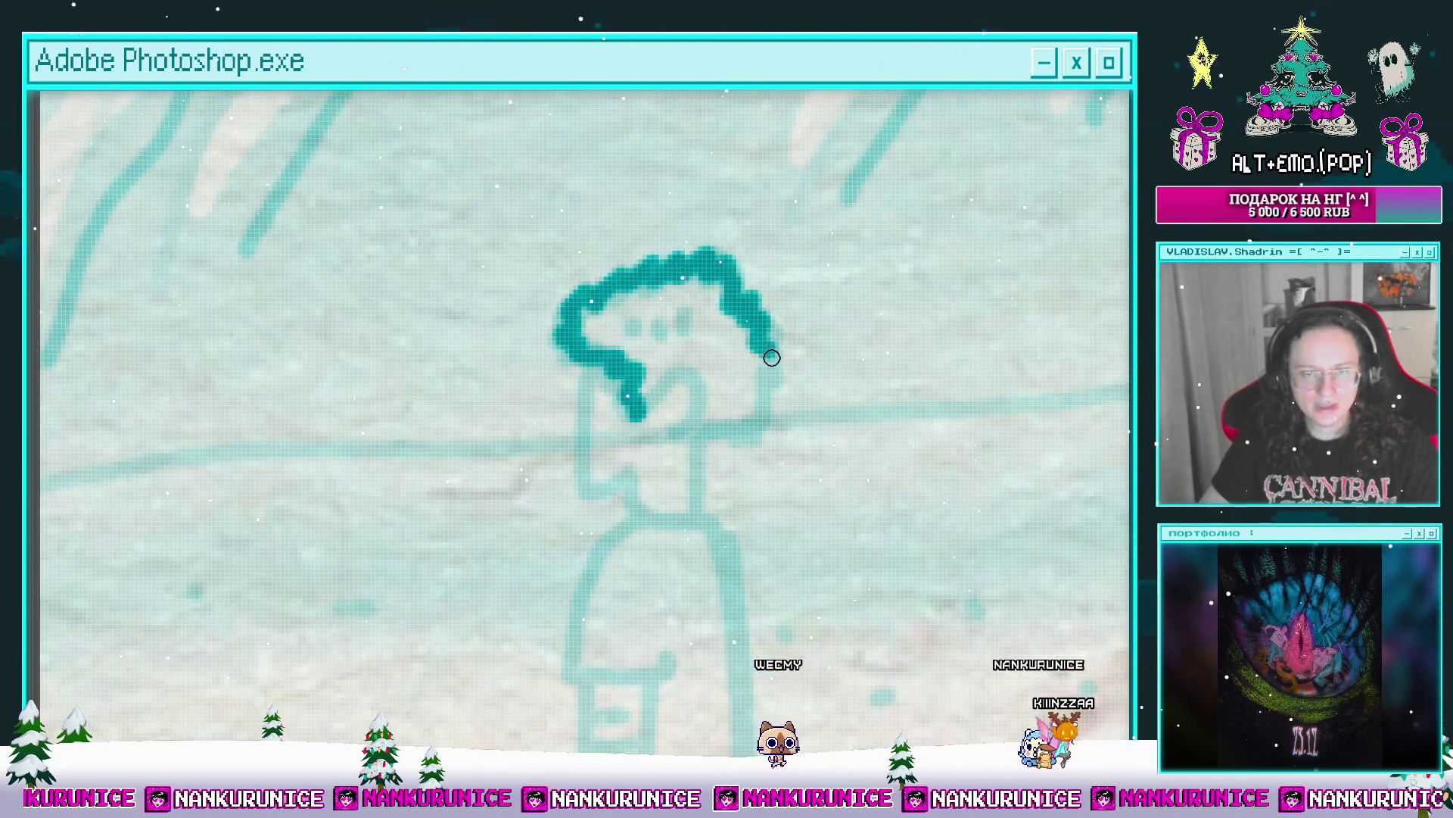
left_click_drag(710, 426, 744, 341)
left_click_drag(616, 348, 655, 393)
mouse_move(688, 298)
left_mouse_down()
mouse_move(716, 295)
mouse_move(729, 312)
left_mouse_up()
mouse_move(729, 310)
left_mouse_down()
mouse_move(726, 271)
mouse_move(720, 338)
mouse_move(653, 482)
left_mouse_up()
left_click_drag(634, 310, 643, 327)
Step: Ink the body, sleeve, trouser leg and foot, then fit the whole drawing in the window
left_click_drag(703, 414, 697, 180)
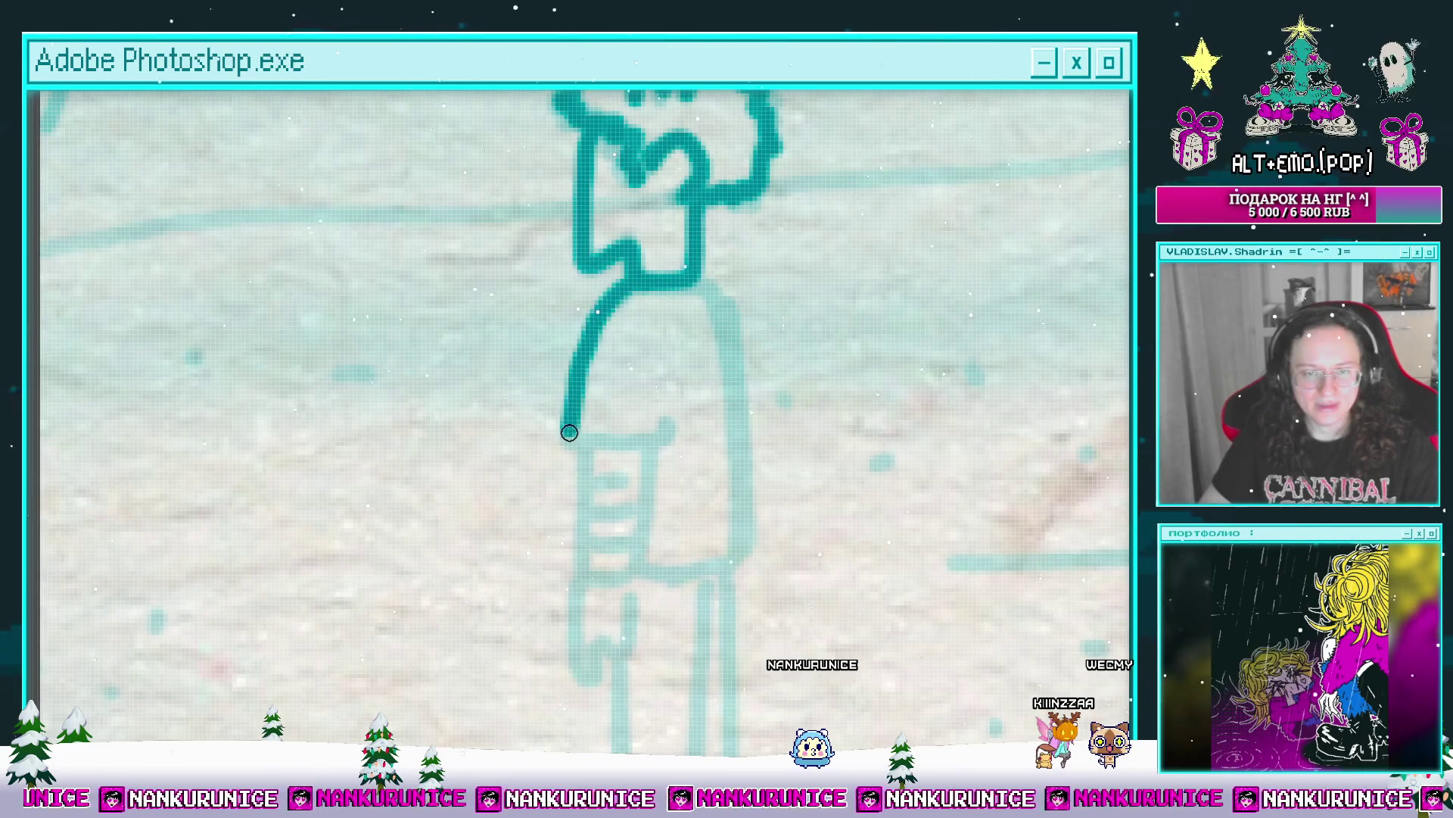
mouse_move(691, 371)
left_mouse_down()
mouse_move(687, 310)
mouse_move(726, 457)
mouse_move(678, 512)
left_mouse_up()
mouse_move(629, 444)
left_mouse_down()
mouse_move(682, 370)
mouse_move(642, 447)
mouse_move(688, 366)
mouse_move(688, 310)
left_mouse_up()
left_click_drag(687, 310, 709, 239)
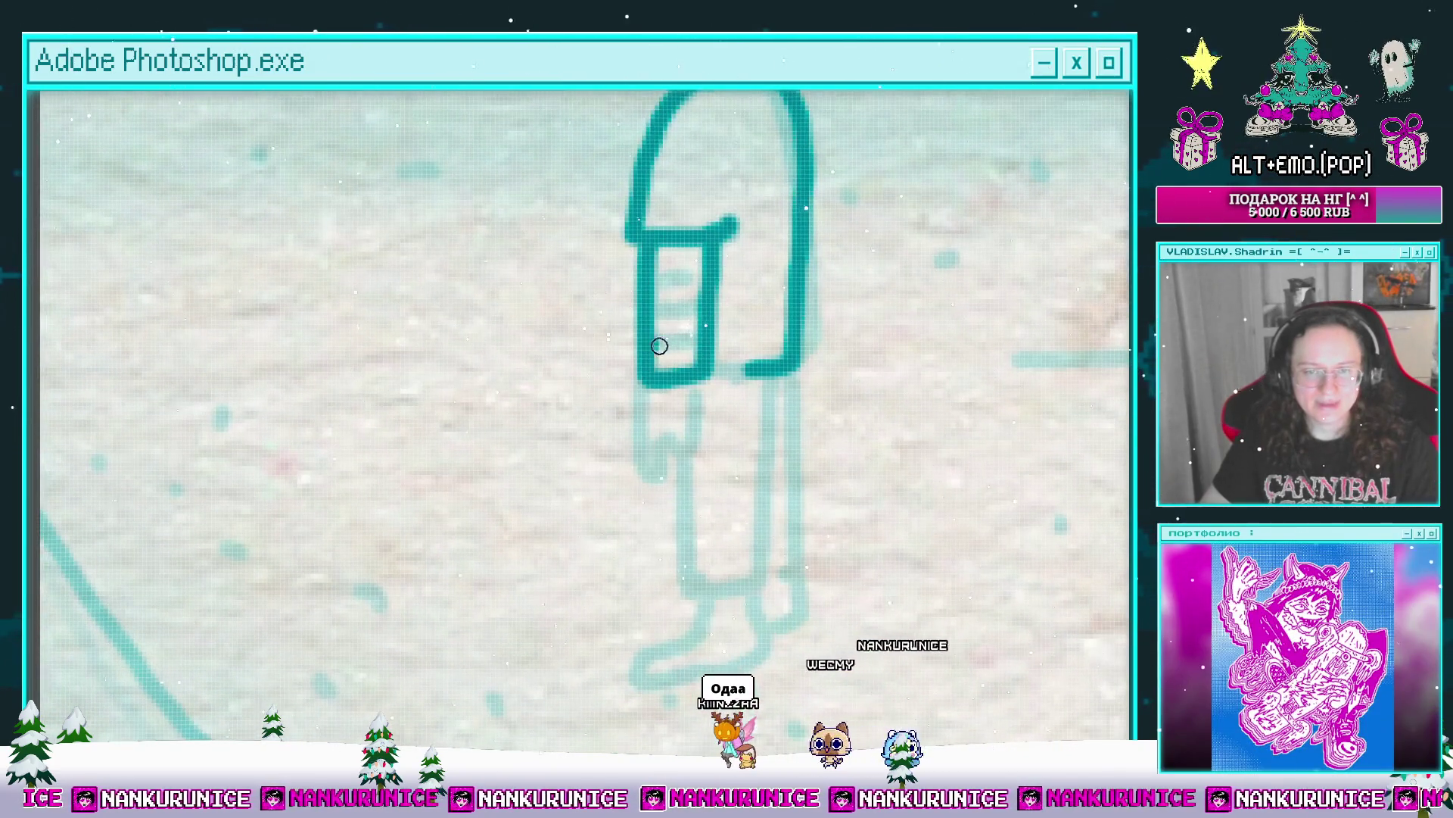
left_click_drag(662, 295, 678, 201)
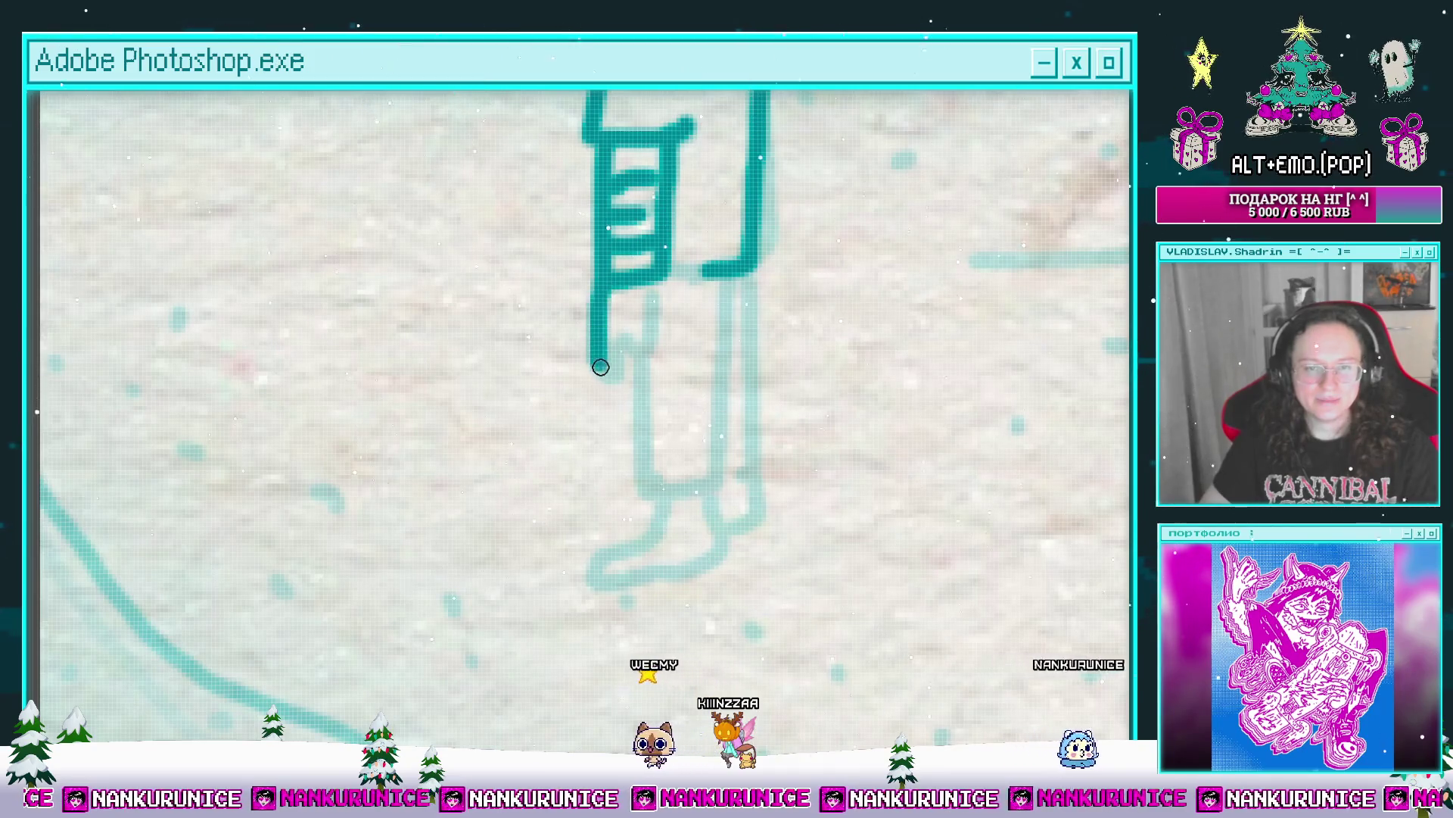
left_click_drag(665, 282, 628, 249)
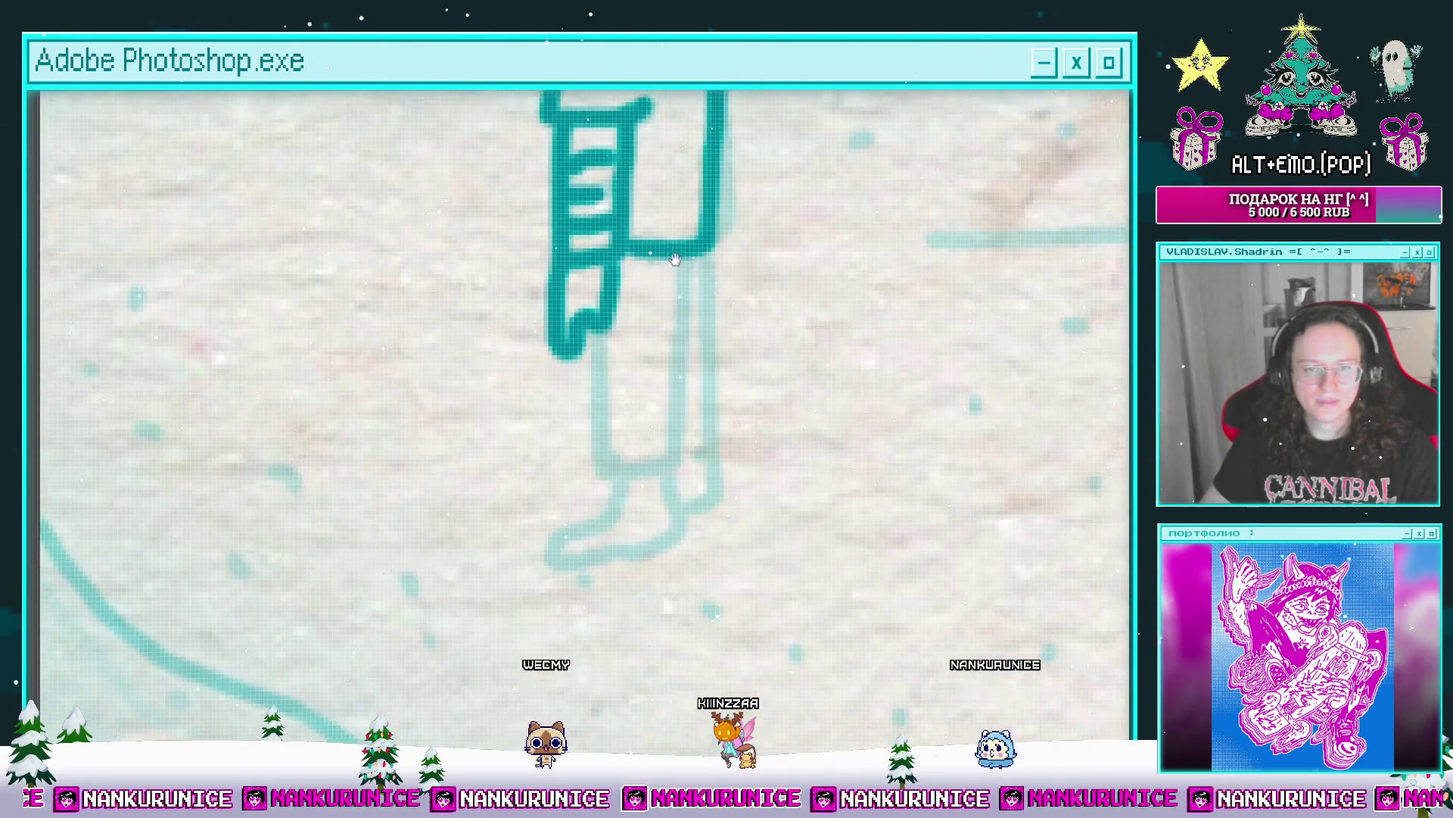
left_click_drag(597, 325, 604, 456)
mouse_move(686, 250)
left_mouse_down()
mouse_move(674, 396)
mouse_move(605, 456)
left_mouse_up()
mouse_move(712, 307)
left_mouse_down()
mouse_move(707, 431)
mouse_move(685, 453)
left_mouse_up()
mouse_move(685, 453)
left_mouse_down()
mouse_move(761, 343)
mouse_move(641, 419)
mouse_move(685, 431)
mouse_move(747, 350)
mouse_move(726, 376)
left_mouse_up()
key("ctrl+0")
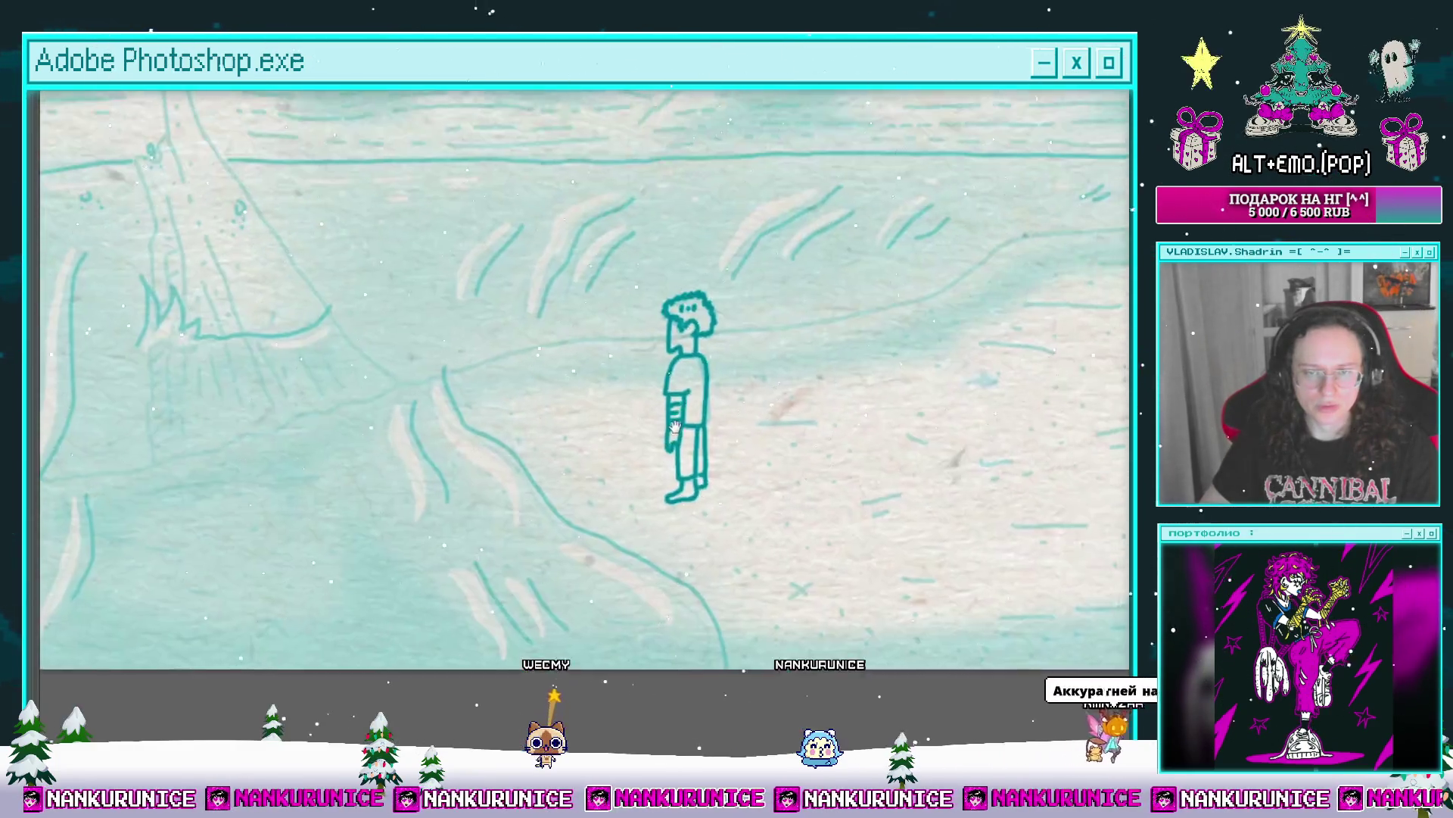
Step: Invert the selection, paste it as Слой 10 and merge it into Слой 9 копия 2
key("Tab")
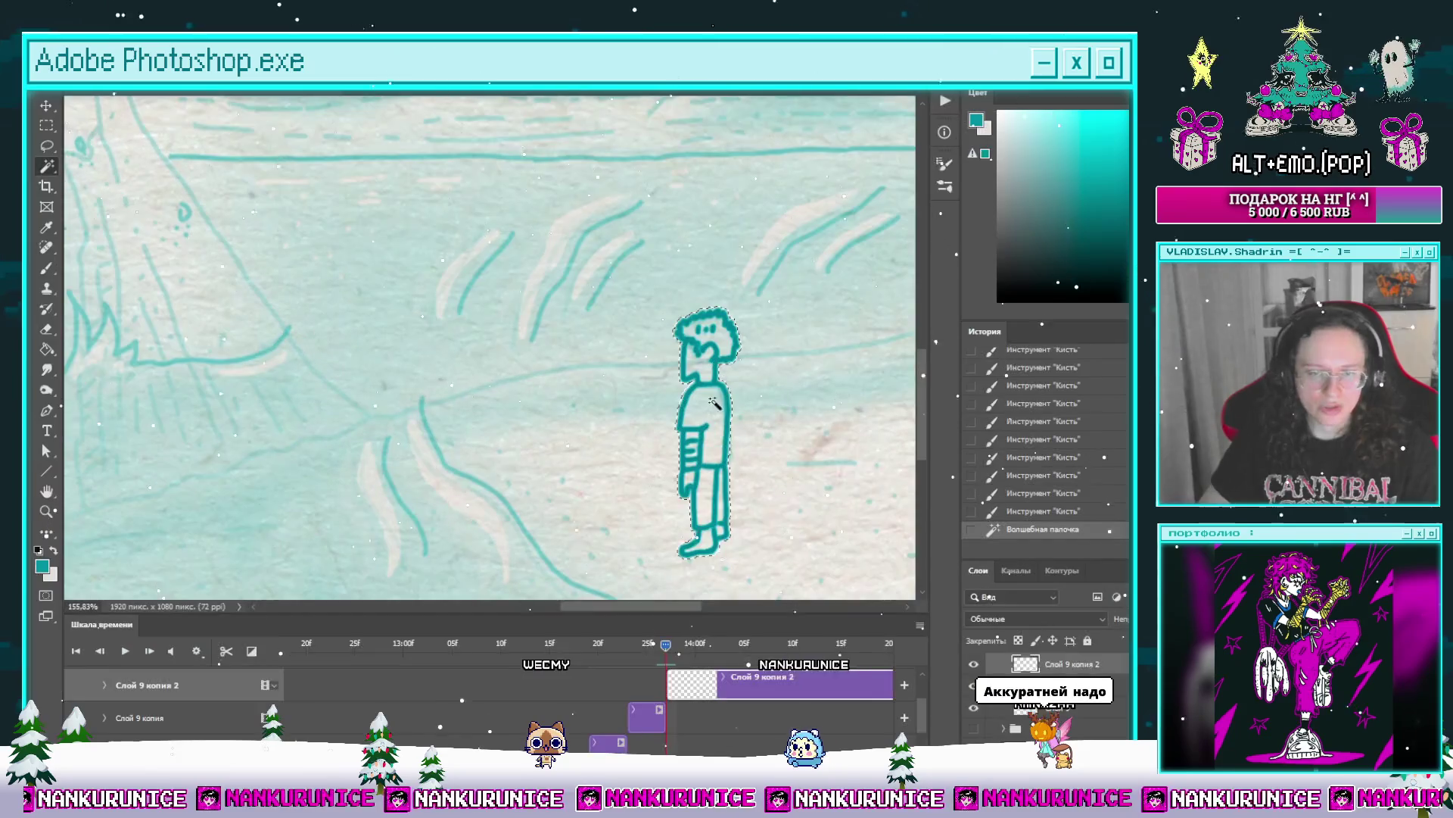
key("ctrl+shift+i")
key("ctrl+v")
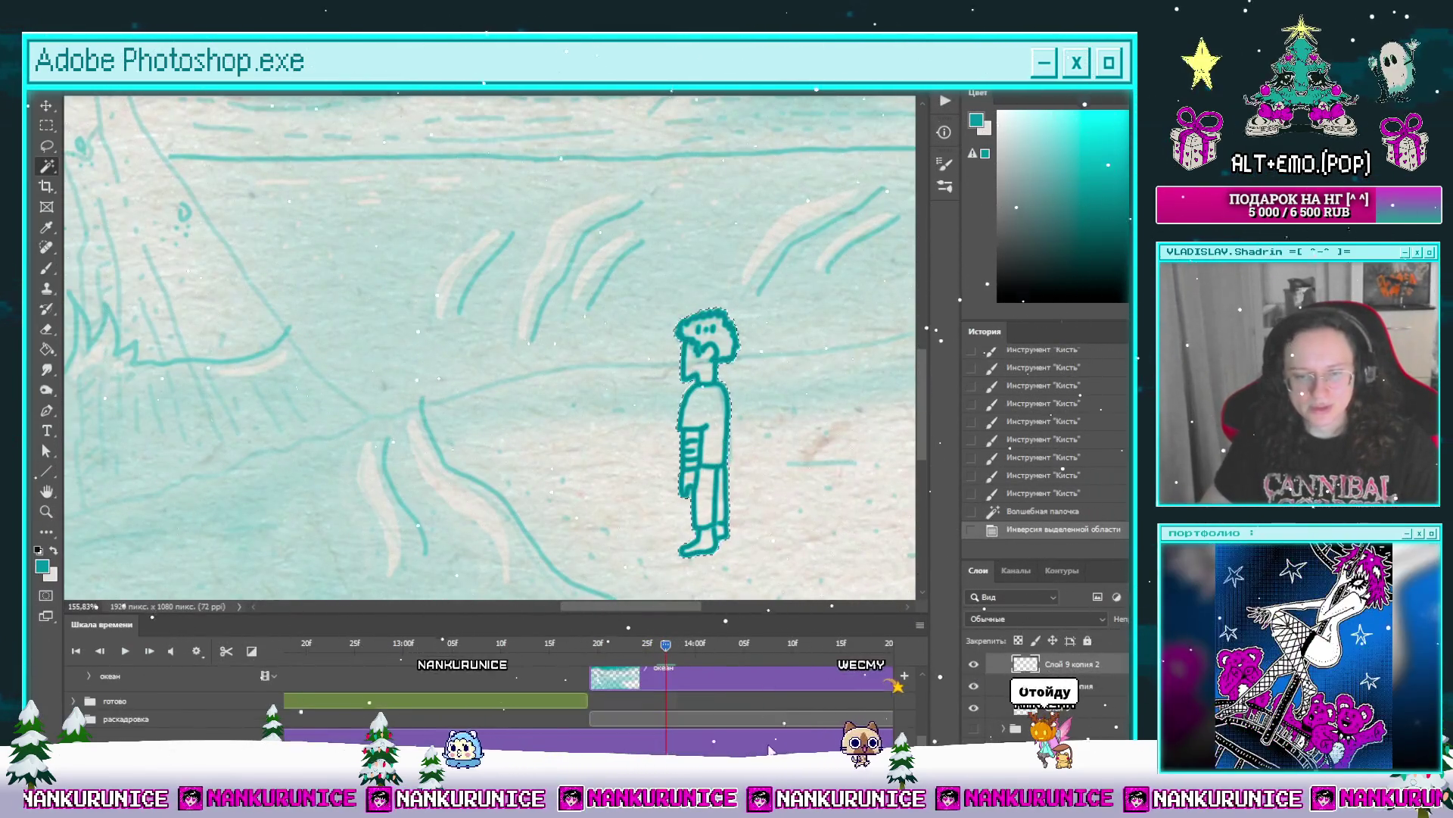
mouse_move(711, 750)
left_mouse_down()
mouse_move(681, 719)
mouse_move(769, 709)
left_mouse_up()
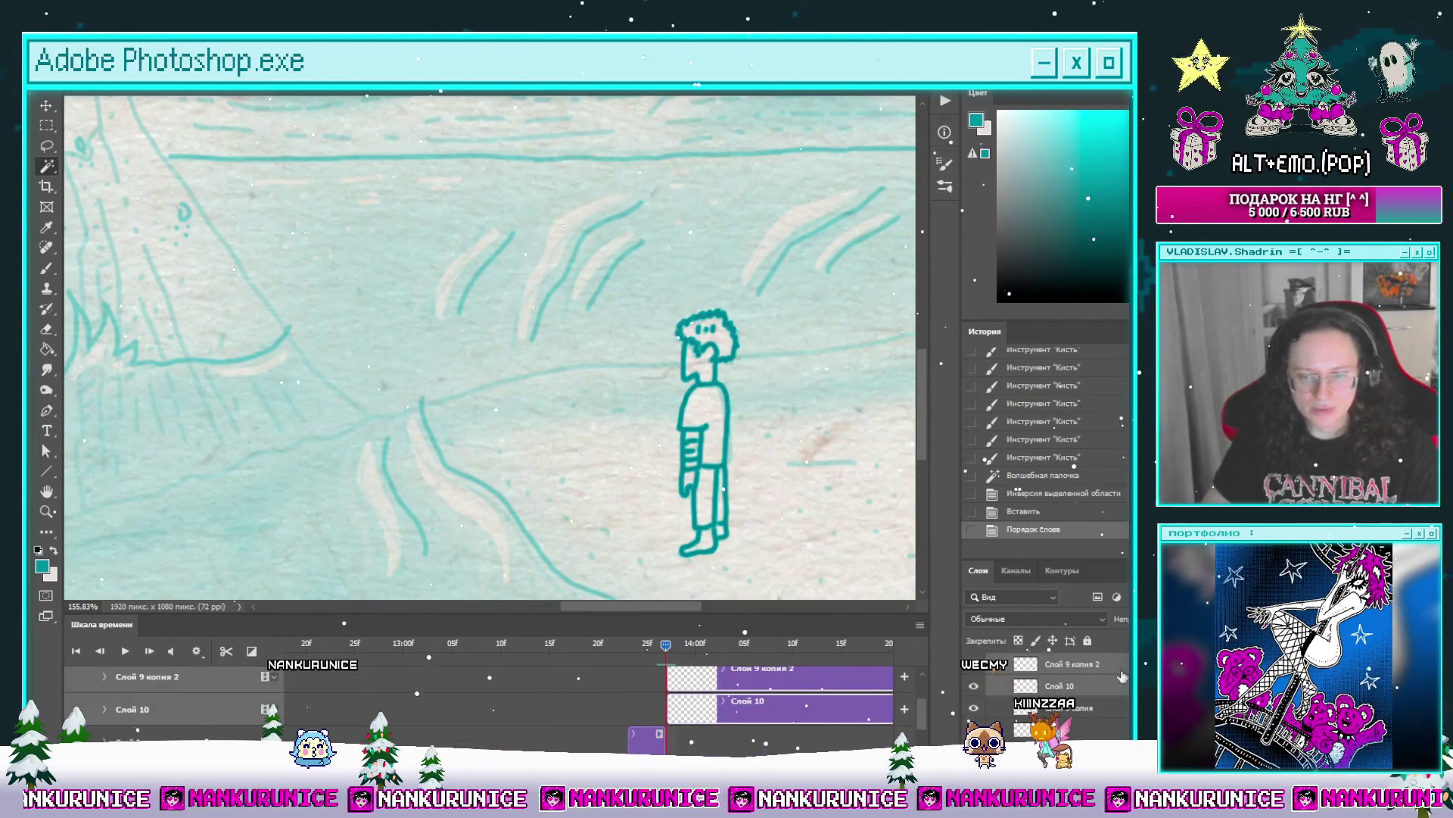
key("ctrl+e")
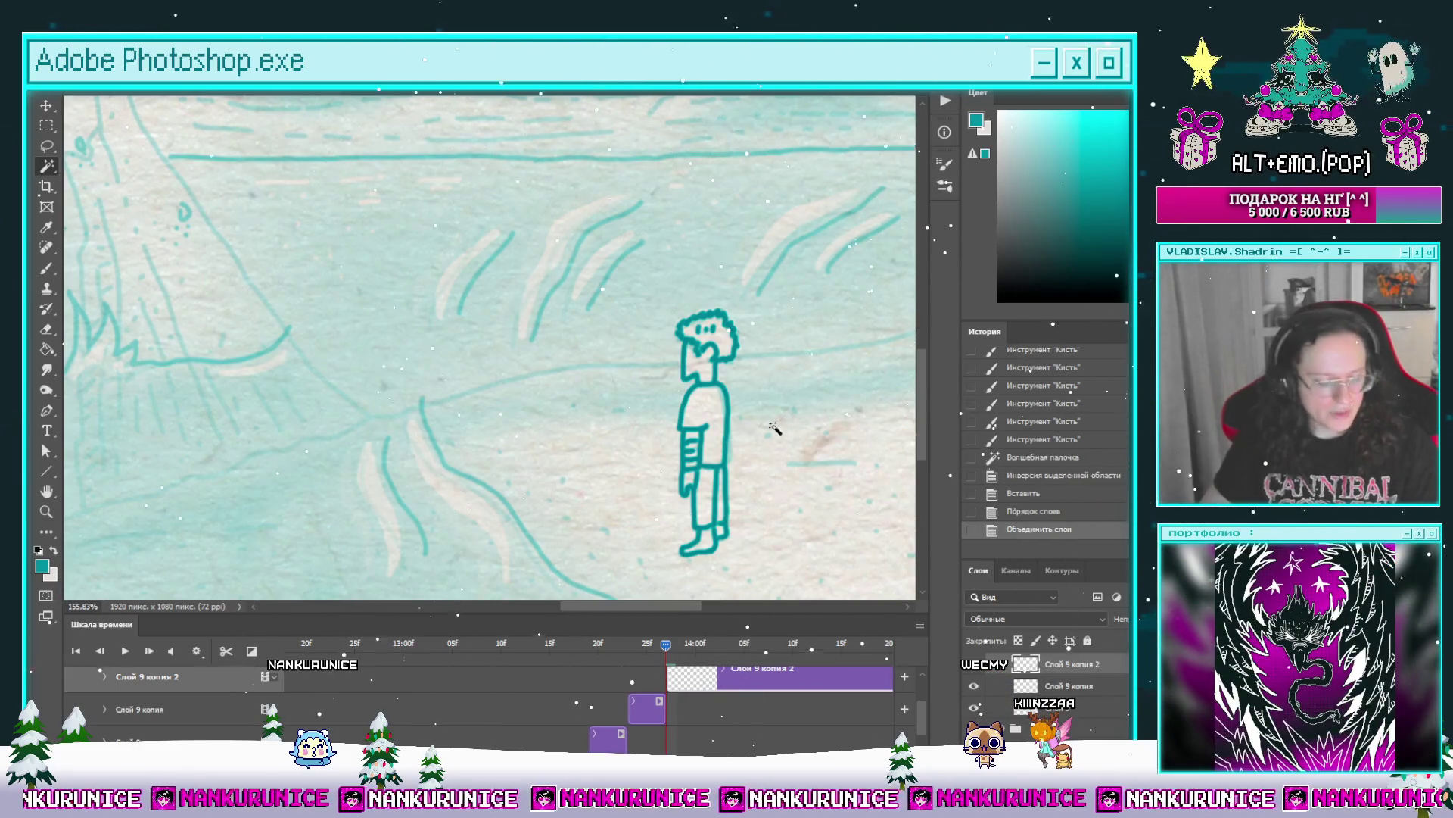
left_click_drag(777, 446, 727, 439)
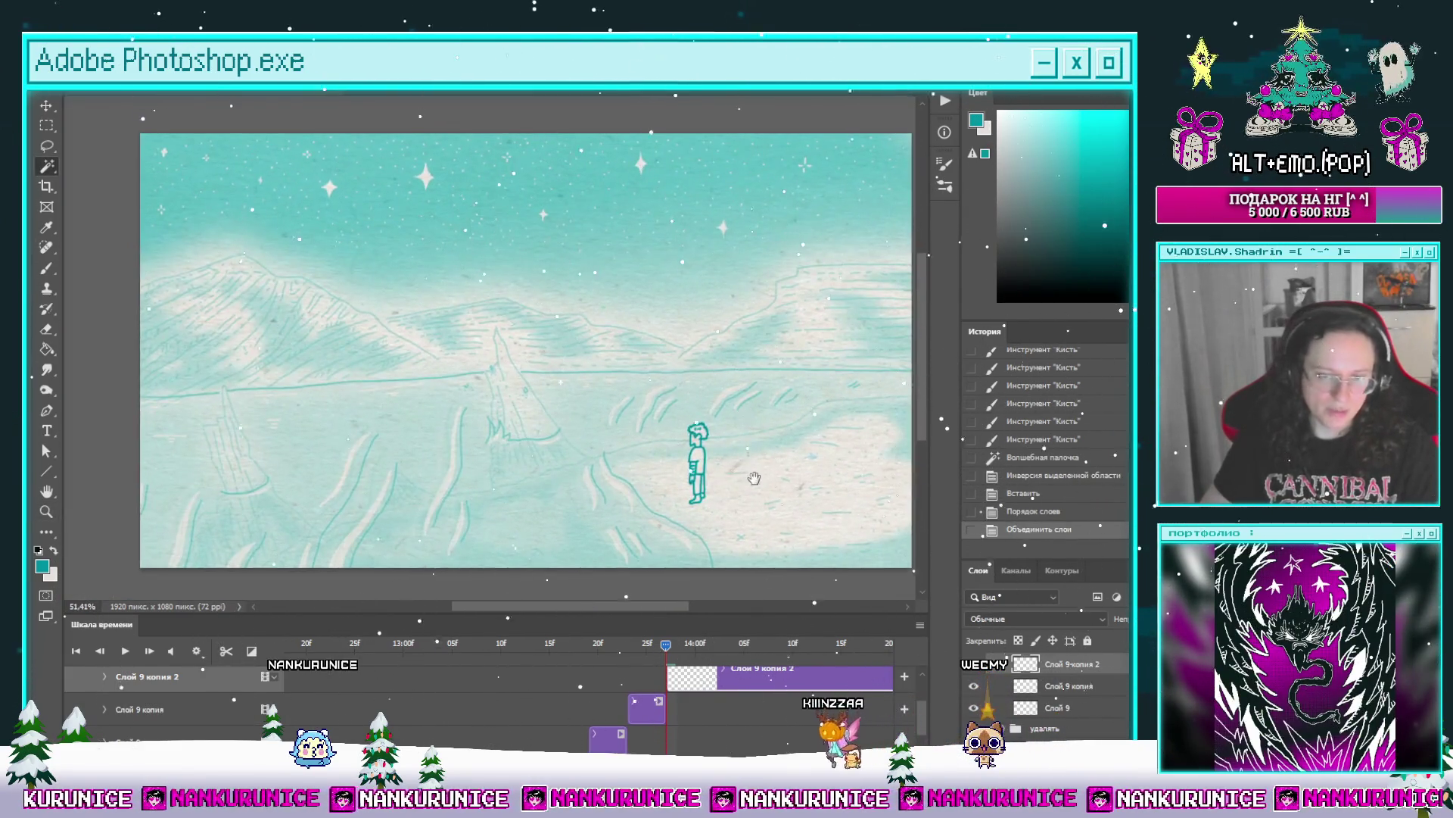
mouse_move(666, 644)
left_mouse_down()
mouse_move(619, 645)
mouse_move(666, 646)
left_mouse_up()
Step: Zoom in and paint two small brush touch-ups along the figure's back
key("z")
mouse_move(669, 424)
left_mouse_down()
mouse_move(672, 360)
mouse_move(621, 330)
mouse_move(628, 424)
left_mouse_up()
key("b")
left_click_drag(621, 358, 629, 539)
key("z")
scroll(632, 442, "down", 5)
key("b")
Step: Scrub the timeline through neighbouring frames to compare the walk
mouse_move(665, 653)
left_mouse_down()
mouse_move(595, 651)
mouse_move(685, 649)
mouse_move(618, 664)
mouse_move(634, 665)
left_mouse_up()
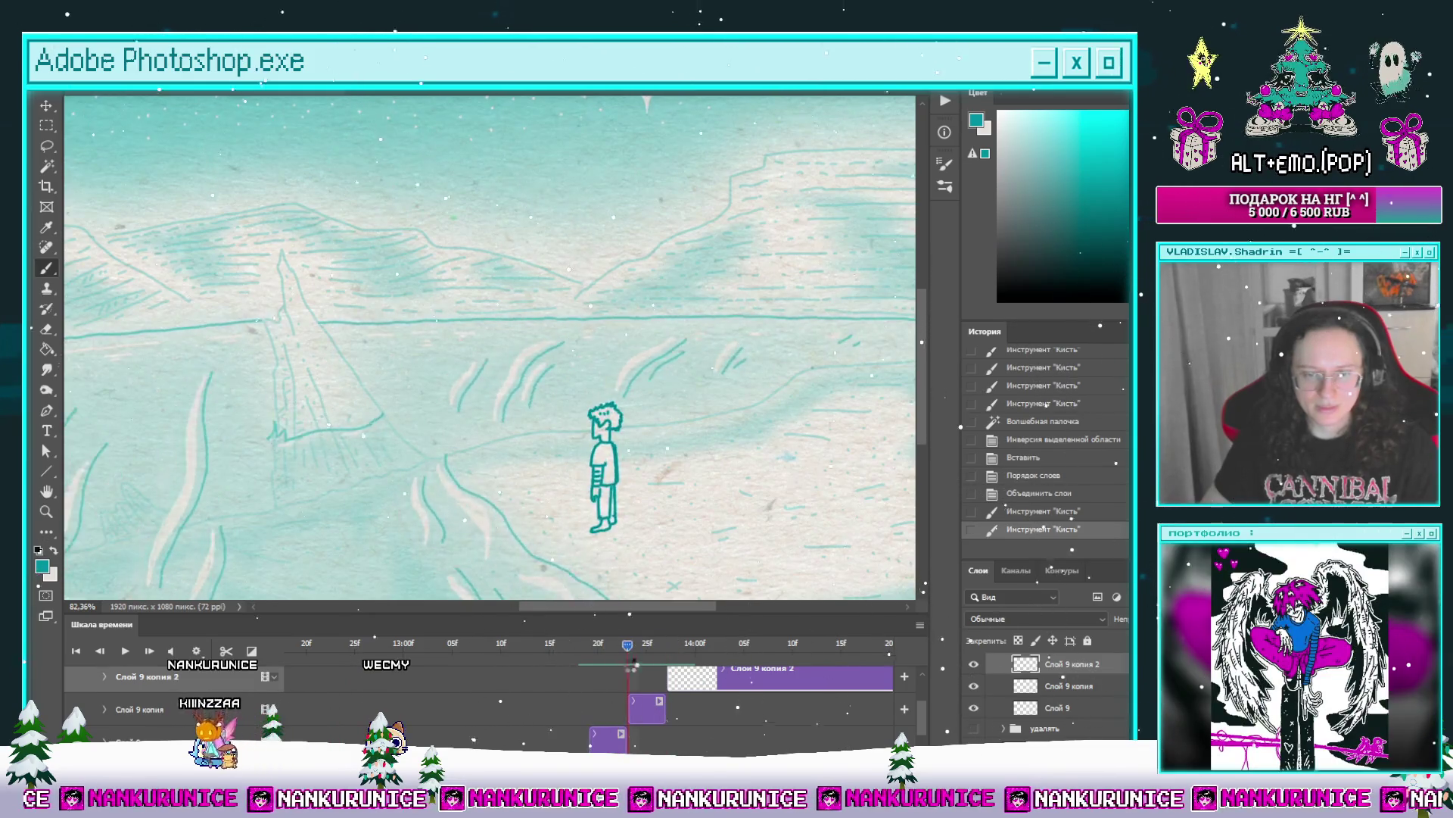
scroll(673, 484, "down", 3)
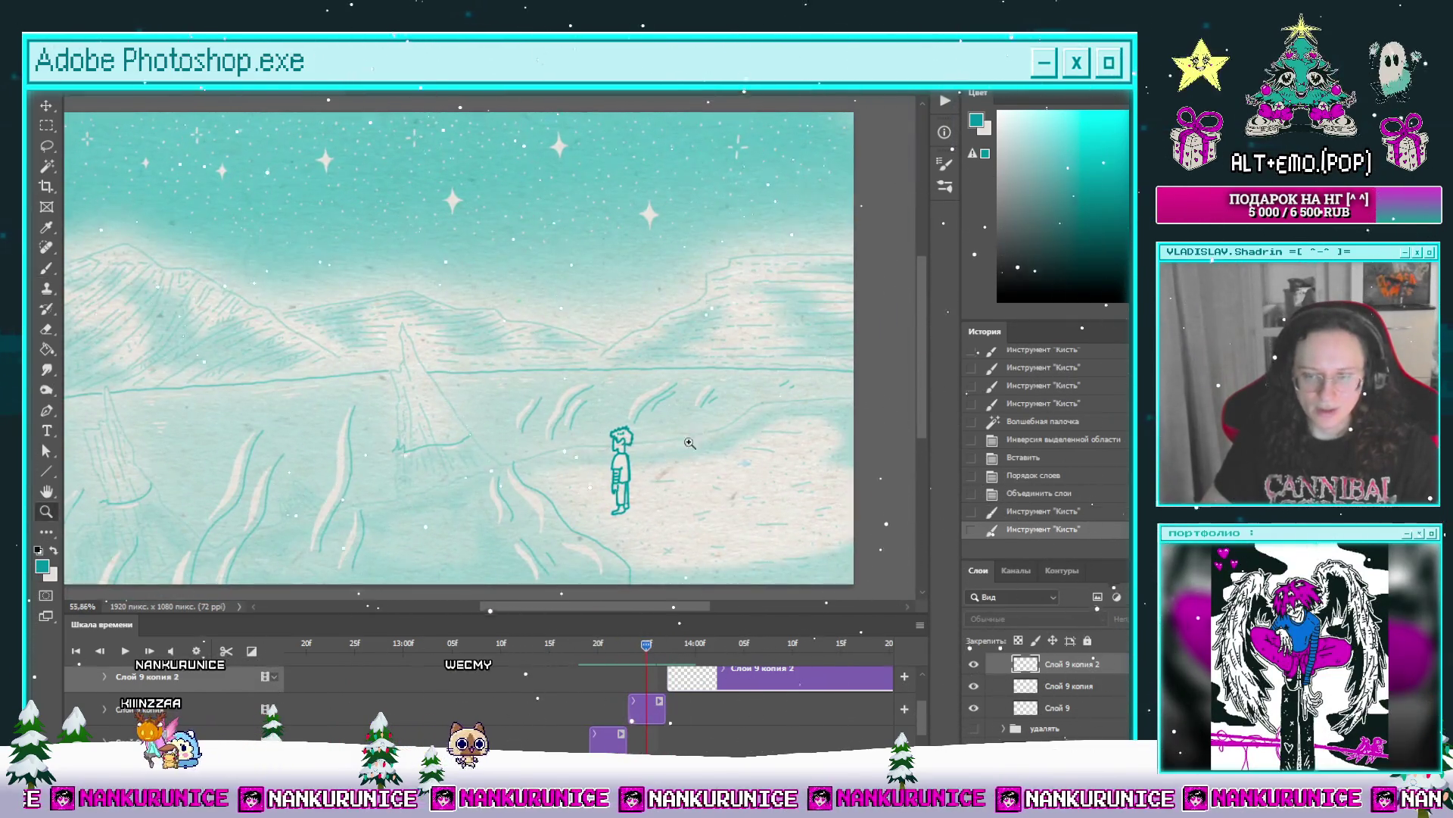
scroll(690, 443, "down", 2)
mouse_move(642, 644)
left_mouse_down()
mouse_move(606, 663)
mouse_move(627, 669)
left_mouse_up()
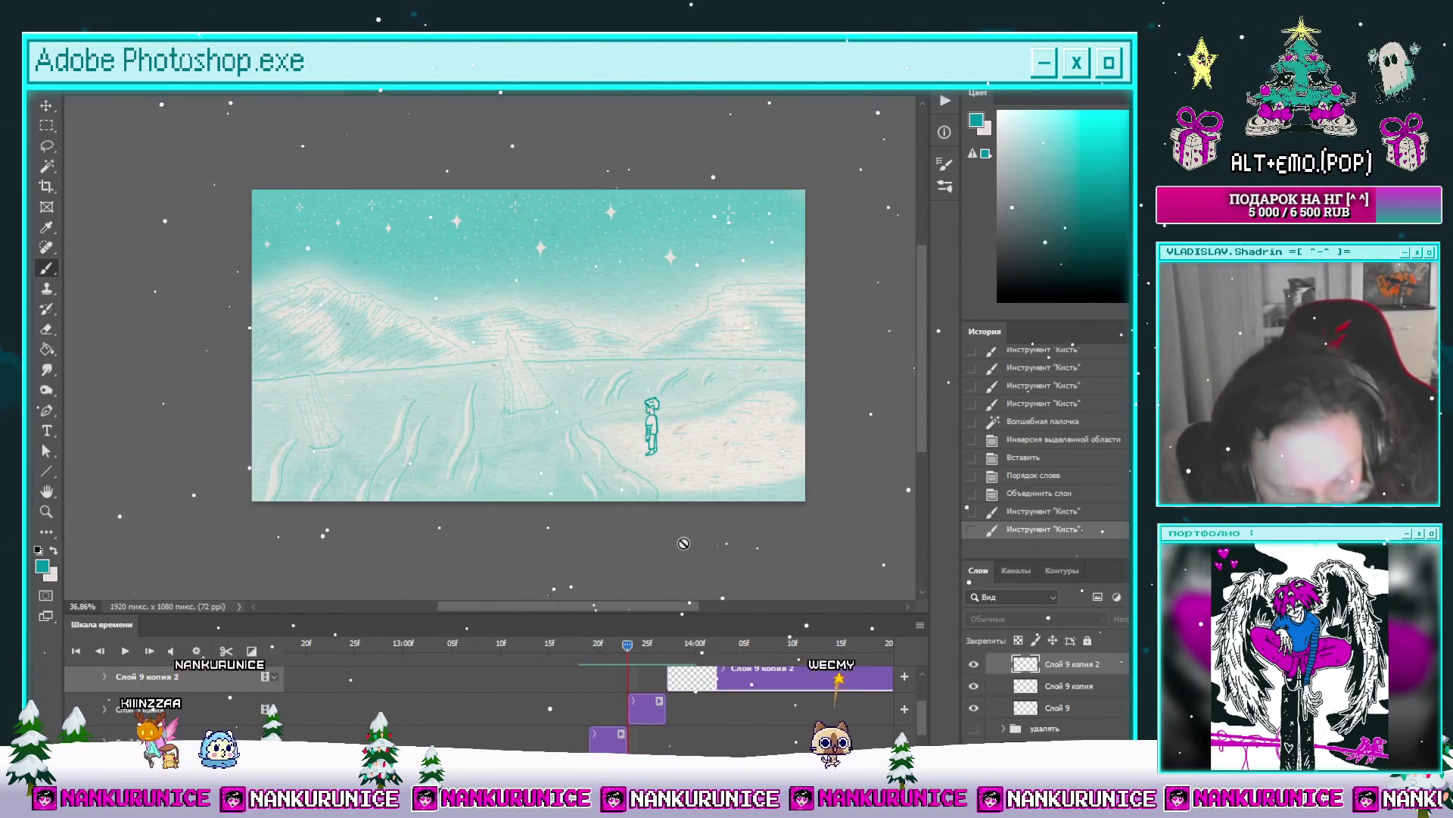
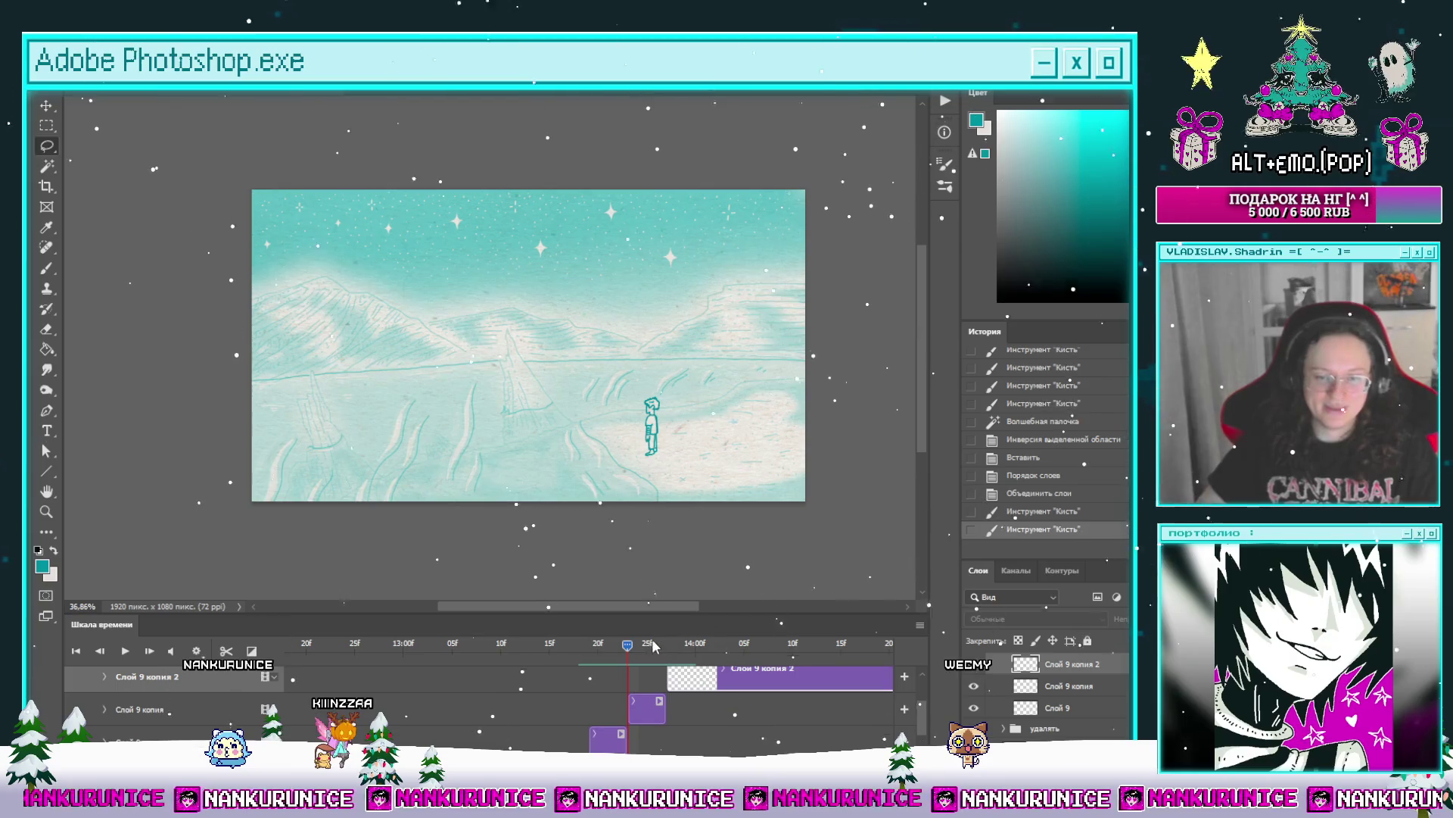
Step: Split the Слой 9 копия 2 clip at the current frame, delete the split-off piece, and shift the clip later
mouse_move(646, 645)
left_mouse_down()
mouse_move(618, 673)
mouse_move(679, 660)
left_mouse_up()
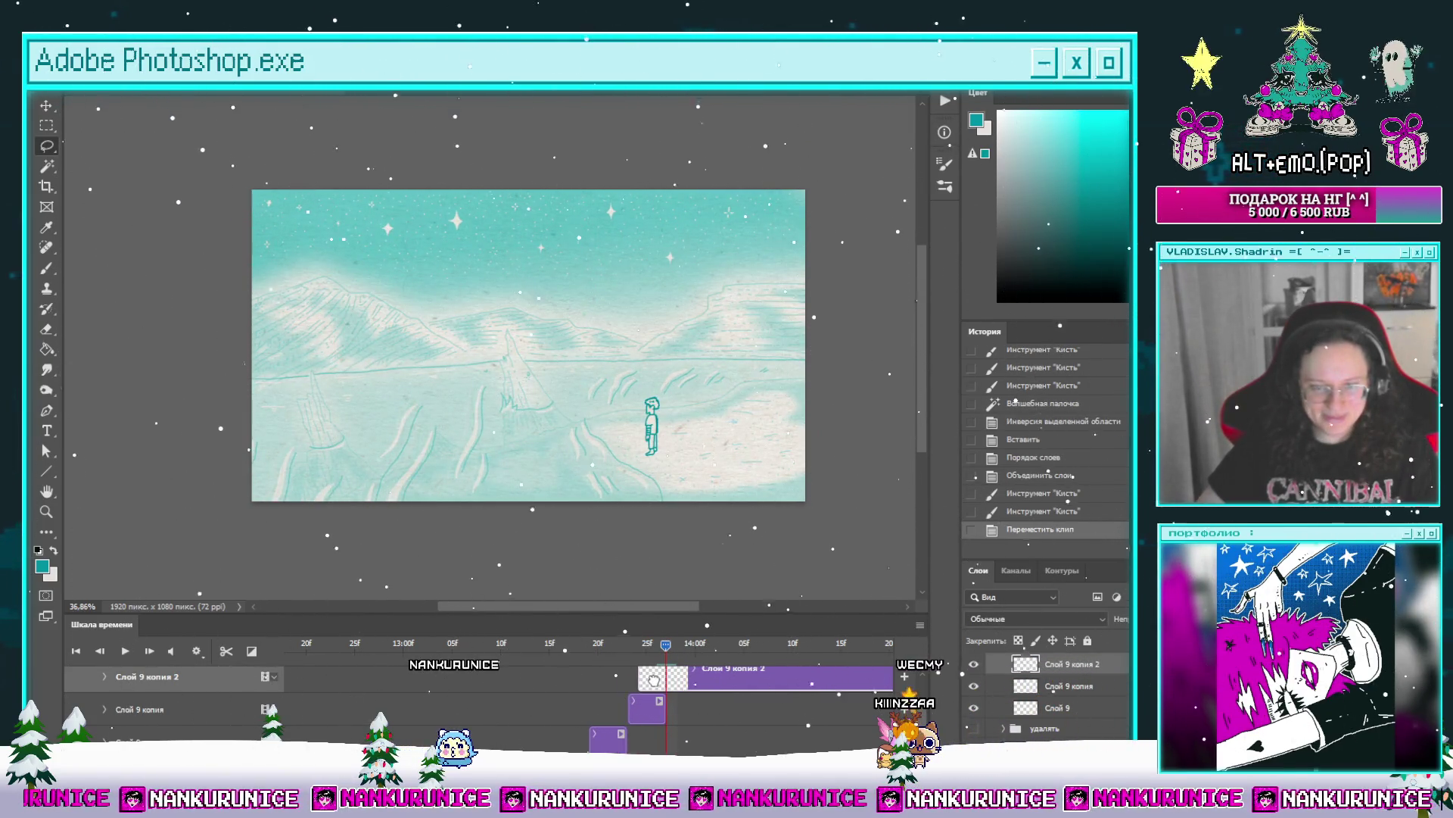
left_click_drag(654, 680, 647, 680)
left_click(227, 651)
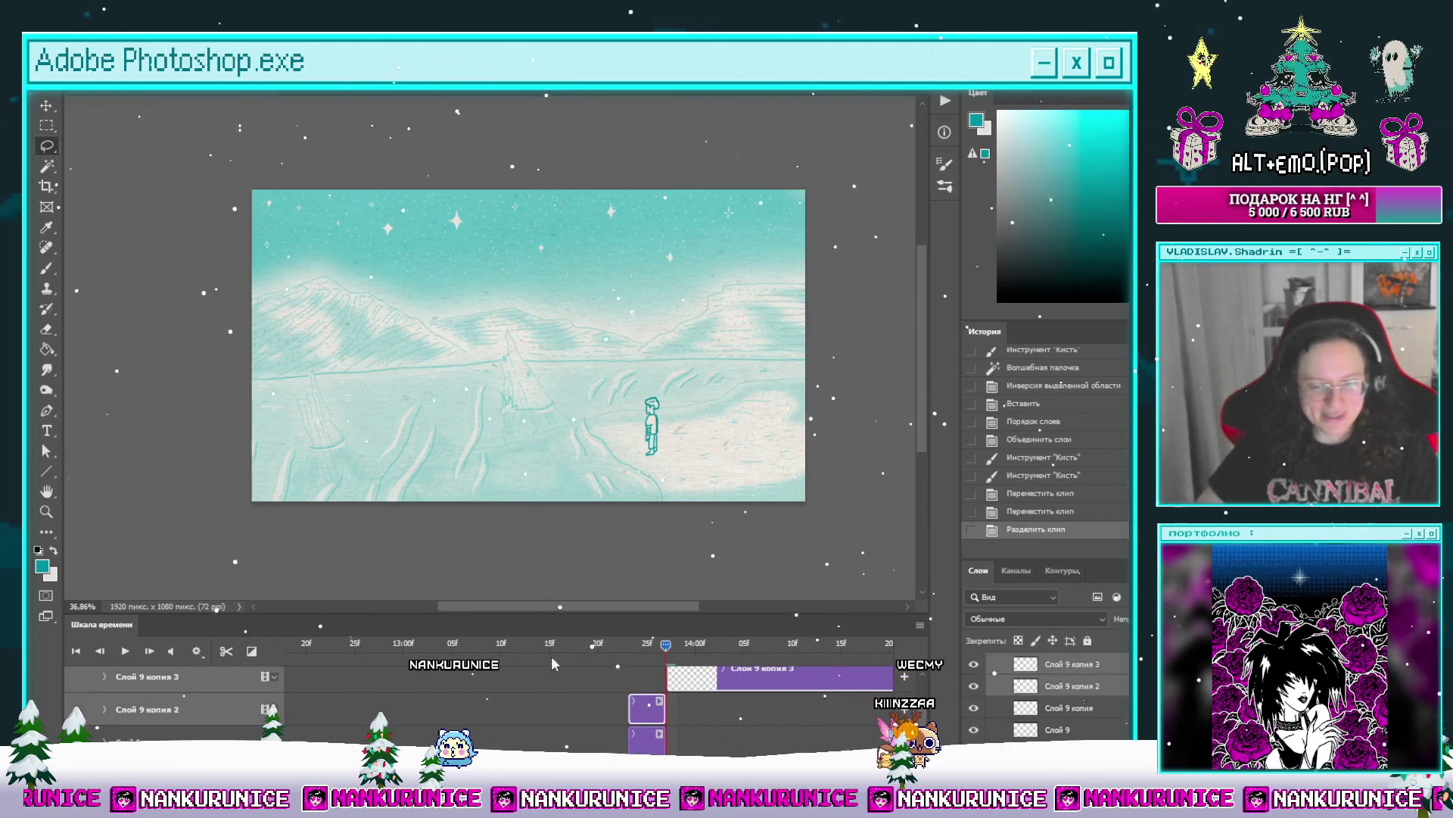
key("Delete")
mouse_move(681, 683)
left_mouse_down()
mouse_move(691, 666)
mouse_move(642, 649)
mouse_move(637, 666)
mouse_move(666, 670)
mouse_move(719, 657)
left_mouse_up()
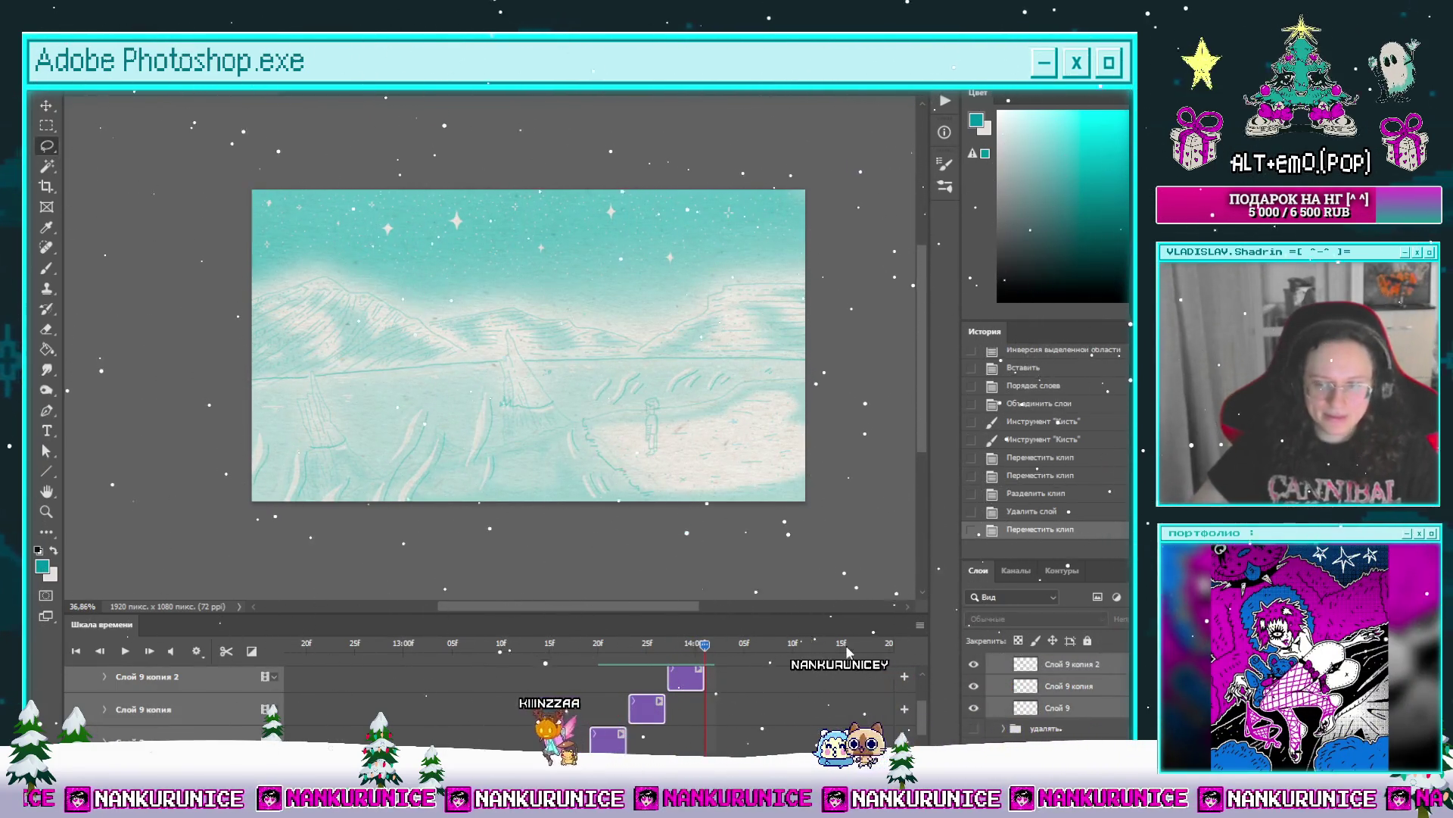
Step: Group the frame layers with Ctrl+G, duplicate the group, and drag Группа 11 копия later
key("ctrl+g")
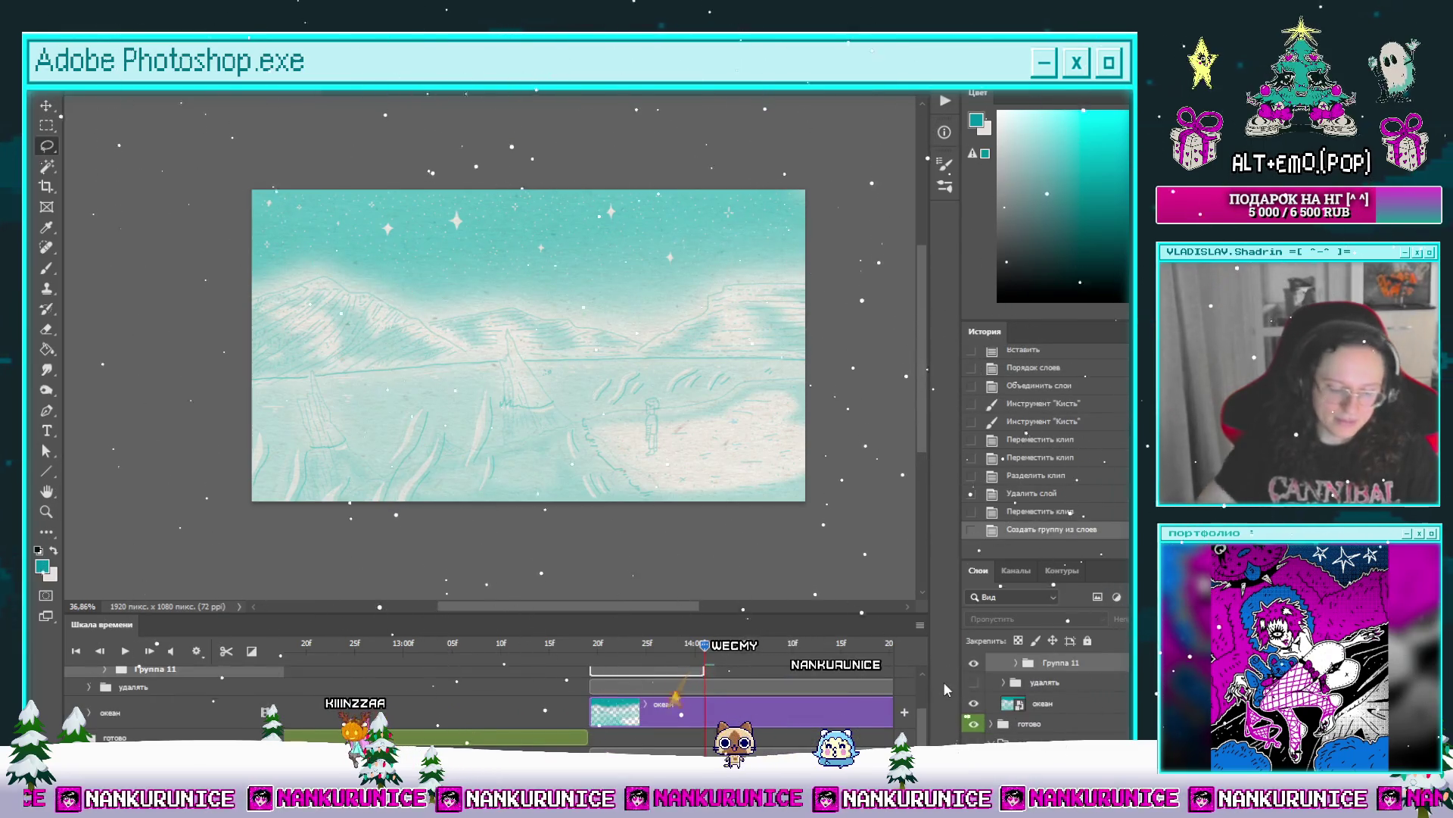
key("ctrl+j")
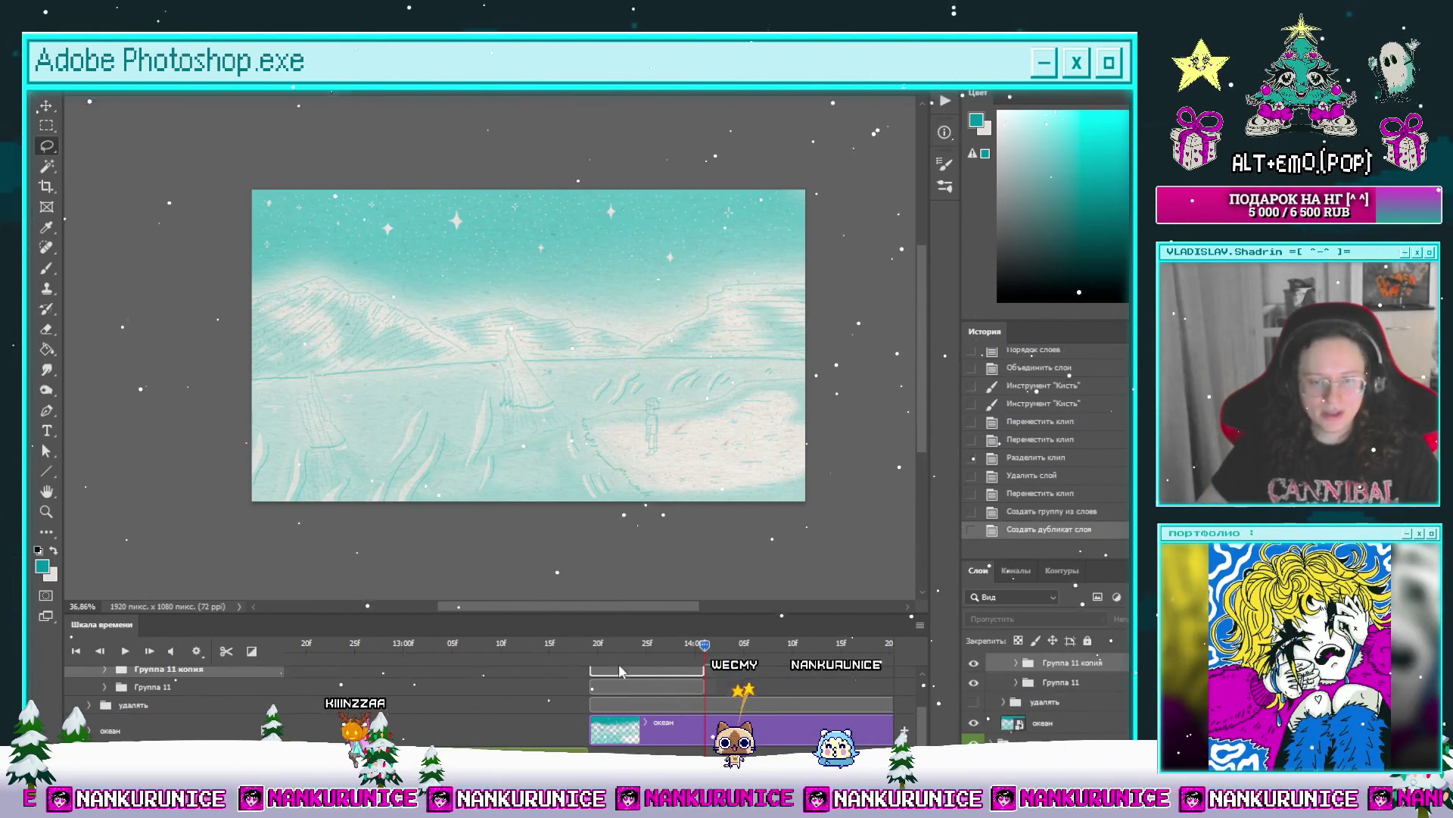
left_click_drag(718, 679, 759, 666)
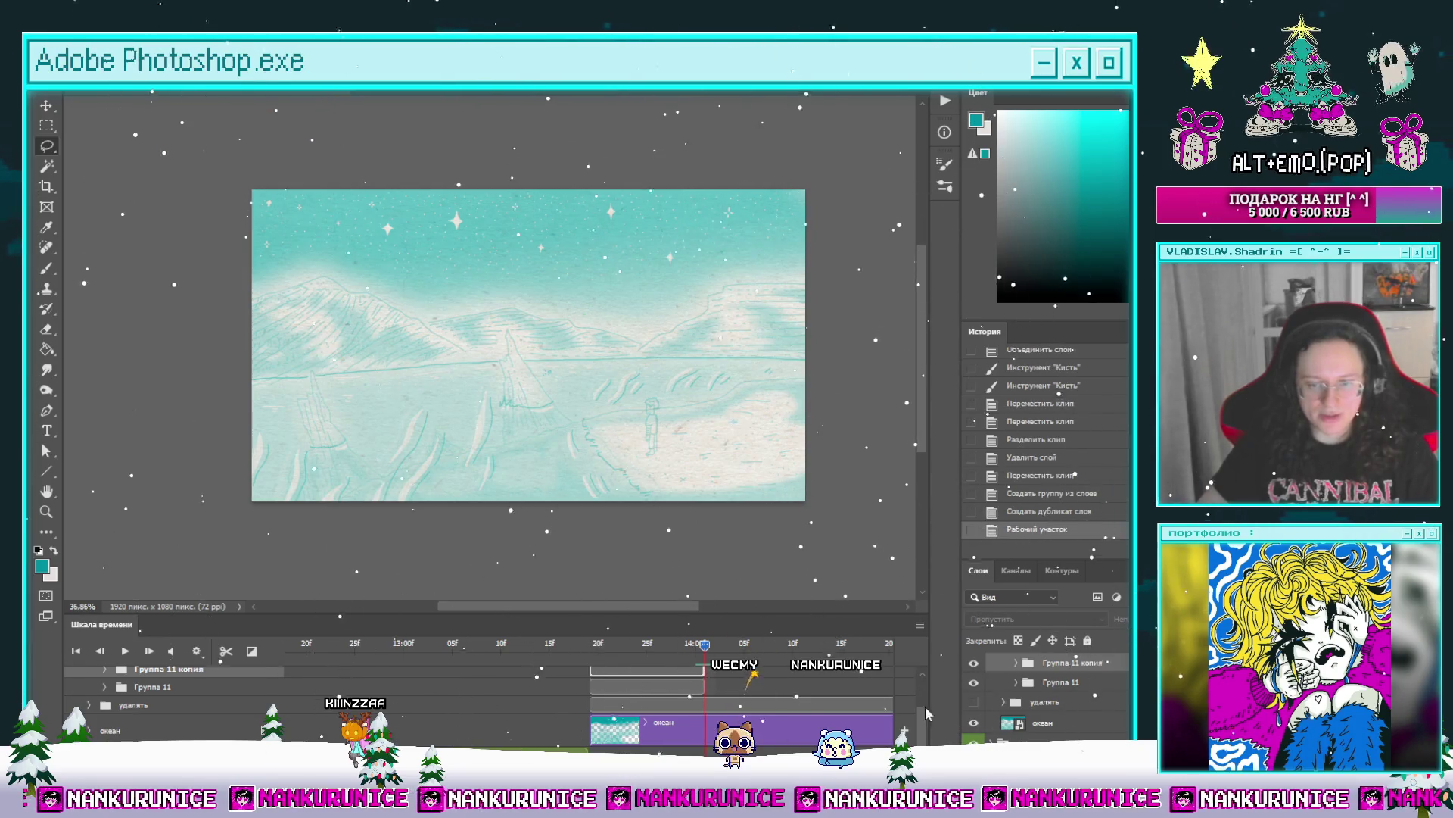
scroll(720, 709, "up", 2)
left_click_drag(629, 707, 745, 707)
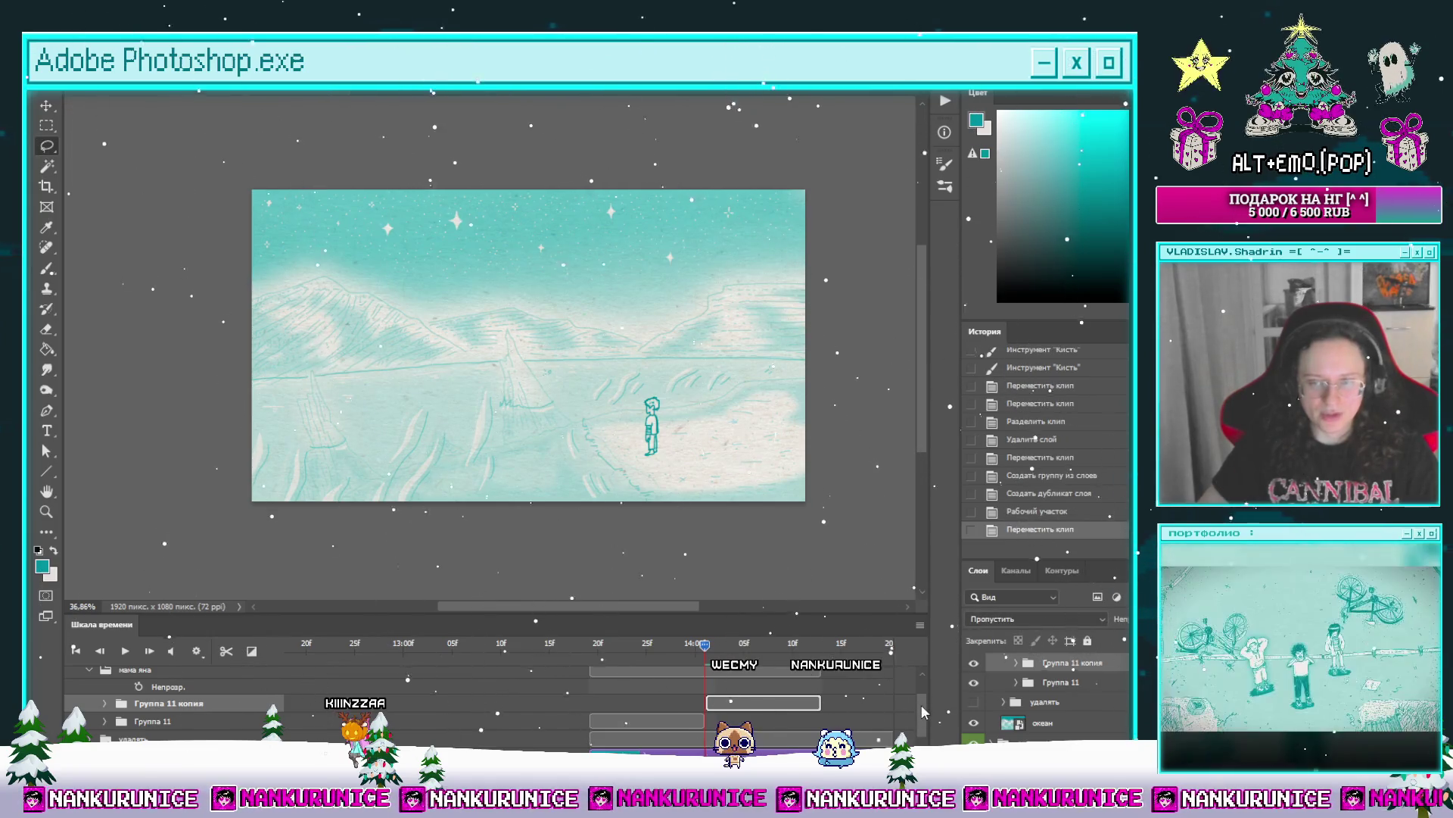
scroll(870, 715, "down", 1)
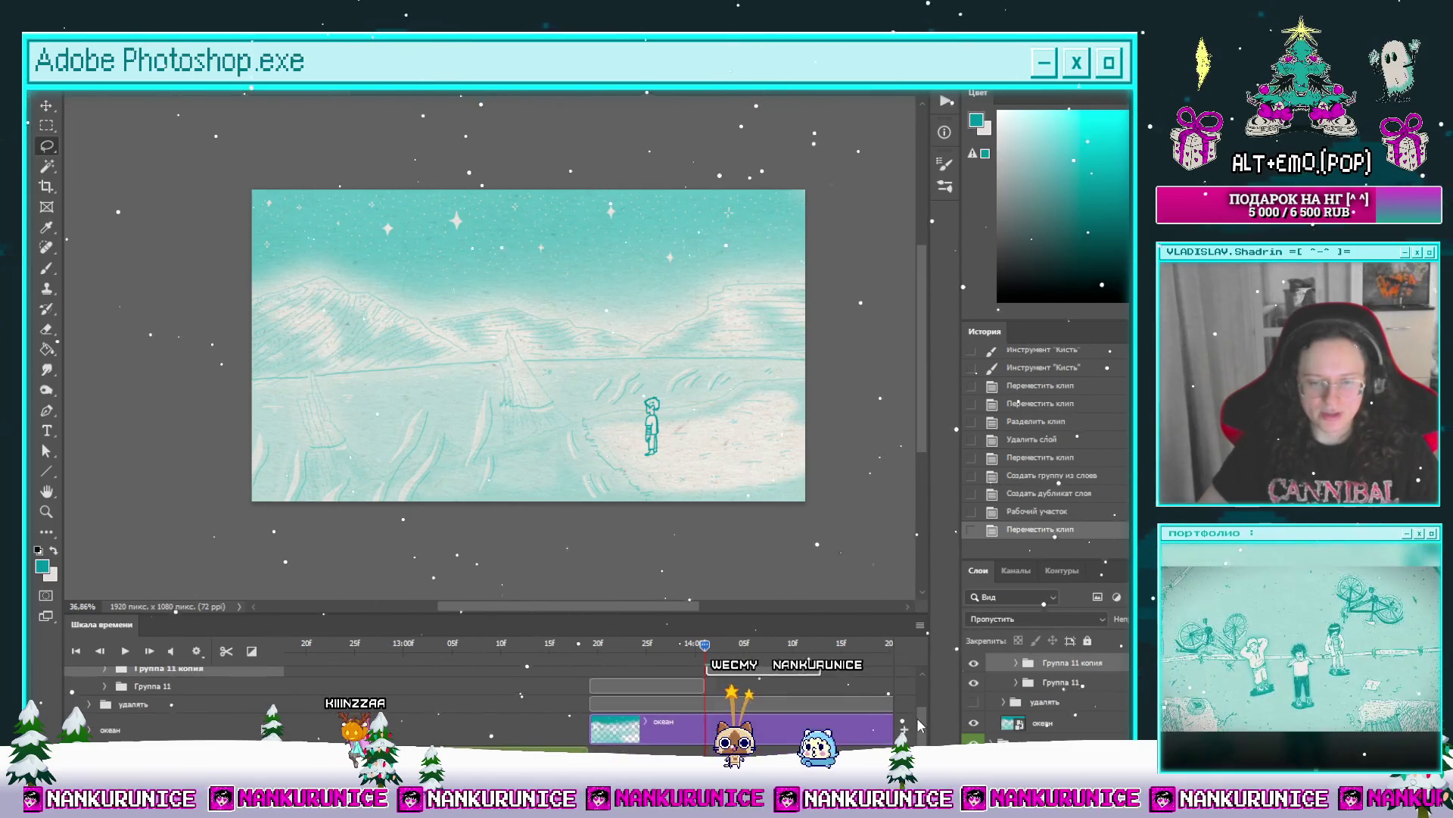
Step: Step back a few frames, toggle the удалять layer's visibility, and expand Группа 11
left_click(694, 643)
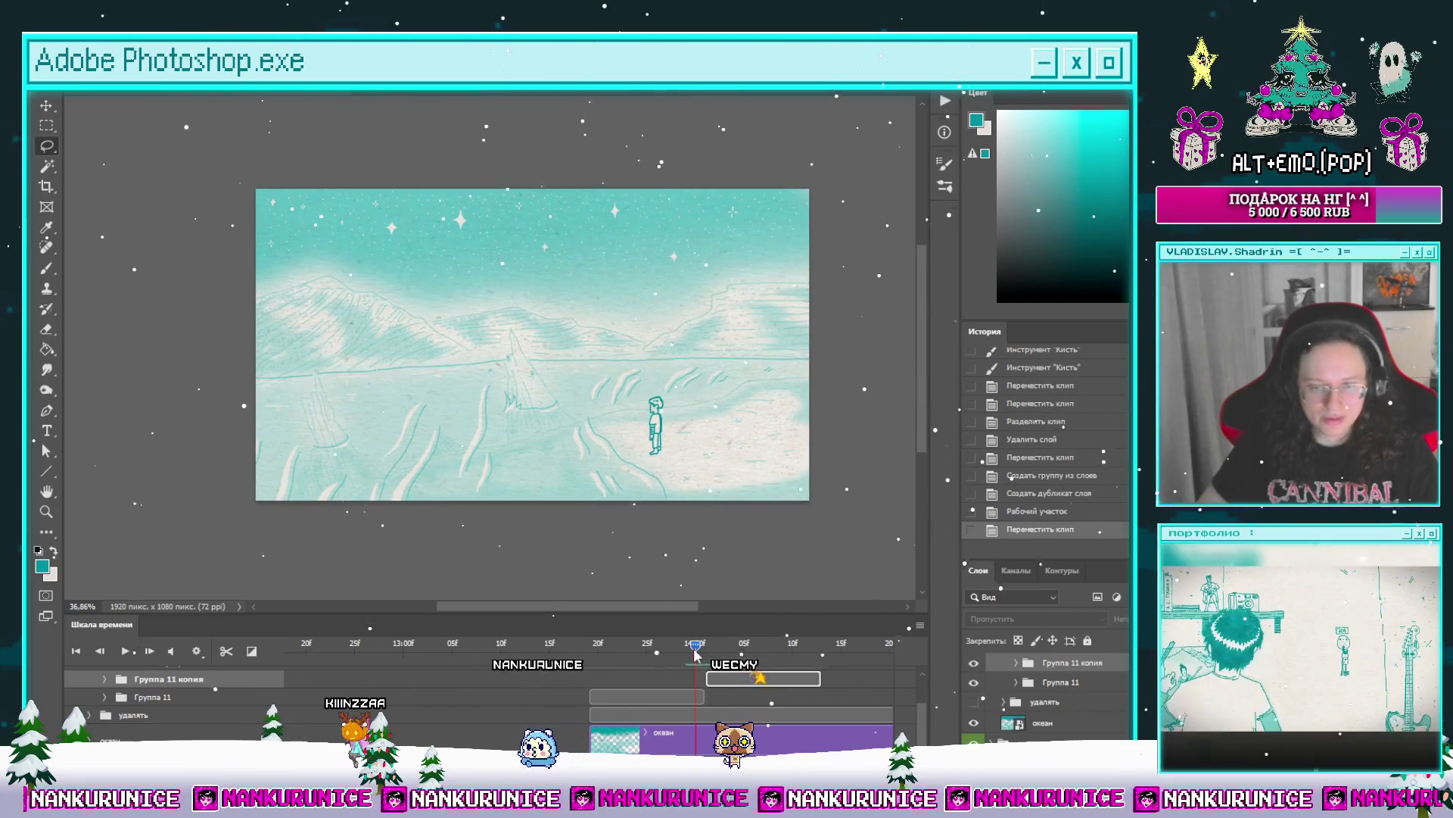
left_click(627, 645)
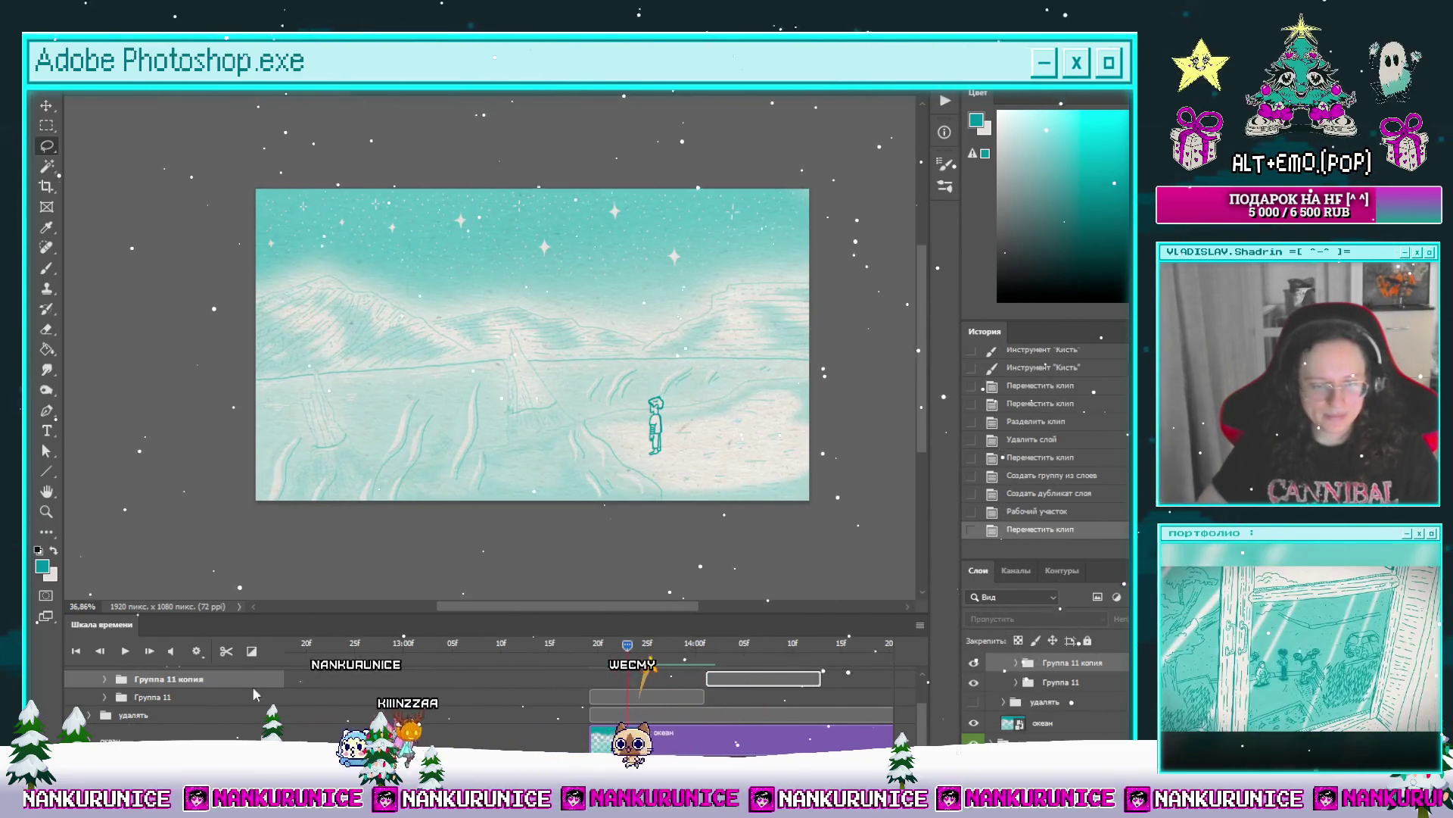
left_click(988, 704)
left_click(974, 702)
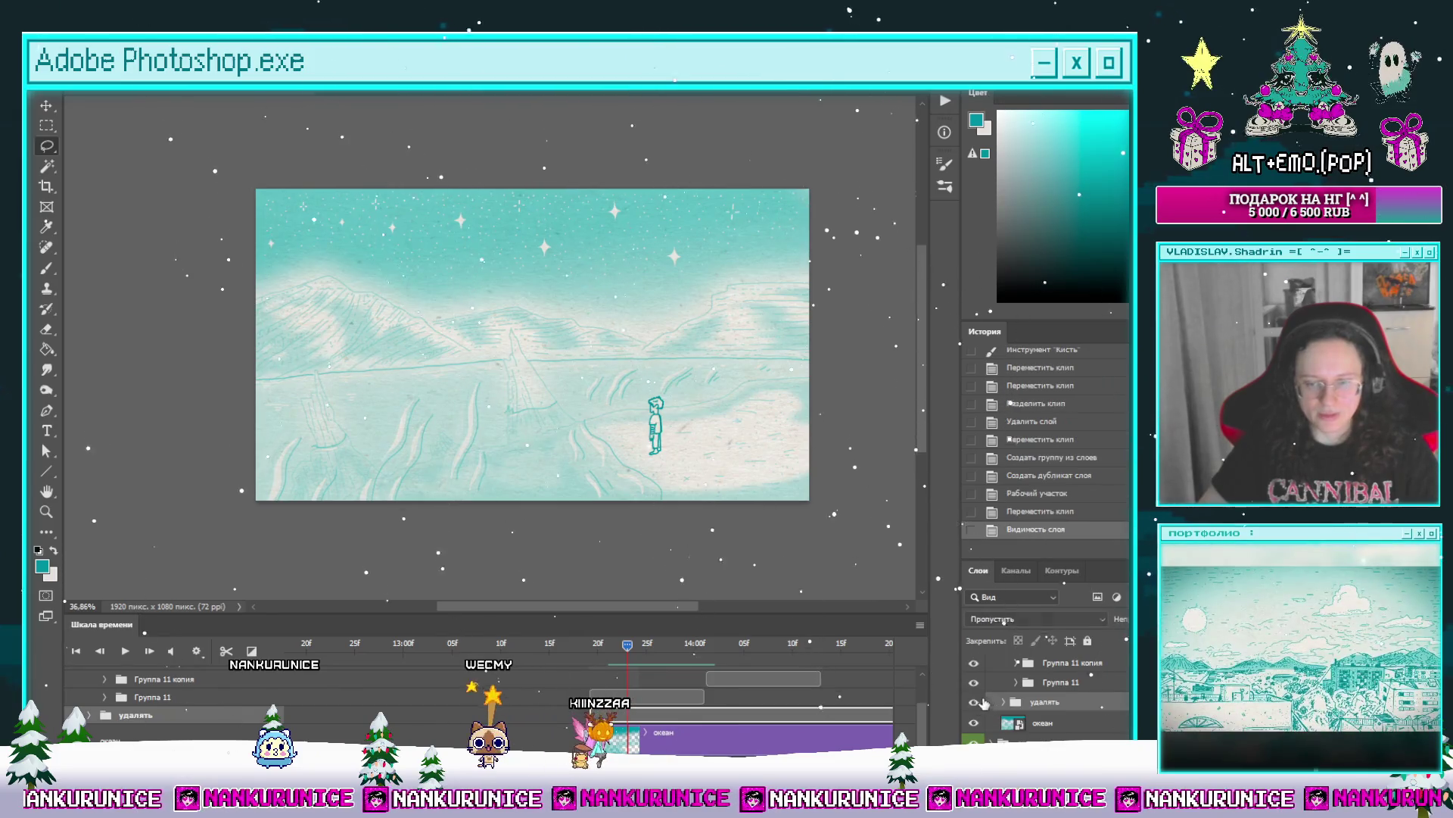
left_click(666, 644)
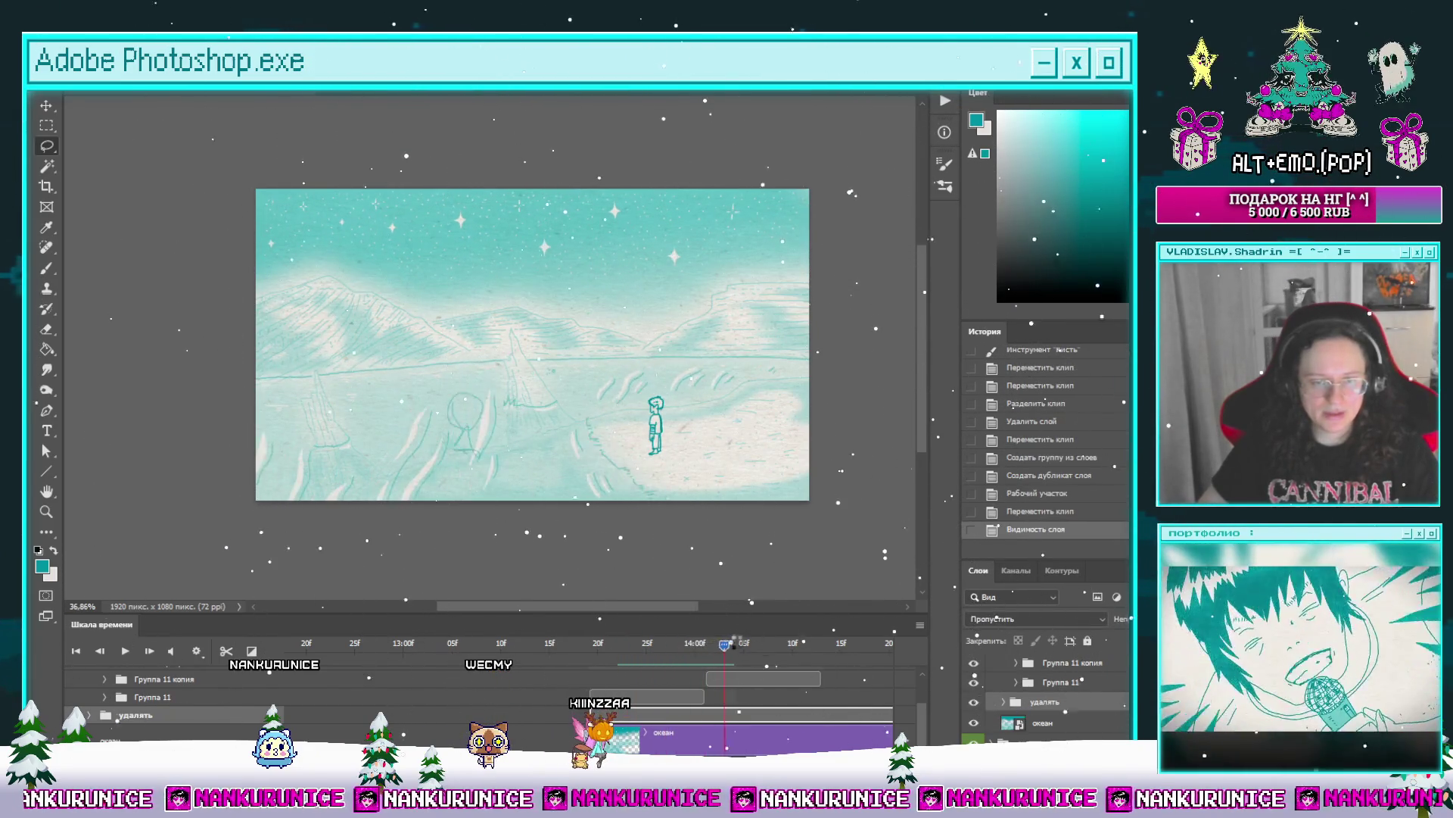
left_click_drag(665, 646, 629, 666)
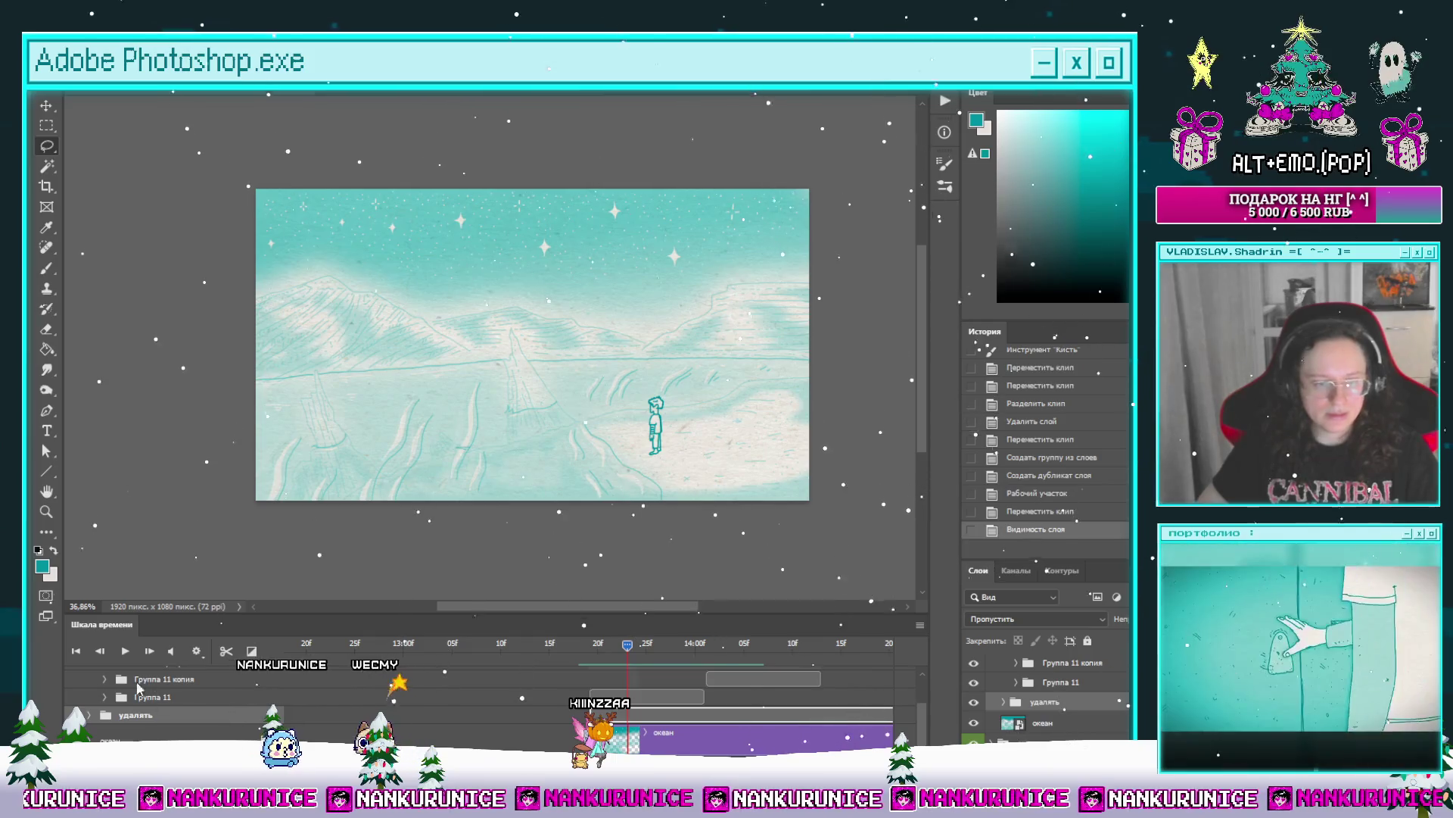
left_click(106, 696)
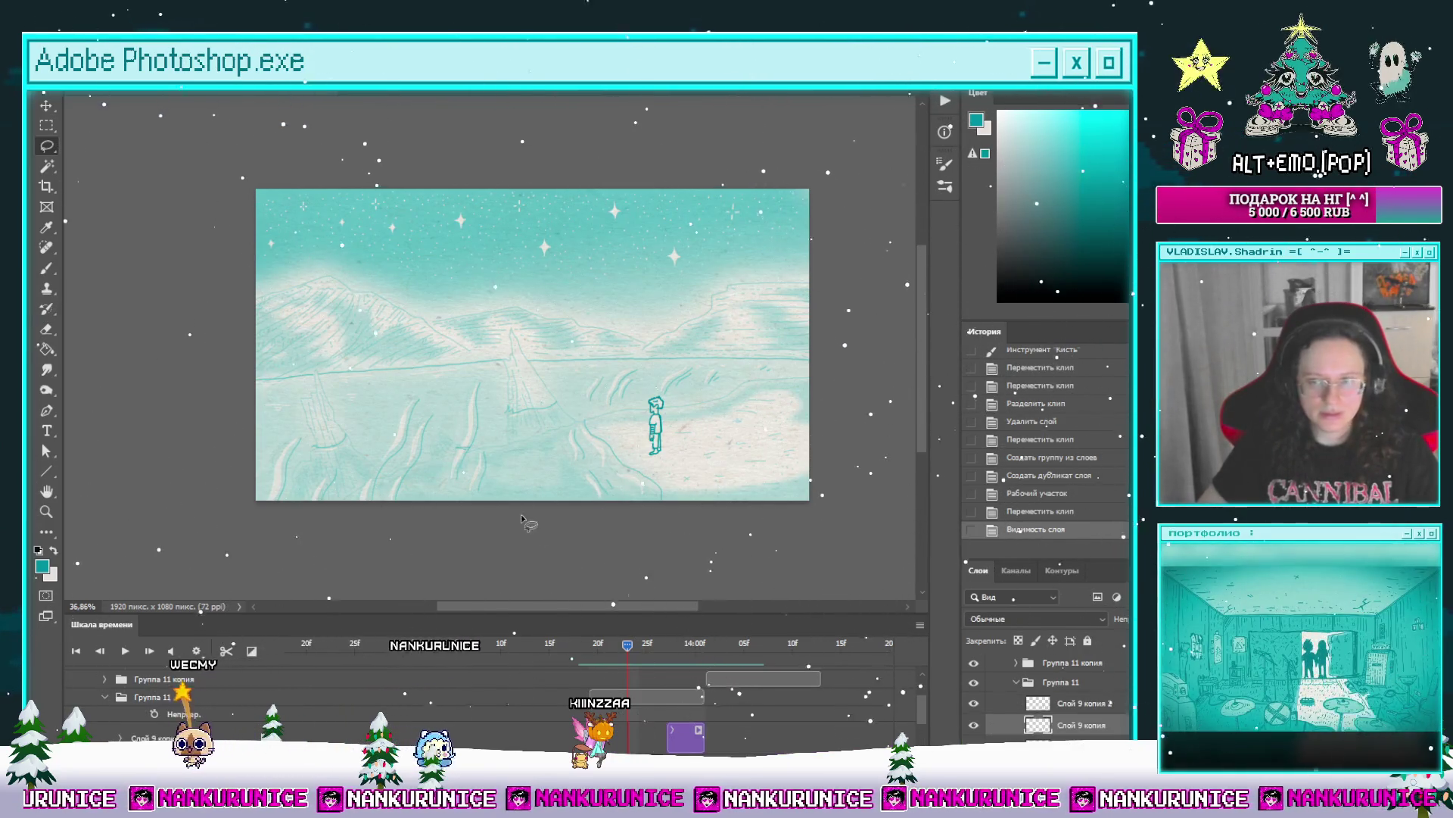
Step: Draw a curved teal stroke on the snow with a dotted stroke beneath it
scroll(491, 447, "up", 1)
scroll(491, 448, "up", 1)
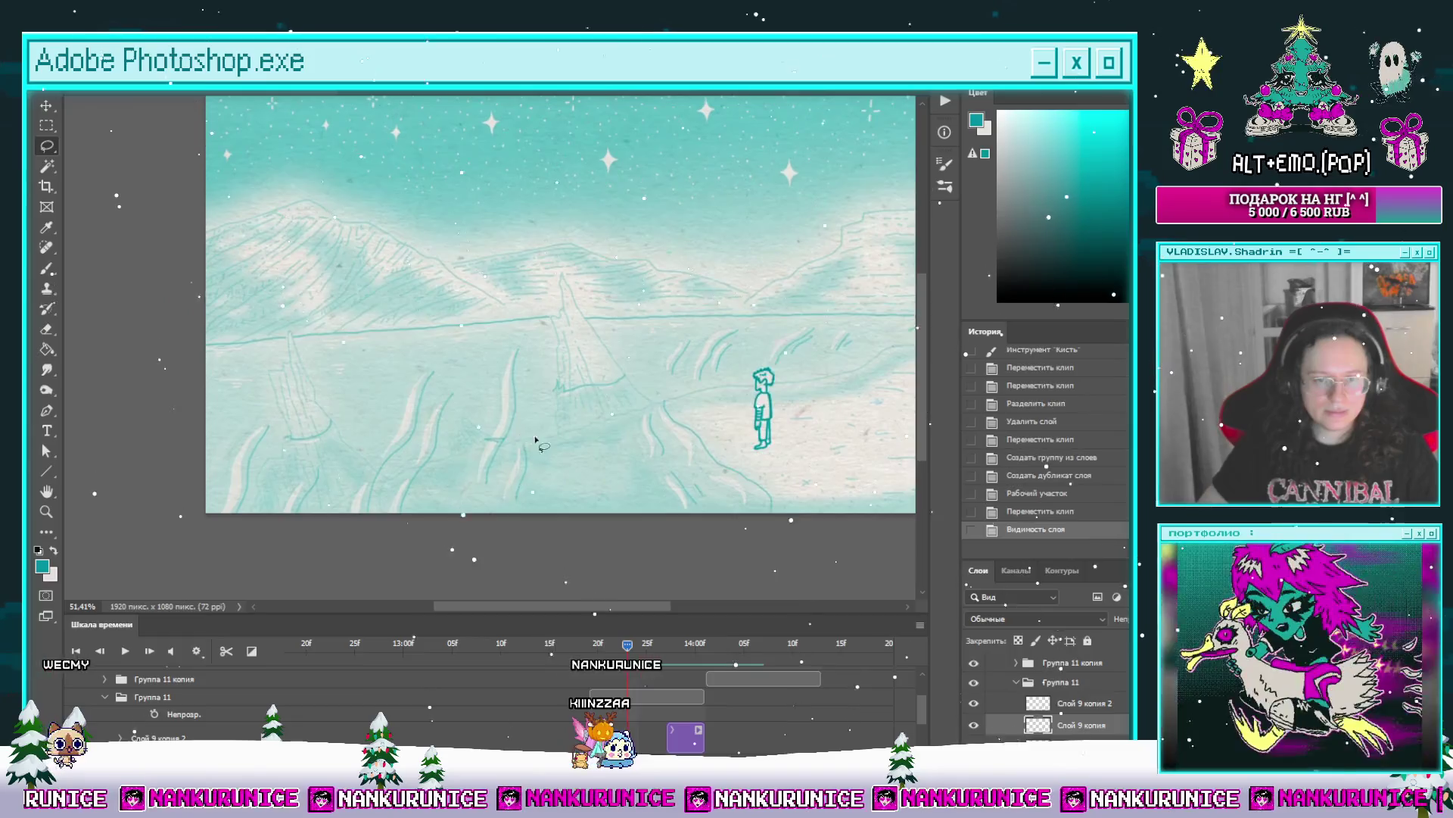
key("Tab")
scroll(510, 498, "up", 2)
scroll(509, 498, "up", 3)
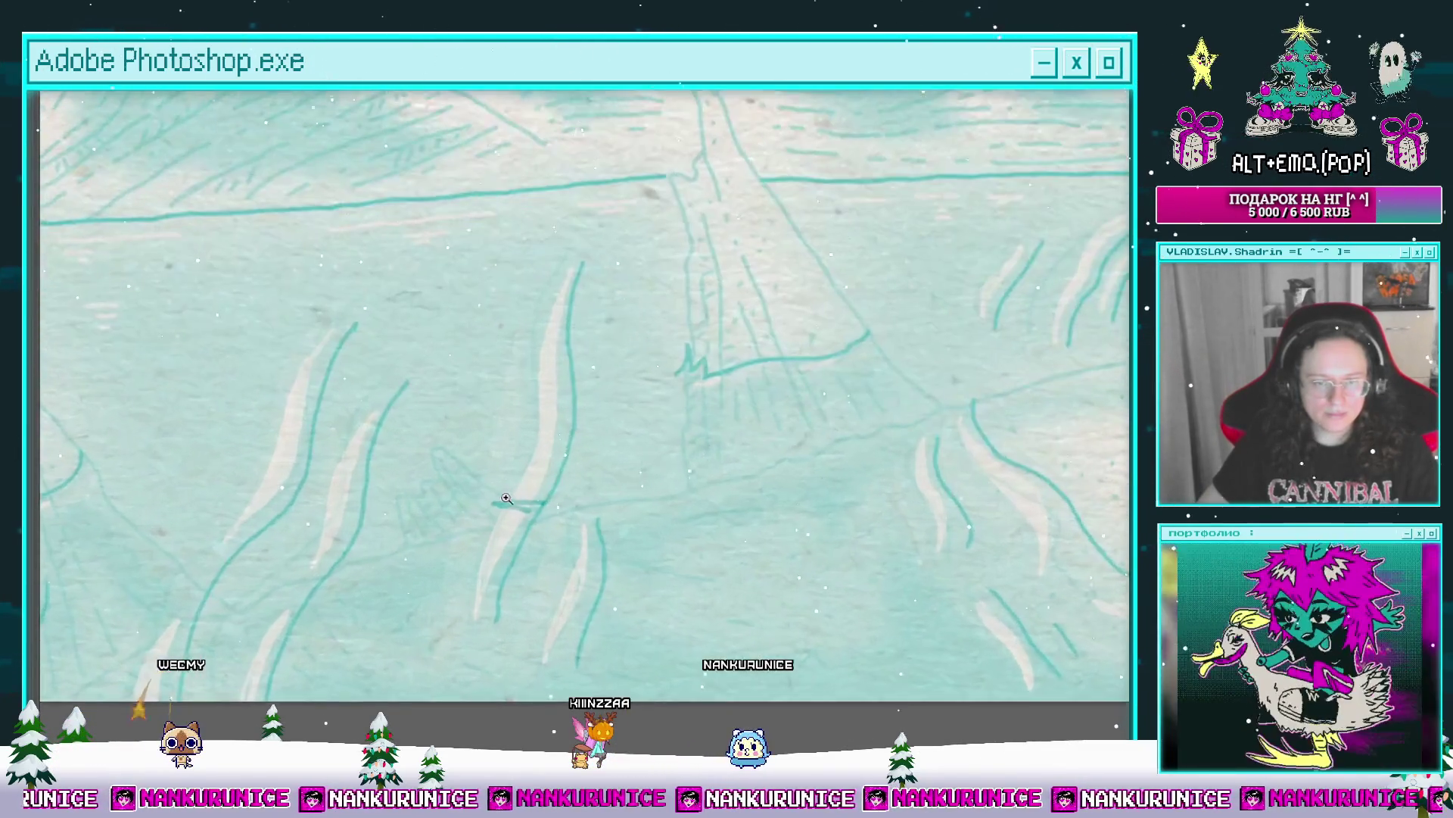
mouse_move(490, 498)
left_mouse_down()
mouse_move(534, 482)
mouse_move(614, 502)
left_mouse_up()
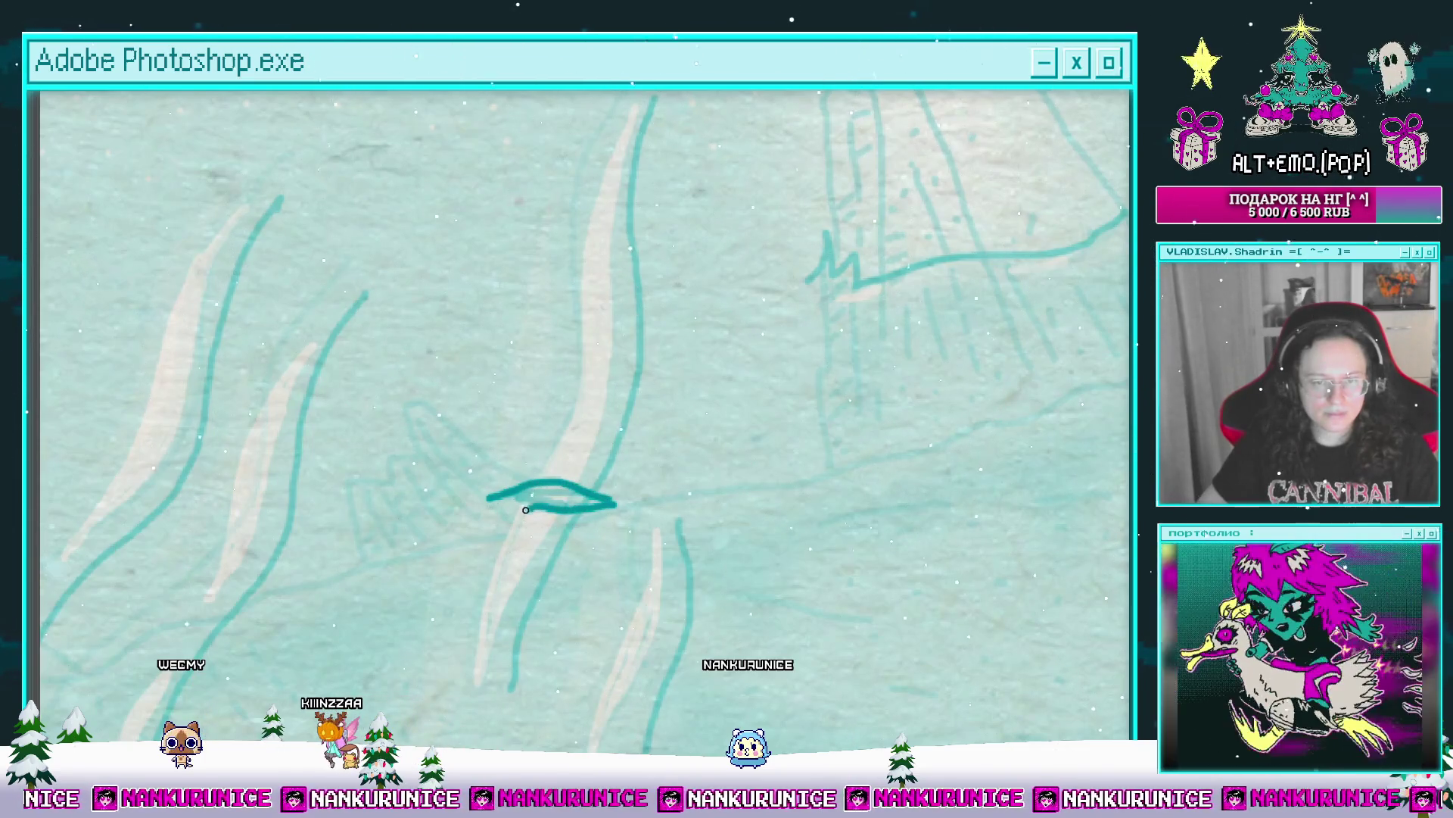
scroll(546, 527, "up", 1)
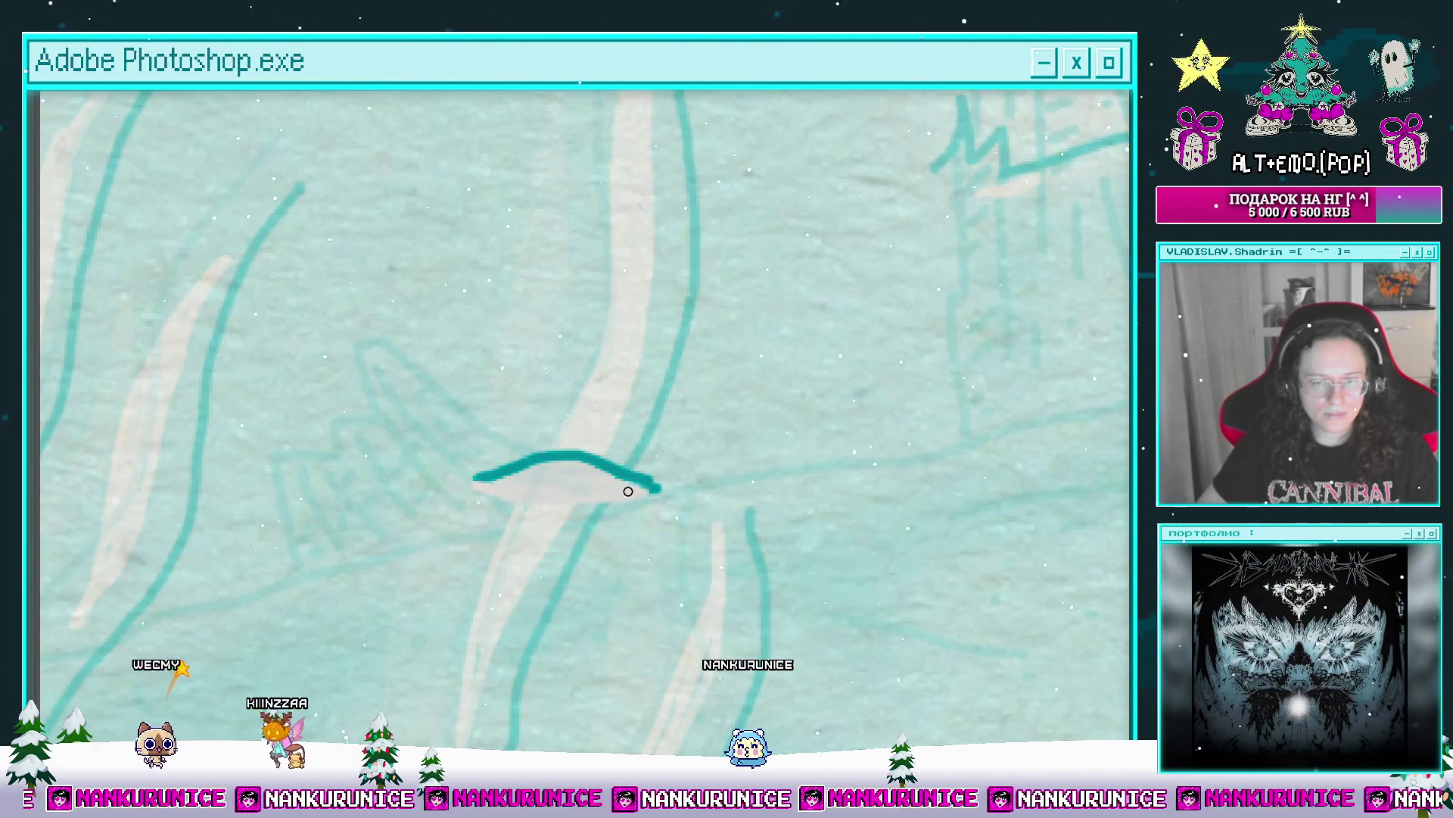
scroll(577, 483, "up", 2)
mouse_move(462, 465)
left_mouse_down()
mouse_move(539, 490)
mouse_move(663, 486)
left_mouse_up()
scroll(702, 467, "down", 5)
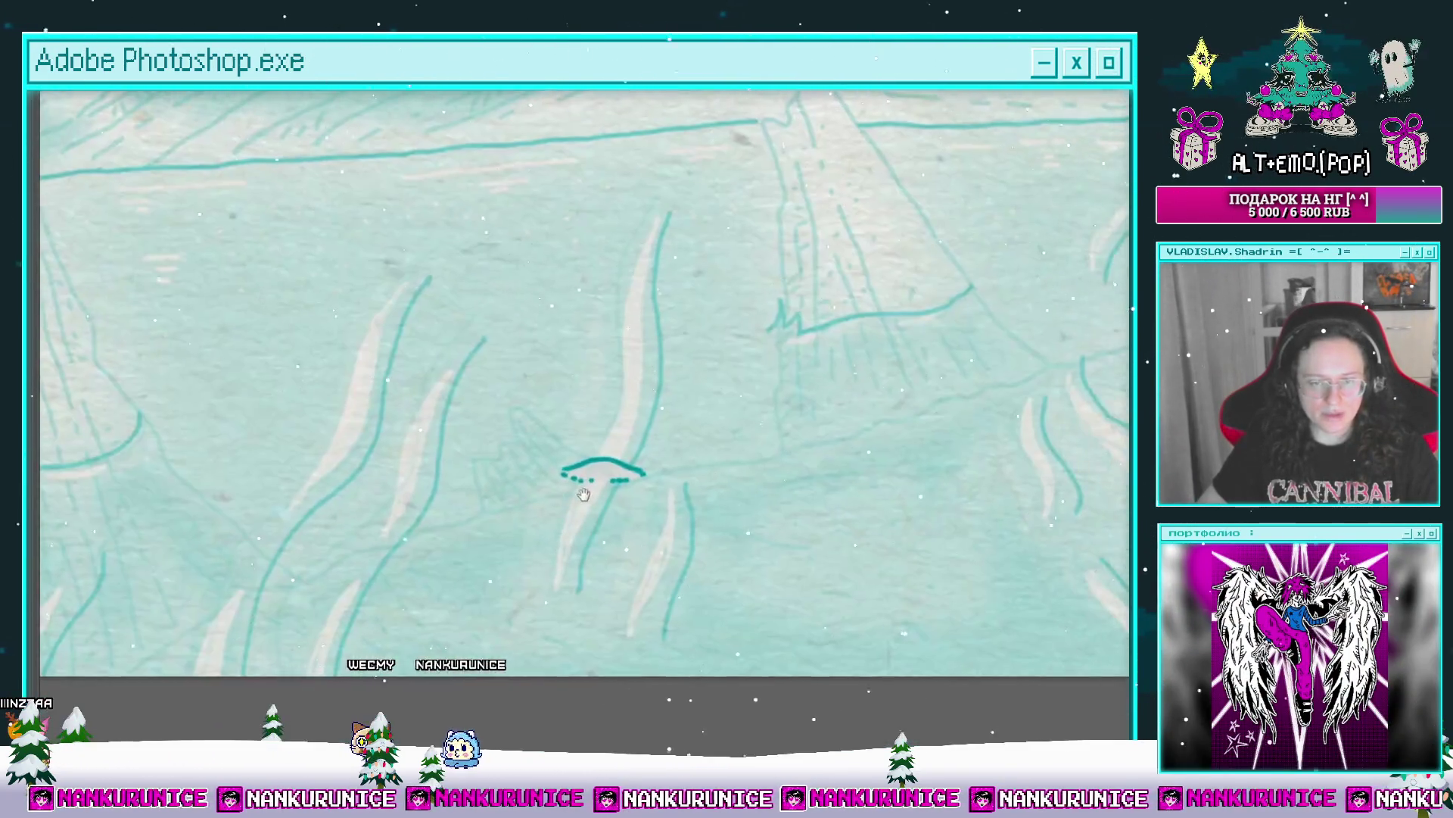
Step: Restore the panels, check neighbouring frames, and erase a small spot of the stroke
key("Tab")
left_click(608, 656)
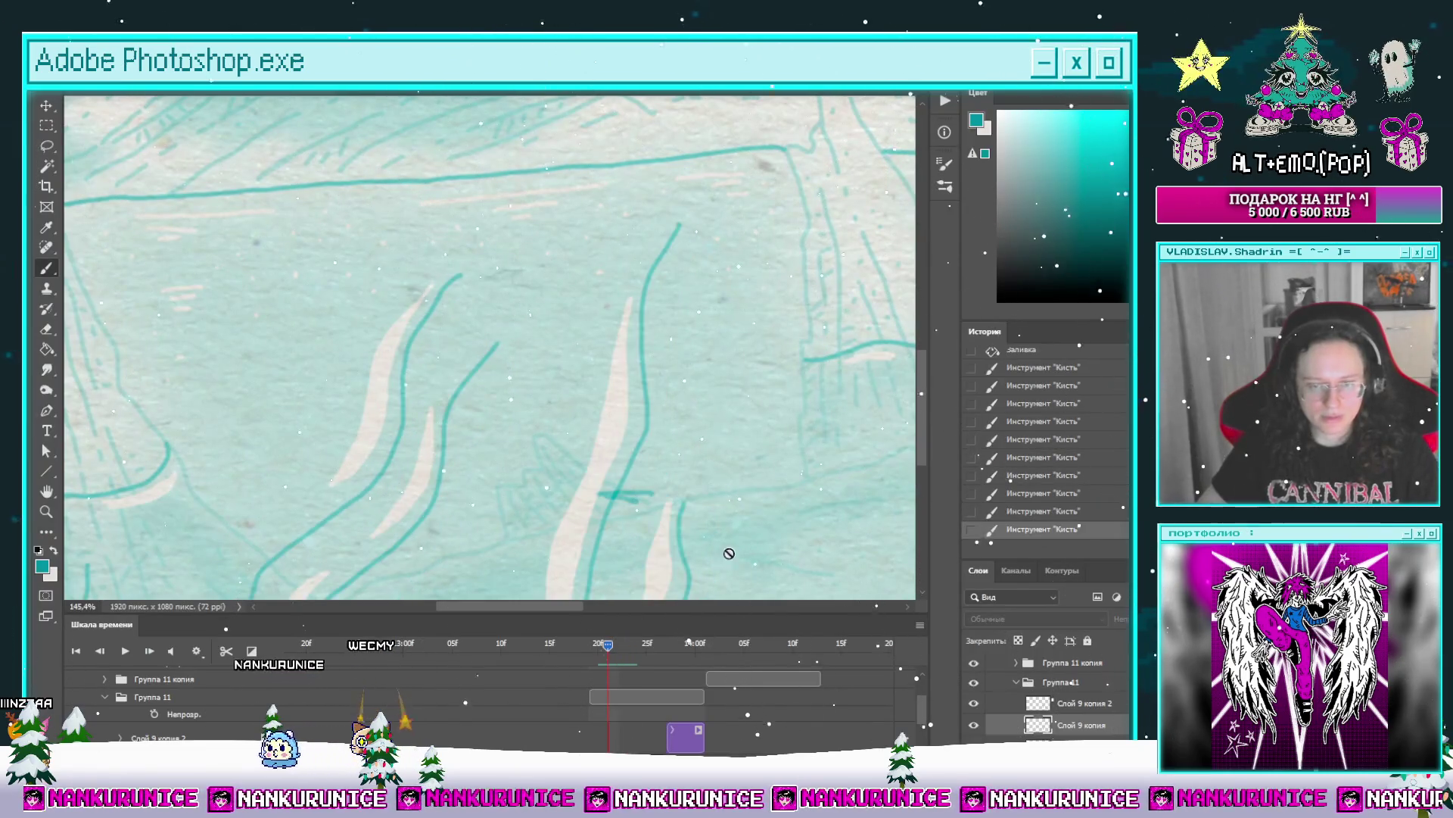
scroll(729, 554, "down", 3)
key("Left")
key("Left")
key("Left")
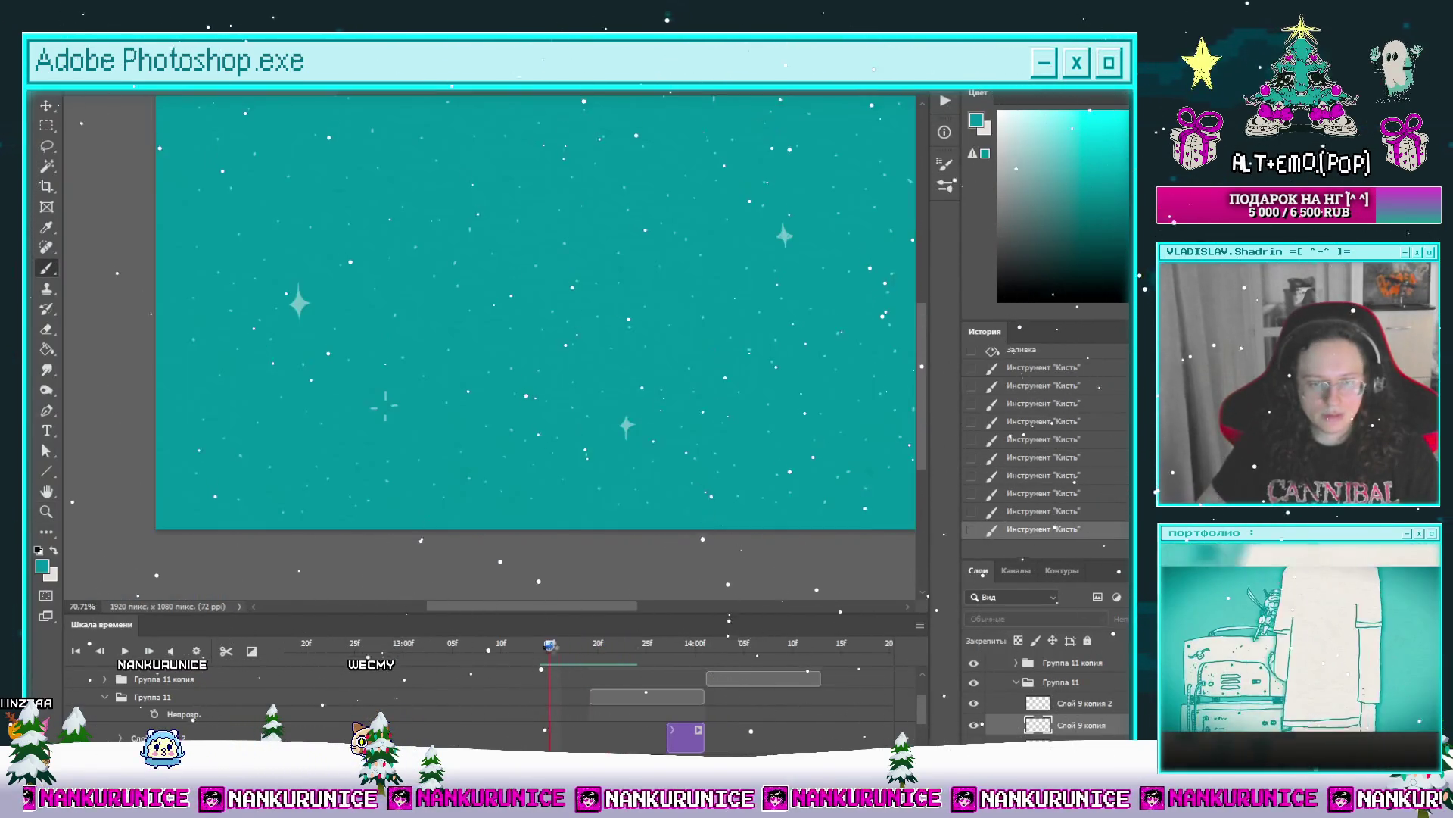
key("Right")
key("Right")
key("Right")
key("e")
left_click(555, 423)
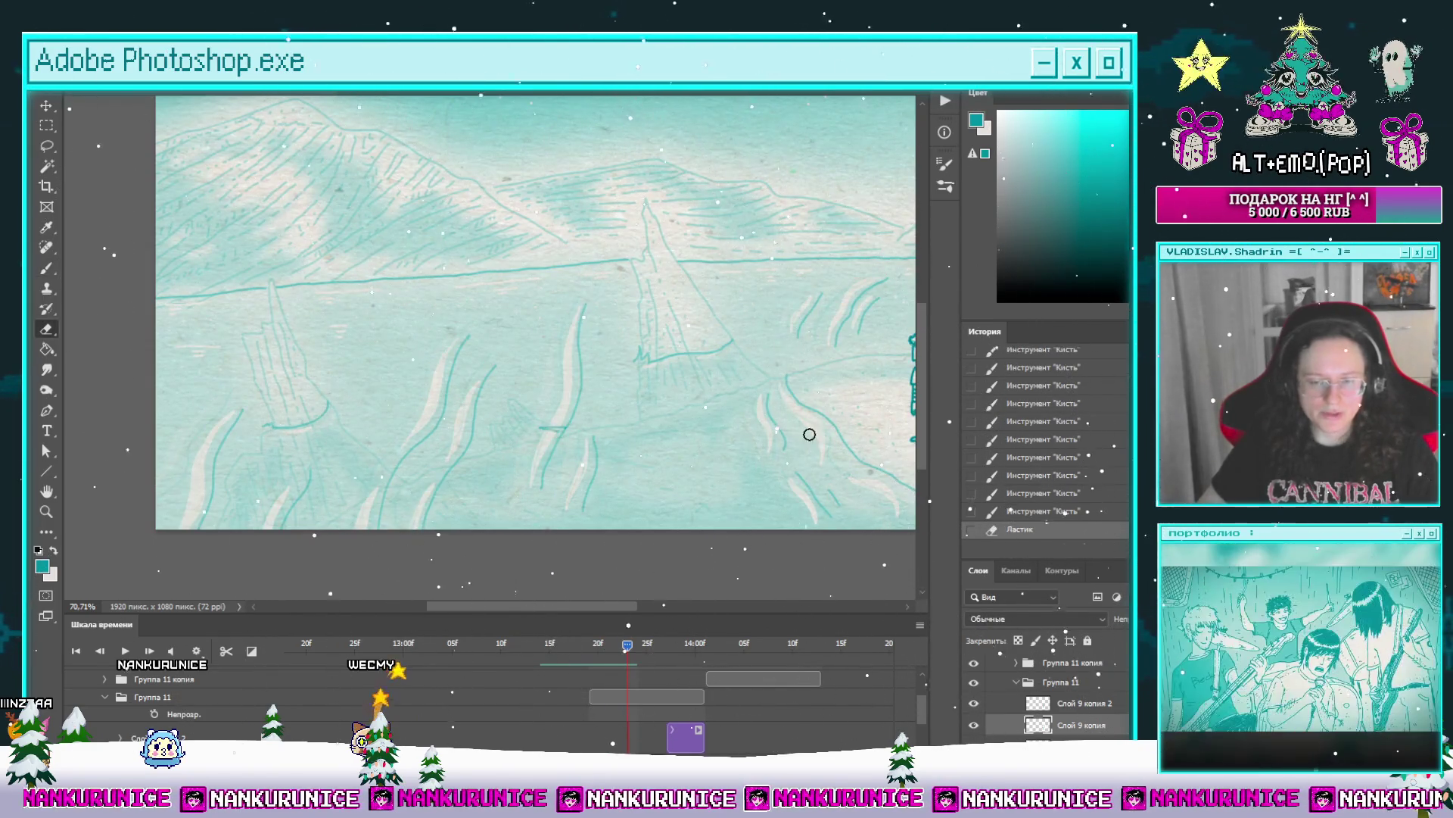
Step: Paint and erase small teal dabs, forming a short squiggle on the snow
scroll(923, 720, "down", 3)
key("Left")
key("Left")
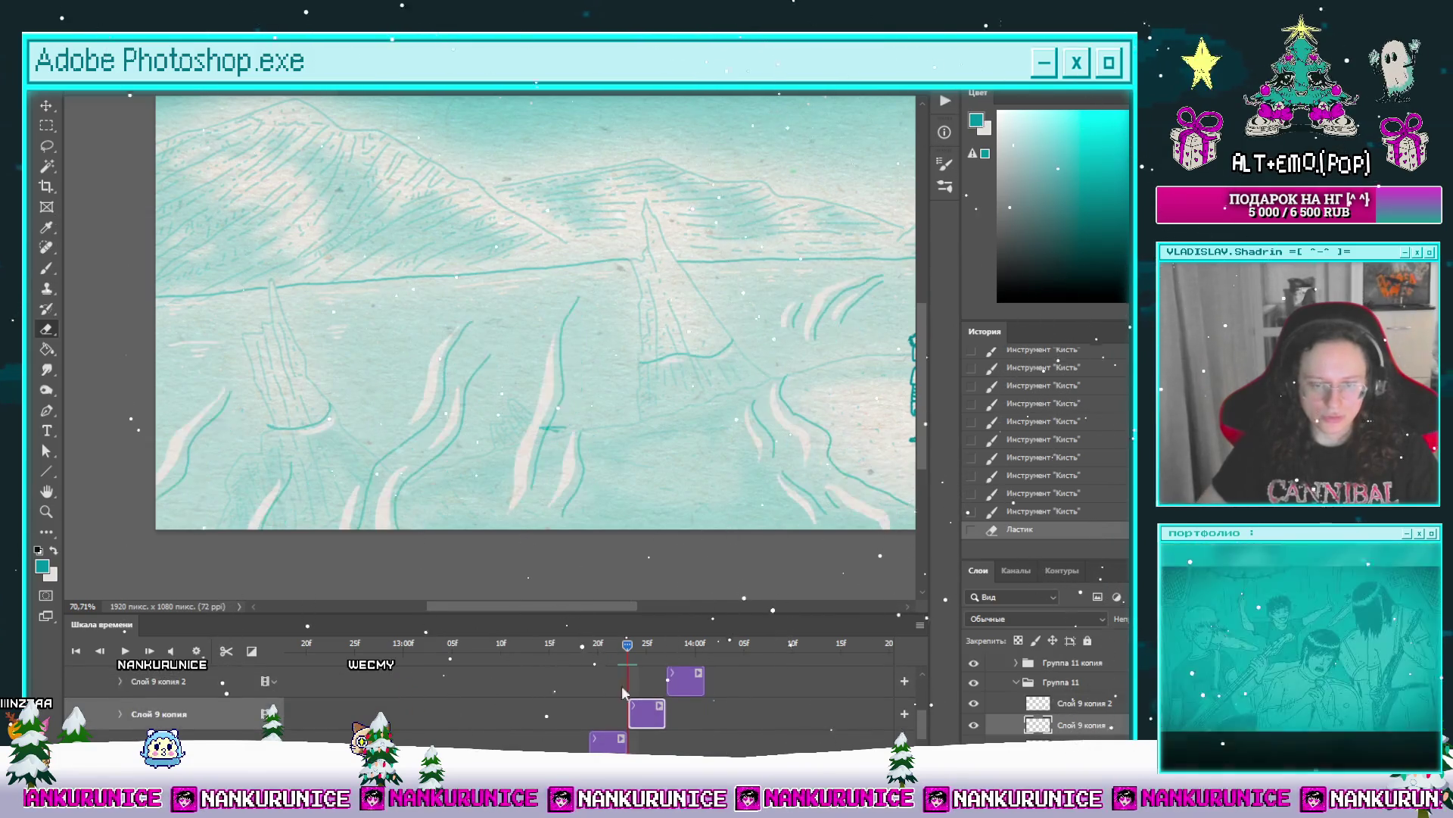
scroll(560, 424, "up", 8)
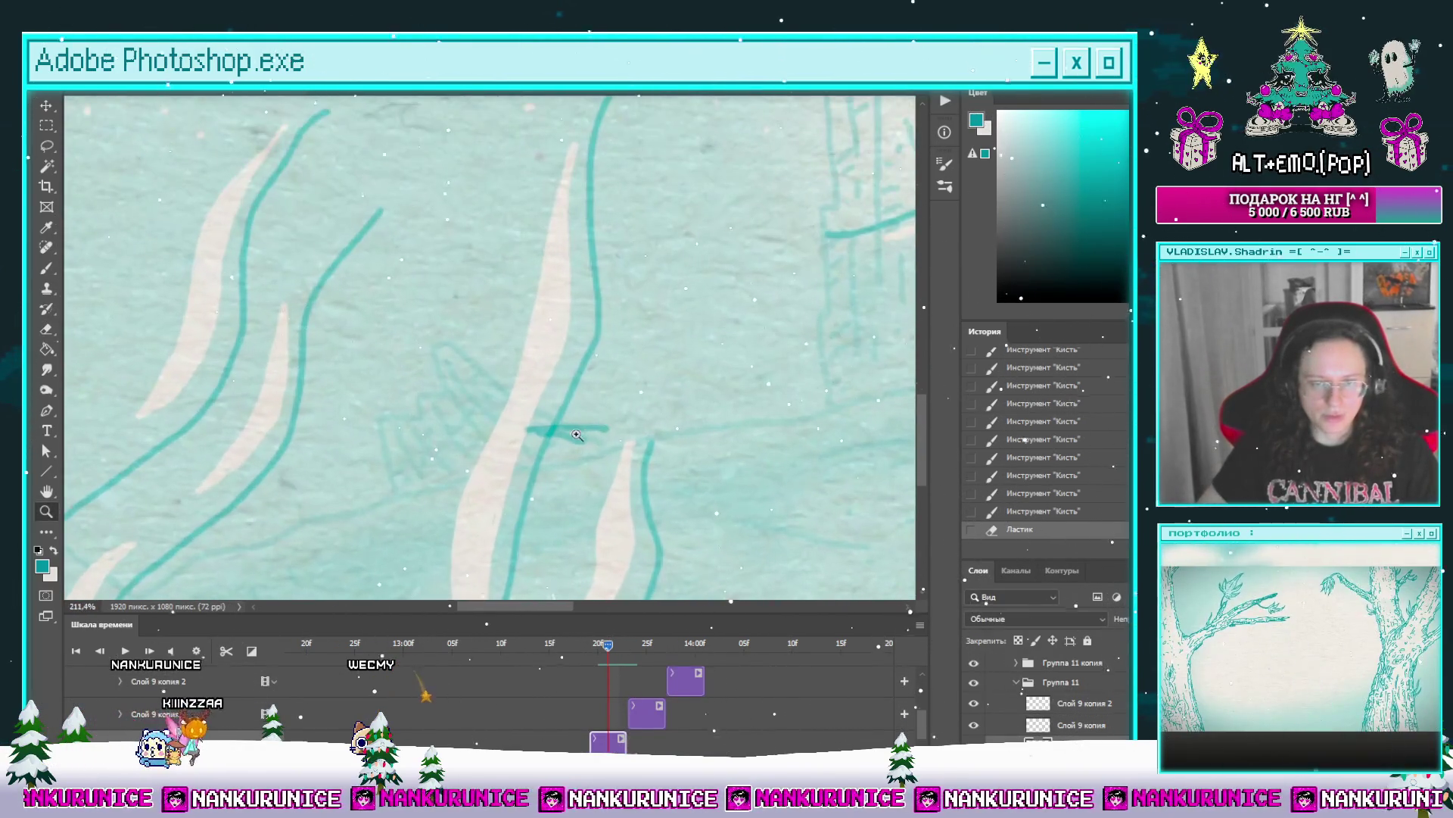
key("b")
left_click(552, 424)
key("e")
left_click(559, 429)
key("b")
left_click(552, 428)
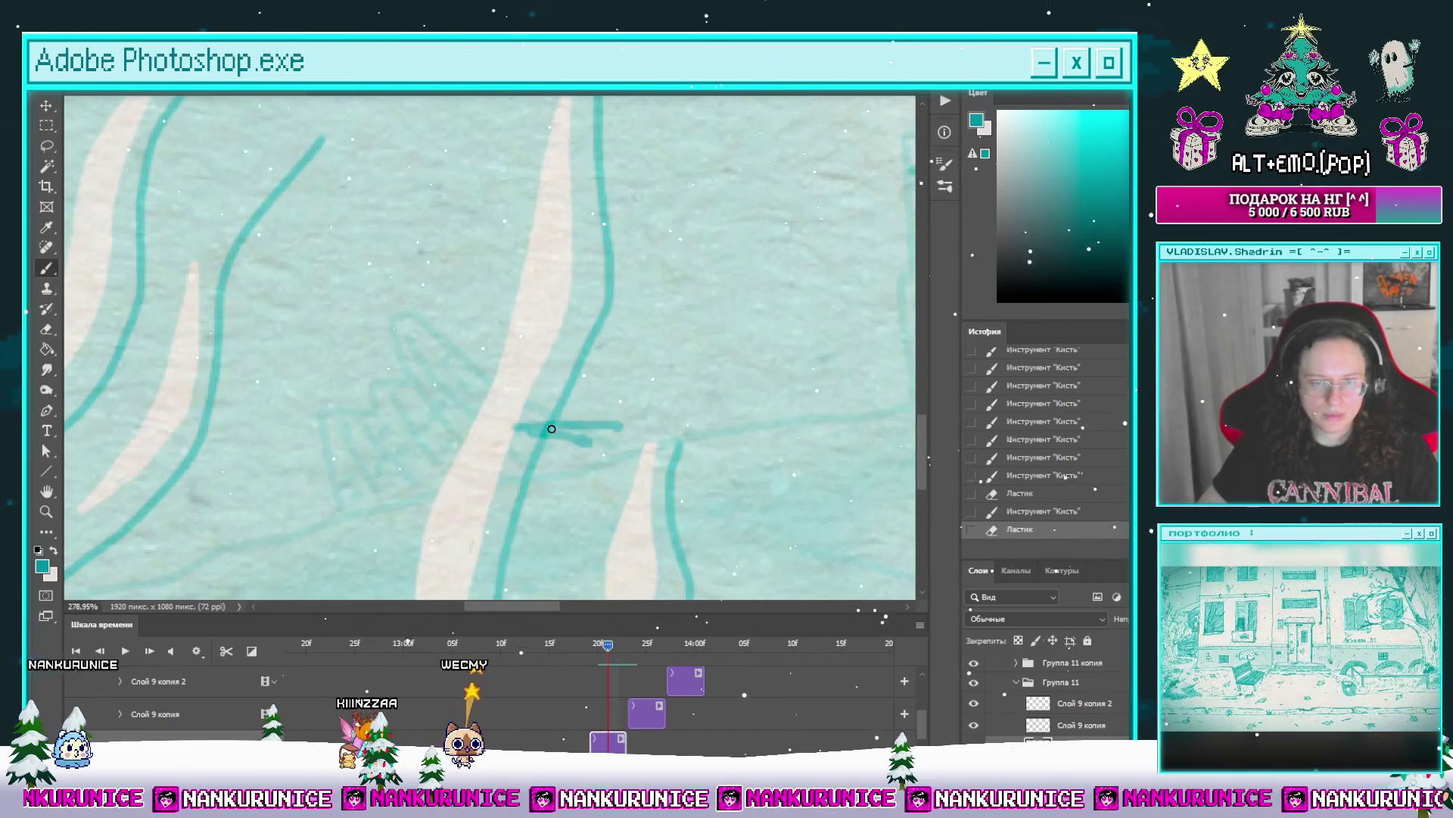
mouse_move(536, 428)
left_mouse_down()
mouse_move(591, 425)
mouse_move(614, 443)
left_mouse_up()
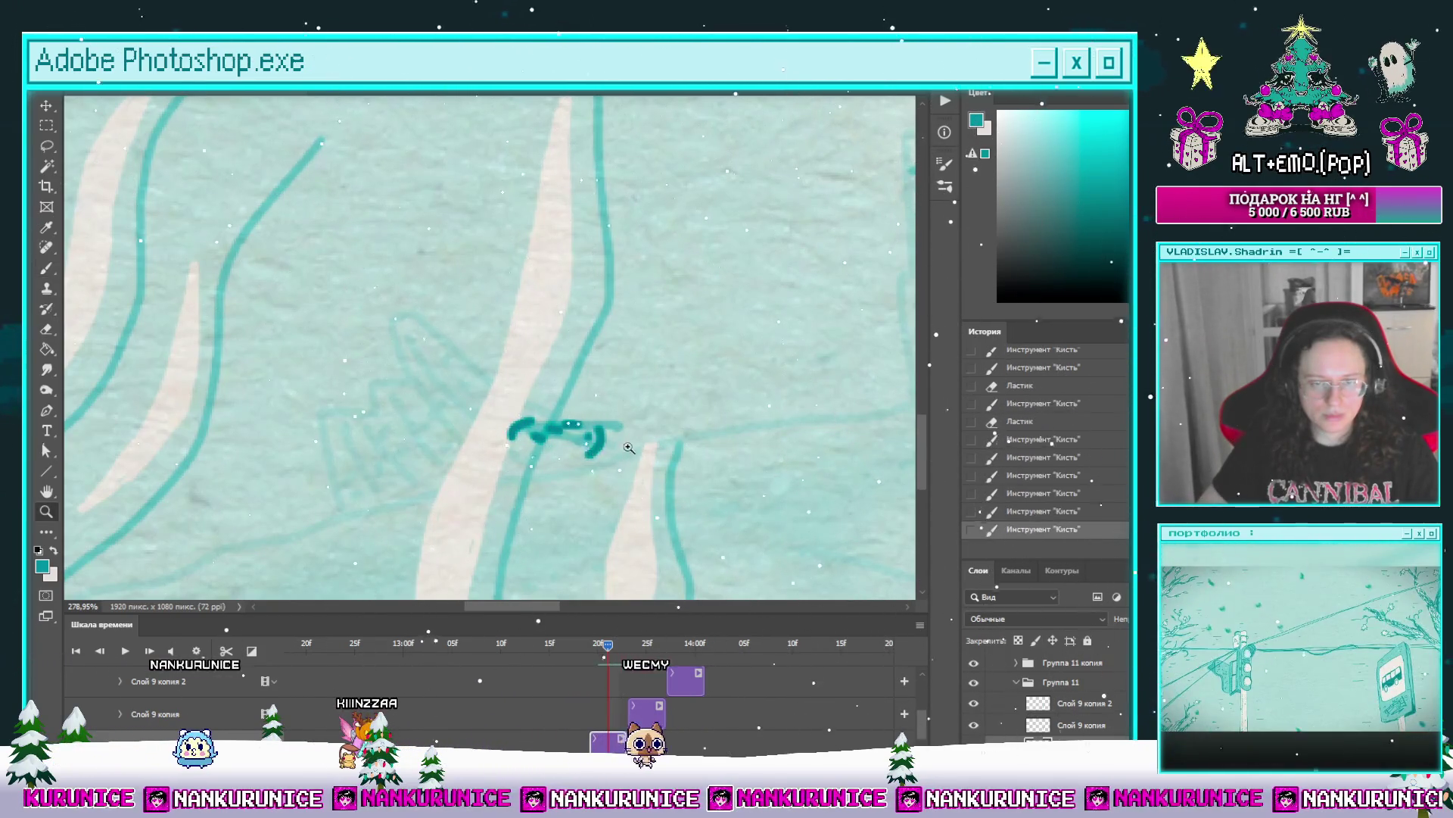
scroll(549, 478, "down", 7)
scroll(535, 456, "up", 6)
key("e")
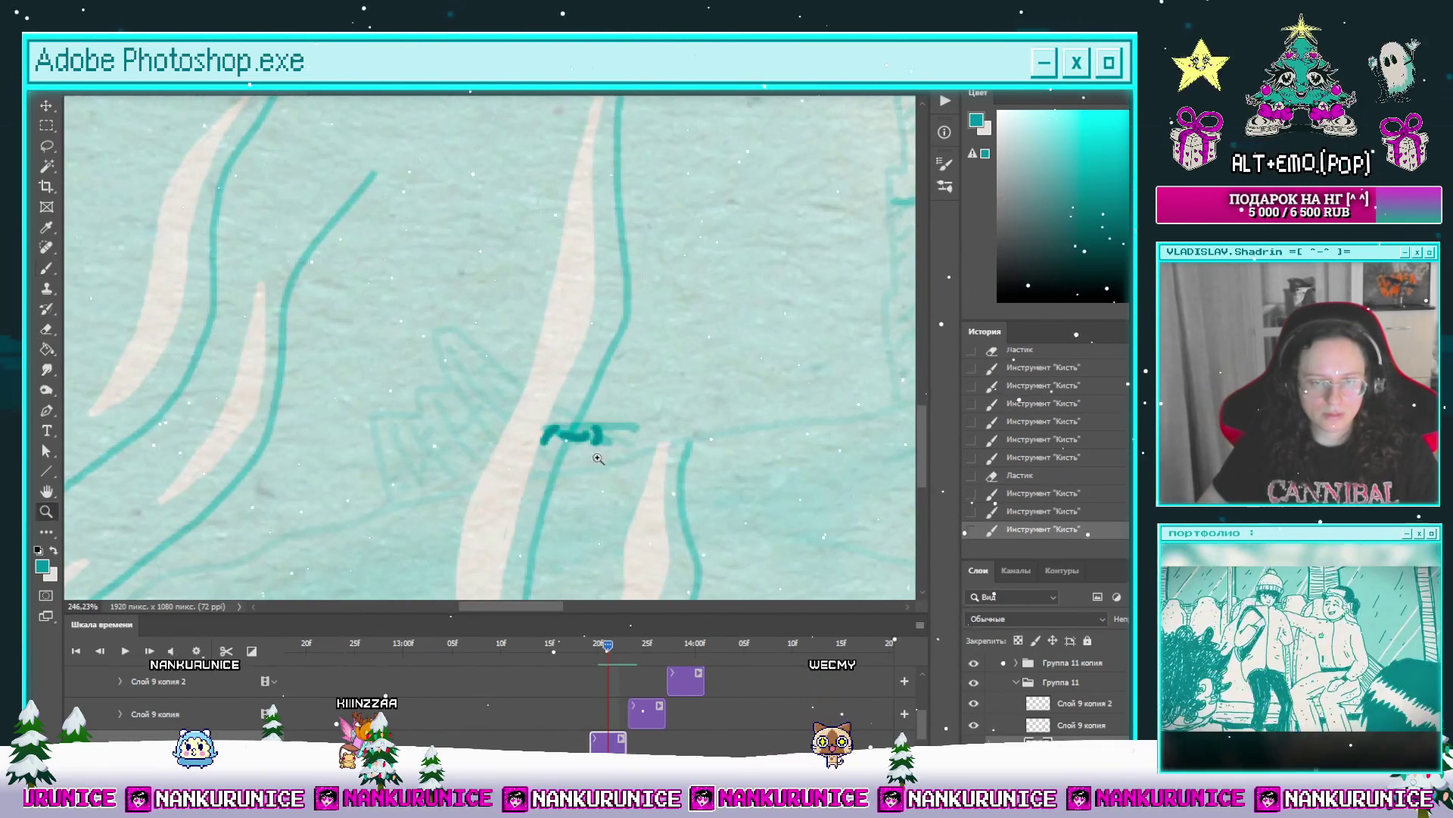
scroll(598, 458, "down", 3)
key("b")
scroll(598, 430, "up", 5)
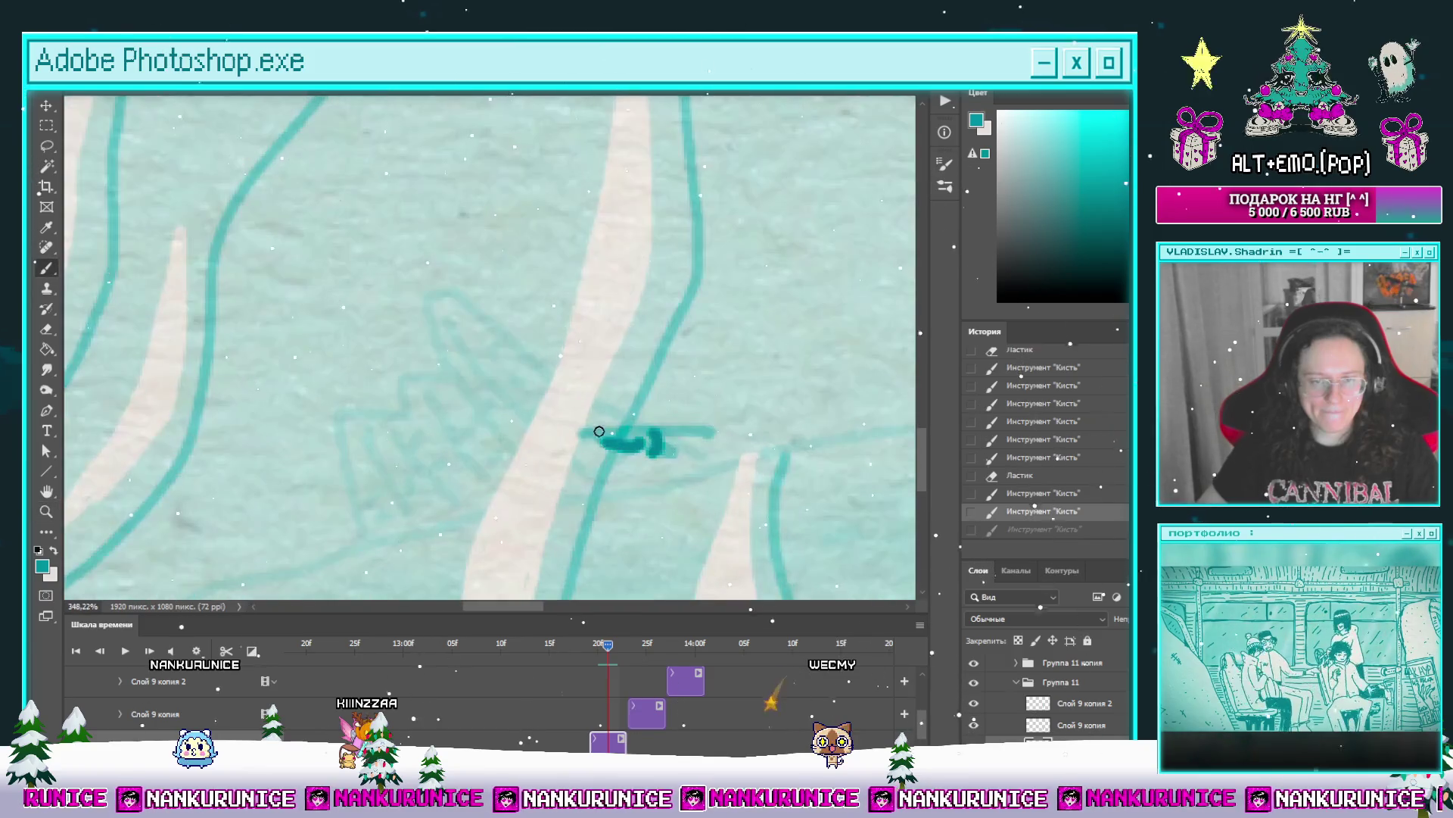
Step: Extend the stroke into a closed mound arc, fill it, and advance to the next frame
left_click(633, 643)
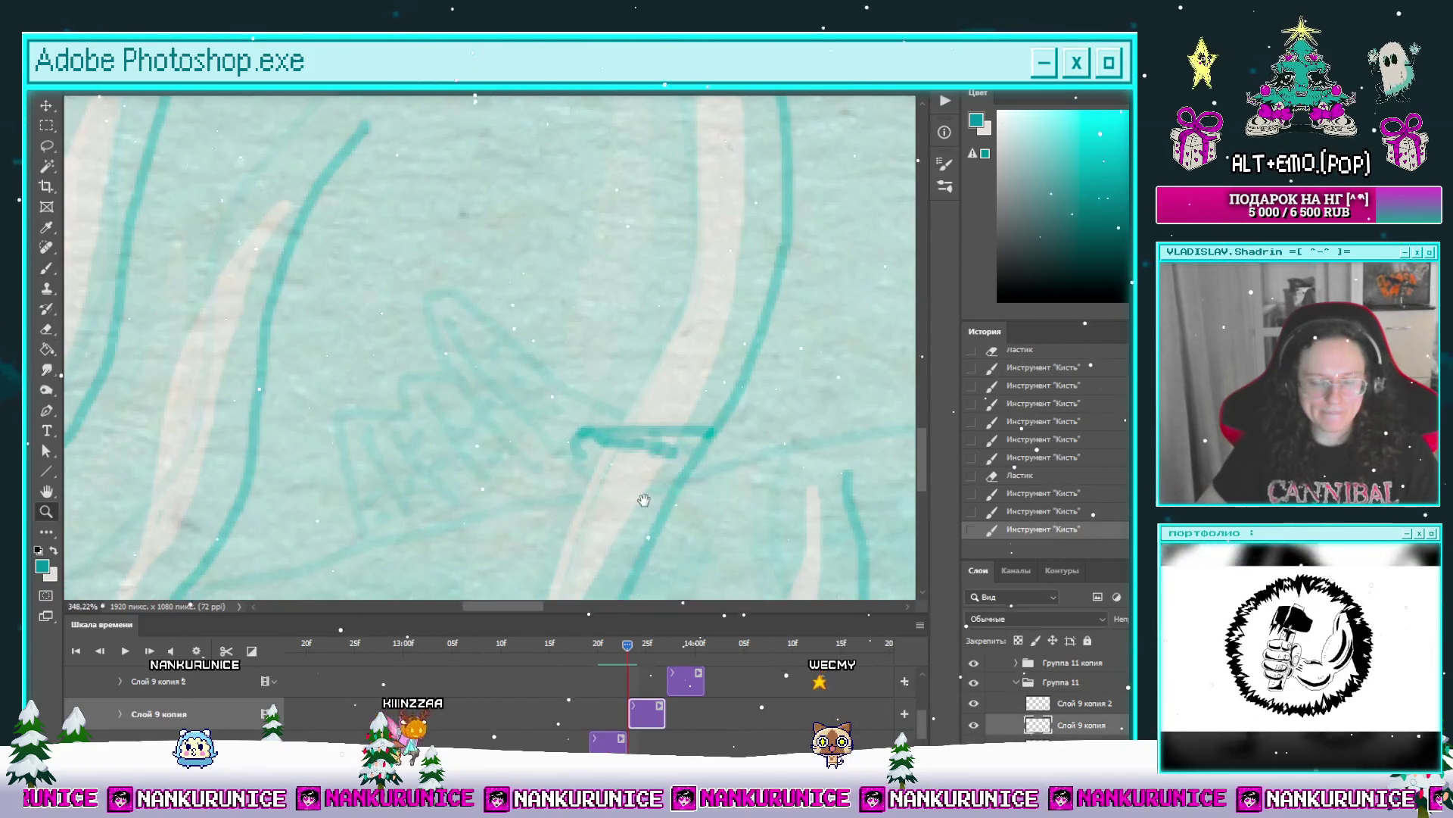
key("b")
mouse_move(548, 423)
left_mouse_down()
mouse_move(617, 416)
mouse_move(642, 439)
left_mouse_up()
left_click_drag(541, 458, 590, 461)
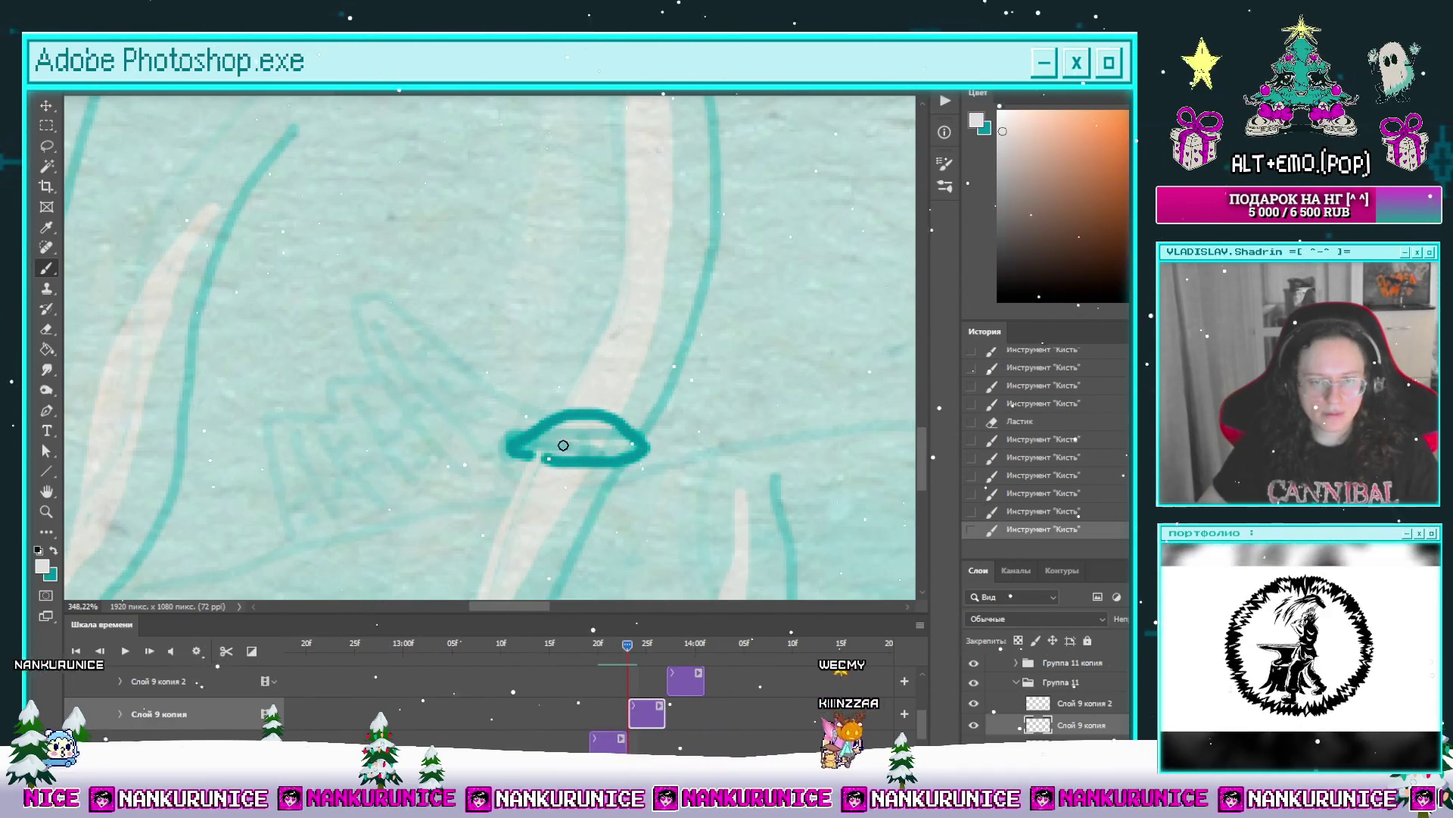
left_click(568, 443)
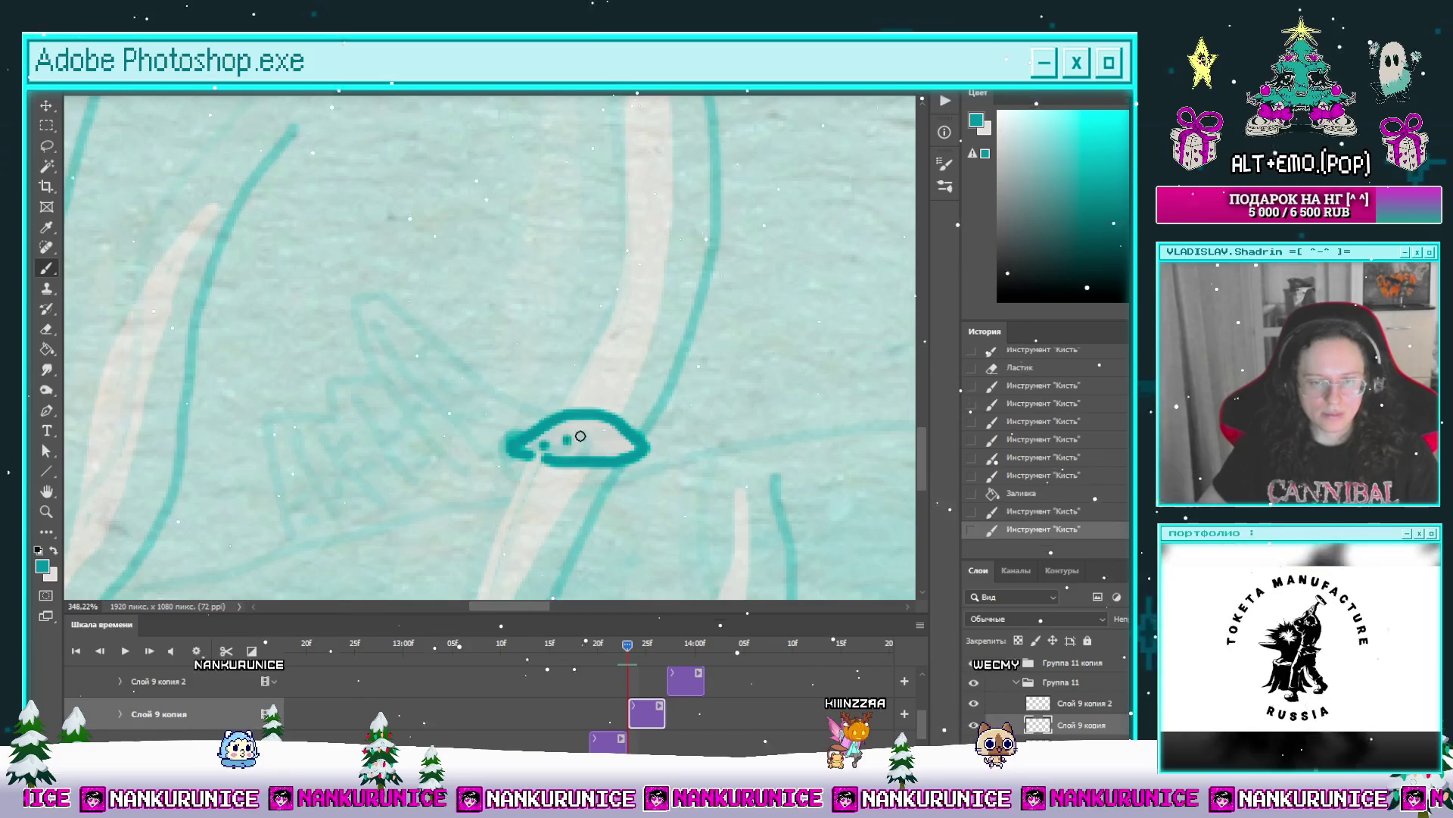
scroll(623, 427, "down", 5)
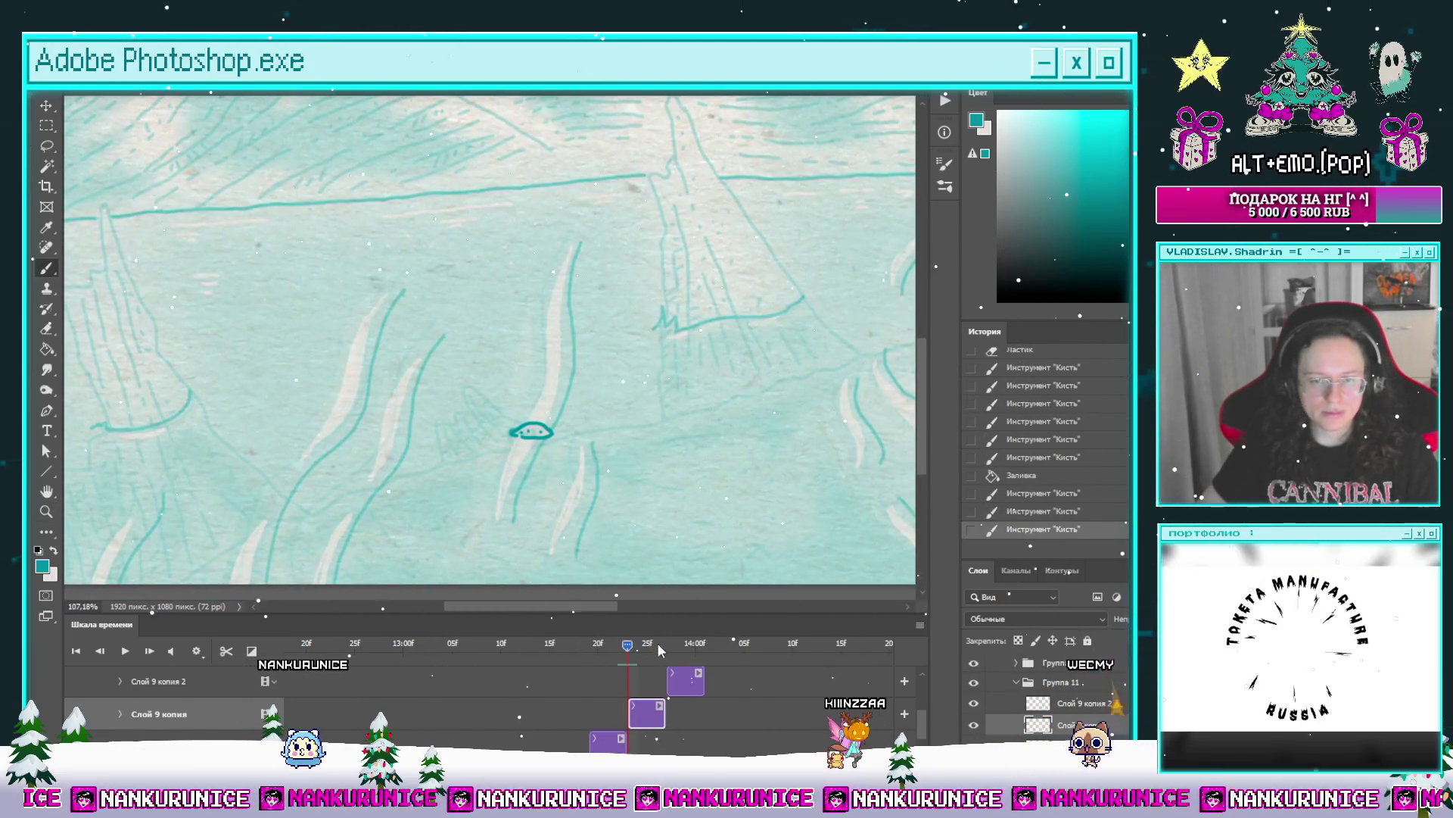
left_click(669, 642)
scroll(691, 474, "down", 4)
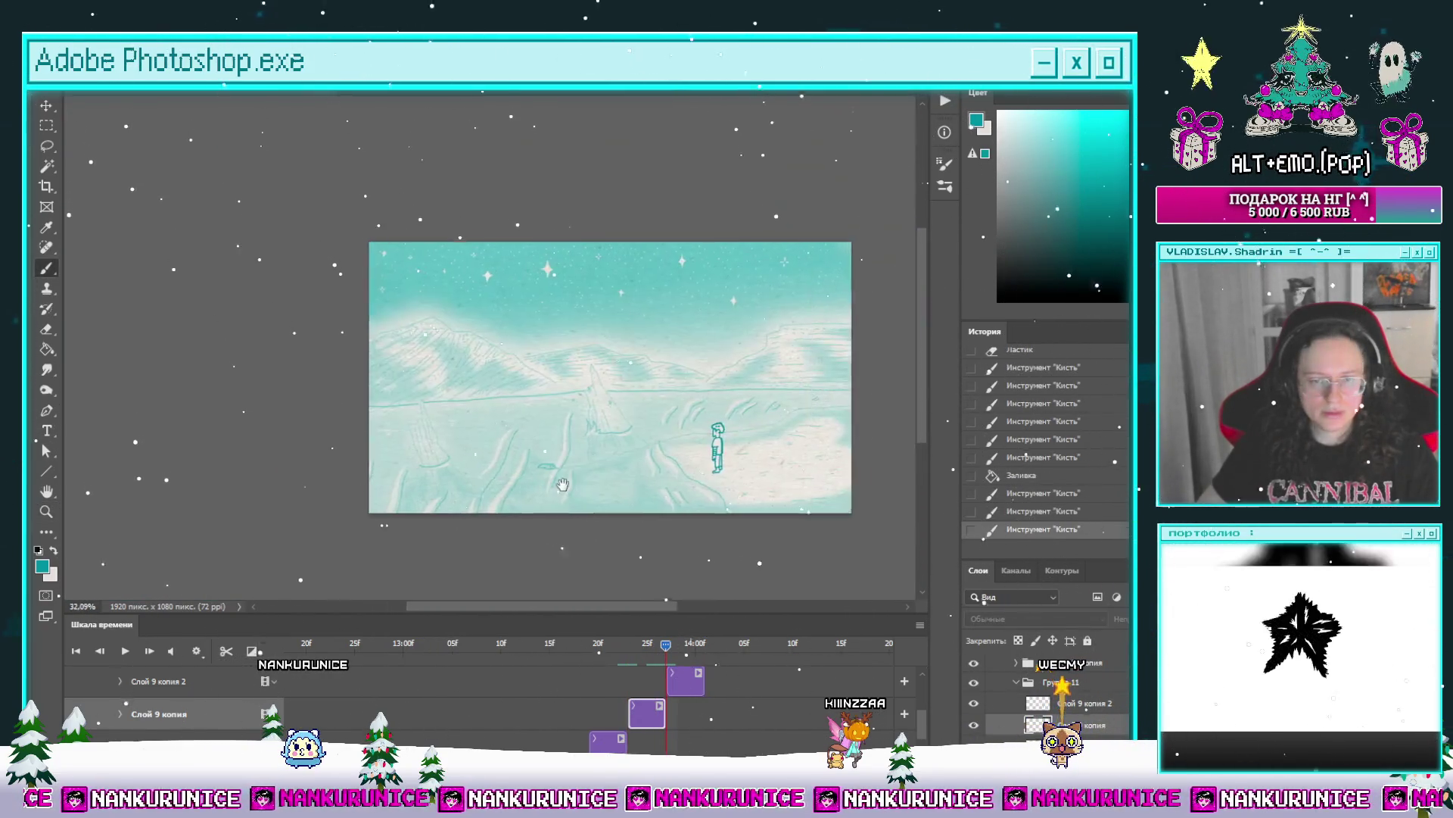
Step: Dim the teal background and fill the enlarged mound's interior pale pink
left_click(686, 685)
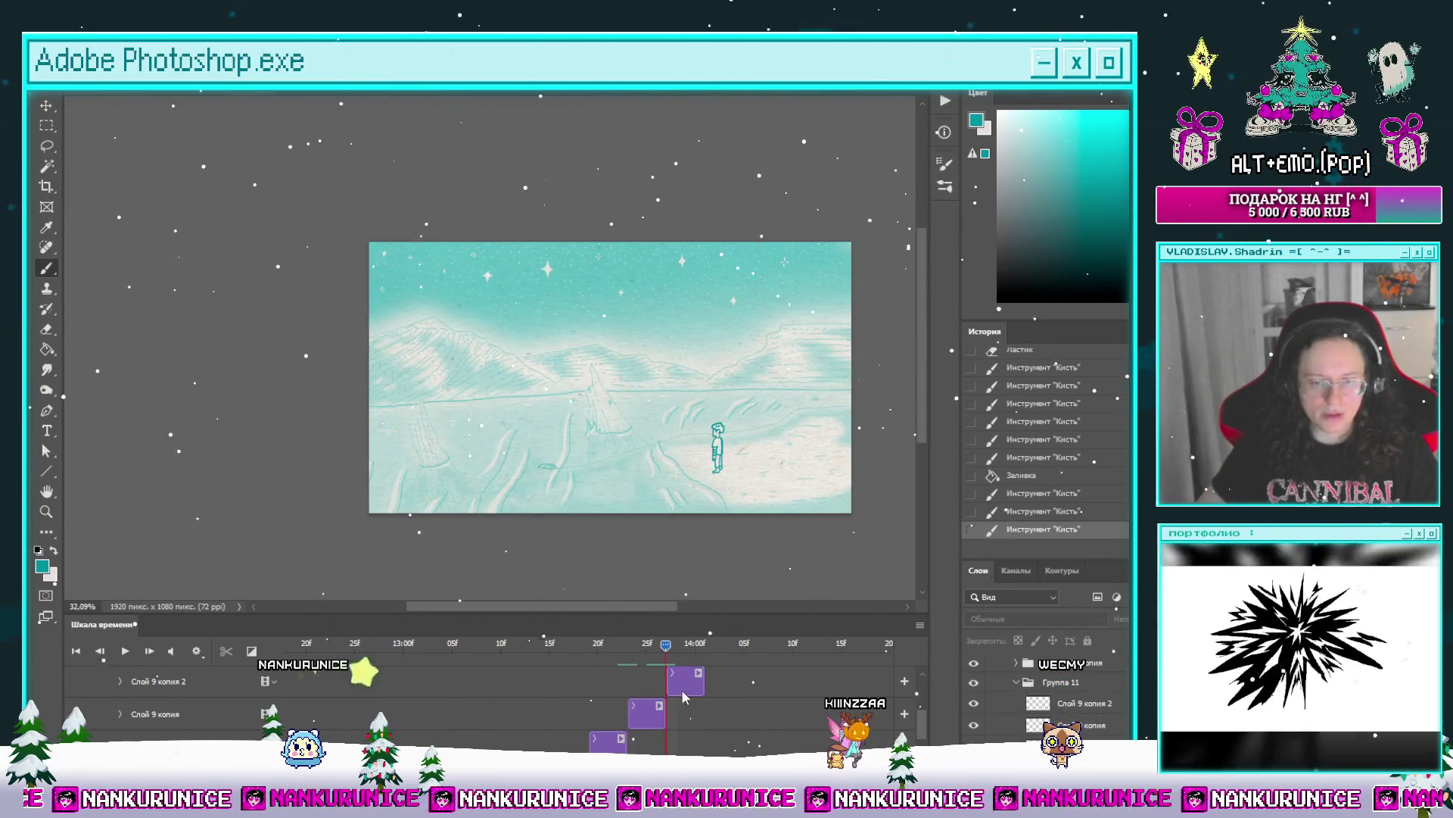
scroll(668, 523, "up", 2)
key("Tab")
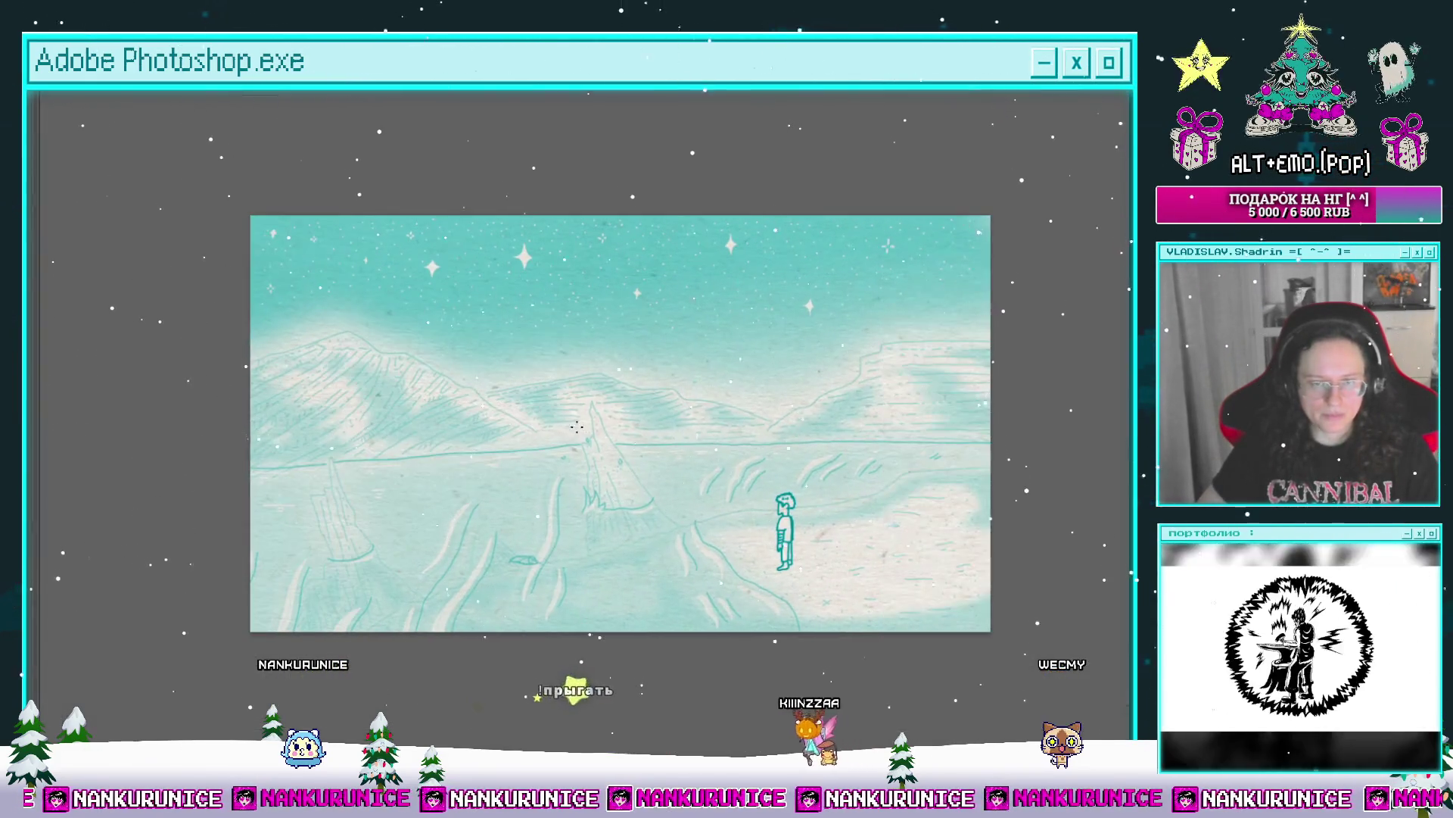
scroll(577, 428, "up", 5)
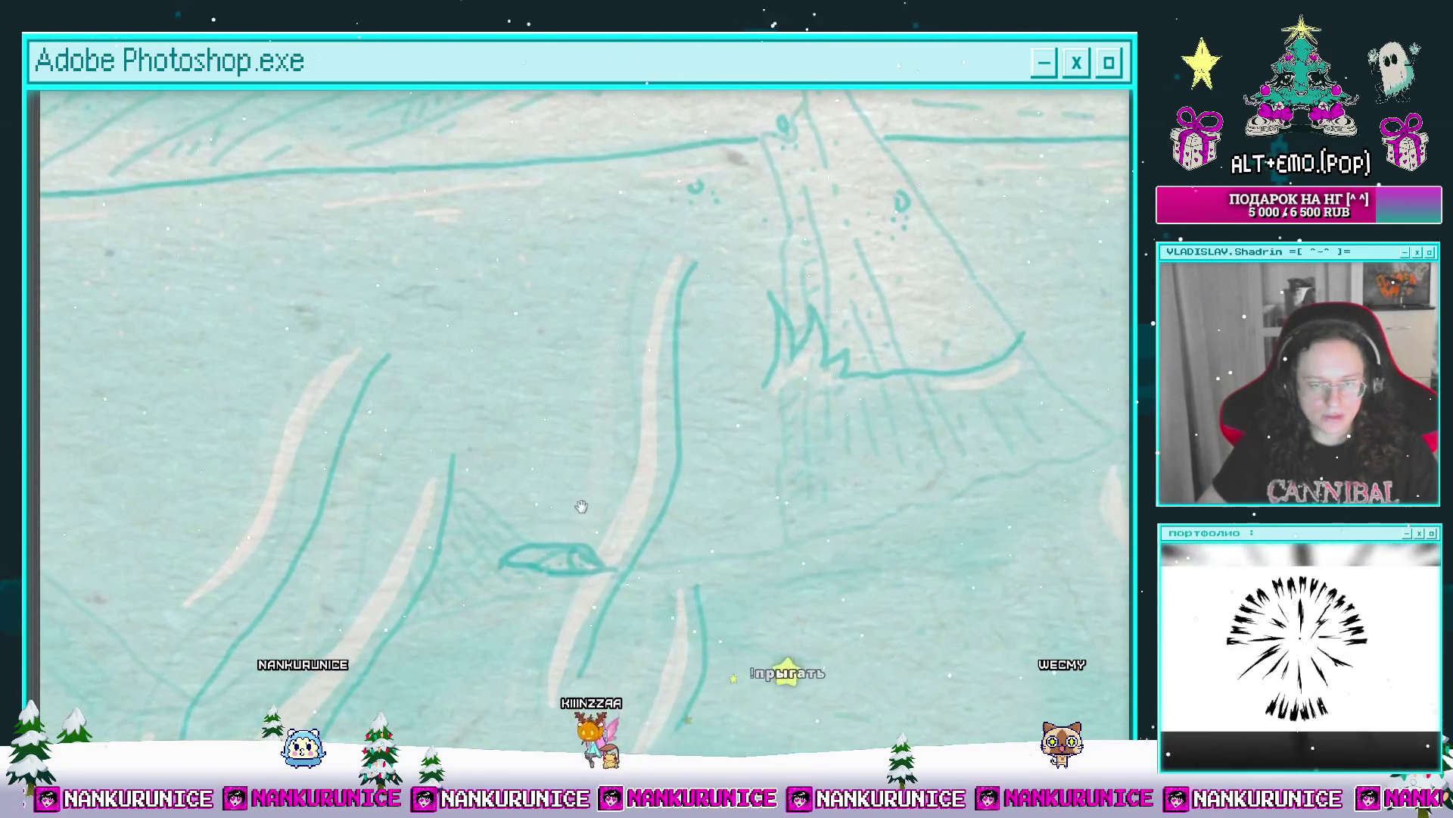
scroll(547, 537, "up", 2)
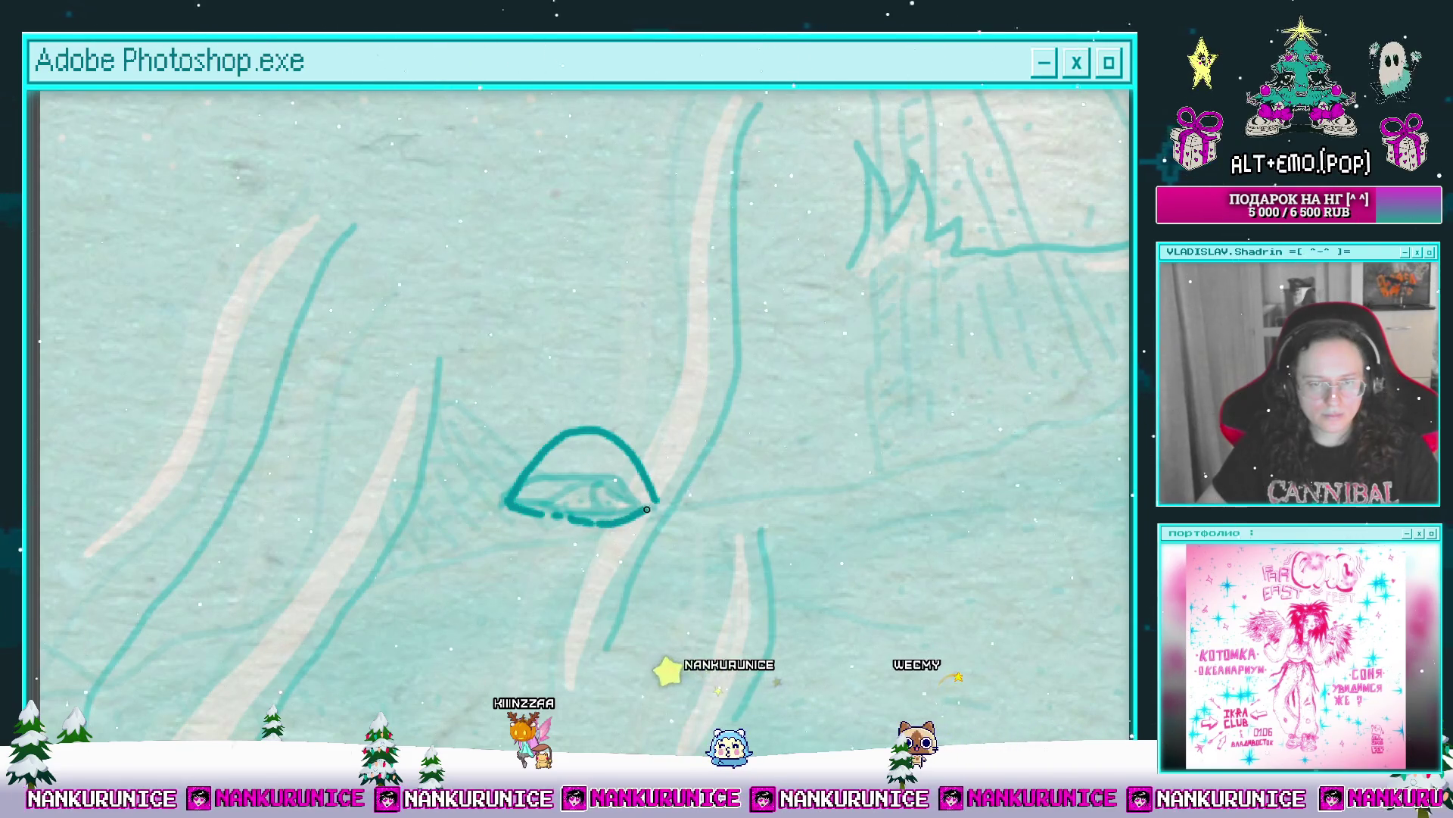
key("ctrl+comma")
left_click(554, 517)
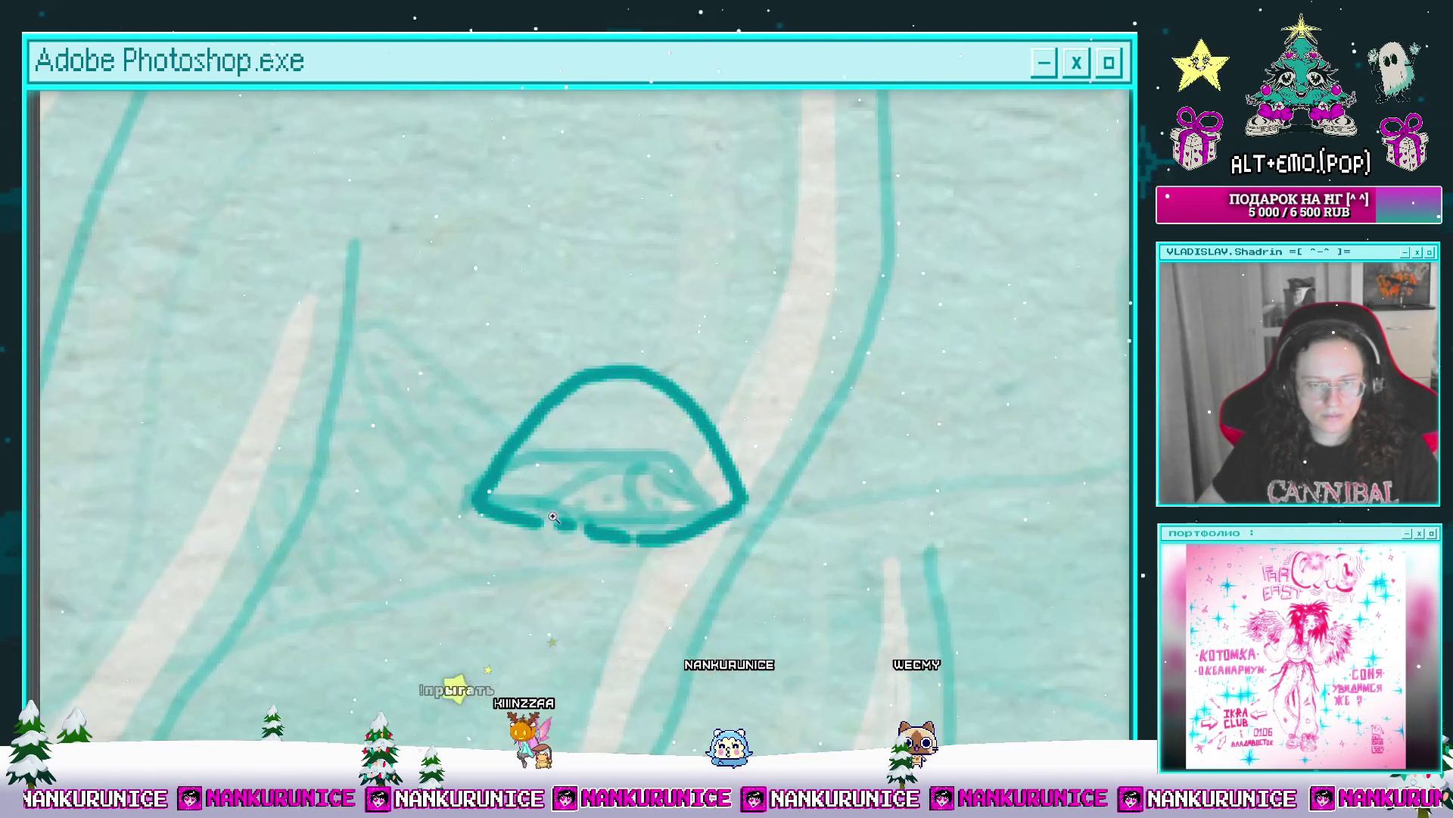
left_click(636, 487)
Step: Stamp five teal dots along the mound's upper-left edge
left_click(520, 487)
left_click(535, 467)
left_click(558, 443)
left_click(573, 425)
left_click(588, 415)
Step: Clear the bottom outline's middle and stamp smaller teal dots along the mound's base
left_click(607, 561)
key("bracketleft")
key("bracketleft")
key("bracketleft")
left_click(573, 528)
left_click(596, 535)
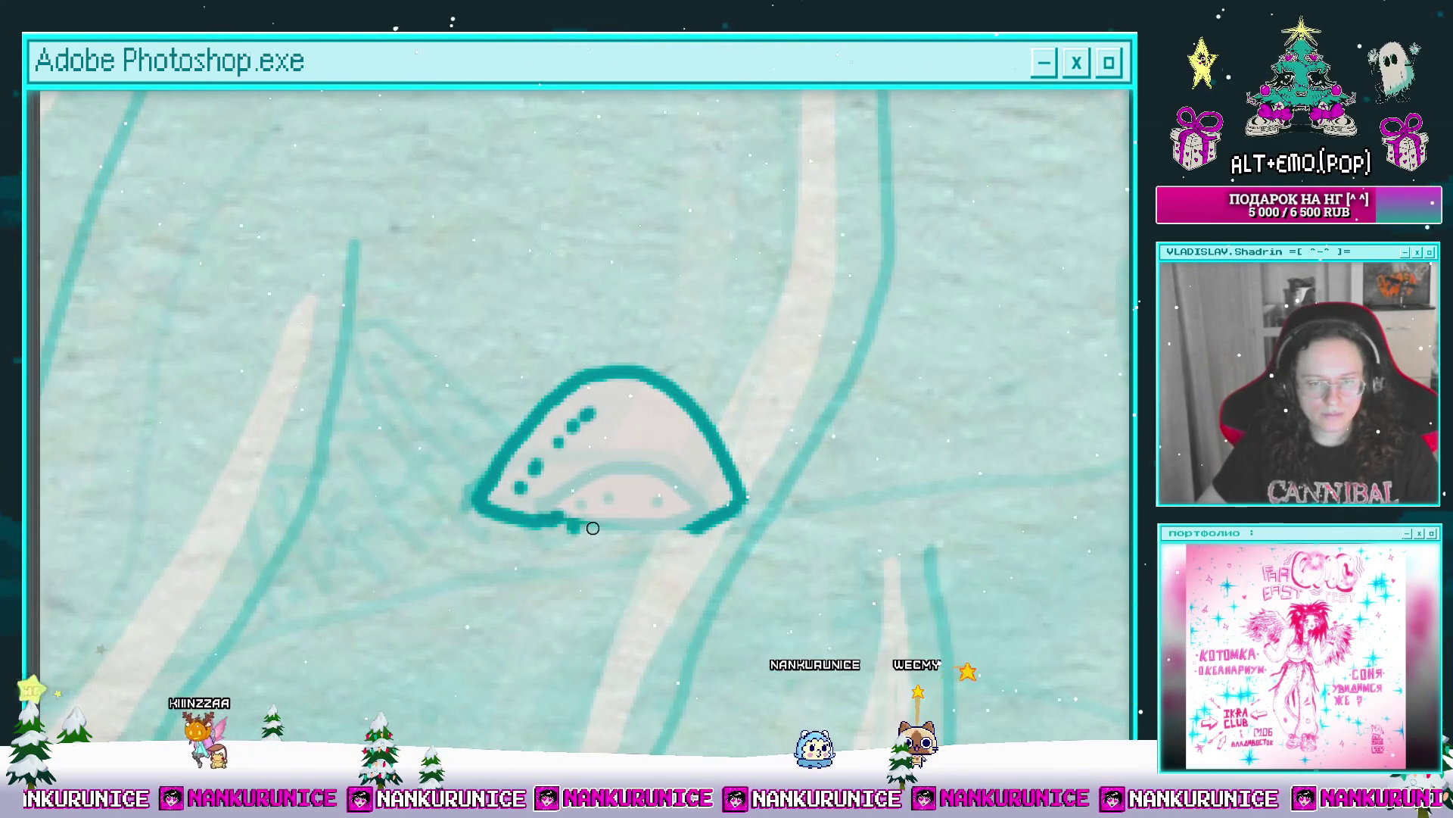
left_click(626, 535)
left_click(645, 539)
left_click(518, 545)
left_click(479, 532)
Step: Thicken the mound's left end into a blob and add a short stroke at its lower right
left_click_drag(458, 512, 457, 502)
left_click_drag(725, 551, 771, 509)
mouse_move(671, 464)
left_mouse_down()
mouse_move(665, 496)
mouse_move(651, 452)
mouse_move(709, 478)
left_mouse_up()
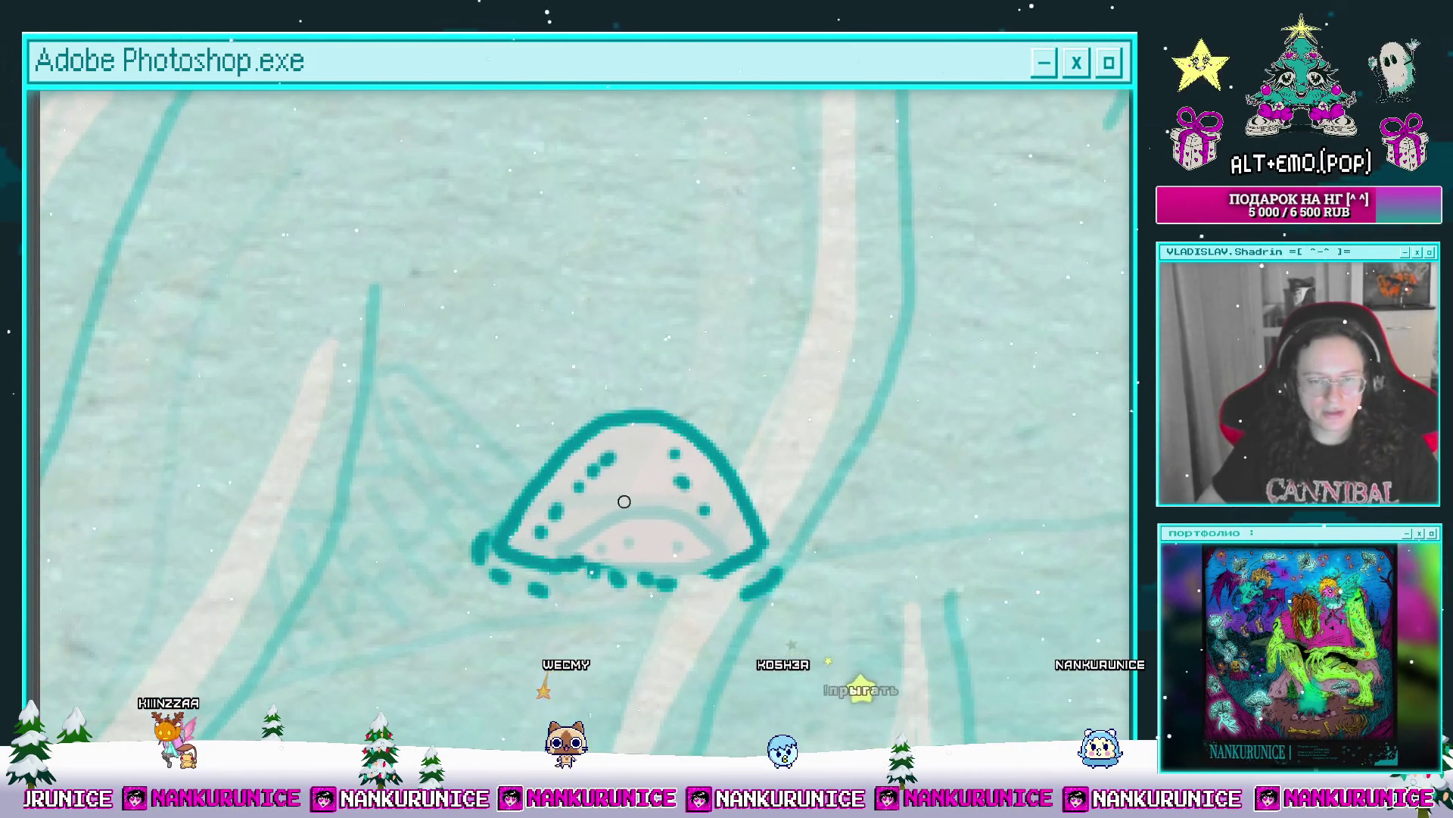
scroll(692, 509, "down", 4)
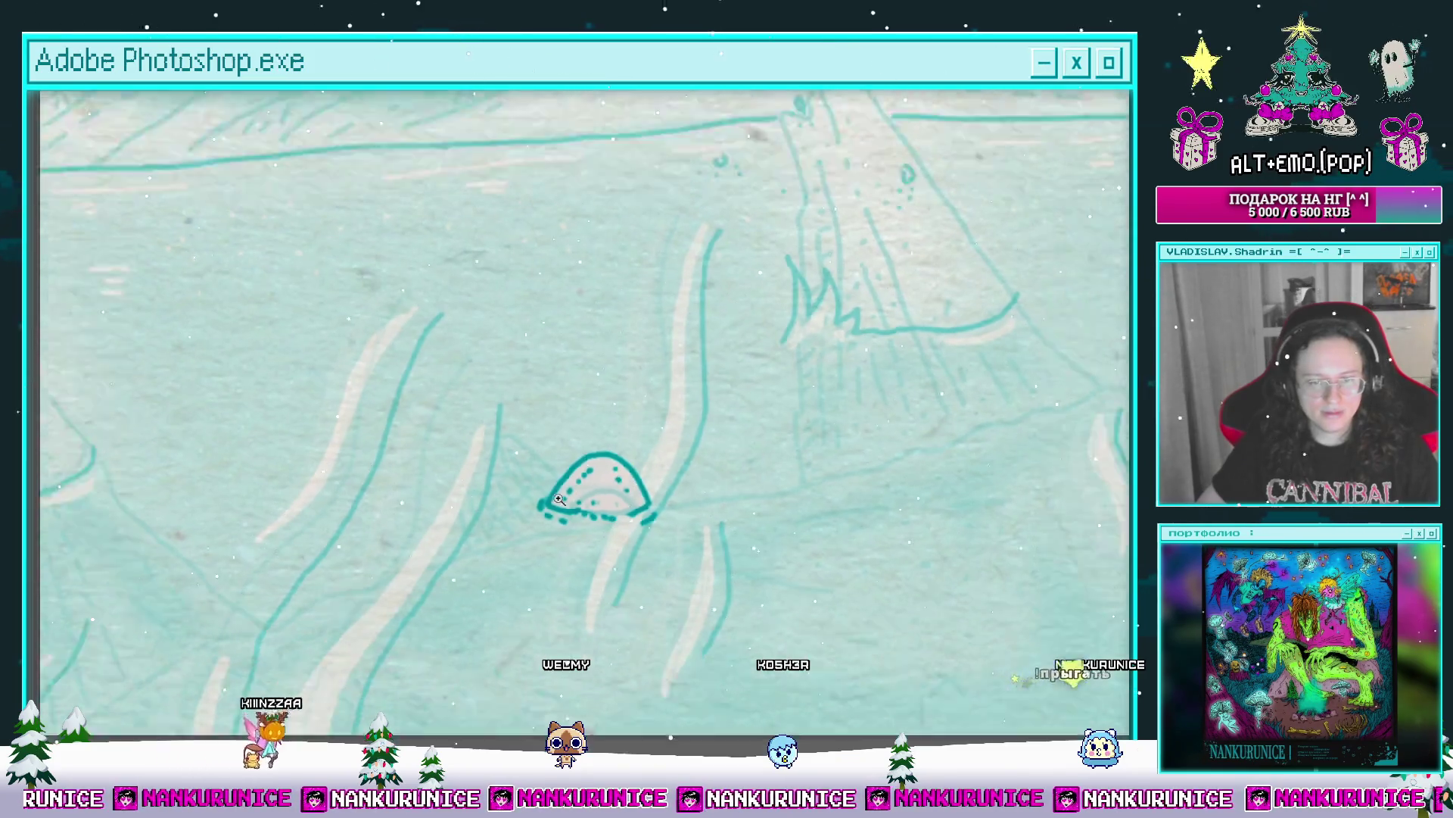
scroll(536, 474, "down", 3)
scroll(641, 415, "down", 1)
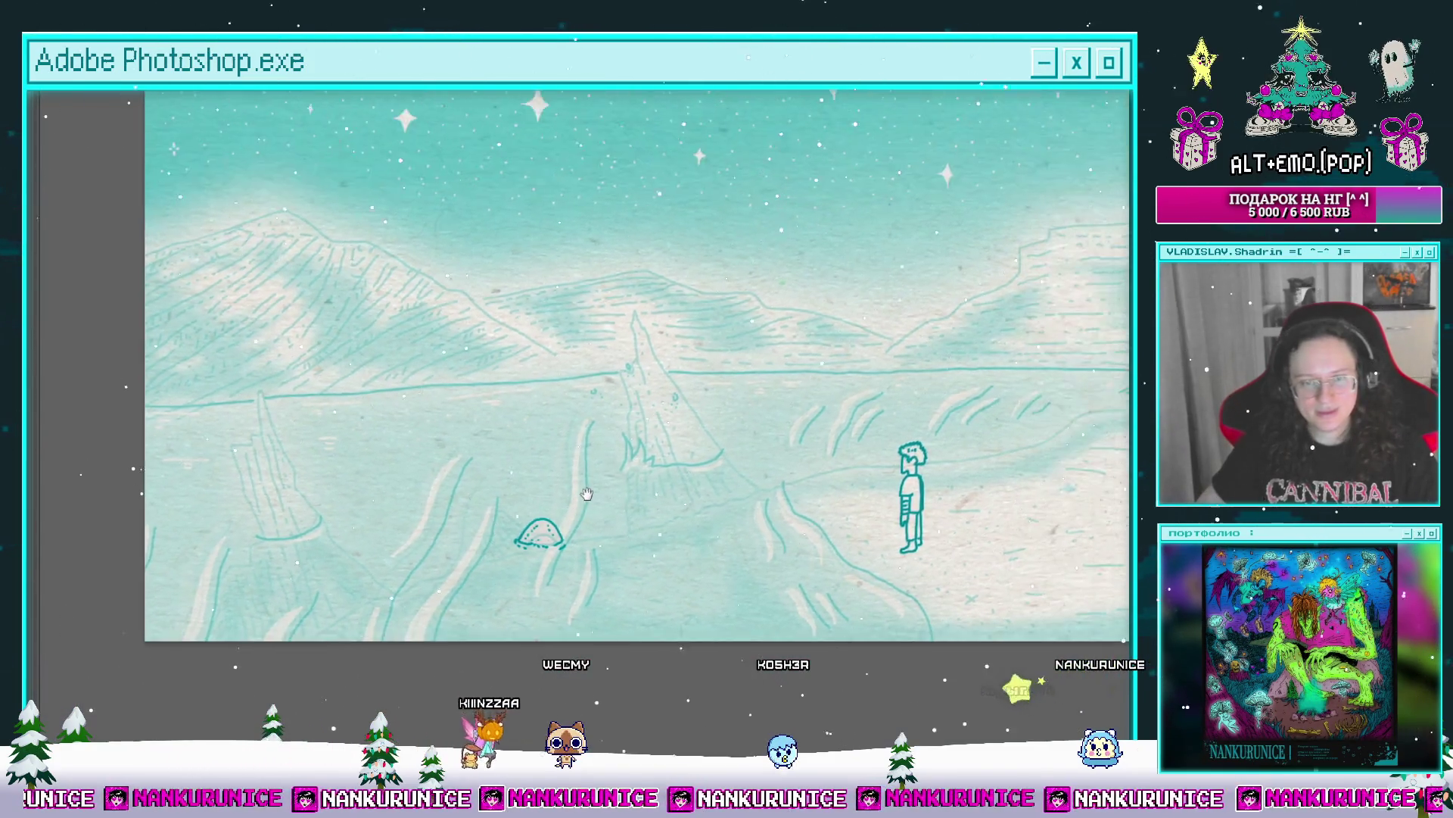
Step: Scrub back to about frame 21, select Слой 9, and zoom in on the arch sketch
key("Tab")
mouse_move(660, 654)
left_mouse_down()
mouse_move(623, 656)
mouse_move(707, 658)
left_mouse_up()
scroll(582, 450, "down", 3)
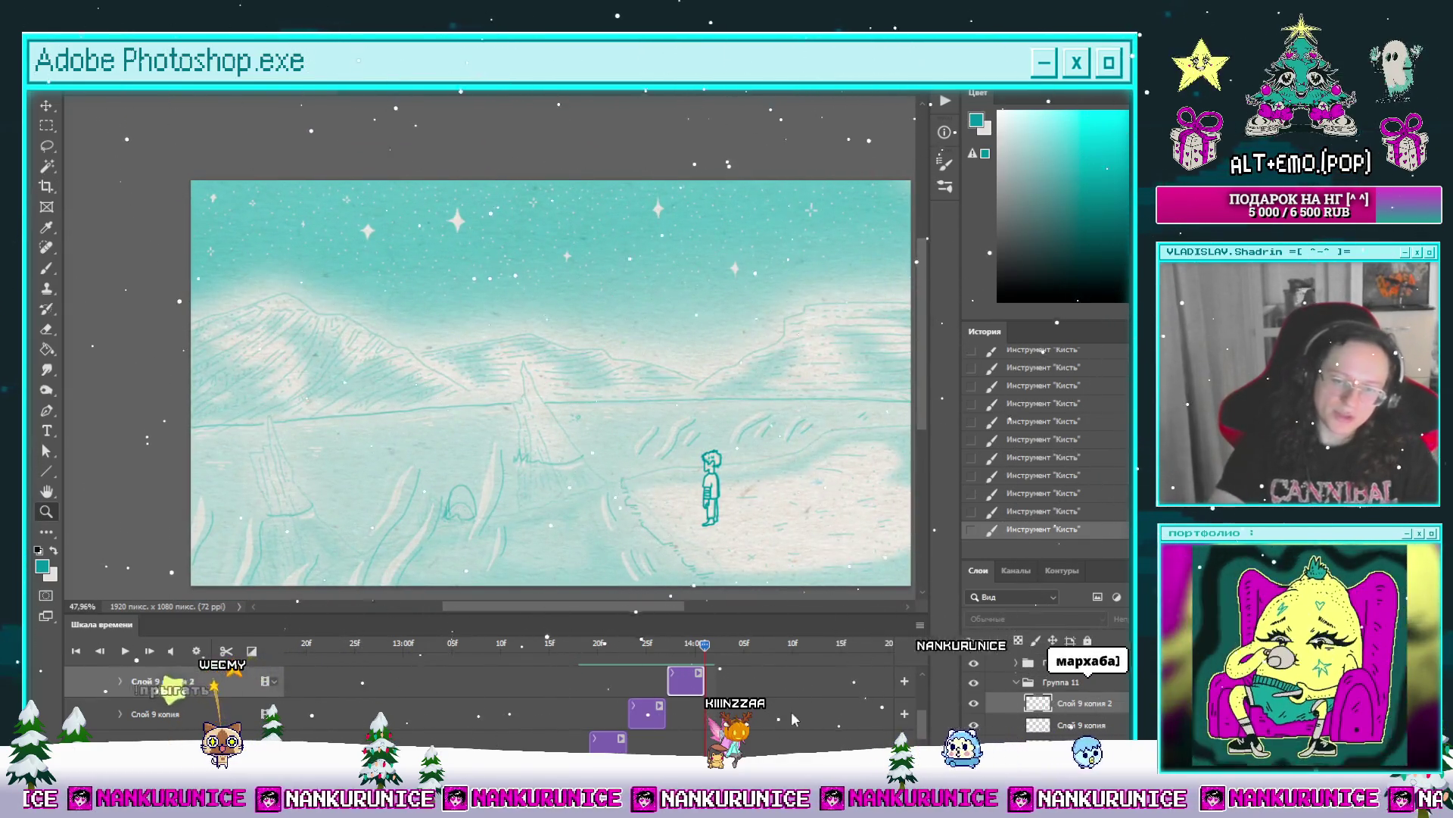
scroll(564, 722, "up", 3)
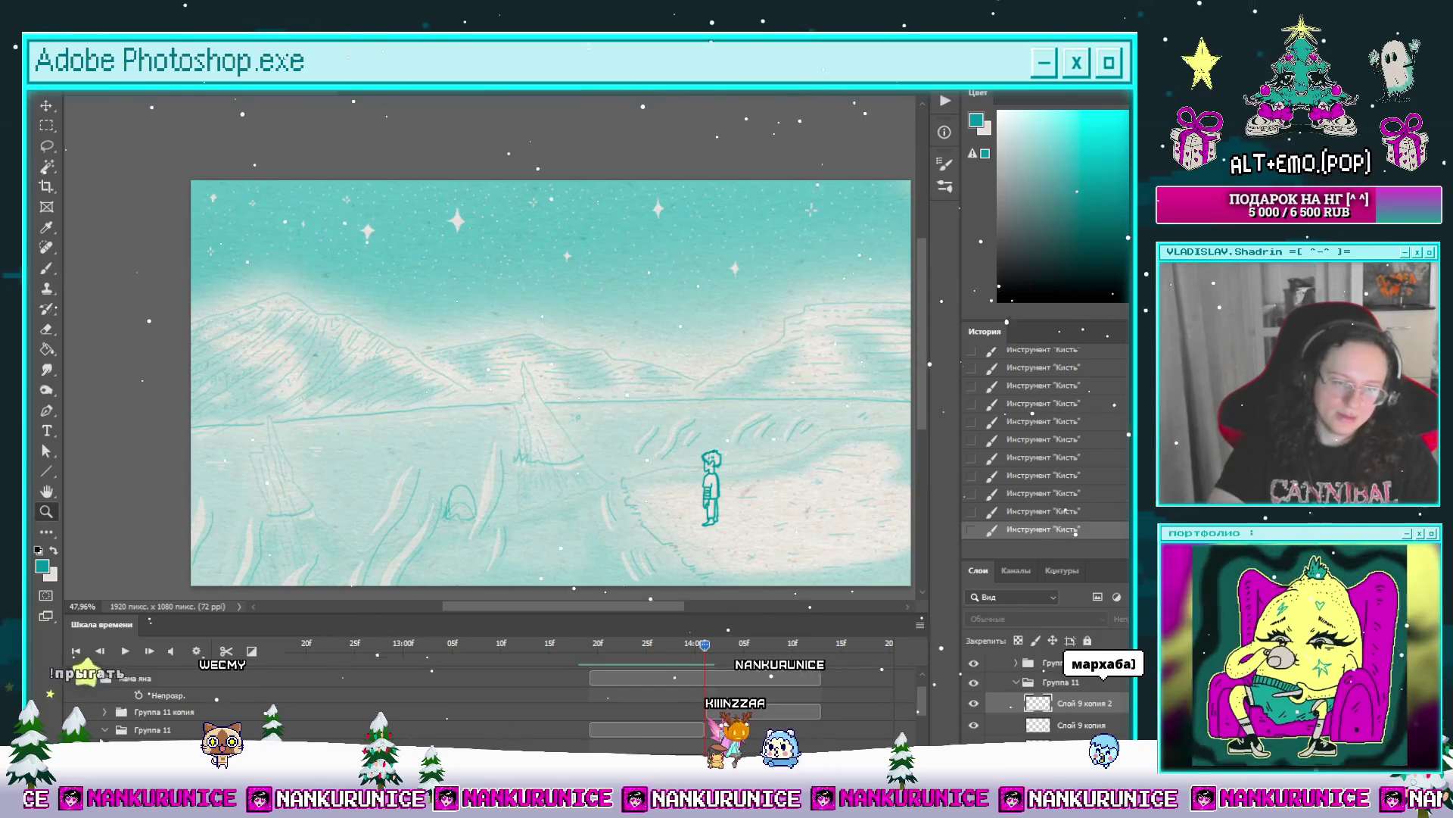
scroll(698, 713, "down", 3)
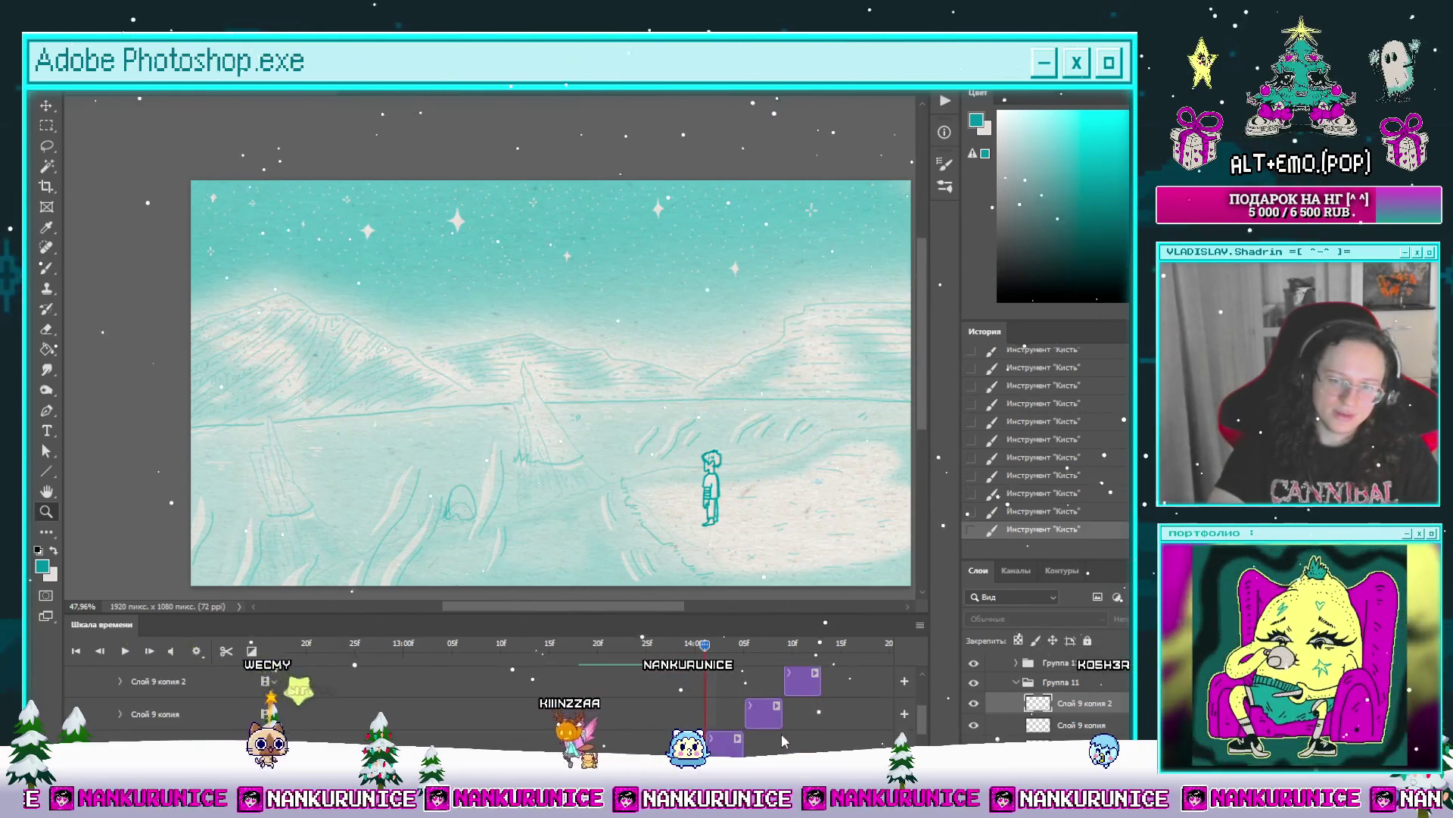
left_click(725, 742)
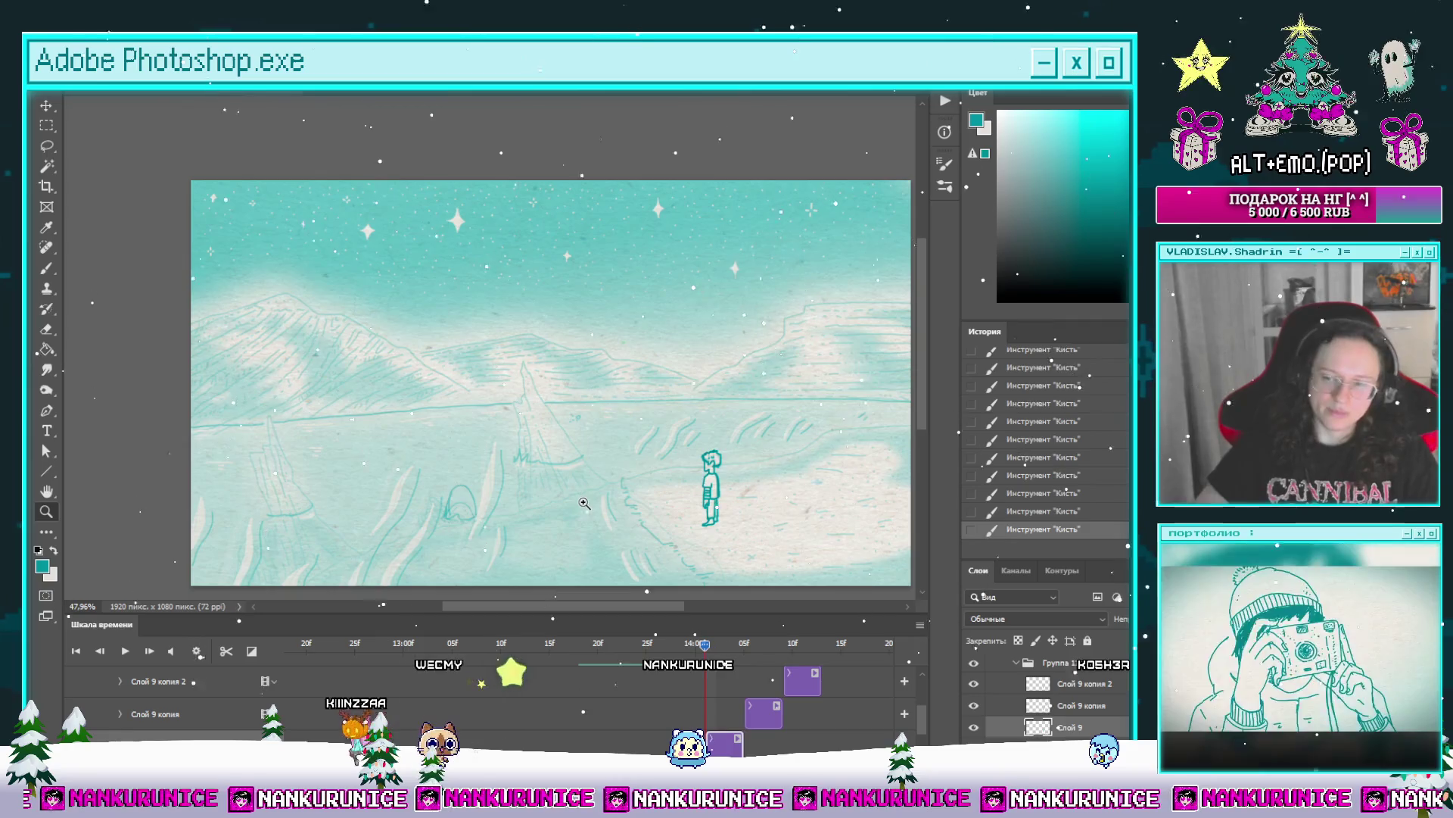
mouse_move(538, 475)
left_mouse_down()
mouse_move(582, 408)
mouse_move(545, 445)
mouse_move(511, 441)
mouse_move(560, 424)
mouse_move(577, 440)
left_mouse_up()
key("Tab")
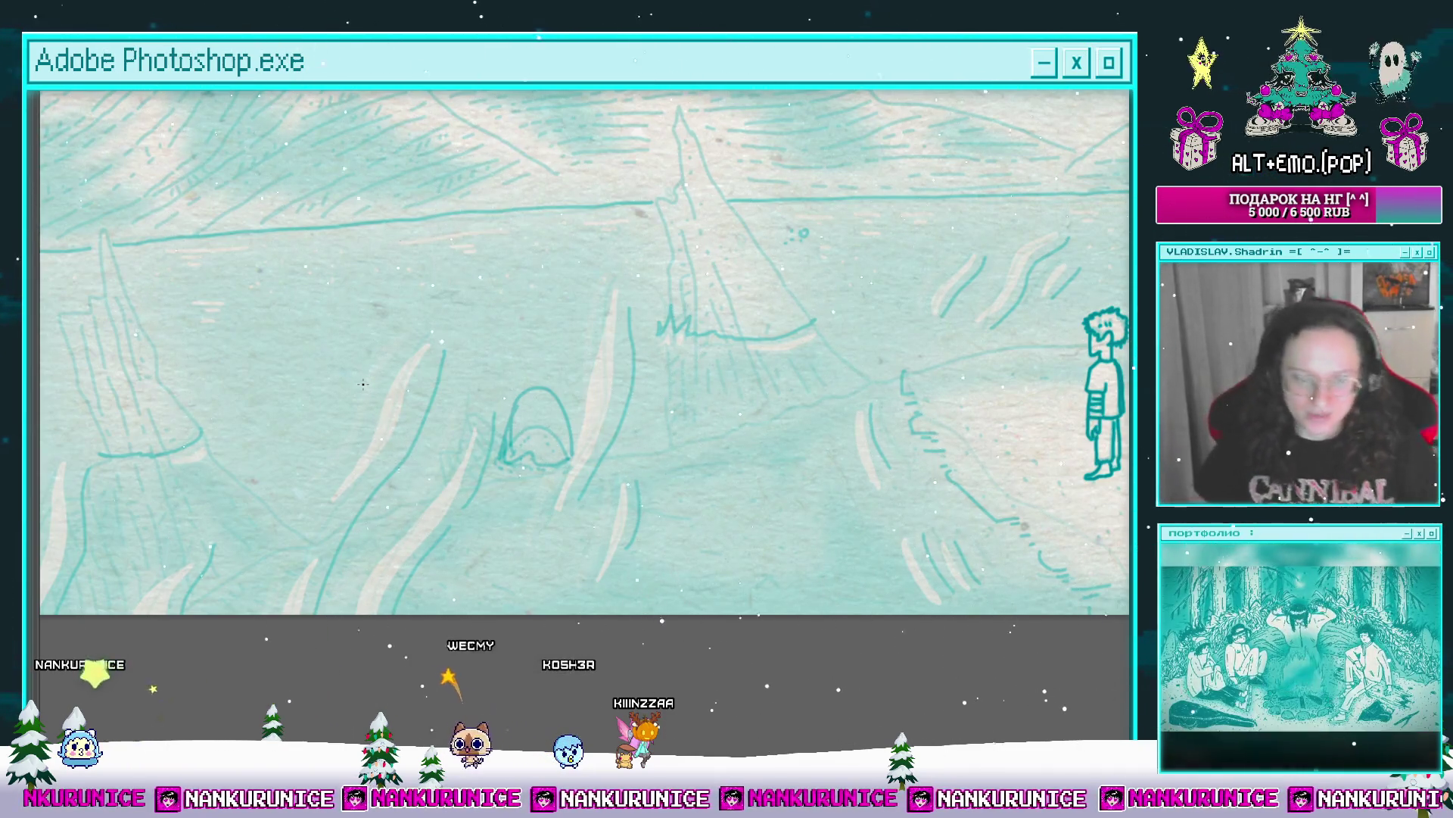
Step: Zoom in on the arch, undo the left stroke, and redraw its left, right and bottom edges
key("Tab")
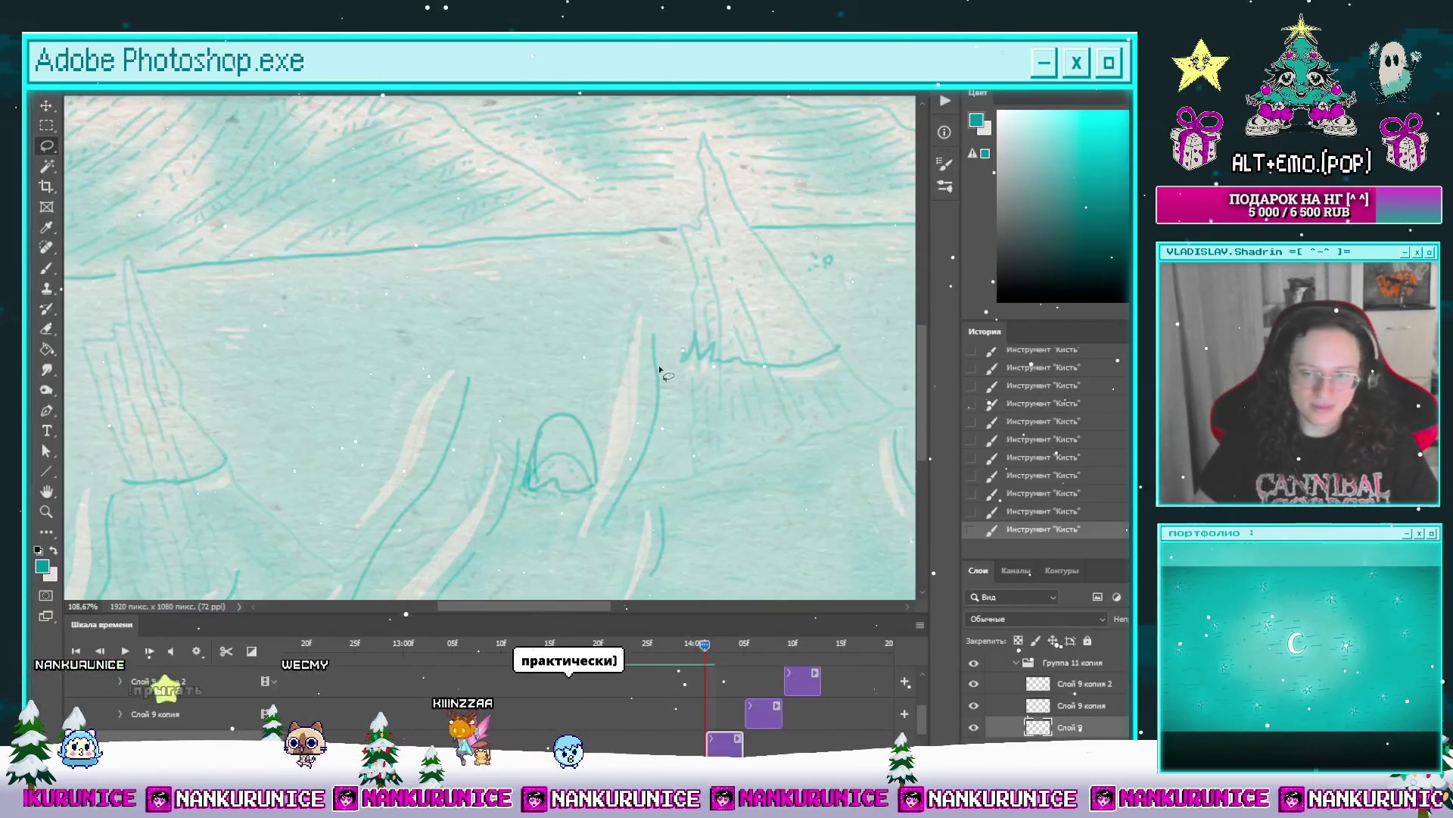
key("Tab")
left_click_drag(698, 377, 683, 382)
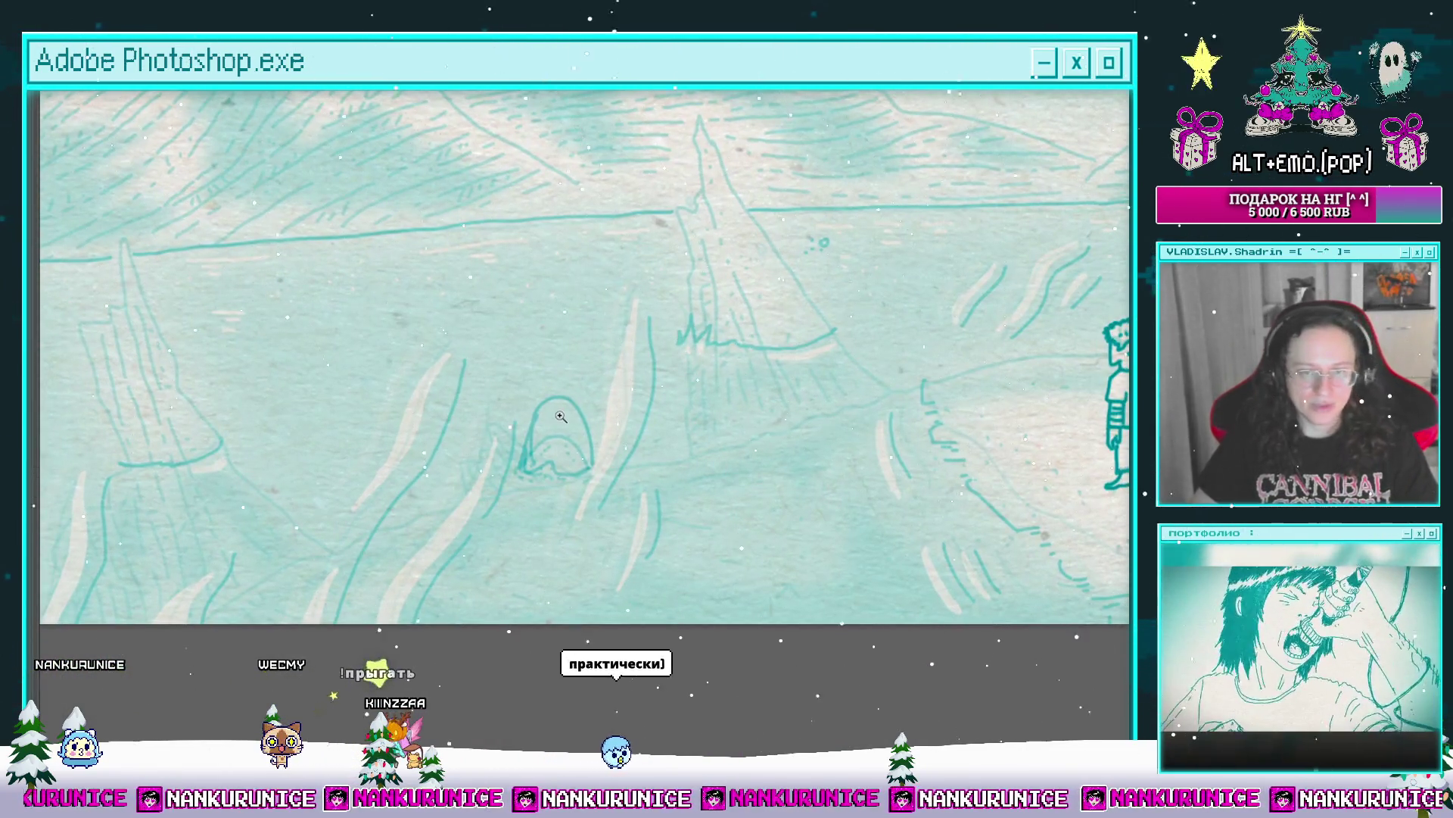
left_click(560, 416)
mouse_move(558, 398)
left_mouse_down()
mouse_move(592, 377)
mouse_move(571, 390)
mouse_move(544, 520)
left_mouse_up()
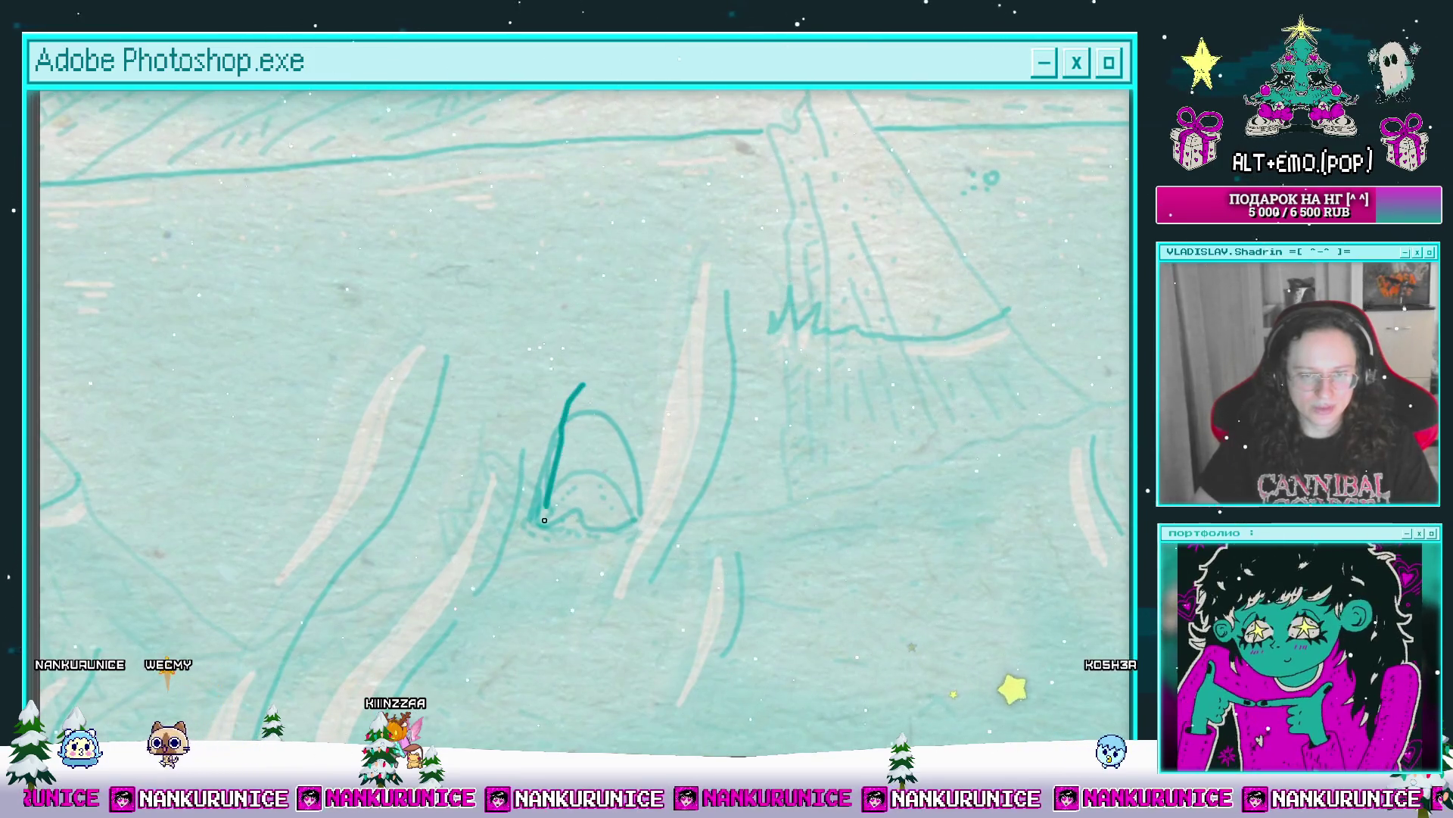
key("ctrl+z")
left_click_drag(542, 468, 576, 379)
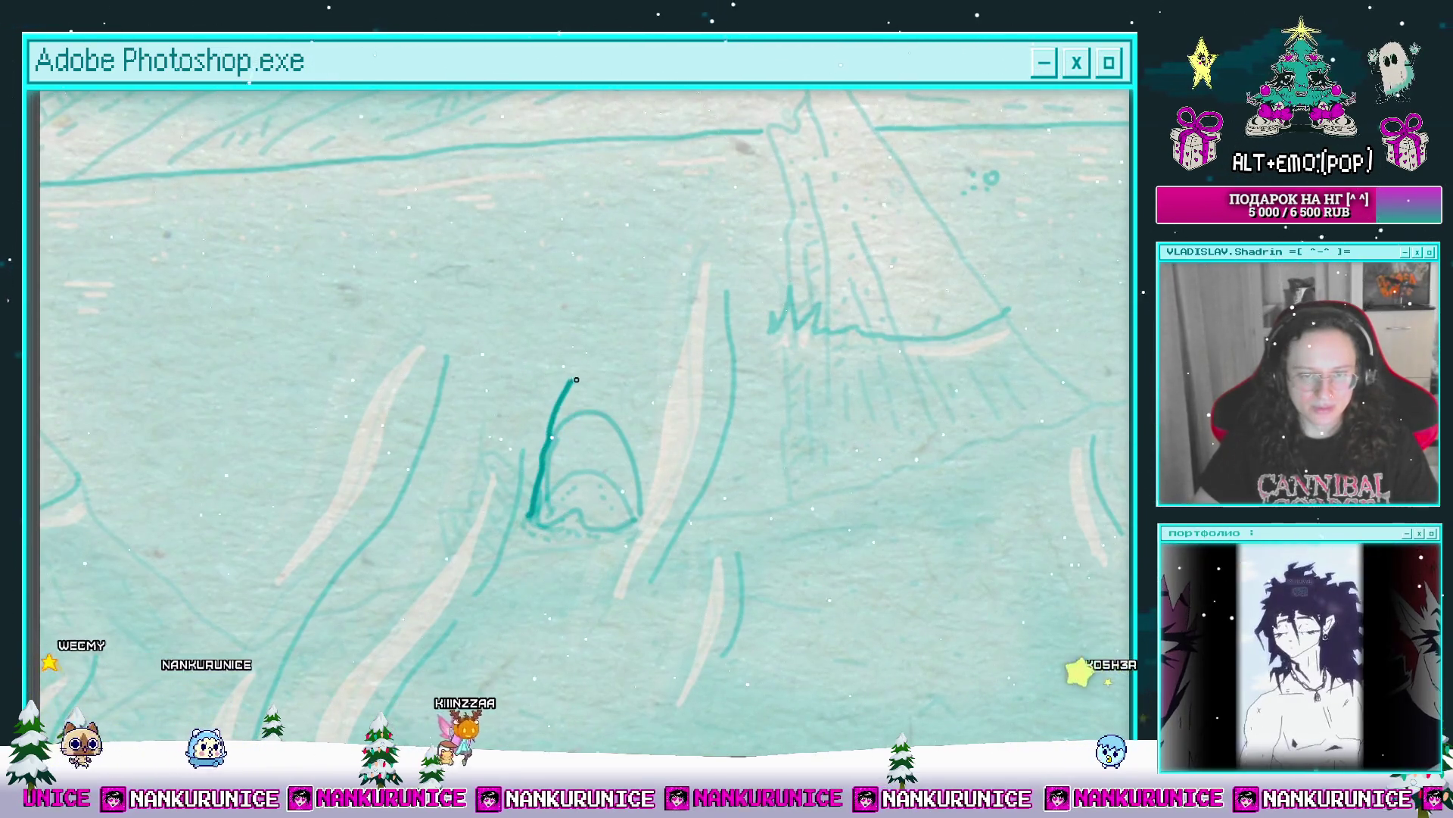
mouse_move(636, 451)
left_mouse_down()
mouse_move(638, 515)
mouse_move(594, 532)
left_mouse_up()
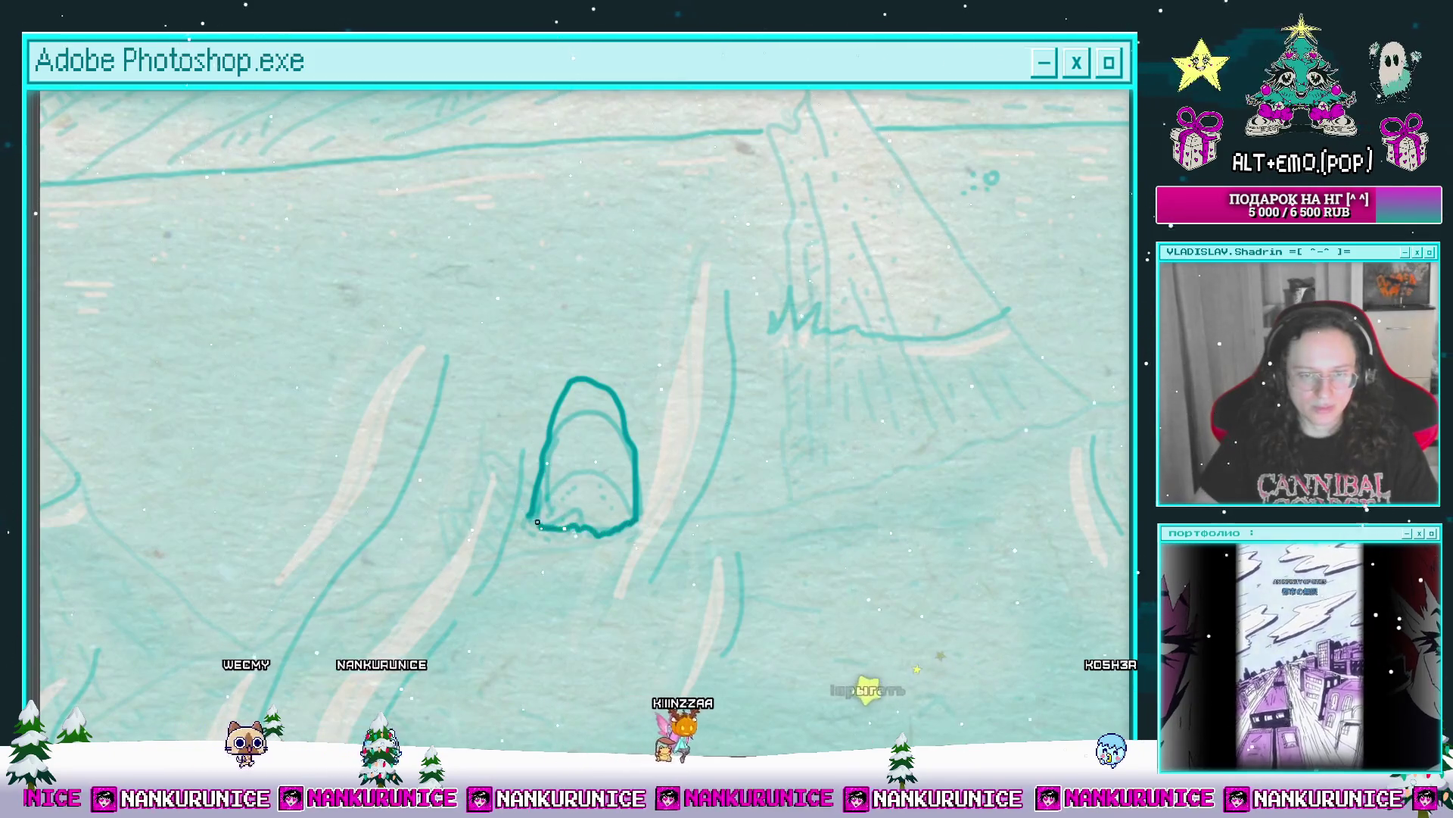
Step: Fill the arch pale pink and stamp teal dots along its top and right side
left_click(568, 498)
scroll(571, 485, "up", 1)
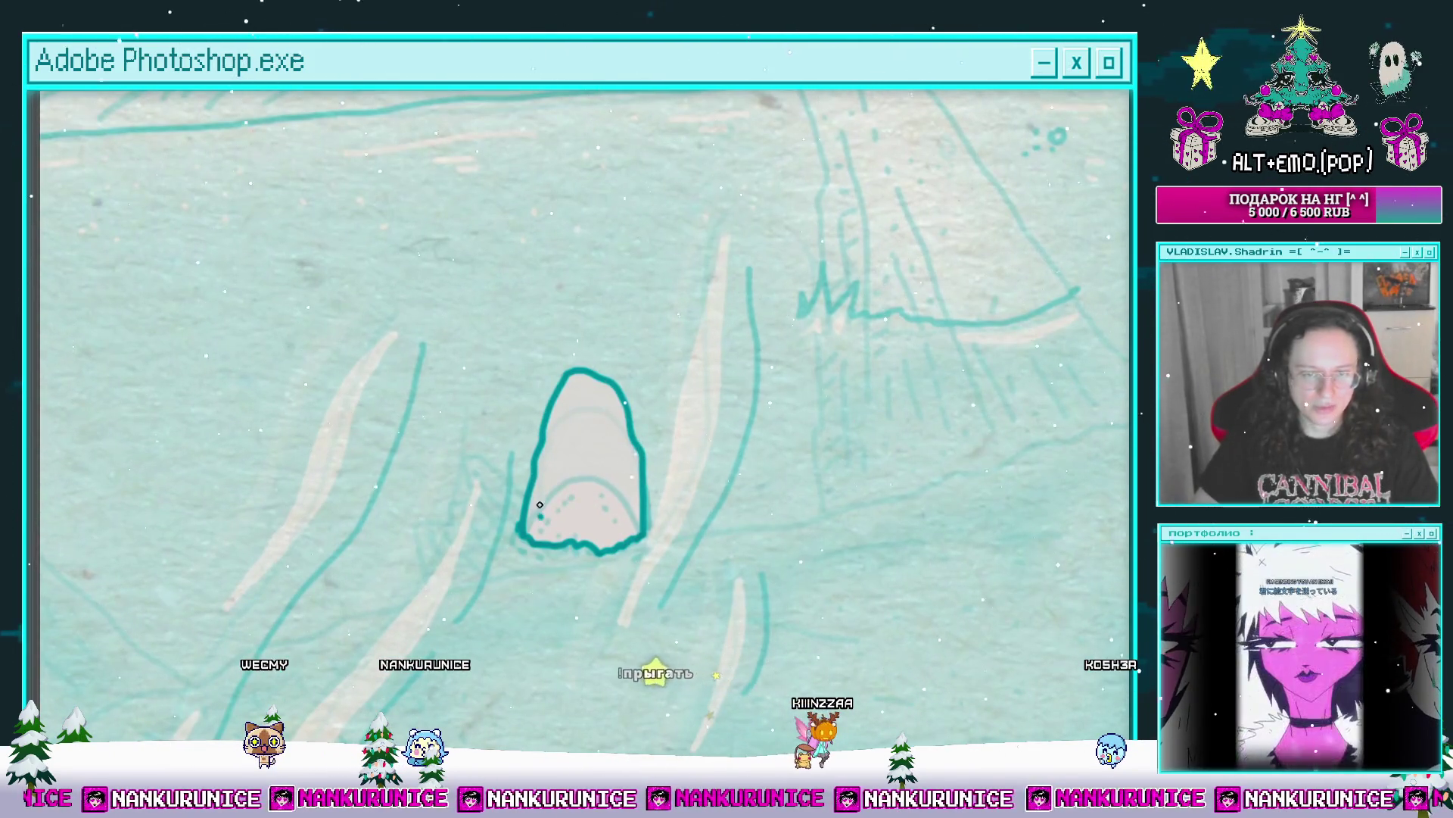
left_click(570, 411)
left_click(594, 399)
left_click(609, 402)
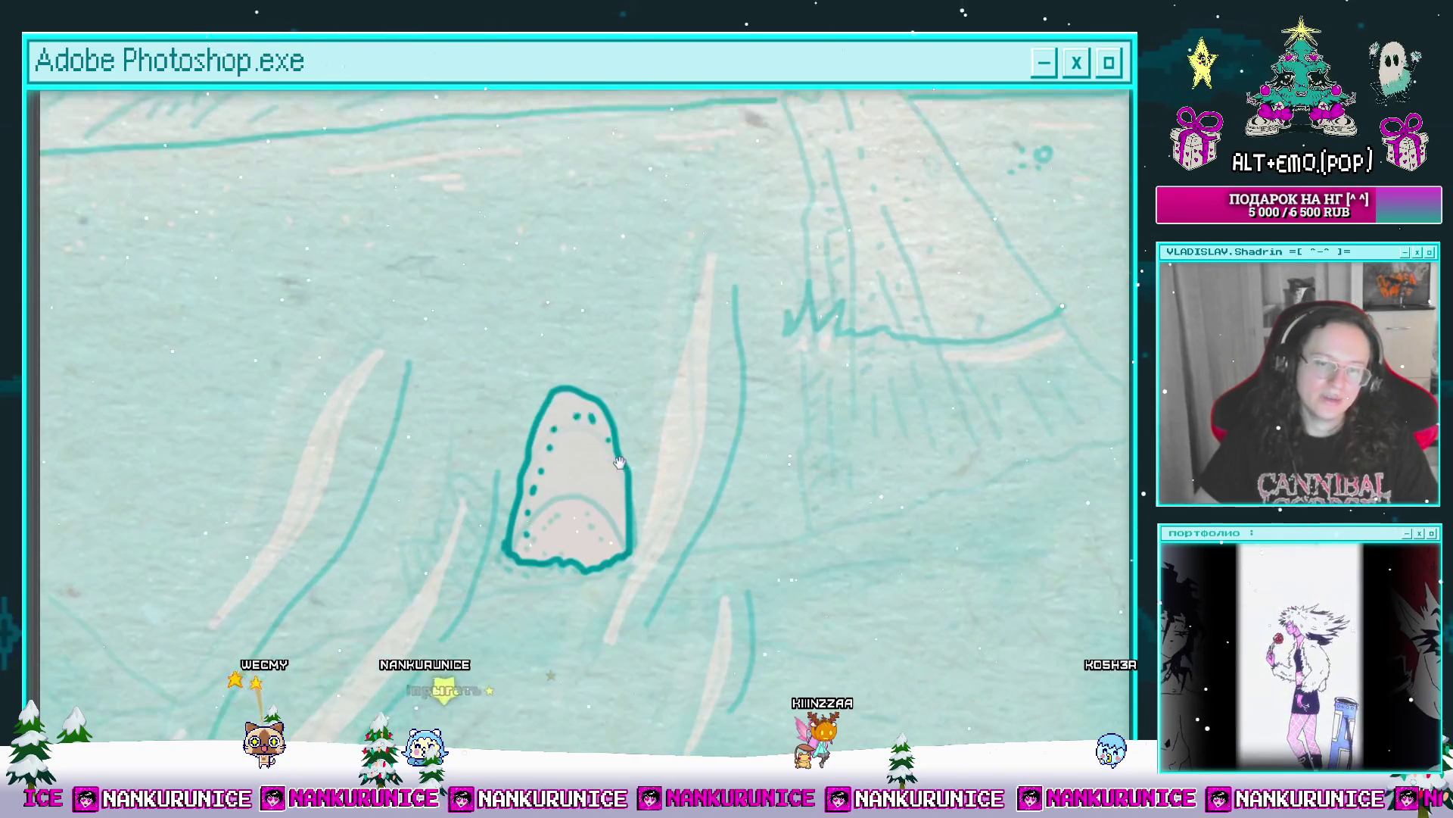
left_click(625, 421)
left_click(629, 458)
Step: Add three teal dots along the arch's bottom and restore the panels and timeline
scroll(634, 485, "up", 1)
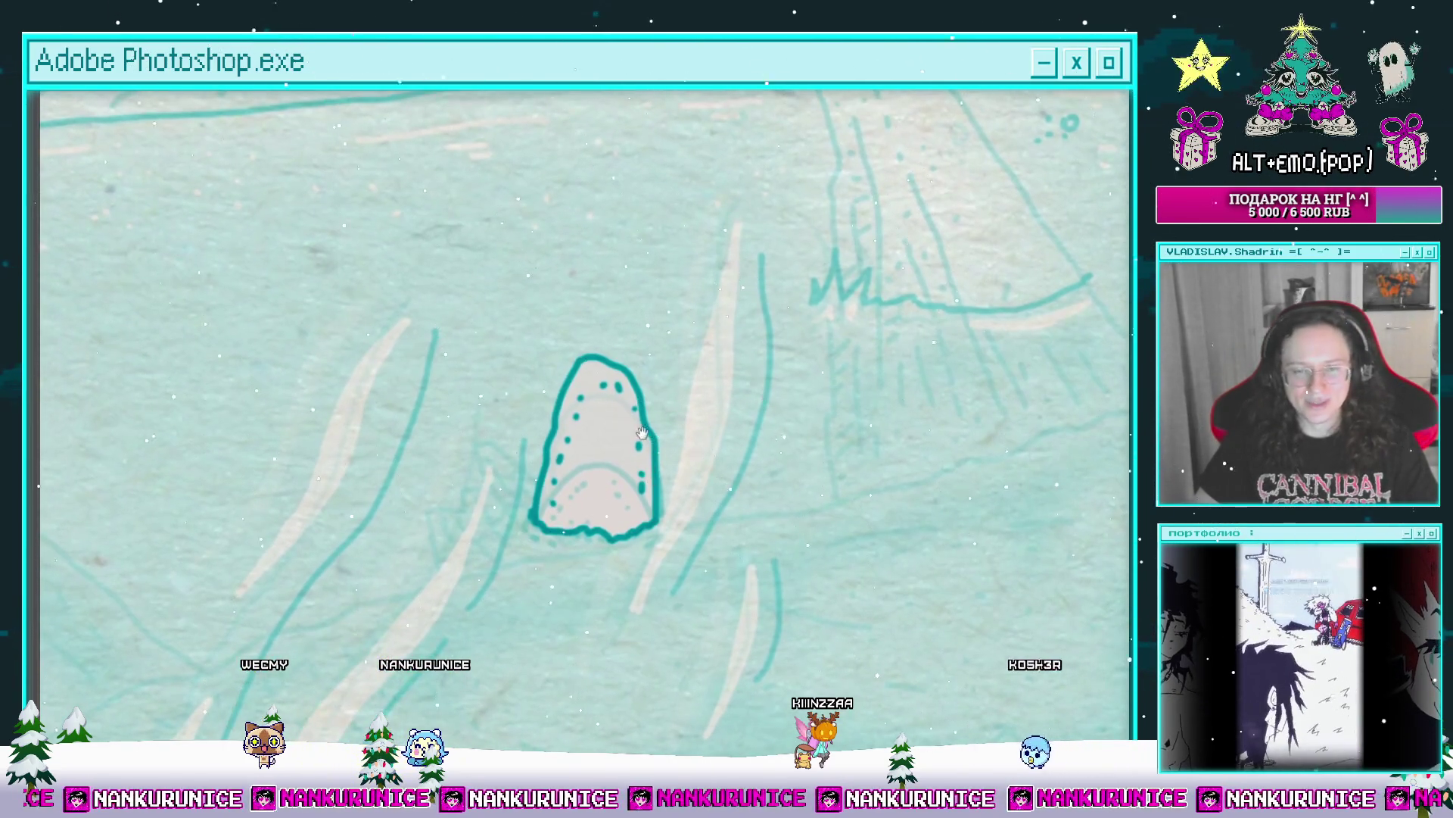
scroll(598, 545, "up", 2)
left_click(589, 556)
left_click(602, 560)
left_click(626, 561)
left_click_drag(671, 545, 671, 485)
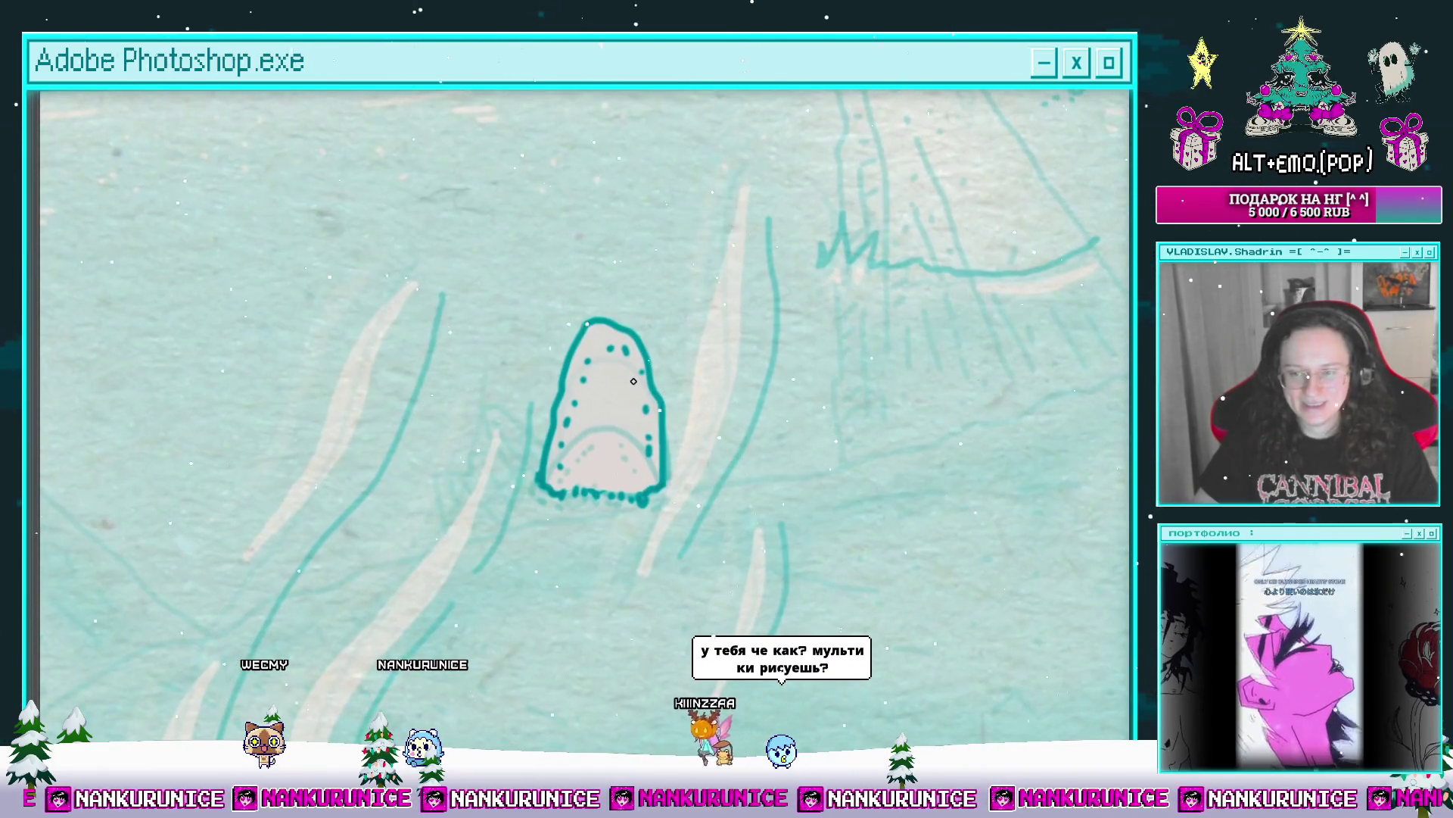
scroll(662, 444, "up", 1)
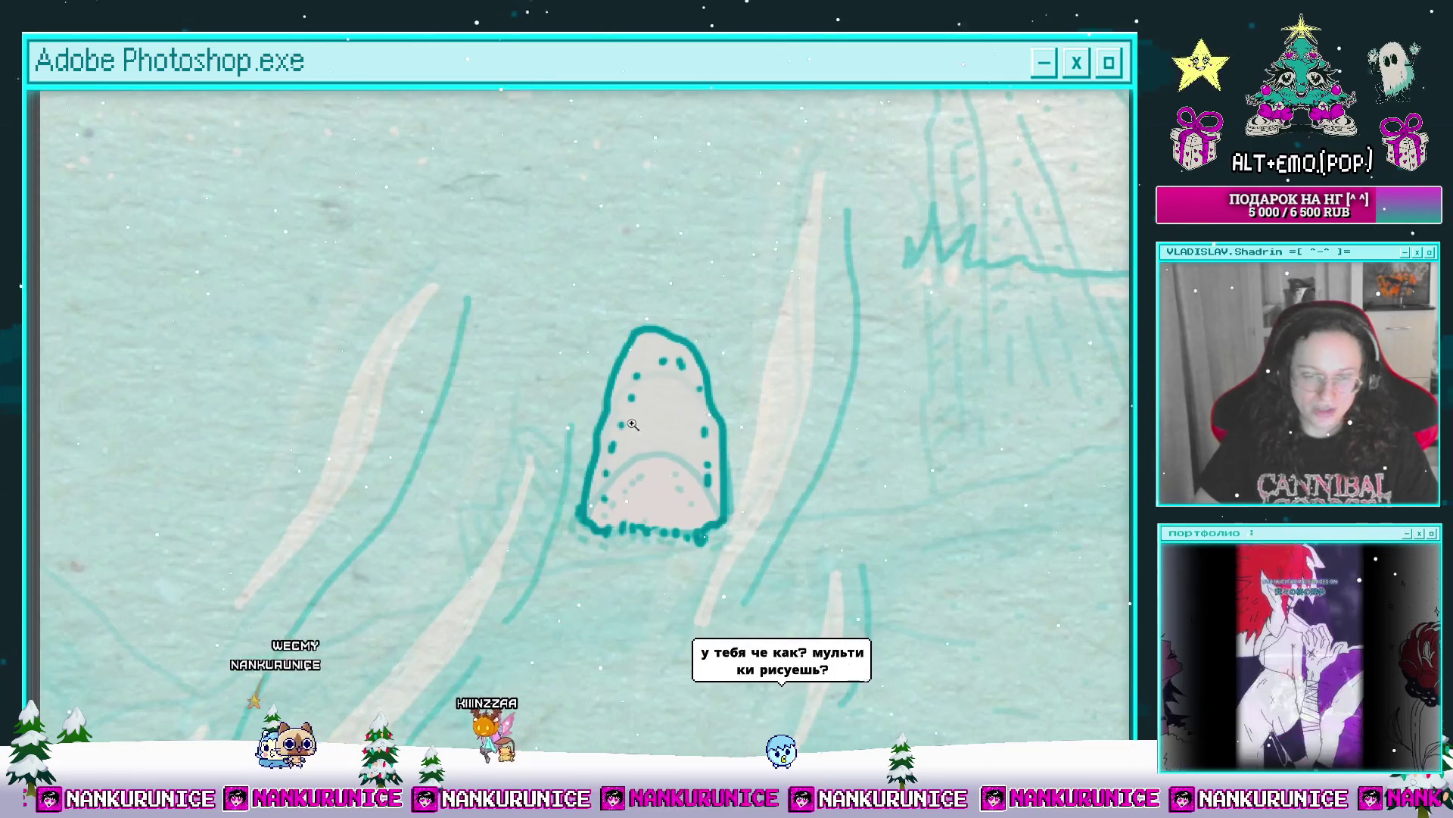
left_click_drag(662, 444, 598, 401)
scroll(585, 393, "up", 1)
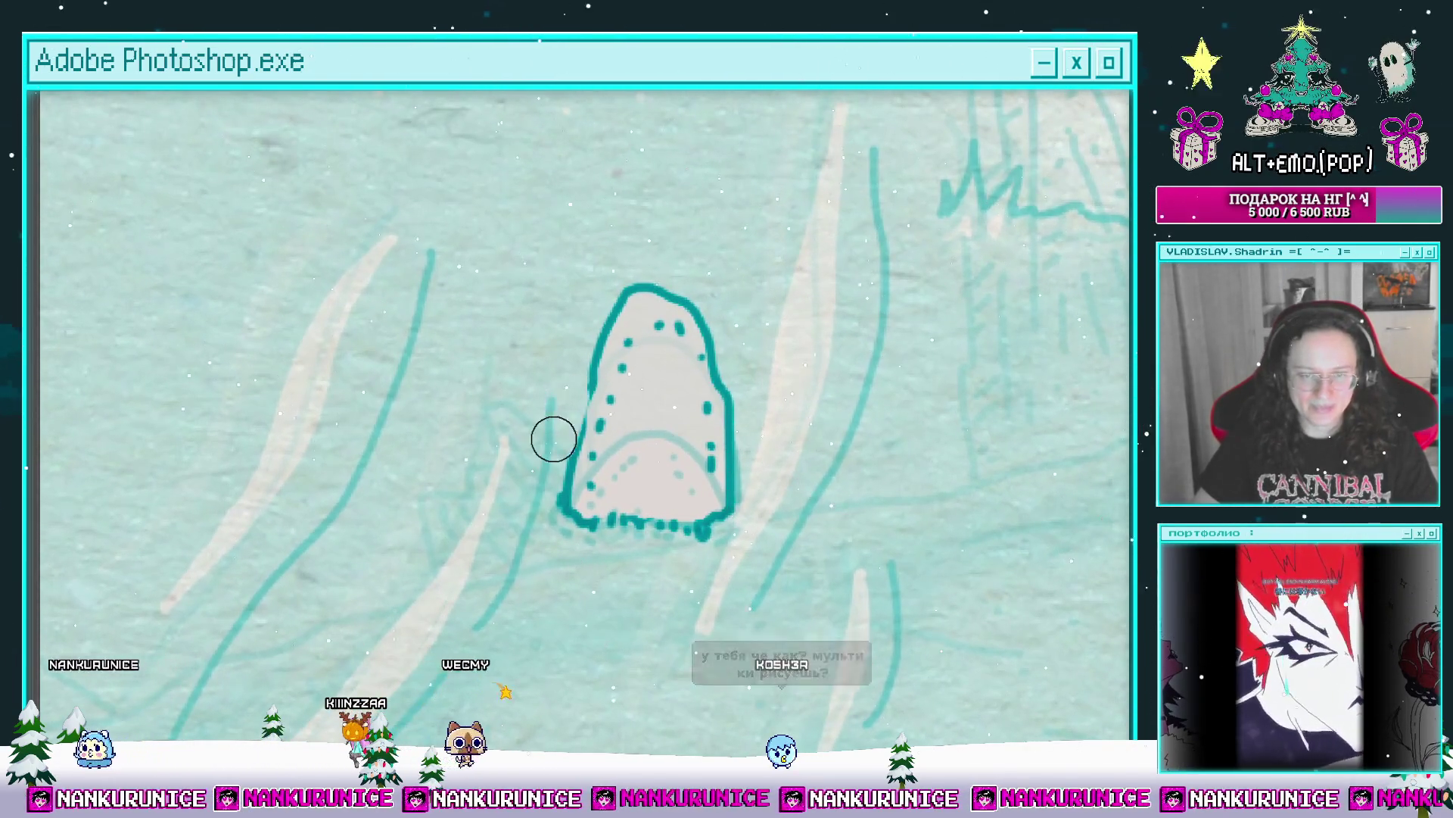
scroll(585, 394, "up", 1)
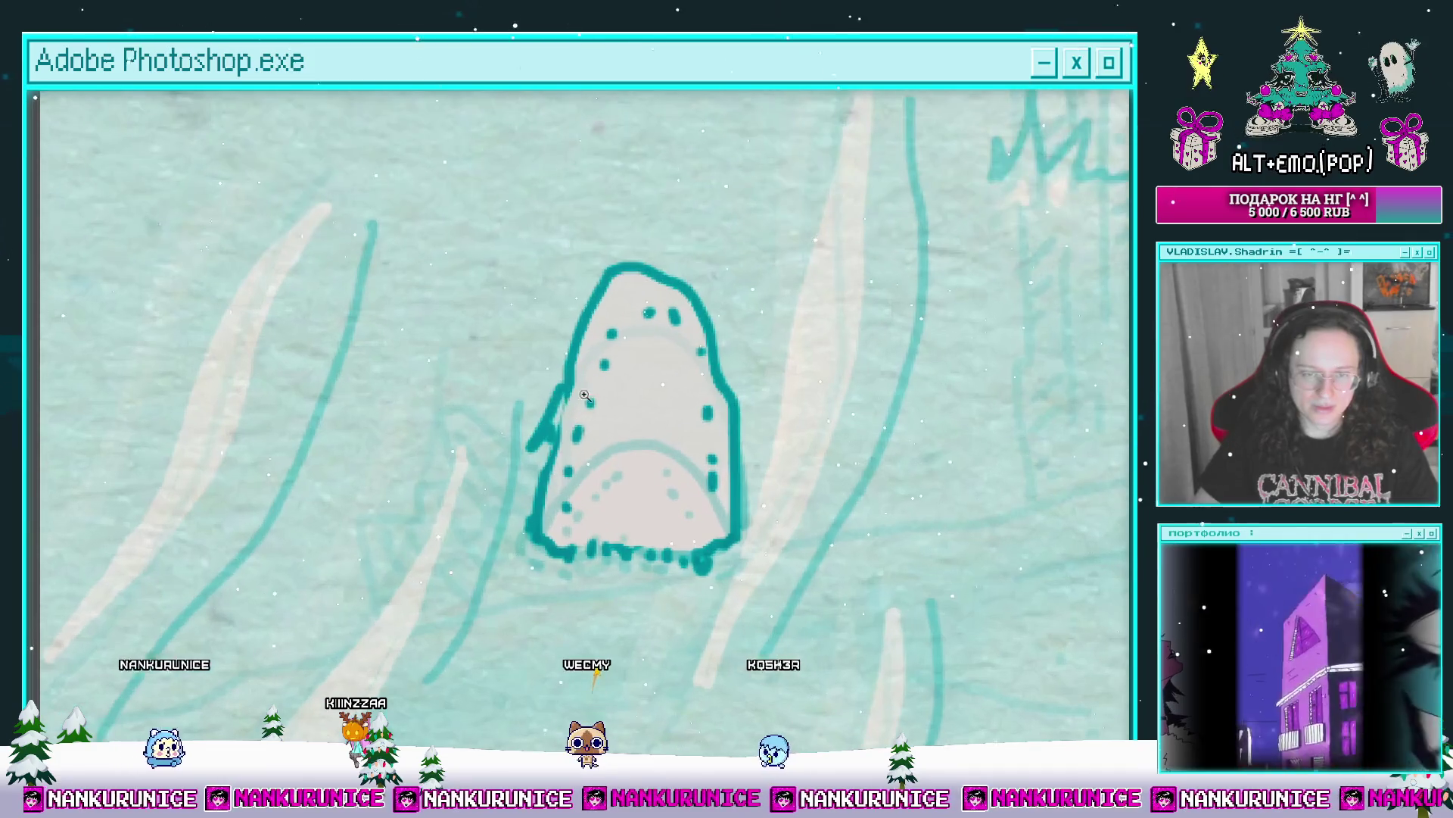
scroll(597, 390, "down", 2)
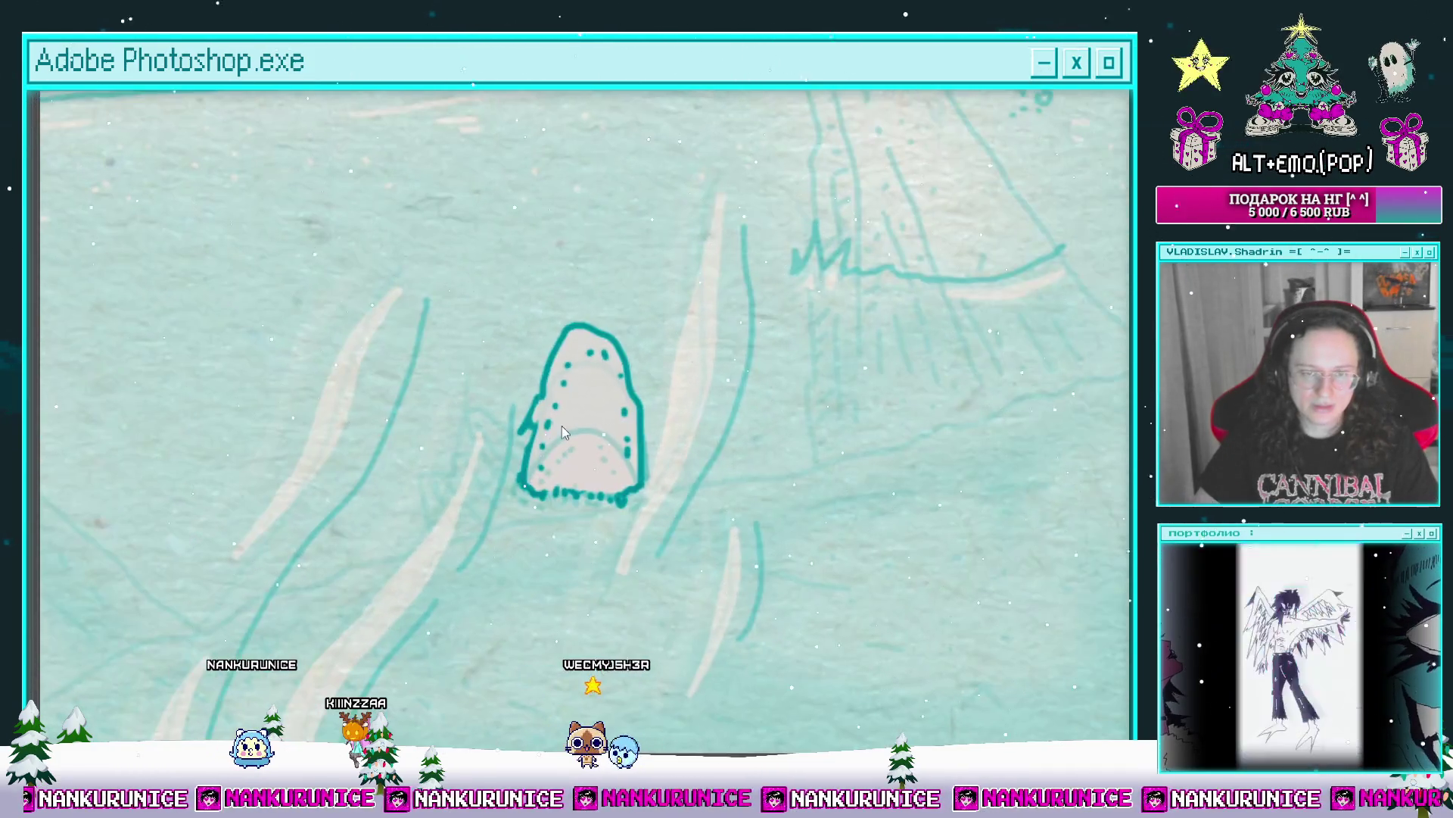
key("Tab")
left_click(709, 648)
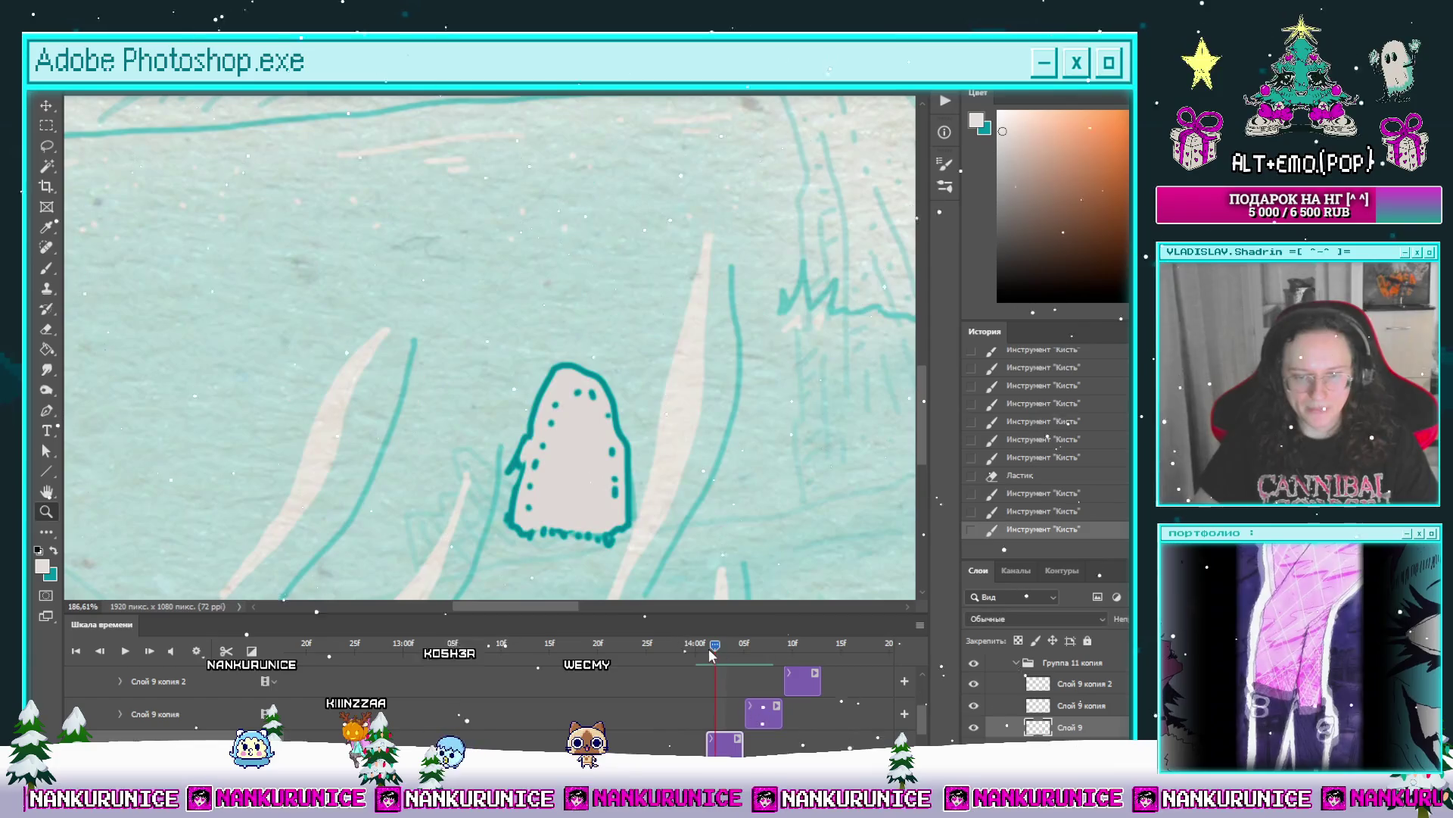
Step: Play the animation from the clip start, then scrub back to the frame with the small mound
scroll(631, 382, "down", 8)
left_click_drag(708, 648, 588, 648)
scroll(706, 451, "down", 2)
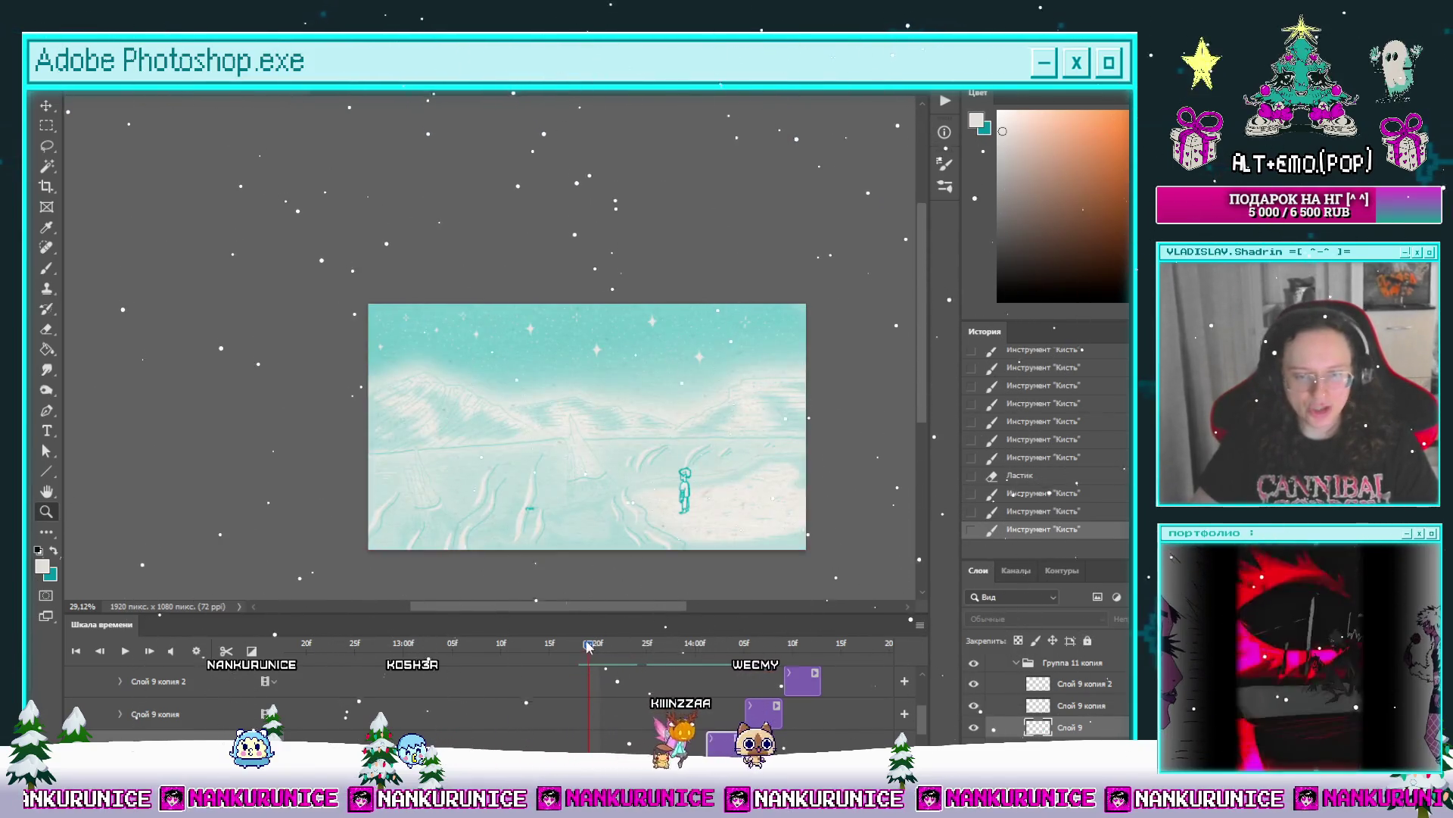
left_click(285, 647)
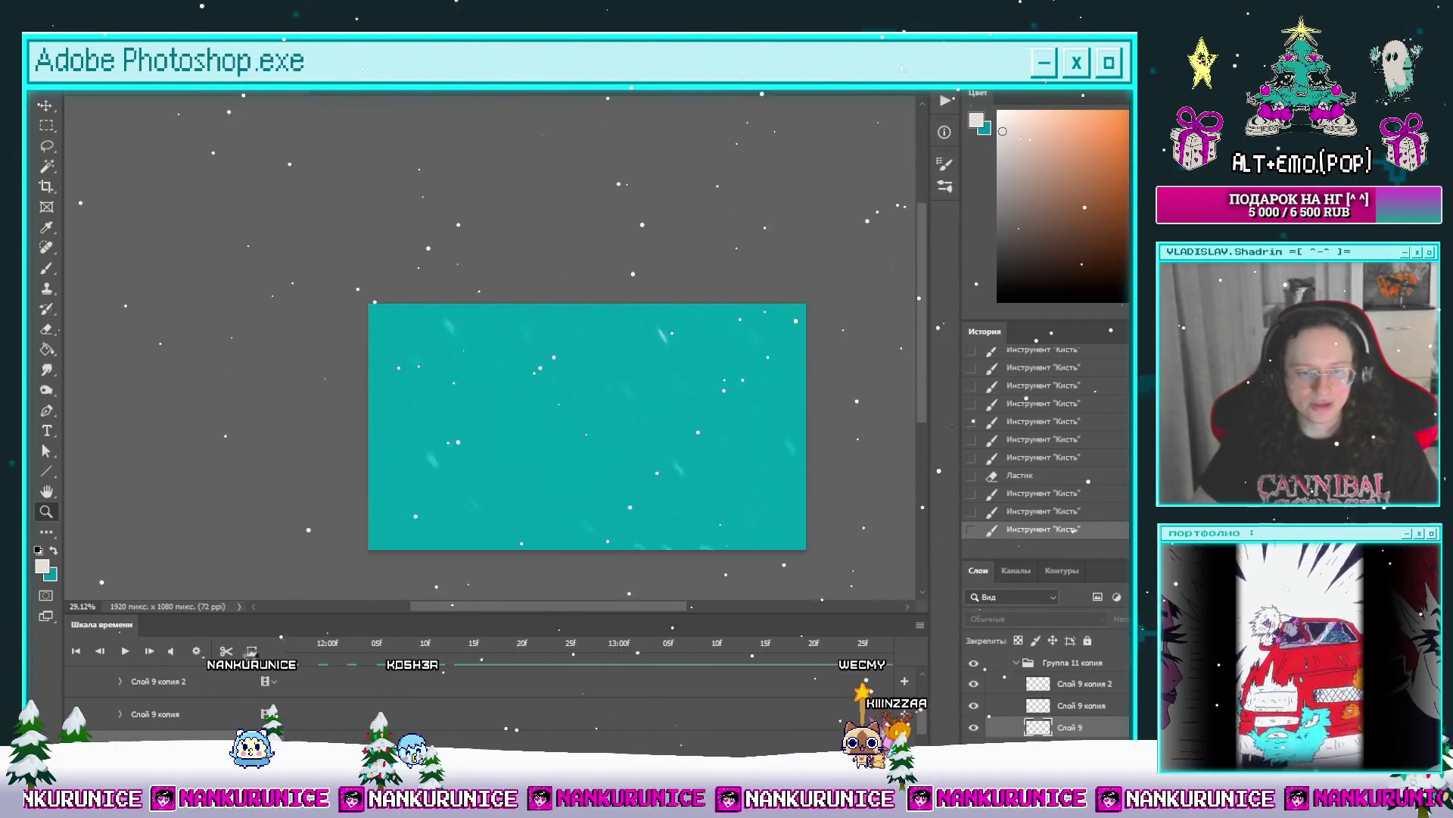
key("space")
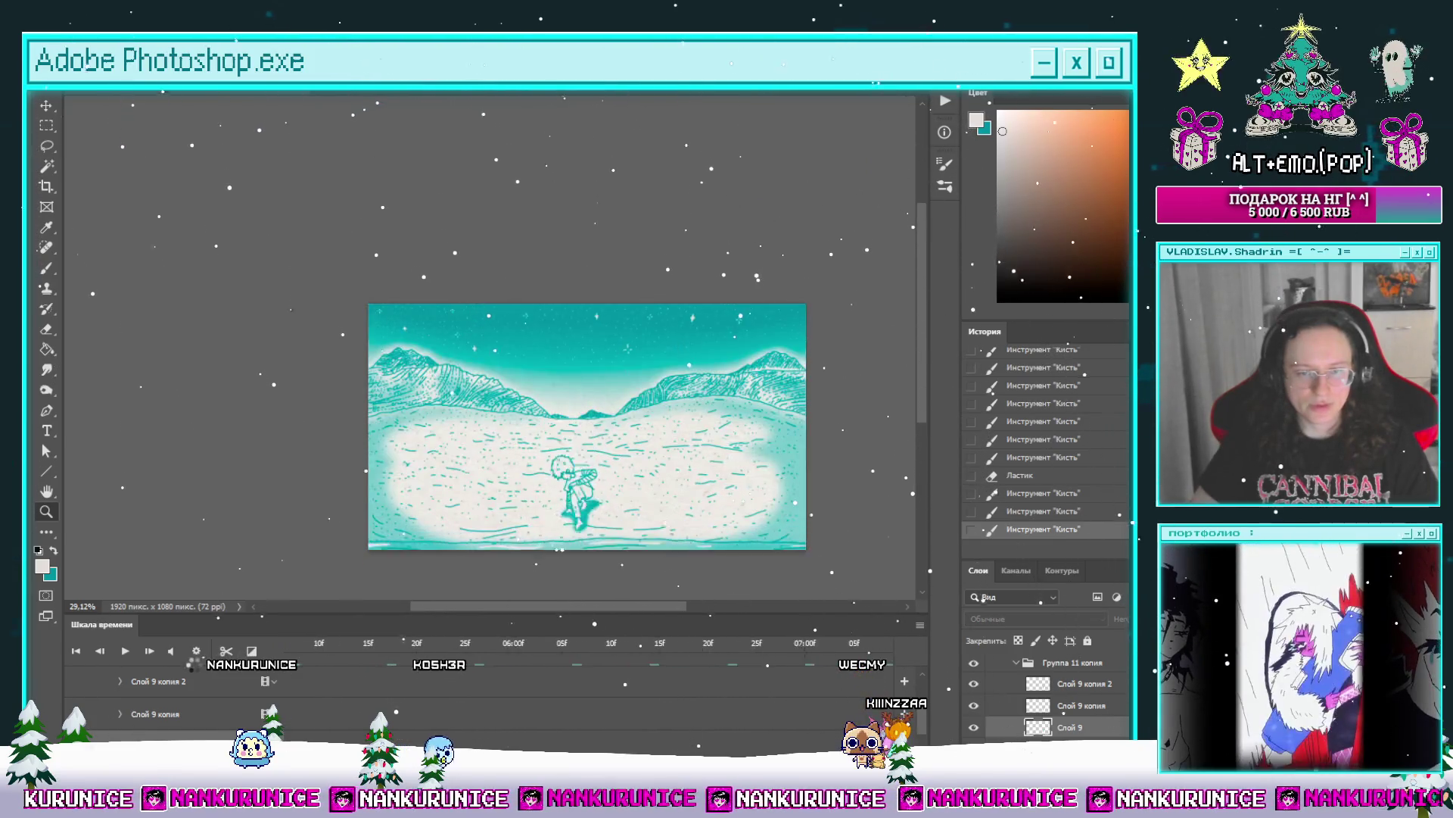
key("space")
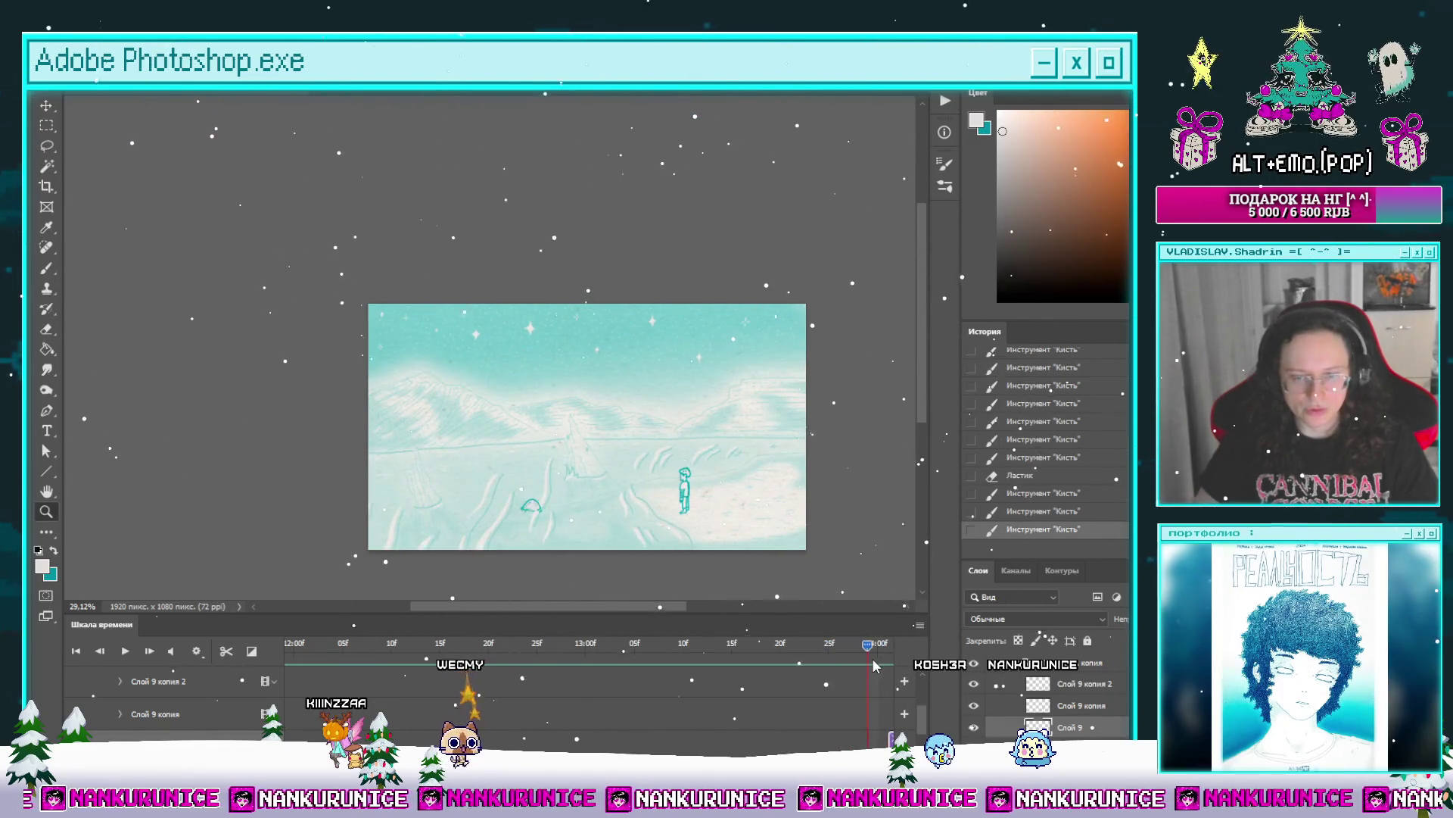
left_click_drag(888, 665, 838, 660)
left_click(580, 423)
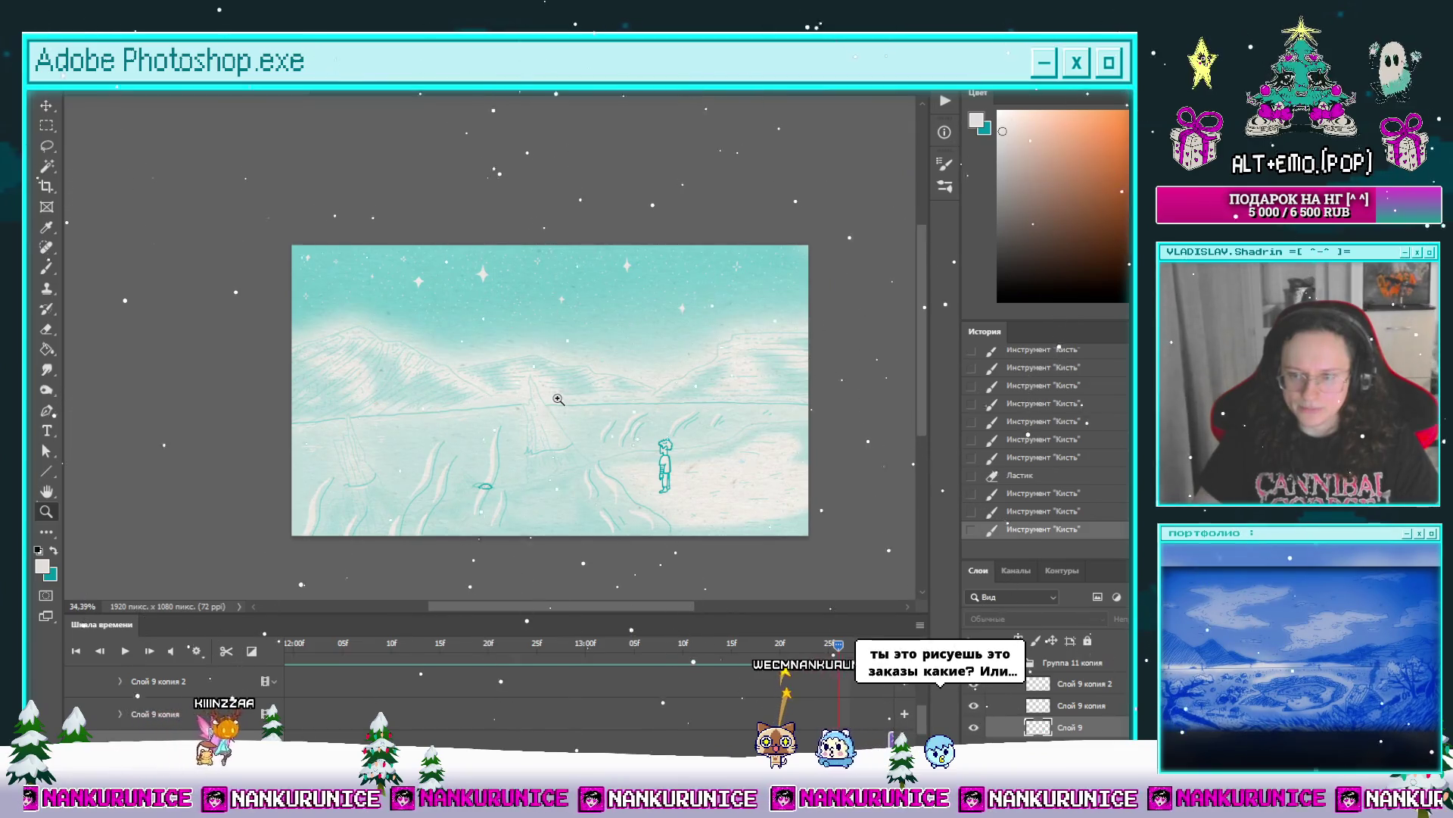
Step: Save the animation document with Ctrl+S
key("ctrl+s")
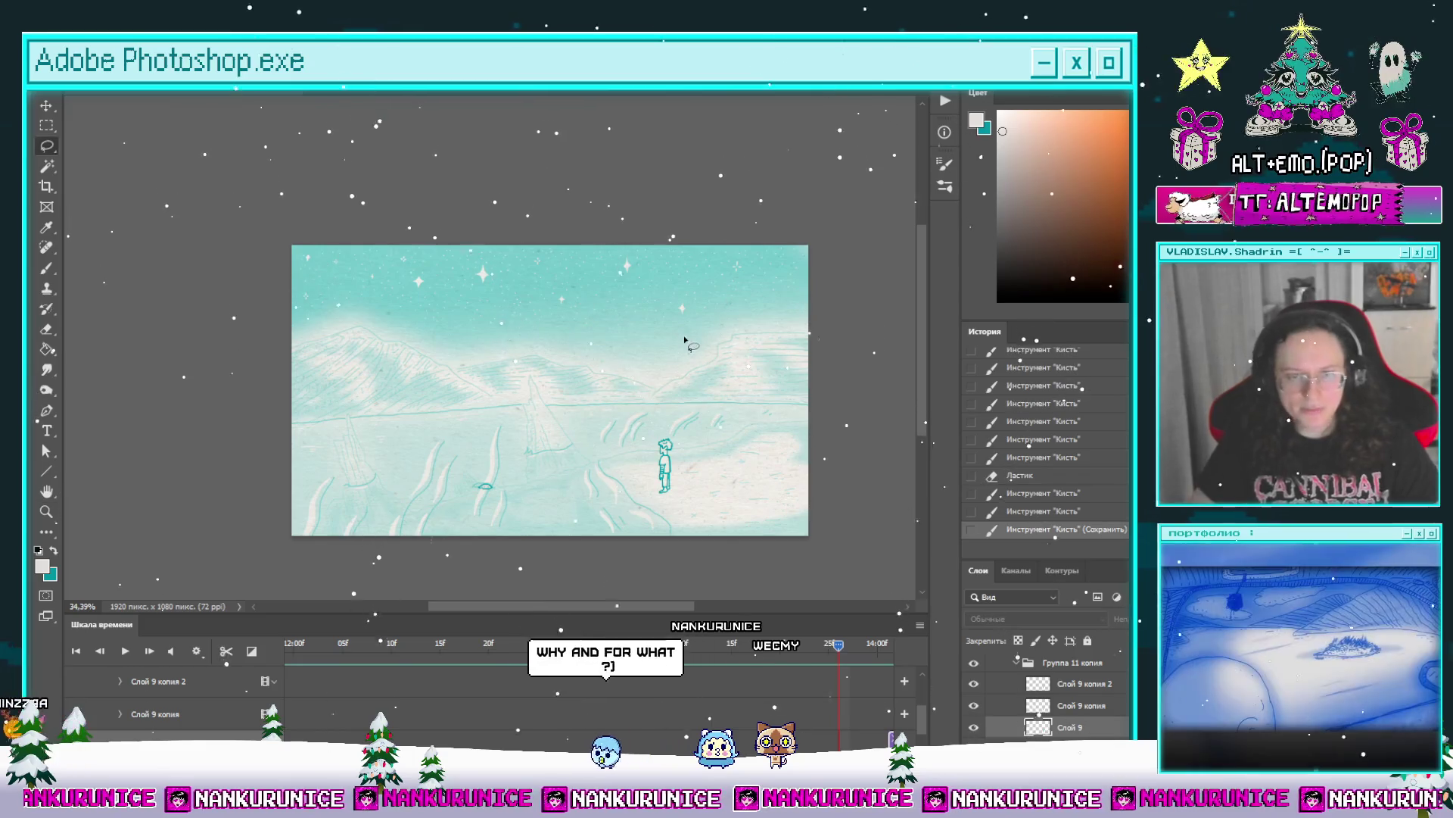
key("l")
scroll(583, 378, "up", 1)
scroll(598, 401, "down", 2)
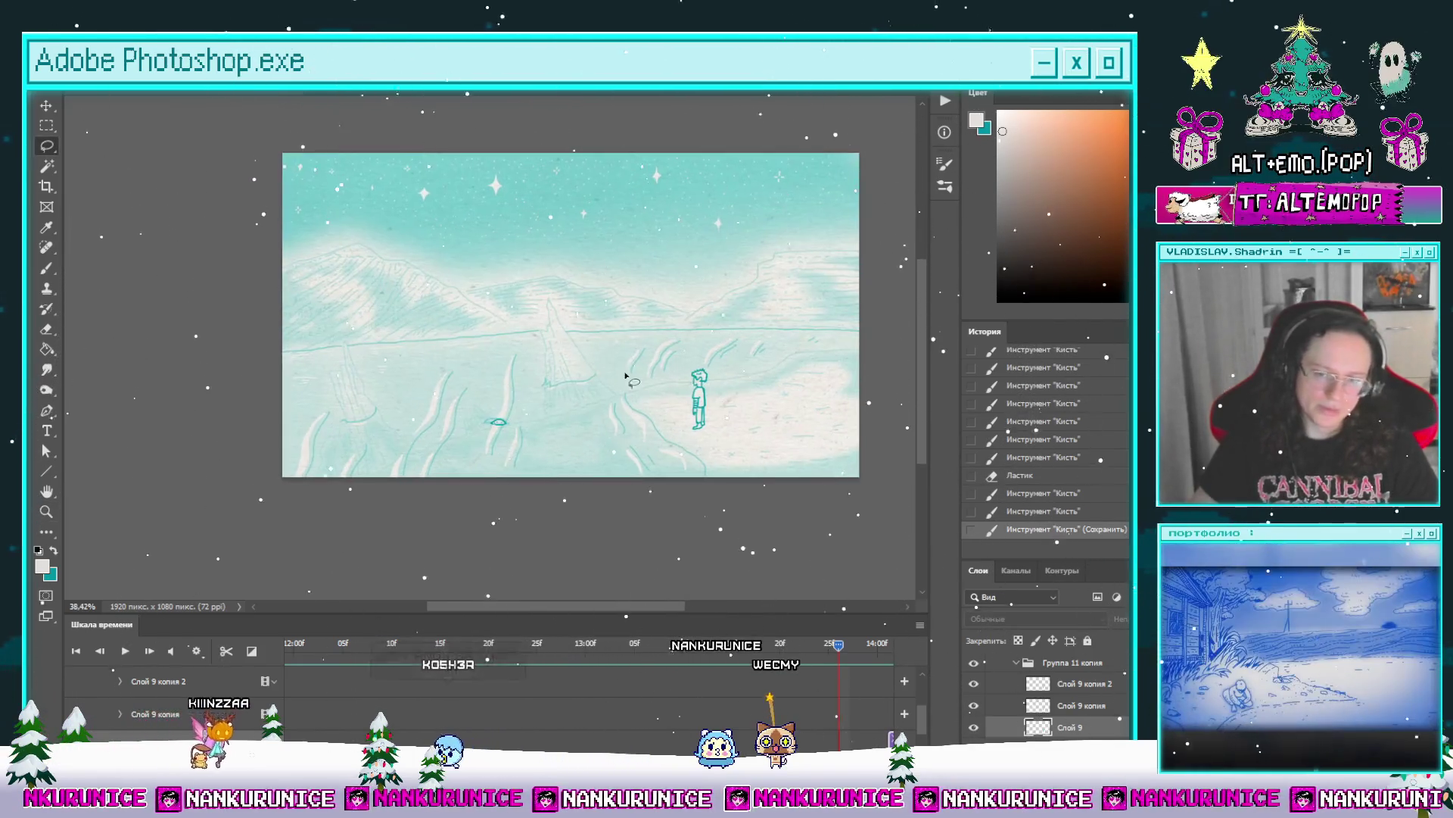
Step: Play briefly, then scrub to frame 14:05f showing the round-headed creature sketch
key("space")
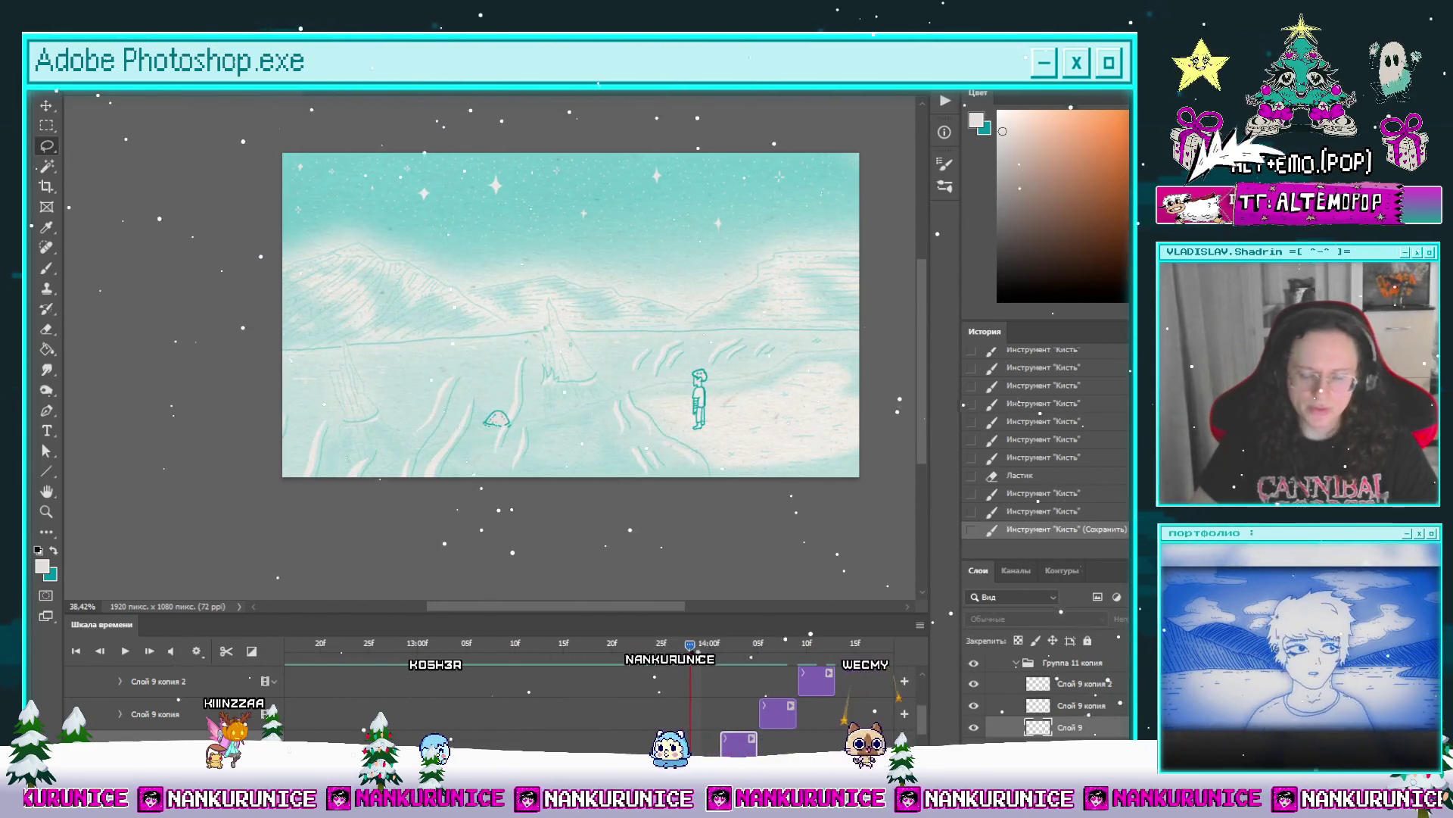
scroll(506, 391, "up", 3)
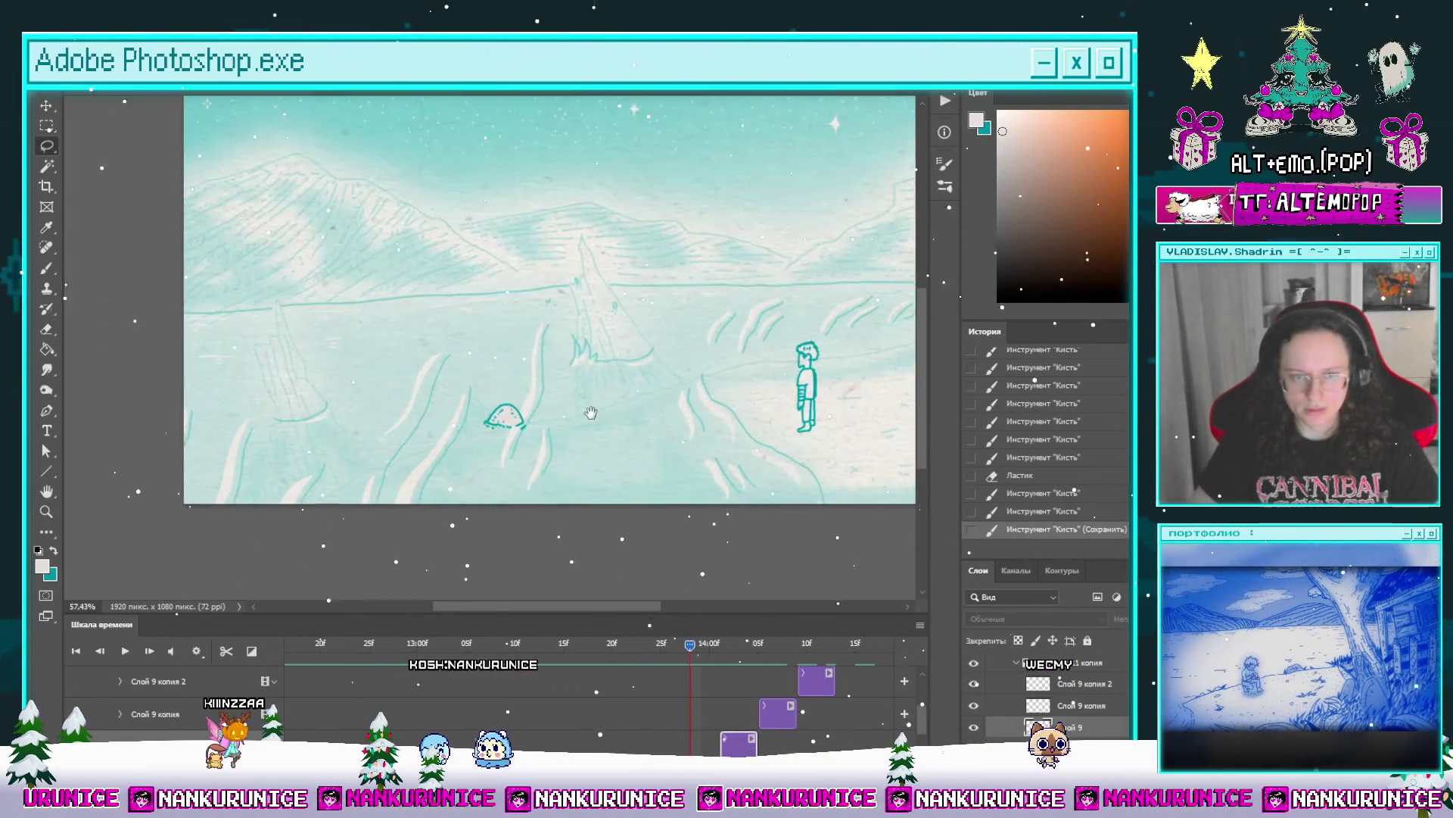
left_click_drag(720, 651, 686, 660)
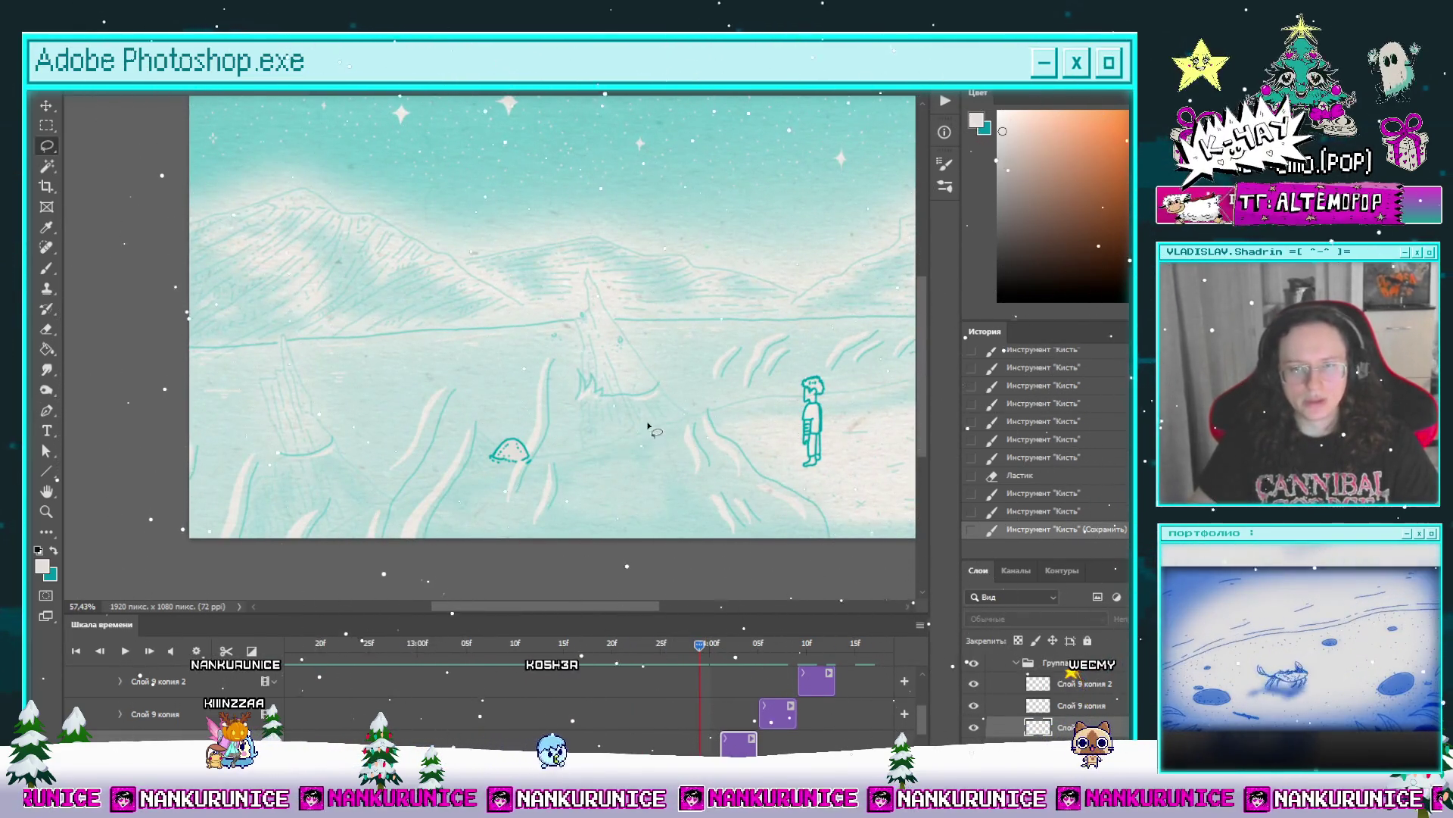
scroll(601, 441, "up", 2)
key("b")
mouse_move(708, 645)
left_mouse_down()
mouse_move(749, 656)
mouse_move(730, 673)
mouse_move(763, 674)
left_mouse_up()
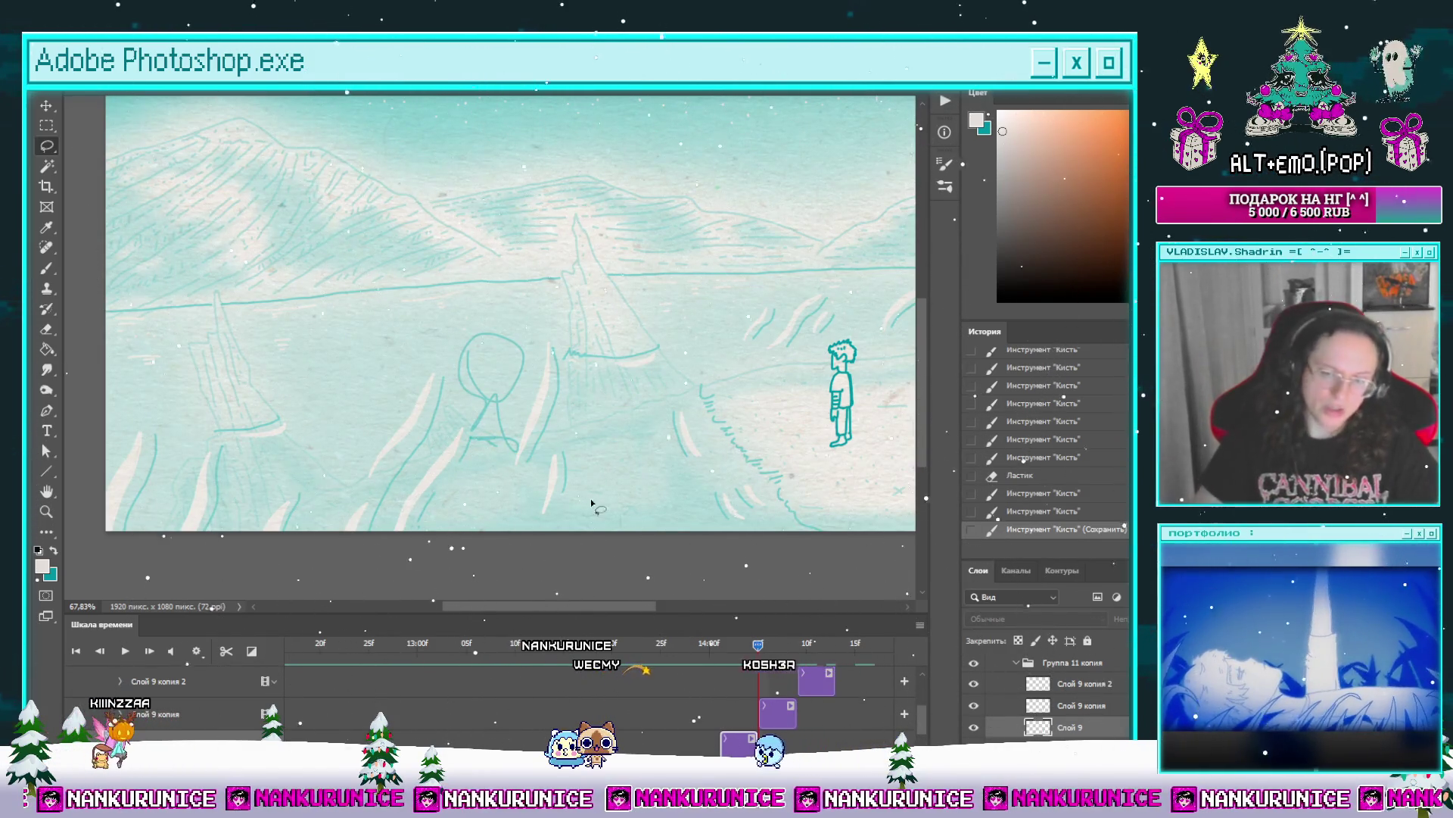
Step: Select the Слой 9 копия clip in the Timeline and scrub back to the frame before the circle
left_click(758, 656)
mouse_move(745, 651)
left_mouse_down()
mouse_move(732, 652)
mouse_move(760, 649)
left_mouse_up()
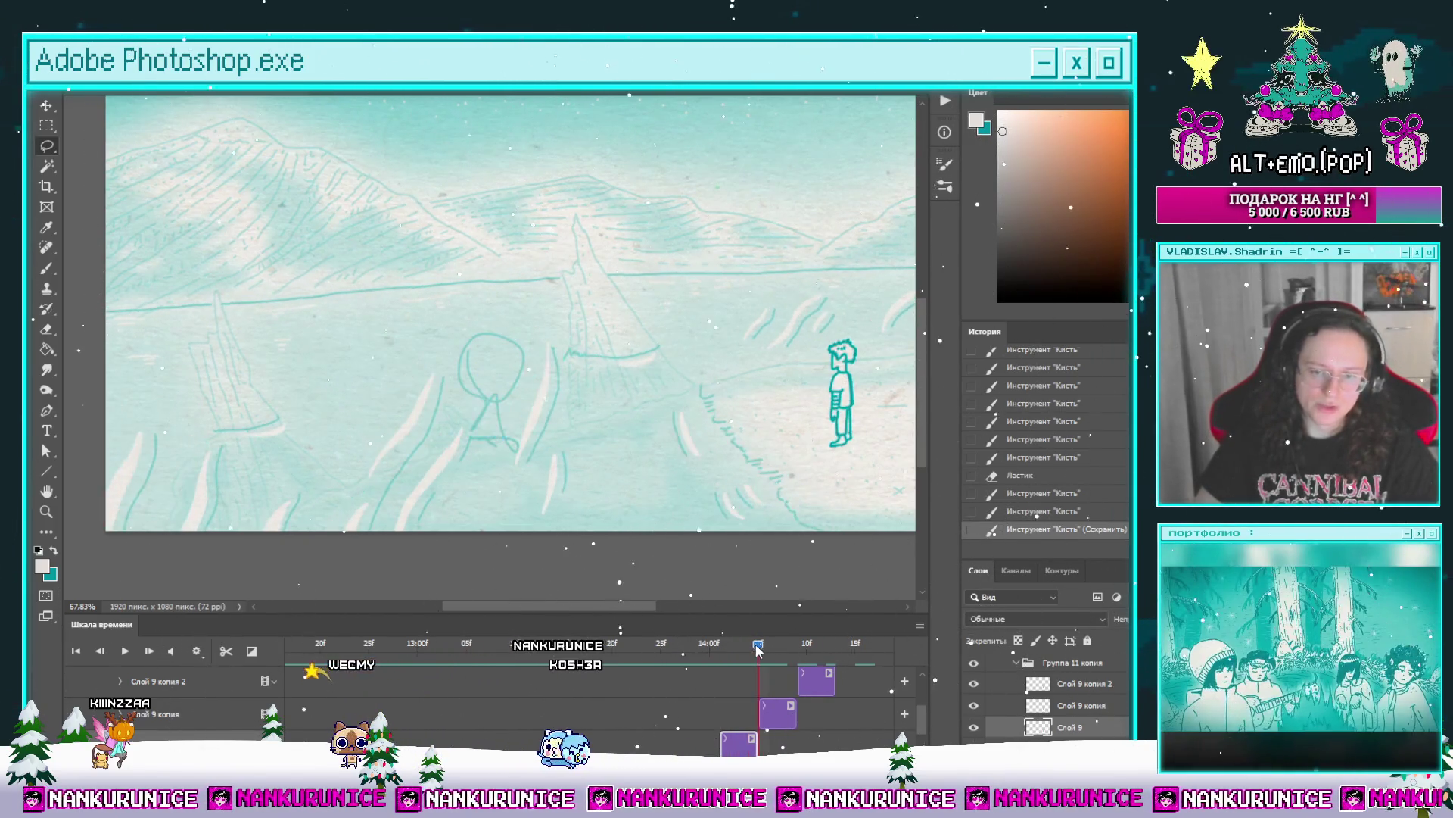
left_click(768, 703)
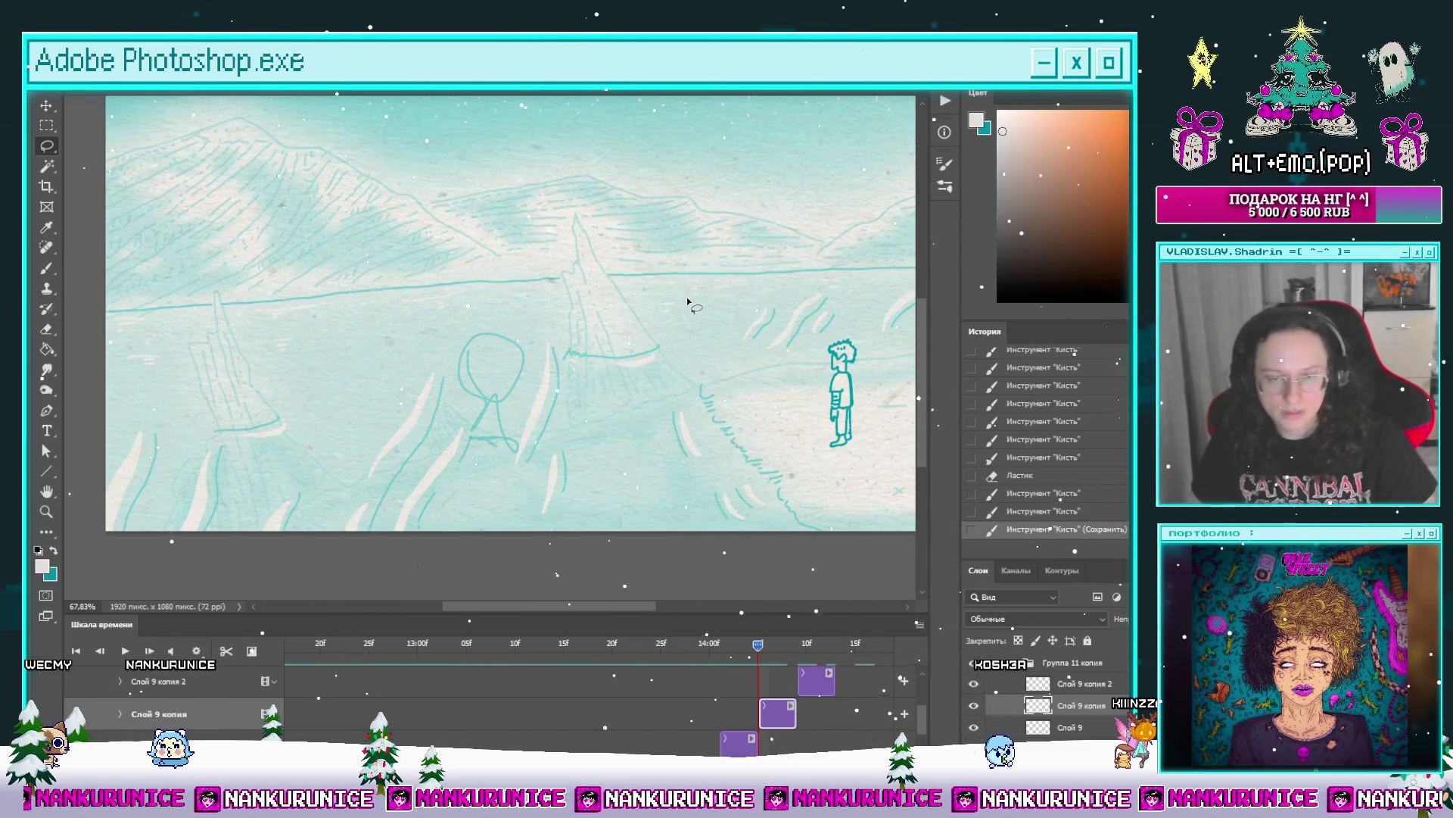
mouse_move(731, 644)
left_mouse_down()
mouse_move(681, 657)
mouse_move(760, 658)
left_mouse_up()
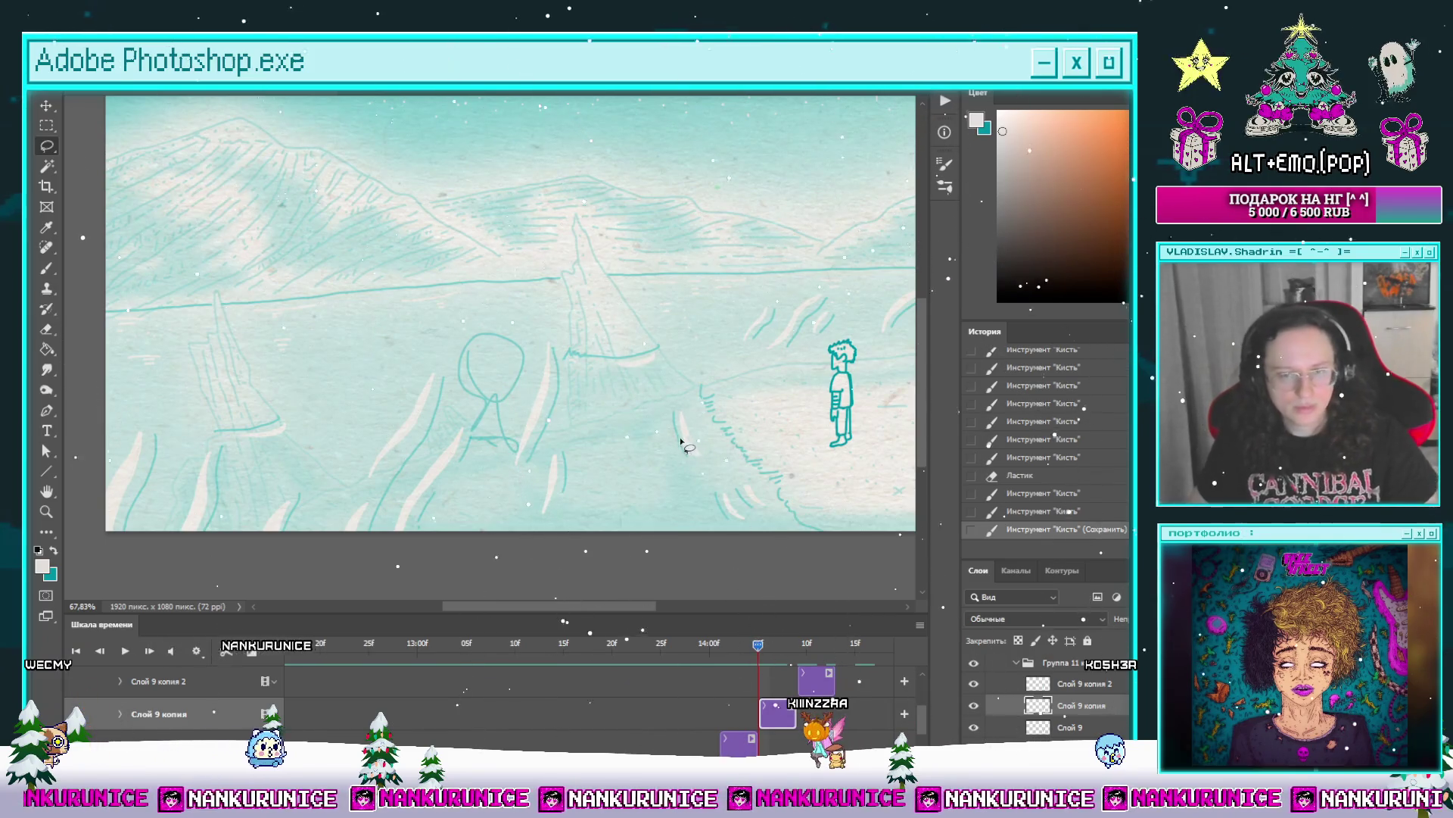
Step: Zoom in and hide the panels so the creature sketch is centred on a full-window canvas
scroll(594, 412, "up", 3)
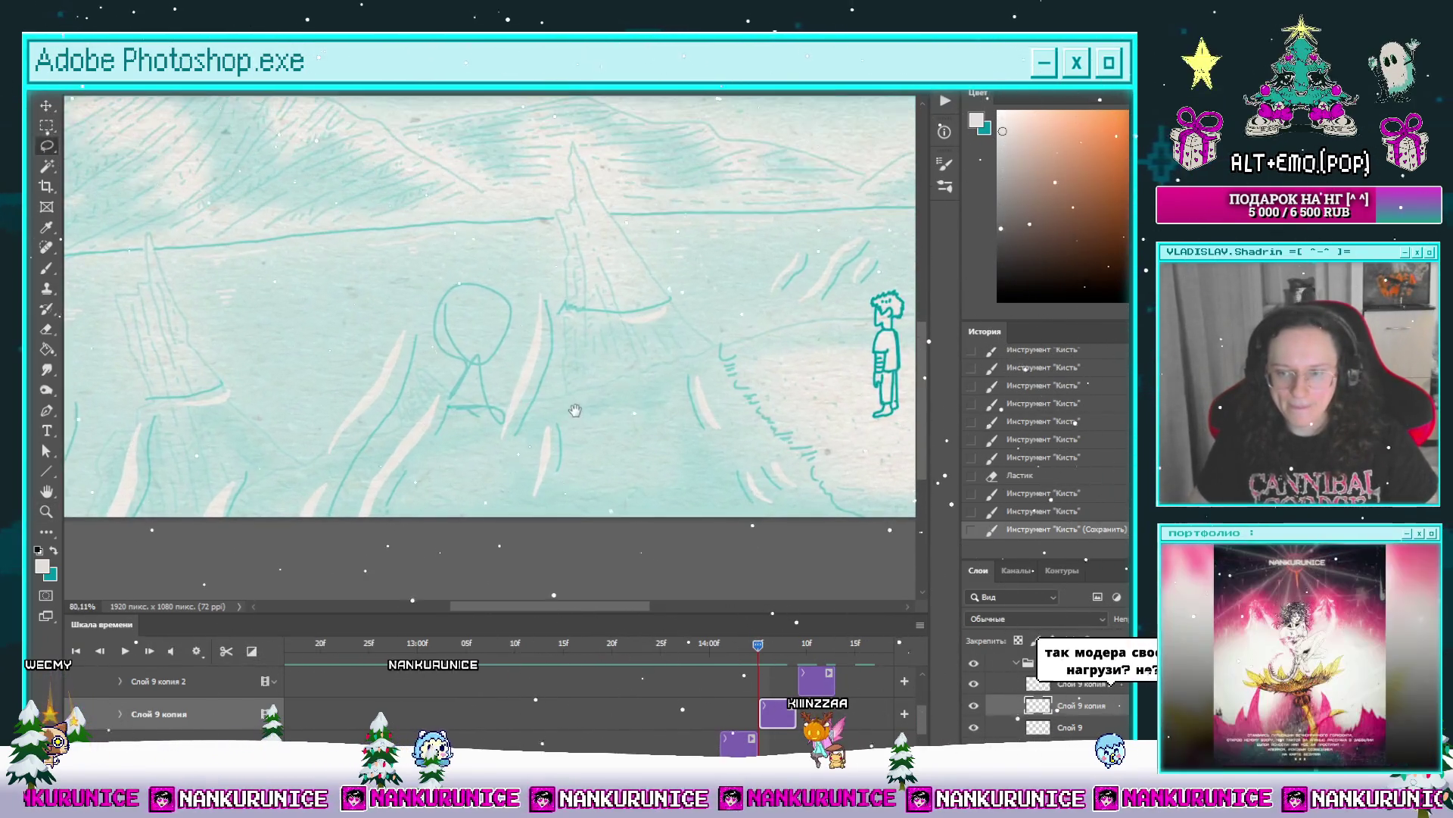
key("Tab")
left_click_drag(554, 501, 555, 364)
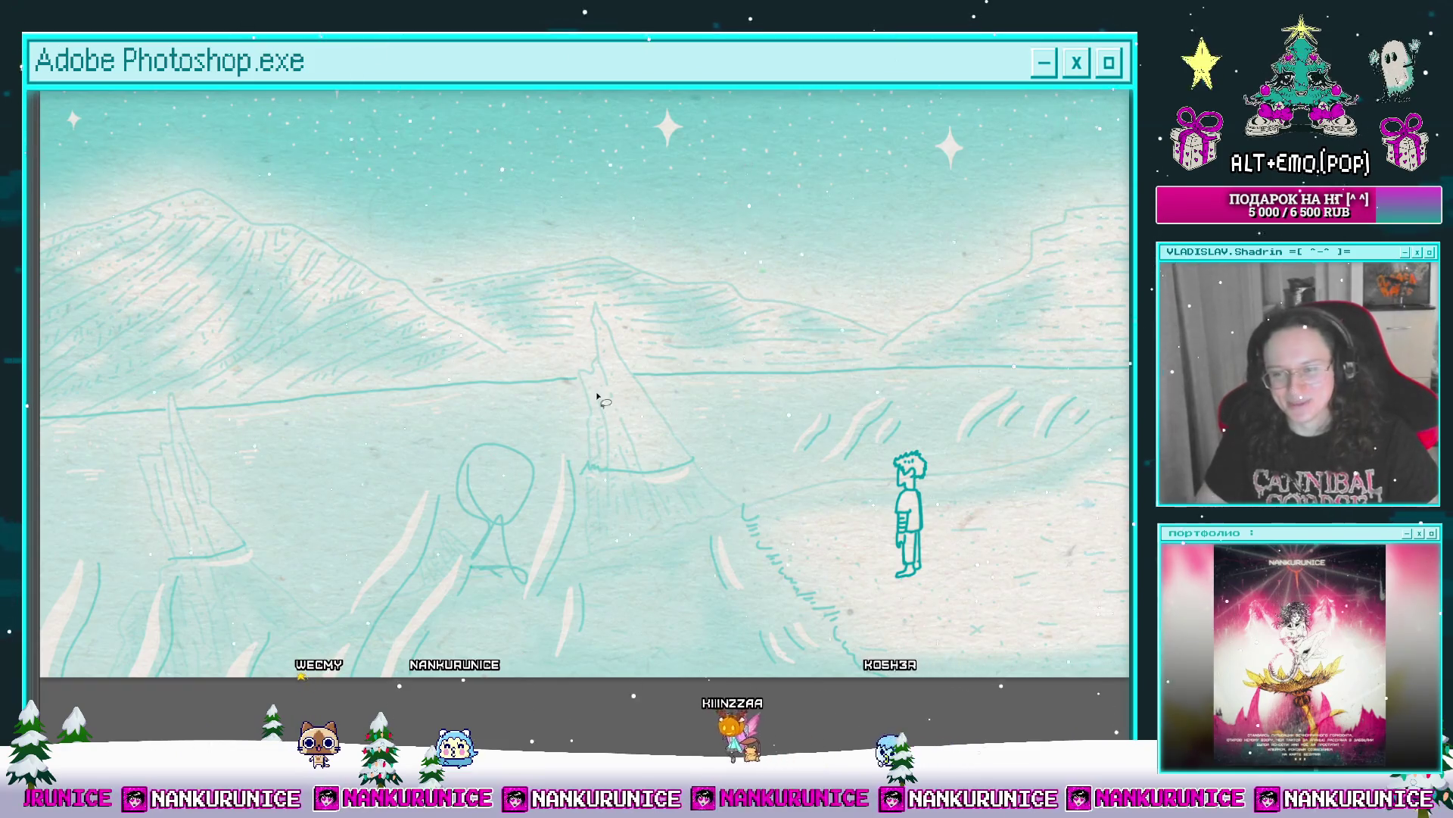
scroll(386, 567, "up", 2)
key("Tab")
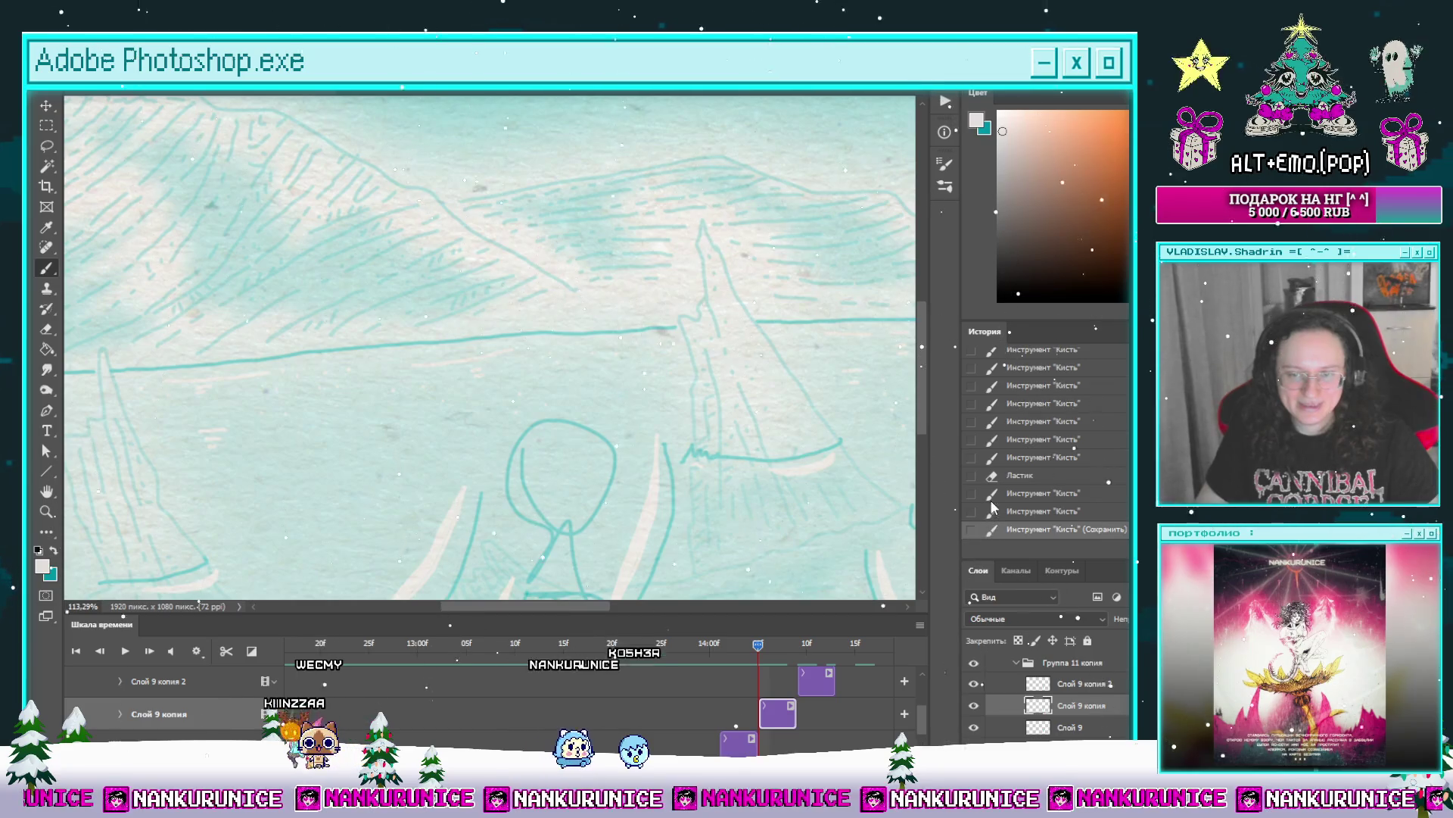
key("Tab")
left_click_drag(720, 450, 738, 473)
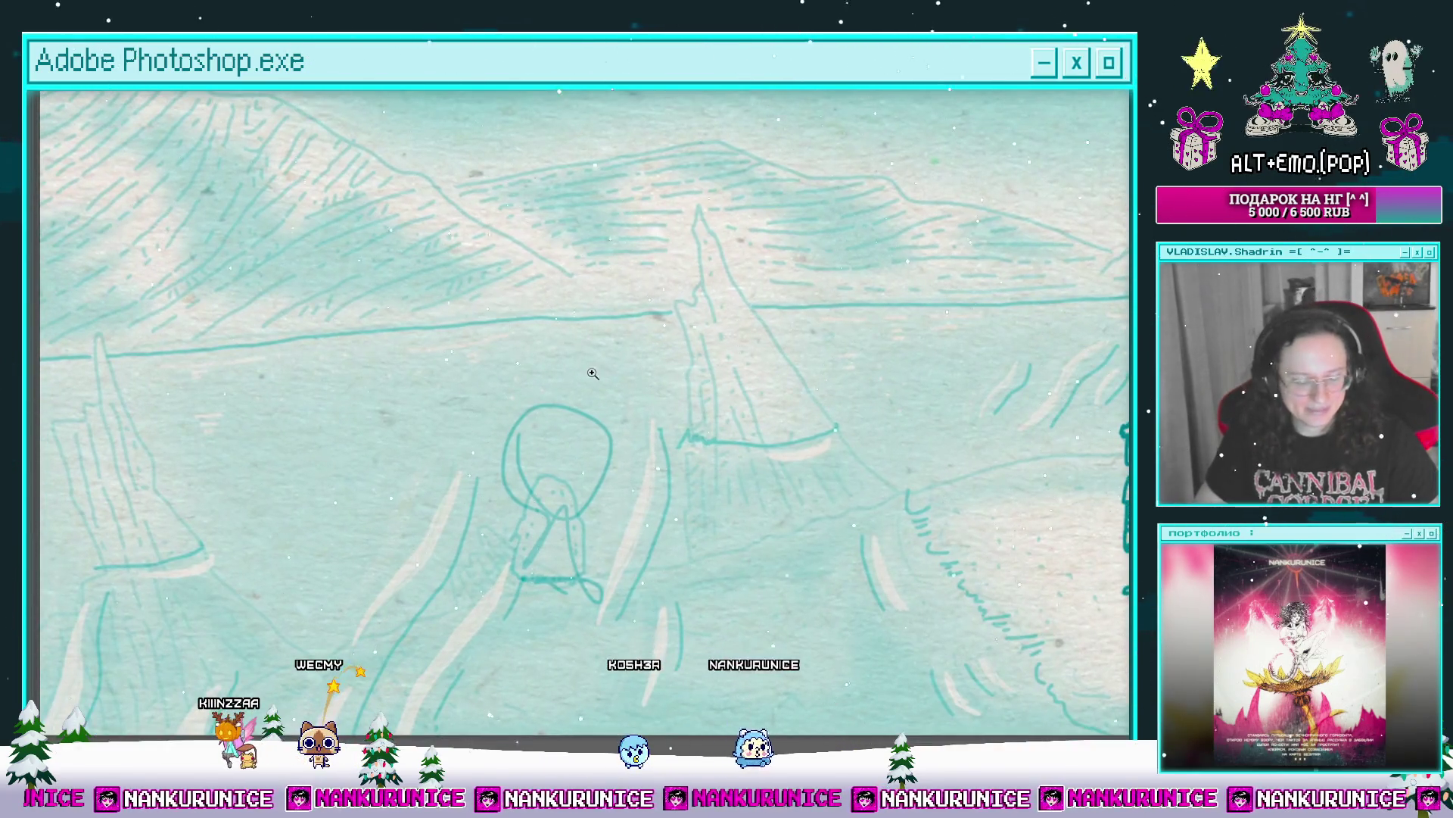
Step: Ink the creature's head outline down its right side and zigzag hairy left edge, erasing a stray top stroke
scroll(600, 374, "up", 2)
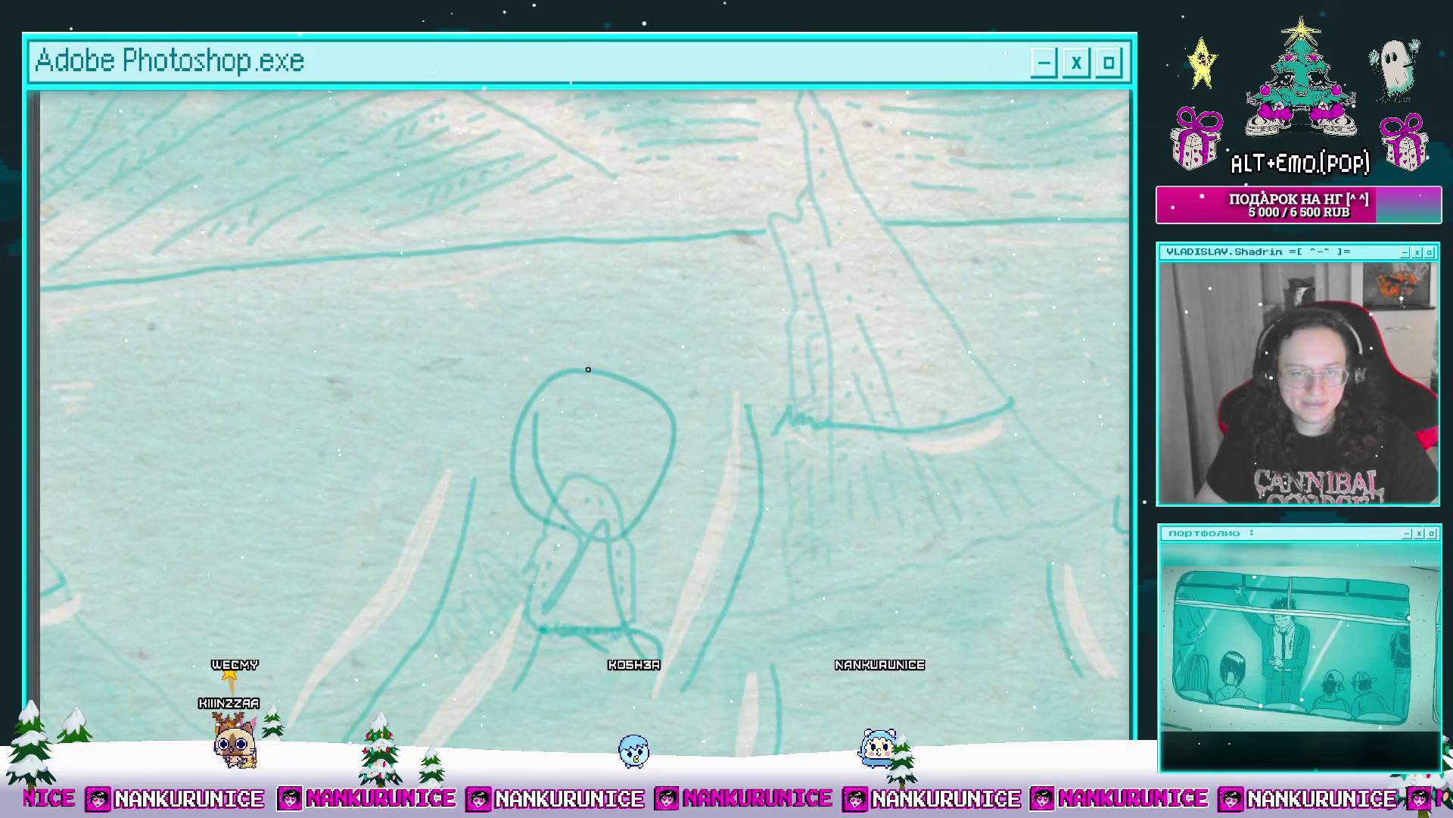
mouse_move(585, 373)
left_mouse_down()
mouse_move(594, 343)
mouse_move(568, 349)
mouse_move(638, 354)
mouse_move(593, 368)
left_mouse_up()
key("e")
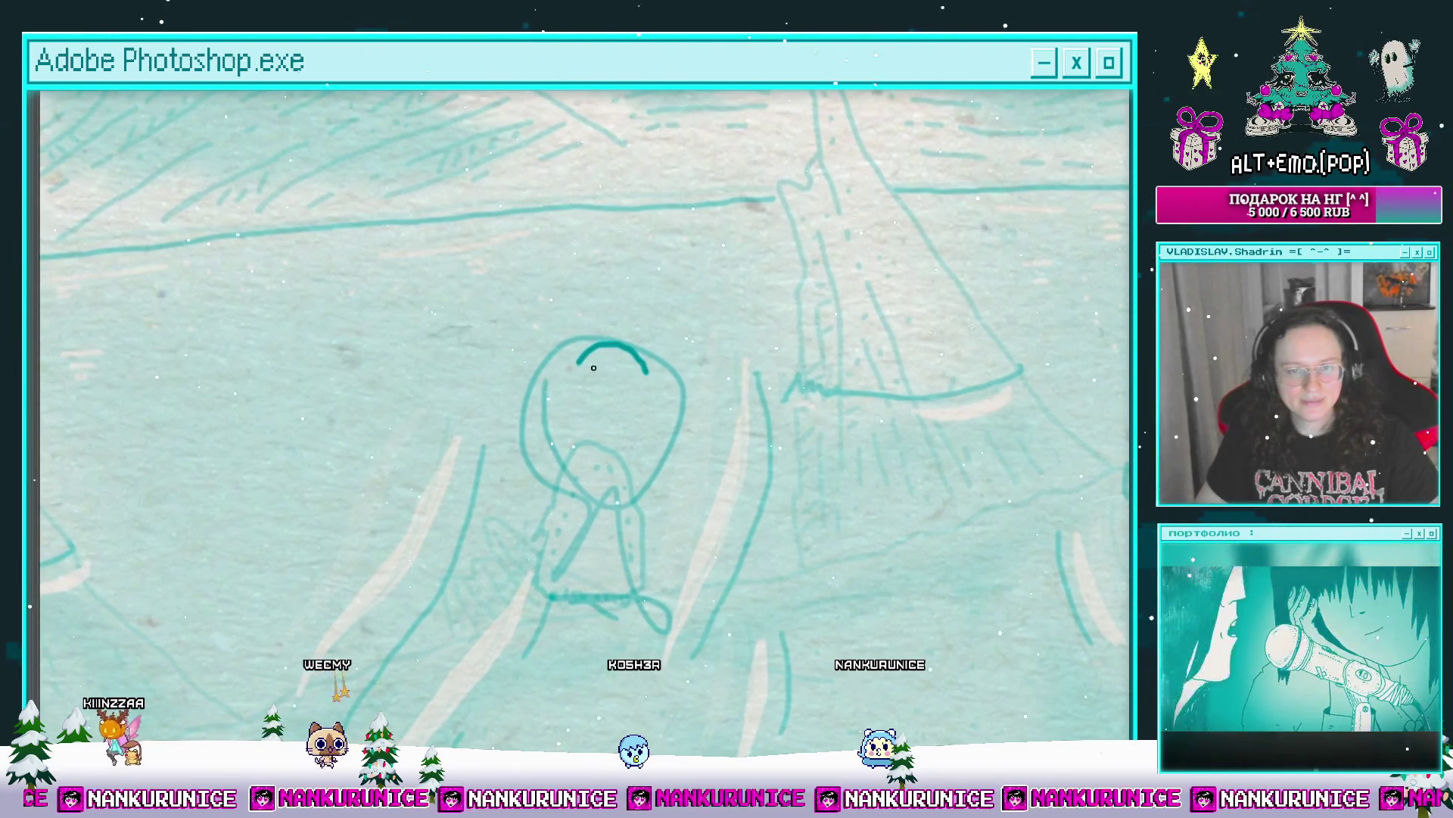
left_click_drag(604, 420, 587, 383)
mouse_move(632, 334)
left_mouse_down()
mouse_move(658, 395)
mouse_move(635, 394)
mouse_move(651, 462)
mouse_move(676, 426)
left_mouse_up()
left_click_drag(555, 394, 550, 498)
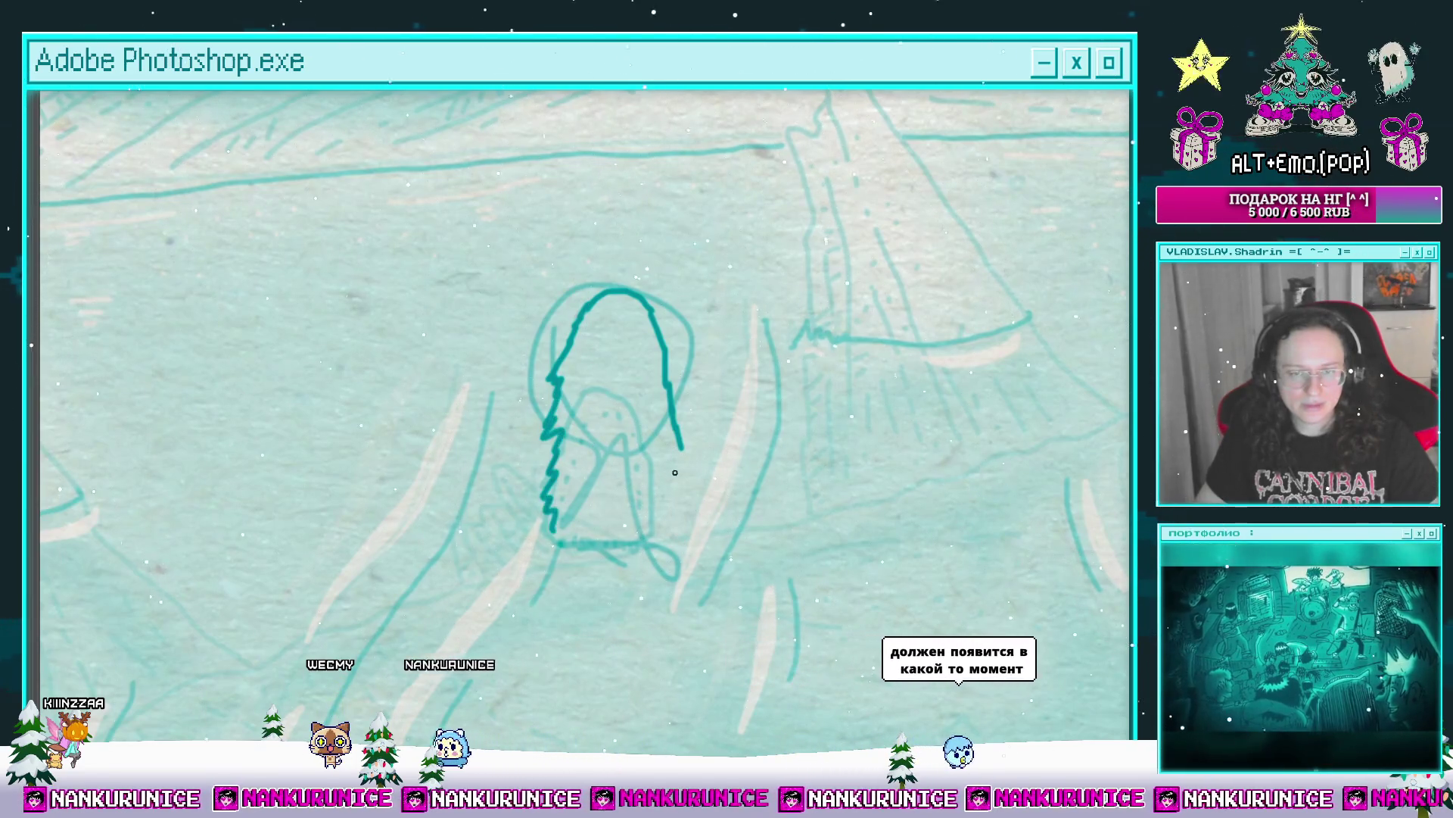
Step: Fill the creature's head shape with light grey and add a short hair stroke on its side
mouse_move(664, 355)
left_mouse_down()
mouse_move(682, 376)
mouse_move(693, 358)
left_mouse_up()
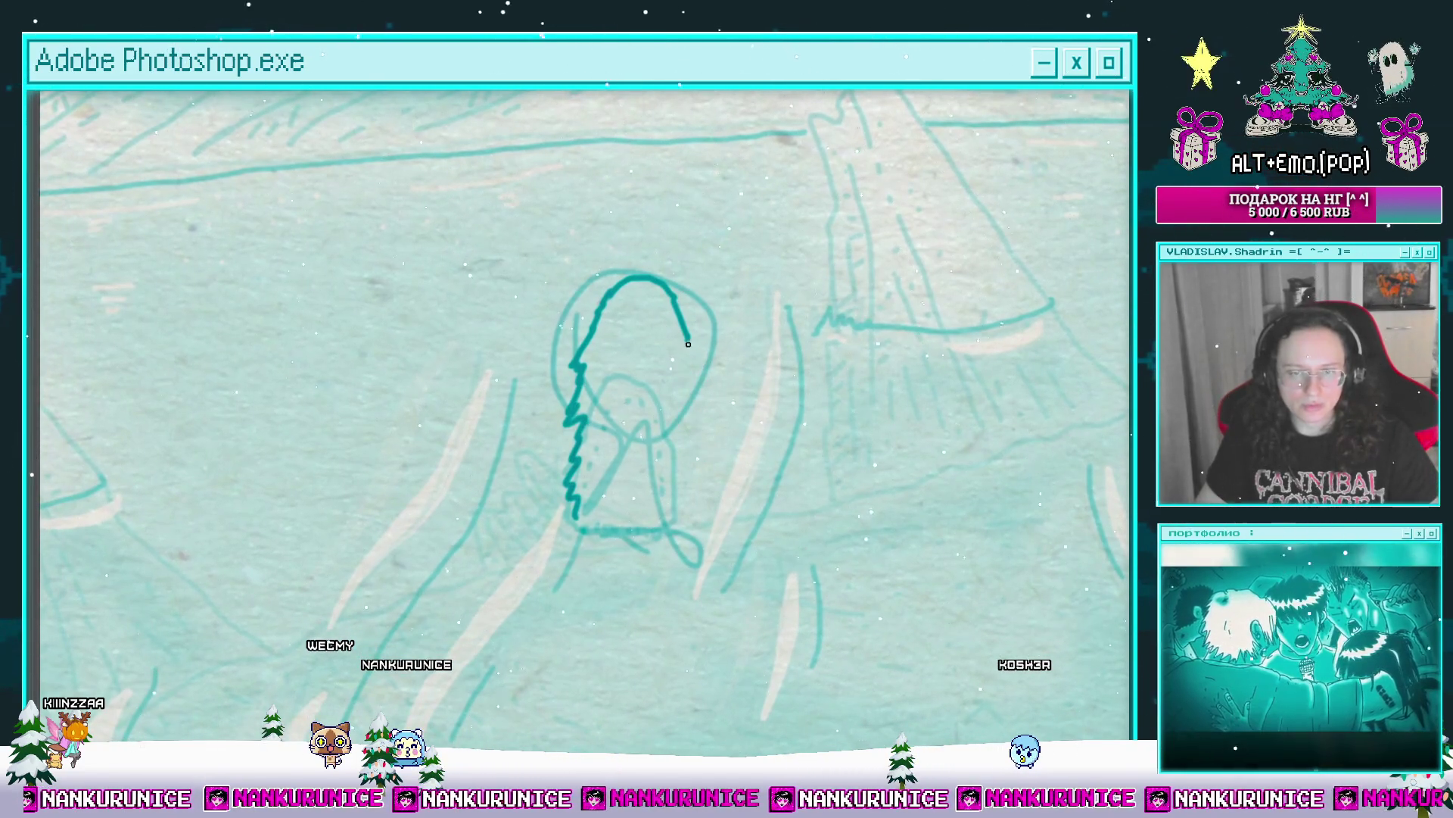
mouse_move(694, 420)
left_mouse_down()
mouse_move(706, 383)
mouse_move(701, 502)
left_mouse_up()
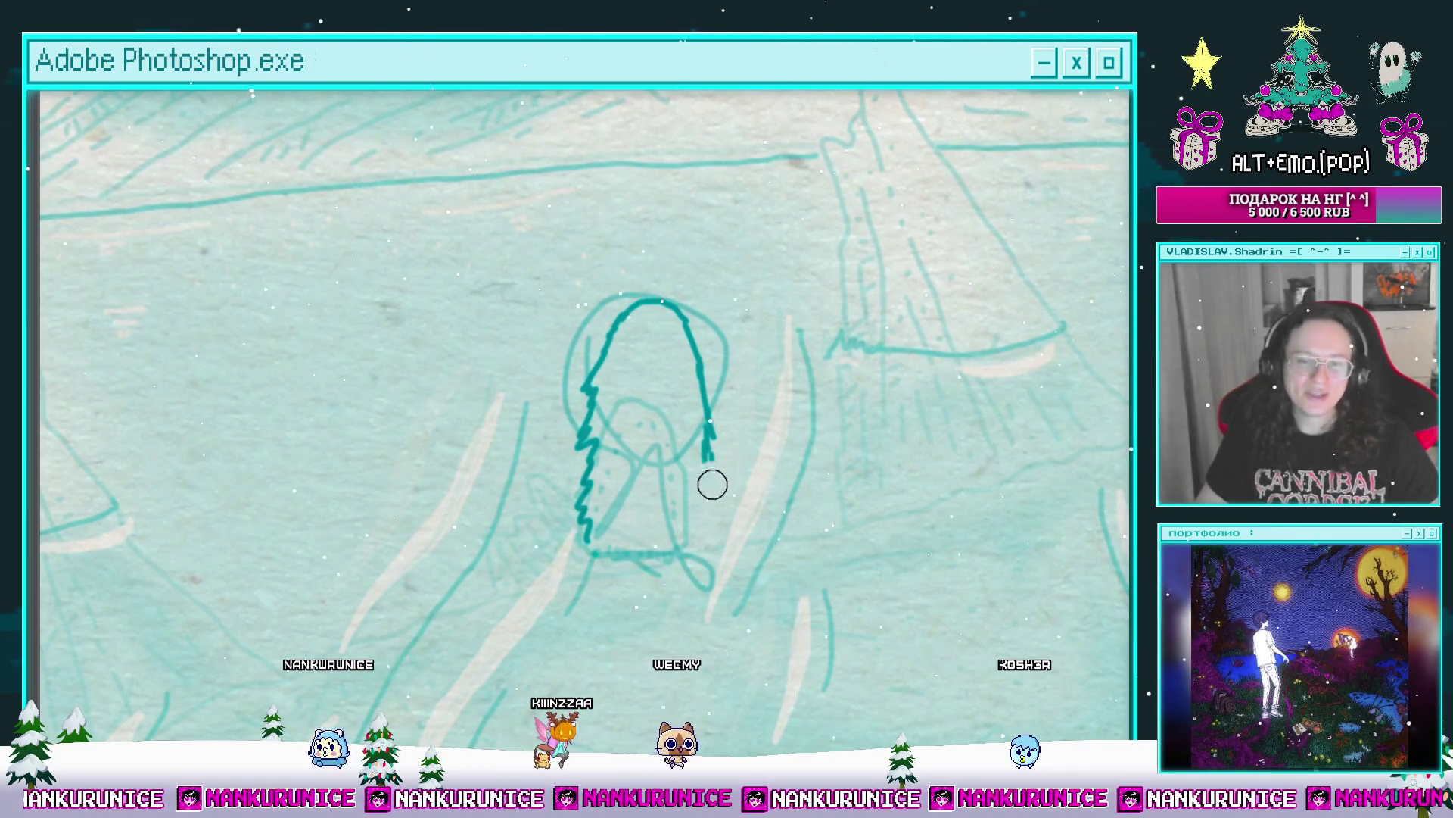
left_click_drag(671, 467, 712, 462)
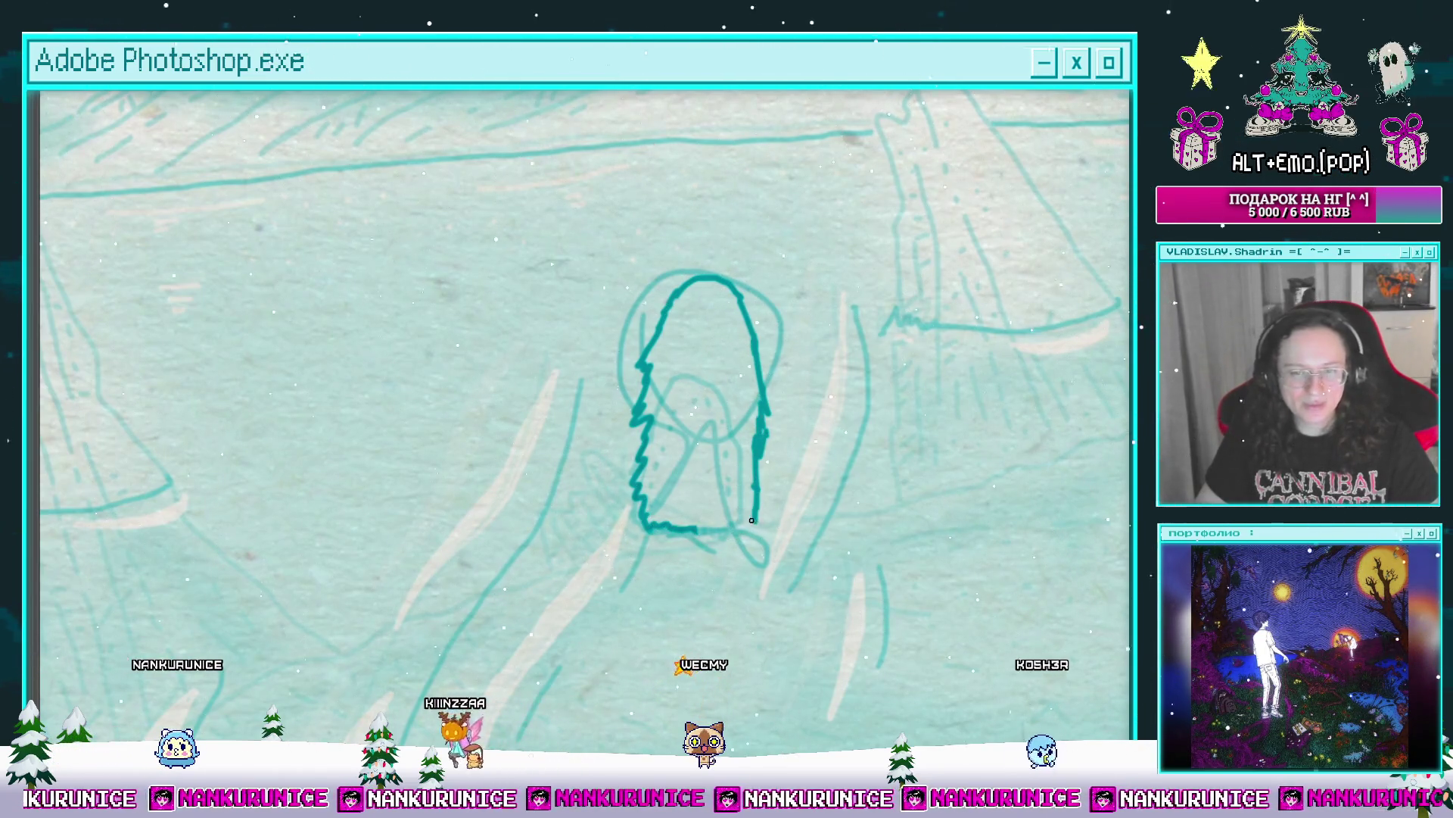
scroll(697, 530, "up", 2)
left_click(625, 452)
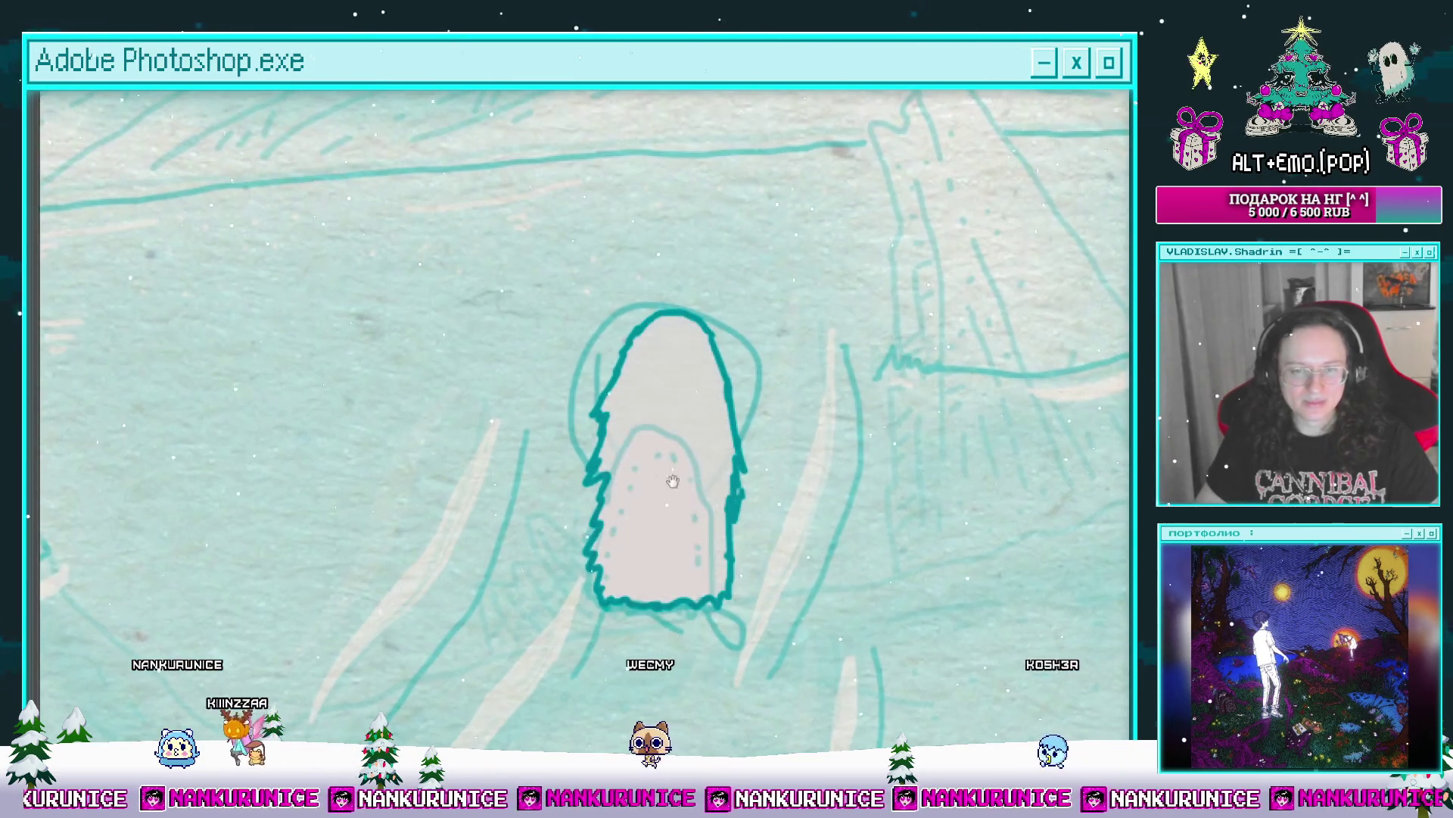
scroll(625, 452, "up", 2)
left_click_drag(627, 418, 624, 438)
Step: Work around the creature's base adding snow ripple strokes, then zoom out on the scene
left_click_drag(634, 496, 645, 442)
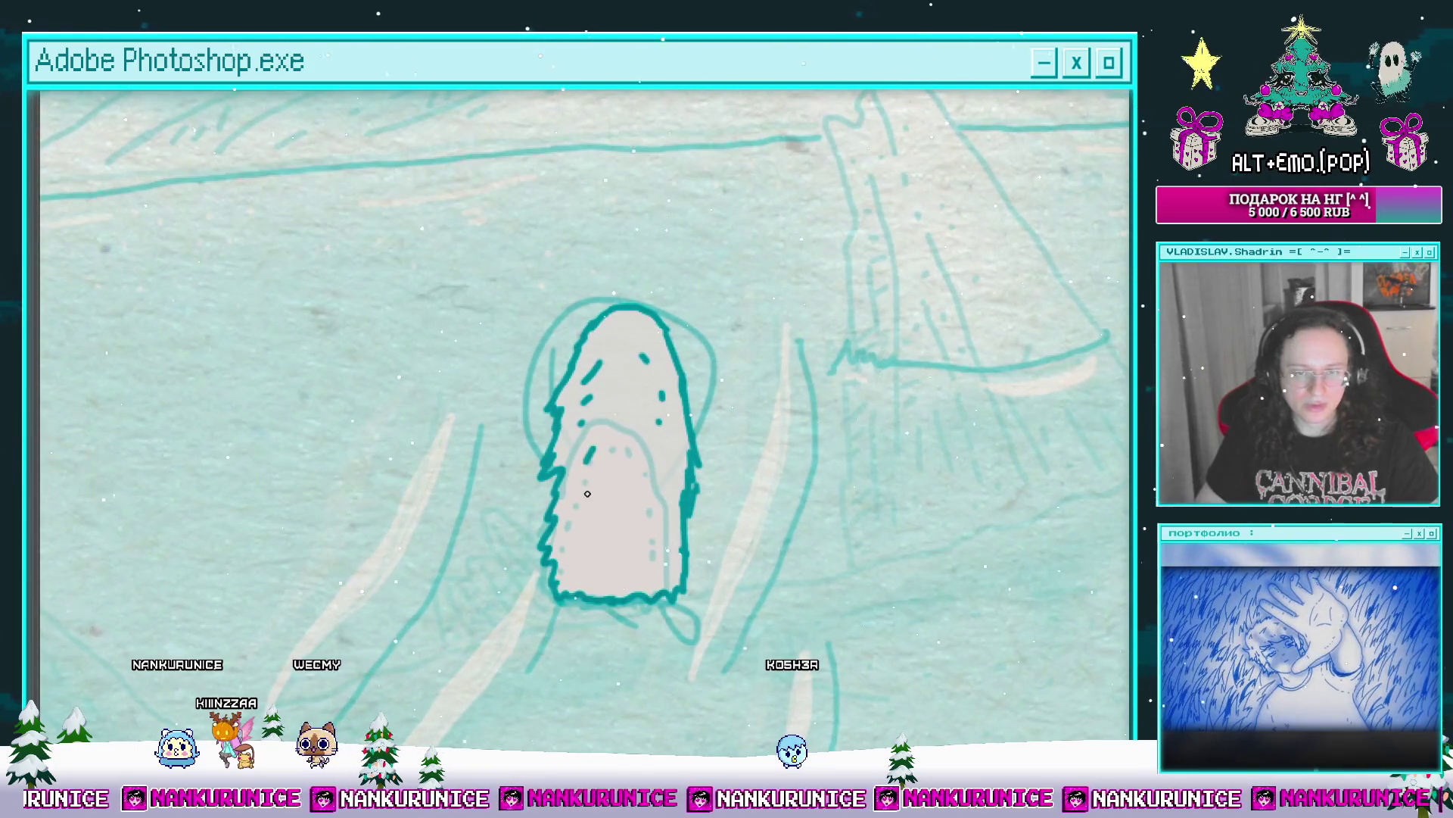
scroll(587, 493, "down", 2)
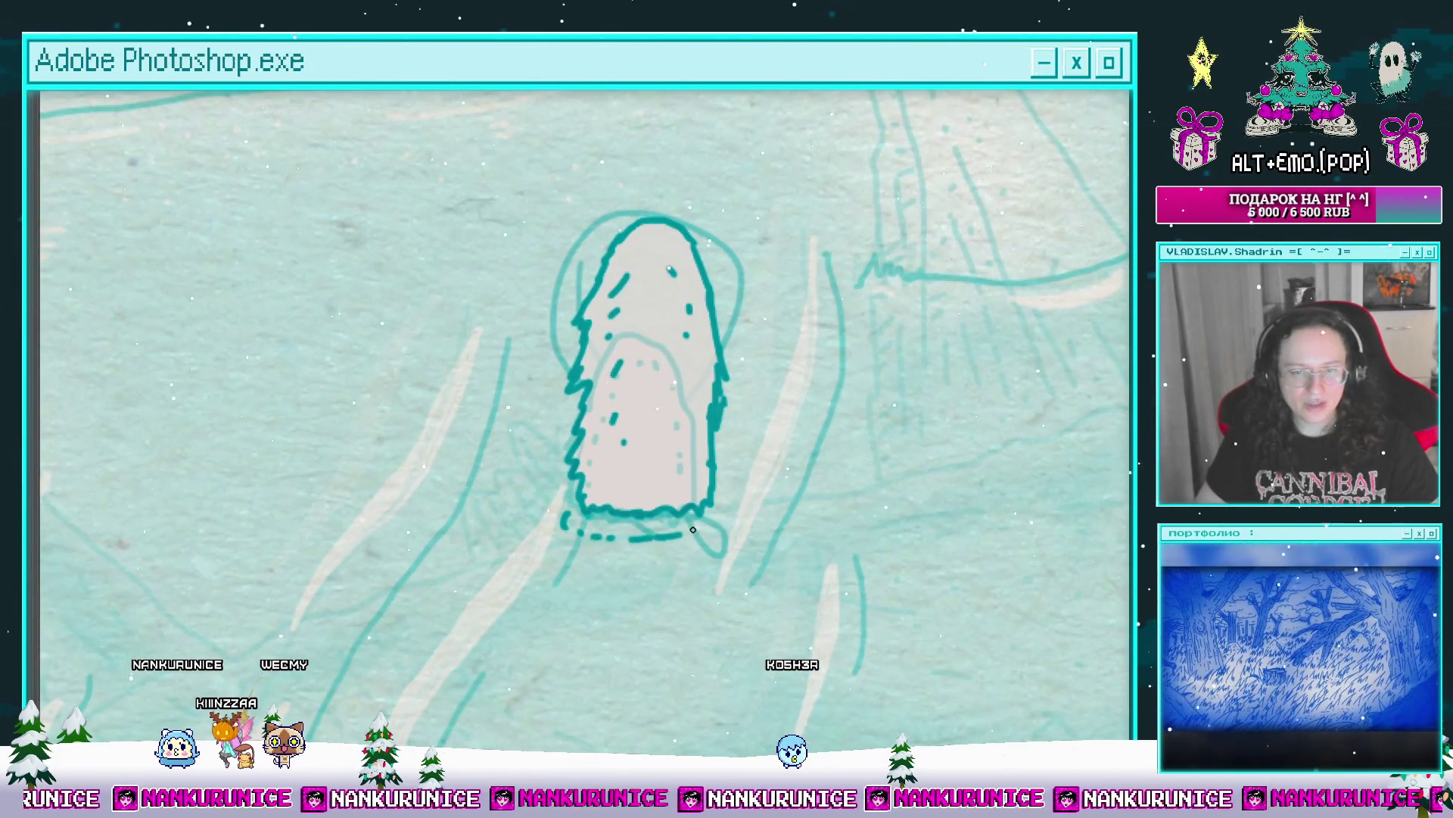
left_click_drag(712, 525, 749, 527)
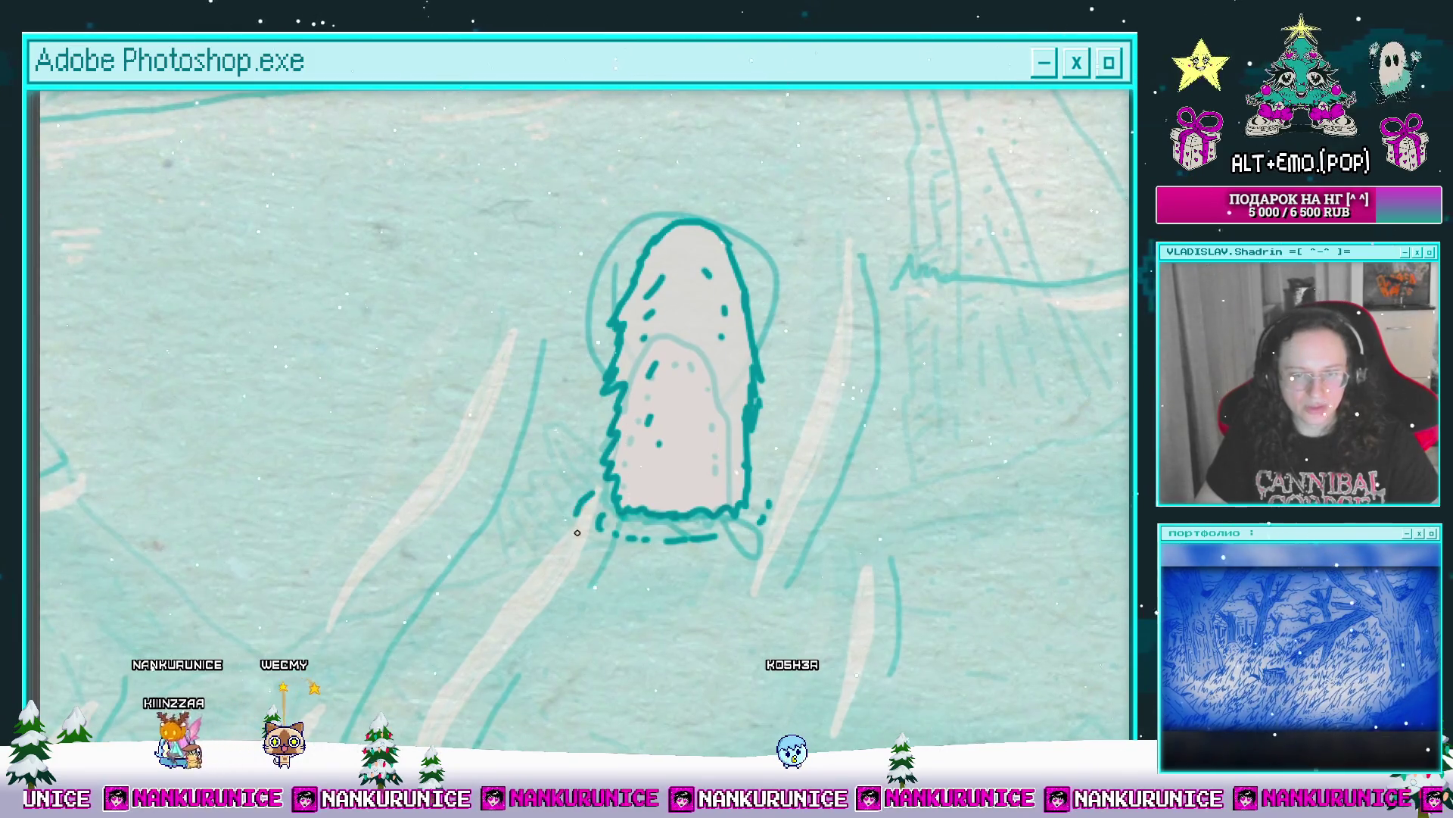
left_click_drag(674, 551, 670, 478)
scroll(666, 492, "up", 1)
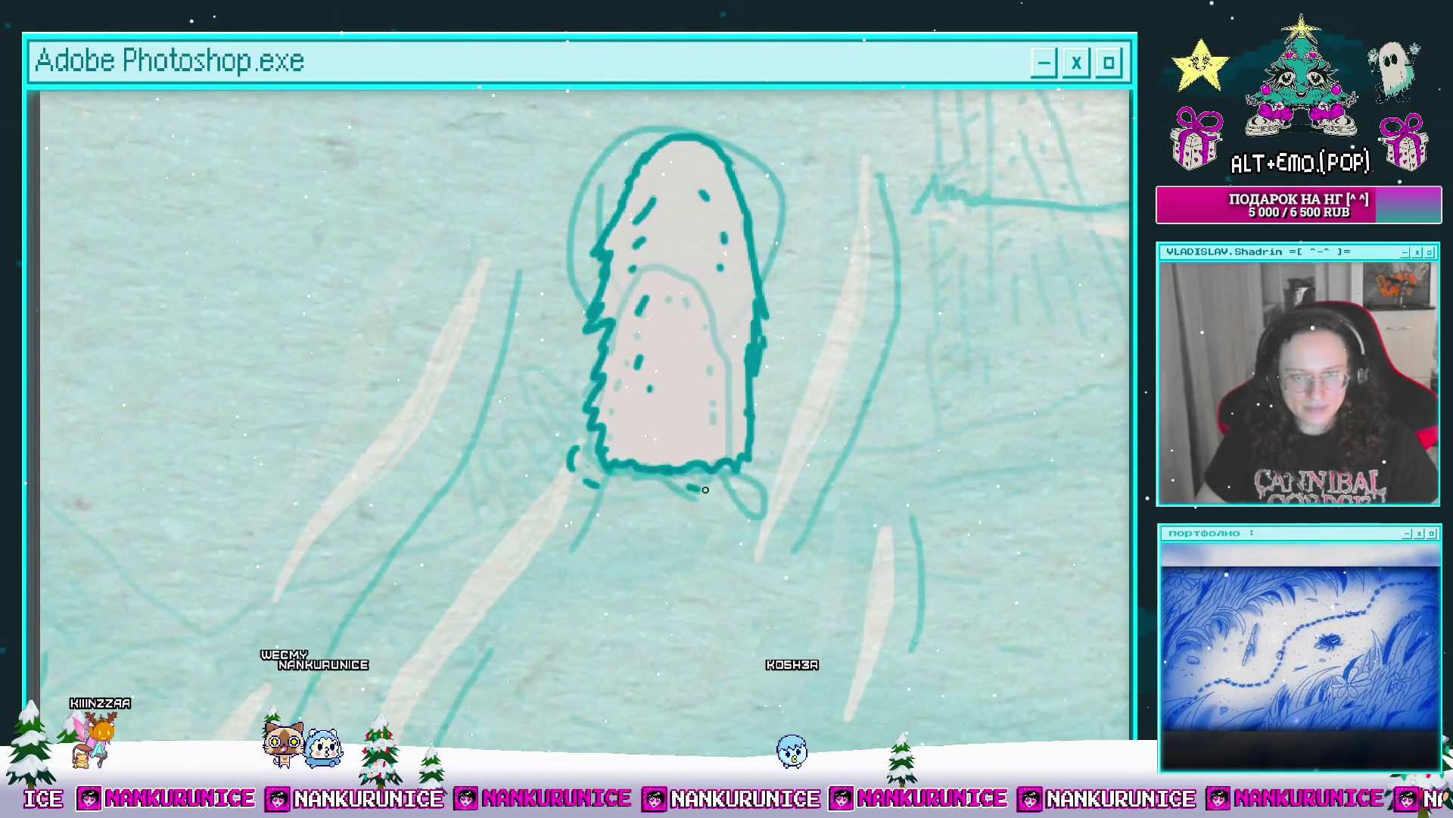
mouse_move(771, 458)
left_mouse_down()
mouse_move(798, 466)
mouse_move(743, 477)
mouse_move(818, 482)
left_mouse_up()
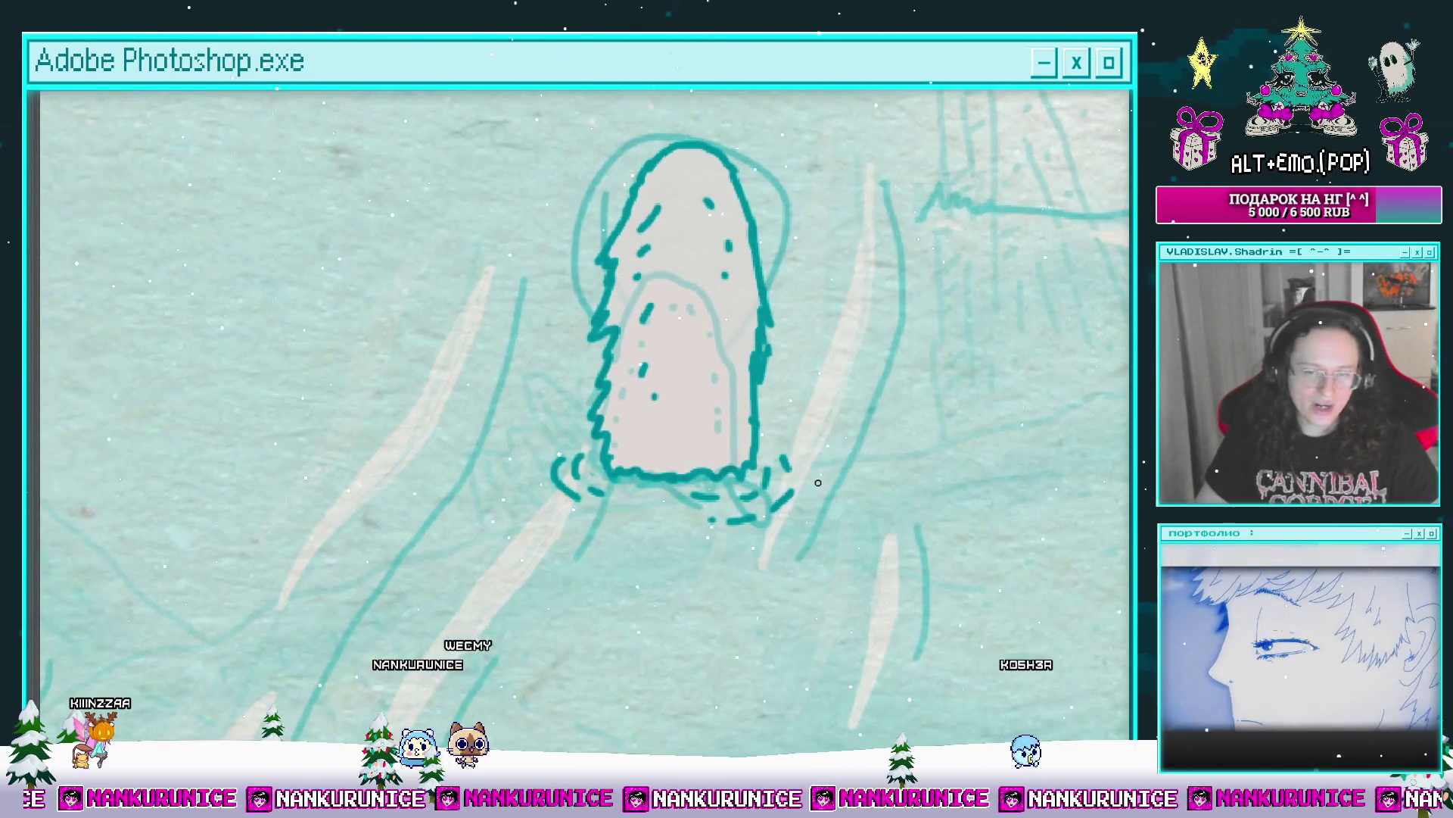
left_click_drag(750, 522, 822, 507)
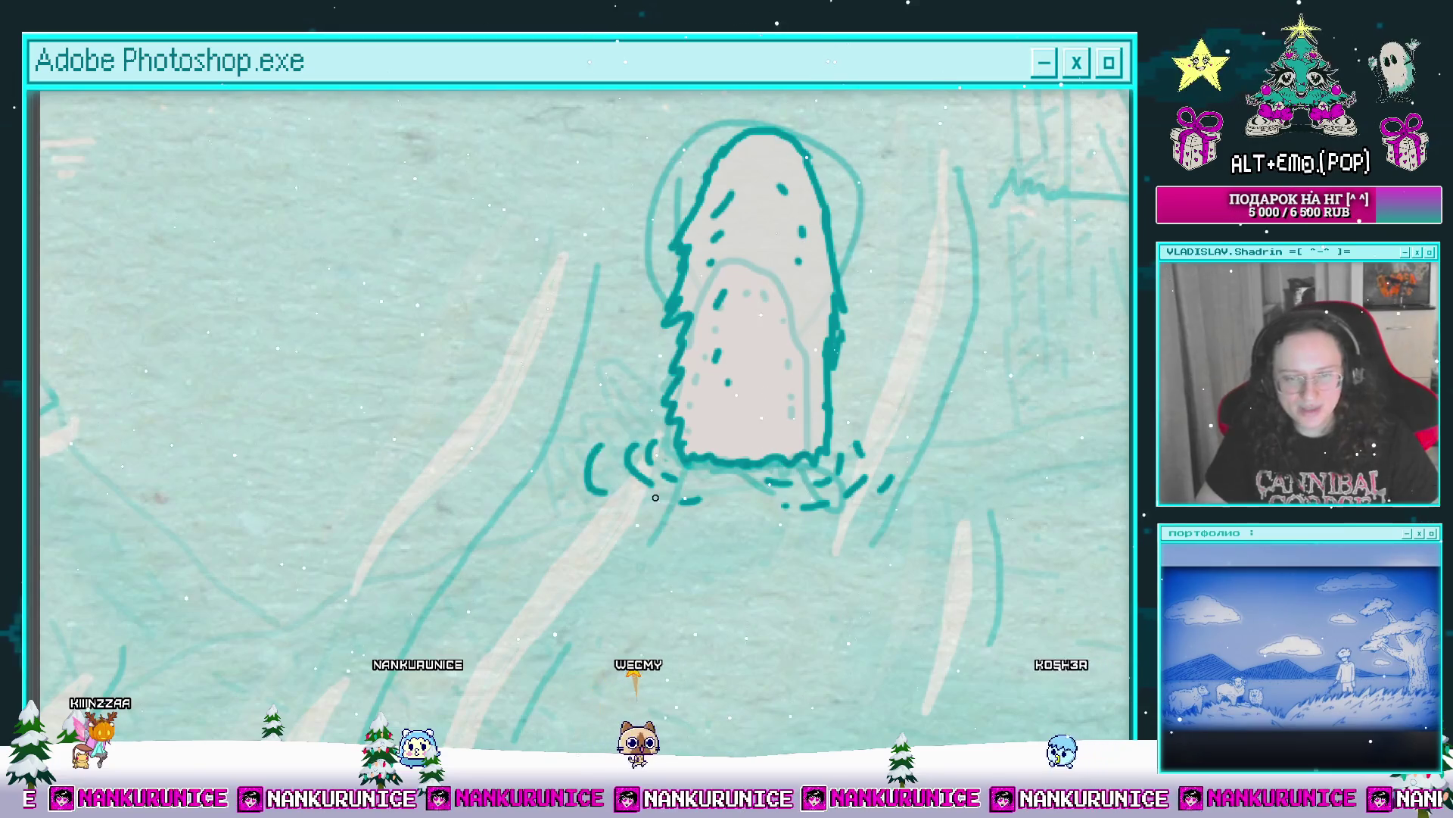
left_click_drag(656, 497, 568, 500)
scroll(689, 493, "down", 2)
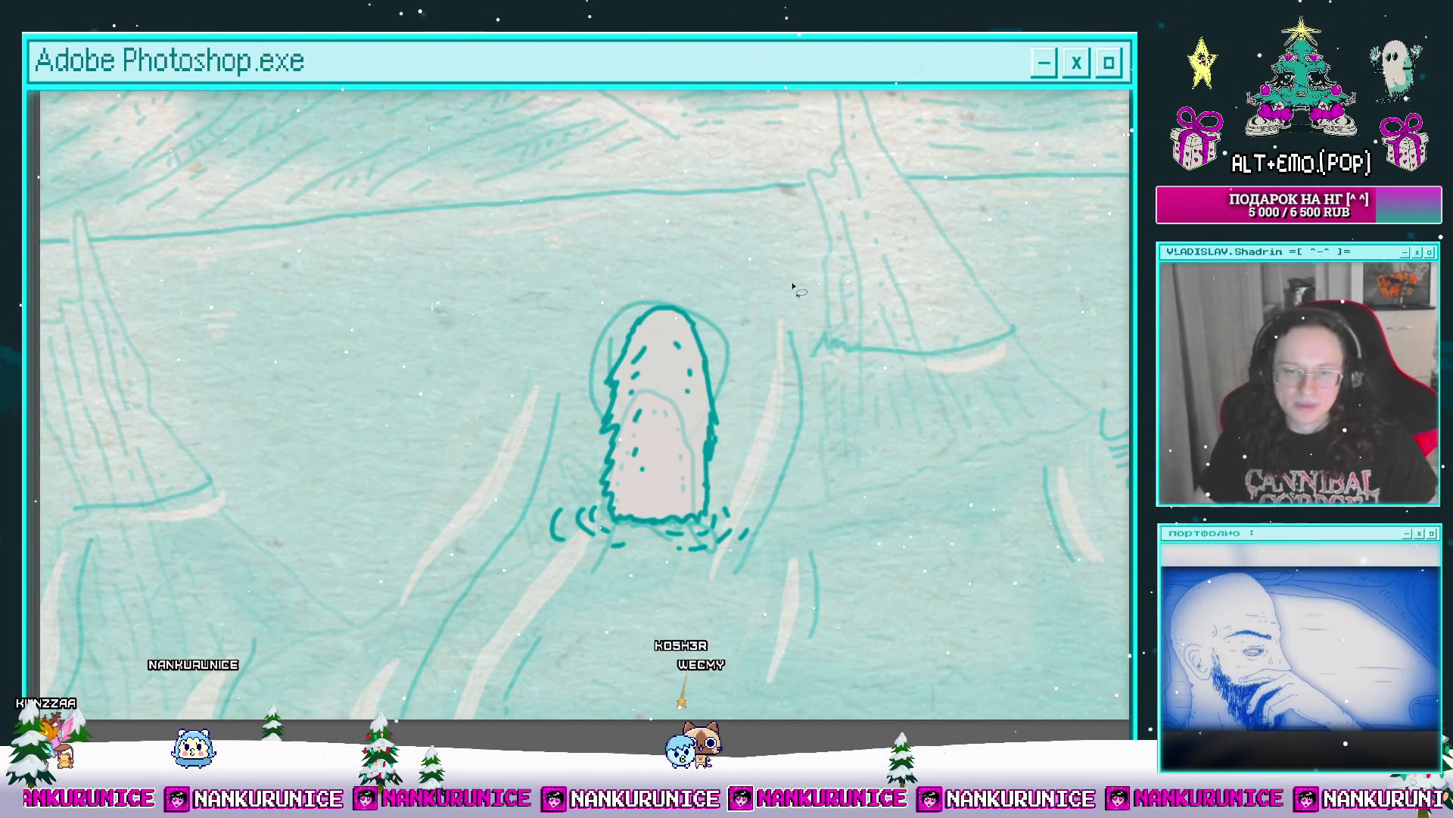
Step: Restore the workspace panels and the animation timeline
scroll(663, 462, "up", 4)
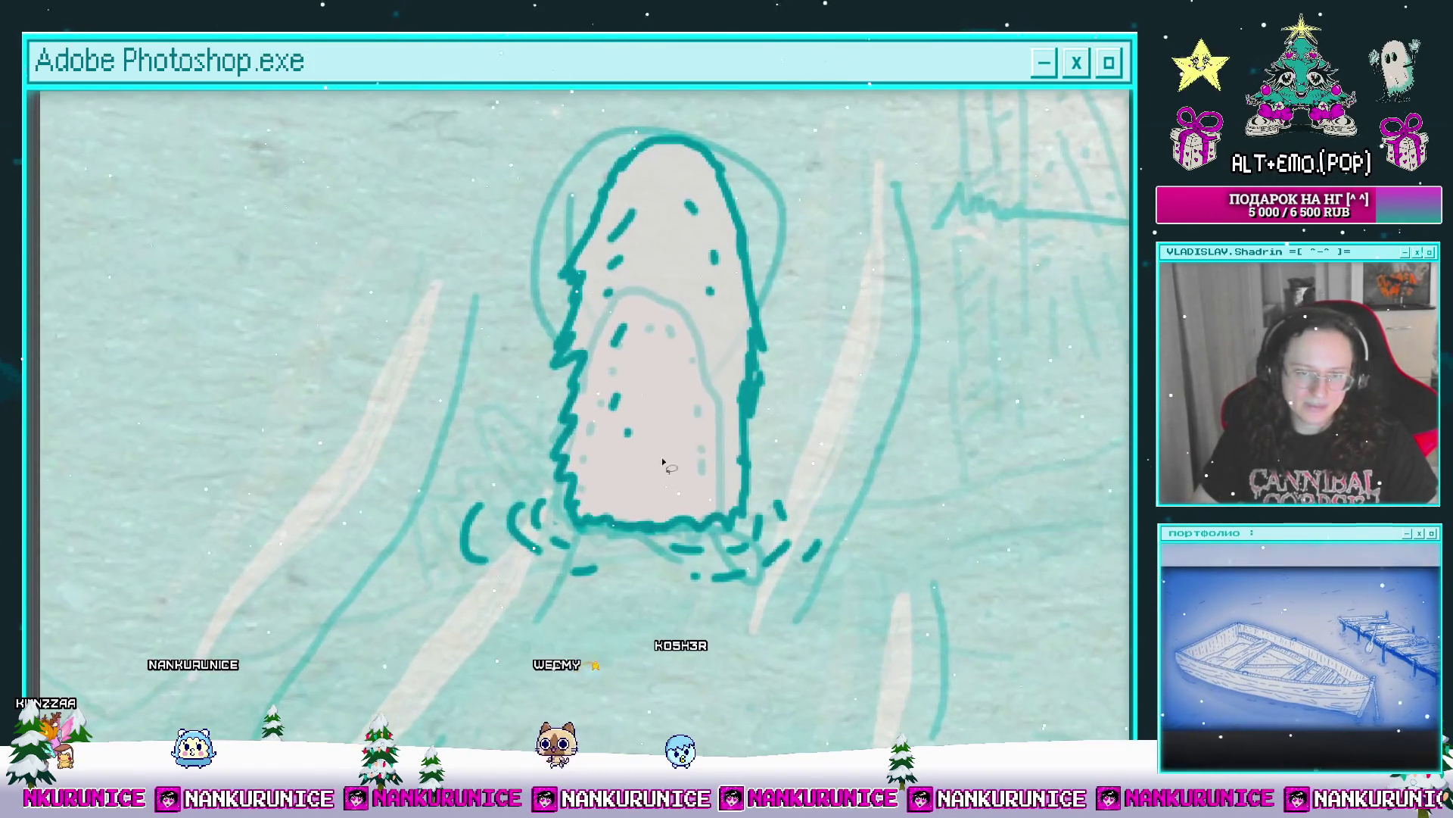
scroll(711, 434, "up", 2)
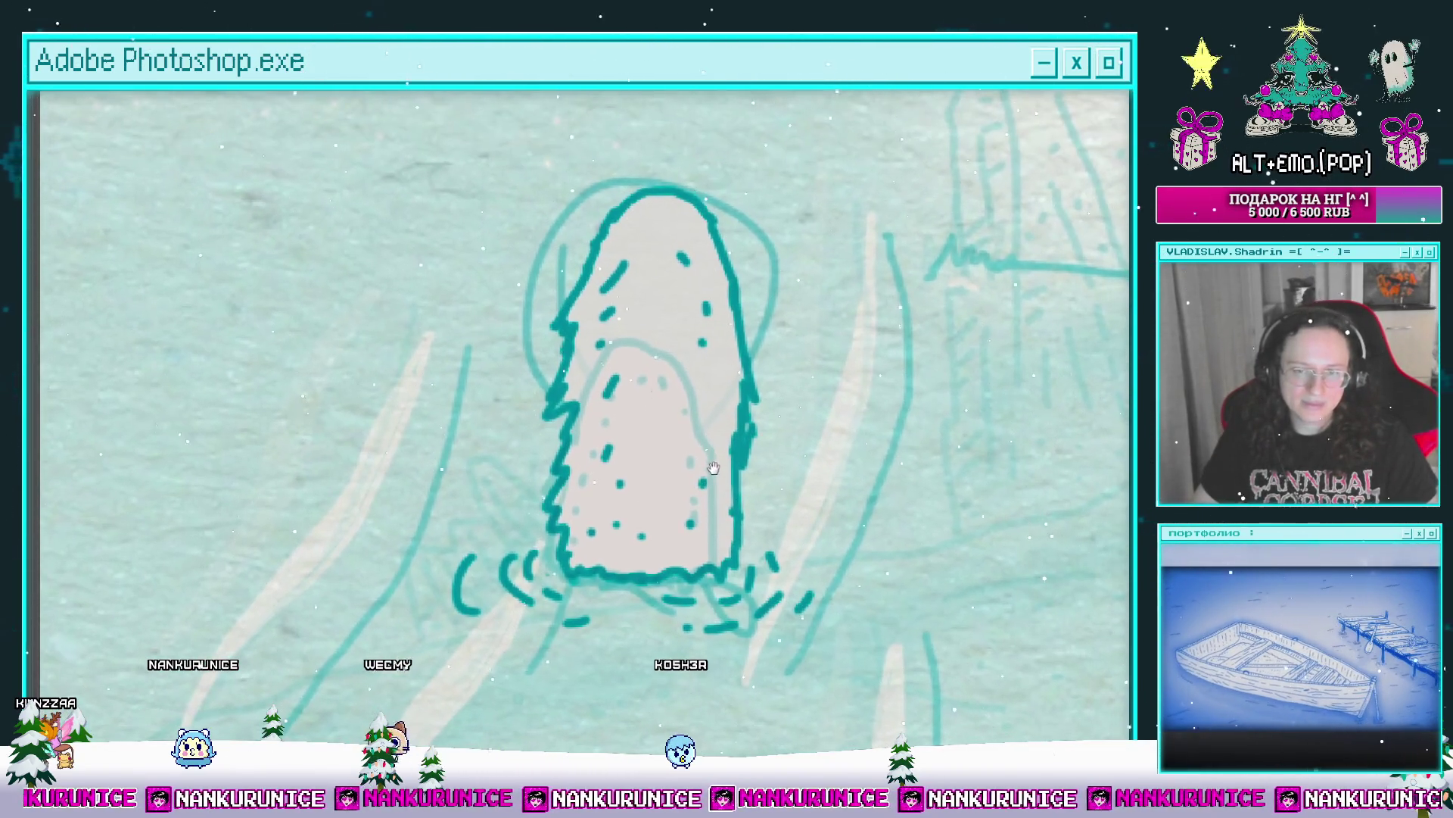
scroll(708, 491, "up", 2)
scroll(711, 452, "down", 5)
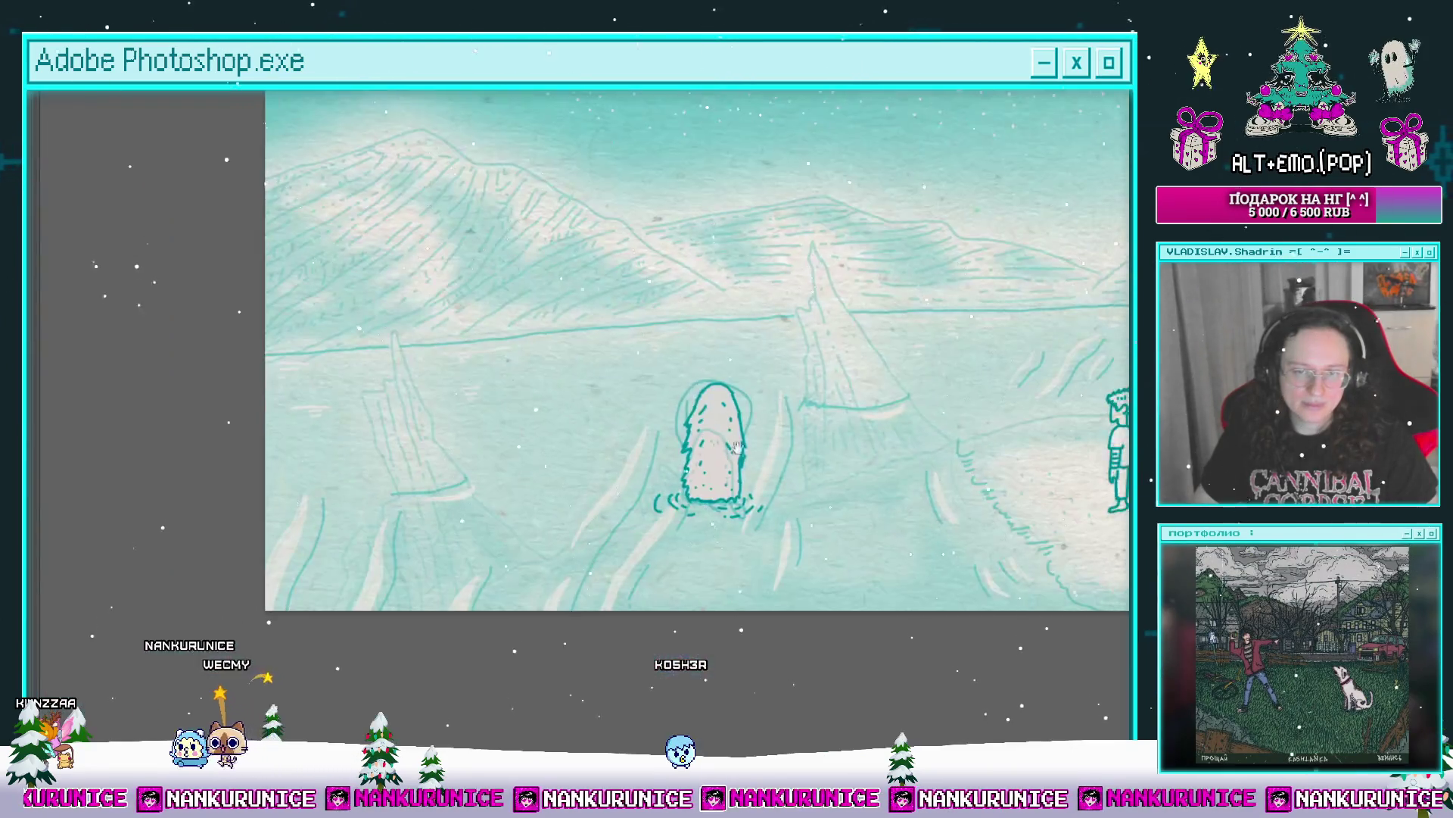
key("Tab")
scroll(751, 470, "up", 2)
scroll(718, 445, "down", 3)
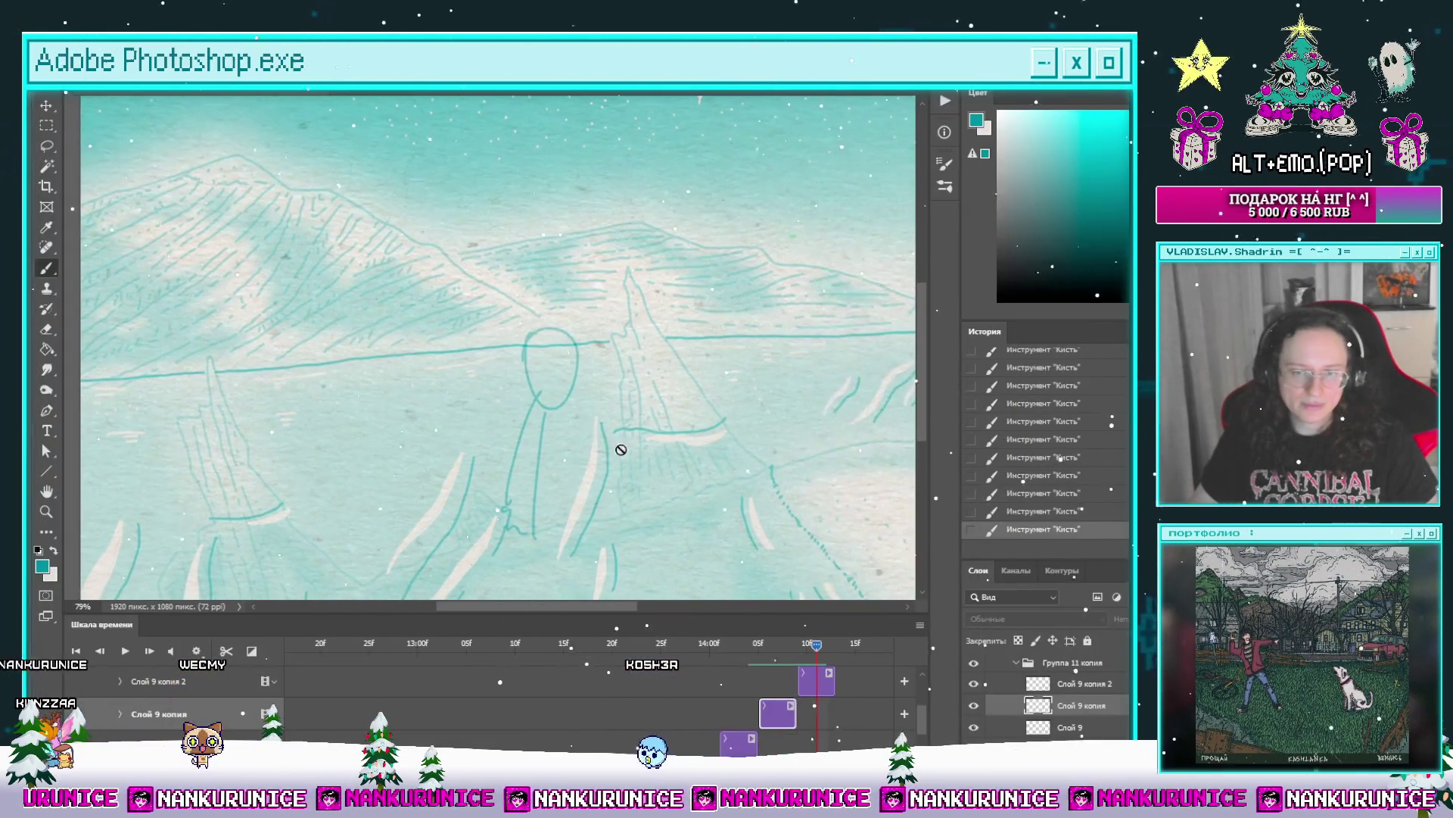
Step: Step back to an earlier frame, select layer Слой 9 копия 2 and hide the panels
mouse_move(812, 655)
left_mouse_down()
mouse_move(727, 660)
mouse_move(797, 655)
left_mouse_up()
left_click(159, 682)
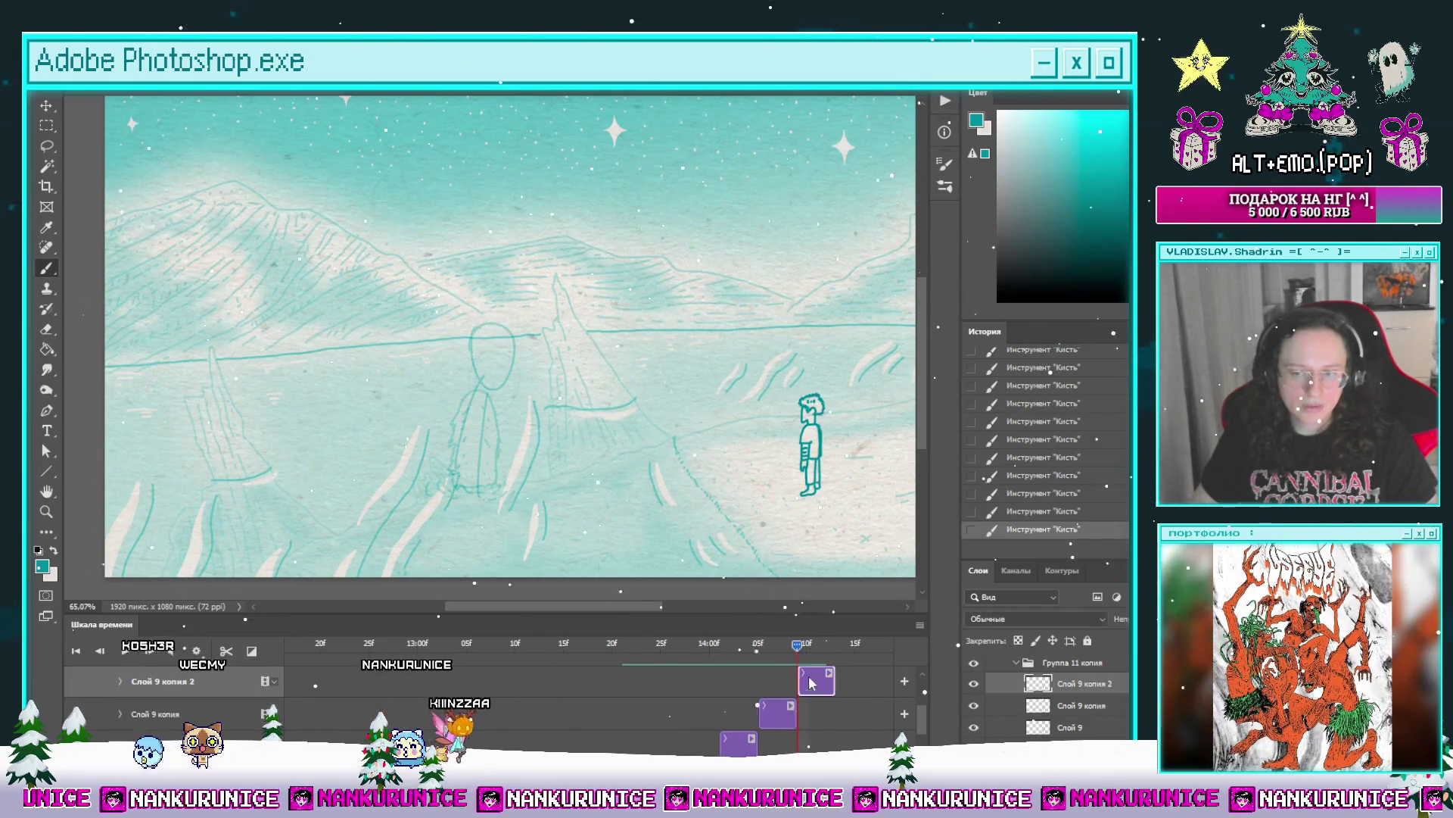
scroll(576, 433, "up", 3)
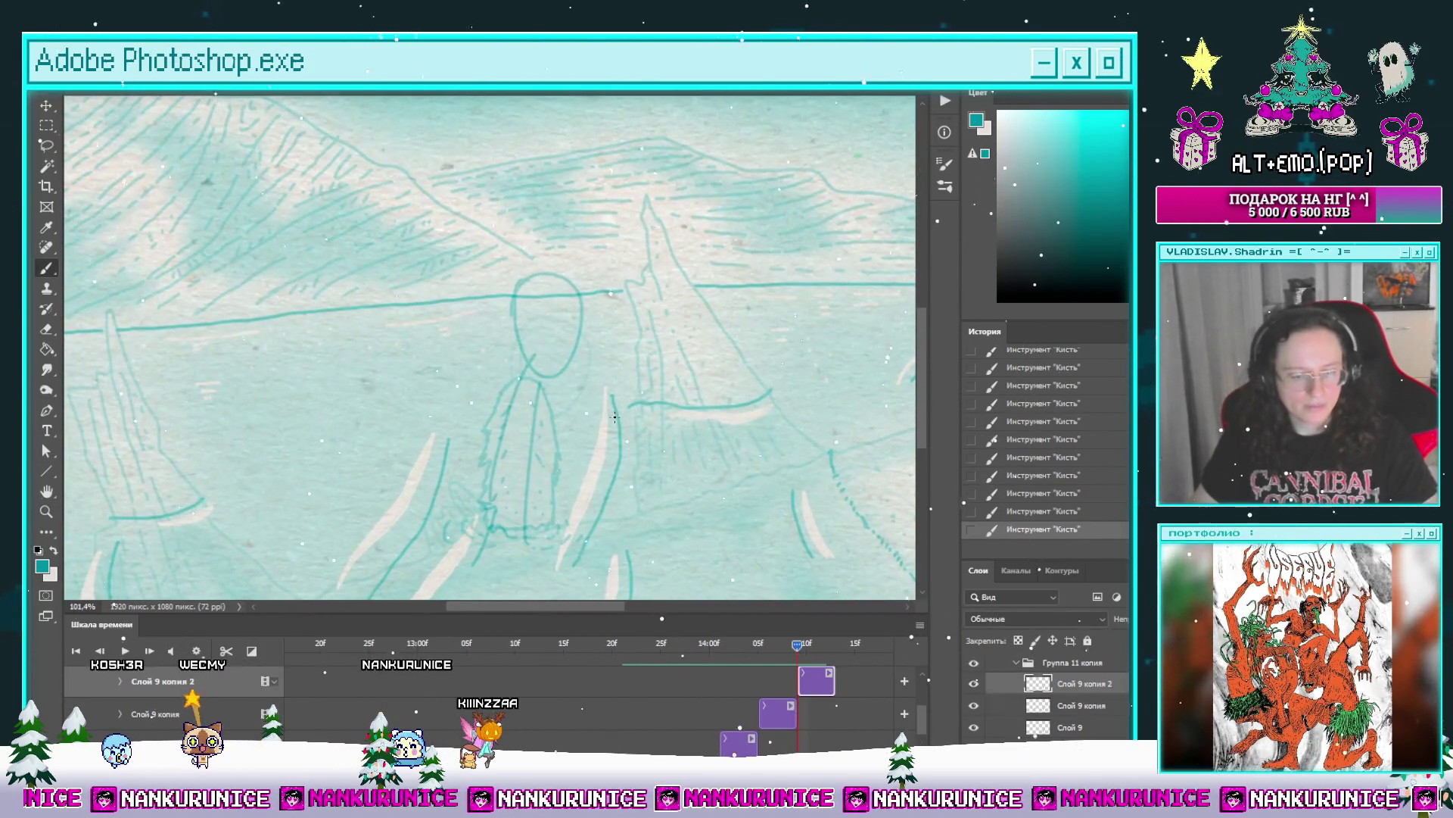
key("Tab")
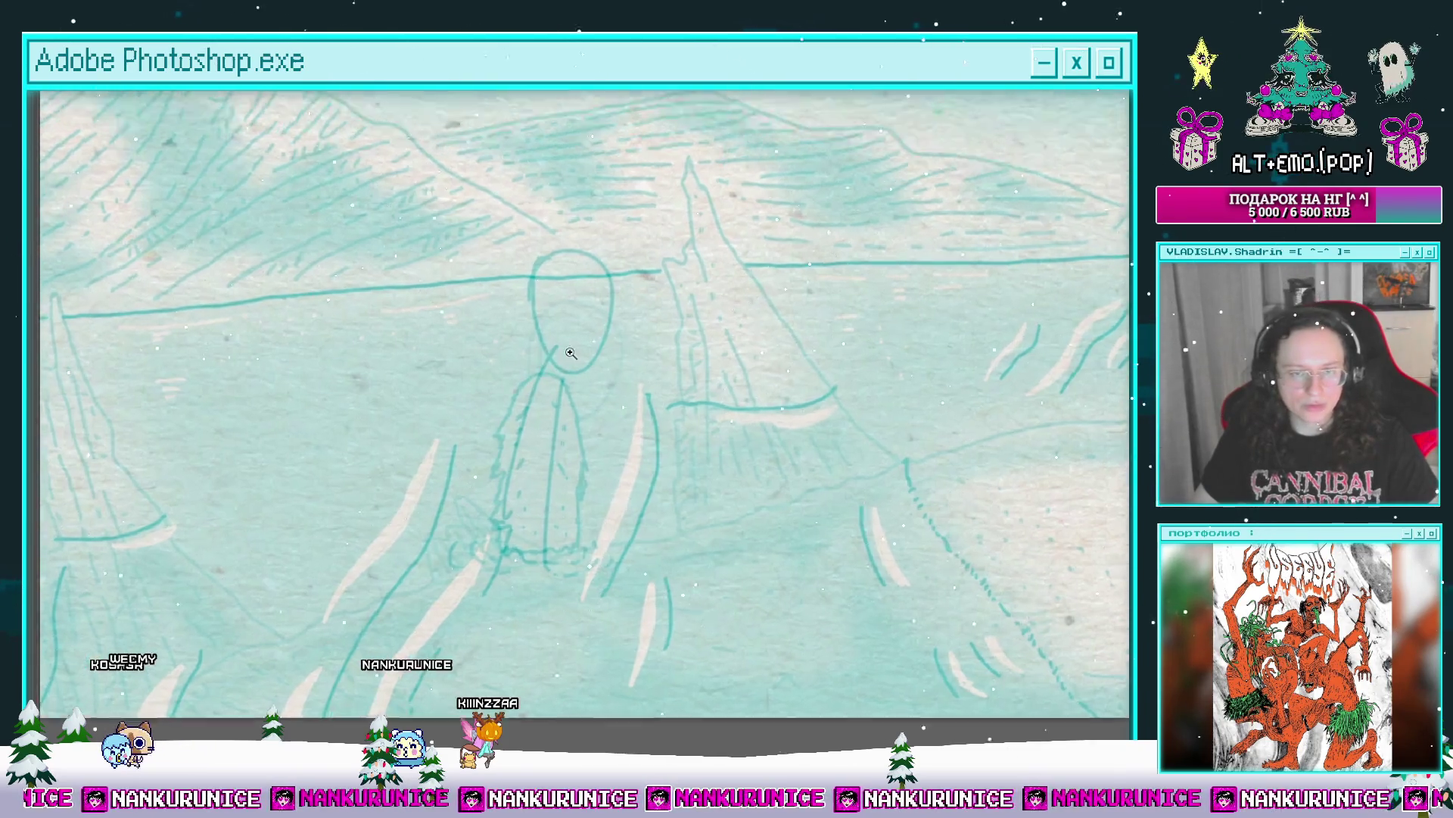
scroll(571, 369, "up", 1)
scroll(572, 368, "down", 1)
scroll(584, 334, "up", 2)
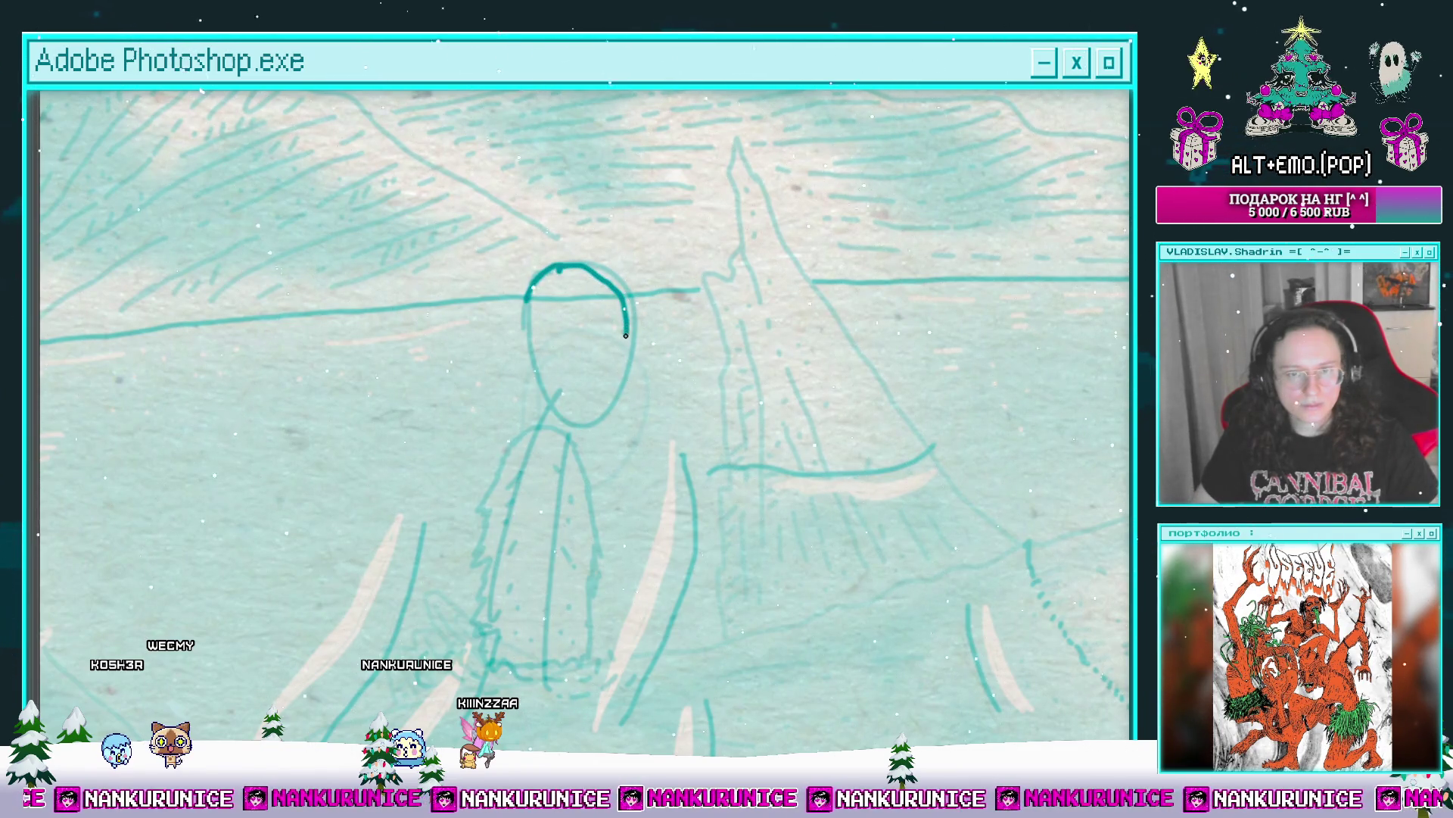
Step: Ink the creature's head outline, tufted left side and right body line in teal
left_click_drag(591, 413, 556, 393)
left_click_drag(522, 299, 520, 354)
scroll(579, 391, "left", 3)
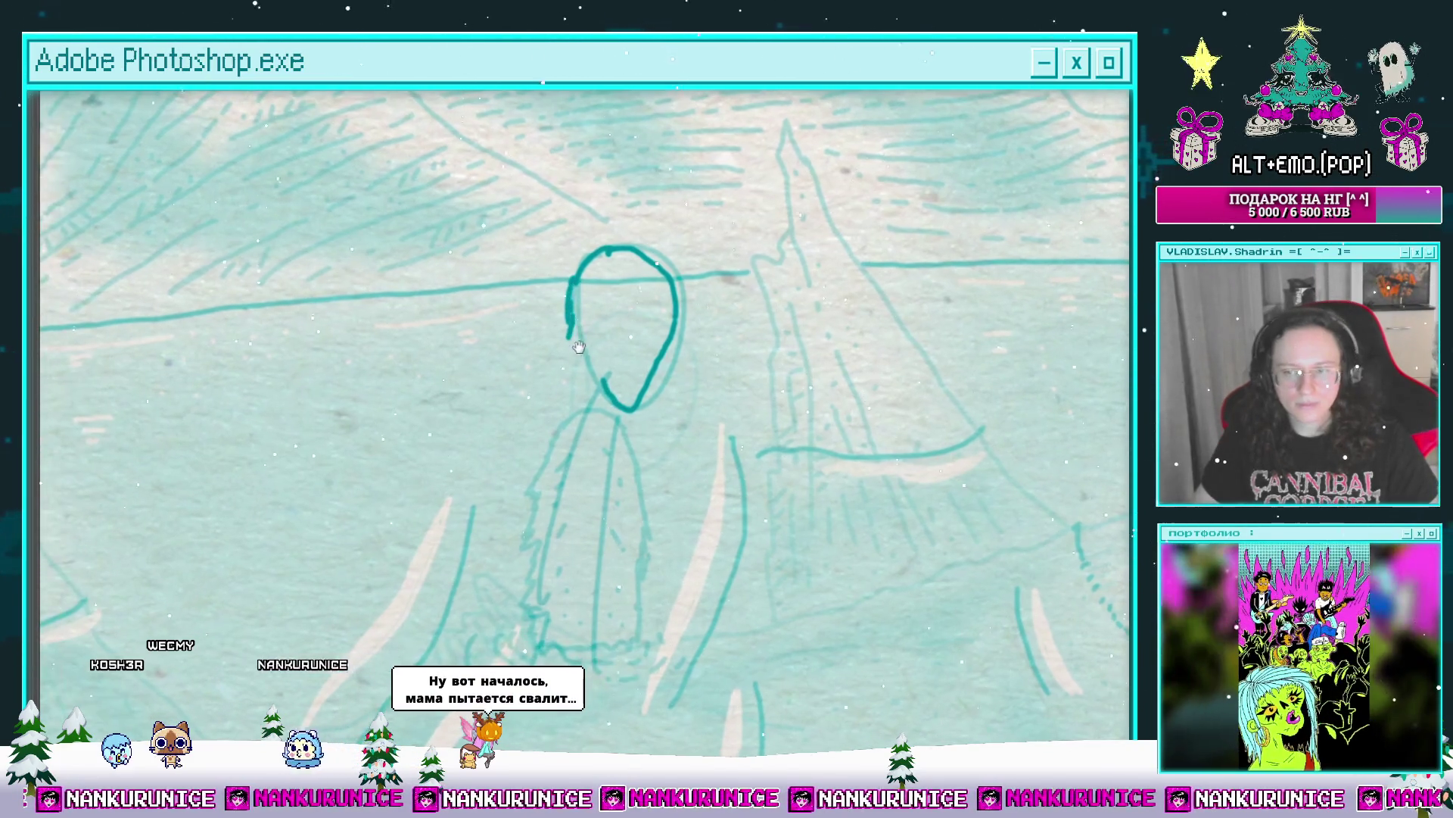
mouse_move(578, 391)
left_mouse_down()
mouse_move(573, 308)
mouse_move(537, 319)
mouse_move(519, 299)
mouse_move(531, 264)
left_mouse_up()
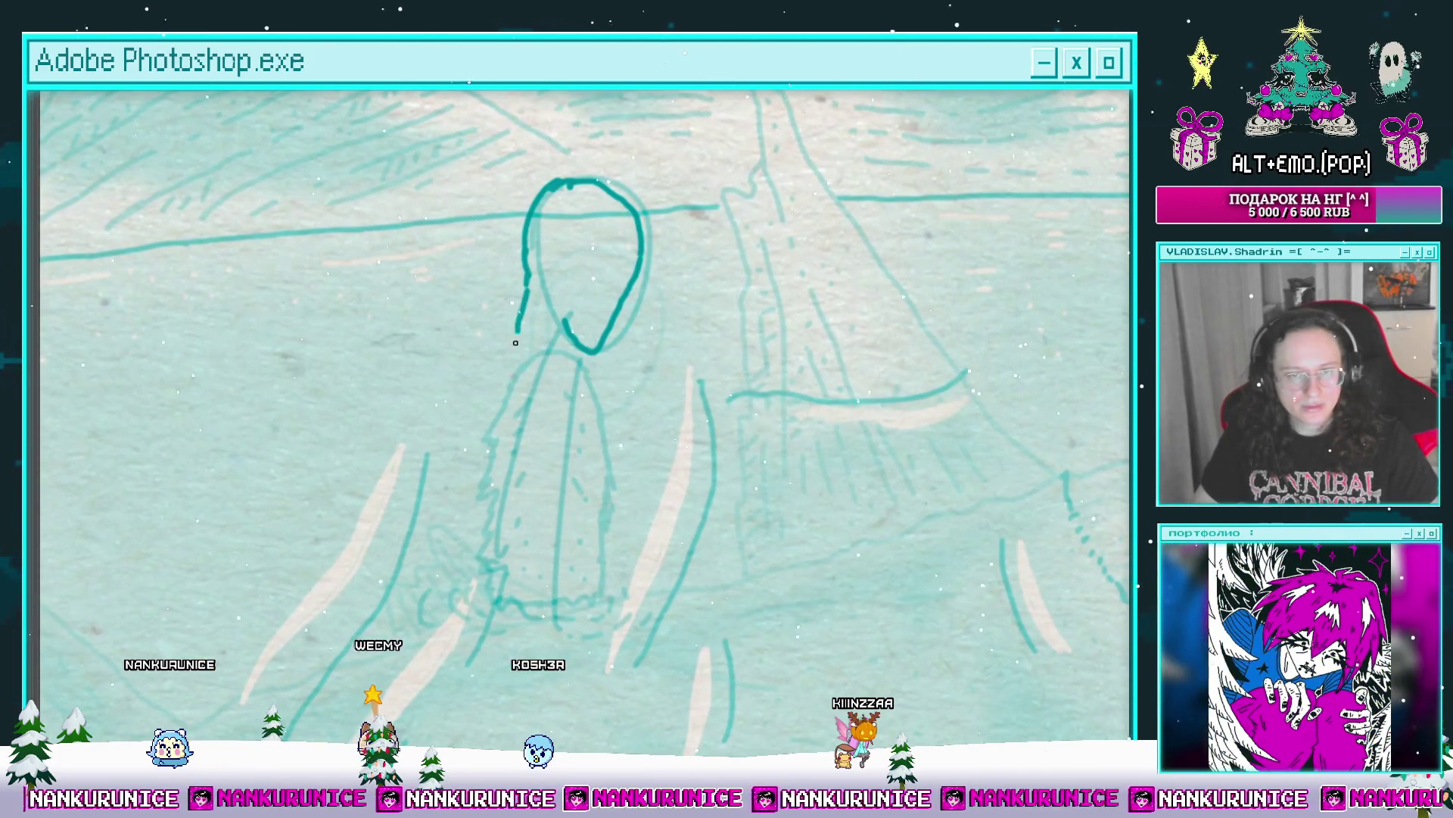
key("ctrl+z")
mouse_move(518, 342)
left_mouse_down()
mouse_move(622, 369)
mouse_move(655, 349)
mouse_move(588, 350)
mouse_move(586, 363)
left_mouse_up()
mouse_move(586, 363)
left_mouse_down()
mouse_move(561, 339)
mouse_move(629, 325)
mouse_move(655, 354)
mouse_move(685, 337)
mouse_move(695, 351)
mouse_move(627, 349)
left_mouse_up()
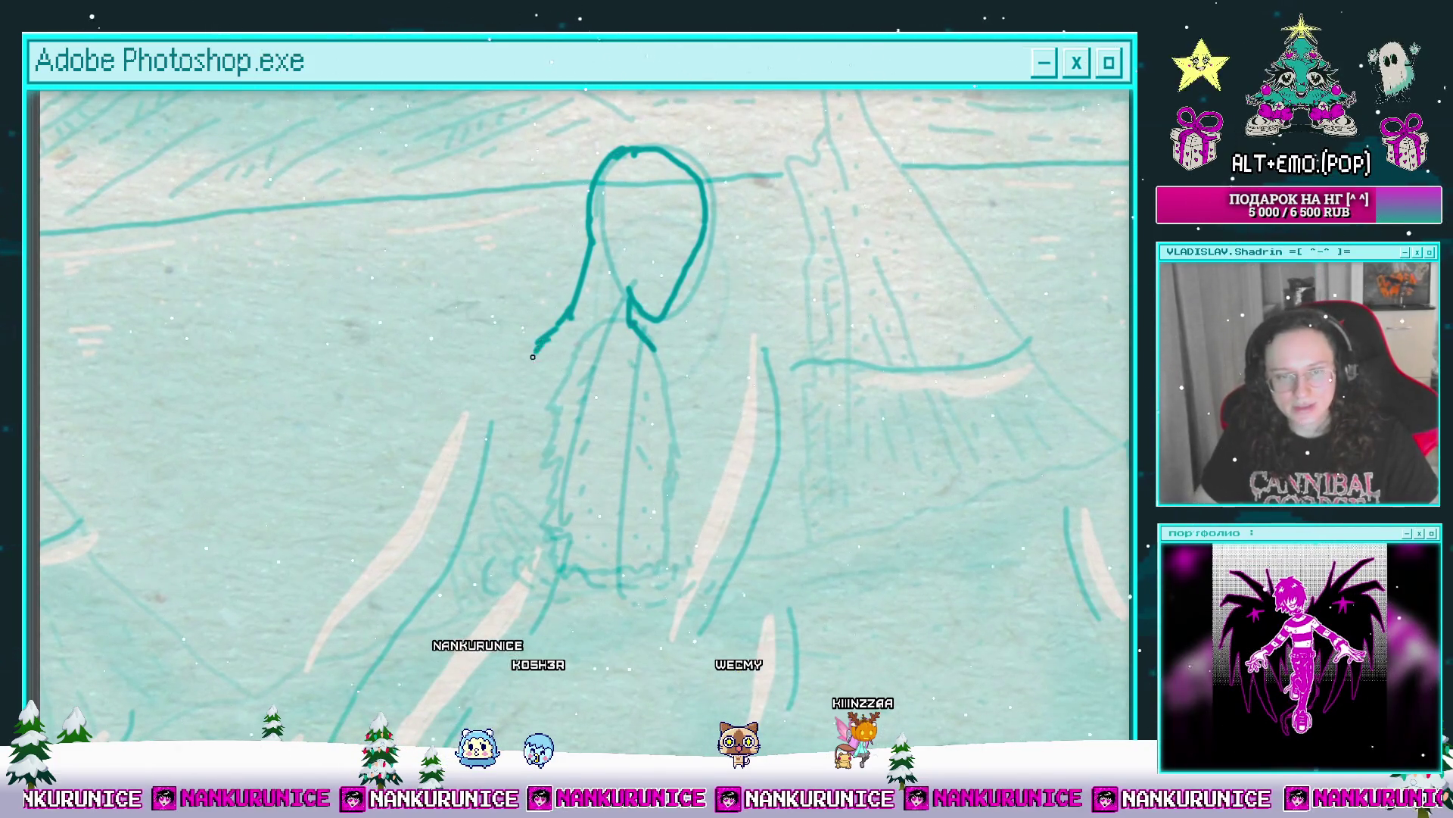
left_click_drag(533, 356, 526, 376)
left_click_drag(526, 376, 558, 345)
mouse_move(632, 379)
left_mouse_down()
mouse_move(629, 399)
mouse_move(642, 373)
left_mouse_up()
left_click_drag(695, 312, 710, 431)
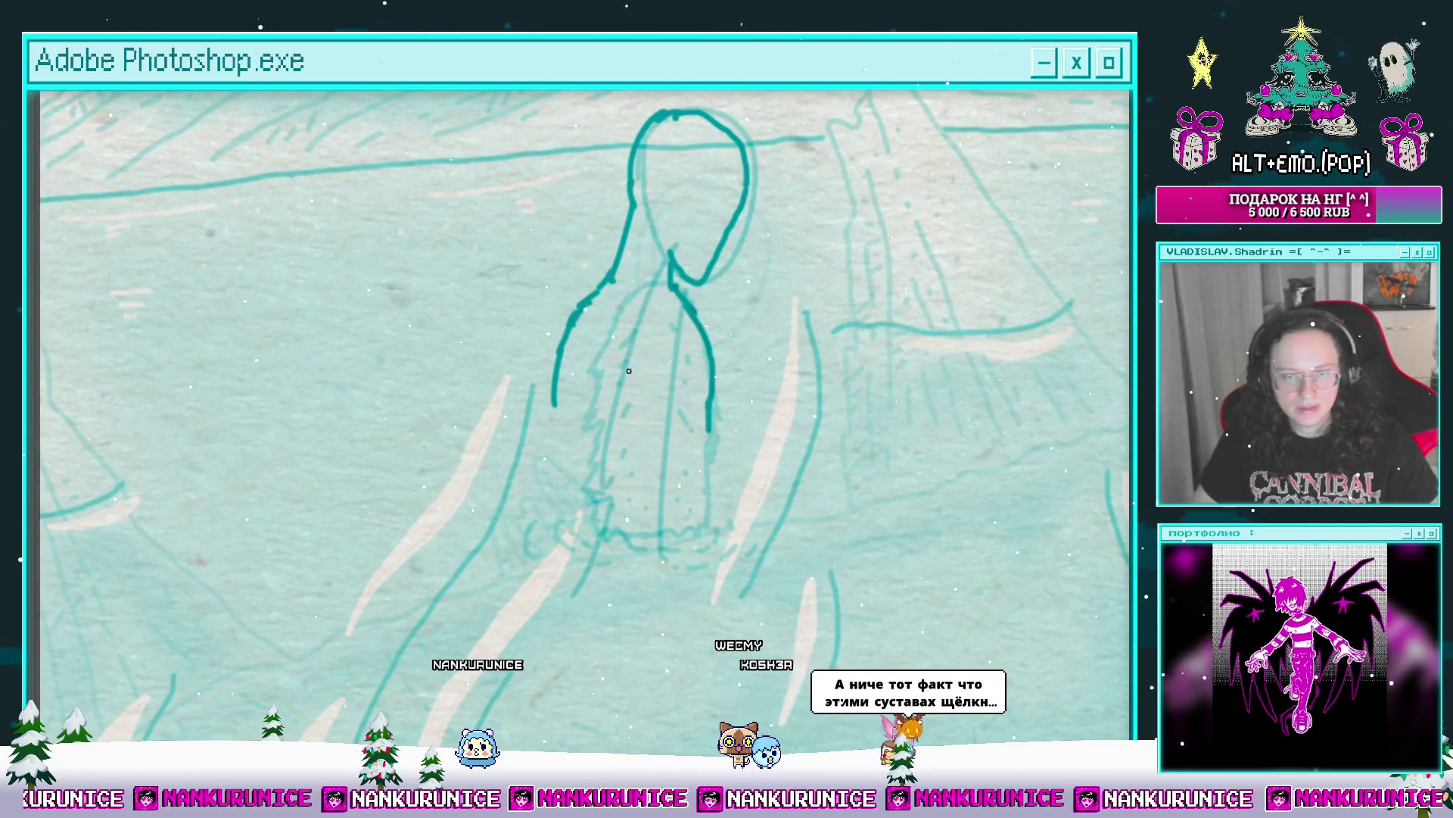
Step: Lasso the head and torso strokes and nudge them up-right with Free Transform
left_click_drag(628, 371, 610, 418)
key("l")
mouse_move(501, 475)
left_mouse_down()
mouse_move(819, 325)
mouse_move(454, 465)
left_mouse_up()
mouse_move(833, 318)
left_mouse_down()
mouse_move(647, 545)
mouse_move(704, 102)
mouse_move(836, 303)
left_mouse_up()
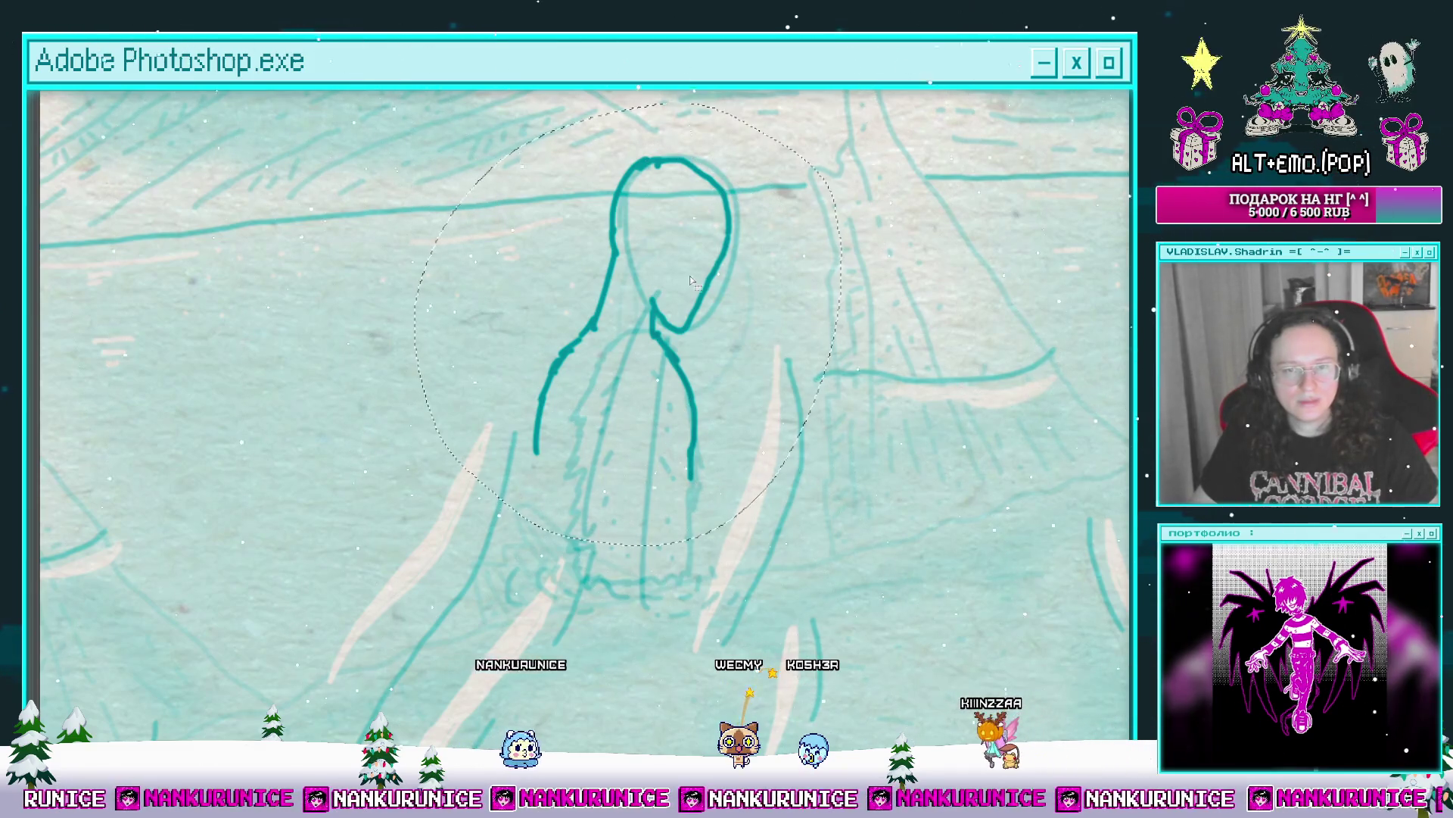
key("ctrl+t")
mouse_move(714, 399)
left_mouse_down()
mouse_move(743, 356)
mouse_move(743, 415)
left_mouse_up()
key("Return")
key("ctrl+d")
Step: Redraw the figure's lower left and lower right sides
mouse_move(755, 330)
left_mouse_down()
mouse_move(740, 347)
mouse_move(538, 350)
mouse_move(590, 373)
mouse_move(592, 359)
mouse_move(566, 409)
left_mouse_up()
key("ctrl+z")
key("ctrl+z")
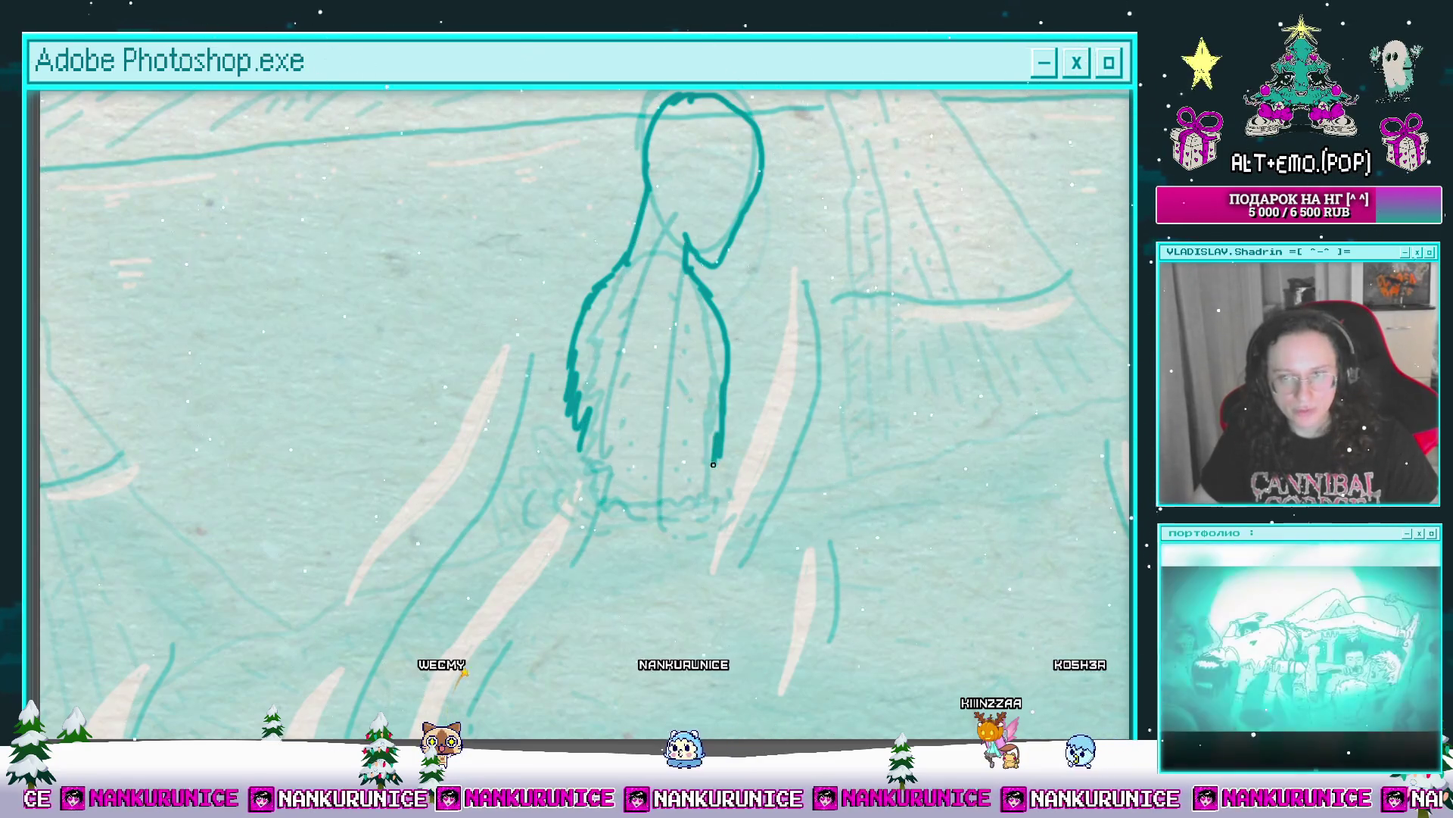
left_click_drag(713, 464, 676, 474)
left_click_drag(545, 454, 582, 514)
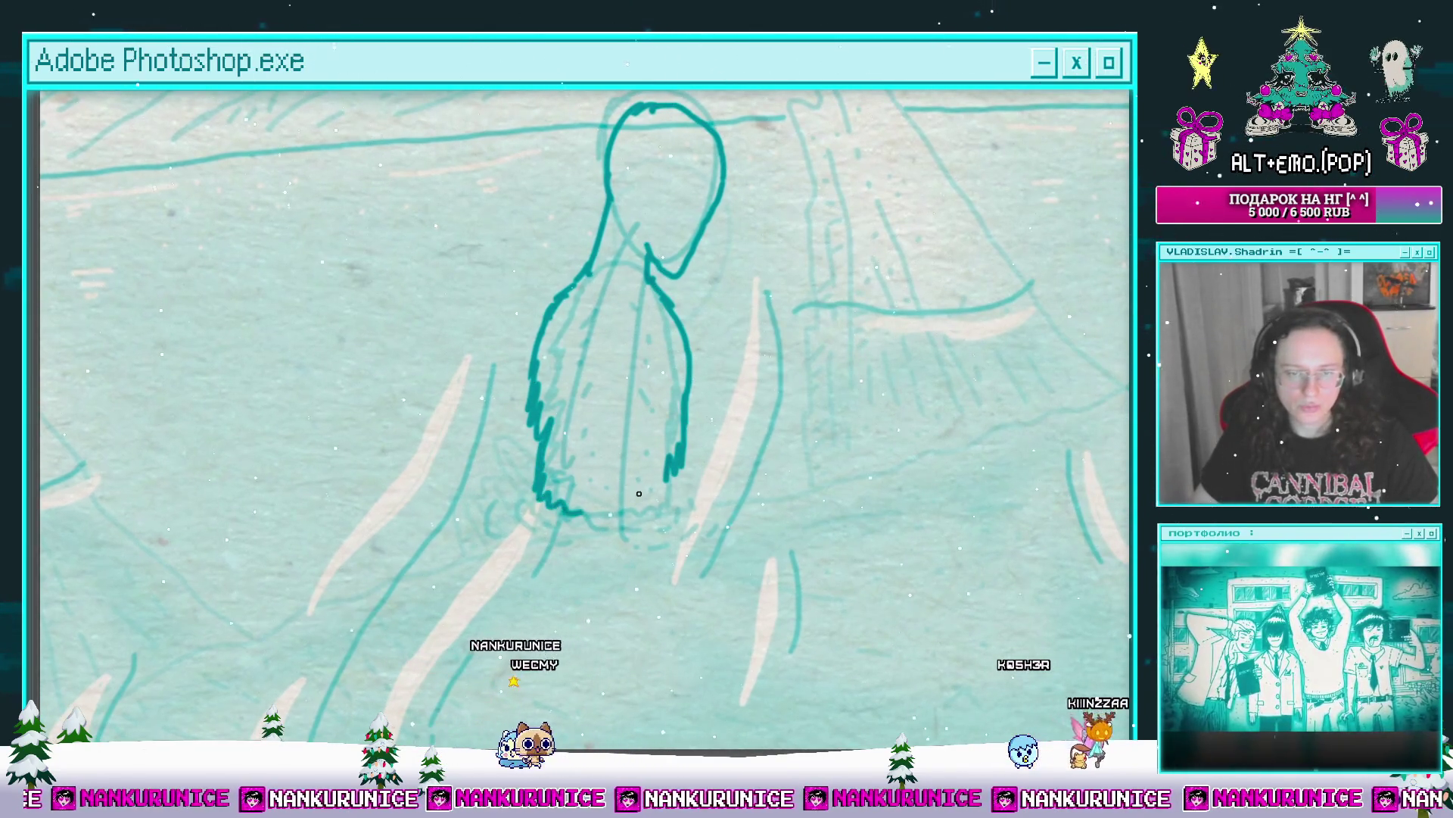
Step: Fill the newly inked body and head with light beige
left_click_drag(641, 360, 624, 410)
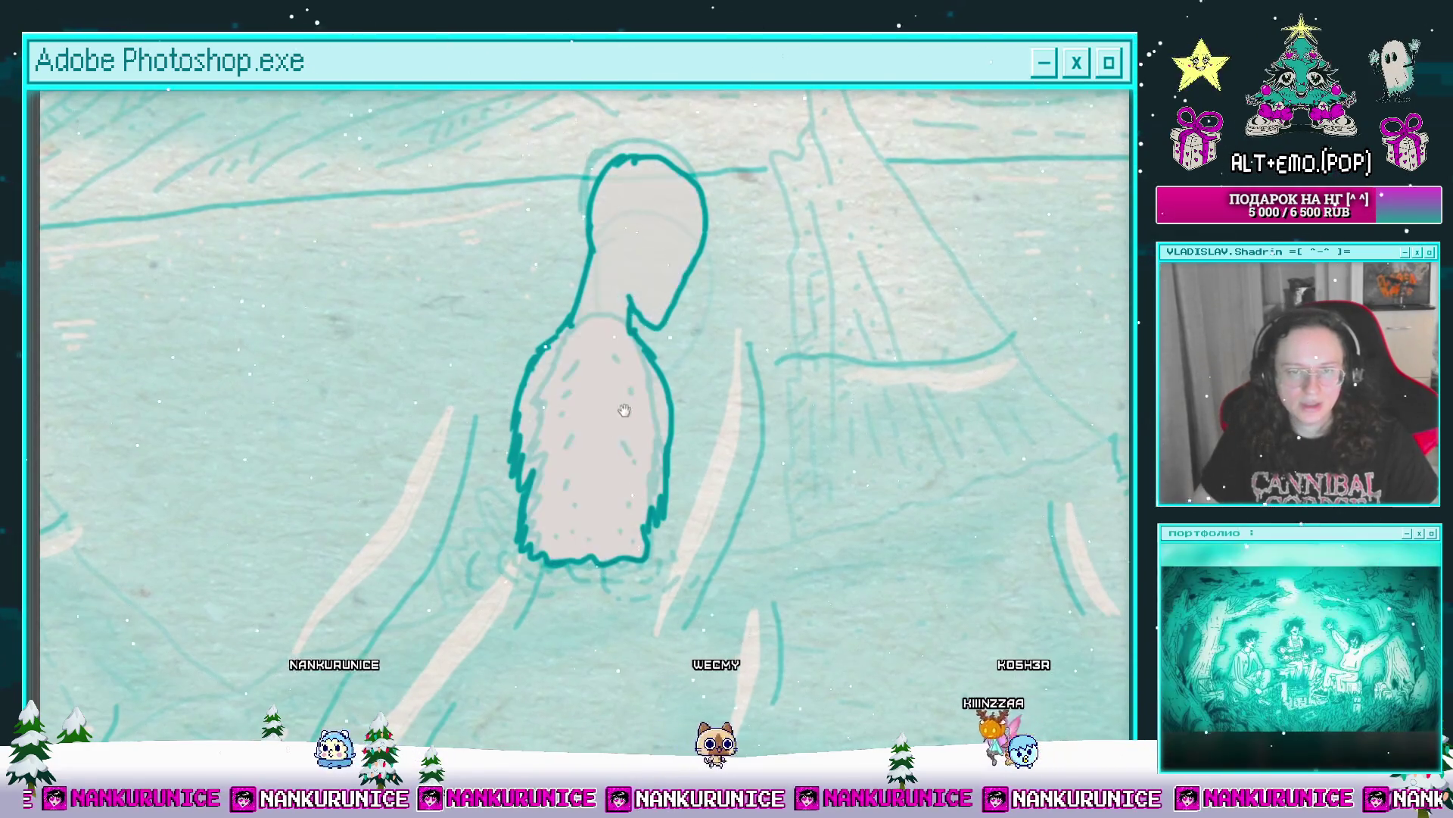
scroll(624, 410, "up", 3)
mouse_move(578, 343)
left_mouse_down()
mouse_move(609, 223)
mouse_move(623, 241)
left_mouse_up()
left_click_drag(554, 290, 624, 324)
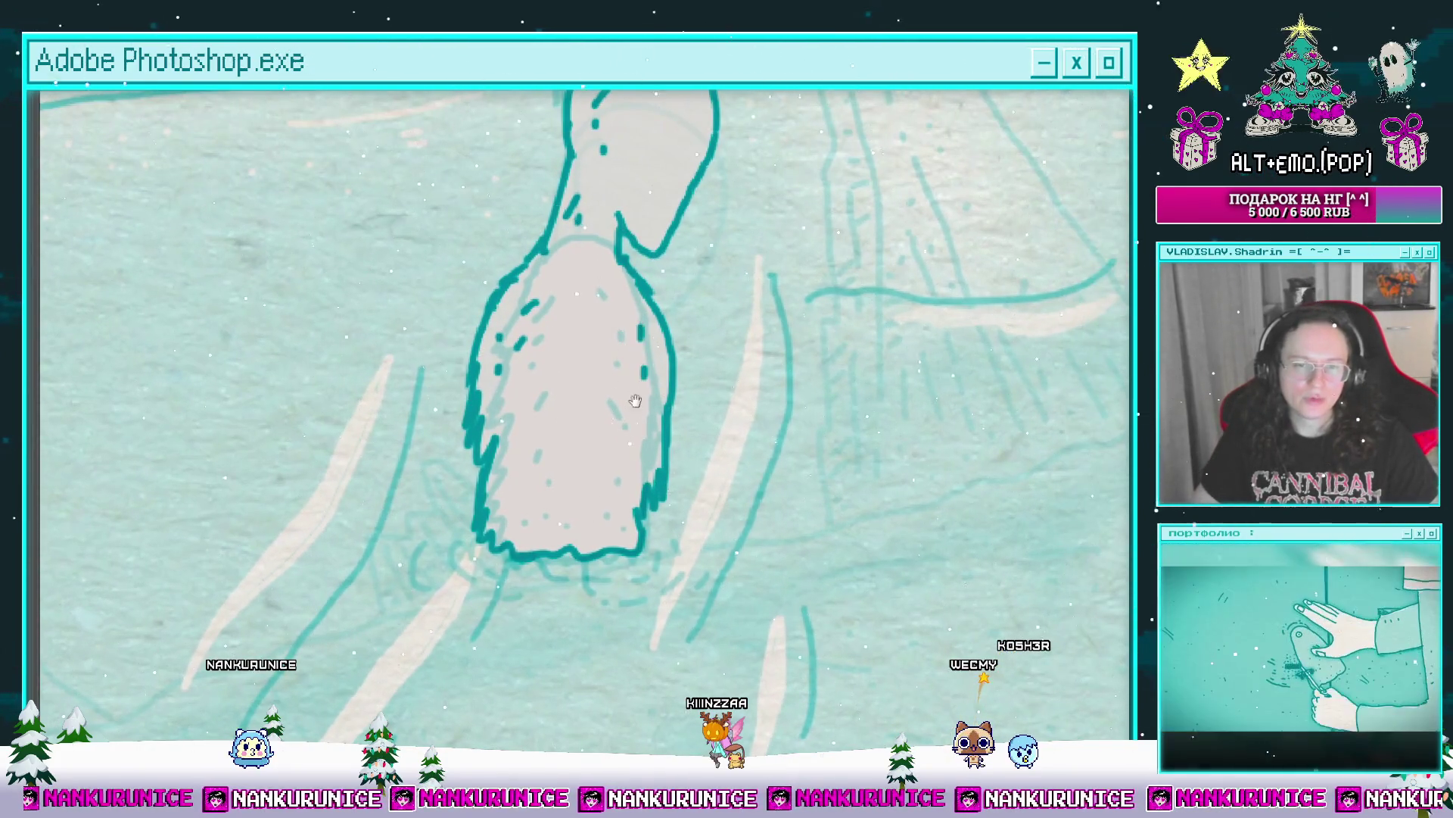
left_click_drag(635, 401, 669, 318)
left_click_drag(605, 352, 614, 336)
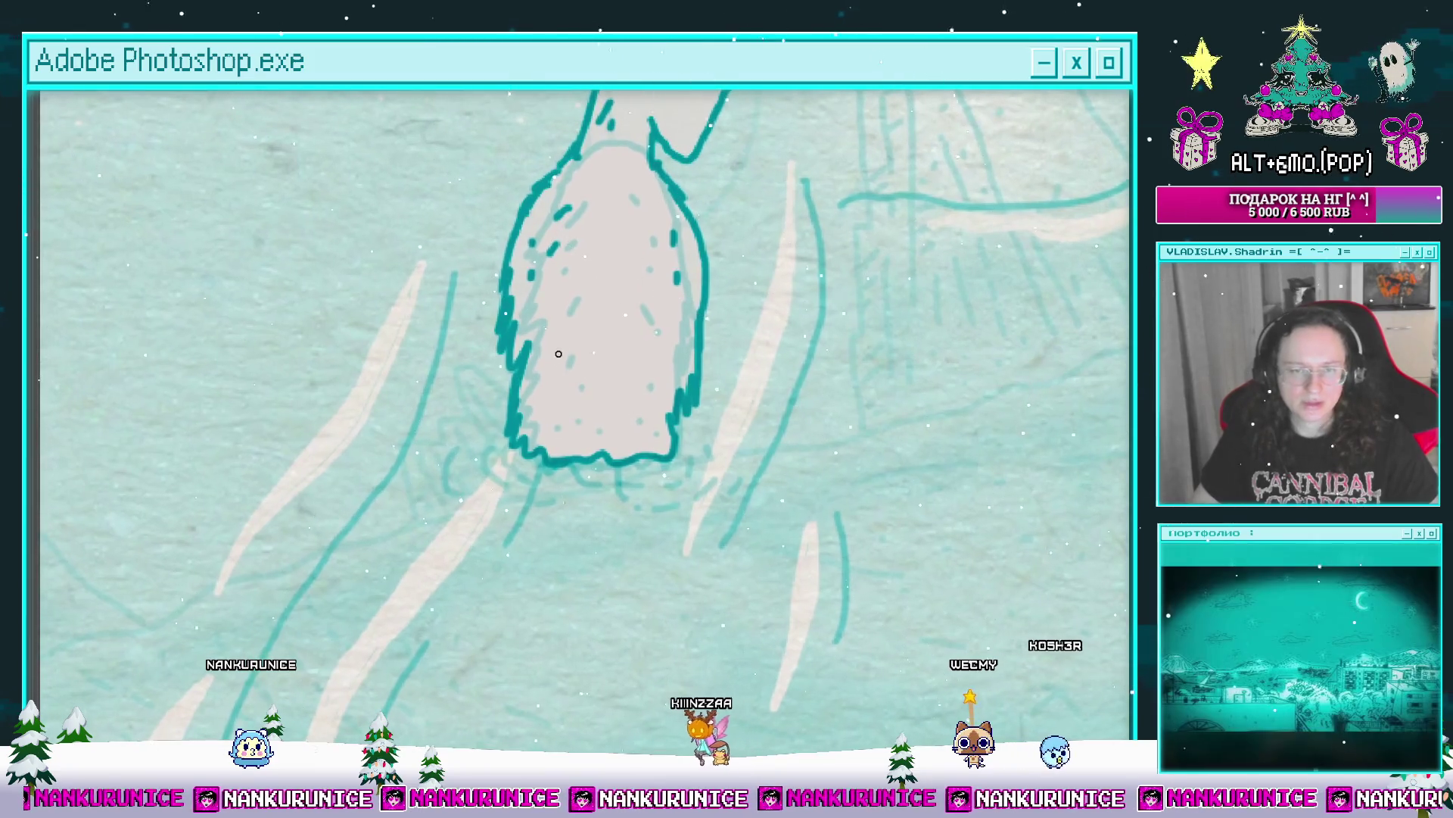
left_click_drag(542, 428, 659, 384)
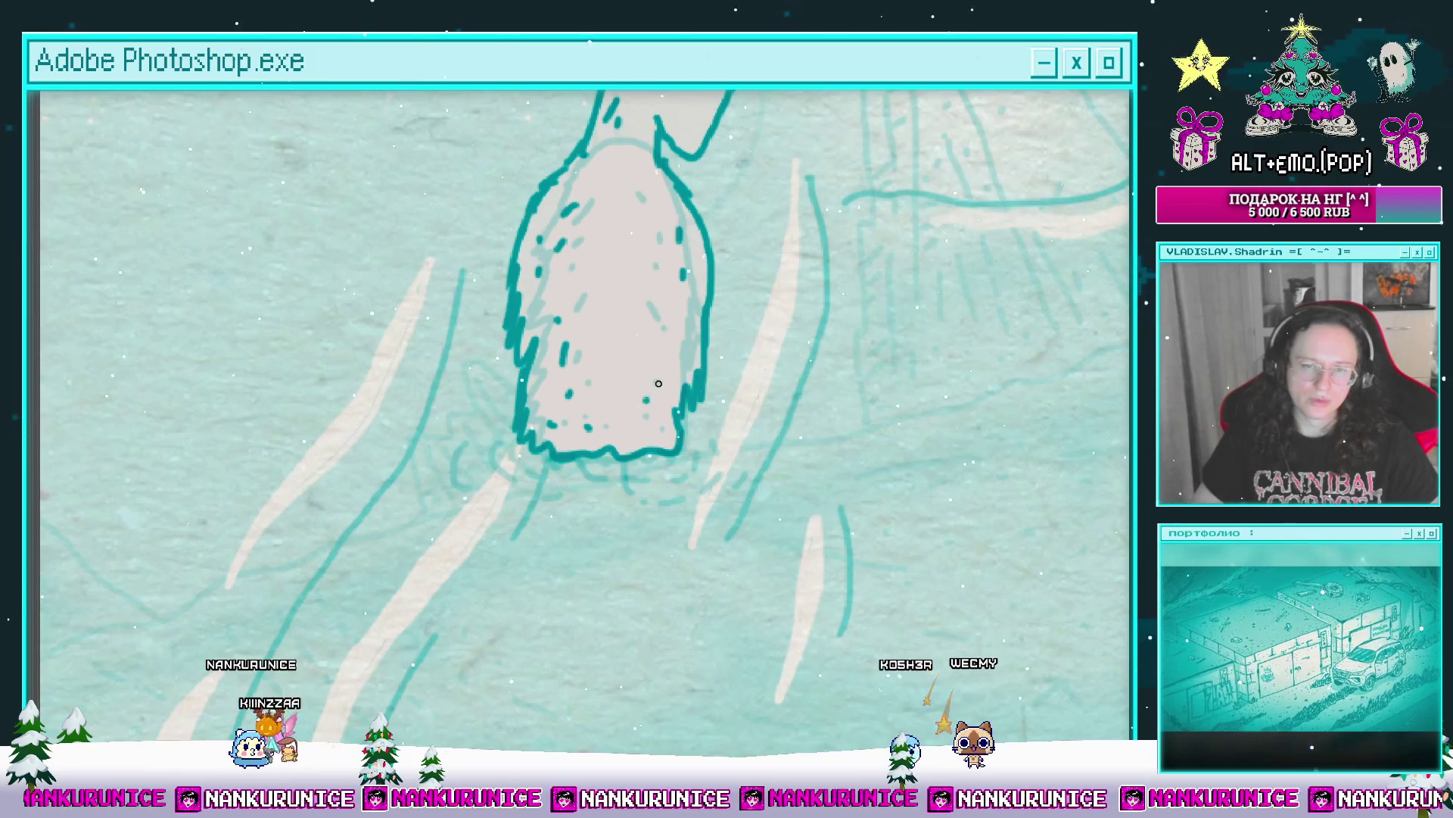
mouse_move(719, 321)
left_mouse_down()
mouse_move(670, 398)
mouse_move(640, 374)
mouse_move(576, 436)
mouse_move(621, 452)
left_mouse_up()
Step: Add ripple dashes around the figure's base, undoing a stray stroke, then zoom out fully
mouse_move(520, 399)
left_mouse_down()
mouse_move(474, 429)
mouse_move(514, 451)
mouse_move(569, 429)
mouse_move(554, 392)
left_mouse_up()
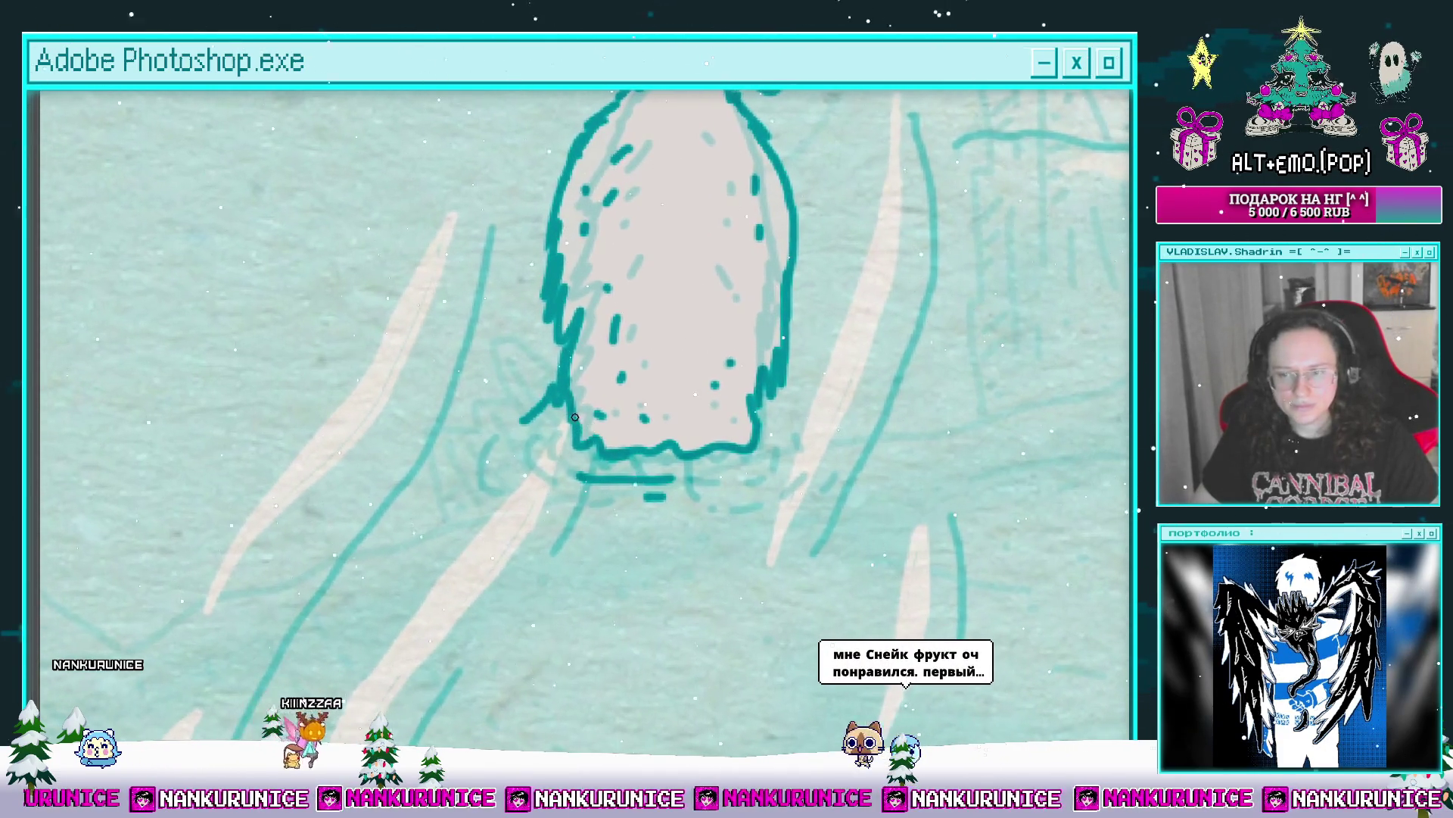
key("ctrl+z")
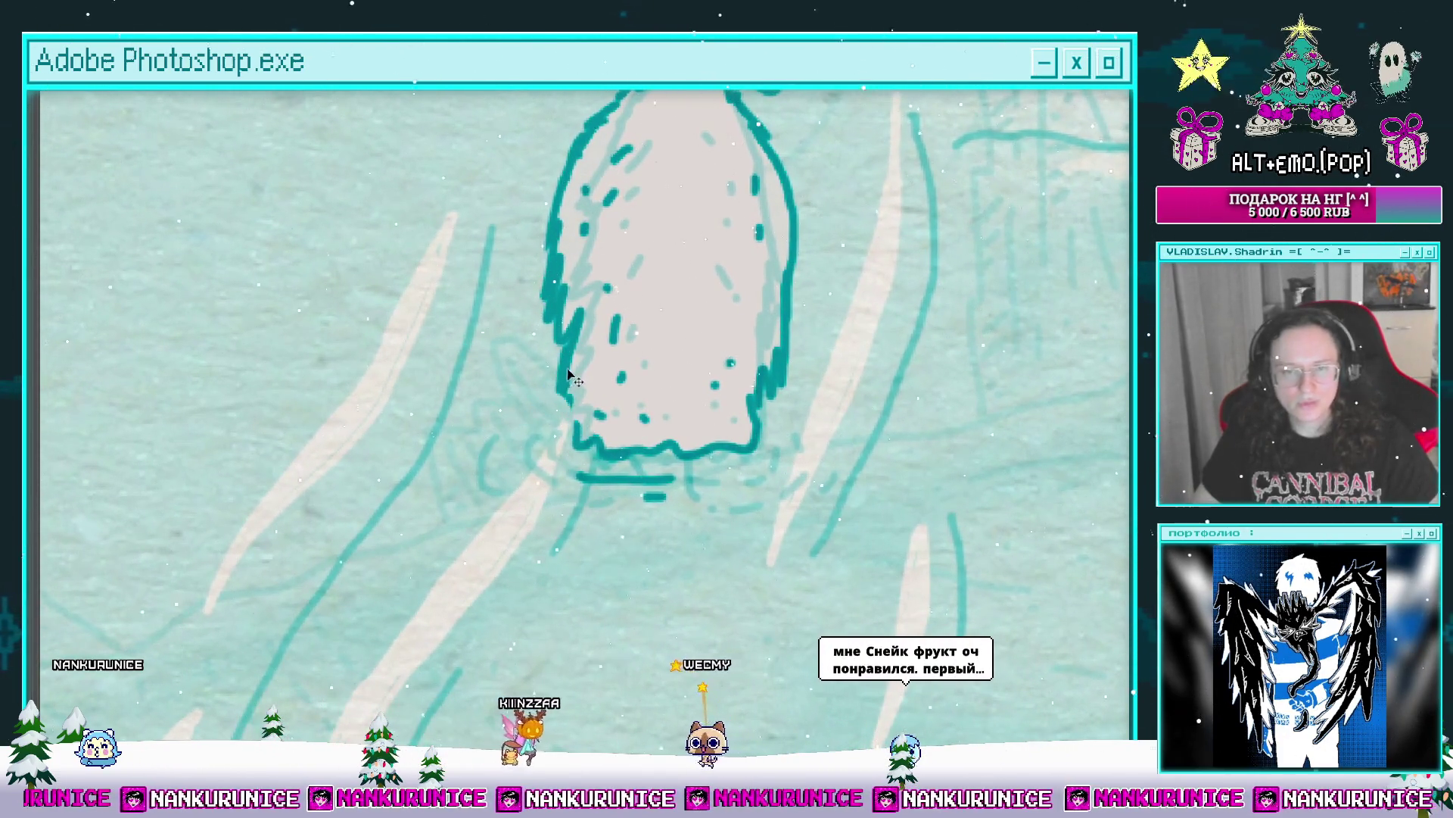
left_click_drag(740, 470, 826, 418)
left_click_drag(533, 454, 576, 475)
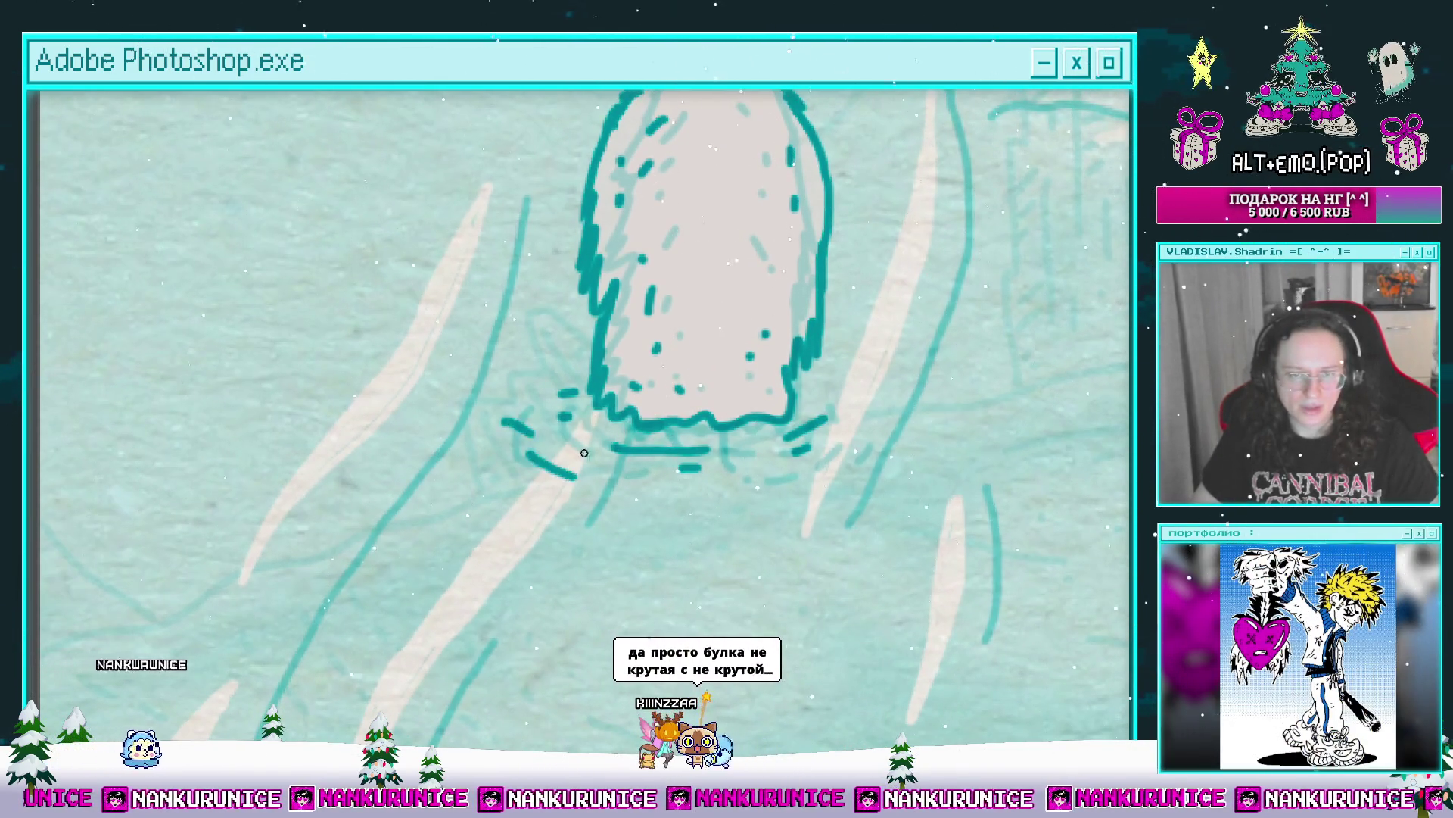
key("ctrl+0")
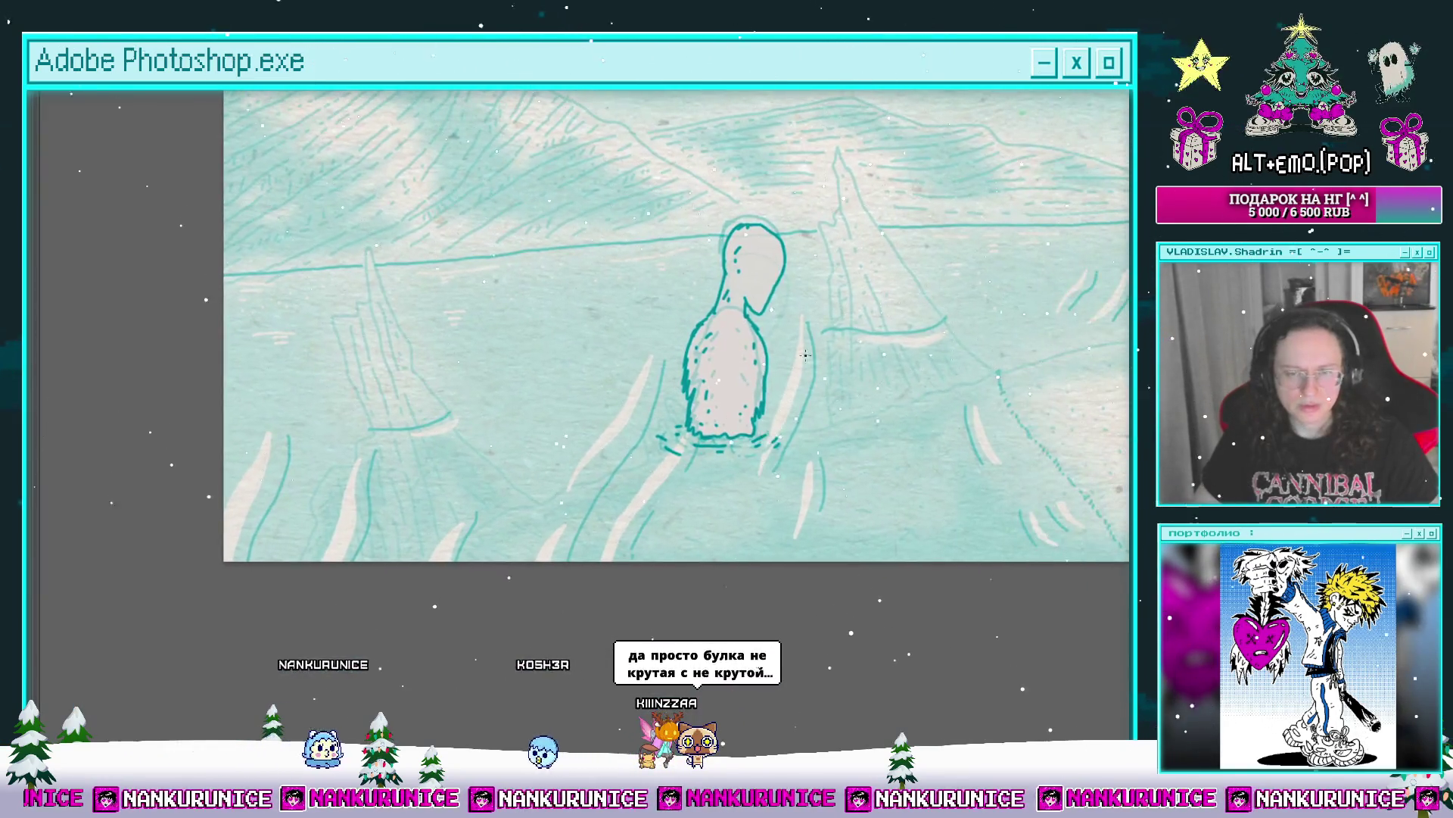
Step: Check the creature close up, restore the panels and save the animation
left_click_drag(808, 331, 770, 396)
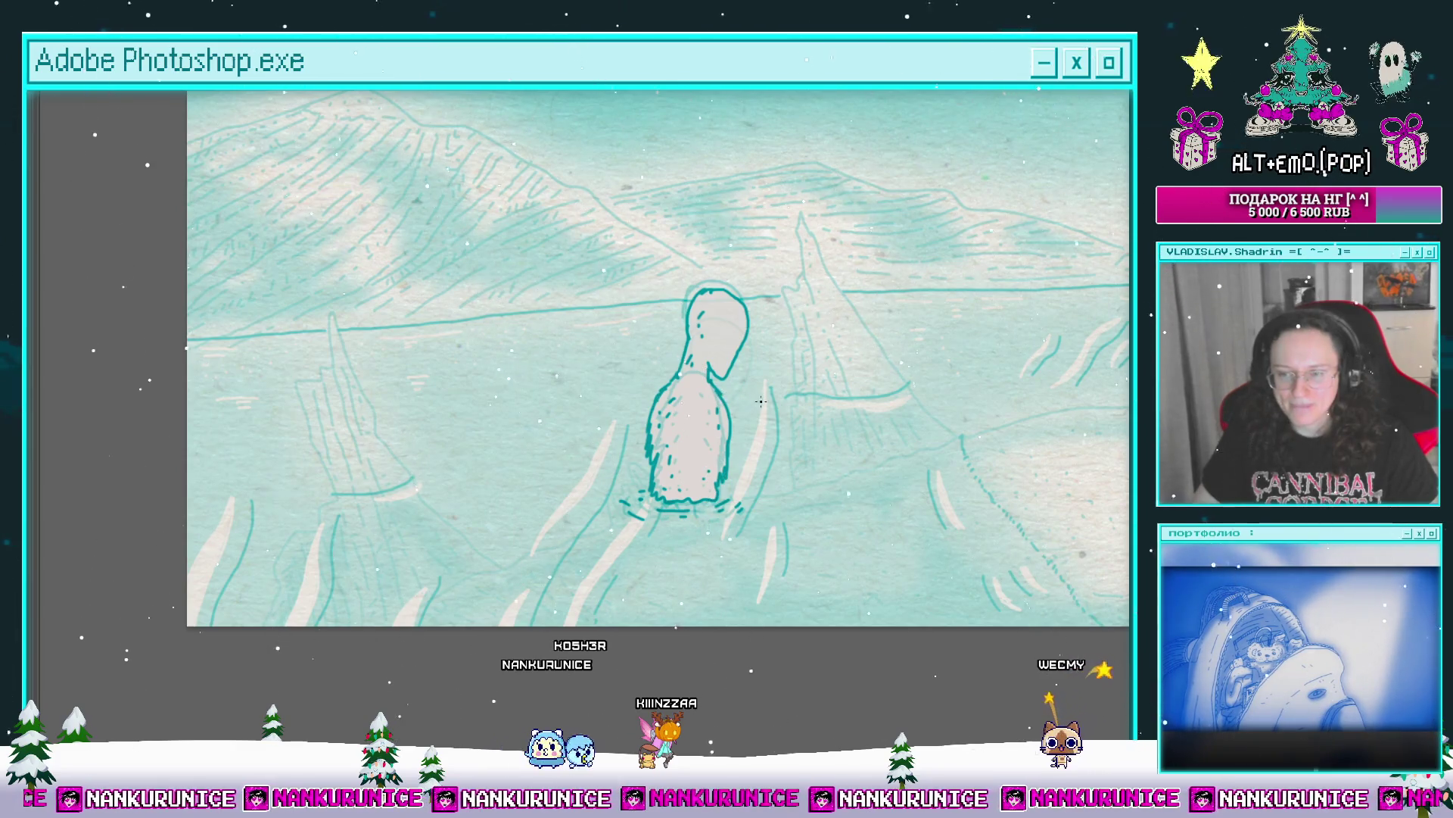
left_click(738, 335)
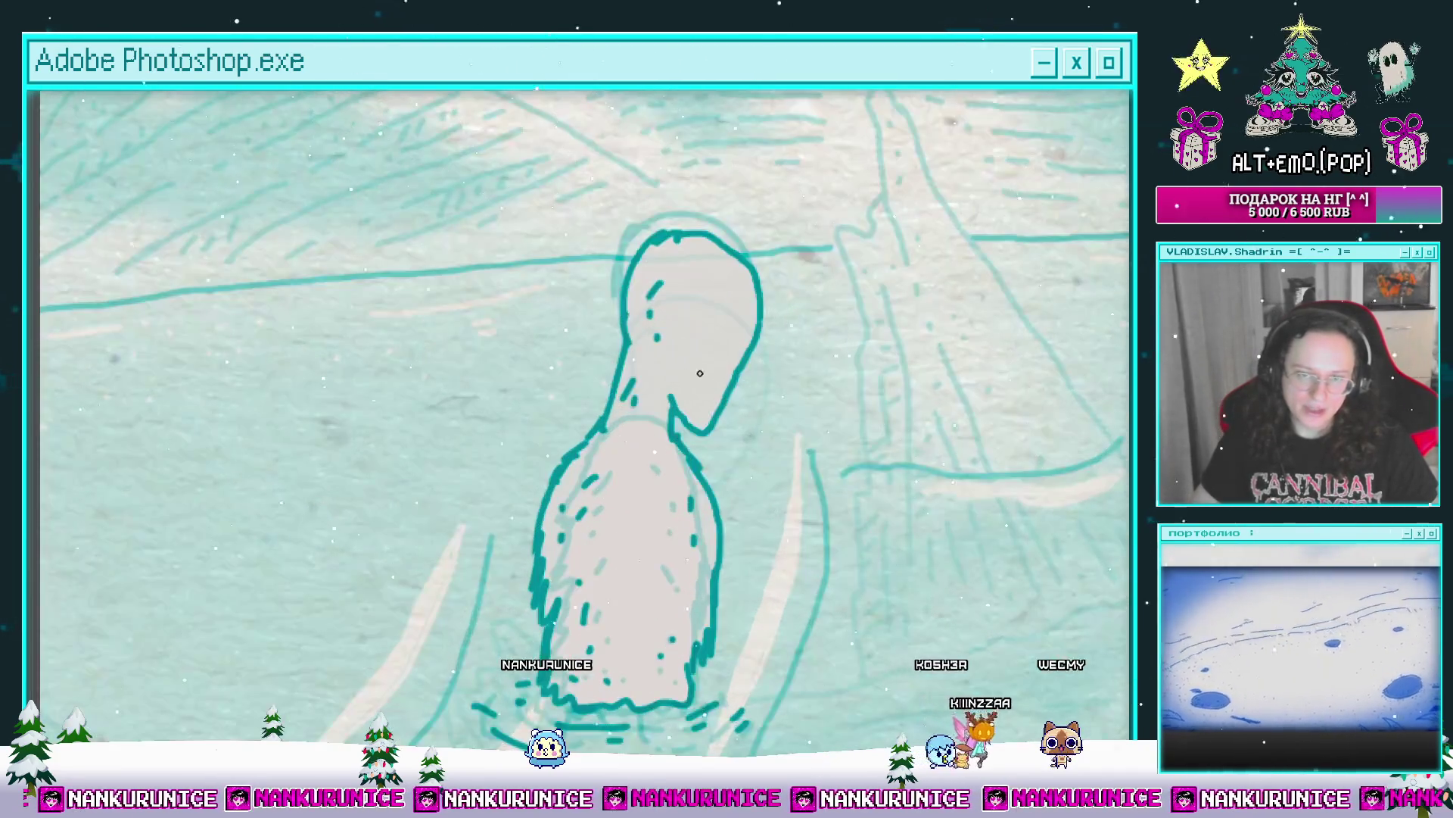
left_click(723, 352, "alt")
left_click(724, 352, "alt")
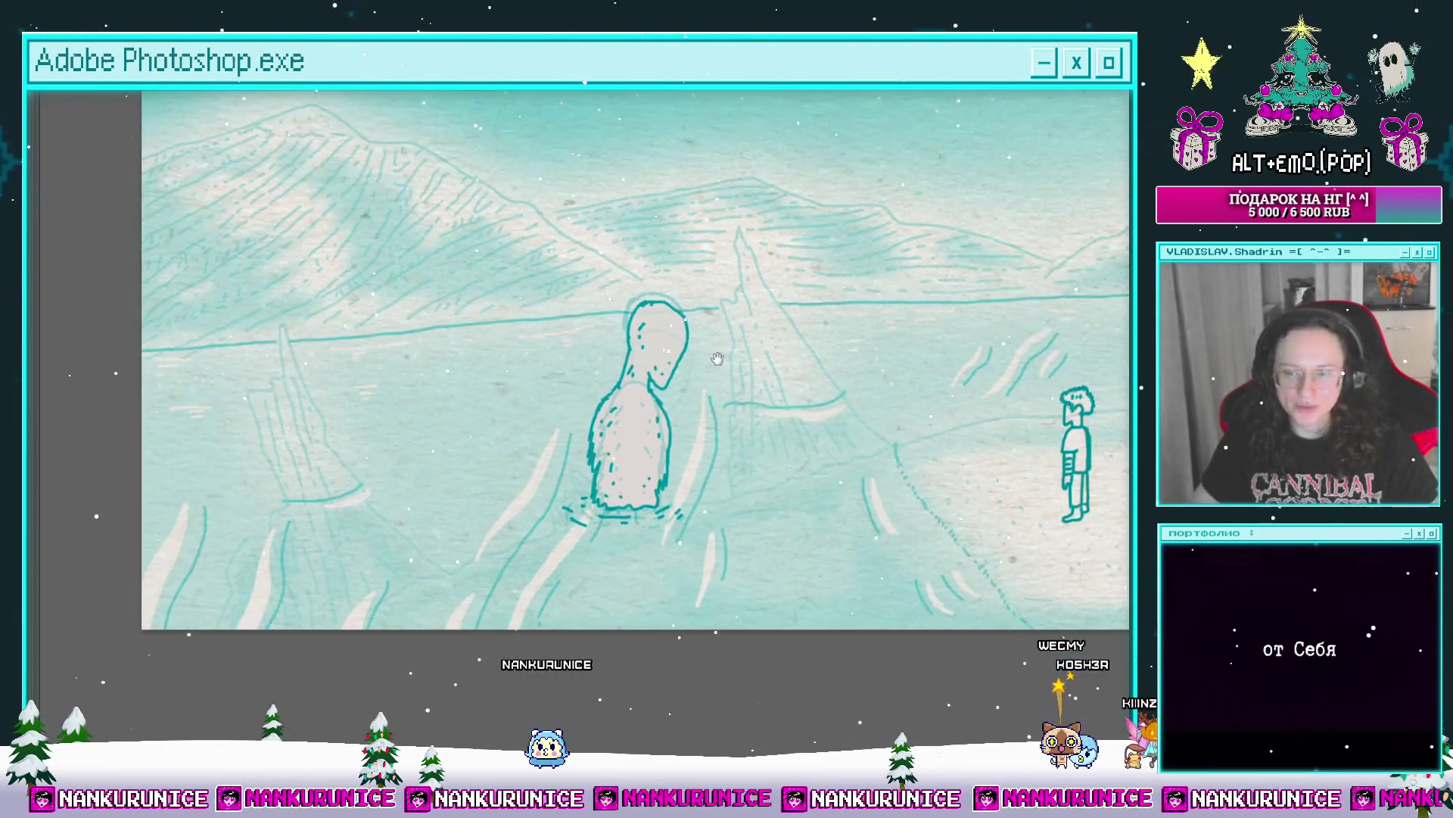
key("Tab")
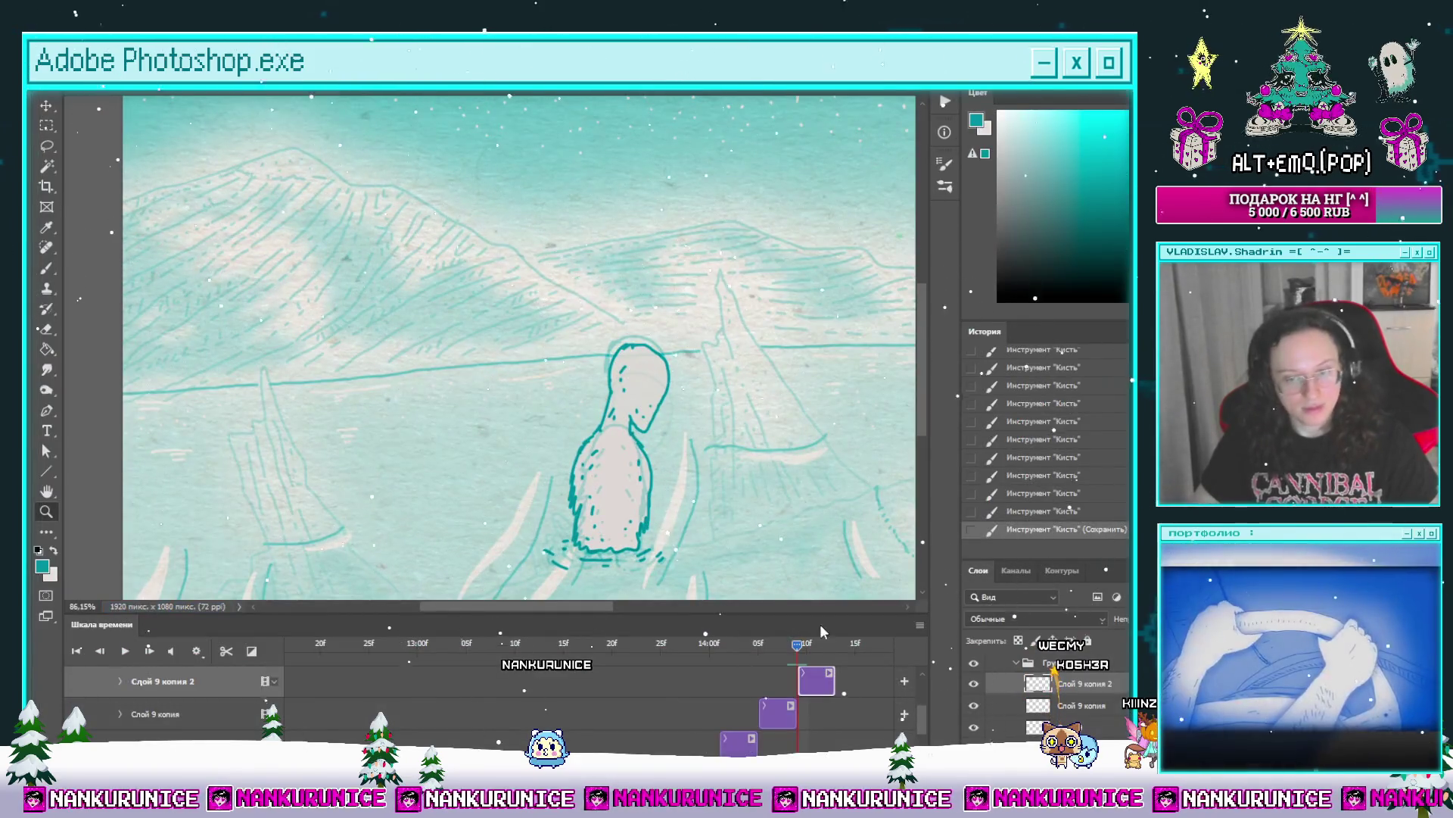
Step: Return to an earlier frame where the tall creature is still a faint sketch
key("space")
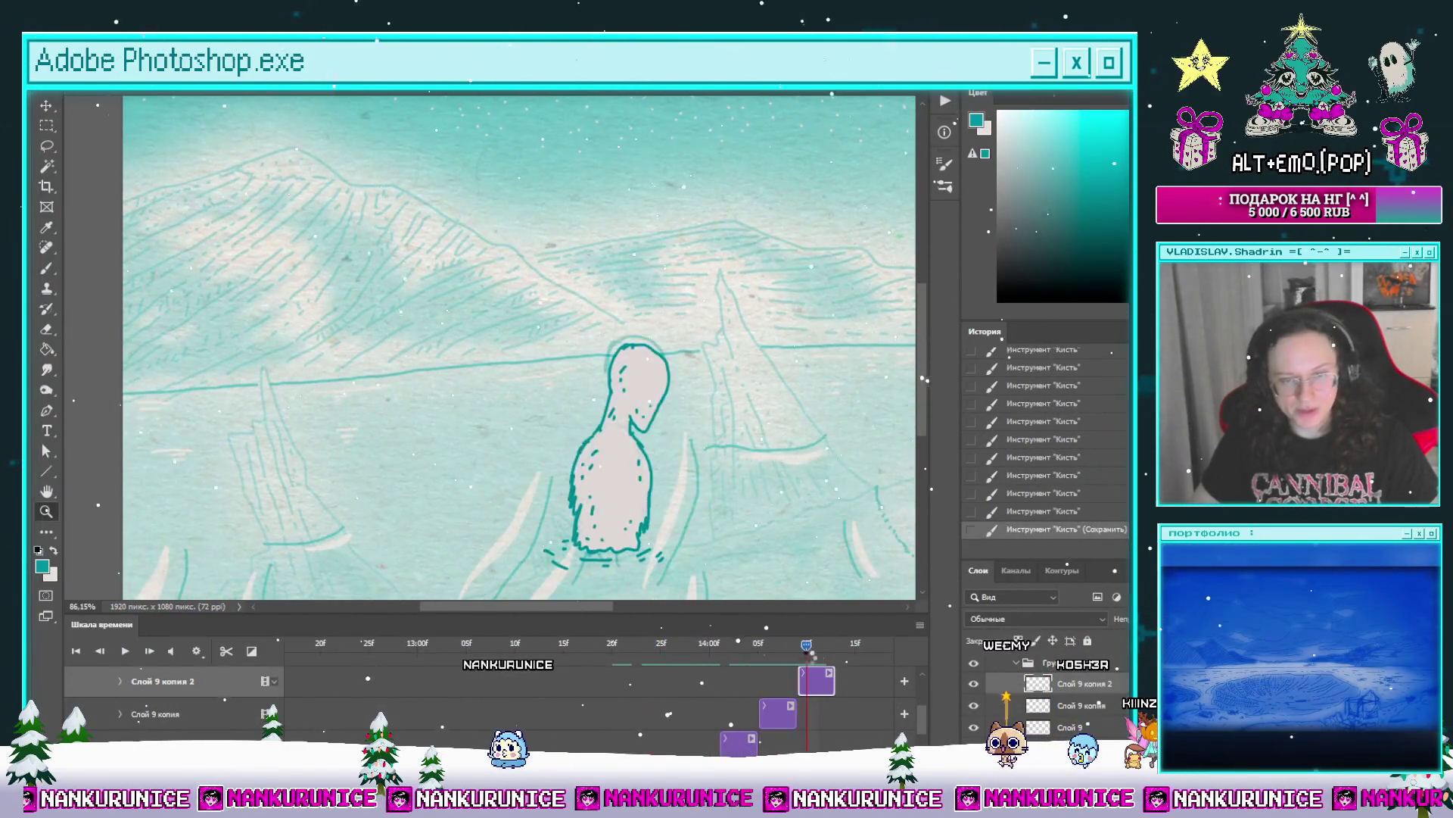
scroll(788, 425, "right", 3)
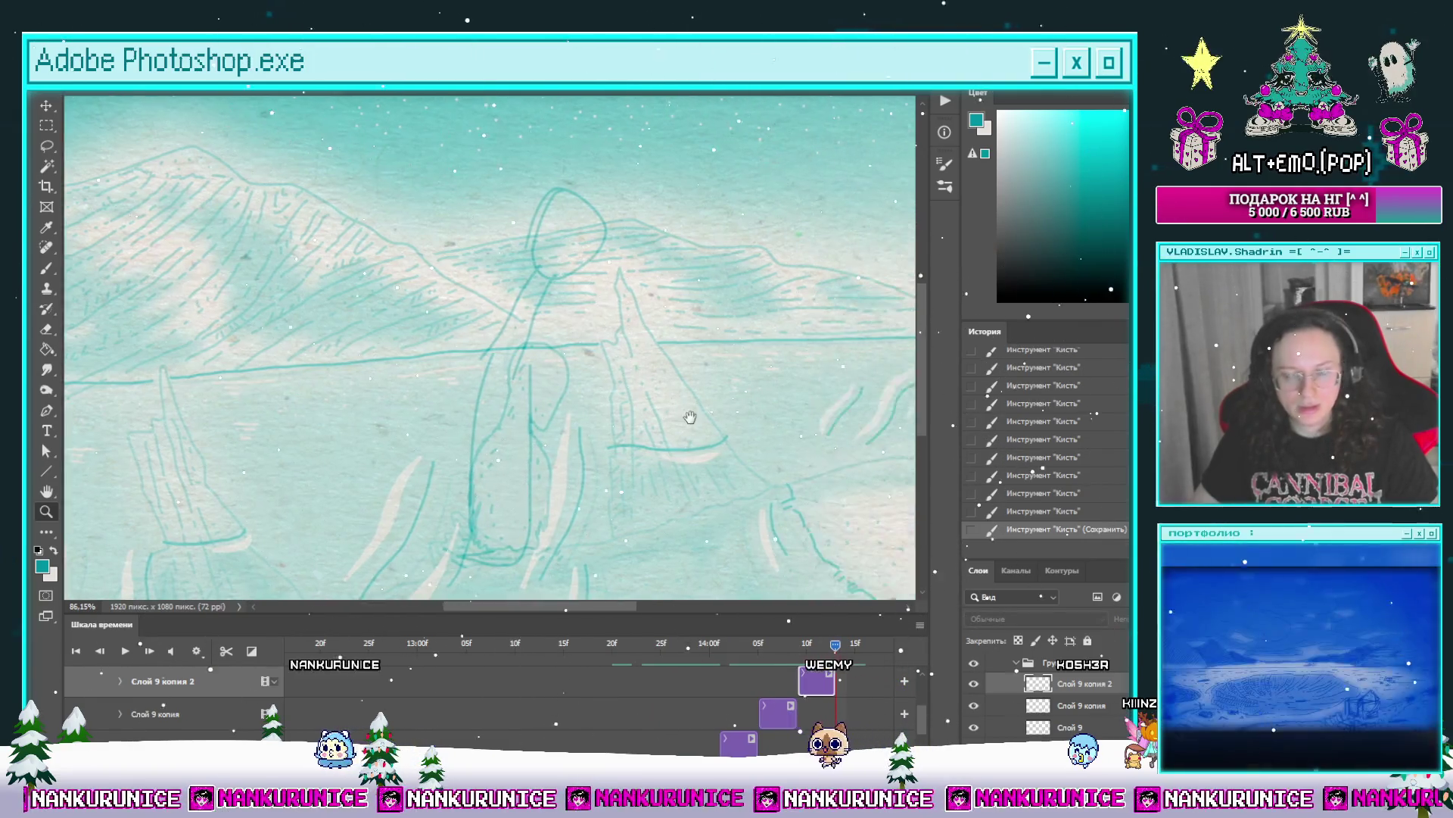
scroll(922, 704, "up", 2)
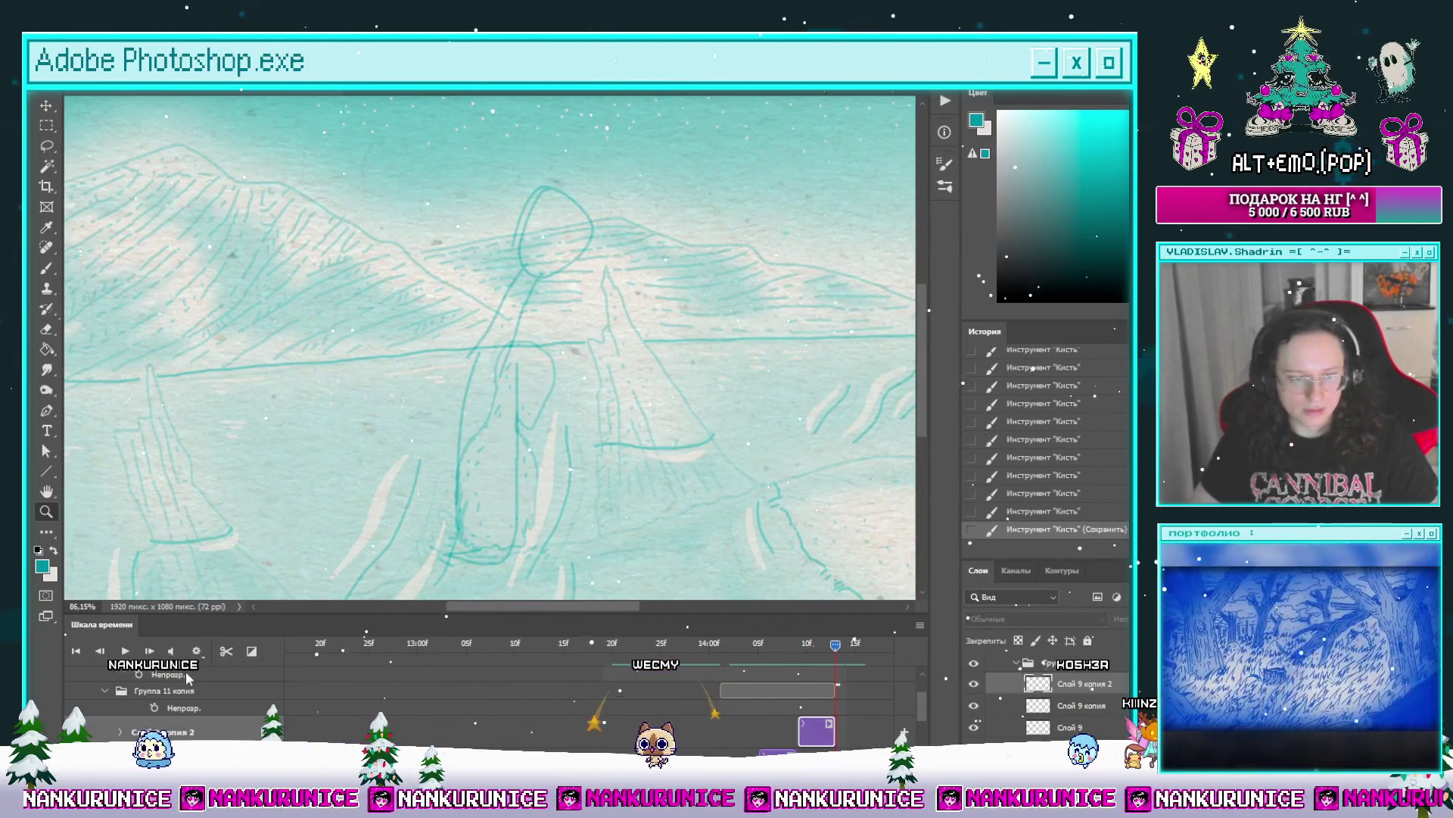
Step: Duplicate the collapsed Группа 11 копия group with Ctrl+J and shift the copy later in the timeline
left_click(104, 690)
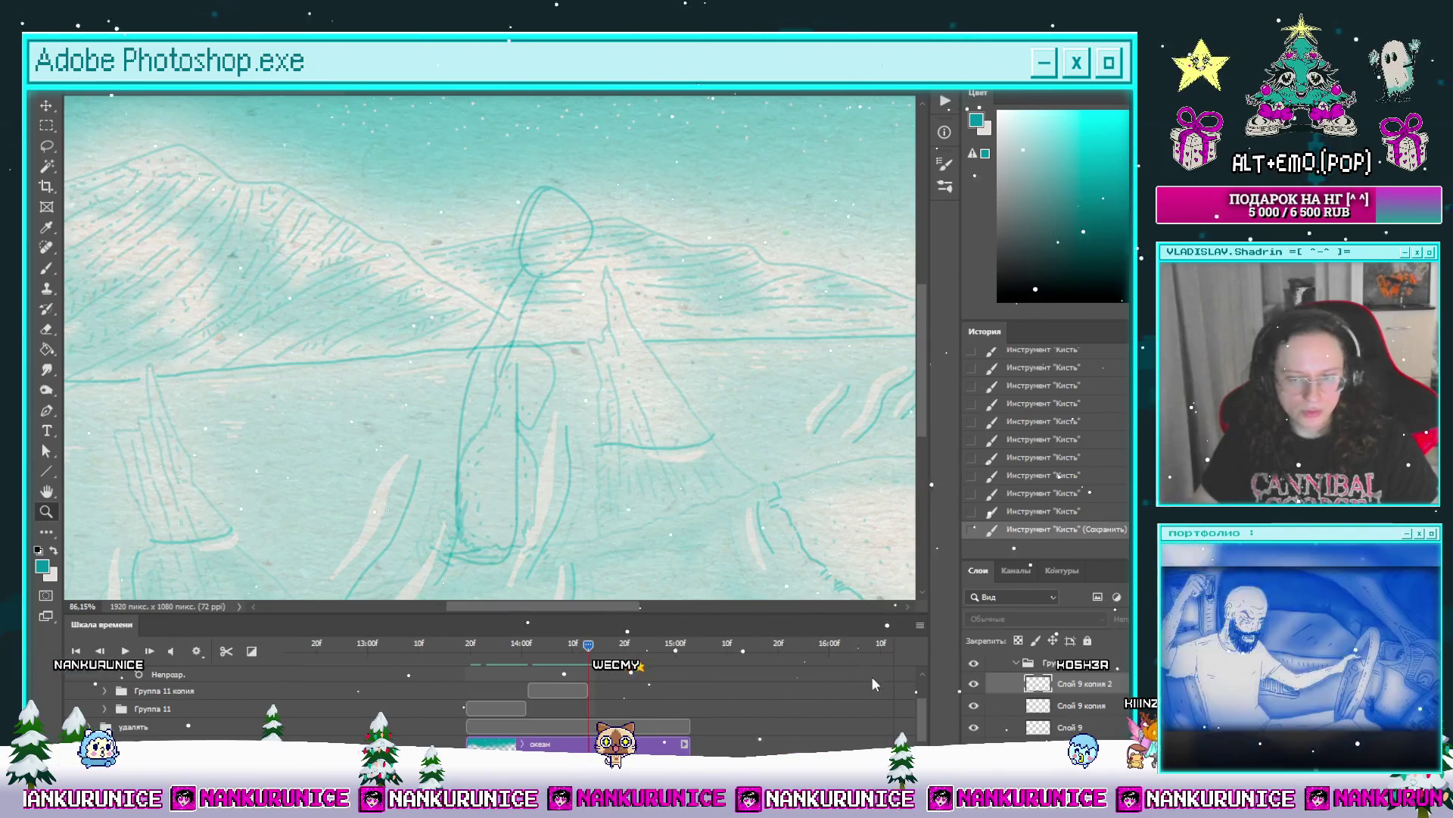
scroll(924, 707, "up", 3)
key("ctrl+j")
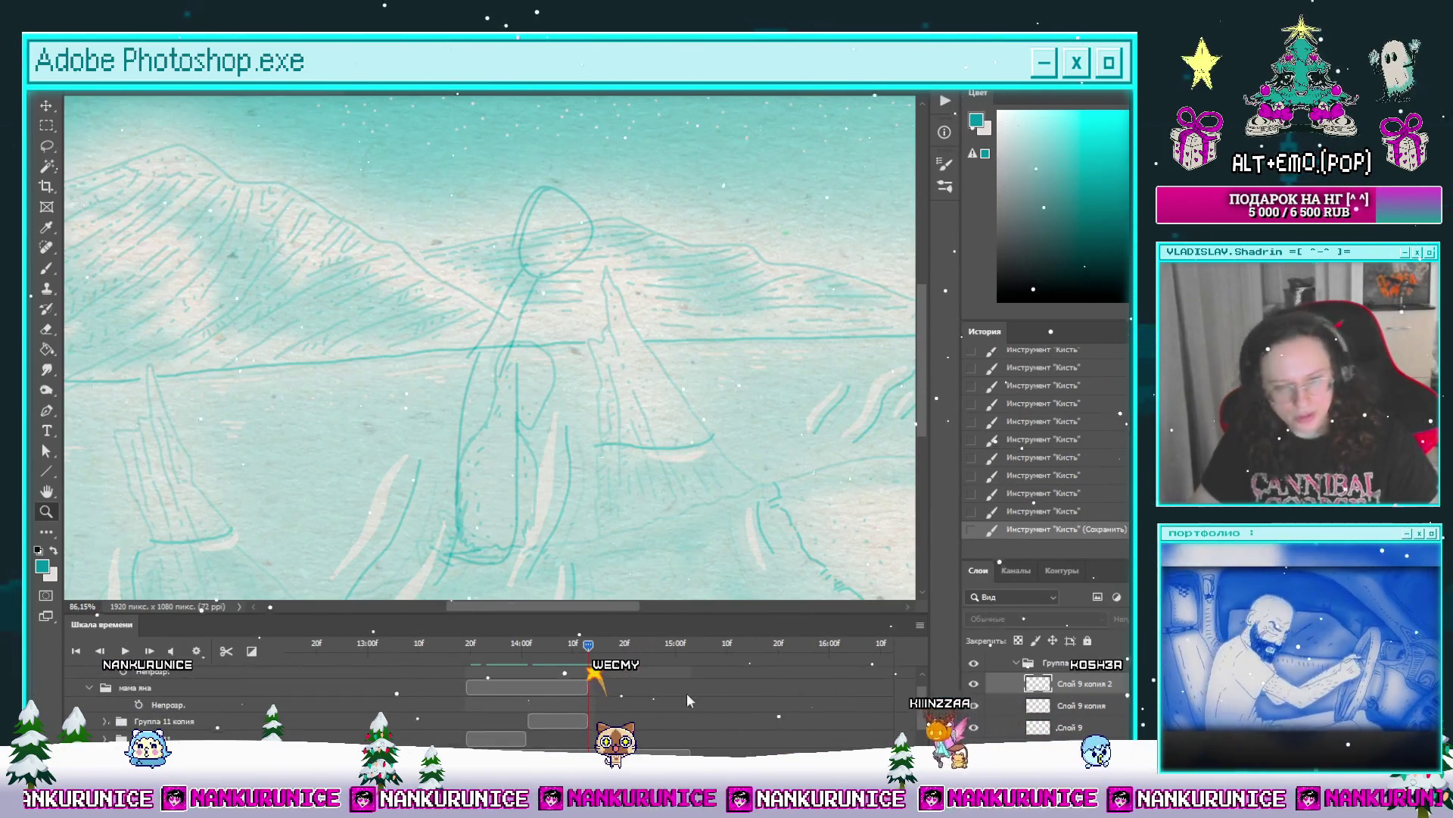
left_click_drag(575, 727, 637, 726)
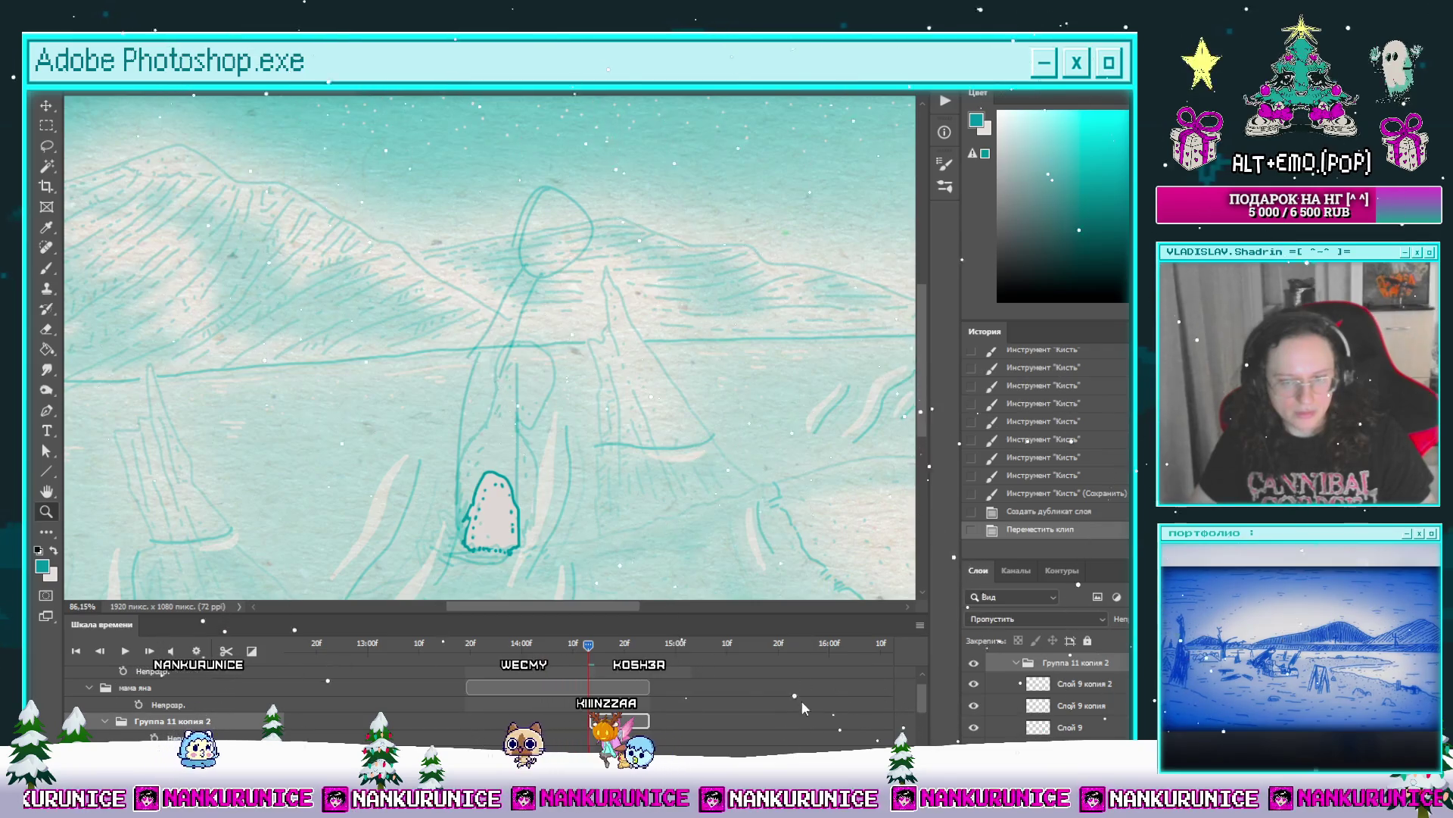
left_click_drag(916, 703, 916, 720)
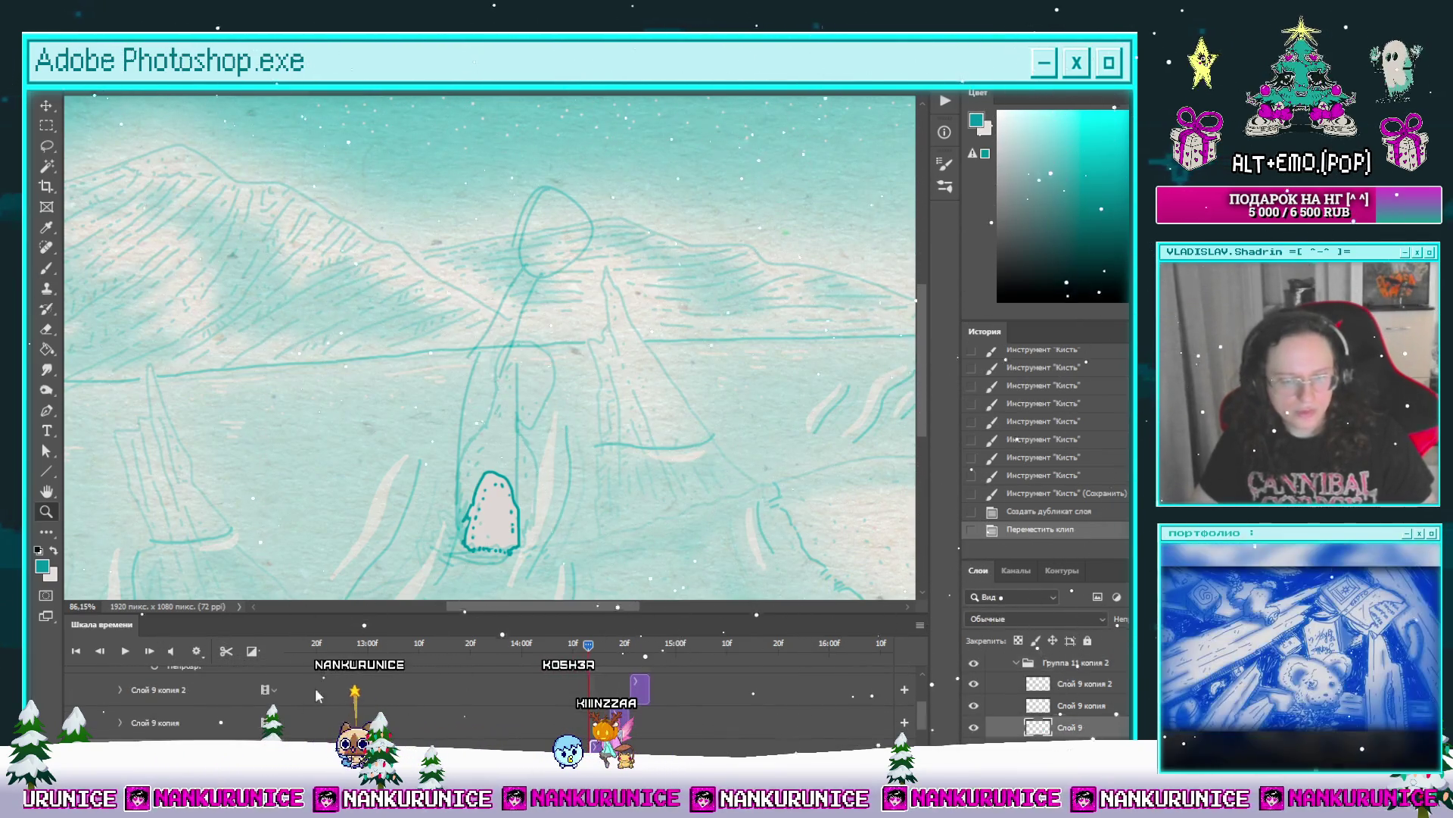
key("Tab")
left_click_drag(531, 437, 567, 466)
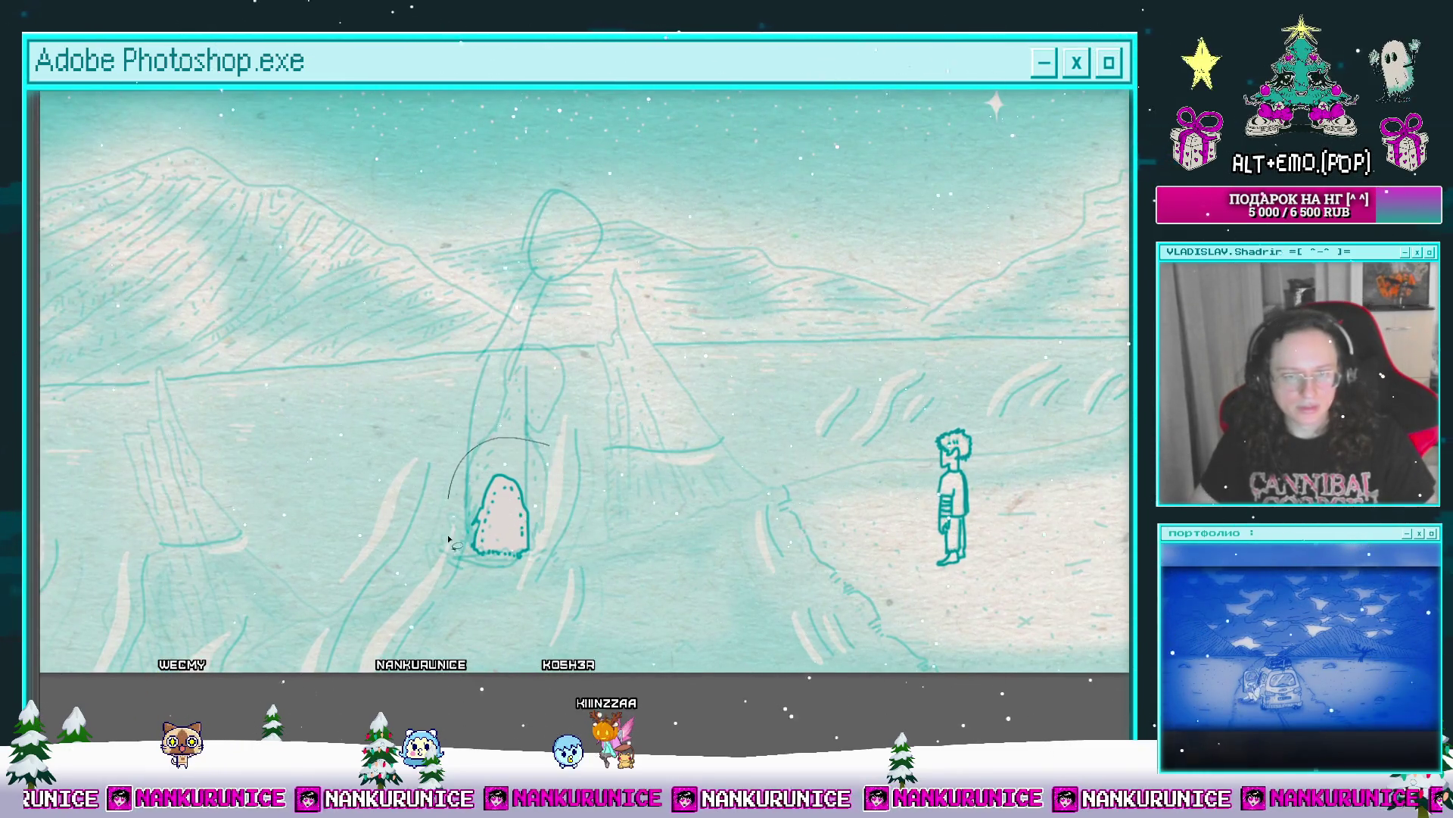
Step: Remove the white mound, then select and erase the boy's old head
key("ctrl+z")
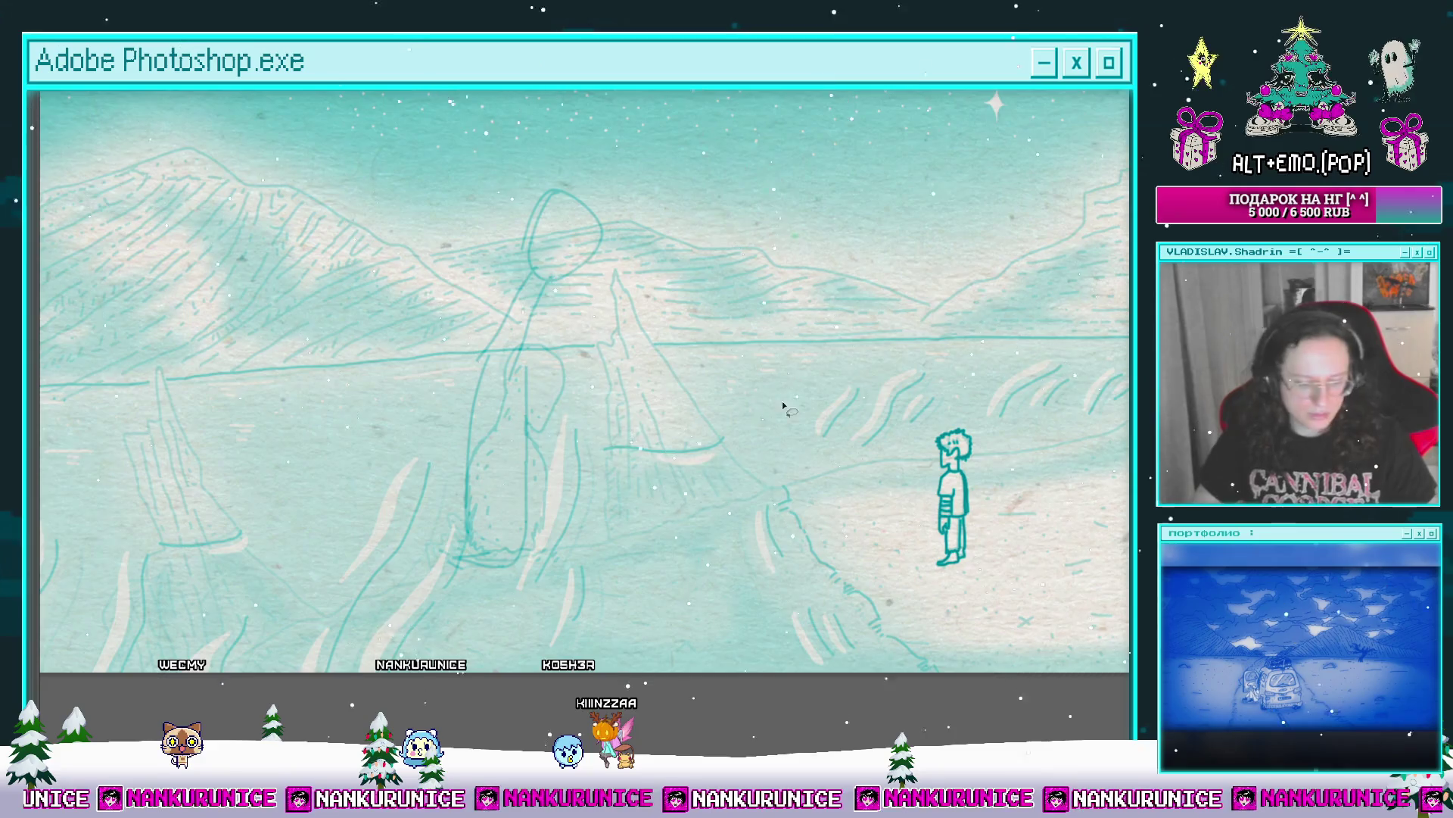
scroll(1090, 432, "up", 2)
scroll(874, 443, "up", 2)
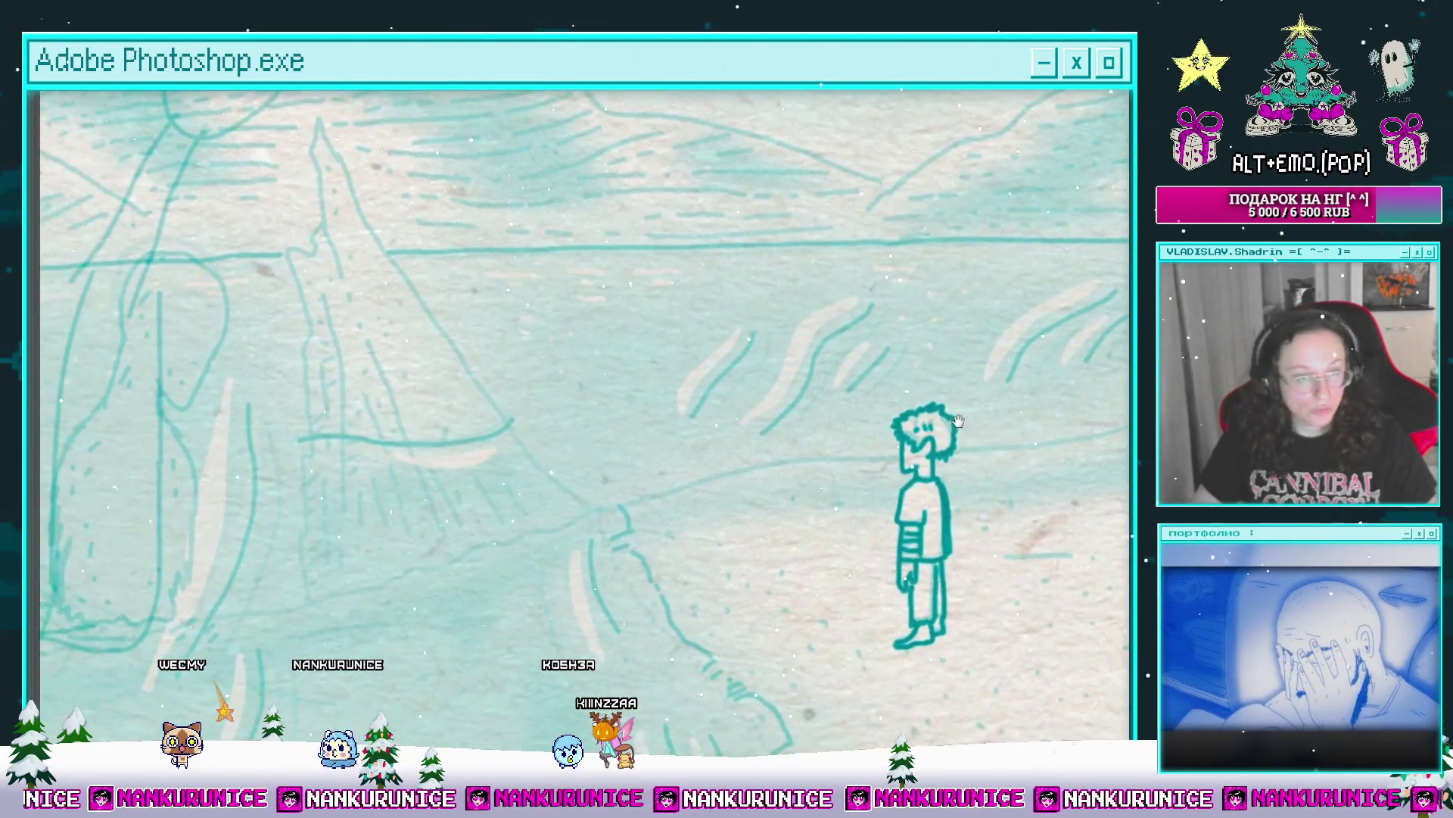
mouse_move(757, 500)
left_mouse_down()
mouse_move(779, 519)
mouse_move(870, 510)
mouse_move(757, 496)
left_mouse_up()
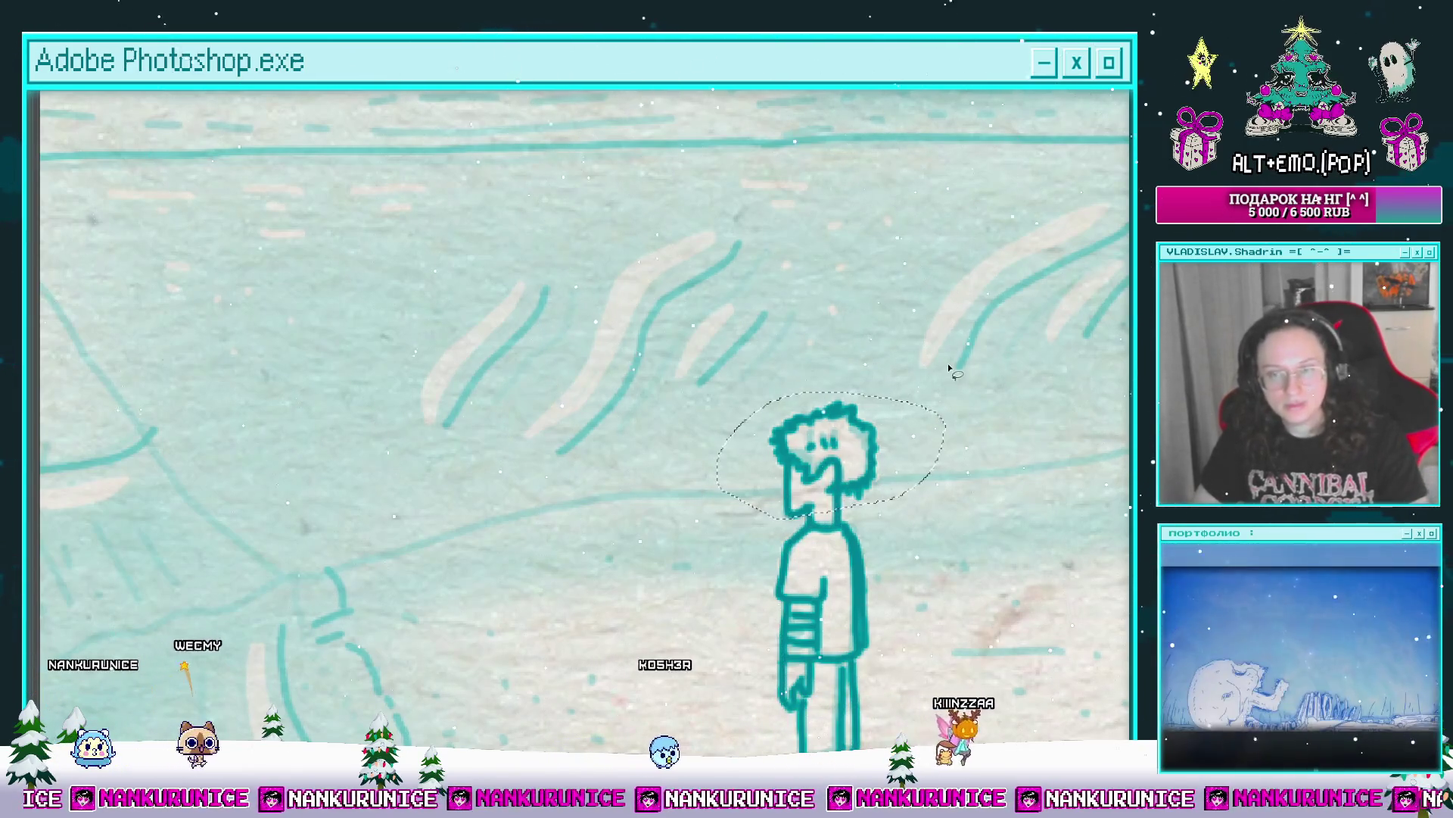
key("Delete")
key("ctrl+d")
Step: Redraw the boy's spiky hair and the left side of his face in bold teal
scroll(848, 457, "up", 4)
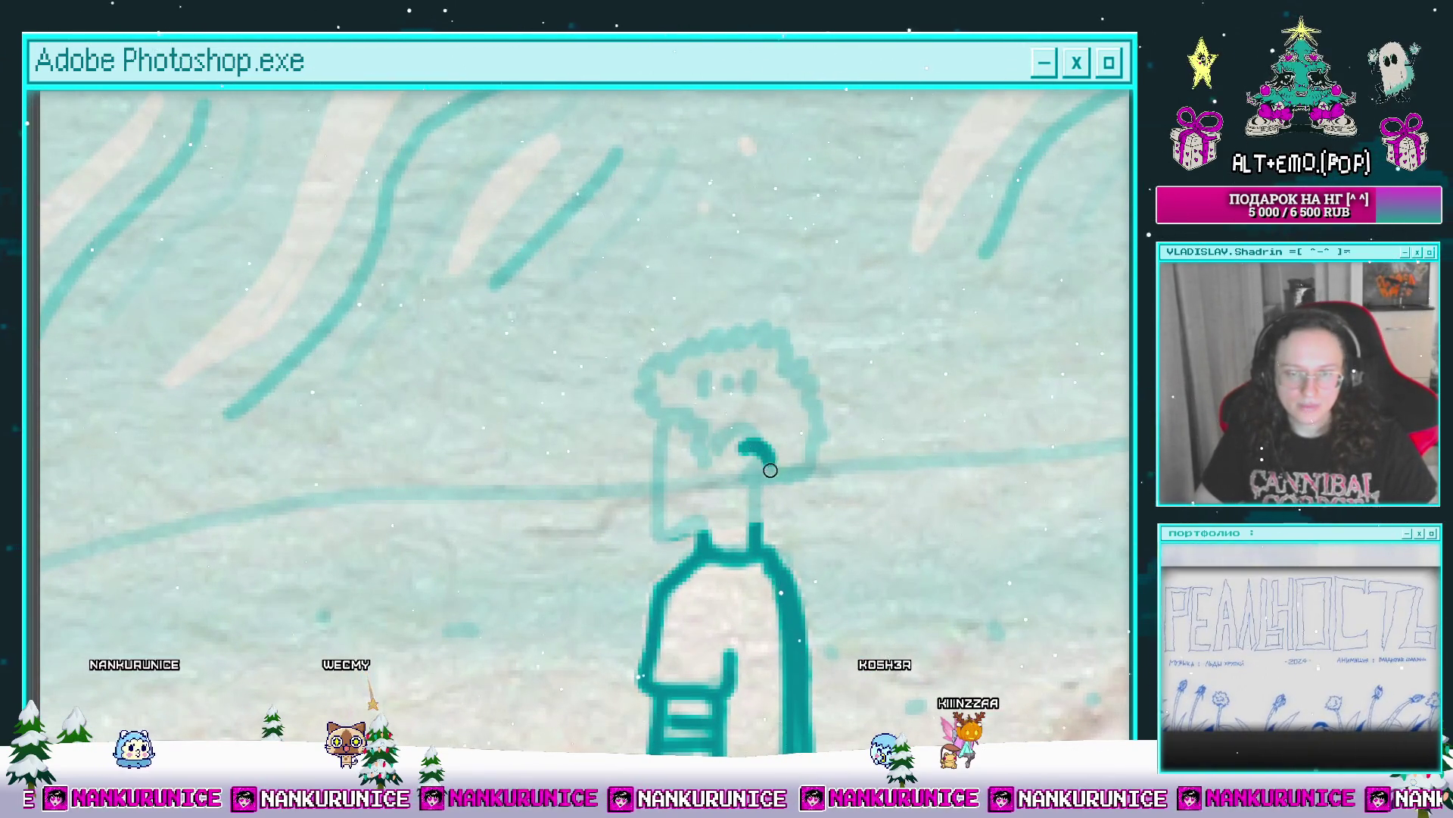
scroll(767, 487, "up", 2)
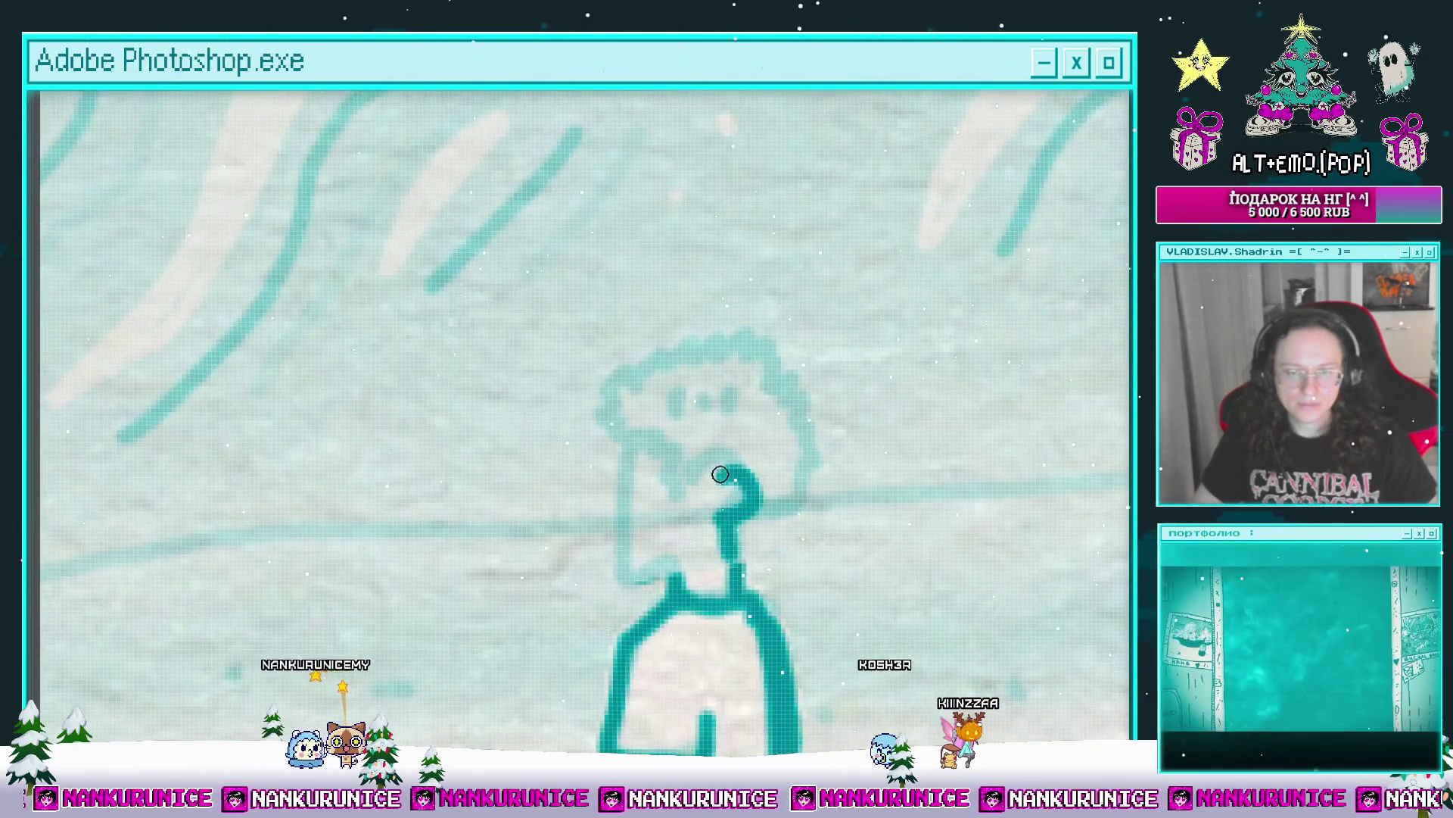
mouse_move(683, 469)
left_mouse_down()
mouse_move(636, 422)
mouse_move(652, 354)
left_mouse_up()
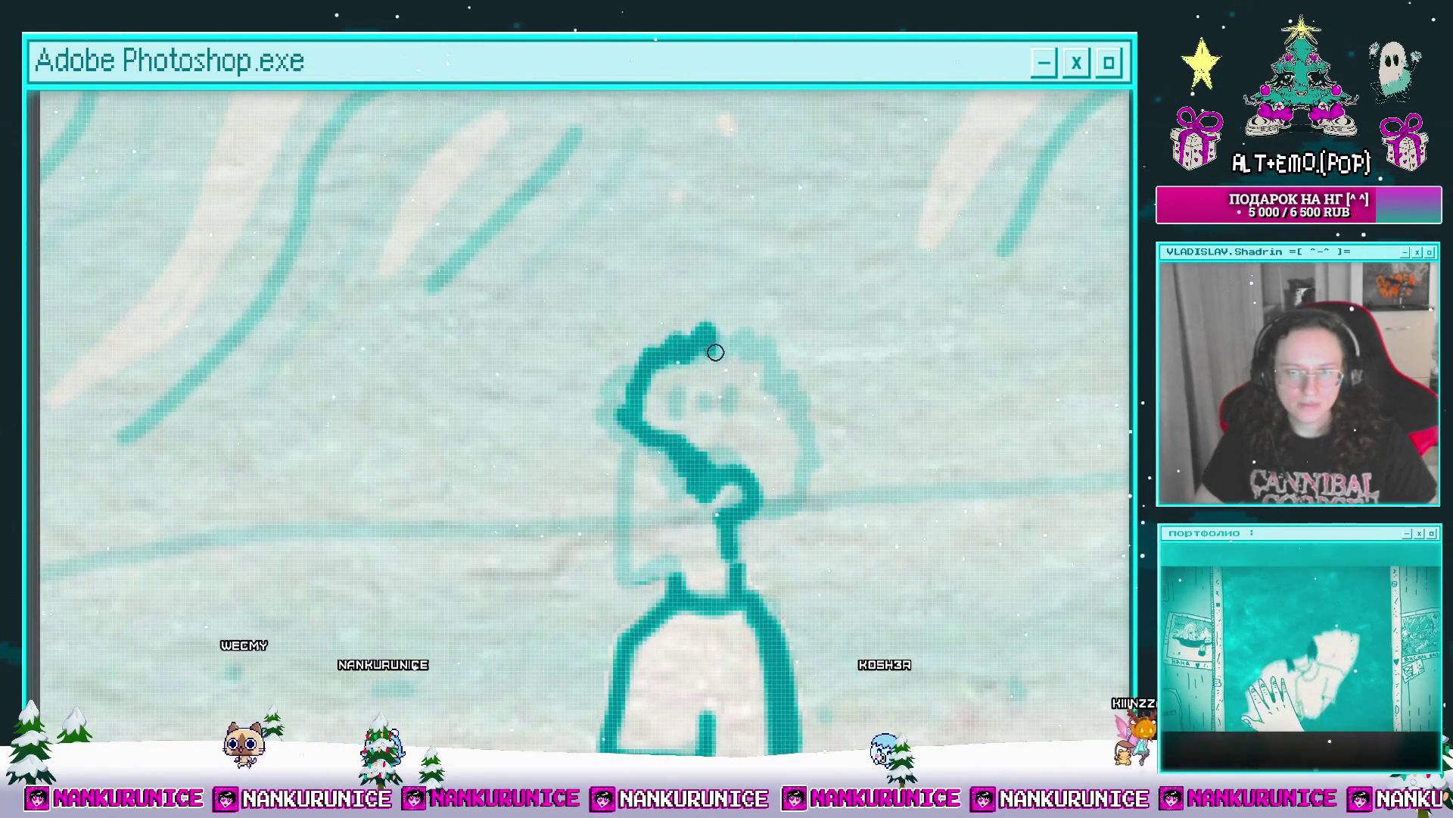
left_click_drag(740, 495, 755, 438)
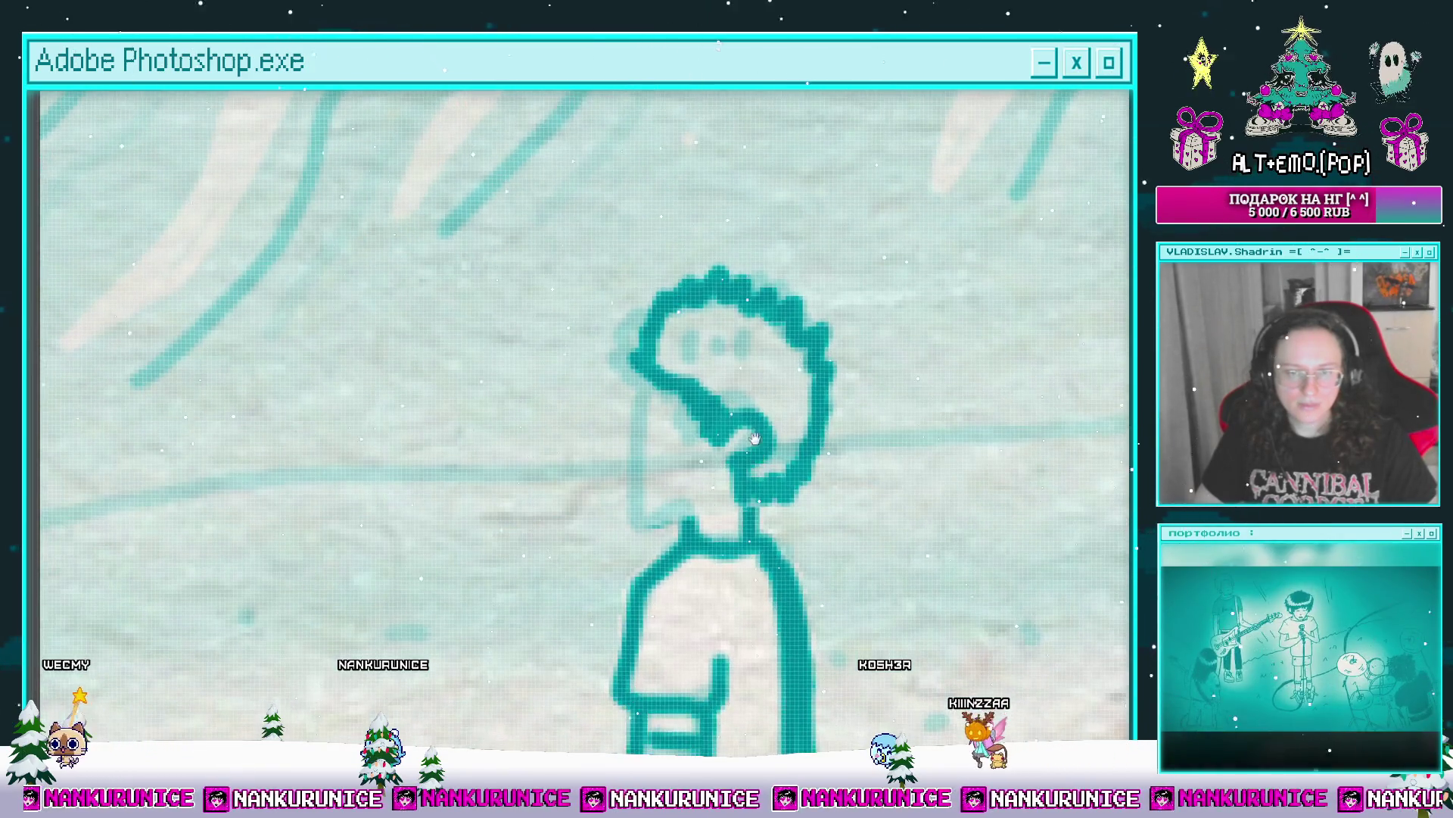
mouse_move(661, 387)
left_mouse_down()
mouse_move(636, 497)
mouse_move(682, 530)
left_mouse_up()
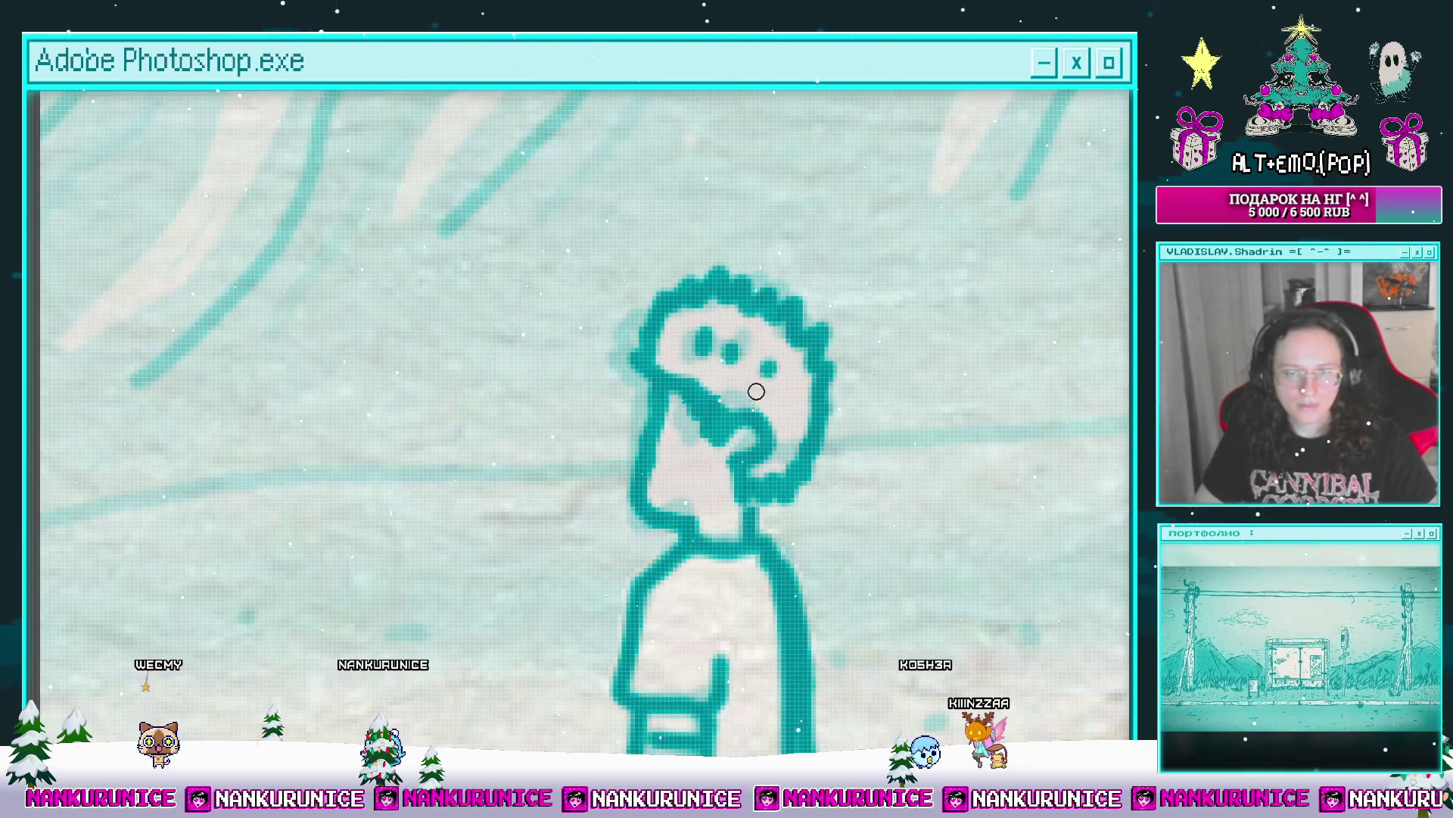
scroll(756, 392, "down", 6)
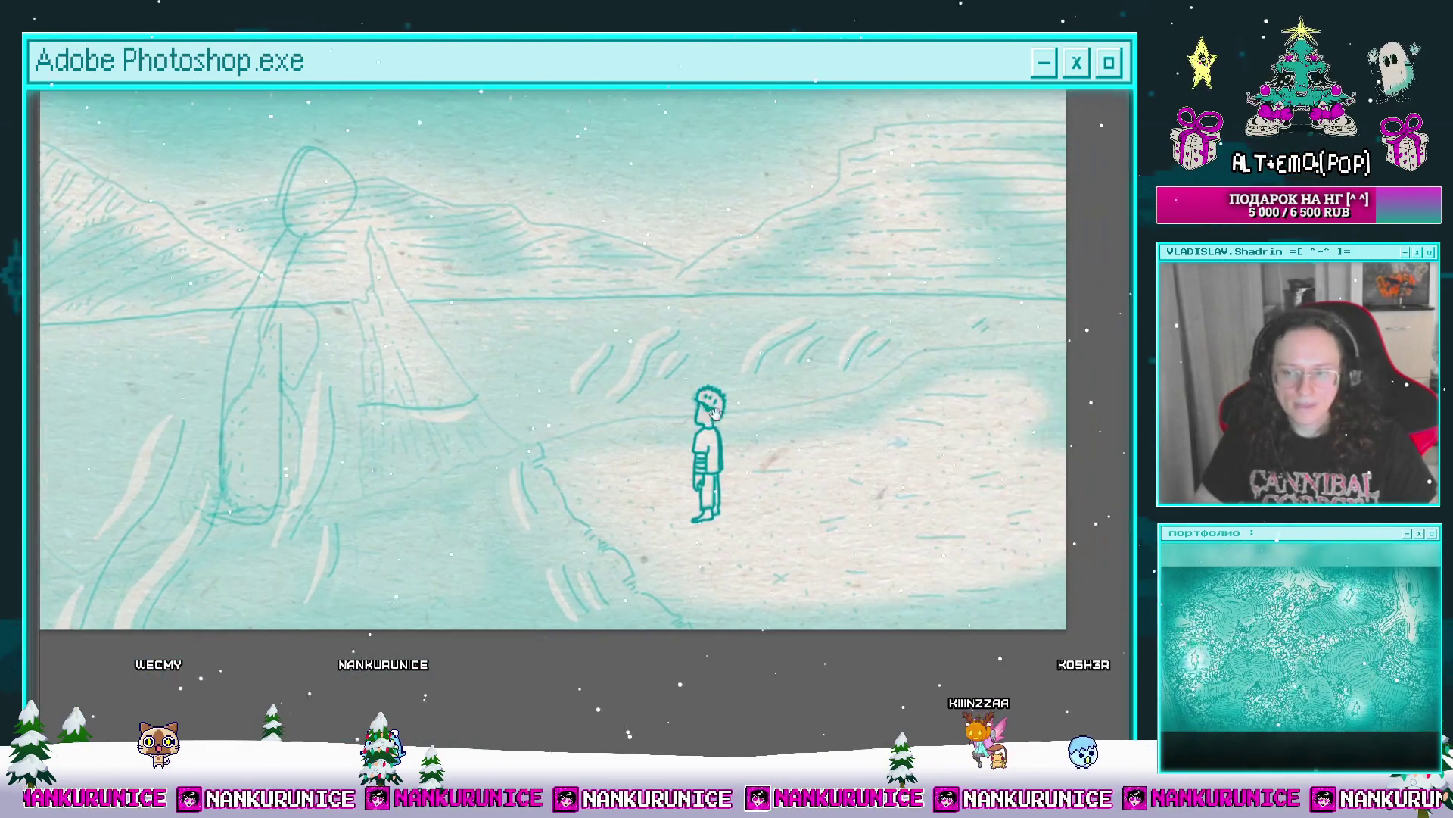
key("Tab")
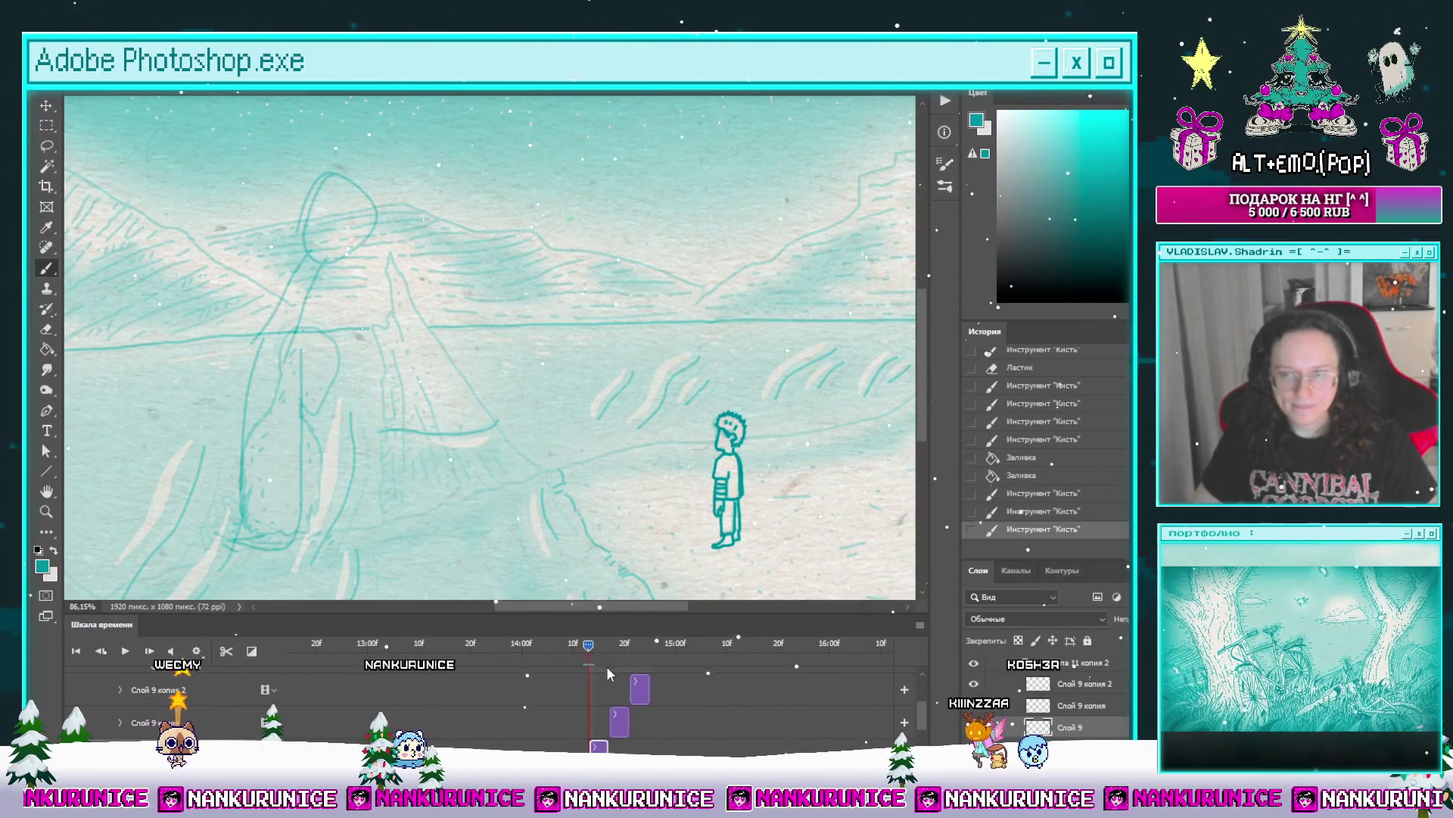
Step: Scrub forward, select the Слой 9 копия row and advance one frame
left_click_drag(607, 656, 604, 655)
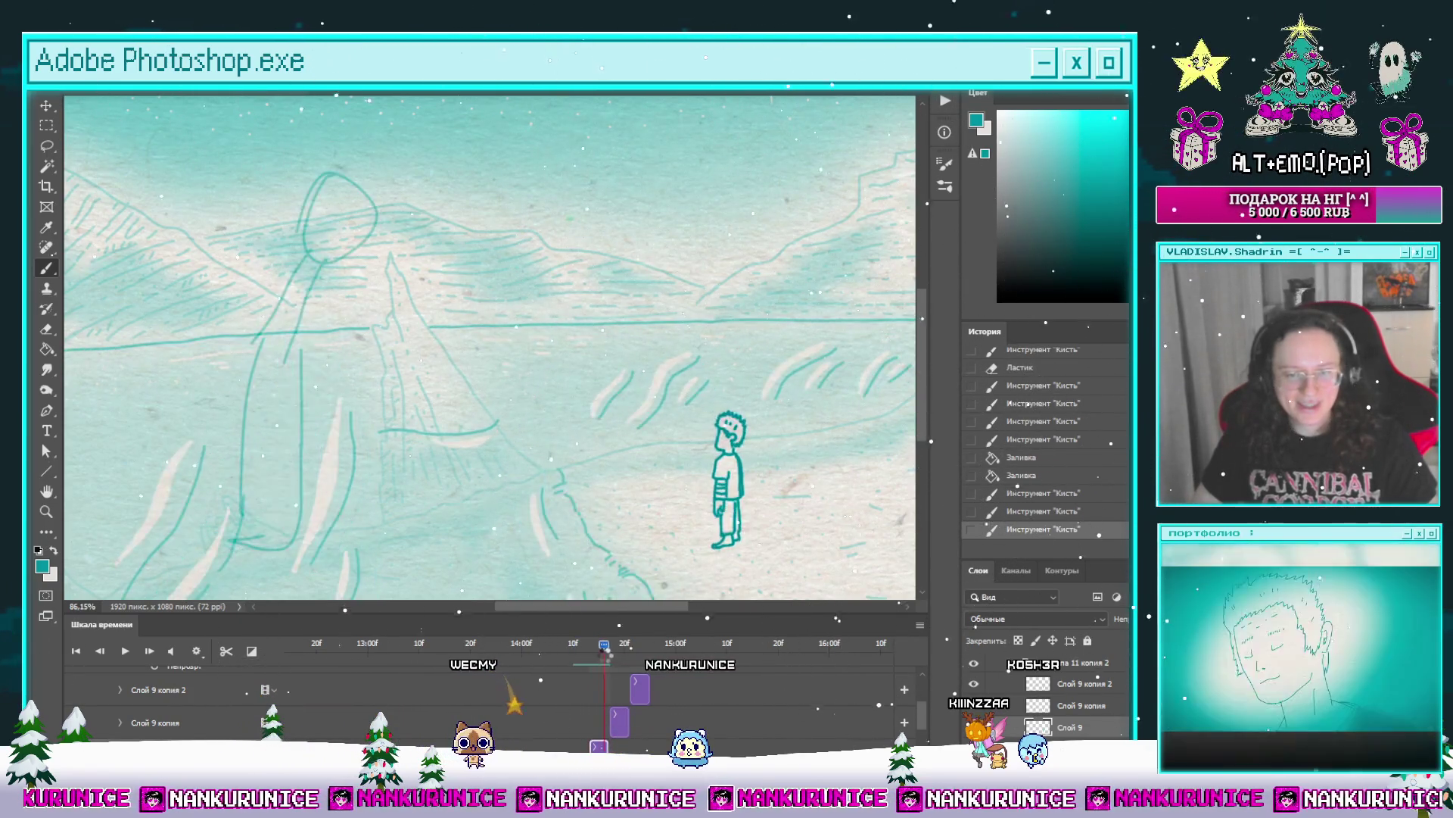
left_click(229, 721)
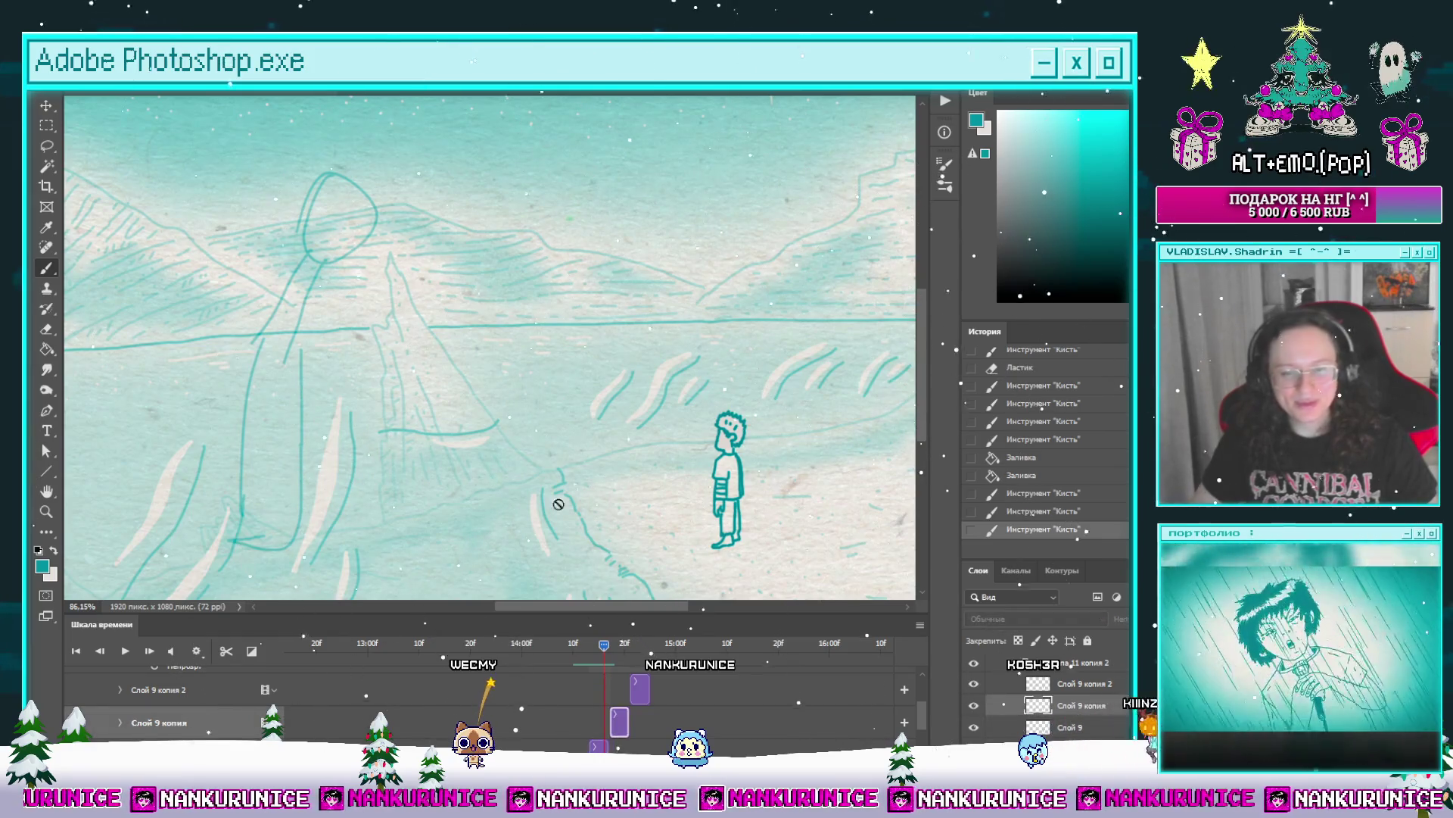
left_click(149, 653)
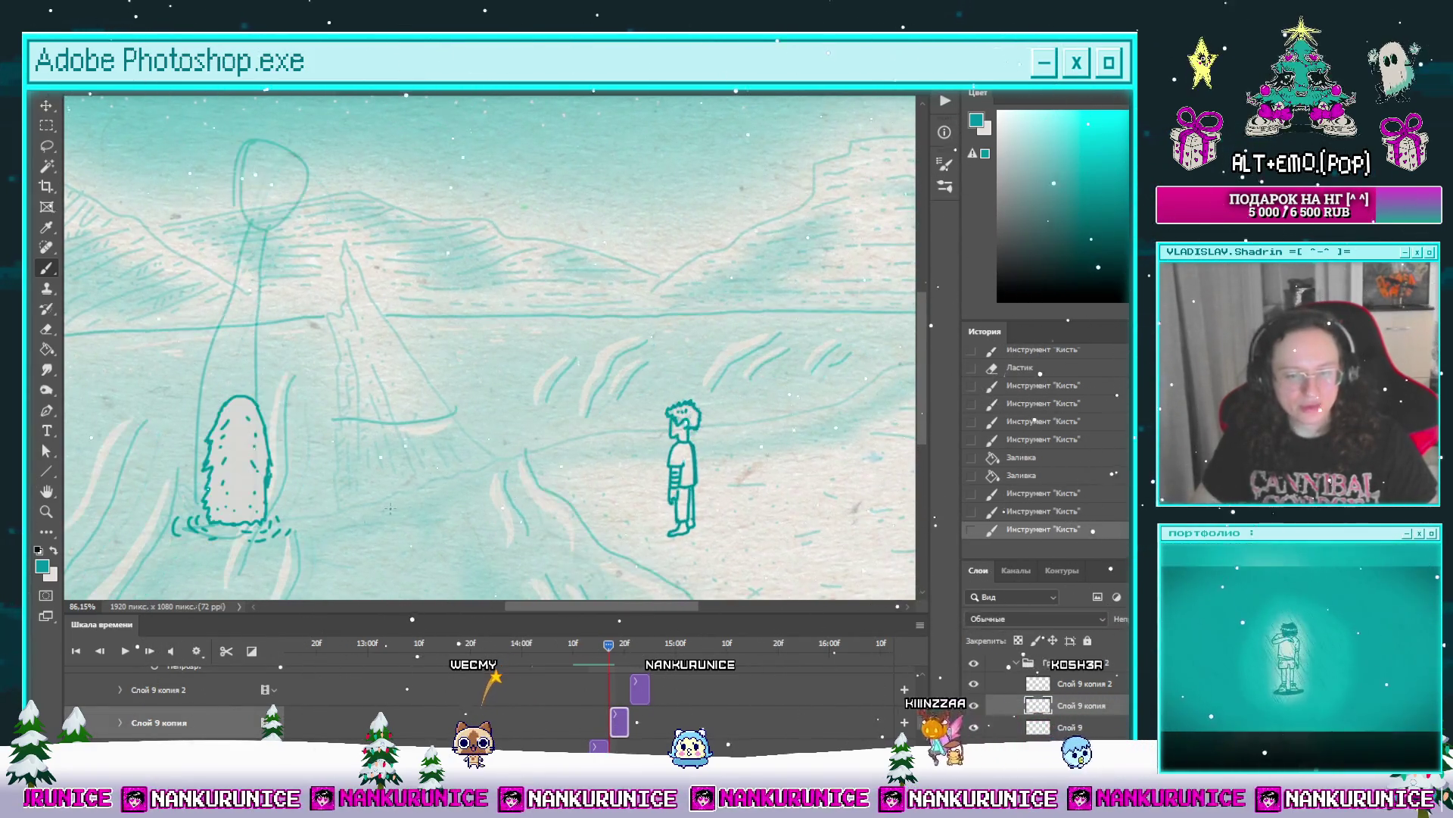
Step: Lasso and delete the boy's old head on this frame
key("l")
mouse_move(681, 417)
left_mouse_down()
mouse_move(642, 409)
mouse_move(730, 325)
left_mouse_up()
key("Delete")
key("ctrl+d")
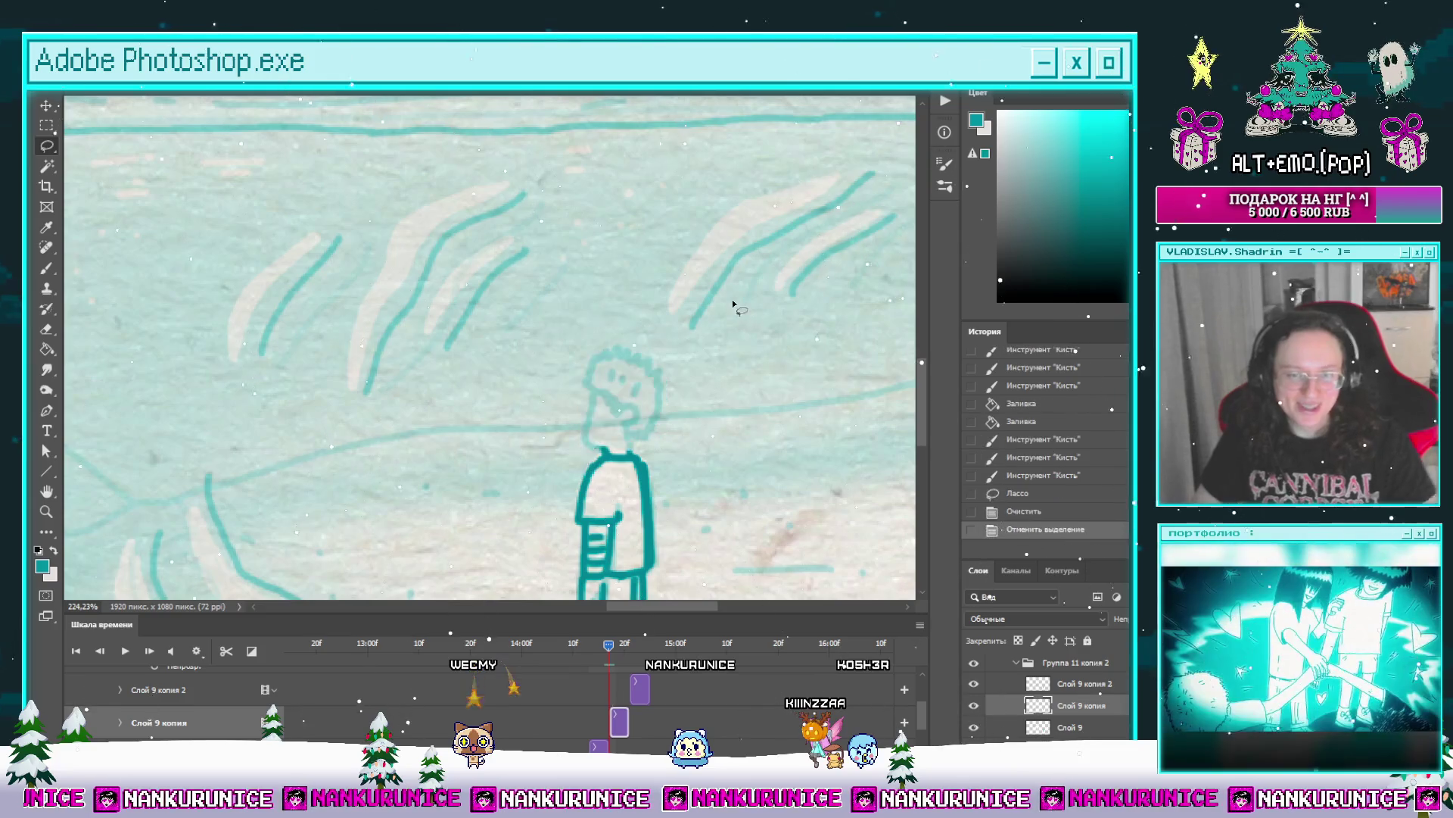
mouse_move(660, 363)
left_mouse_down()
mouse_move(697, 377)
mouse_move(574, 419)
left_mouse_up()
Step: Redraw the boy's head with spiky hair and a stroke down to the body
key("b")
key("ctrl+z")
mouse_move(593, 368)
left_mouse_down()
mouse_move(578, 428)
mouse_move(605, 488)
mouse_move(645, 472)
left_mouse_up()
key("ctrl+z")
key("ctrl+shift+z")
mouse_move(662, 421)
left_mouse_down()
mouse_move(616, 470)
mouse_move(627, 506)
mouse_move(639, 442)
left_mouse_up()
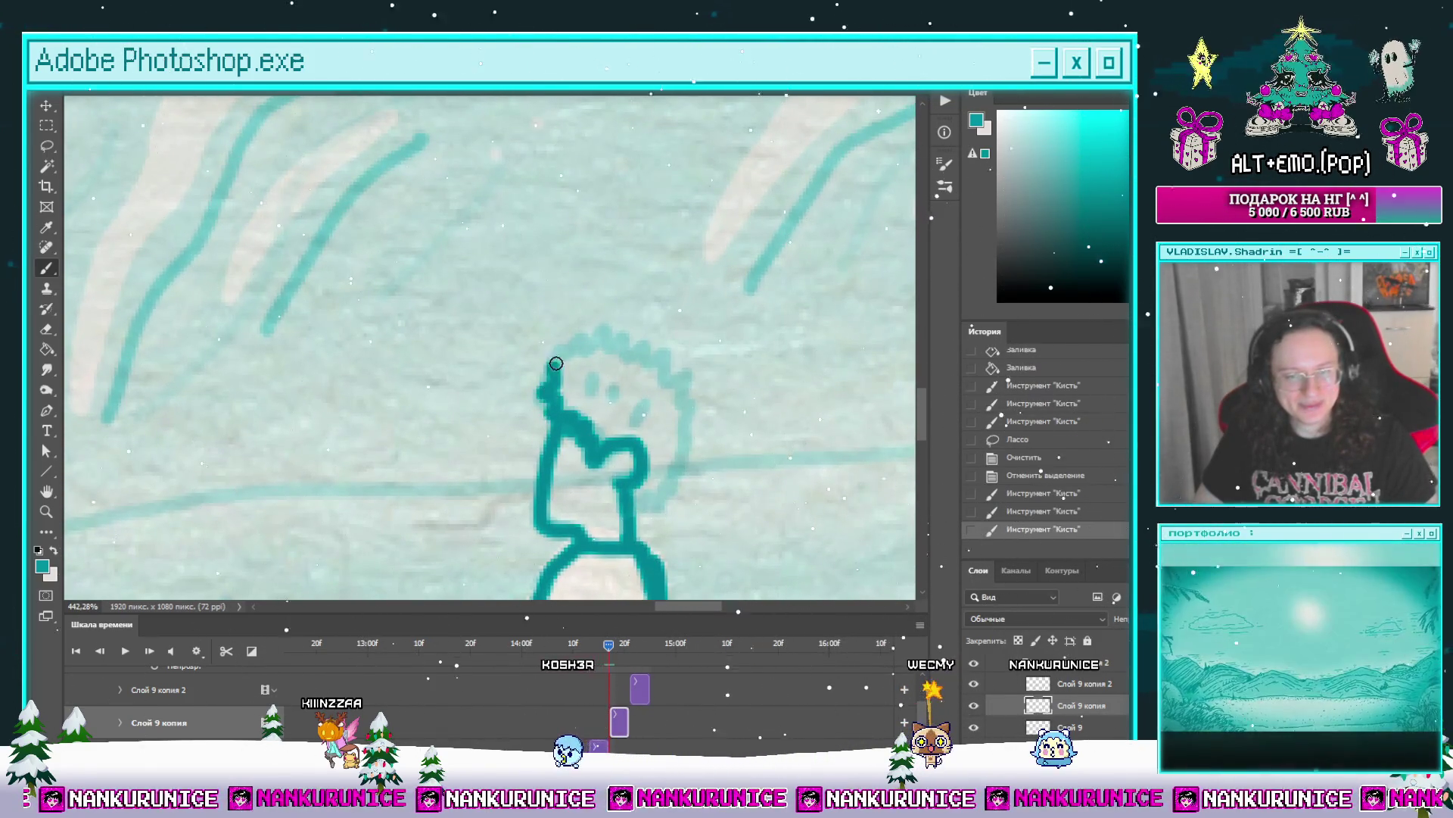
Step: Fill the boy's head and body with pale colour
key("g")
left_click(634, 419)
left_click(598, 493)
scroll(643, 374, "up", 3)
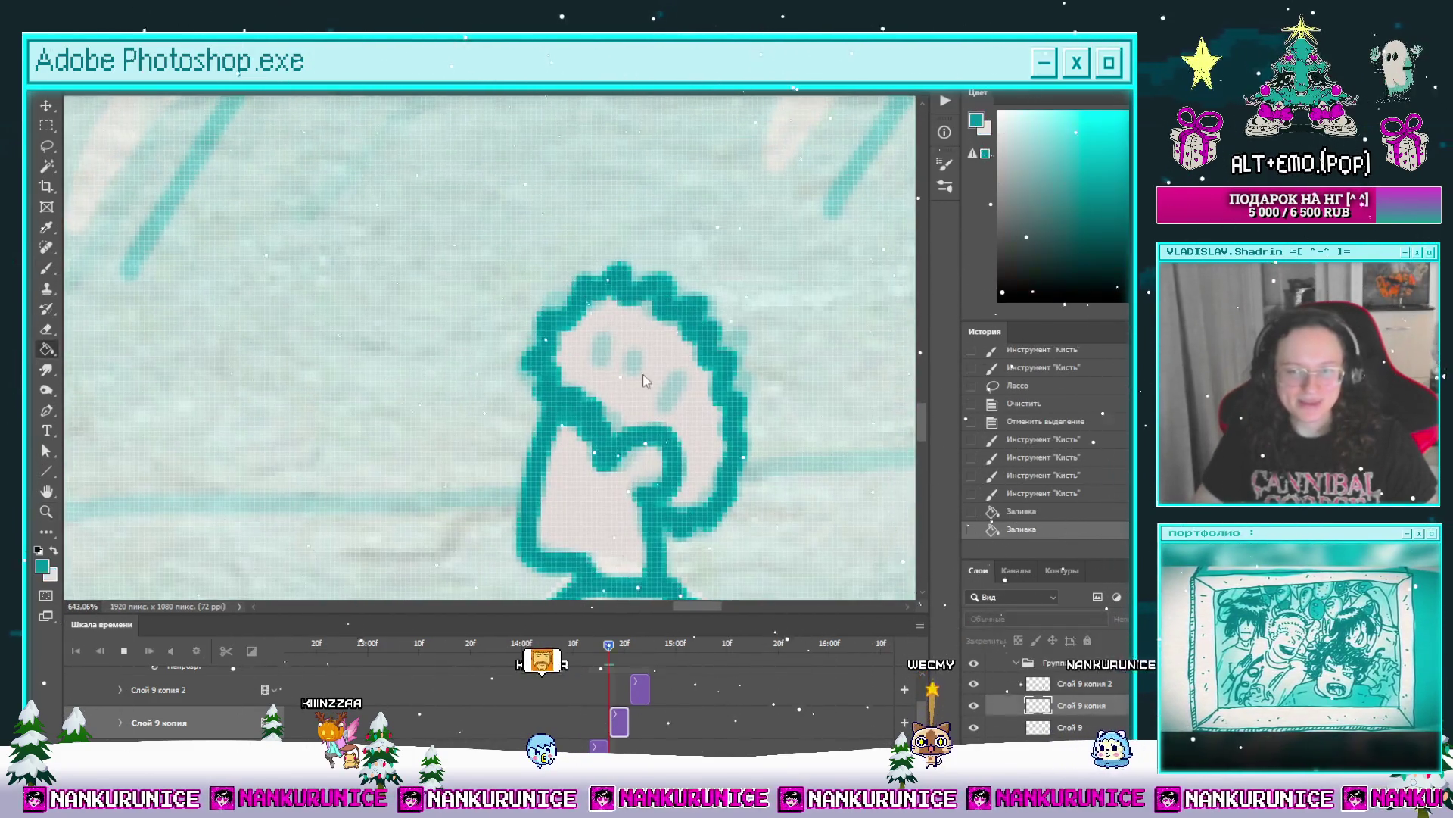
Step: Paint the boy's two dot eyes and face detail, then zoom out
key("b")
key("space")
left_click(611, 643)
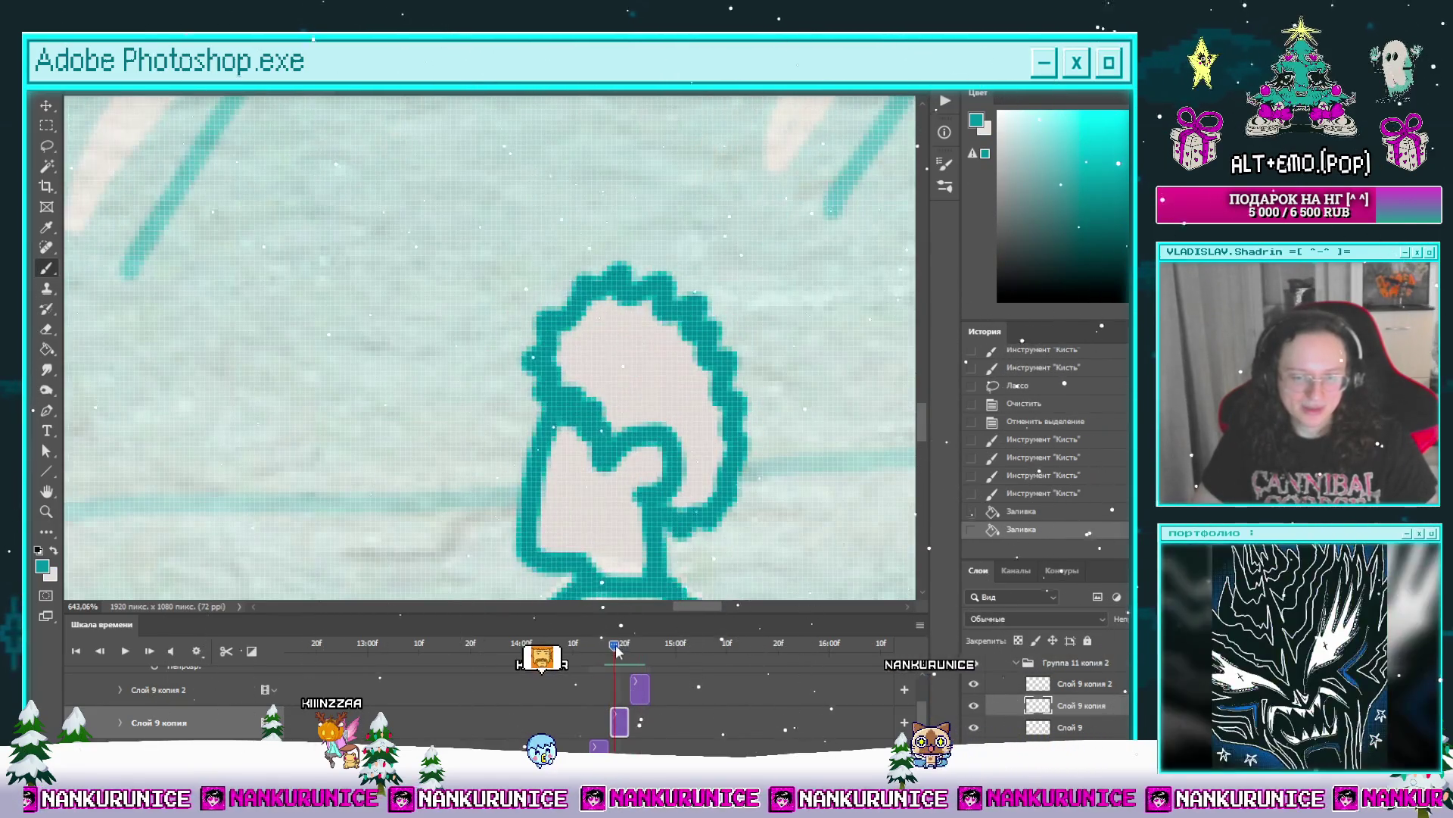
left_click(610, 352)
left_click(635, 360)
left_click_drag(655, 371, 677, 409)
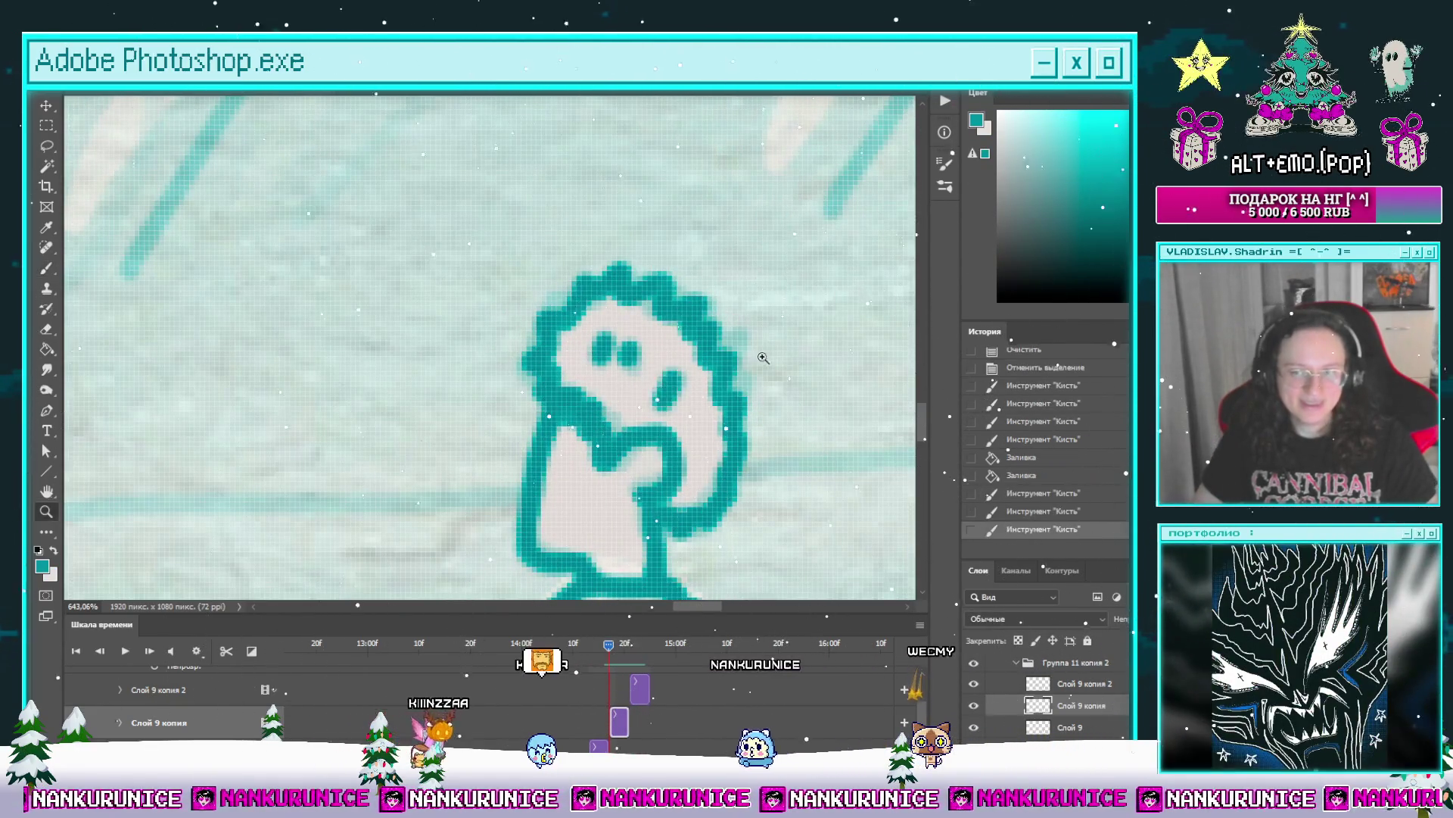
key("z")
scroll(755, 347, "down", 6)
scroll(708, 411, "down", 3)
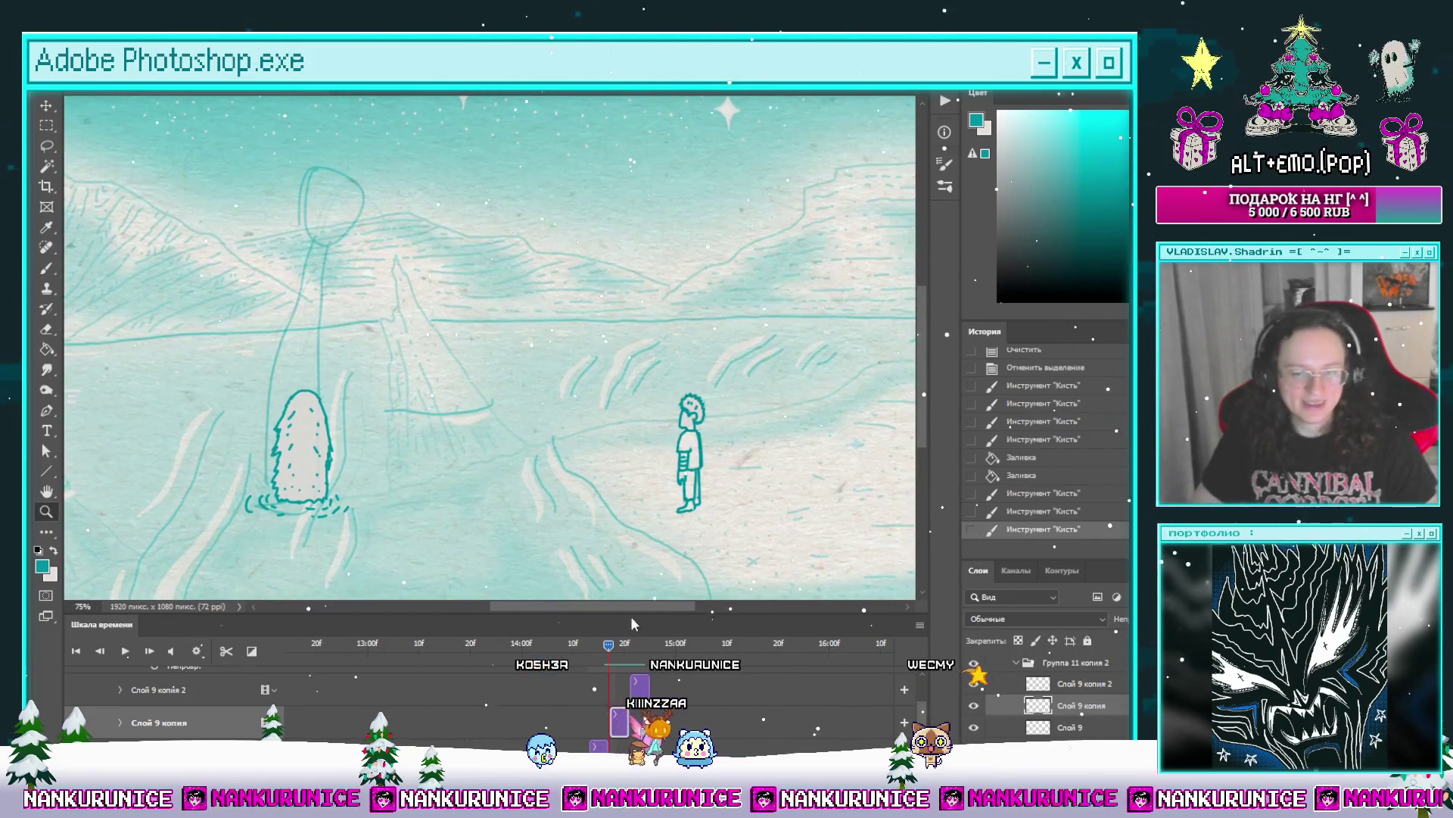
Step: Step back to an earlier frame on the Слой 9 layer and hide the panels to focus on the creature's head
mouse_move(610, 649)
left_mouse_down()
mouse_move(560, 648)
mouse_move(590, 649)
left_mouse_up()
left_click_drag(532, 432, 699, 440)
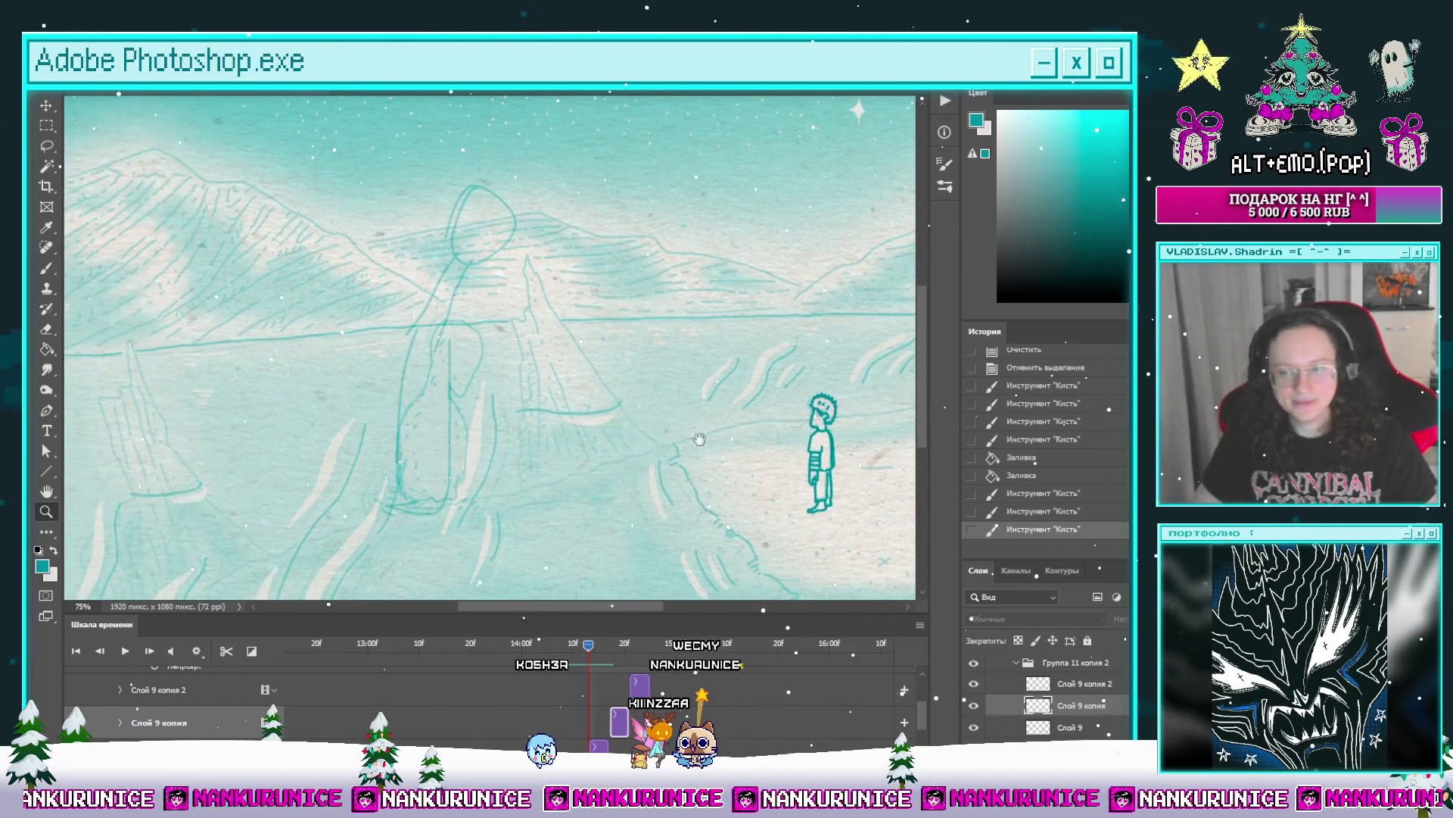
scroll(916, 736, "down", 2)
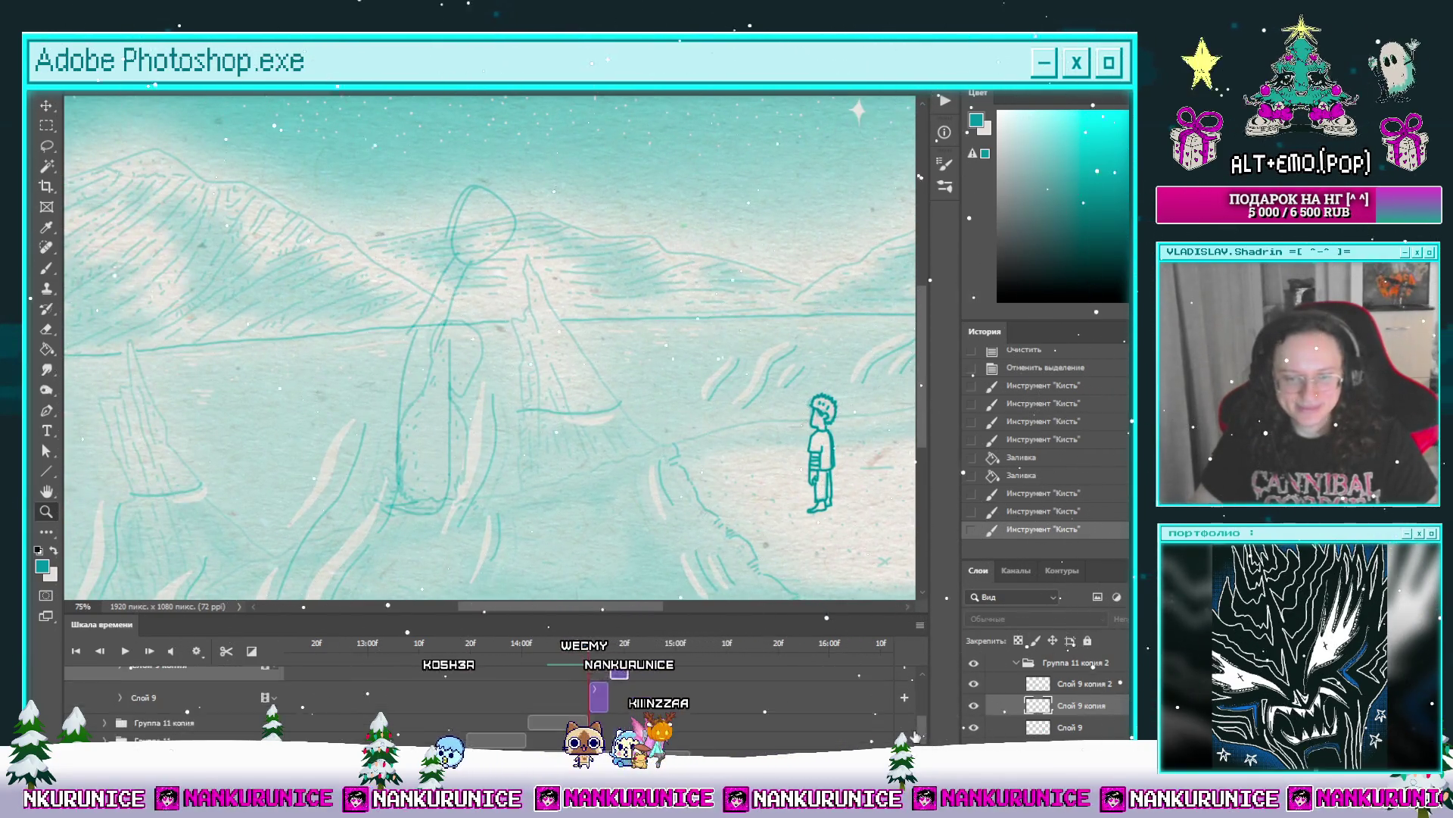
left_click(248, 691)
left_click_drag(527, 395, 564, 372)
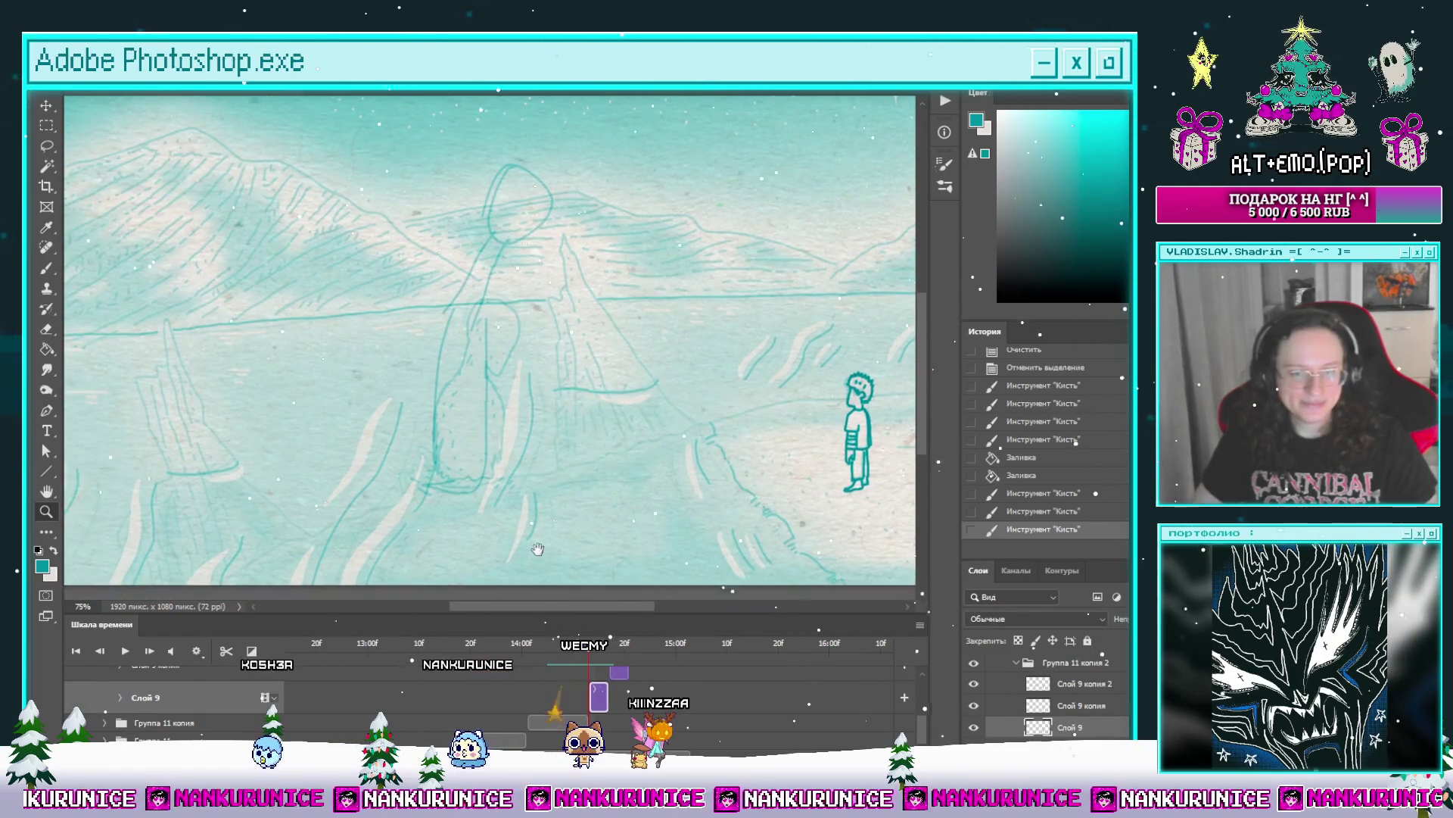
mouse_move(592, 650)
left_mouse_down()
mouse_move(568, 644)
mouse_move(589, 646)
left_mouse_up()
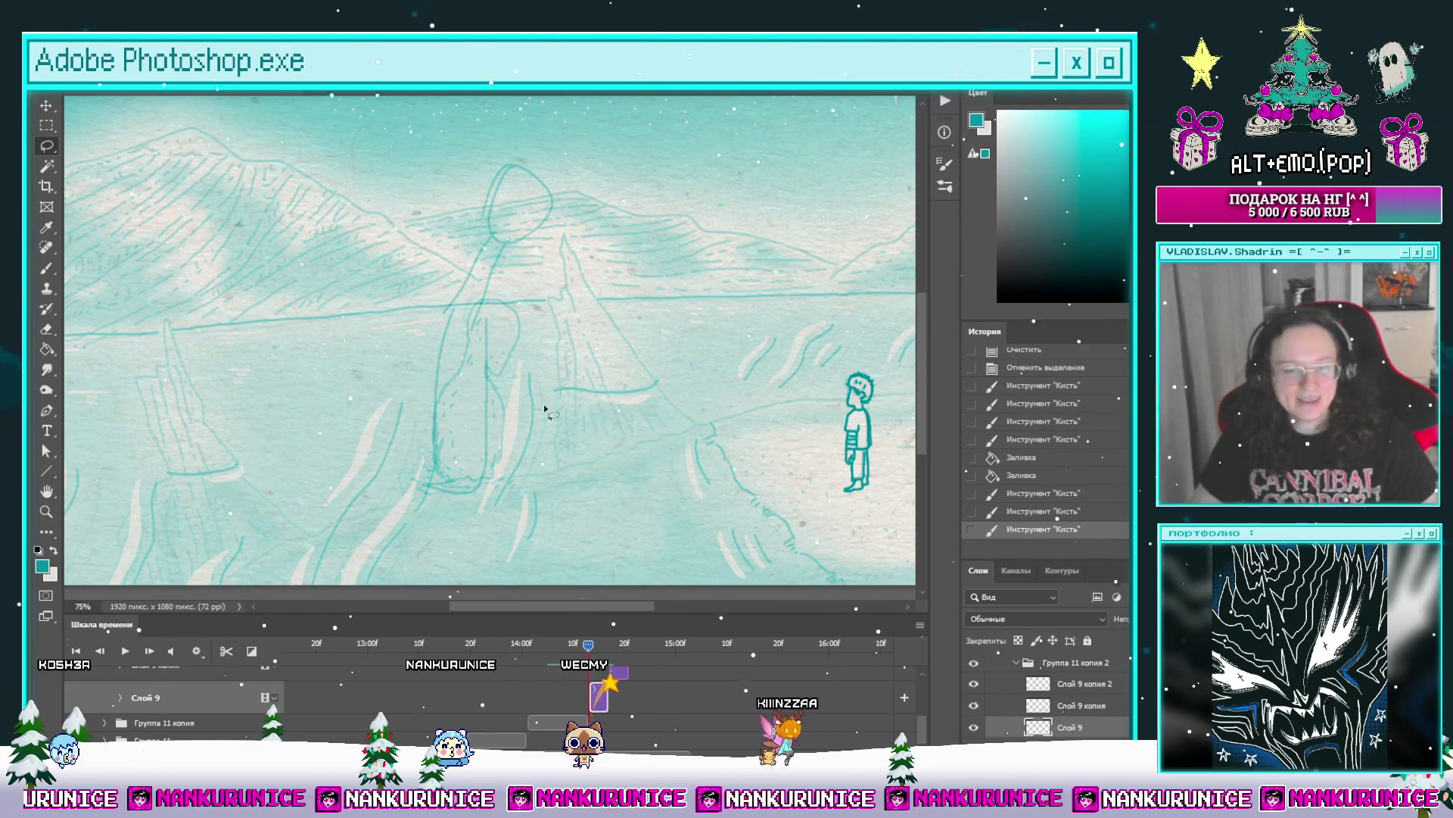
key("Tab")
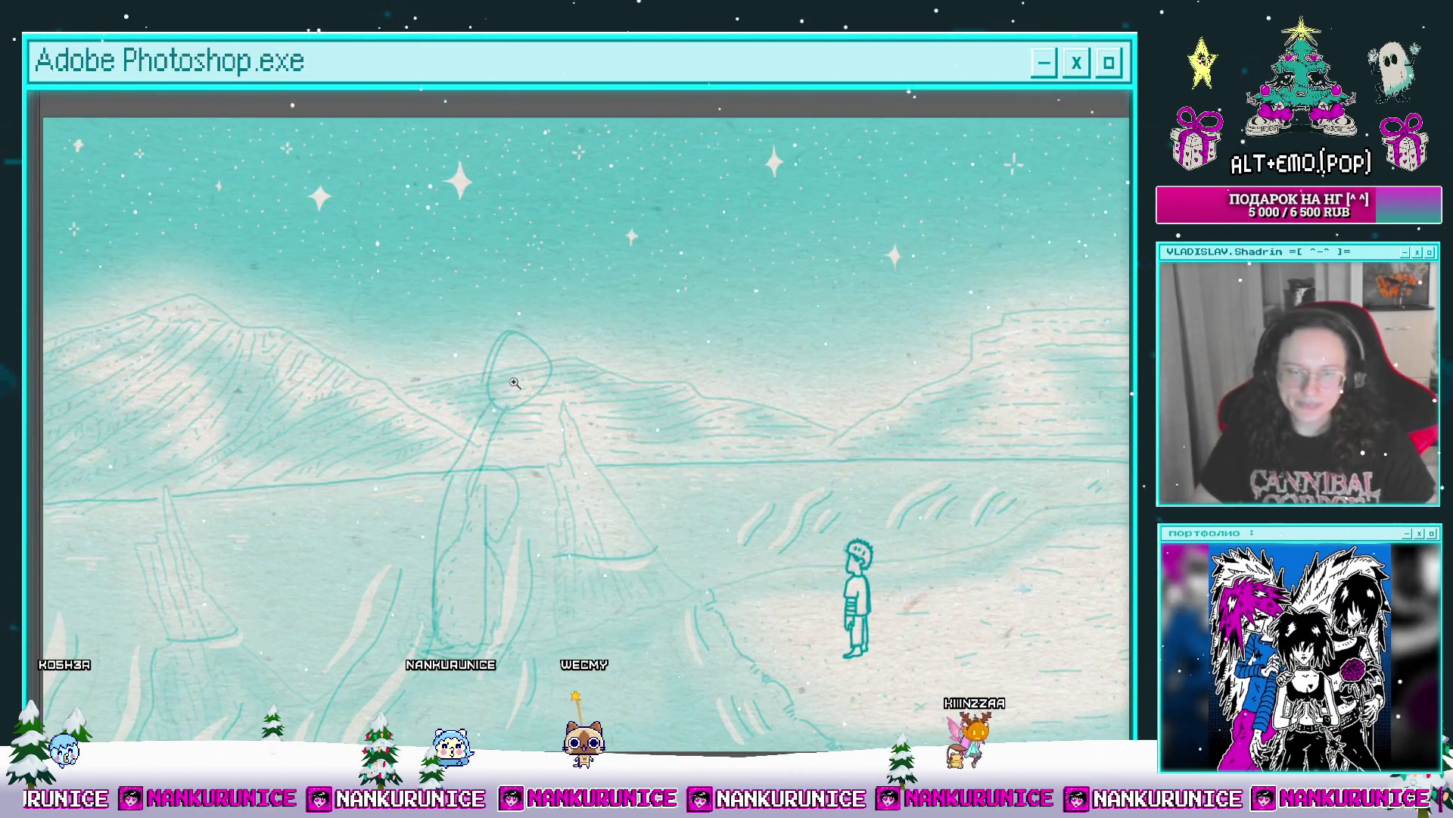
scroll(512, 449, "up", 1)
mouse_move(512, 450)
left_mouse_down()
mouse_move(506, 376)
mouse_move(556, 321)
mouse_move(559, 288)
mouse_move(601, 341)
mouse_move(588, 366)
left_mouse_up()
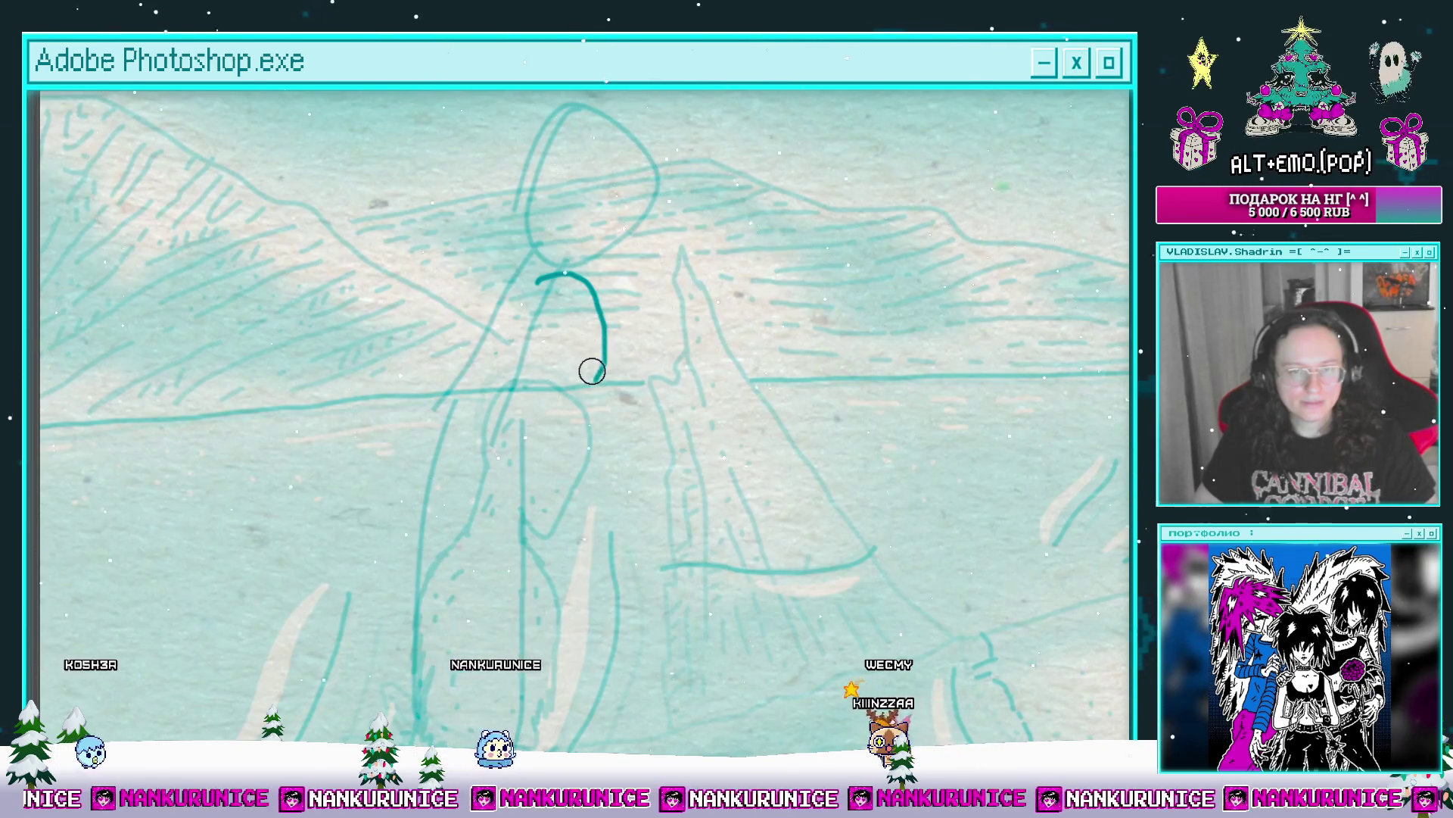
Step: Trace the head outline curving right and down, trimming and extending its upper end
key("ctrl+z")
mouse_move(611, 289)
left_mouse_down()
mouse_move(600, 377)
mouse_move(582, 397)
left_mouse_up()
key("e")
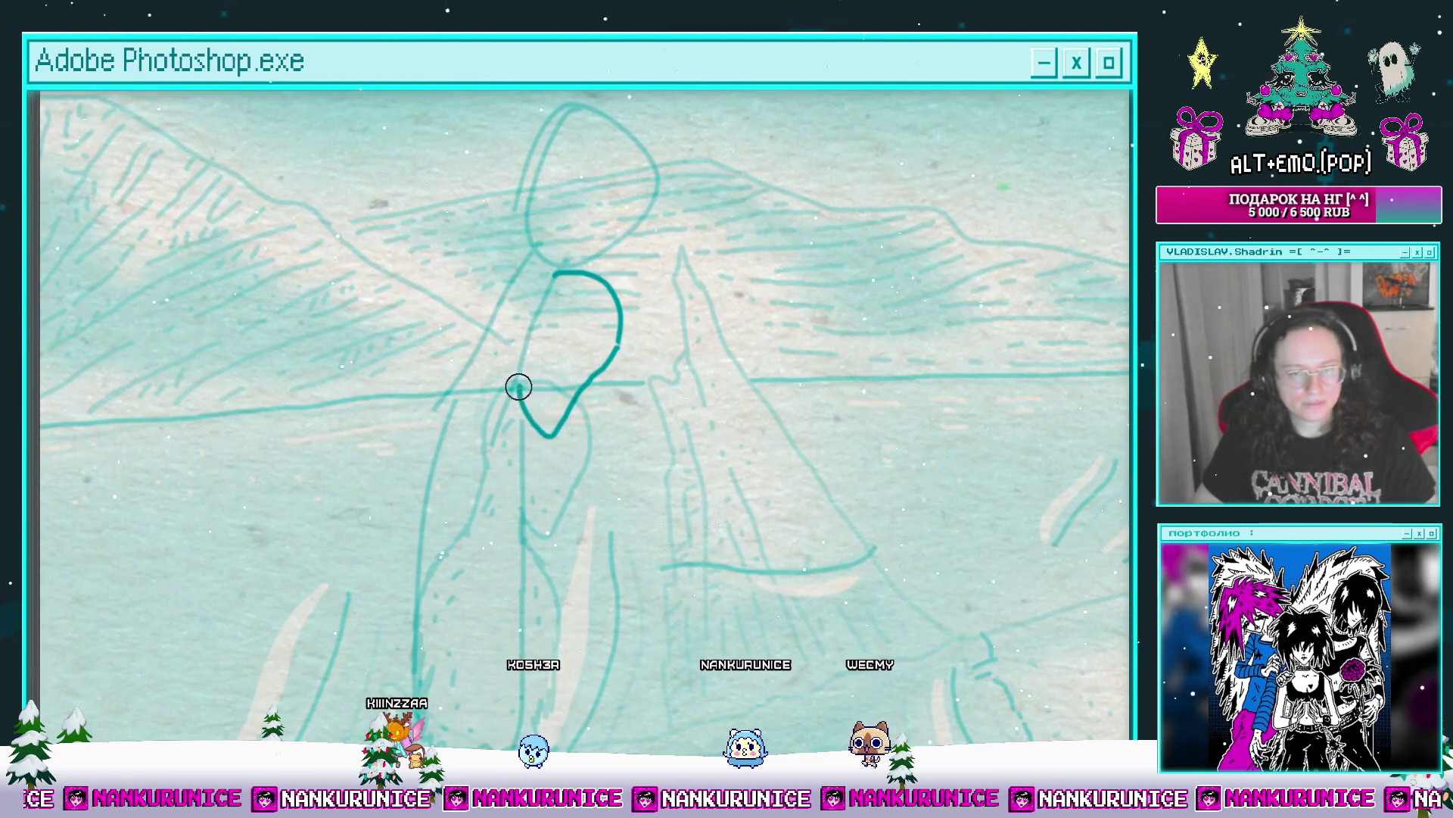
left_click_drag(517, 400, 514, 376)
mouse_move(545, 288)
left_mouse_down()
mouse_move(607, 293)
mouse_move(586, 308)
left_mouse_up()
left_click_drag(582, 324, 538, 339)
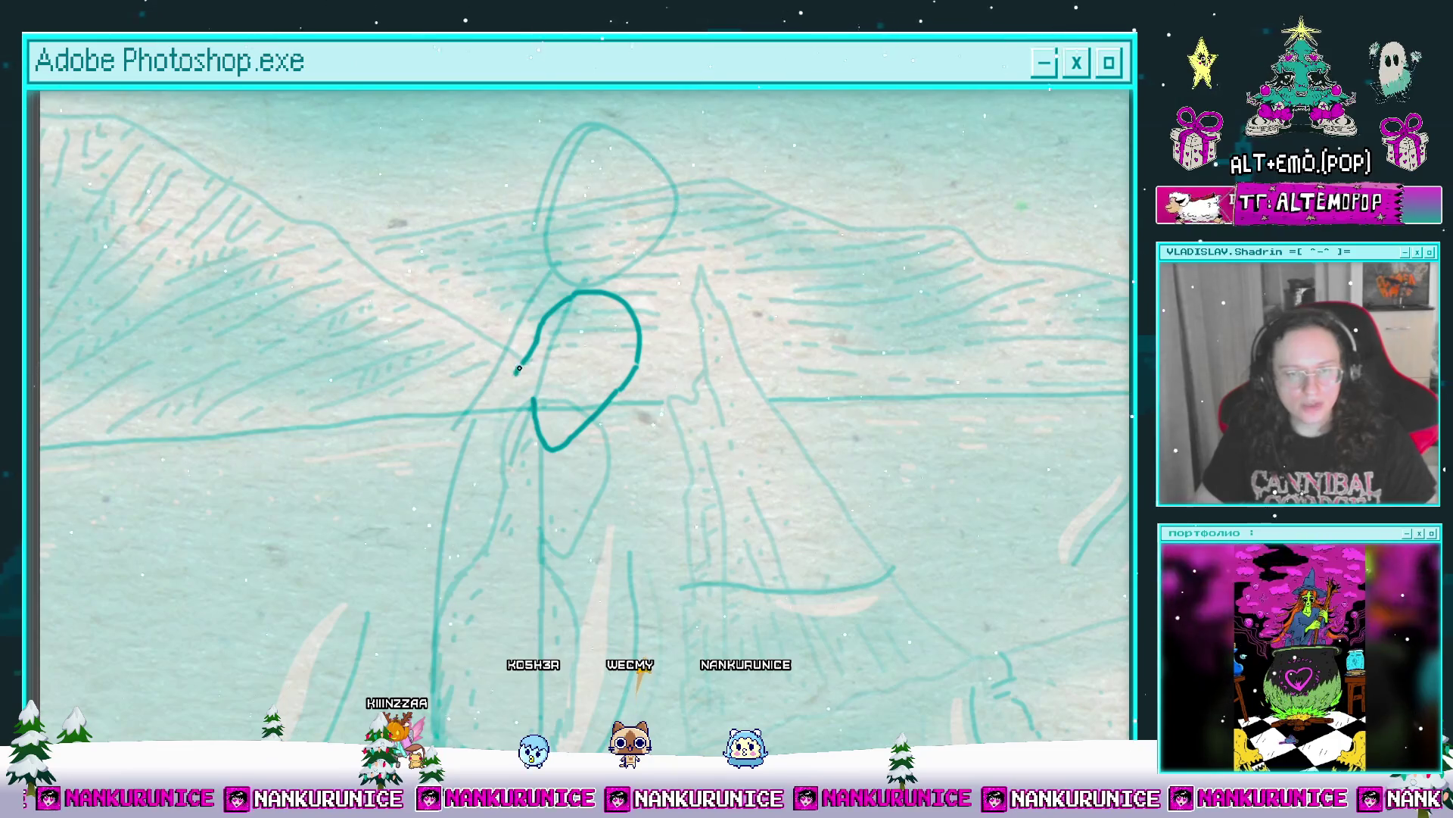
left_click_drag(521, 402, 593, 374)
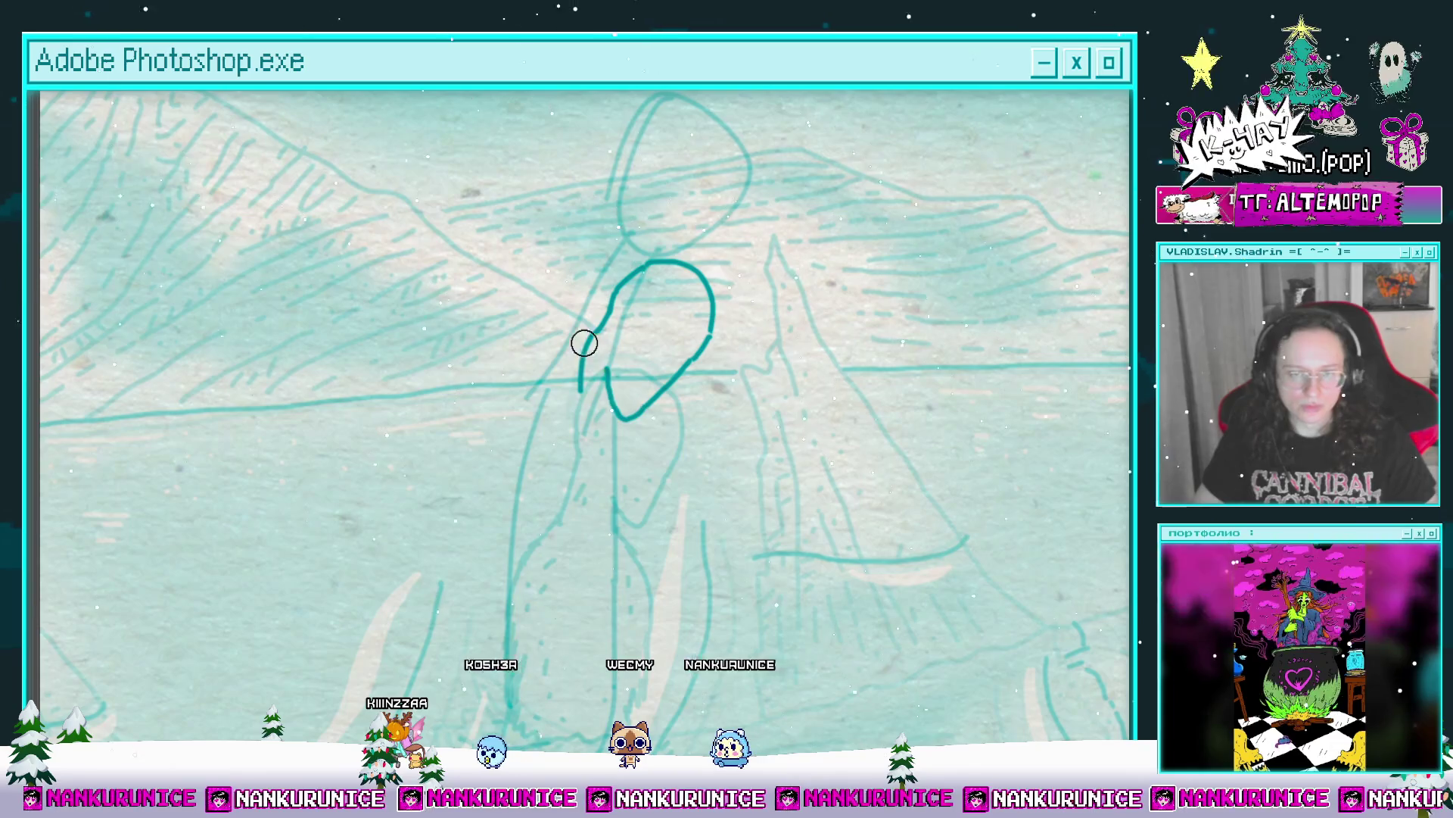
Step: Extend the head's teal outline down toward the shoulder
left_click_drag(552, 413, 545, 349)
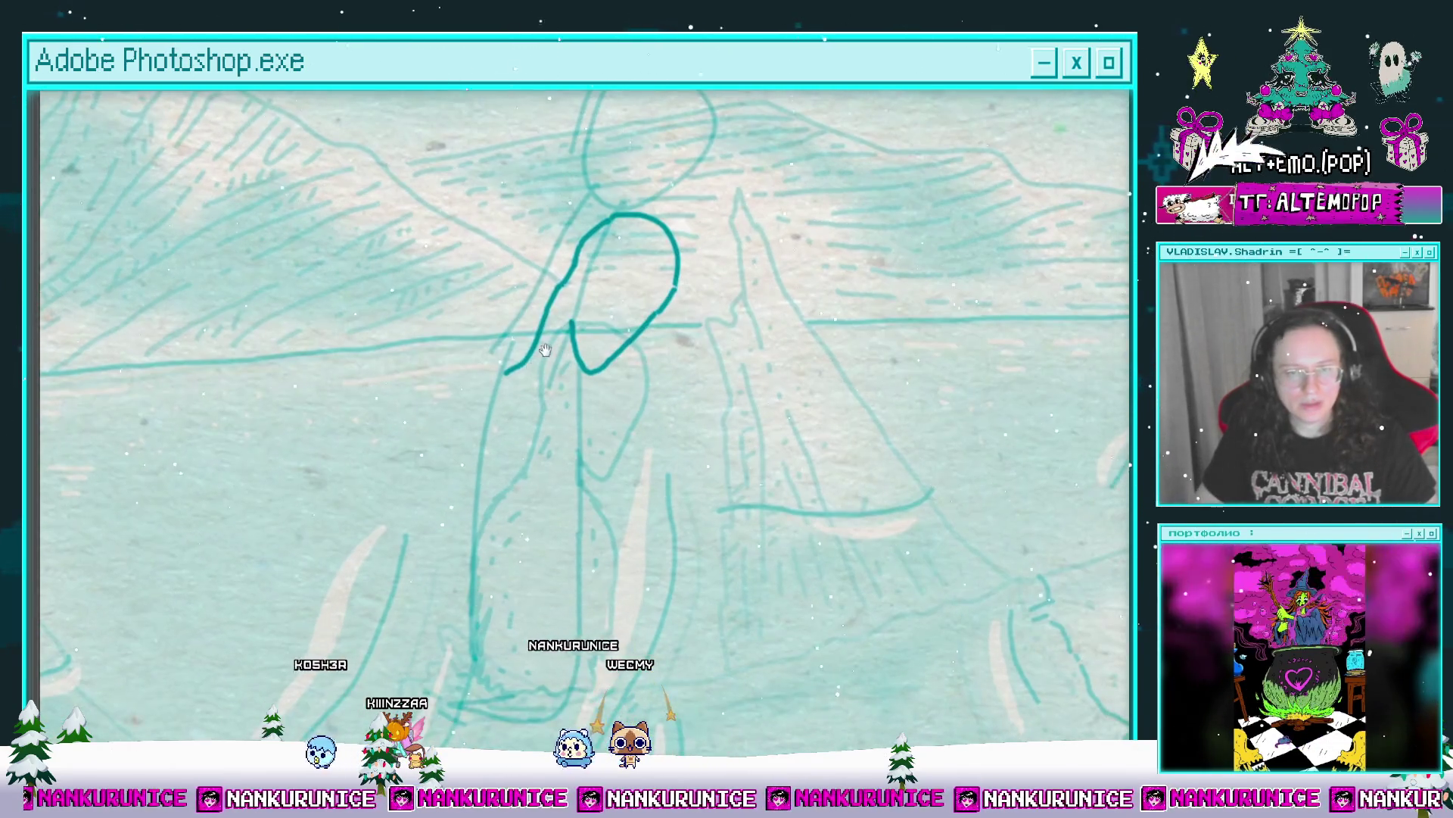
scroll(518, 375, "up", 2)
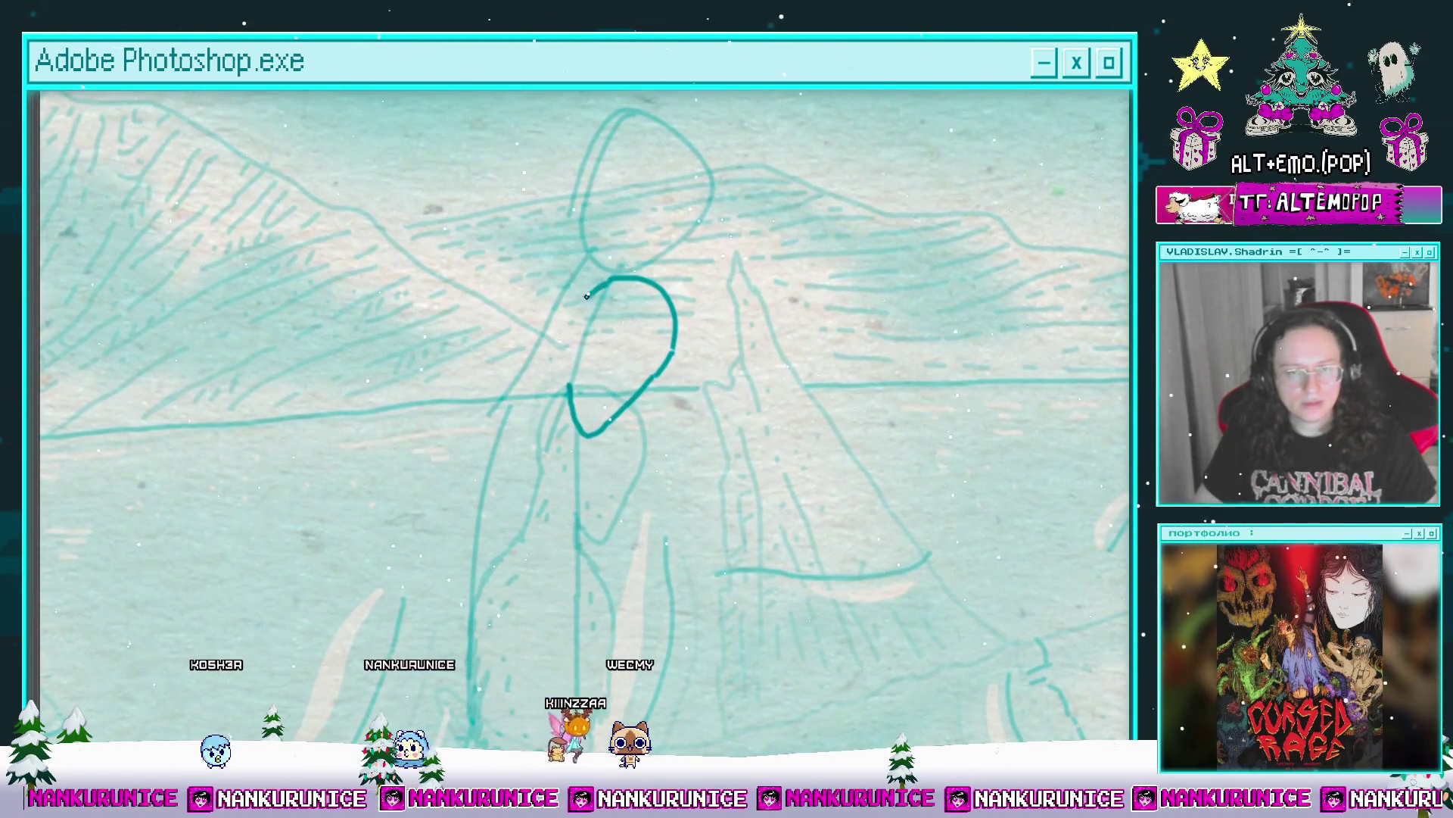
scroll(580, 326, "down", 1)
mouse_move(572, 348)
left_mouse_down()
mouse_move(526, 404)
mouse_move(473, 413)
left_mouse_up()
mouse_move(572, 376)
left_mouse_down()
mouse_move(614, 409)
mouse_move(653, 362)
left_mouse_up()
scroll(564, 358, "up", 1)
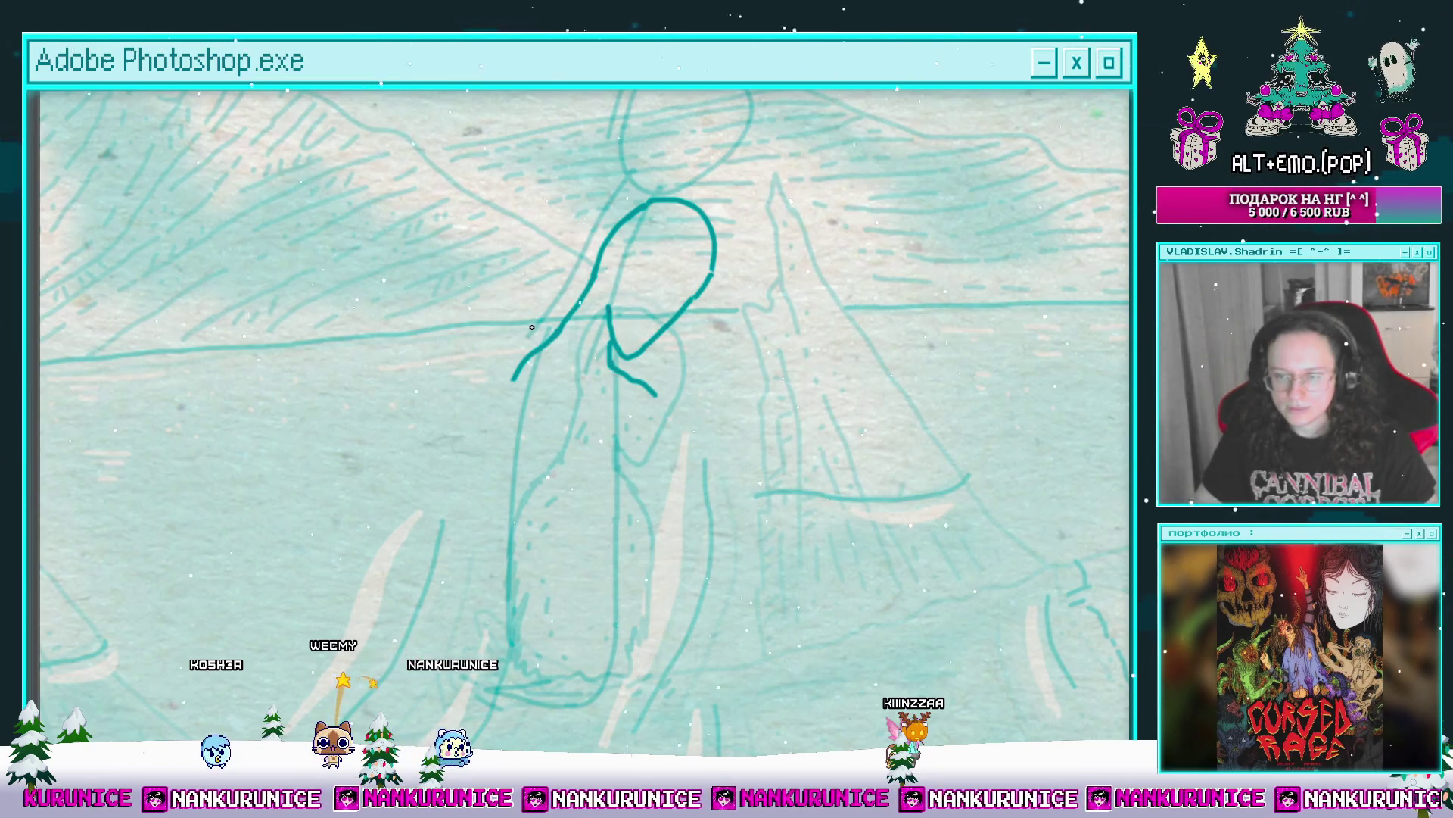
mouse_move(552, 358)
left_mouse_down()
mouse_move(525, 330)
mouse_move(480, 350)
left_mouse_up()
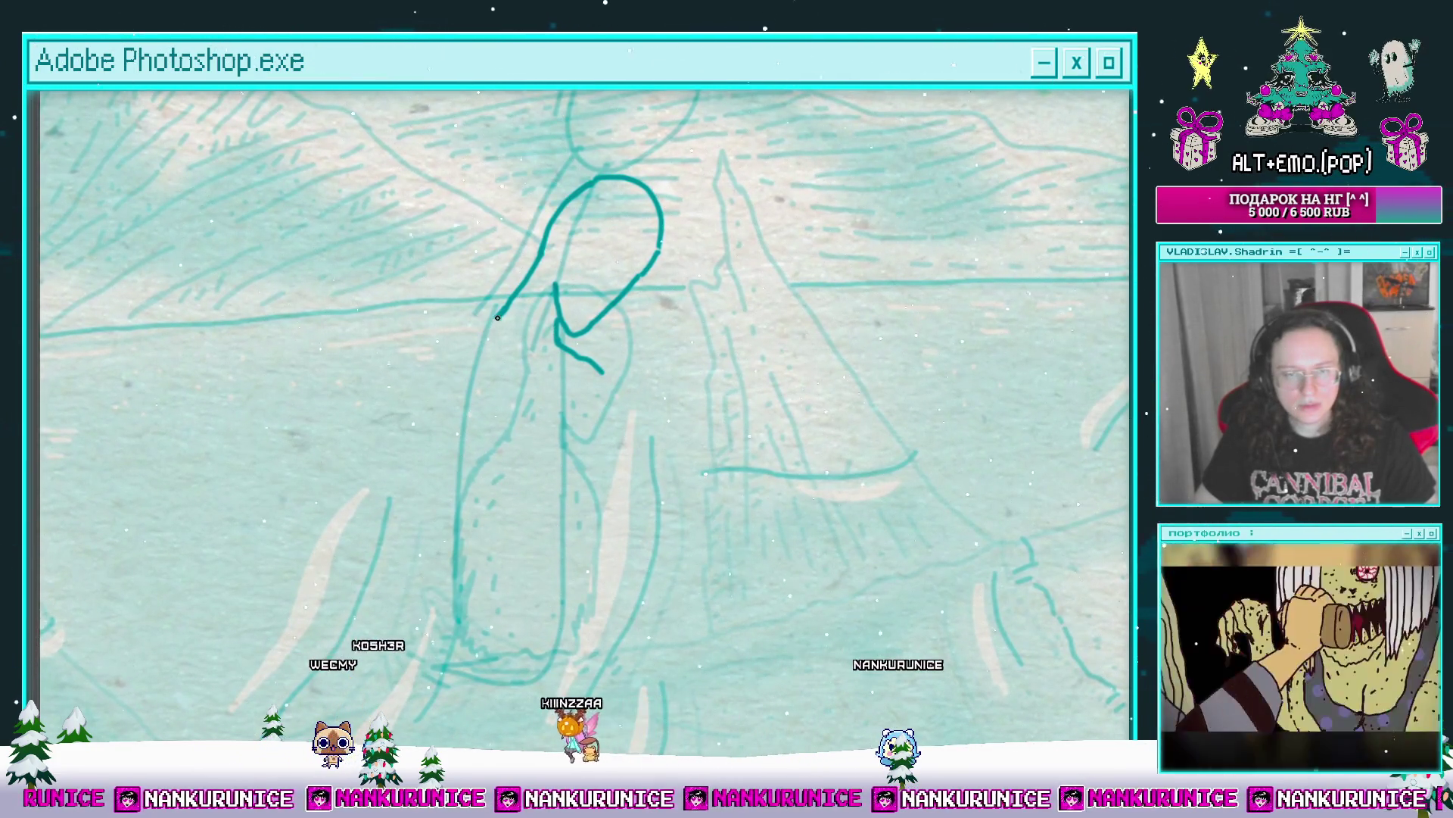
mouse_move(443, 369)
left_mouse_down()
mouse_move(510, 341)
mouse_move(494, 439)
left_mouse_up()
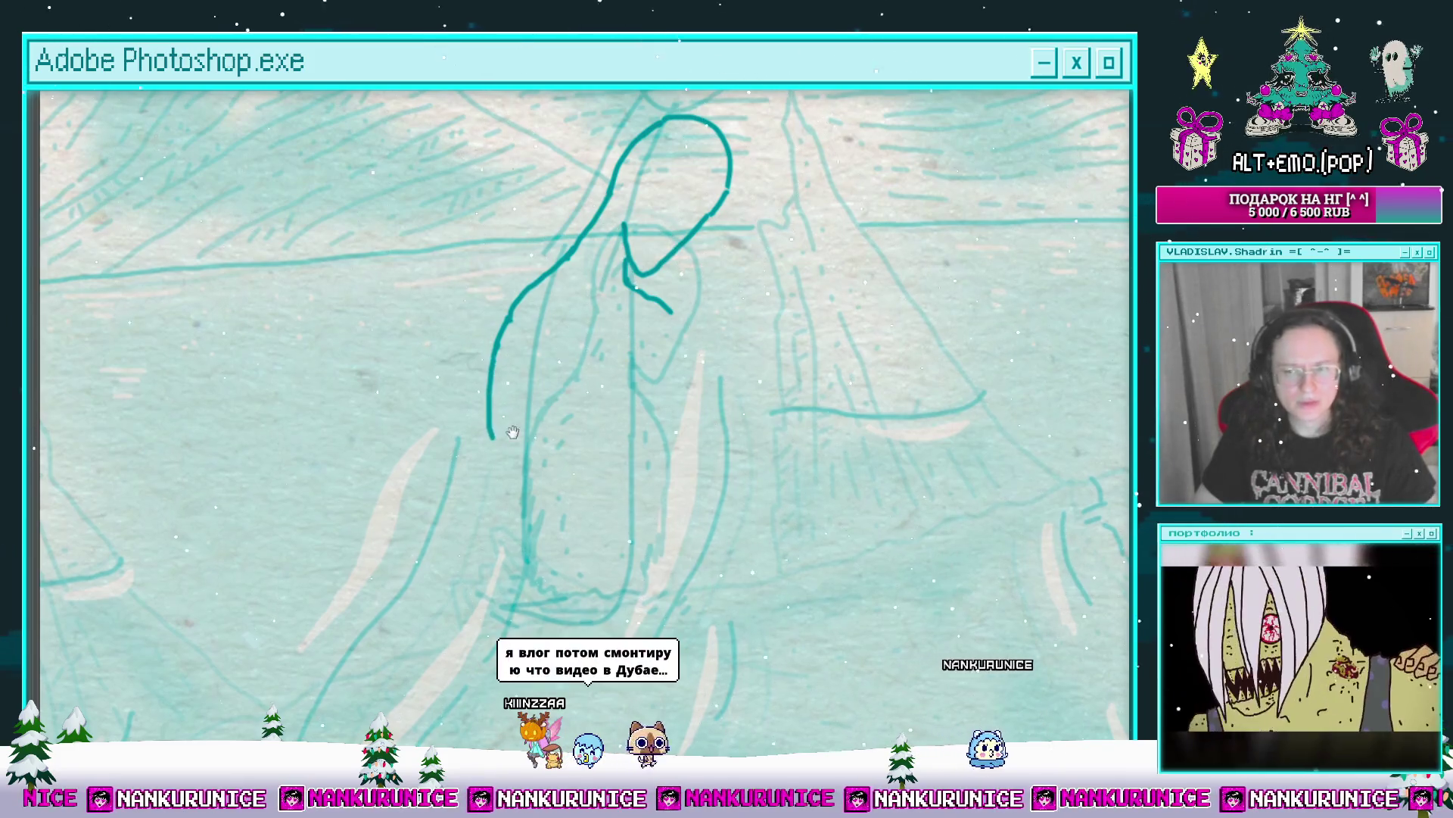
Step: Draw the zigzag fur line along the creature's bottom edge
scroll(499, 409, "up", 1)
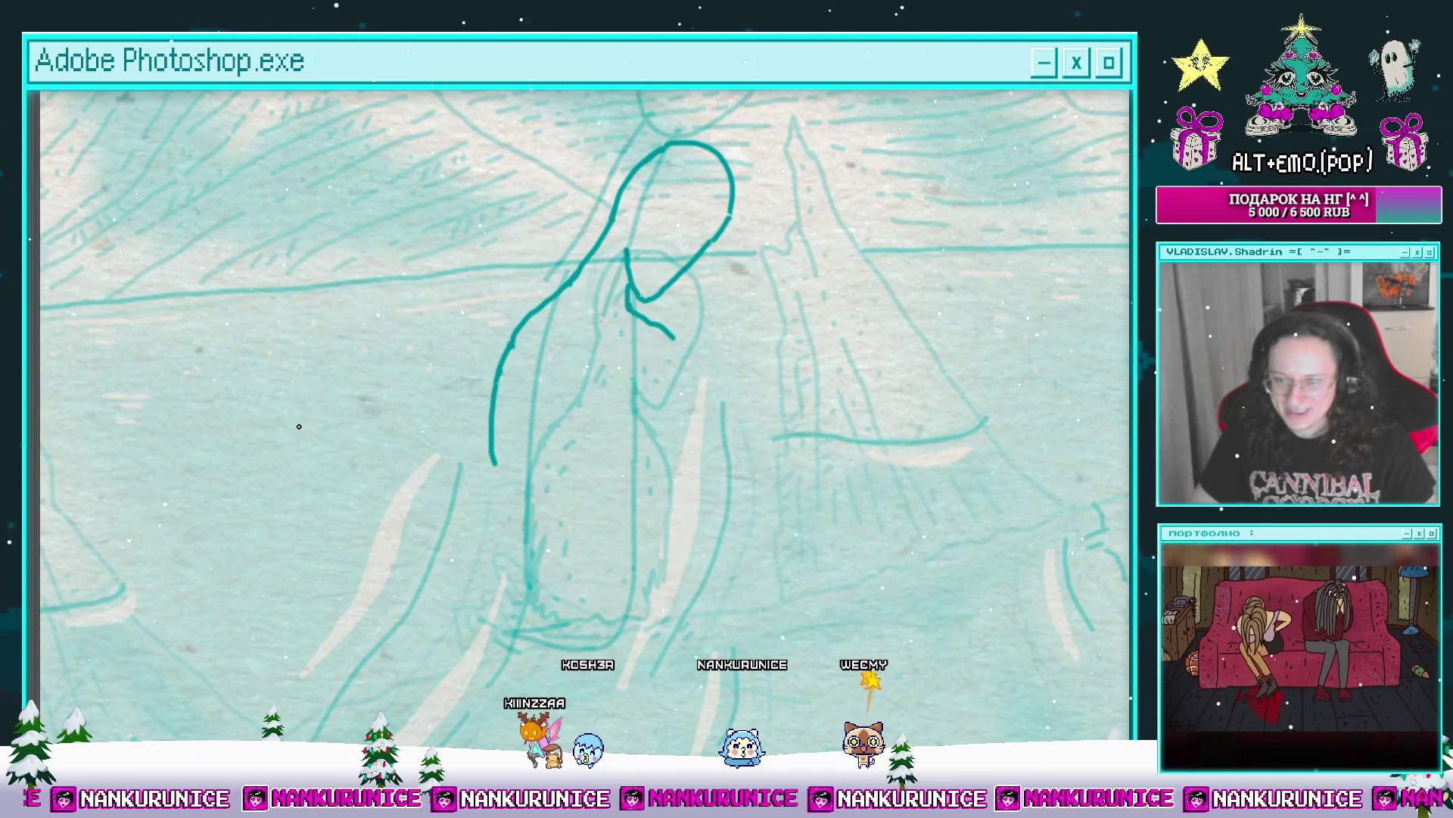
scroll(454, 417, "down", 1)
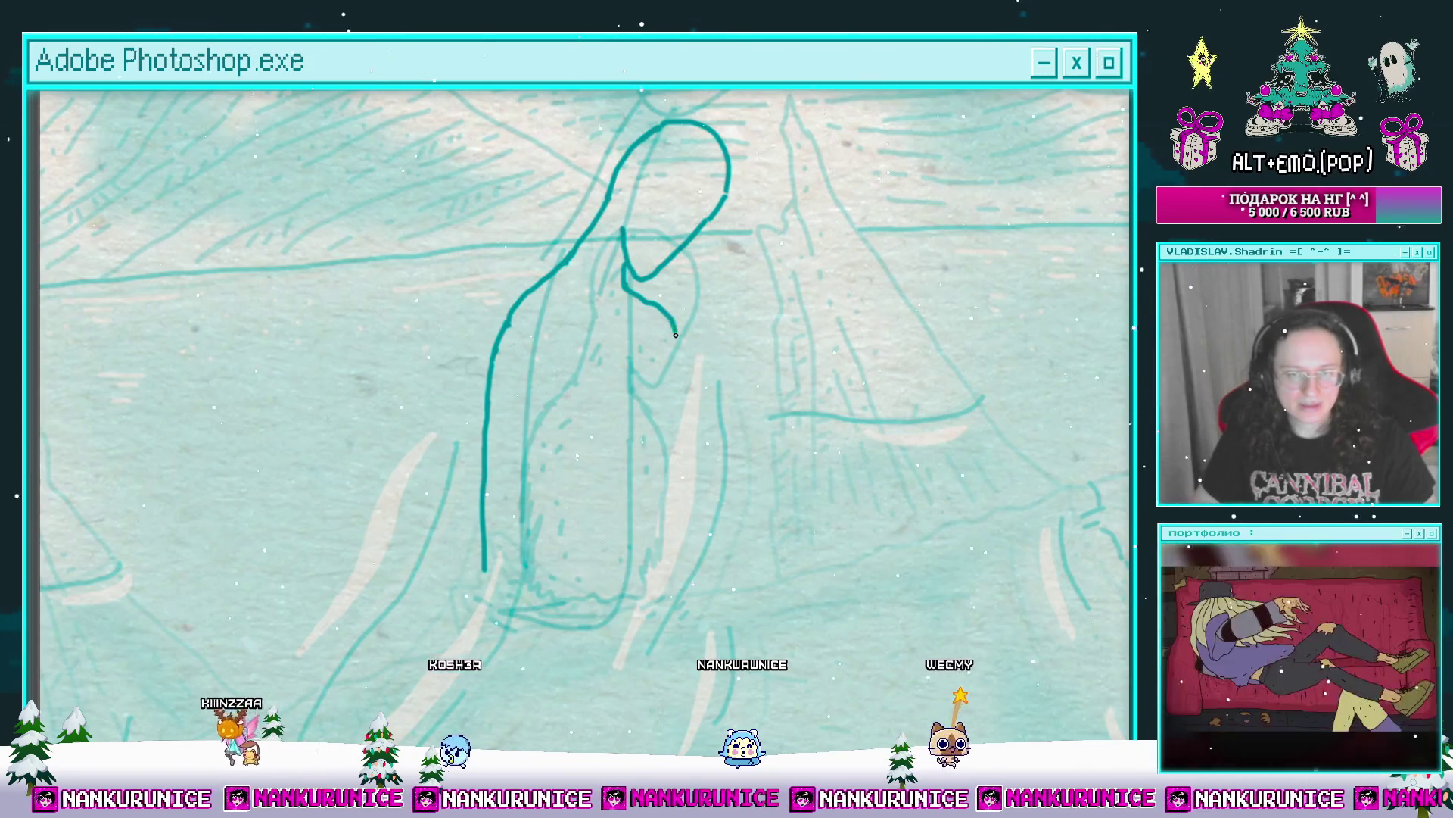
left_click_drag(676, 392, 684, 369)
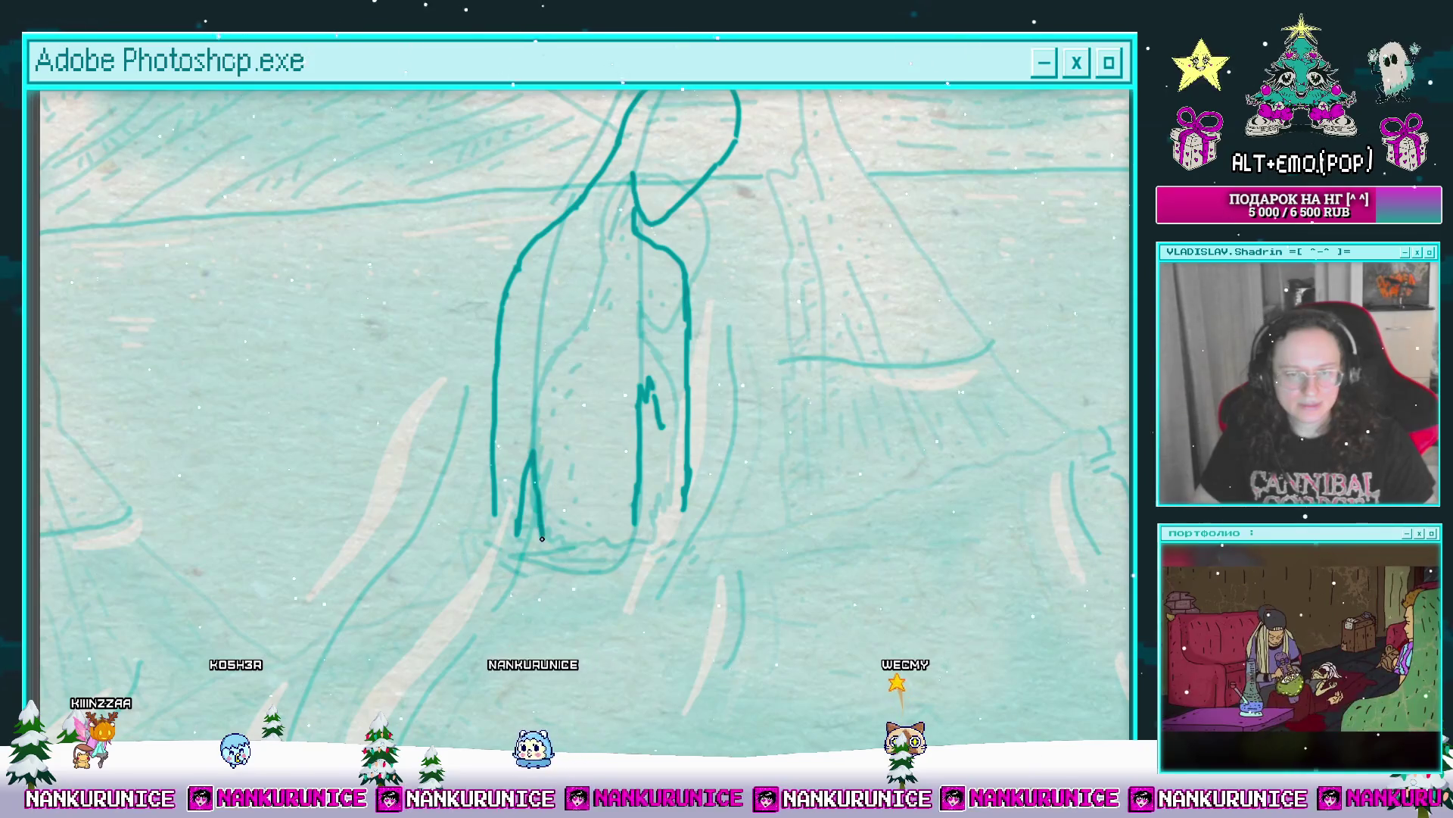
mouse_move(560, 553)
left_mouse_down()
mouse_move(619, 542)
mouse_move(610, 480)
left_mouse_up()
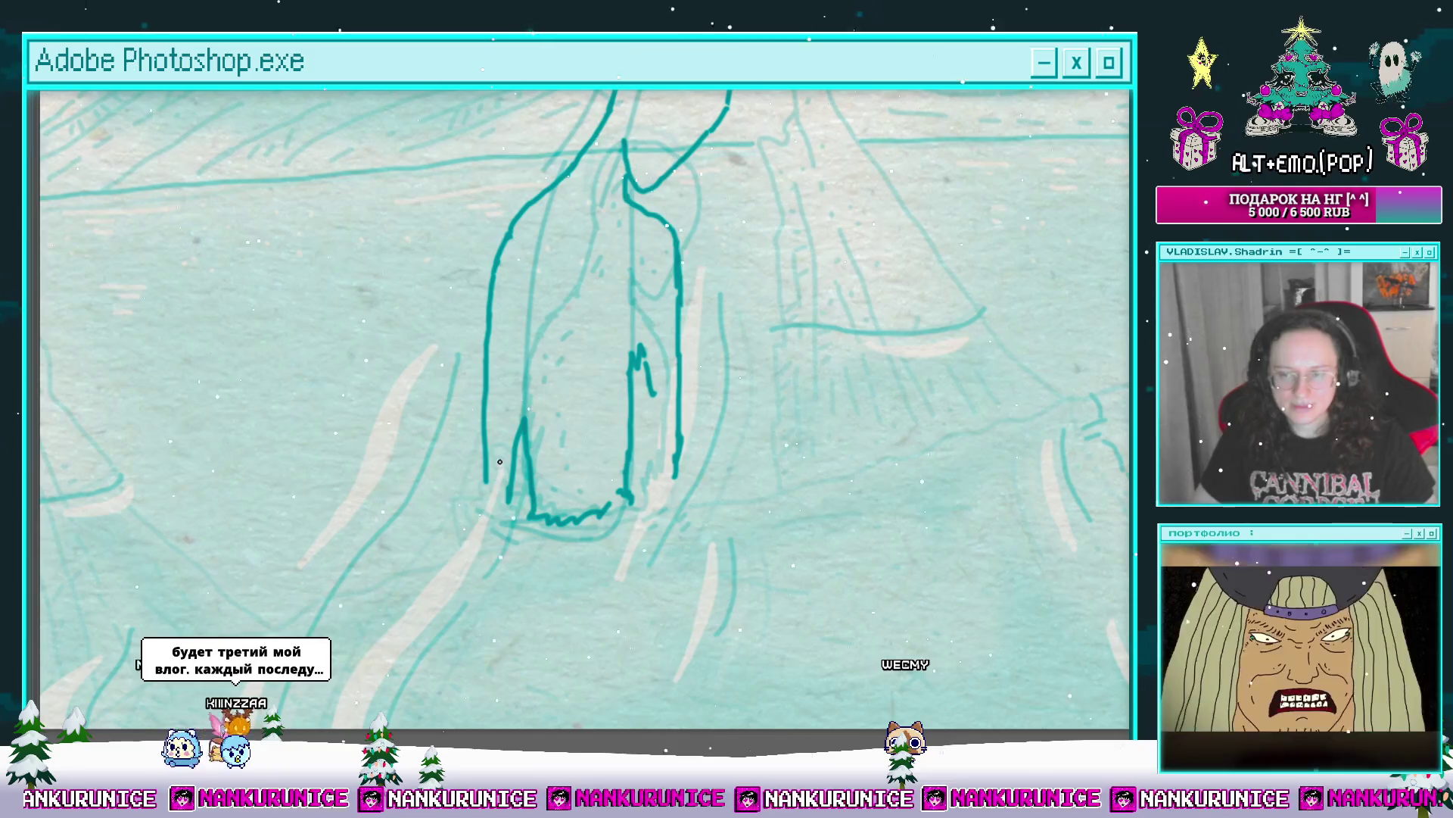
Step: Join the left outline to the zigzag hem and the right foot to the right outline
scroll(464, 472, "up", 2)
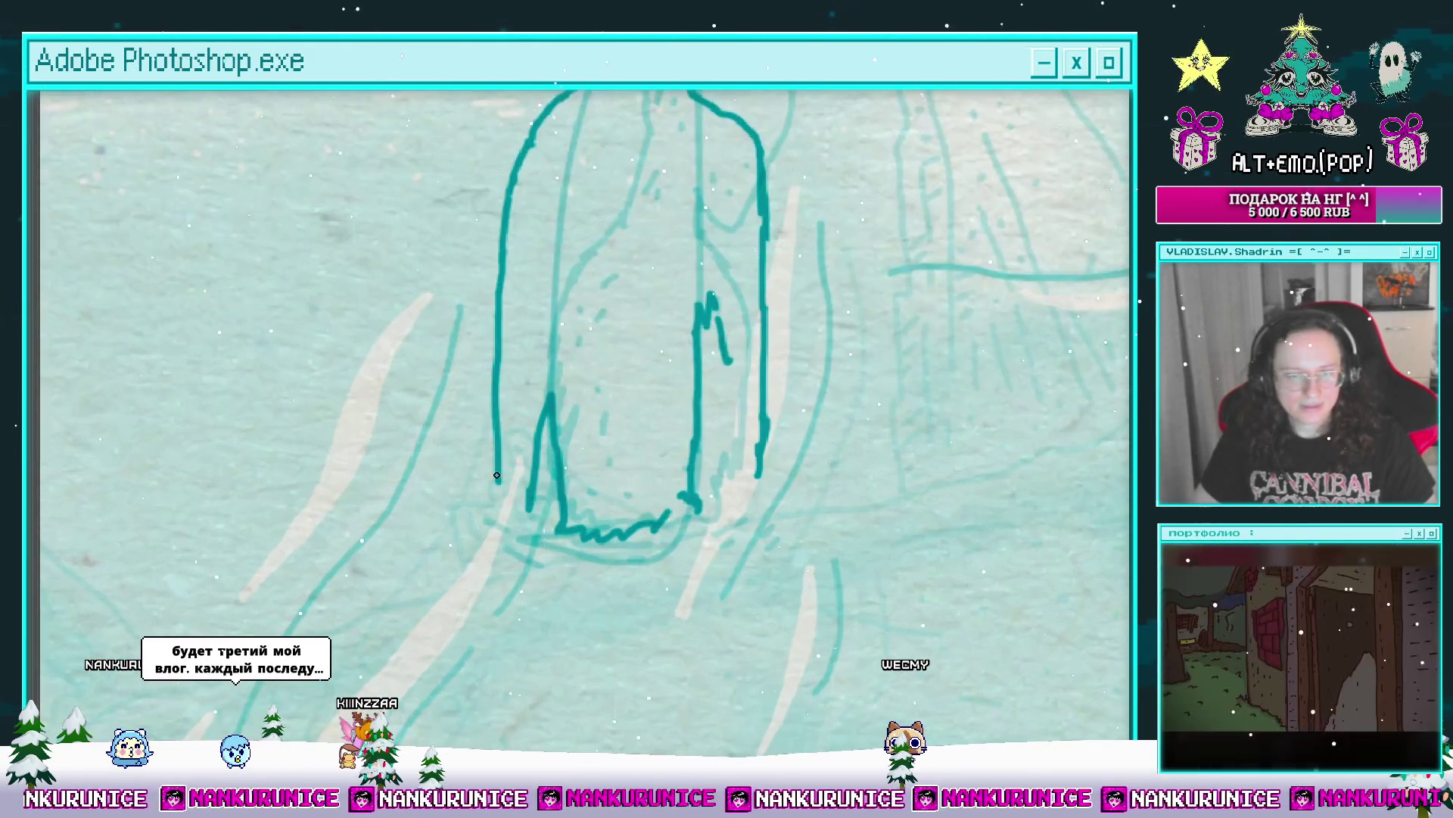
left_click_drag(493, 513, 528, 504)
left_click_drag(613, 469, 532, 467)
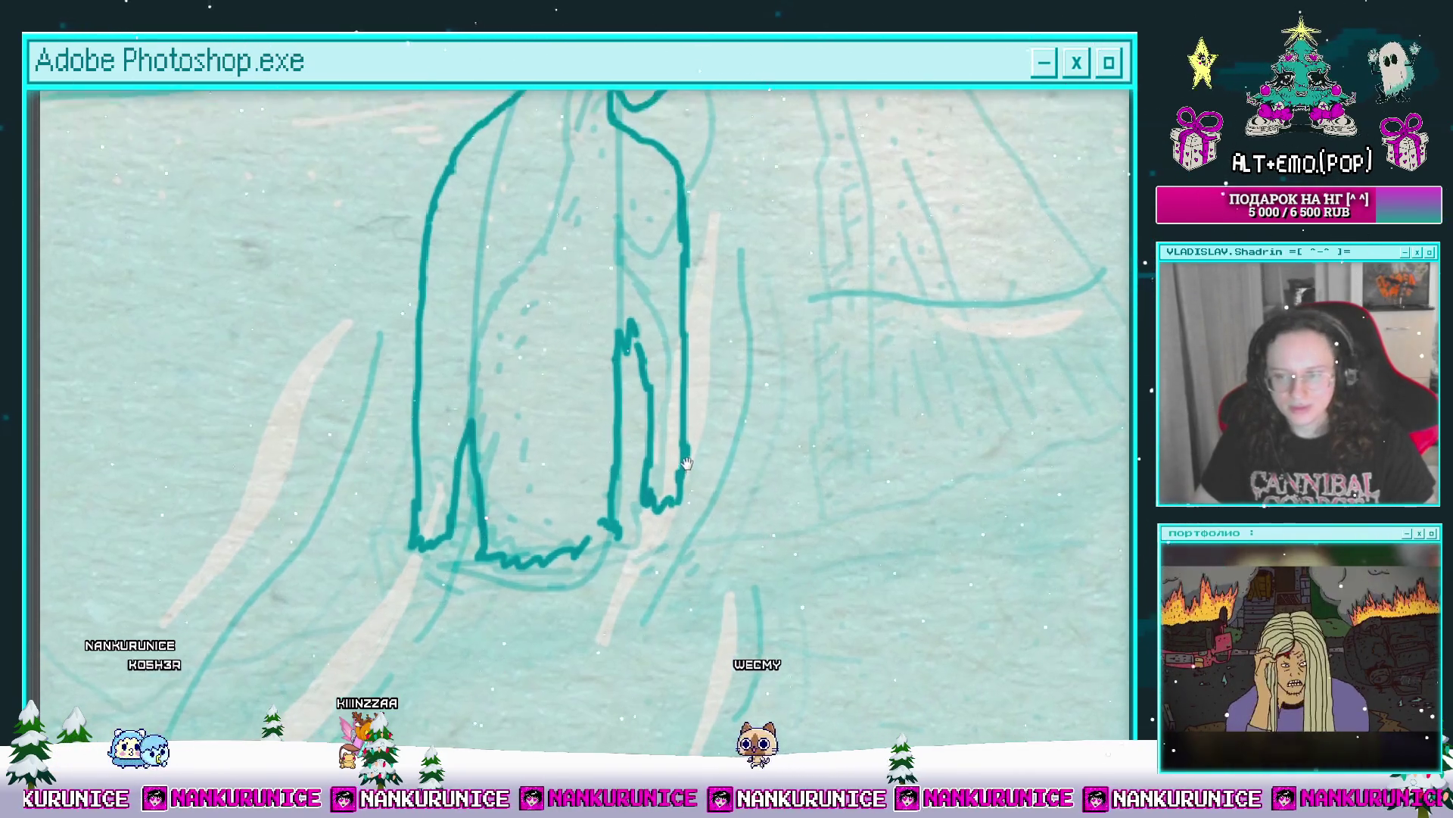
scroll(660, 355, "up", 1)
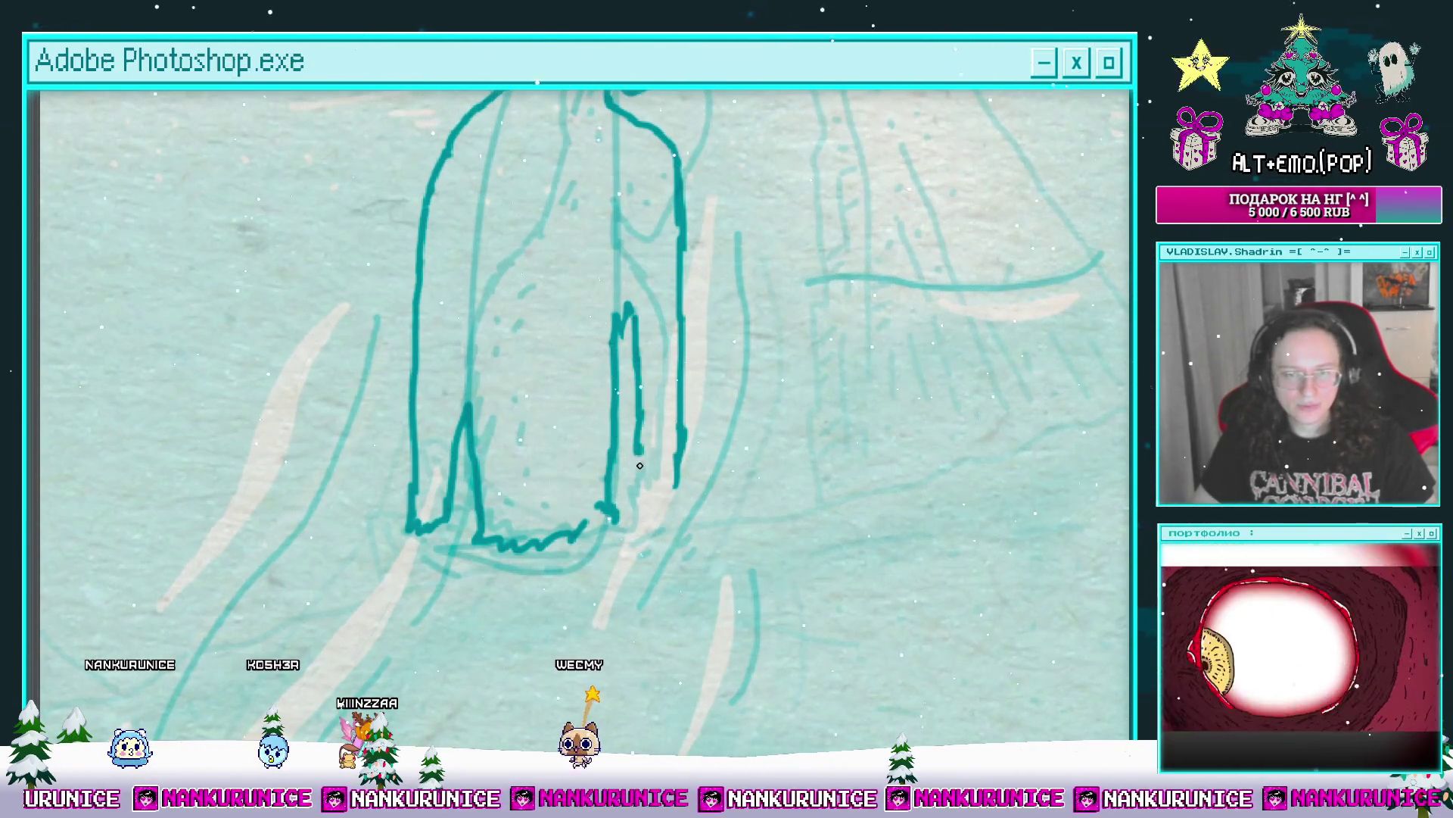
left_click_drag(666, 488, 678, 484)
mouse_move(678, 462)
left_mouse_down()
mouse_move(694, 462)
mouse_move(616, 575)
left_mouse_up()
Step: Add a dash mark on the creature's head and short fur dashes along its left edge
mouse_move(606, 129)
left_mouse_down()
mouse_move(594, 382)
mouse_move(595, 345)
left_mouse_up()
scroll(584, 370, "up", 1)
mouse_move(592, 376)
left_mouse_down()
mouse_move(615, 303)
mouse_move(644, 289)
mouse_move(598, 328)
mouse_move(625, 227)
left_mouse_up()
left_click_drag(564, 322, 551, 274)
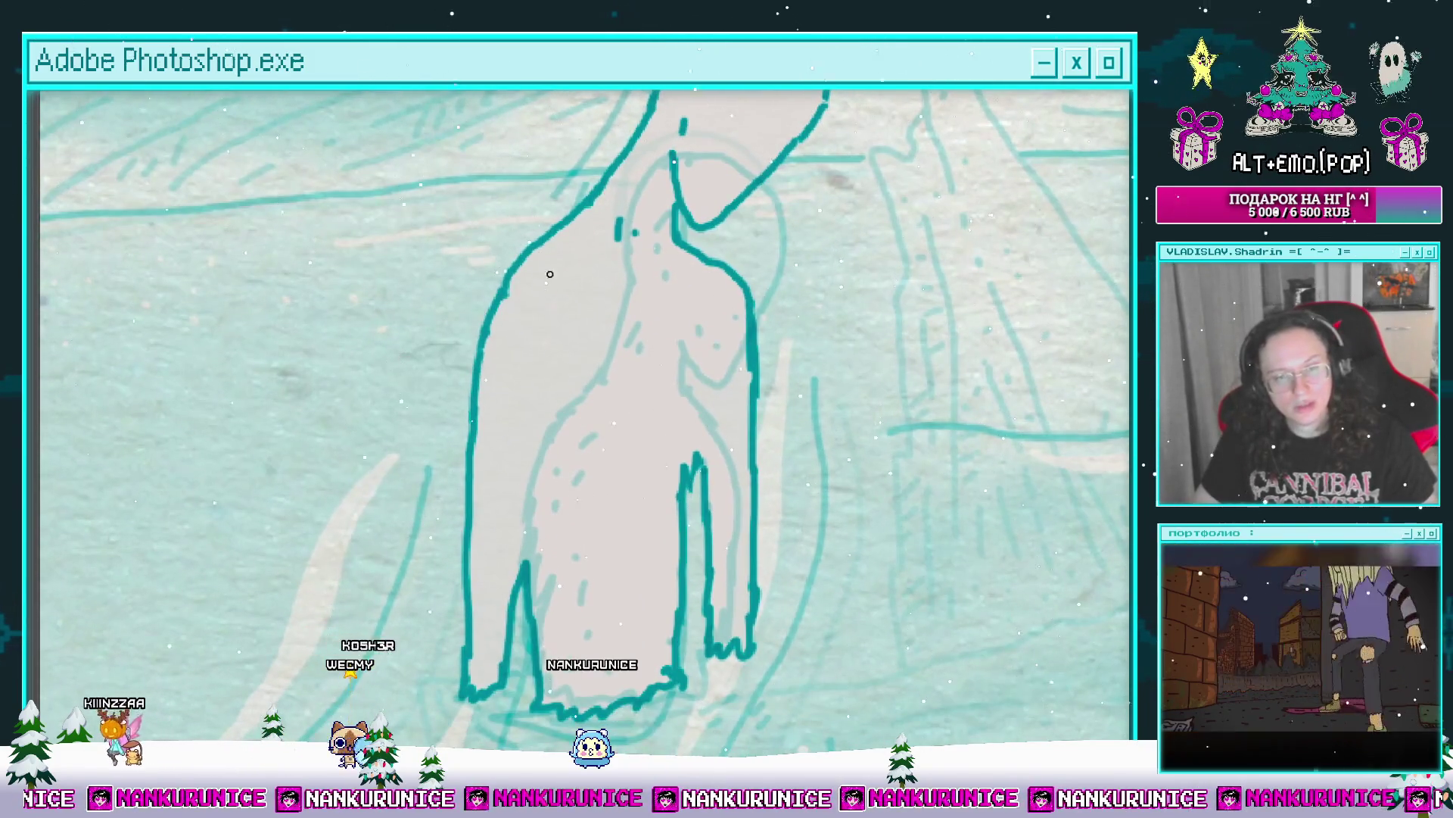
left_click_drag(540, 324, 569, 268)
mouse_move(547, 355)
left_mouse_down()
mouse_move(533, 405)
mouse_move(518, 393)
left_mouse_up()
Step: Extend the creature's inner leg lines upward
mouse_move(540, 519)
left_mouse_down()
mouse_move(557, 430)
mouse_move(566, 458)
left_mouse_up()
mouse_move(695, 422)
left_mouse_down()
mouse_move(653, 438)
mouse_move(670, 361)
left_mouse_up()
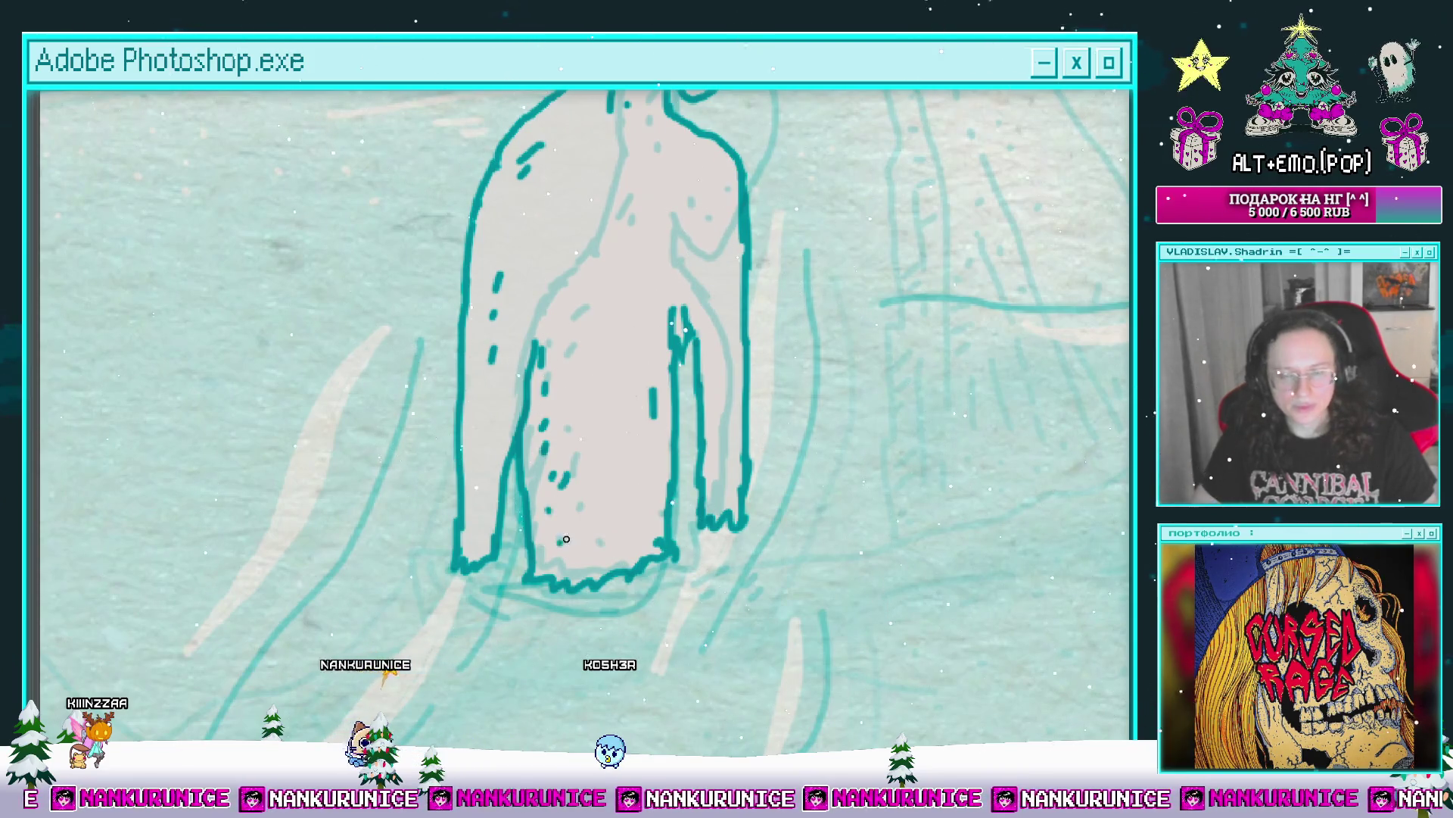
left_click_drag(631, 490, 666, 474)
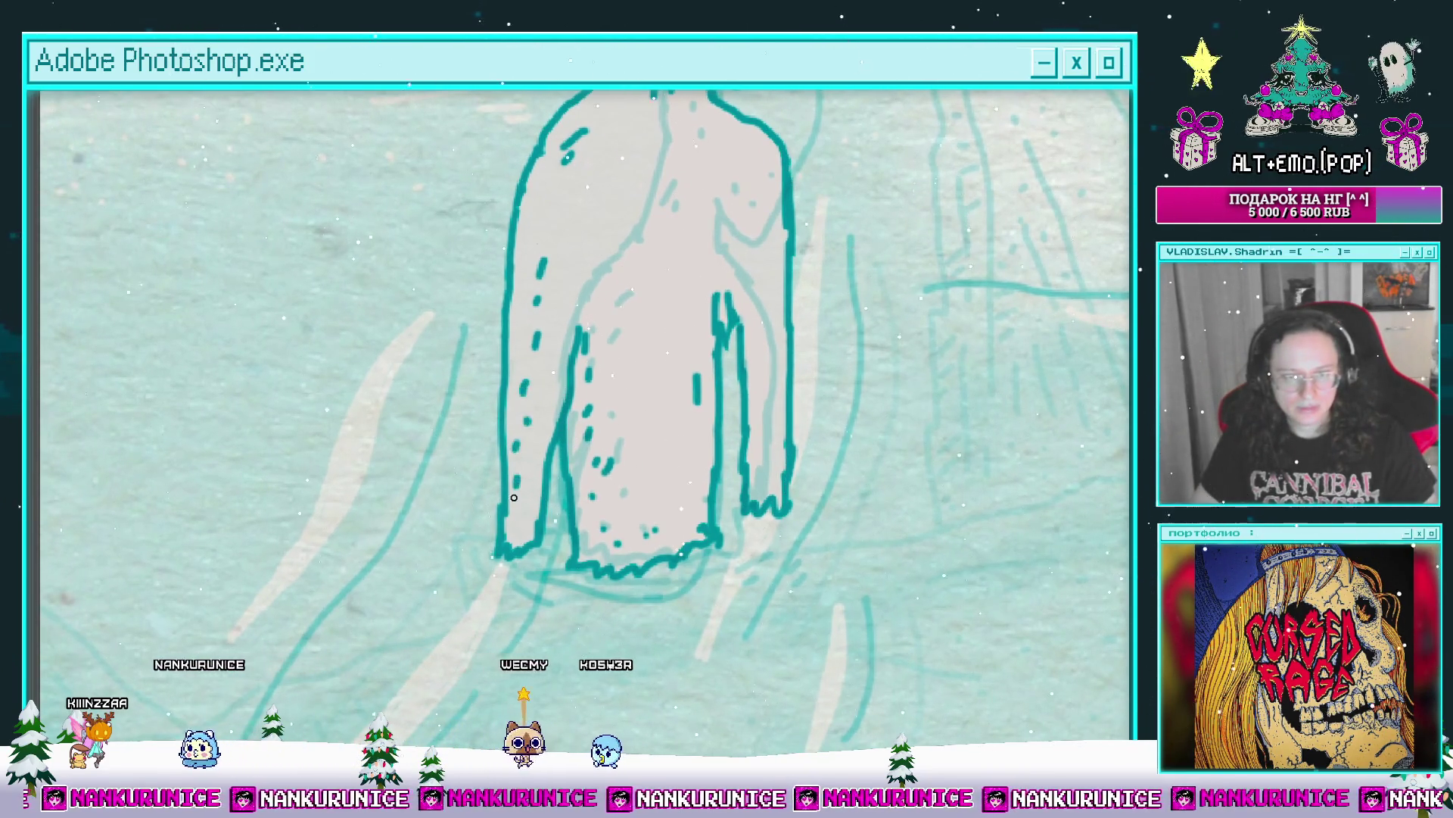
mouse_move(657, 244)
left_mouse_down()
mouse_move(536, 312)
mouse_move(545, 301)
left_mouse_up()
left_click_drag(690, 379, 653, 331)
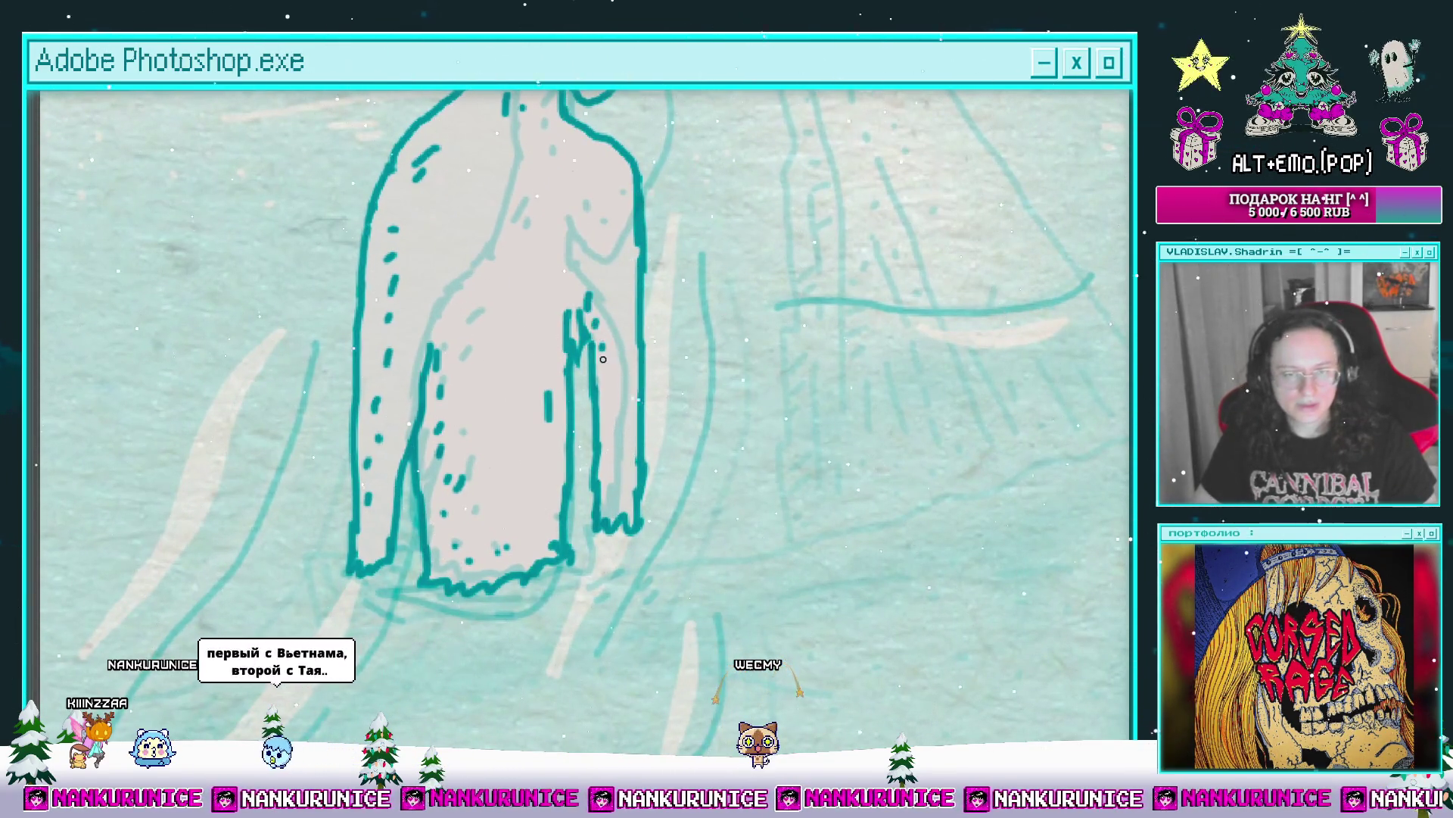
Step: Zoom over the finished creature and bring the panels back to view the whole scene
scroll(603, 359, "up", 1)
scroll(591, 368, "up", 2)
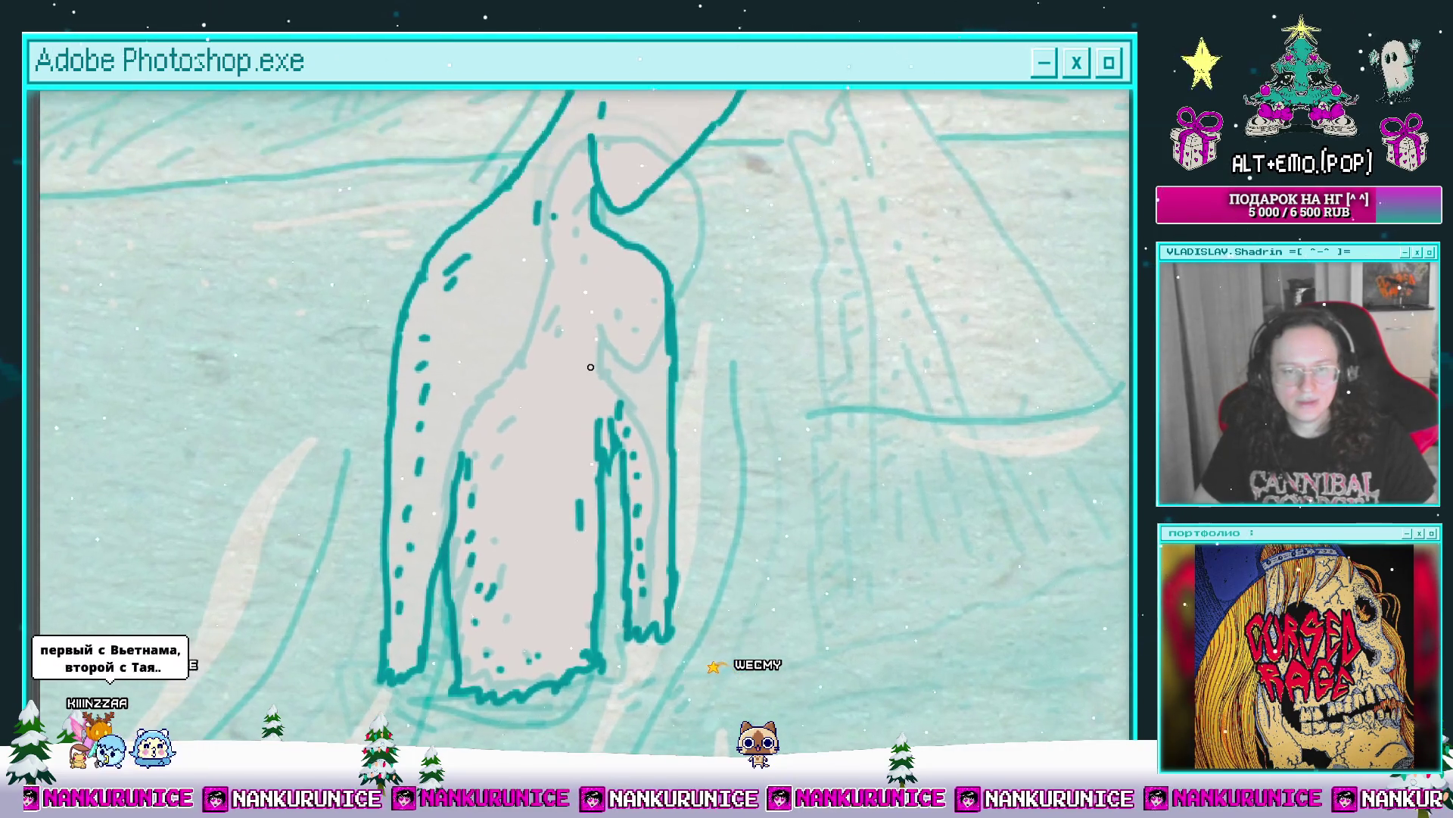
scroll(590, 367, "up", 2)
scroll(583, 345, "up", 2)
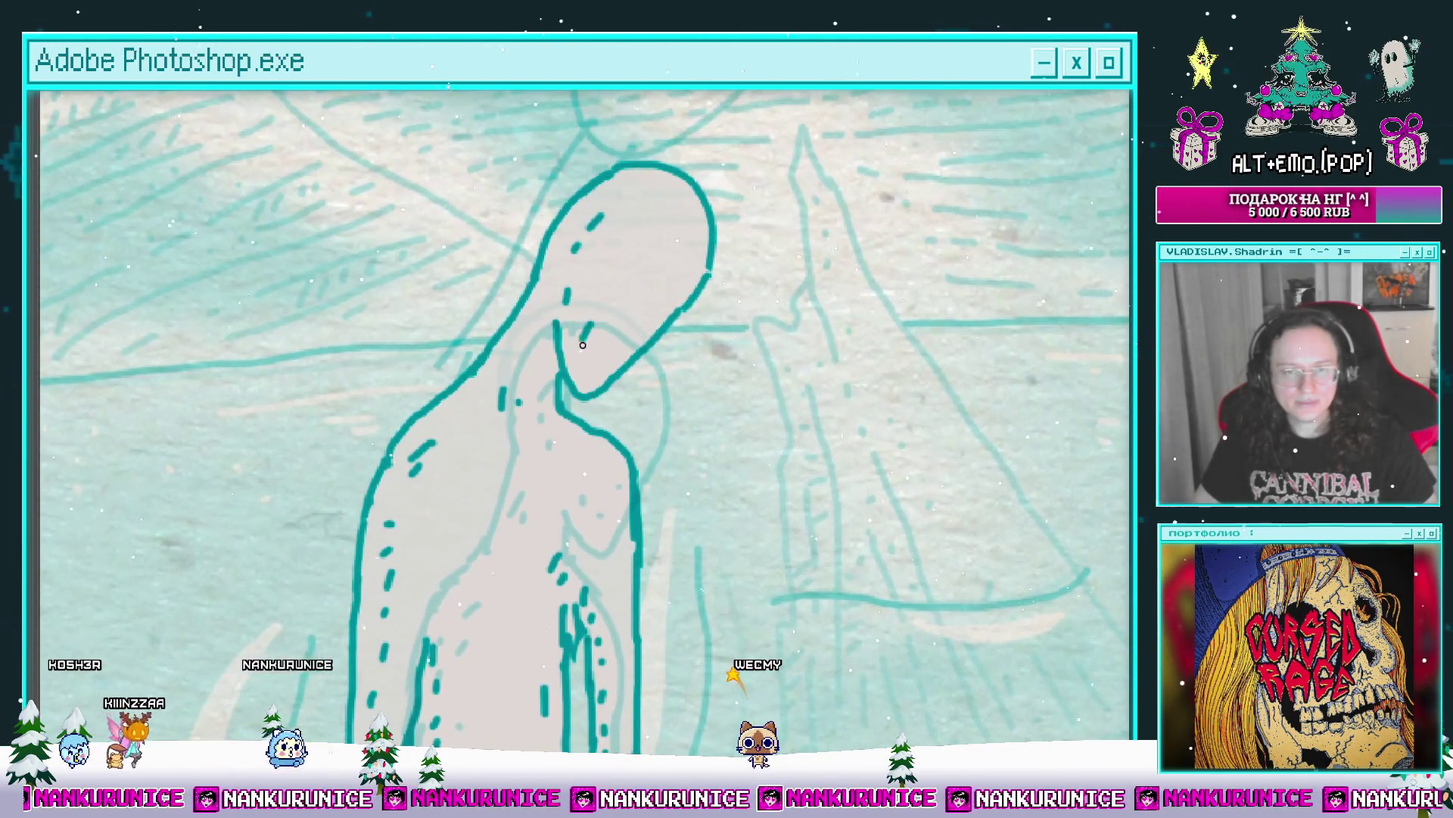
scroll(629, 300, "down", 2)
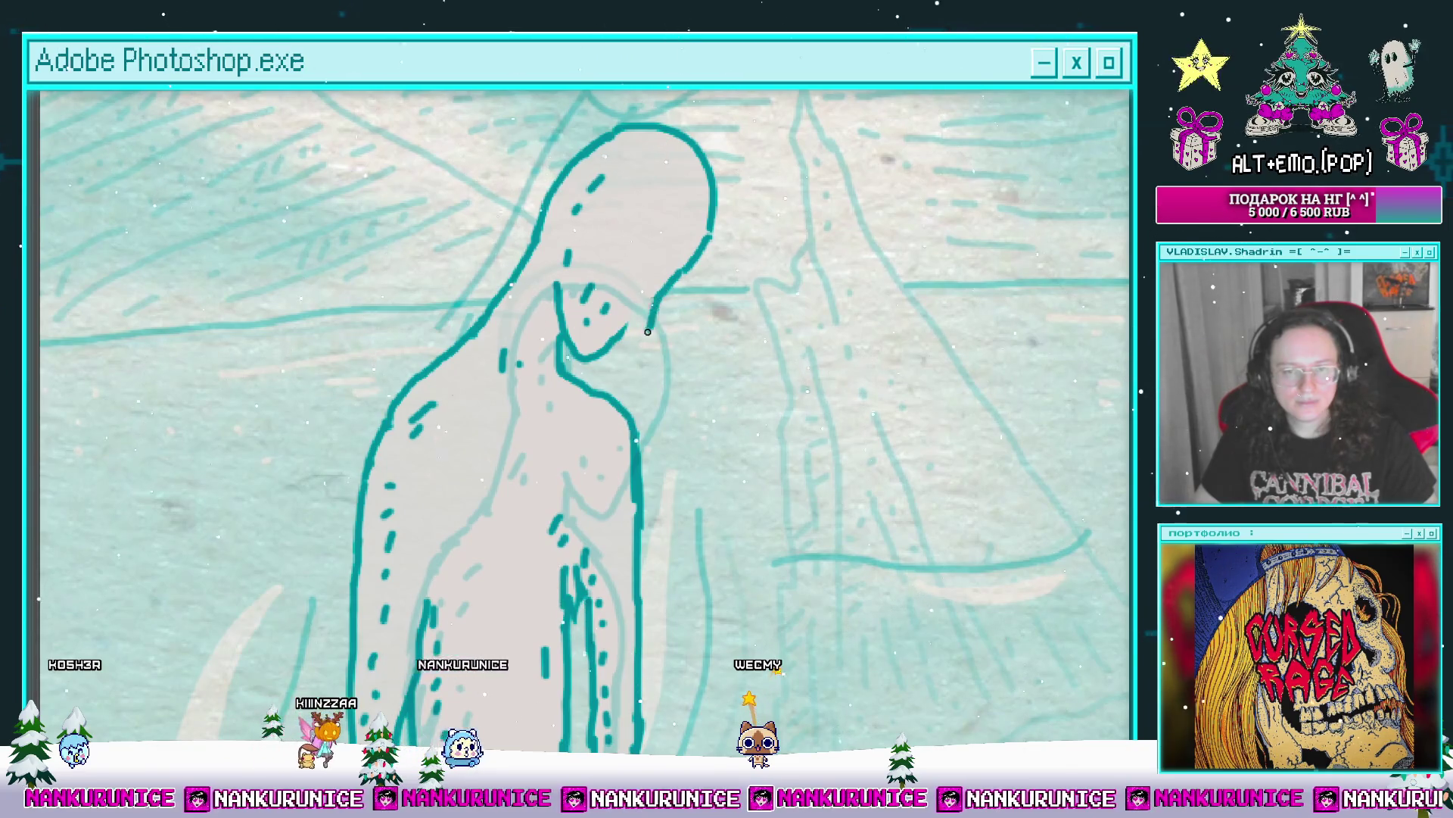
scroll(648, 332, "up", 2)
left_click_drag(637, 367, 642, 395)
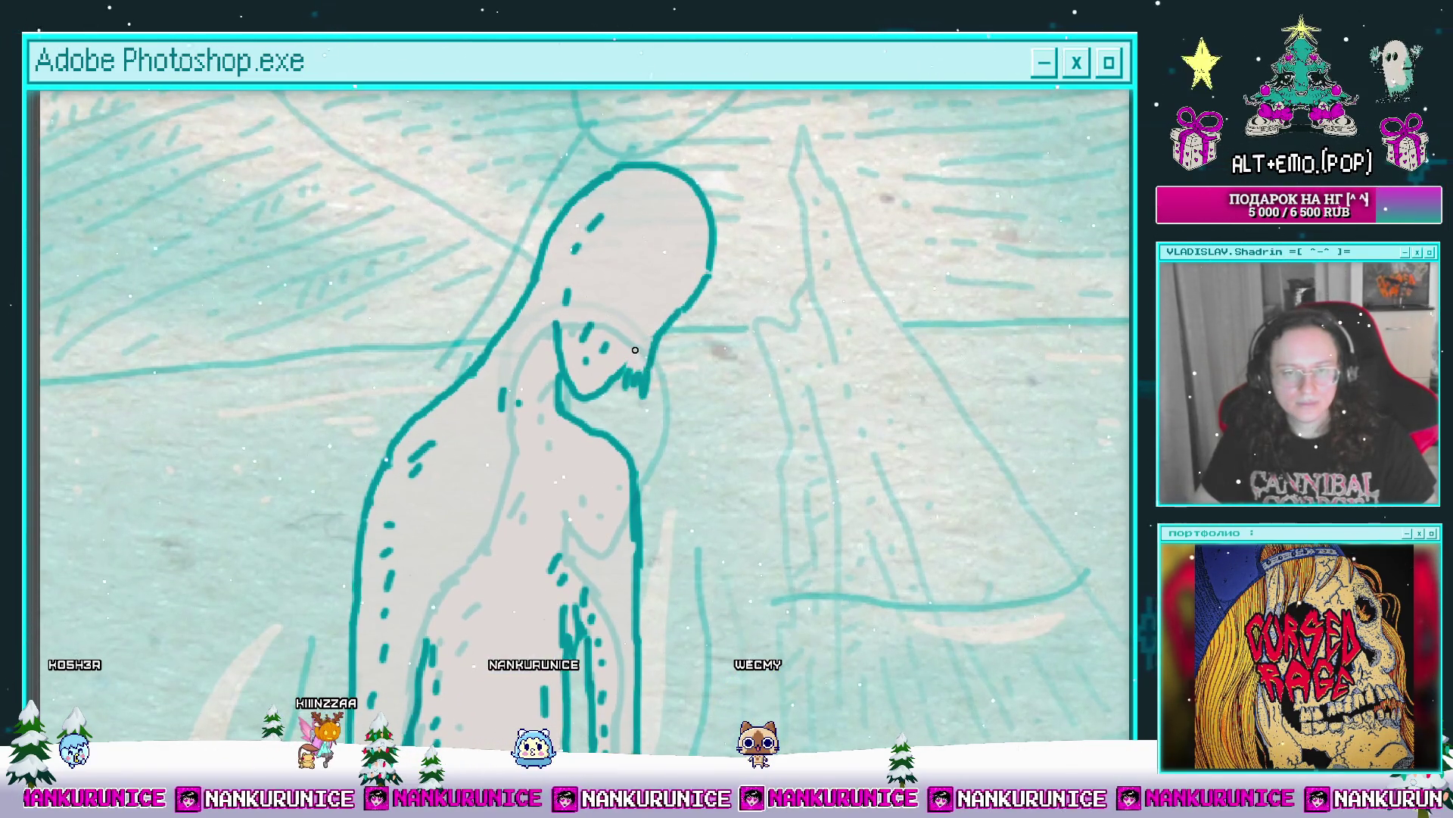
scroll(635, 350, "down", 5)
key("Tab")
Step: Play back the animation, then select the Слой 9 layer and zoom to the boy's head
key("space")
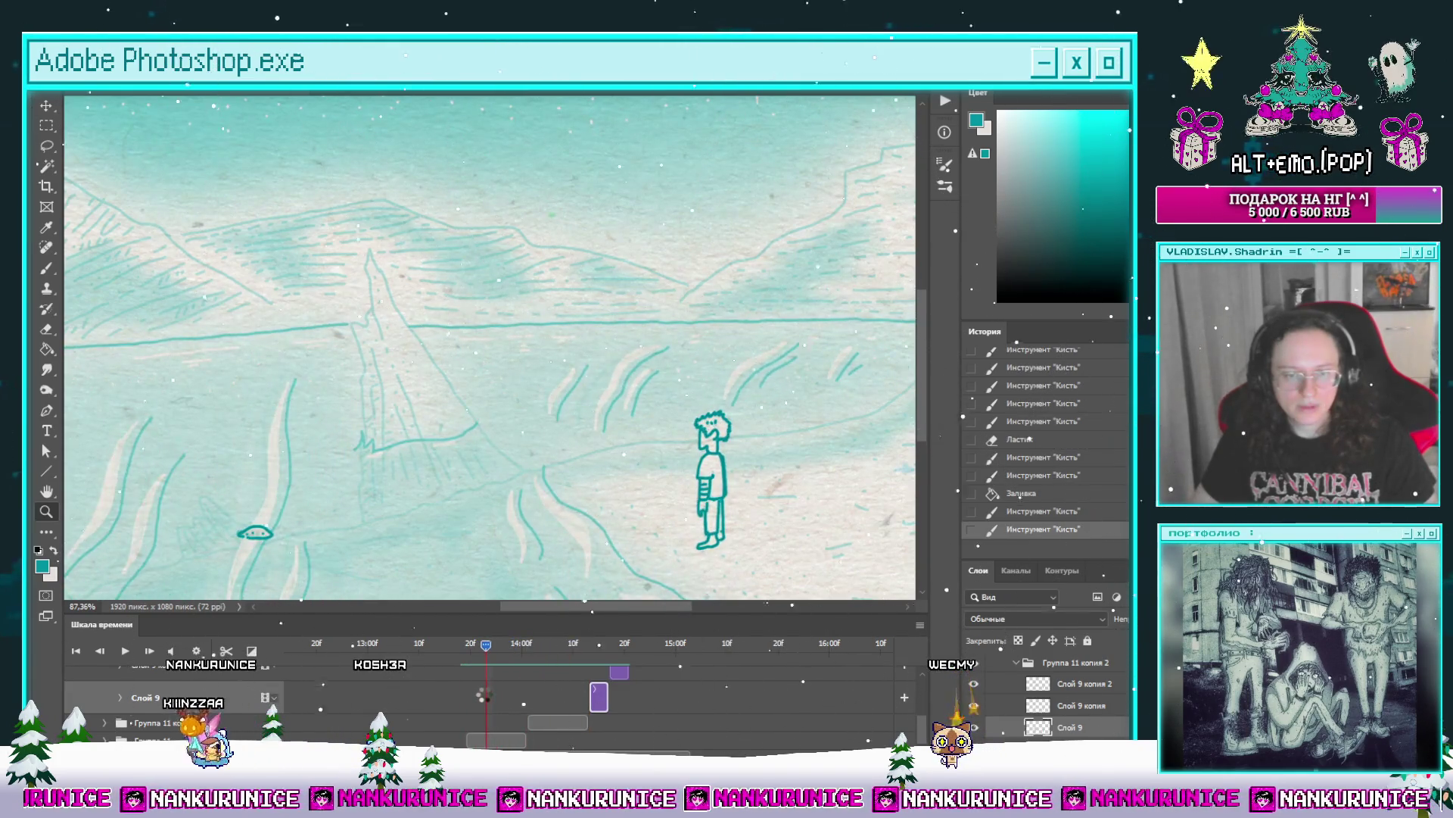
left_click(501, 742)
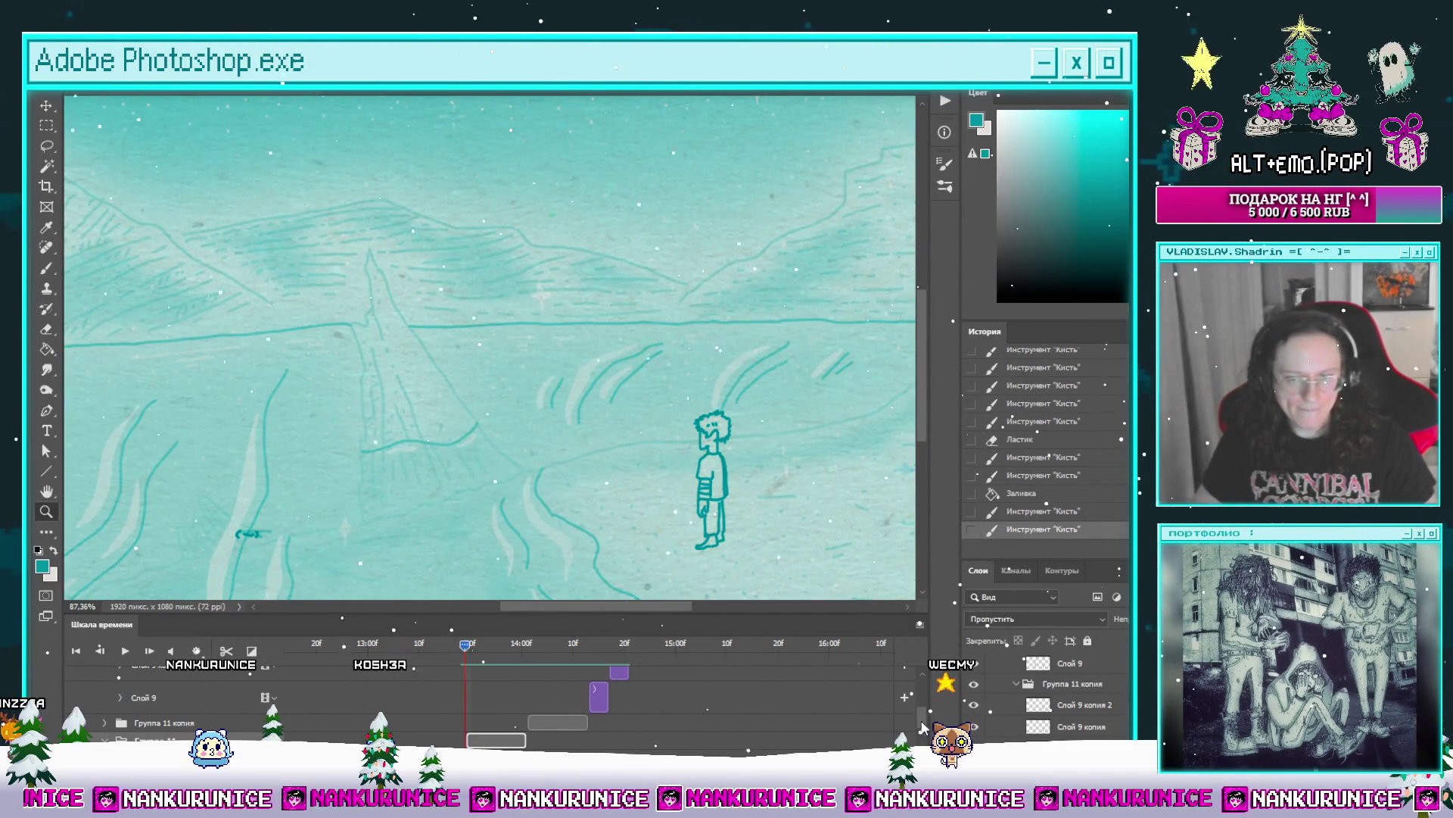
scroll(924, 723, "up", 2)
left_click(212, 710)
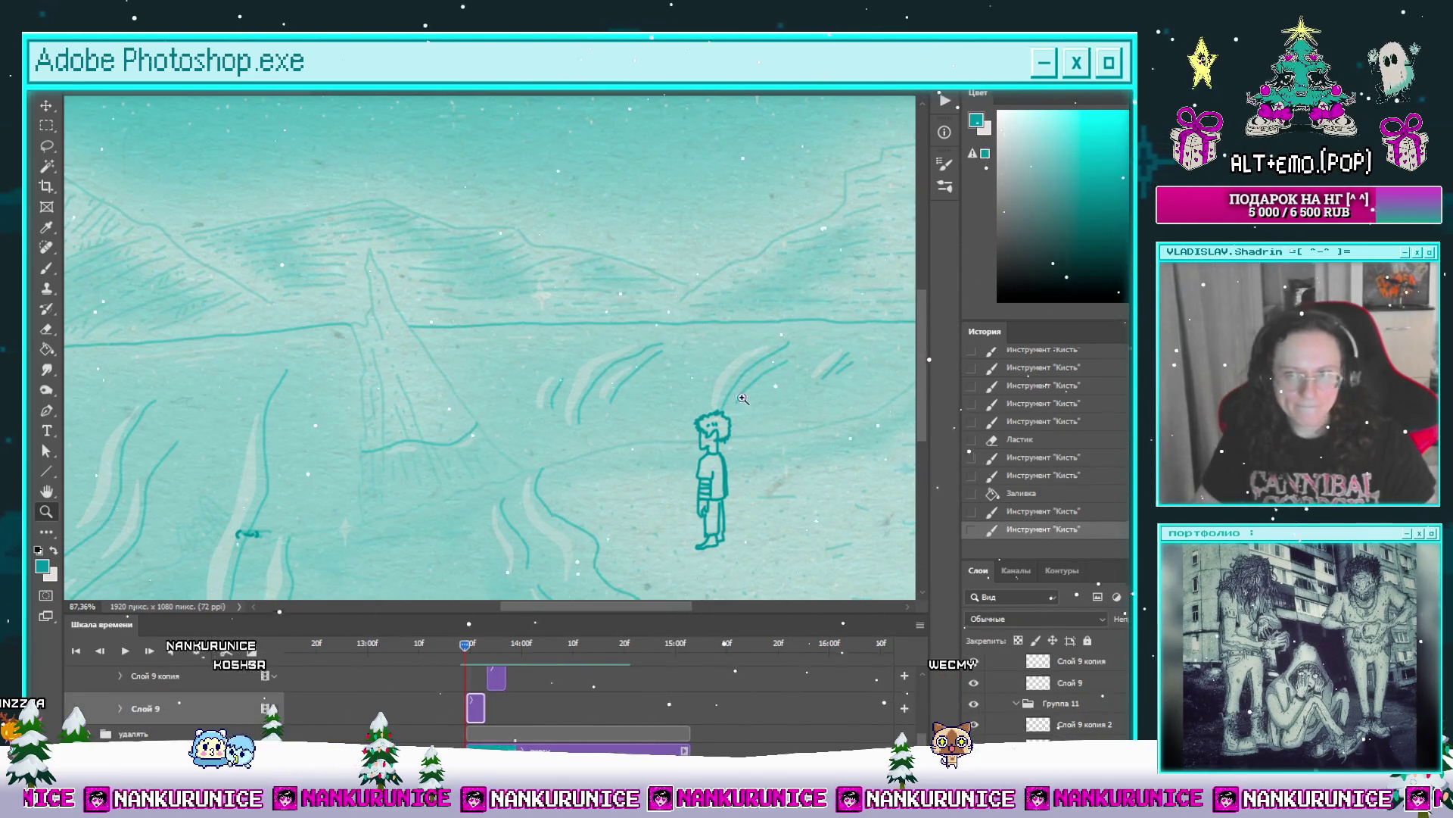
left_click_drag(752, 451, 686, 397)
Step: Lasso the boy's head and Free Transform it, rotating counter-clockwise and shifting it left and down
key("l")
mouse_move(605, 481)
left_mouse_down()
mouse_move(575, 288)
mouse_move(795, 367)
mouse_move(651, 450)
left_mouse_up()
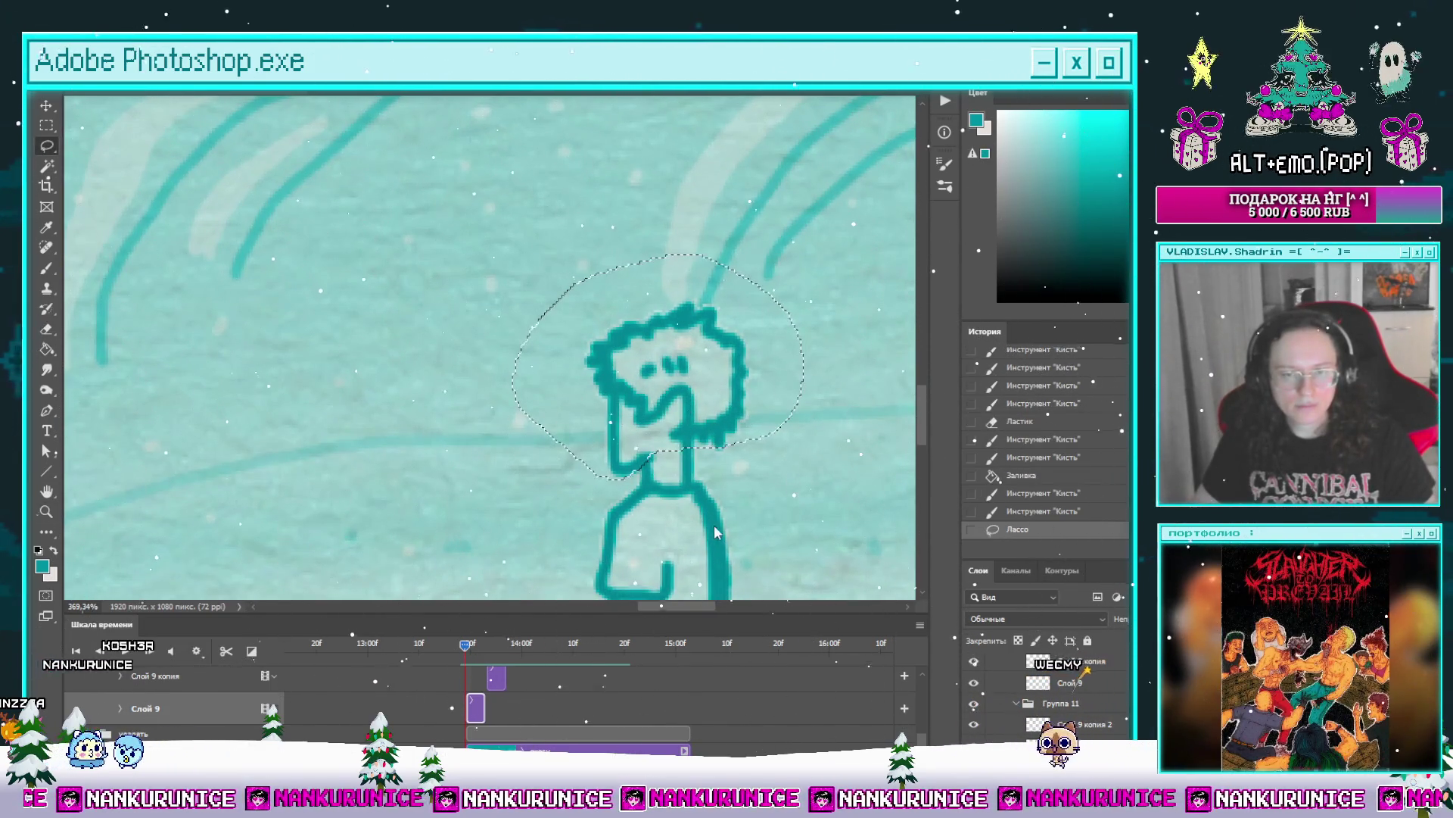
key("ctrl+t")
left_click_drag(807, 492, 791, 522)
mouse_move(736, 416)
left_mouse_down()
mouse_move(710, 430)
mouse_move(722, 419)
left_mouse_up()
key("Return")
key("ctrl+d")
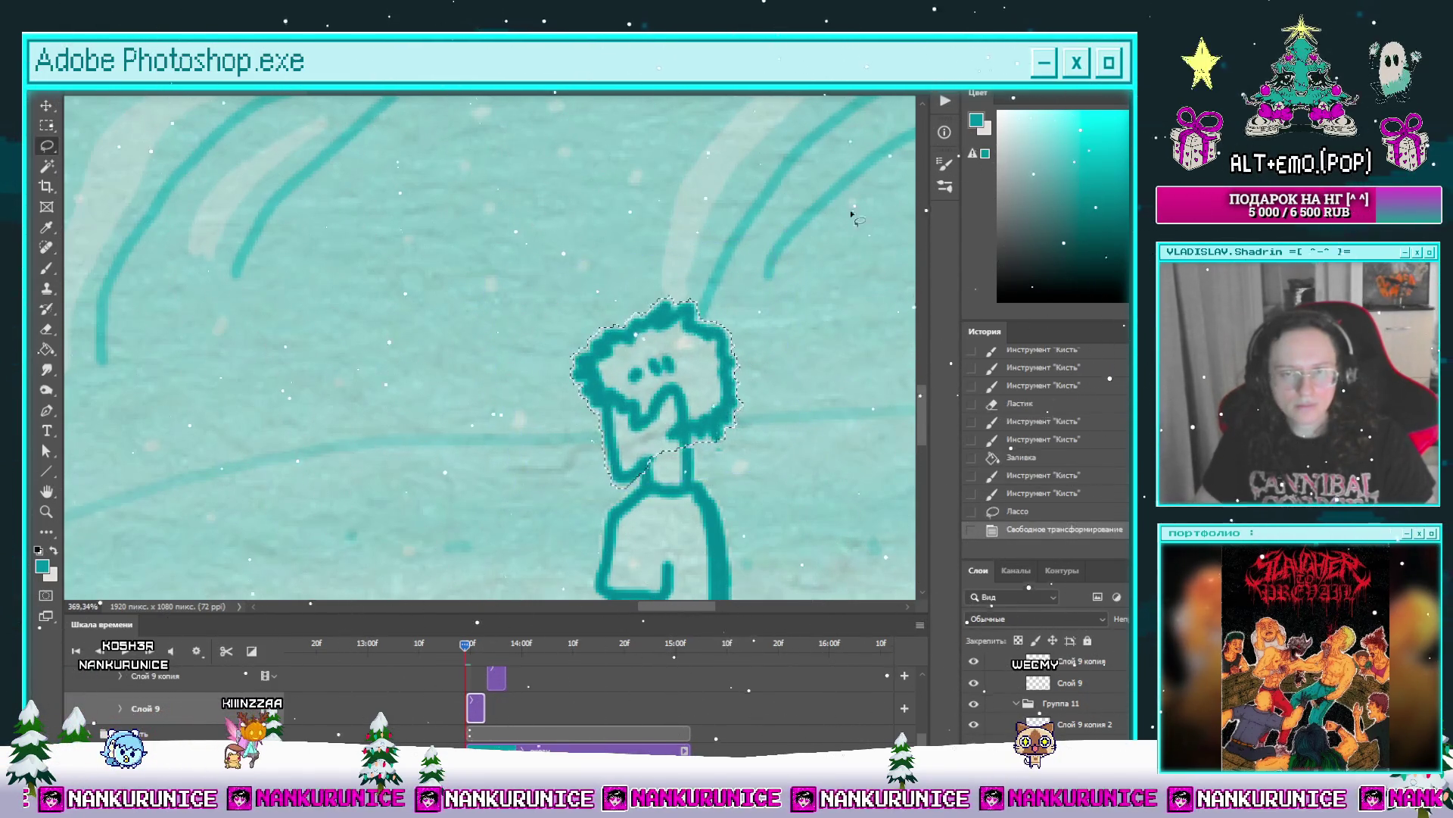
Step: On the next frame, select and delete the boy's old head
left_click(486, 643)
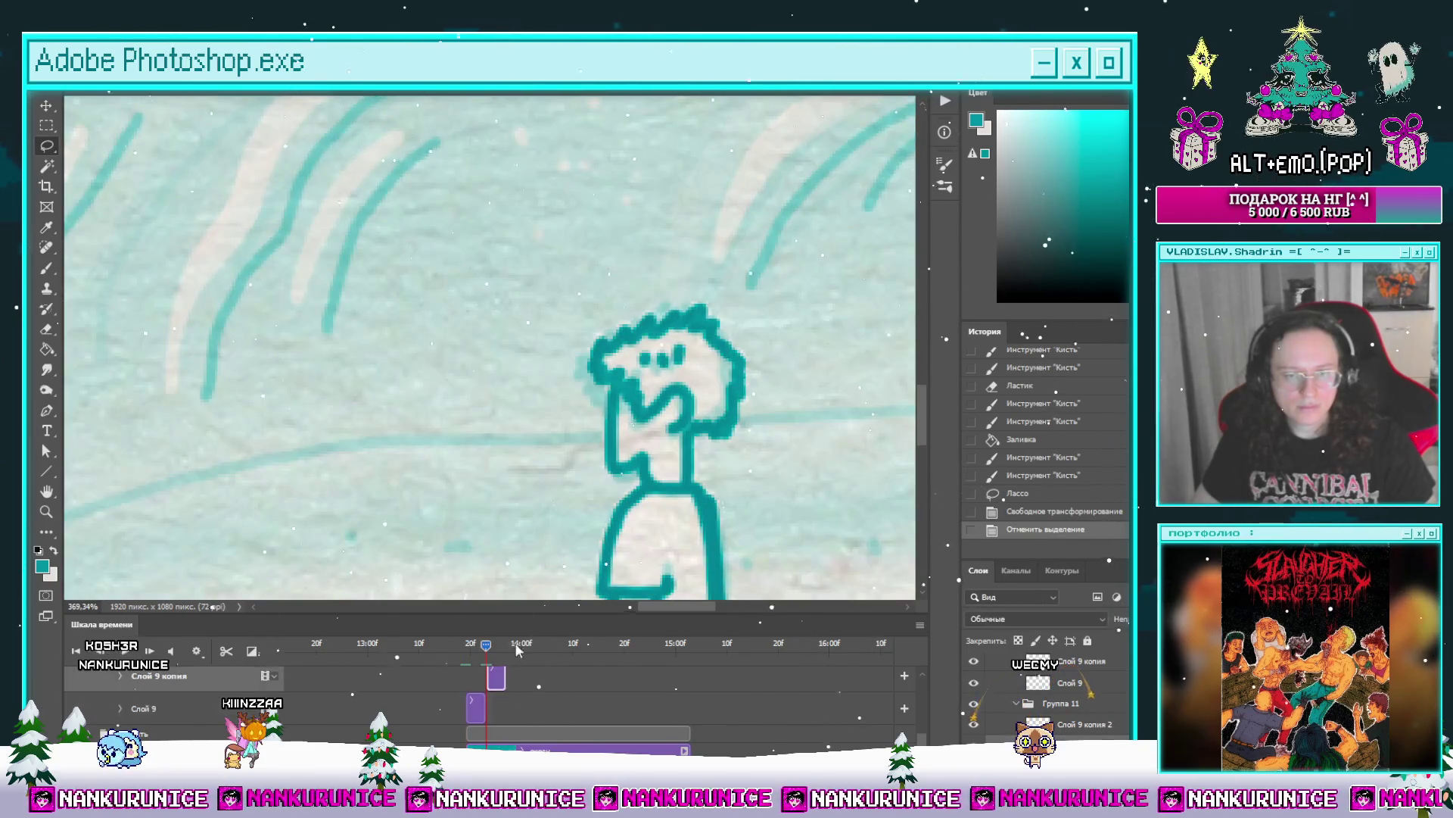
left_click_drag(565, 301, 568, 486)
key("Delete")
key("z")
scroll(664, 301, "down", 5)
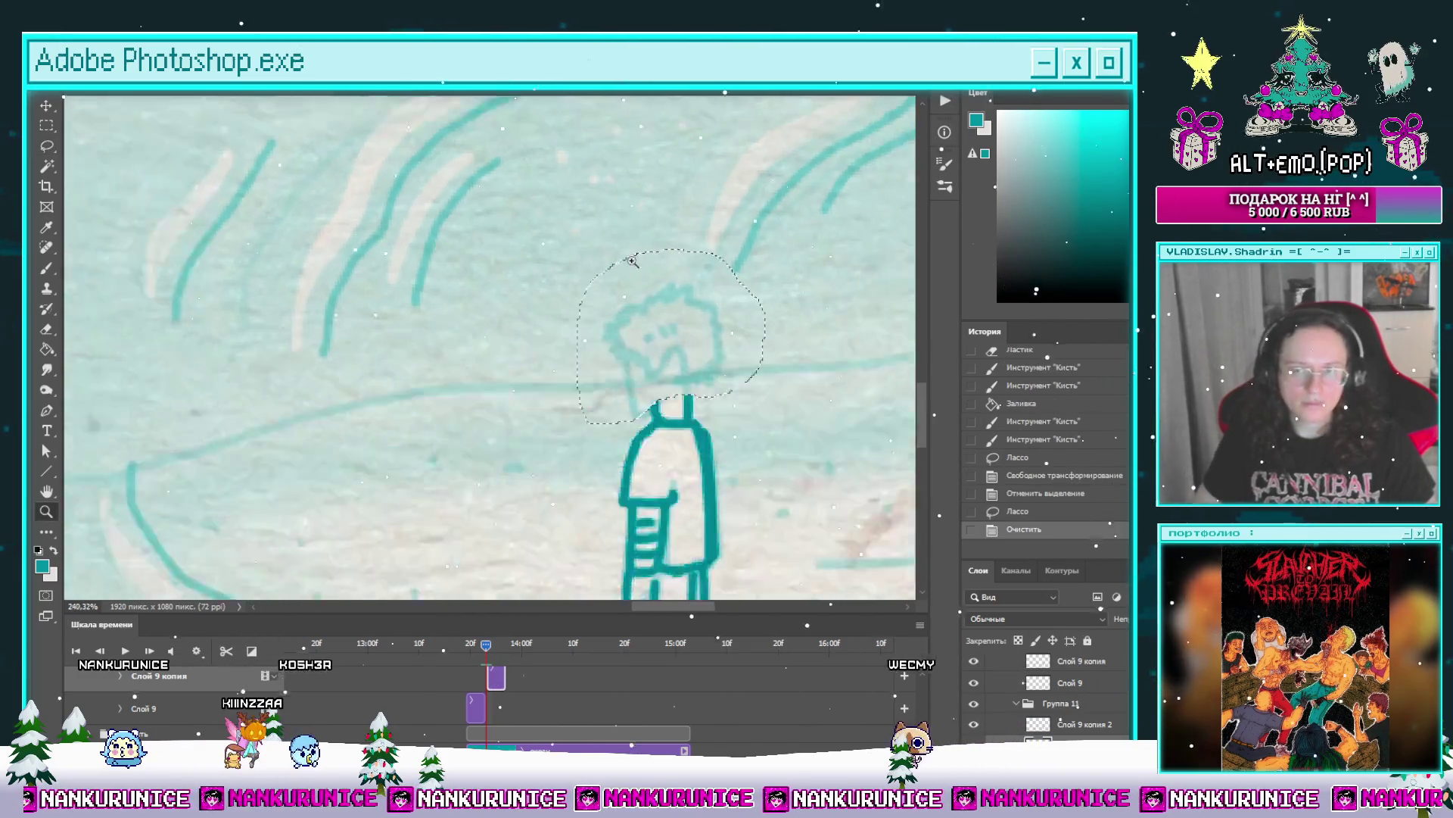
scroll(663, 302, "up", 6)
scroll(664, 301, "down", 1)
key("l")
key("ctrl+d")
scroll(682, 345, "up", 2)
Step: Draw a hooked neck, curly hair and both sides of the face down to the chin
mouse_move(646, 344)
left_mouse_down()
mouse_move(704, 420)
mouse_move(655, 369)
left_mouse_up()
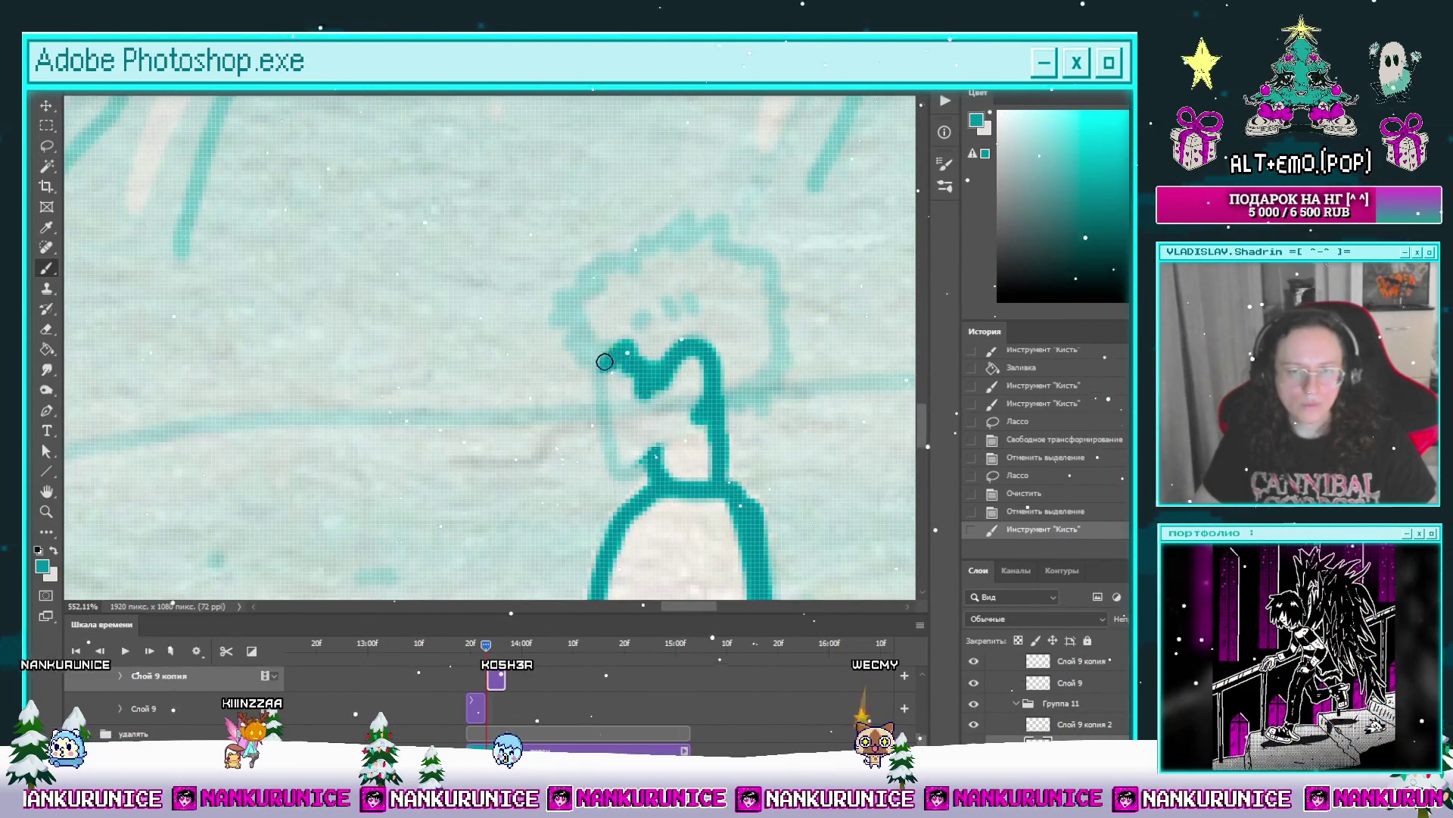
mouse_move(617, 260)
left_mouse_down()
mouse_move(713, 214)
mouse_move(772, 268)
left_mouse_up()
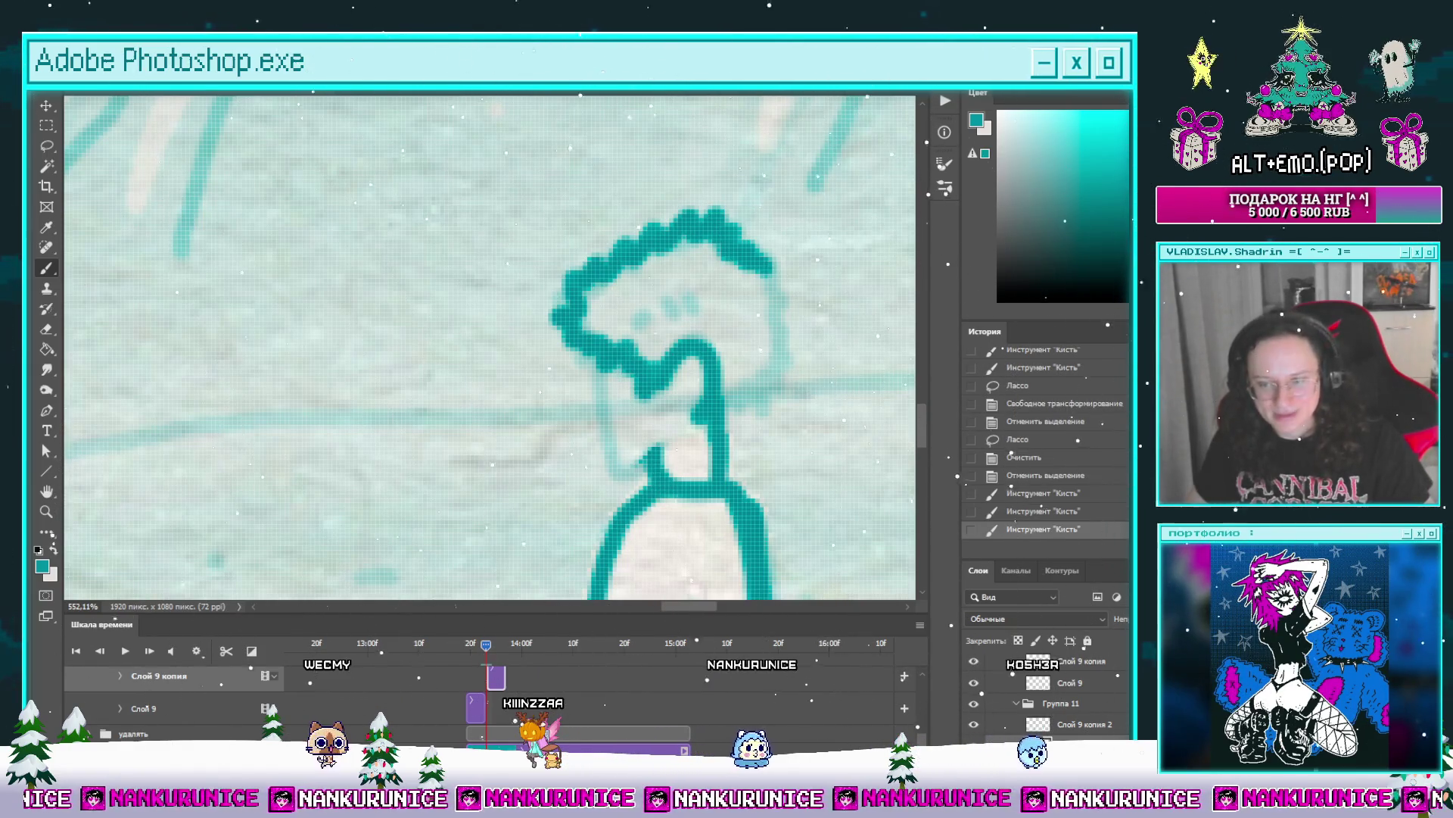
mouse_move(580, 362)
left_mouse_down()
mouse_move(581, 402)
mouse_move(624, 456)
left_mouse_up()
mouse_move(693, 318)
left_mouse_down()
mouse_move(711, 367)
mouse_move(670, 461)
left_mouse_up()
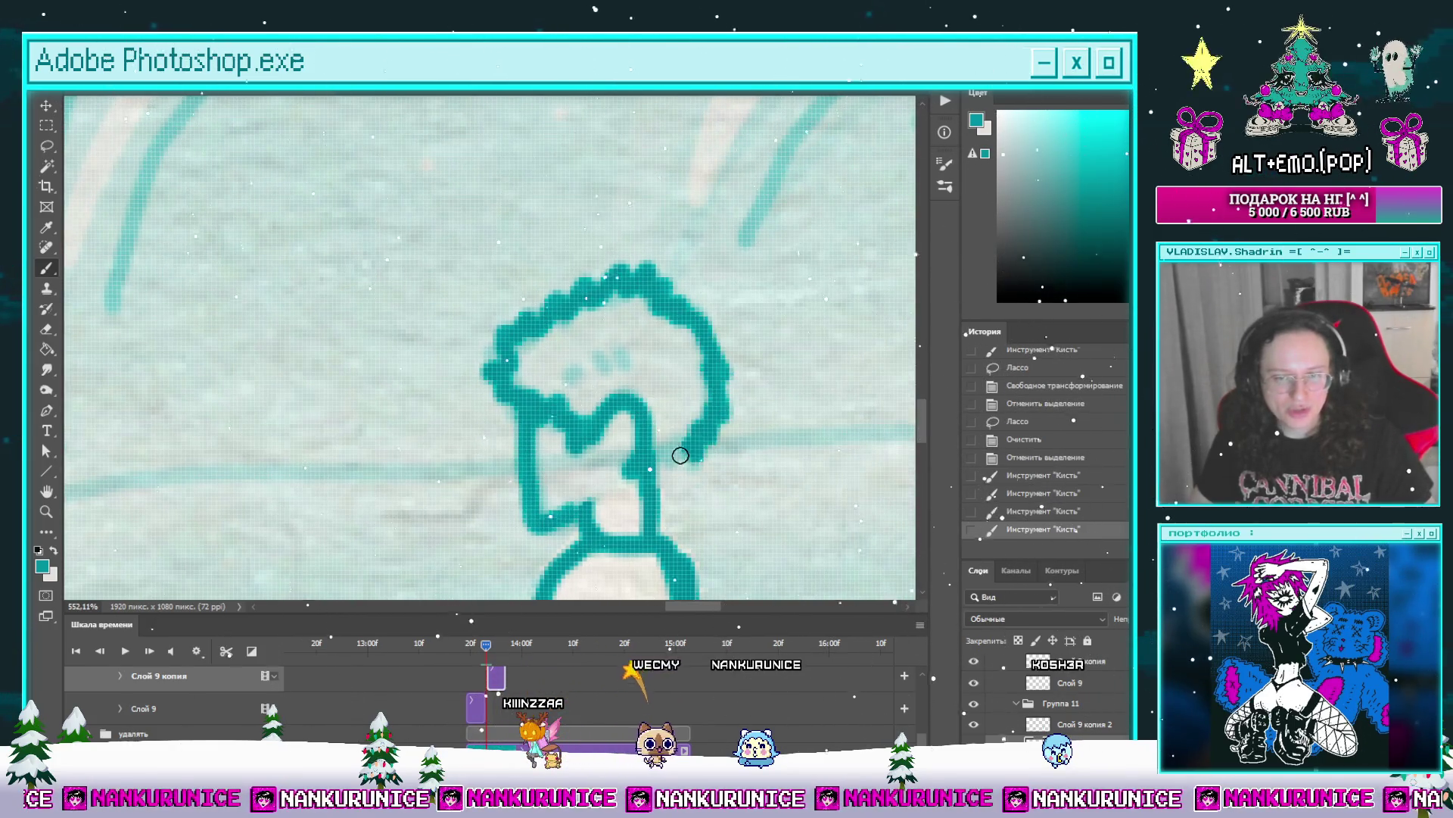
scroll(575, 371, "down", 5)
left_click_drag(600, 390, 692, 360)
scroll(693, 361, "up", 4)
Step: Fill the neck and face with the pale colour using the Paint Bucket
key("g")
key("x")
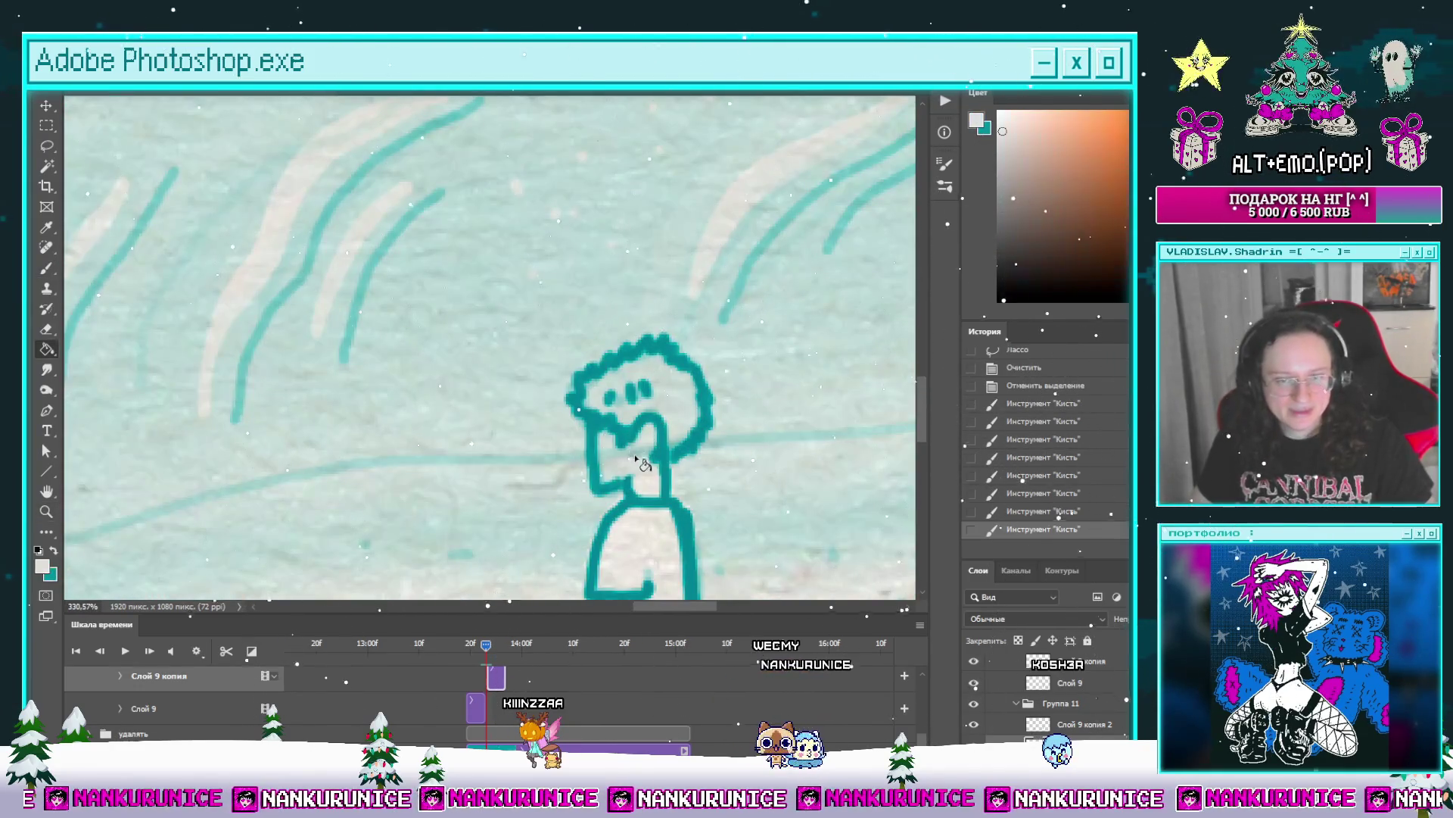
left_click(629, 455)
left_click(691, 399)
scroll(691, 399, "down", 3)
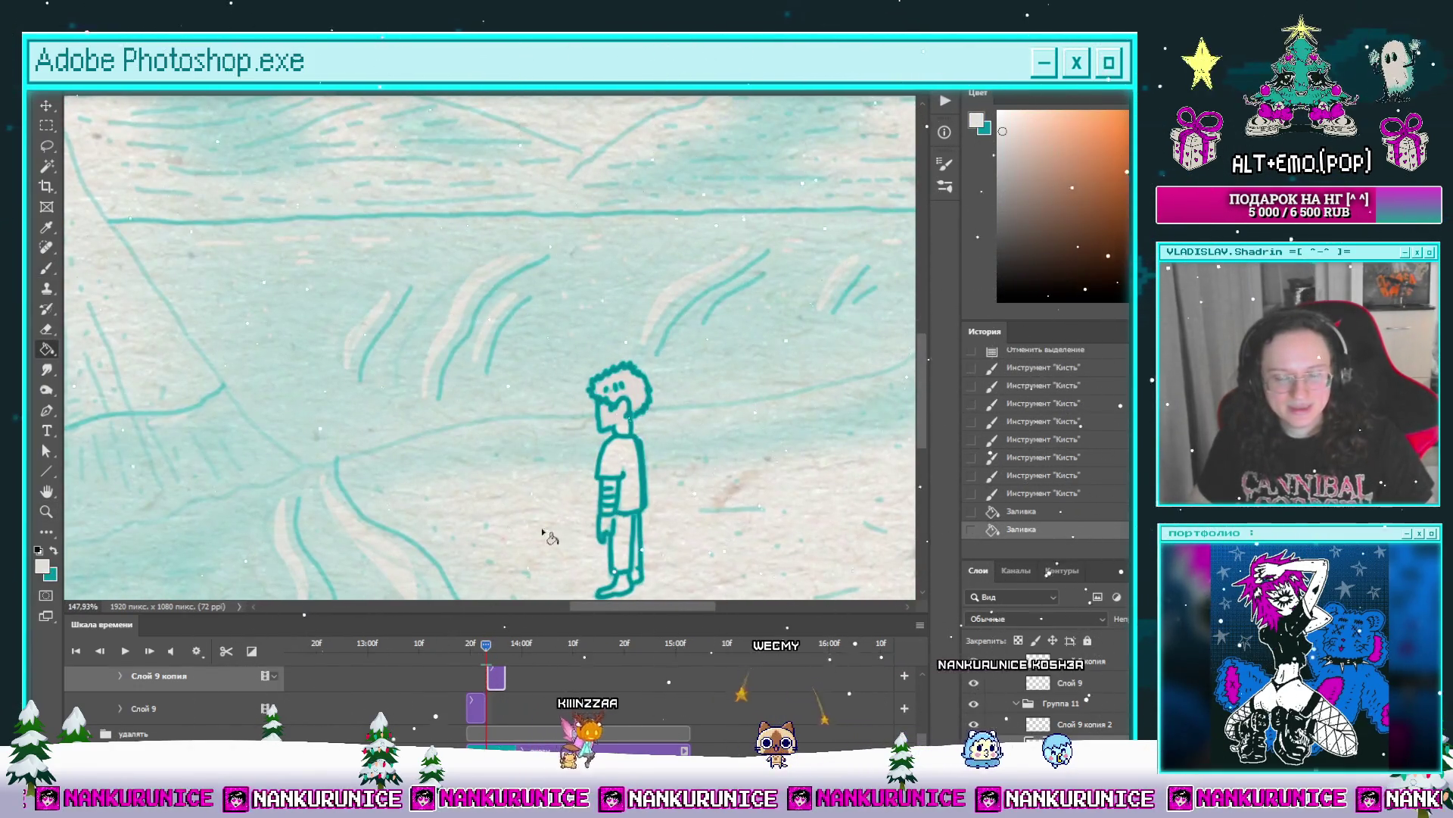
scroll(925, 672, "up", 2)
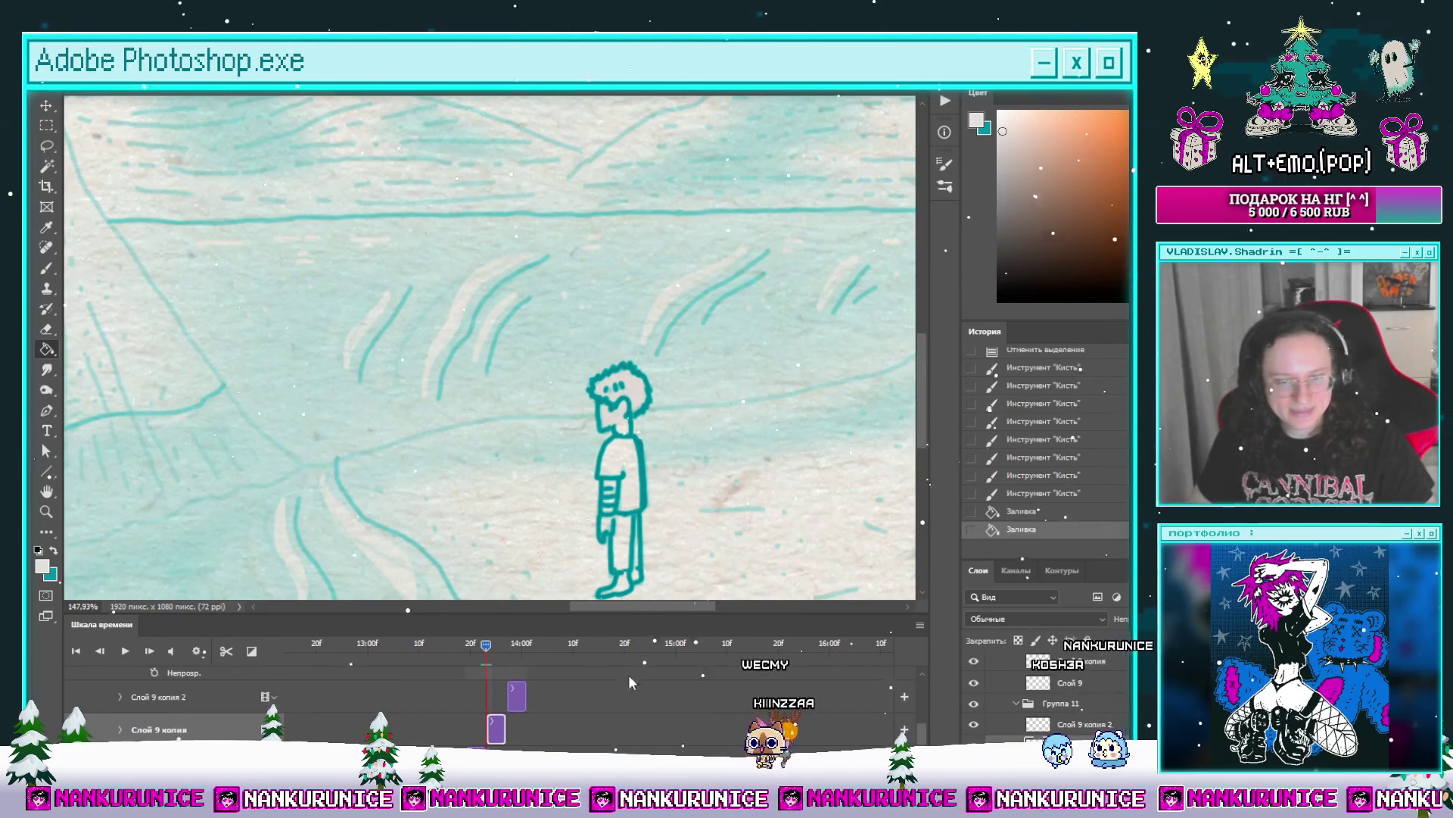
Step: On the next frame of Слой 9 копия 2, trim the face outline and draw a 3-shaped mouth
left_click(508, 645)
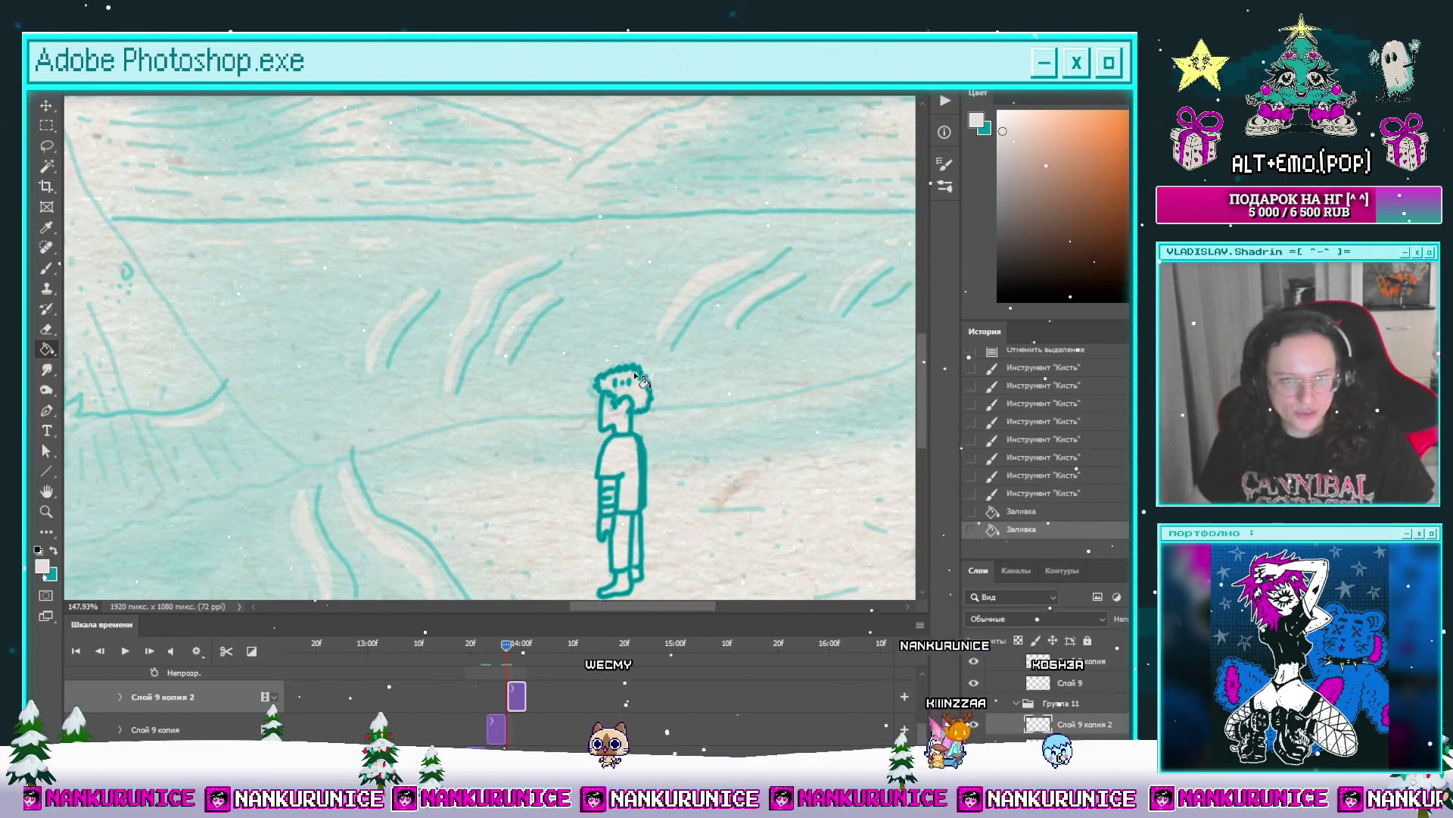
key("x")
key("z")
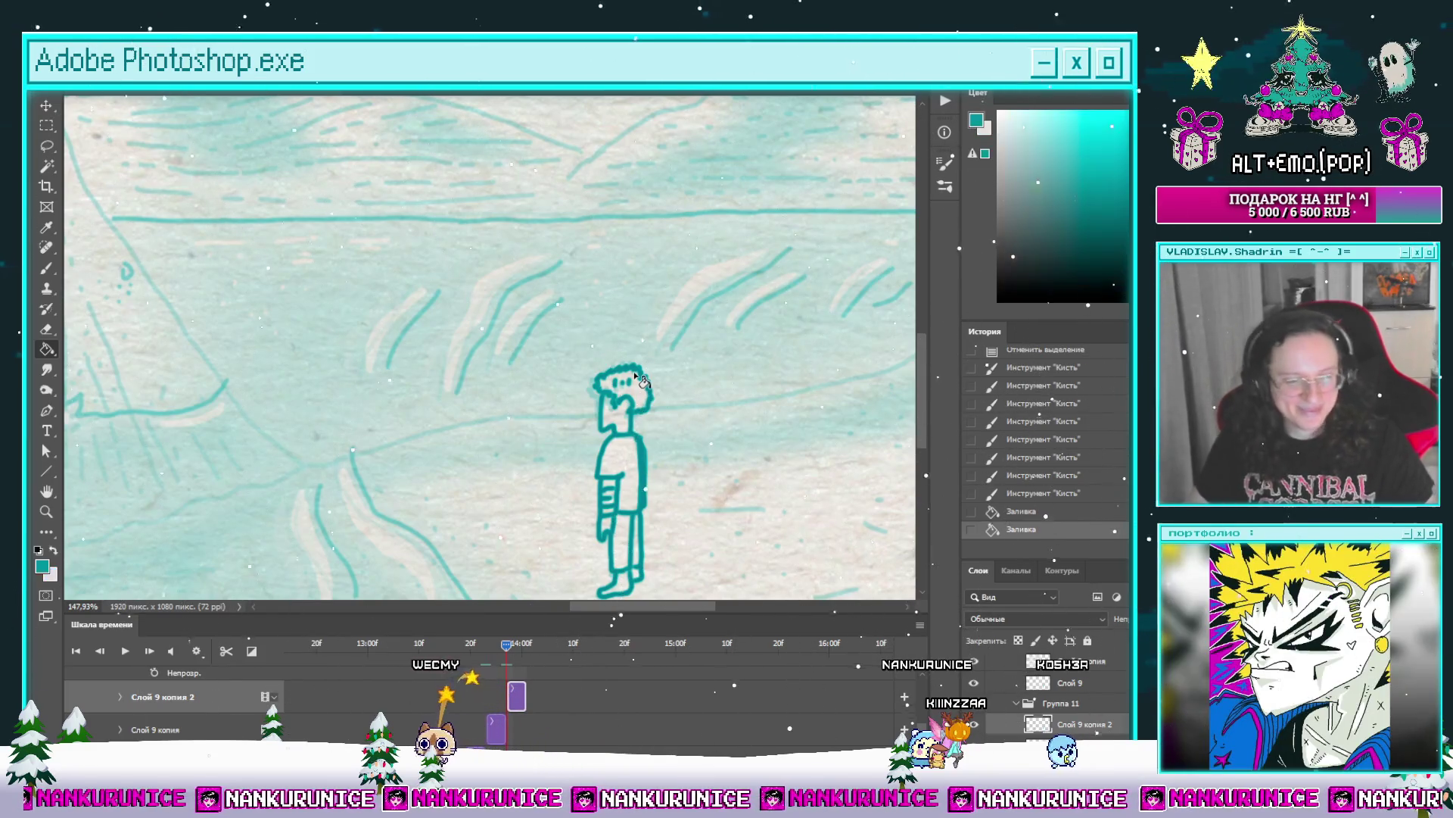
scroll(653, 350, "up", 3)
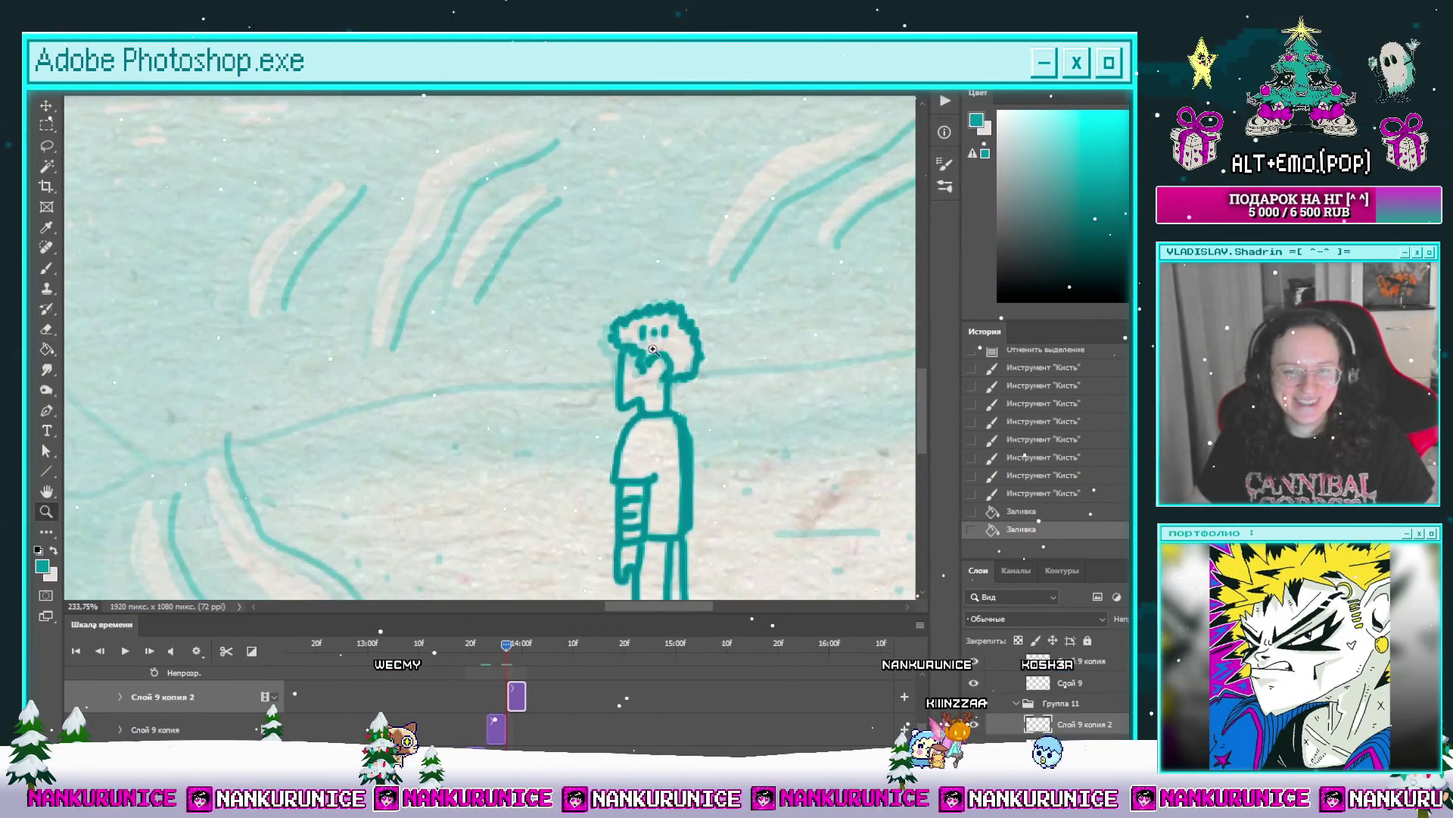
left_click(680, 326)
scroll(679, 364, "up", 3)
key("b")
mouse_move(679, 379)
left_mouse_down()
mouse_move(720, 430)
mouse_move(672, 437)
left_mouse_up()
key("ctrl+z")
mouse_move(633, 384)
left_mouse_down()
mouse_move(672, 378)
mouse_move(674, 442)
left_mouse_up()
mouse_move(575, 376)
left_mouse_down()
mouse_move(604, 392)
mouse_move(591, 334)
left_mouse_up()
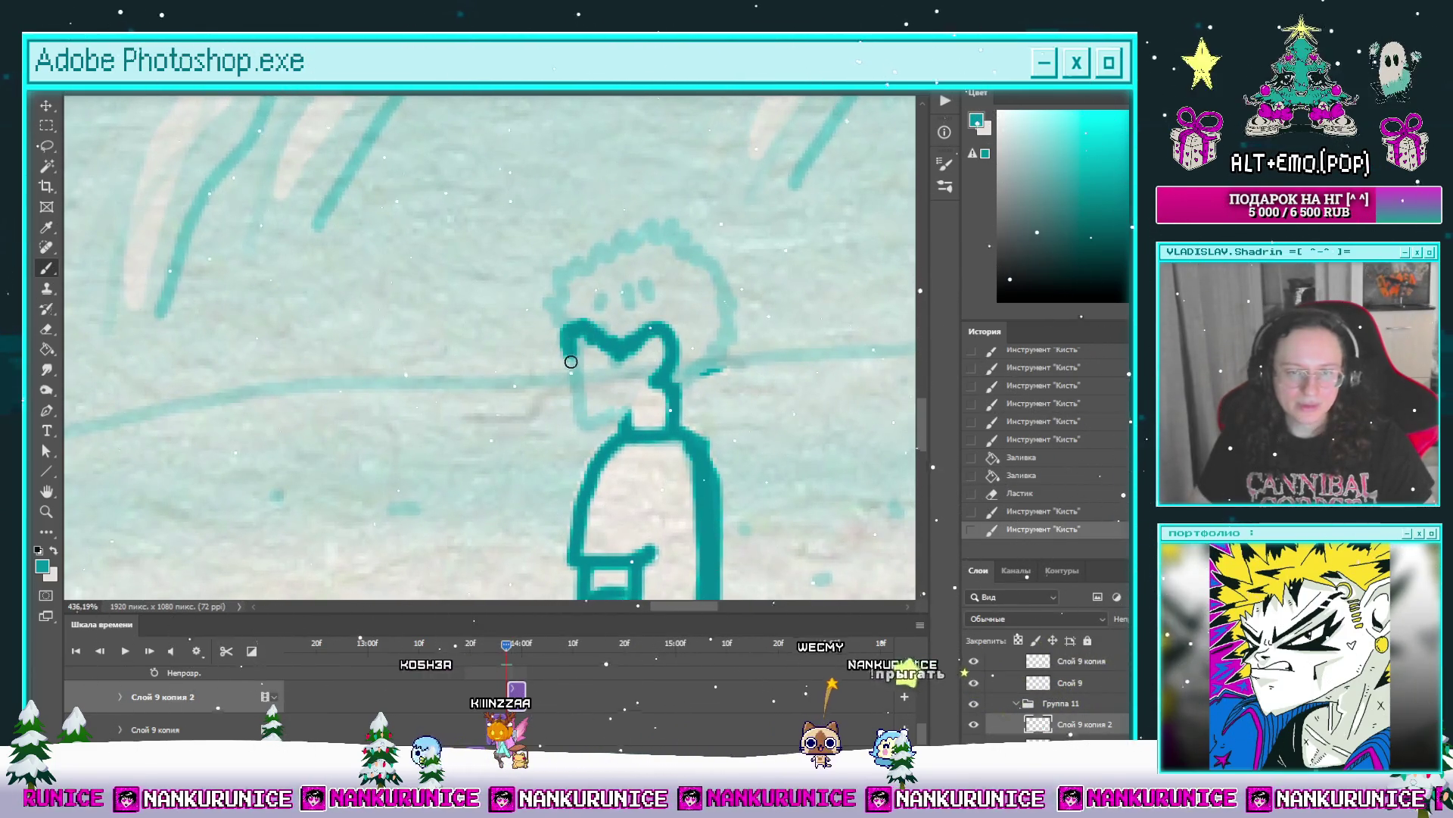
Step: Redraw the face's left side thicker and retrace the head outline and right side
mouse_move(640, 393)
left_mouse_down()
mouse_move(656, 427)
mouse_move(593, 432)
mouse_move(587, 371)
left_mouse_up()
left_click_drag(606, 453, 608, 451)
left_click_drag(600, 377, 618, 365)
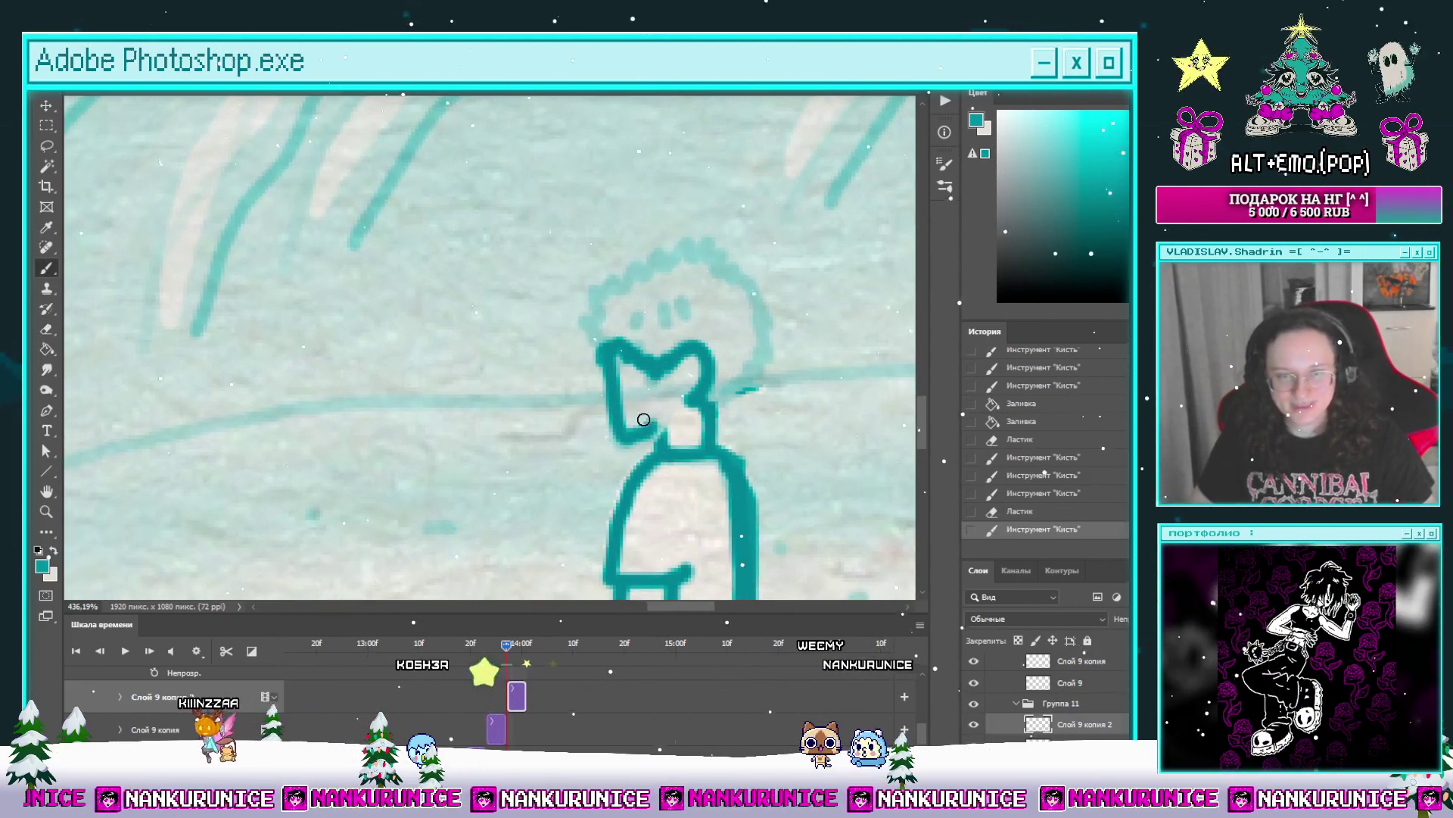
key("ctrl+z")
left_click_drag(621, 439, 602, 350)
key("e")
left_click_drag(740, 428, 753, 455)
key("b")
mouse_move(539, 340)
left_mouse_down()
mouse_move(565, 279)
mouse_move(644, 251)
left_mouse_up()
left_click_drag(704, 296, 710, 379)
Step: Fill the face pale and dot in the left and right eyes
key("g")
left_click(675, 322)
left_click(610, 398)
key("b")
scroll(605, 333, "up", 2)
left_click(636, 350)
left_click(681, 351)
scroll(710, 361, "down", 3)
scroll(710, 361, "down", 4)
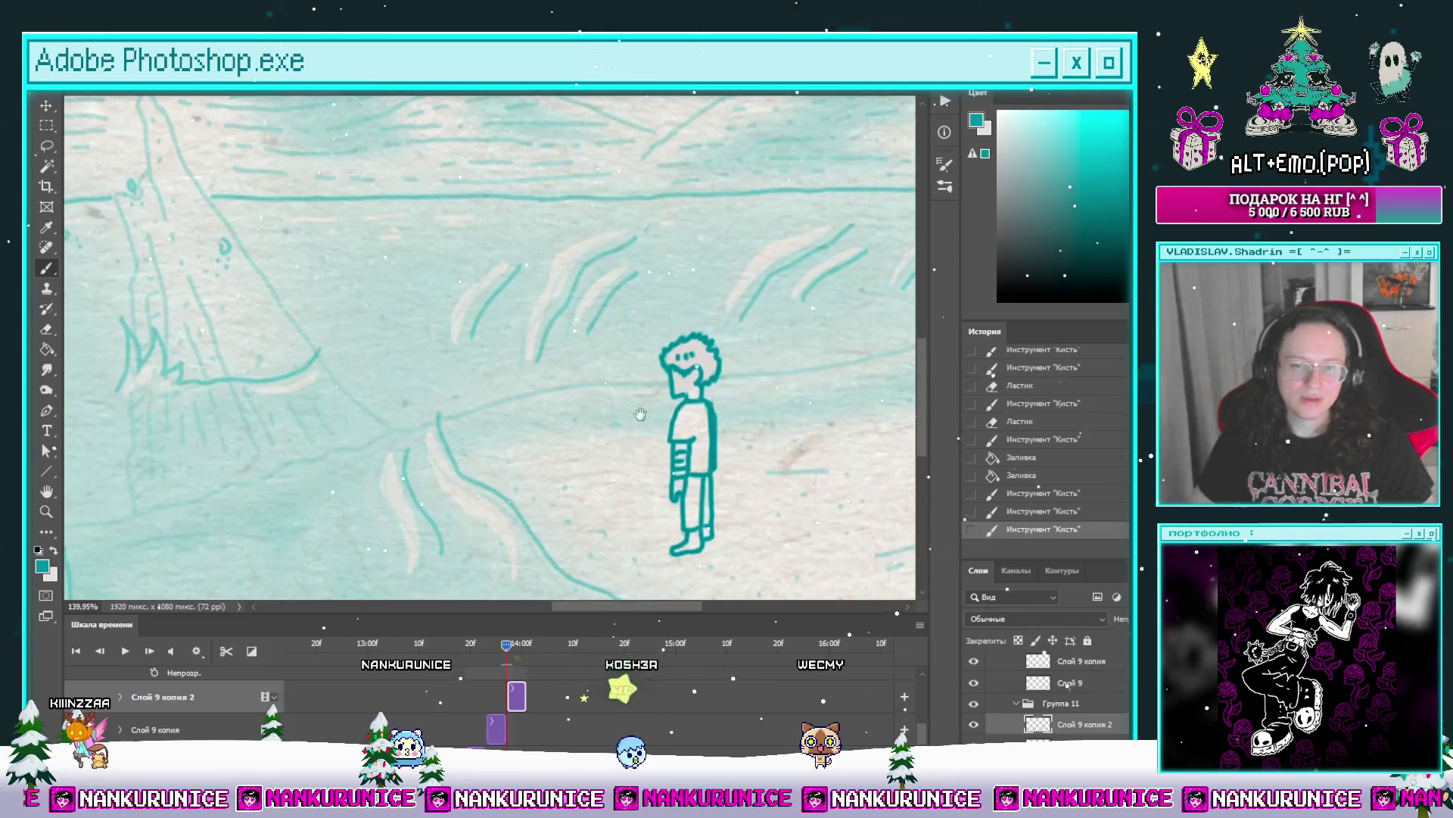
scroll(636, 423, "down", 3)
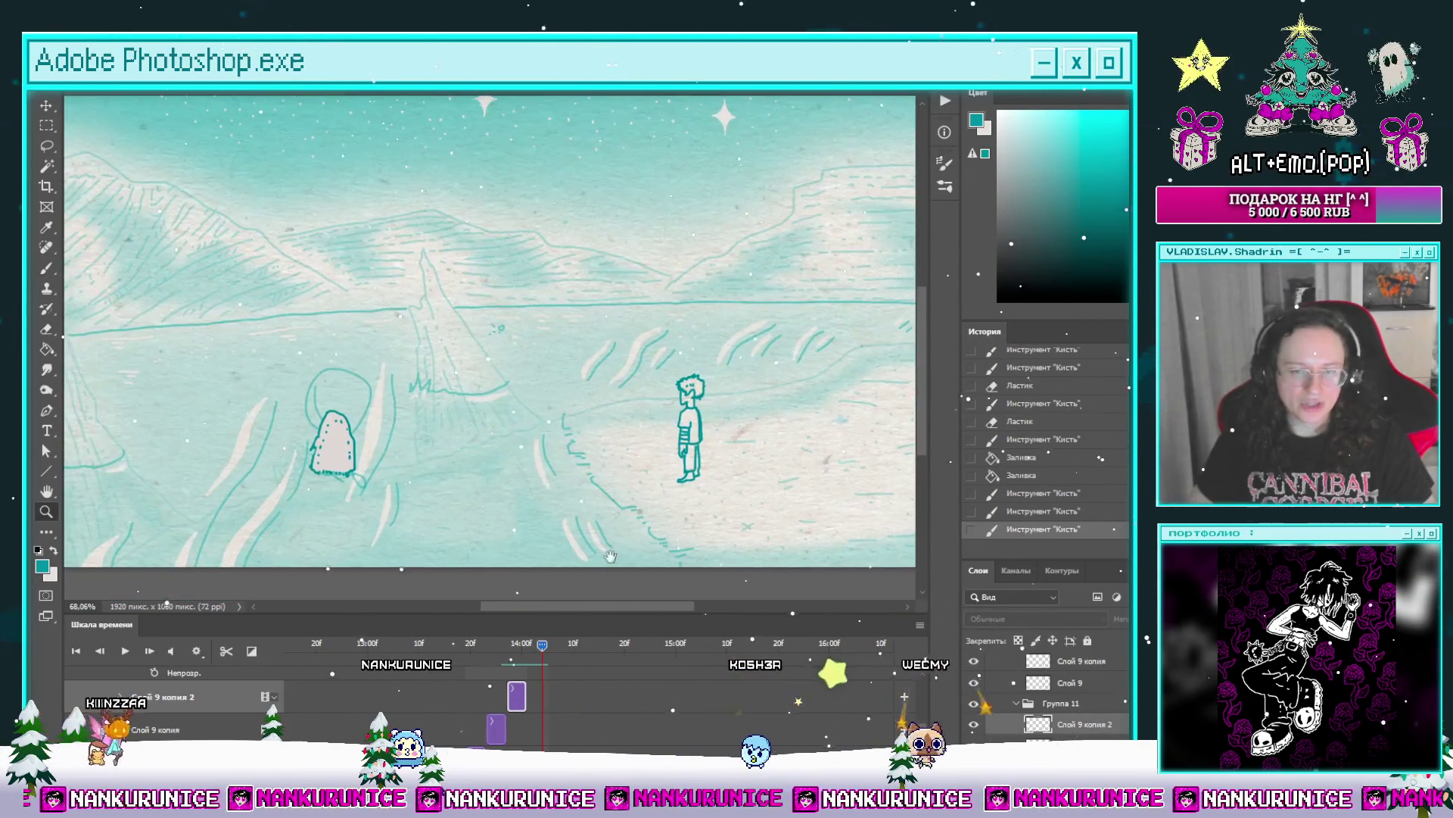
Step: Scrub back through the animation and expand the Группа 11 копия group in the timeline
mouse_move(543, 651)
left_mouse_down()
mouse_move(500, 650)
mouse_move(527, 649)
left_mouse_up()
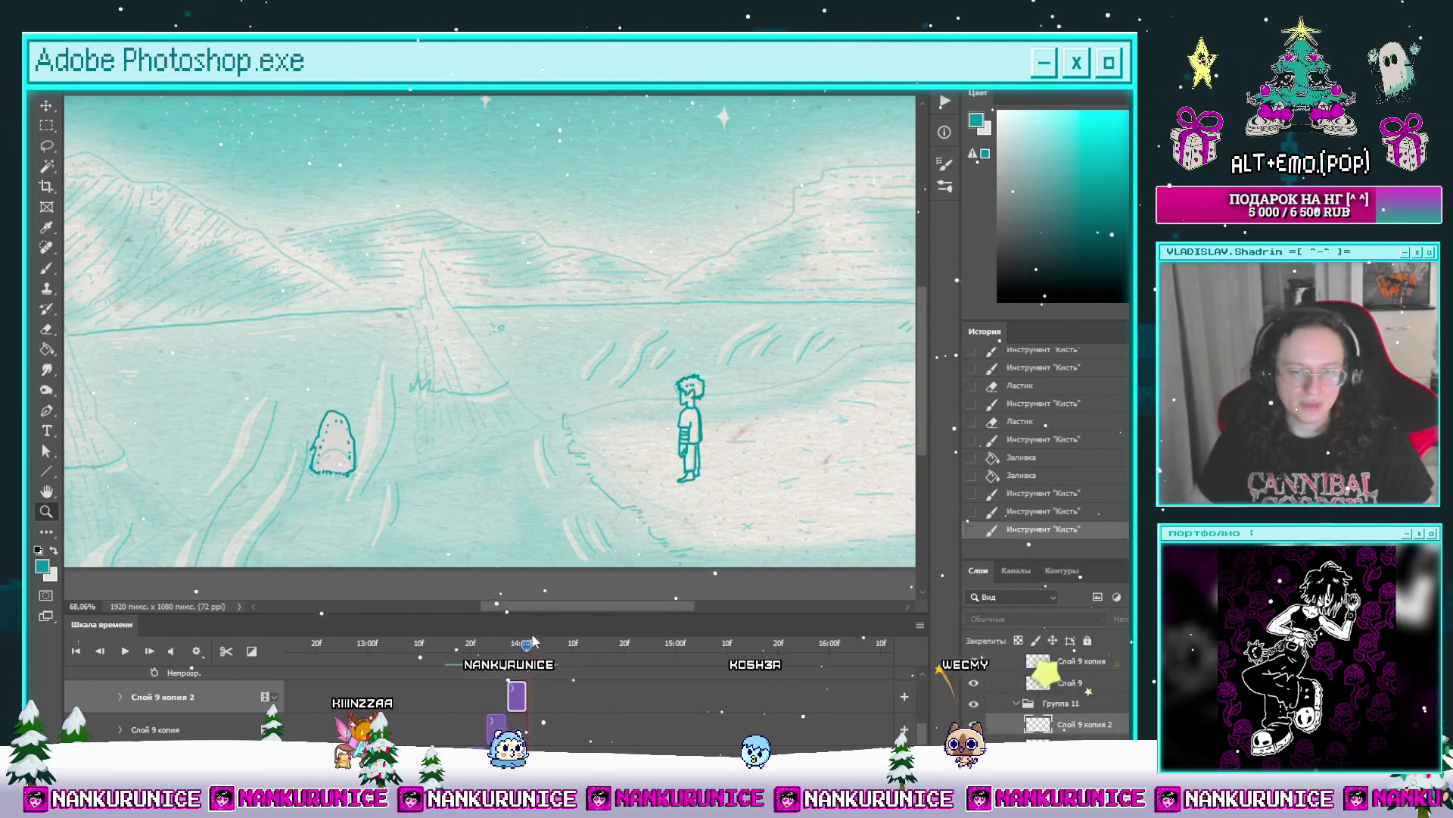
scroll(674, 691, "down", 3)
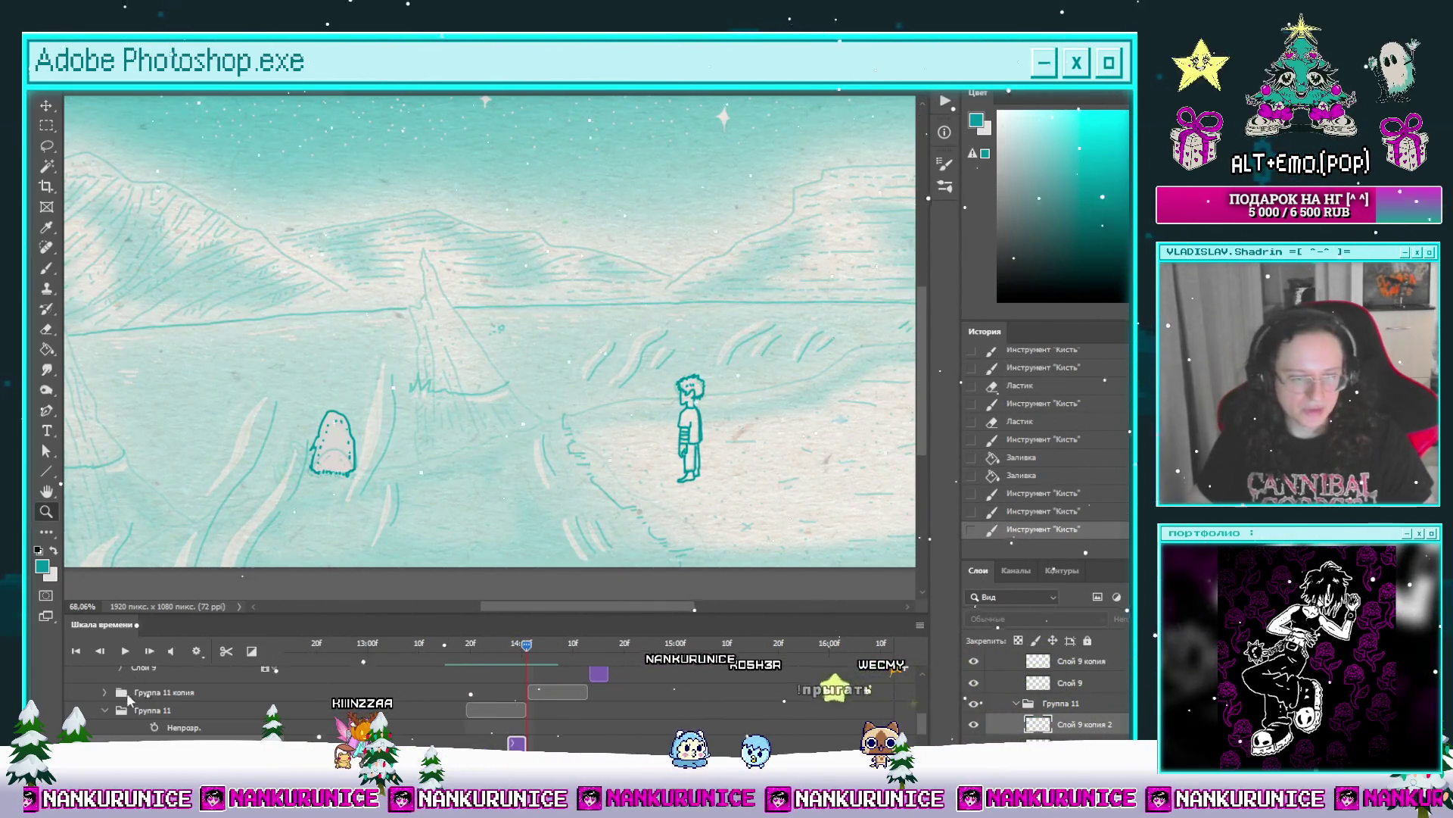
left_click(104, 691)
scroll(918, 727, "up", 2)
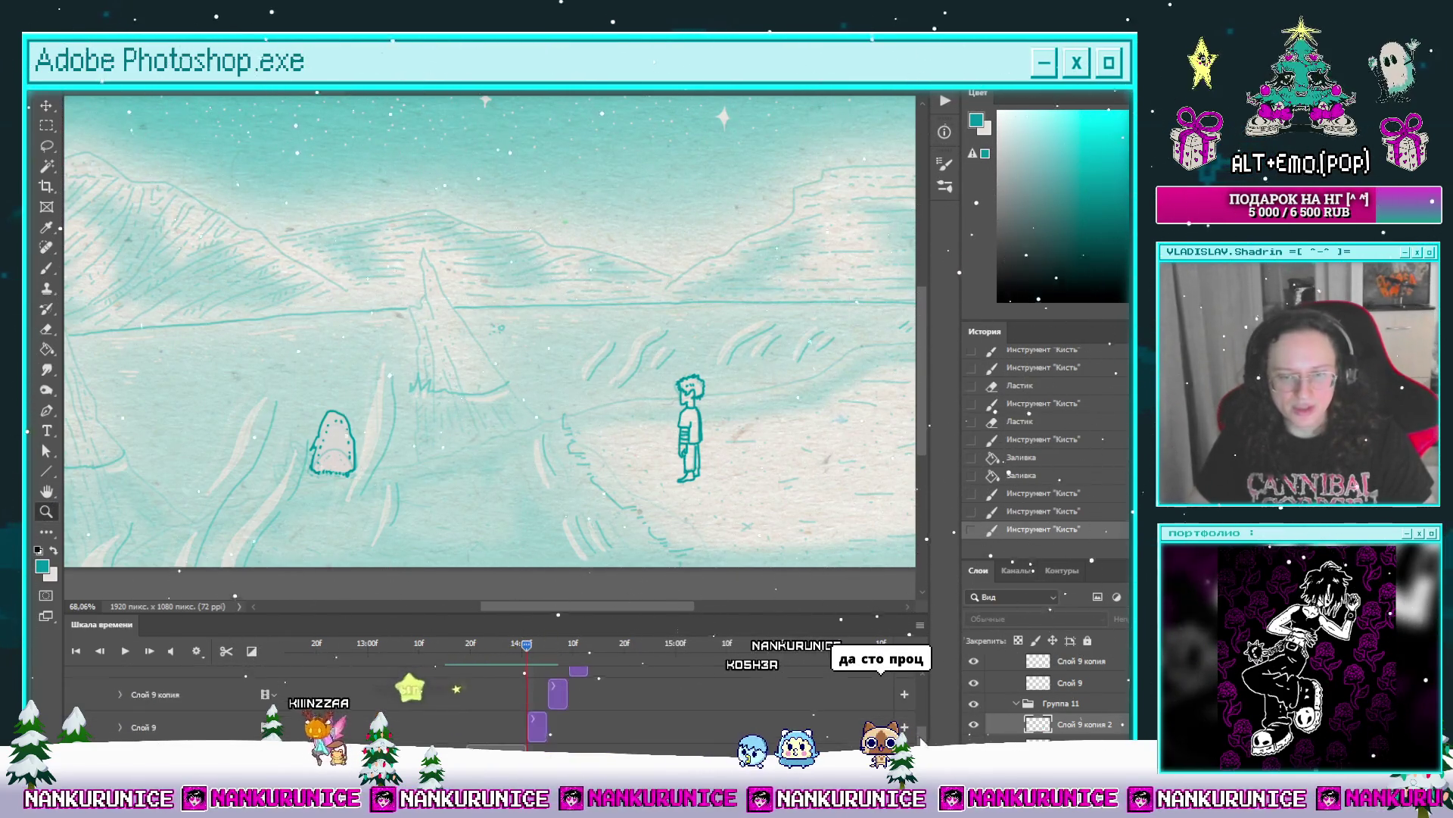
scroll(764, 392, "up", 3)
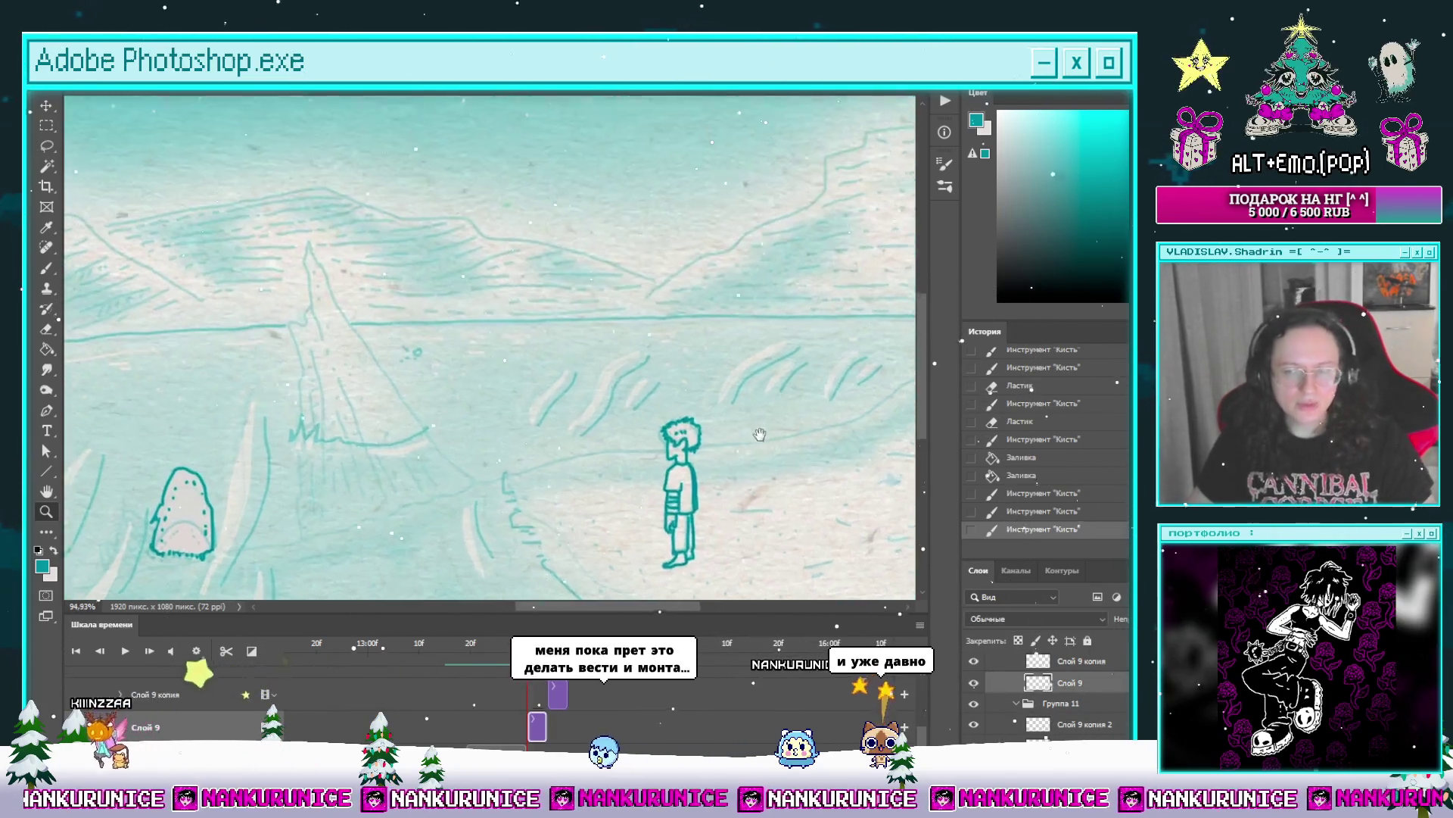
scroll(736, 431, "up", 4)
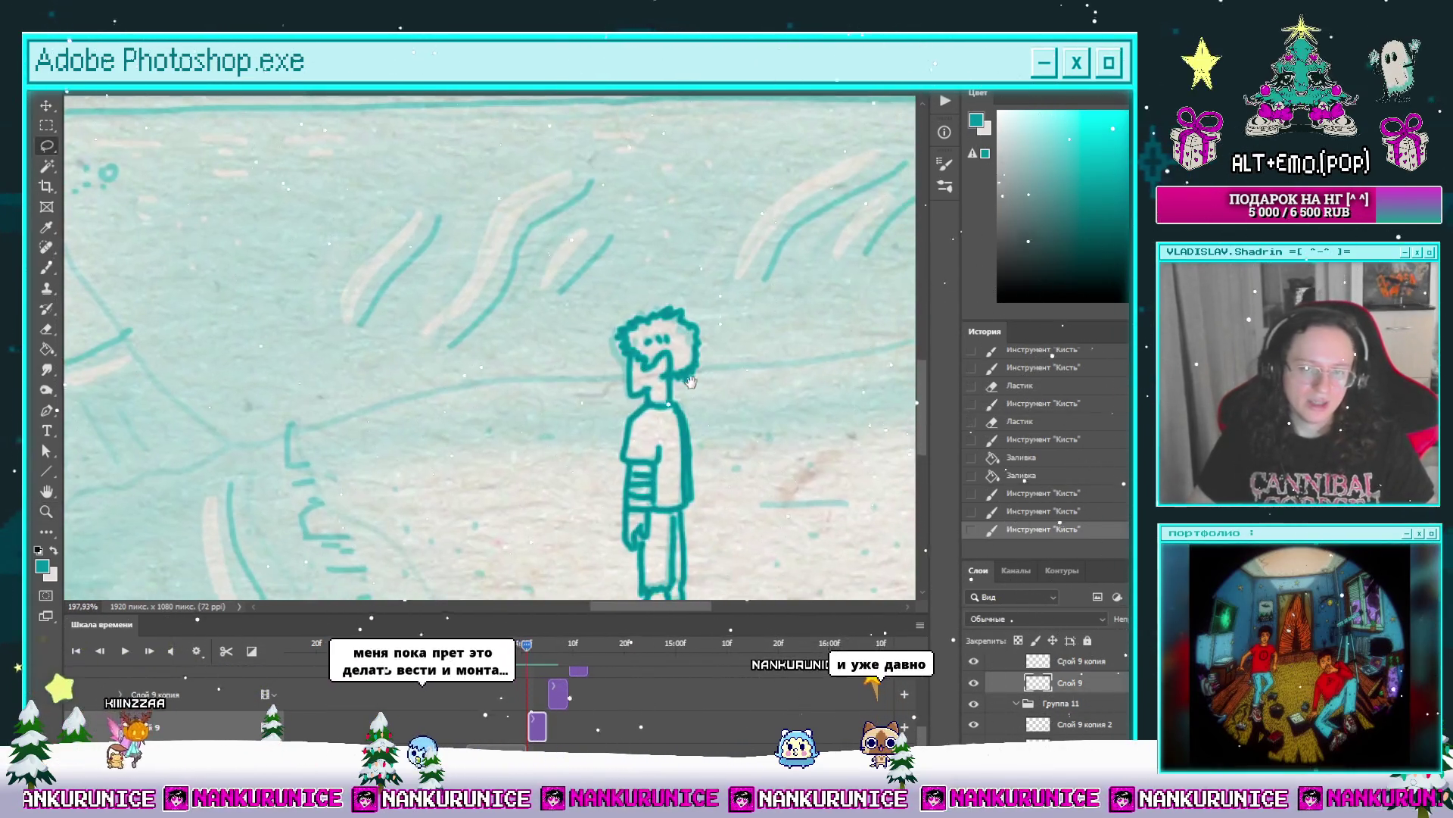
Step: Erase the old hair and face outline, then redraw the head outline joined to the neck
key("e")
mouse_move(612, 416)
left_mouse_down()
mouse_move(695, 356)
mouse_move(573, 366)
left_mouse_up()
left_click_drag(694, 410, 659, 364)
scroll(683, 395, "up", 2)
key("b")
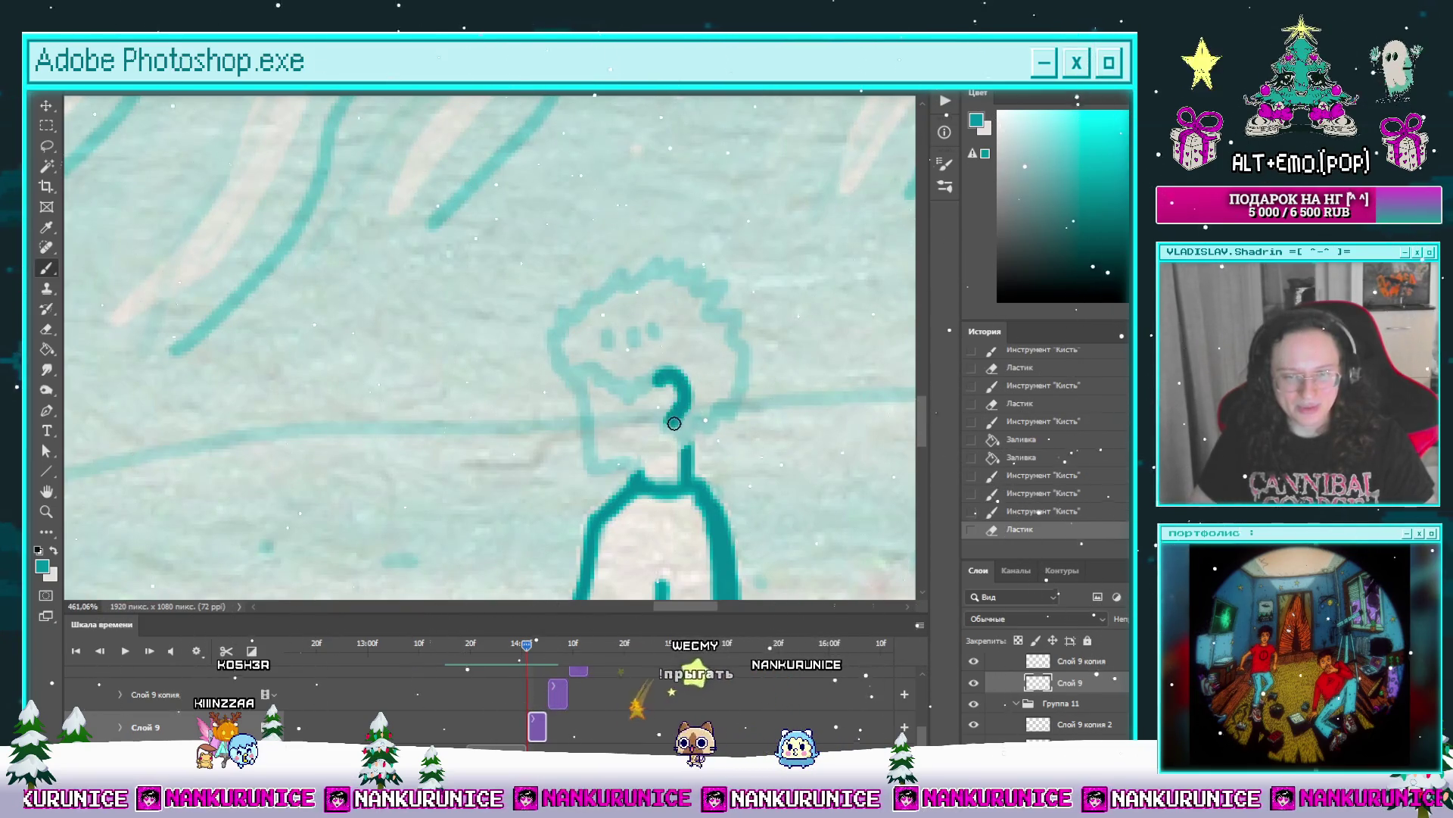
left_click_drag(715, 463, 691, 379)
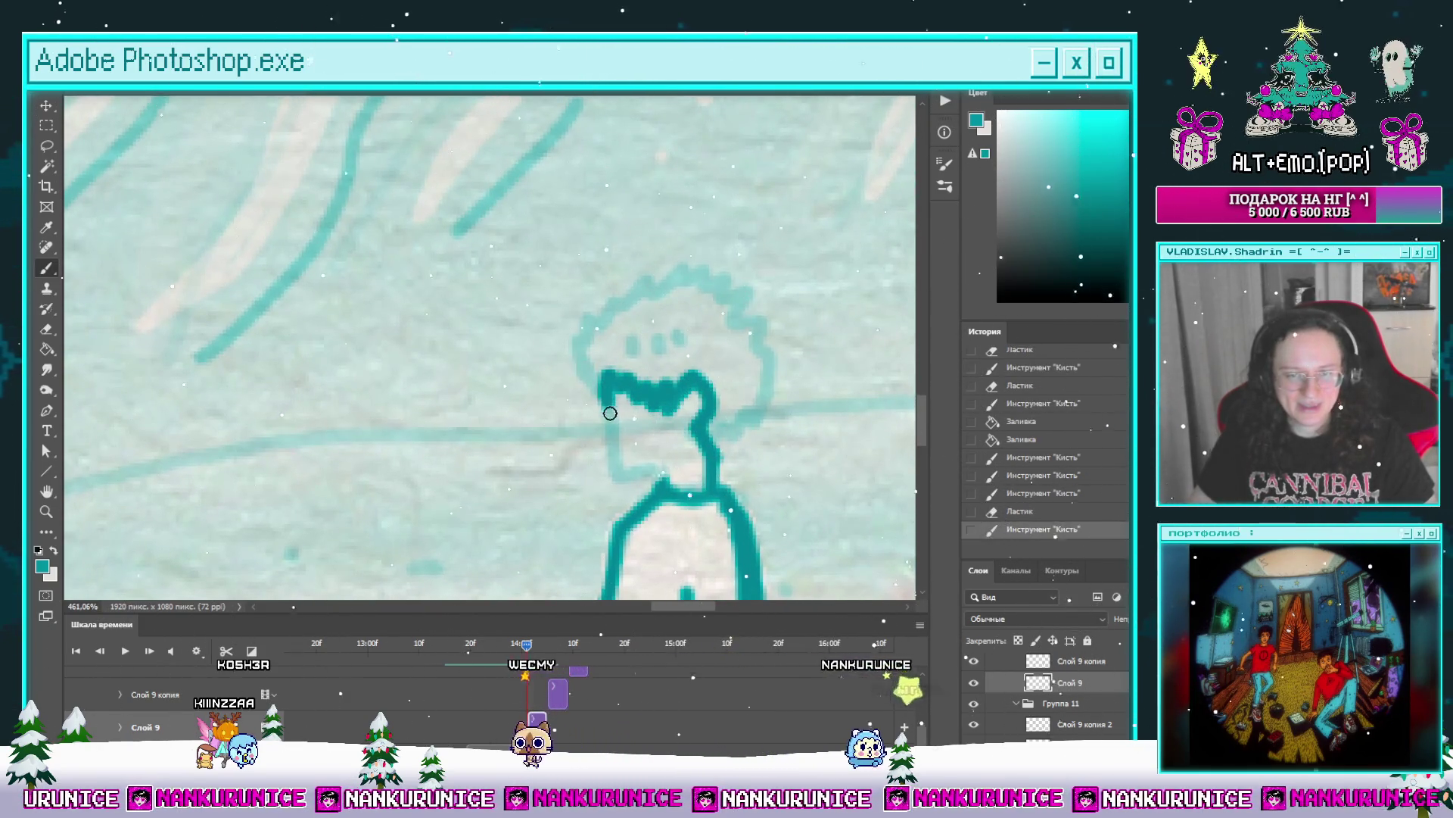
mouse_move(653, 469)
left_mouse_down()
mouse_move(616, 470)
mouse_move(541, 435)
mouse_move(557, 354)
mouse_move(654, 321)
left_mouse_up()
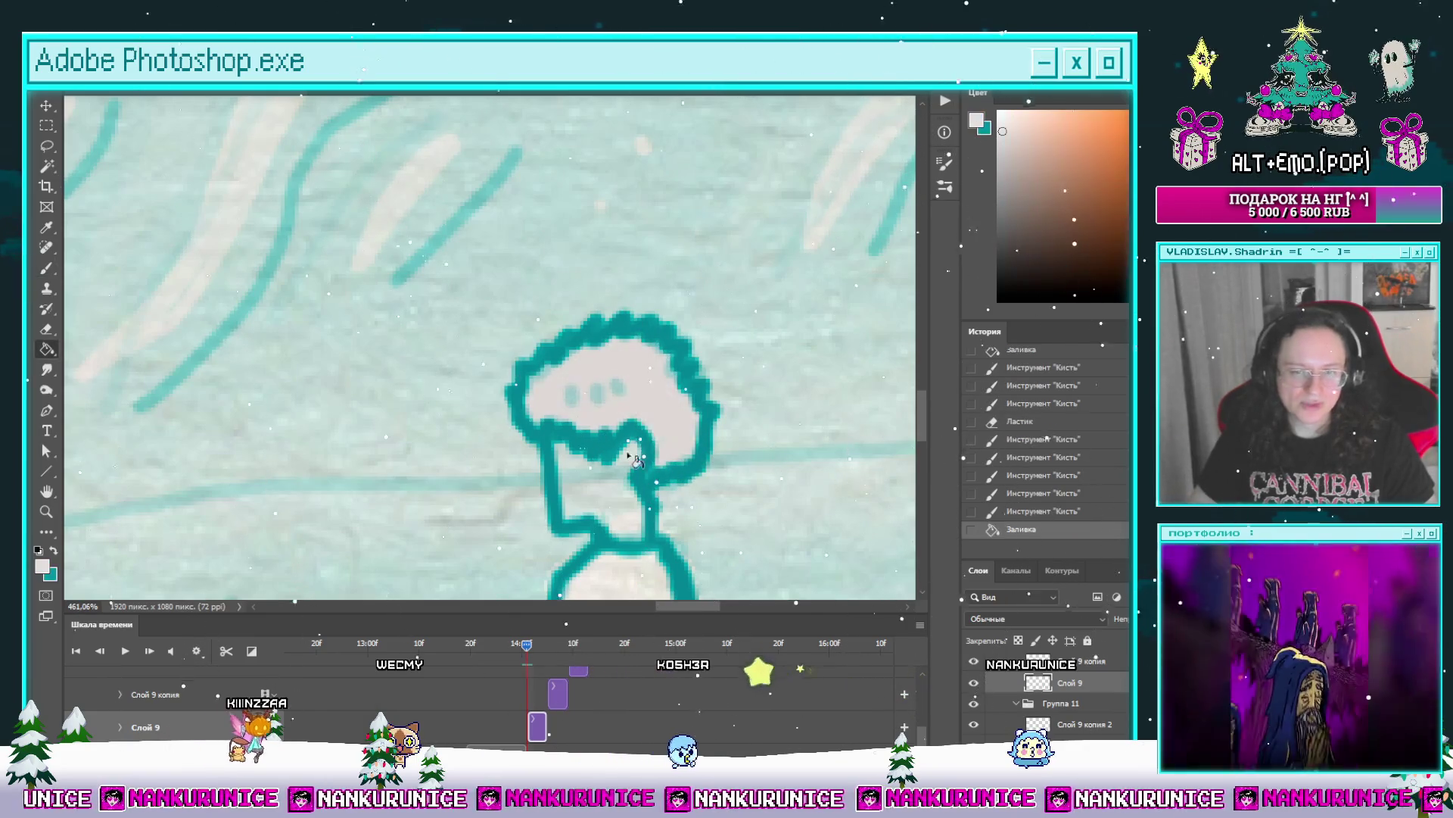
Step: Fill the head and neck pale and paint three darker eye dots
left_click(633, 477)
scroll(564, 383, "up", 3)
left_click(560, 405)
left_click(603, 398)
left_click(636, 387)
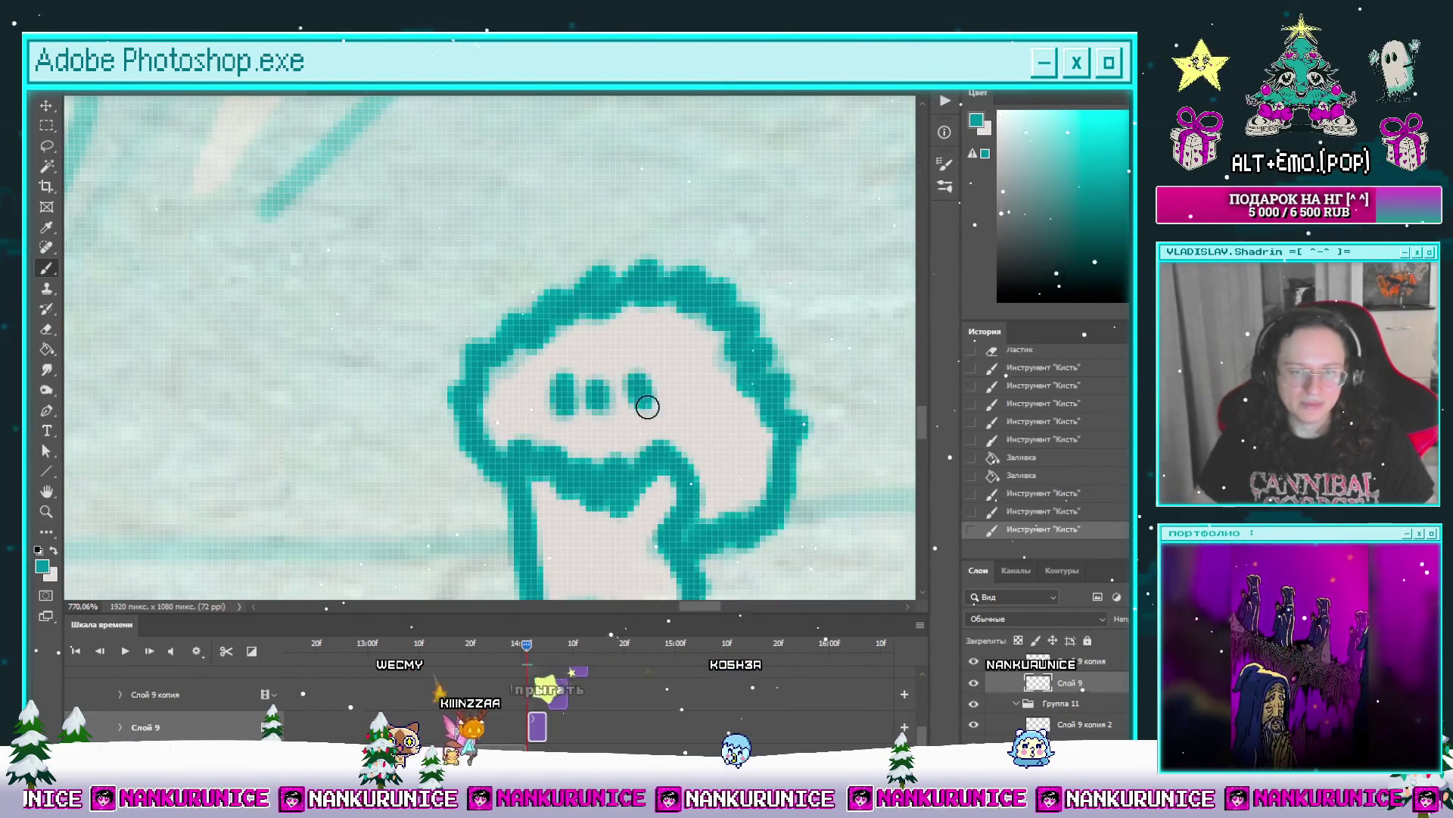
scroll(649, 399, "down", 10)
left_click_drag(711, 424, 675, 401)
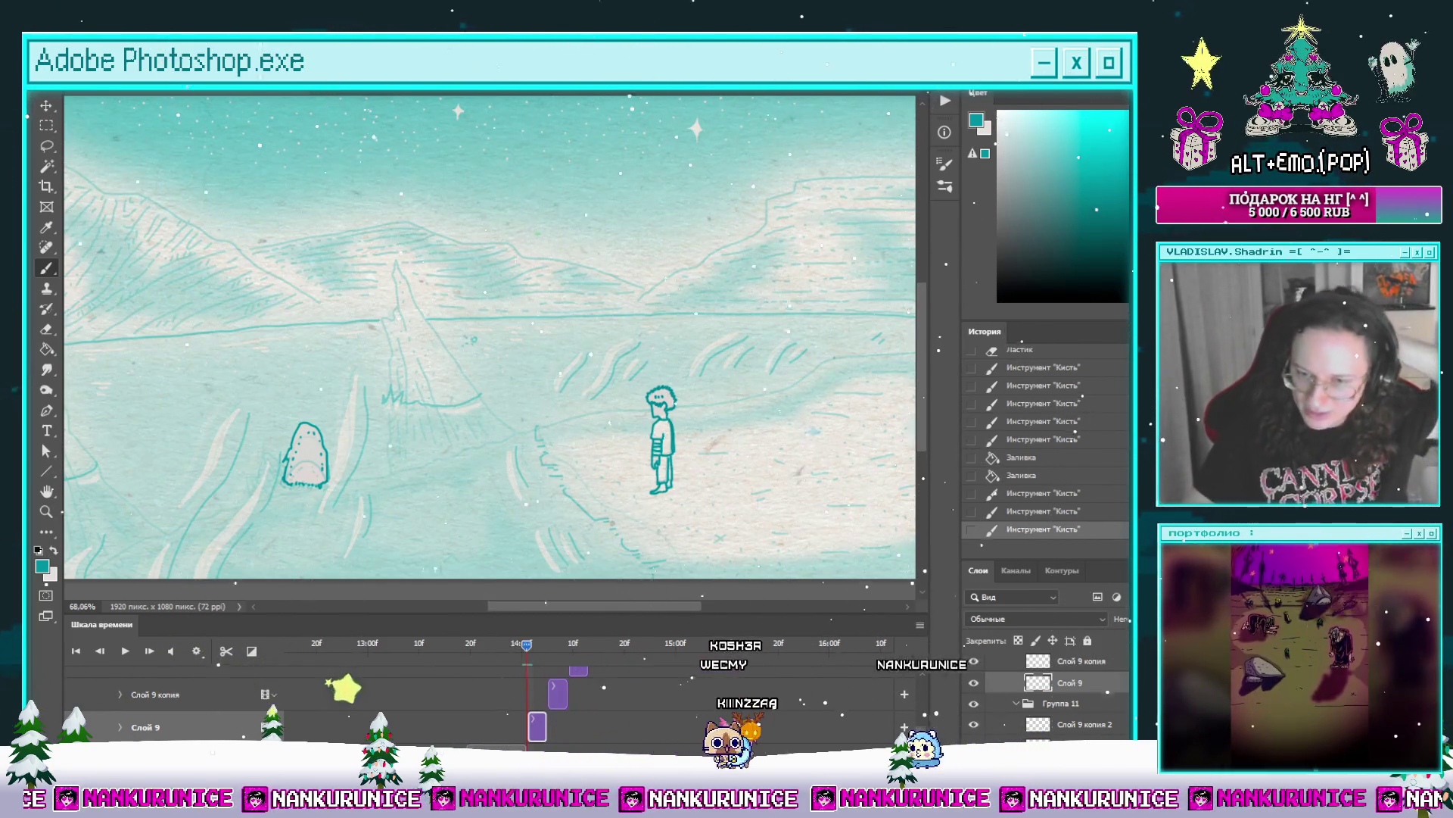
Step: Scrub the timeline back and forth to preview the creature rising from the snow
left_click_drag(705, 421, 731, 398)
left_click_drag(527, 646, 475, 645)
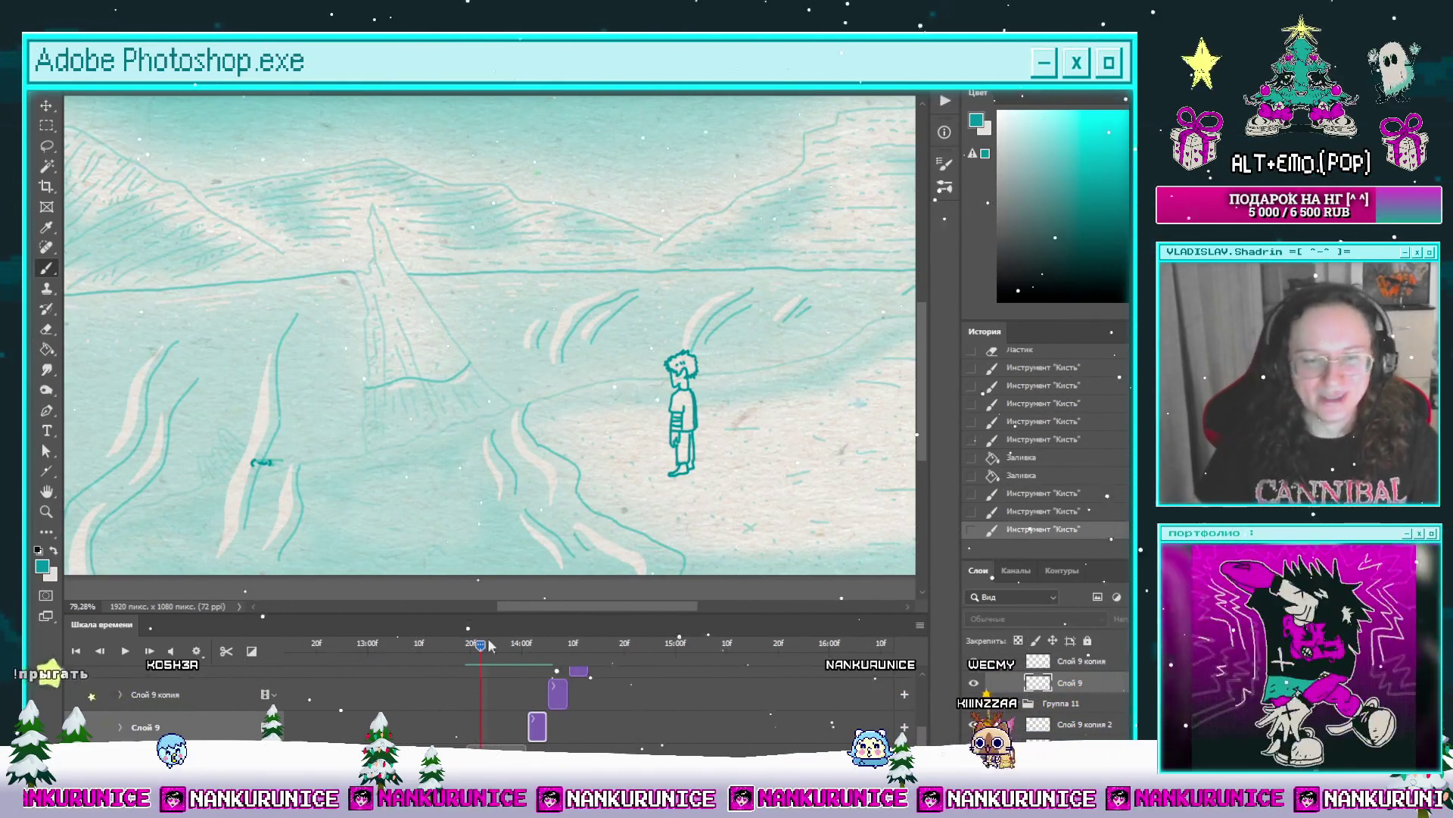
mouse_move(472, 656)
left_mouse_down()
mouse_move(510, 648)
mouse_move(474, 666)
mouse_move(528, 665)
left_mouse_up()
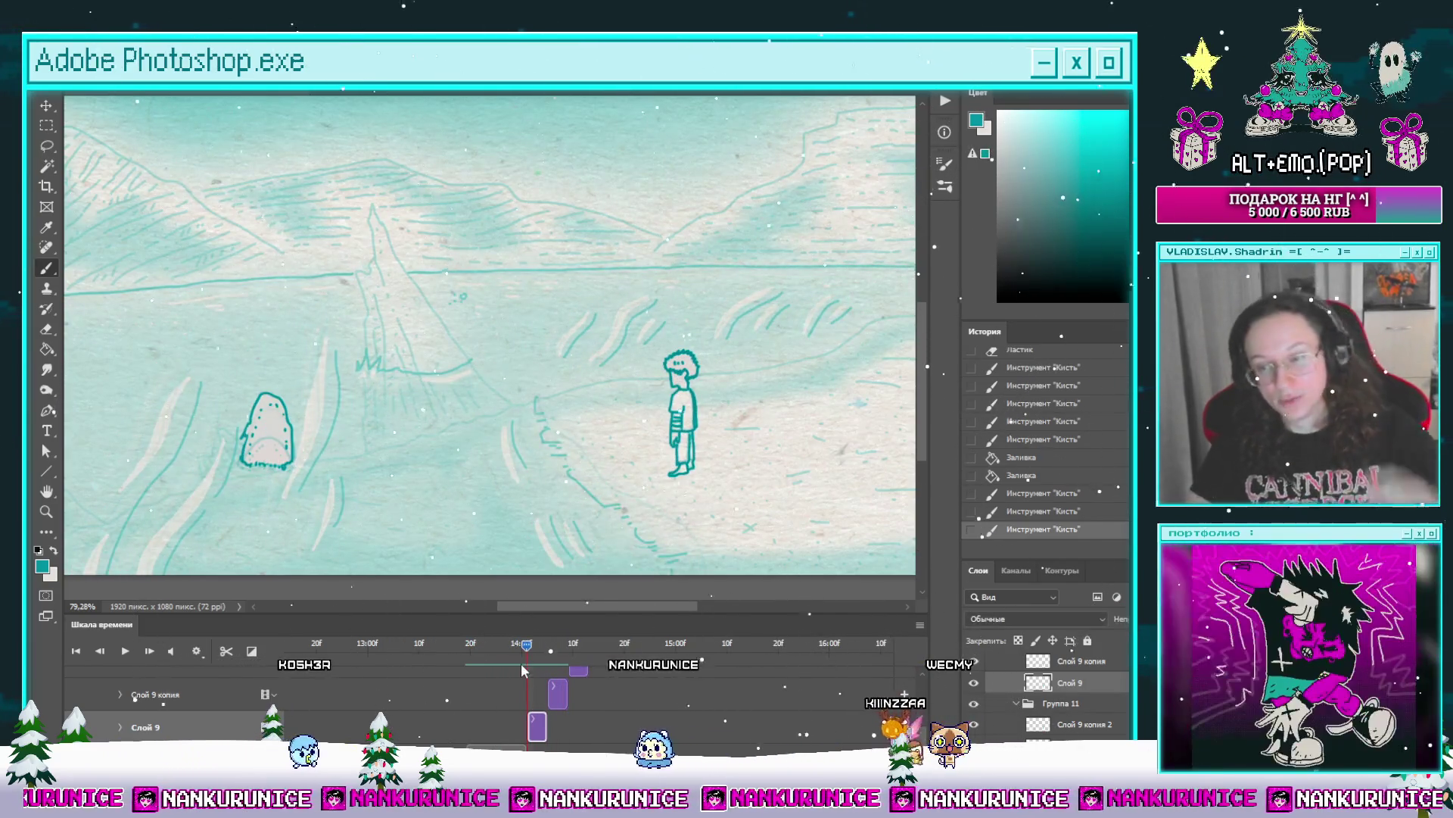
mouse_move(529, 651)
left_mouse_down()
mouse_move(481, 653)
mouse_move(563, 651)
mouse_move(496, 651)
left_mouse_up()
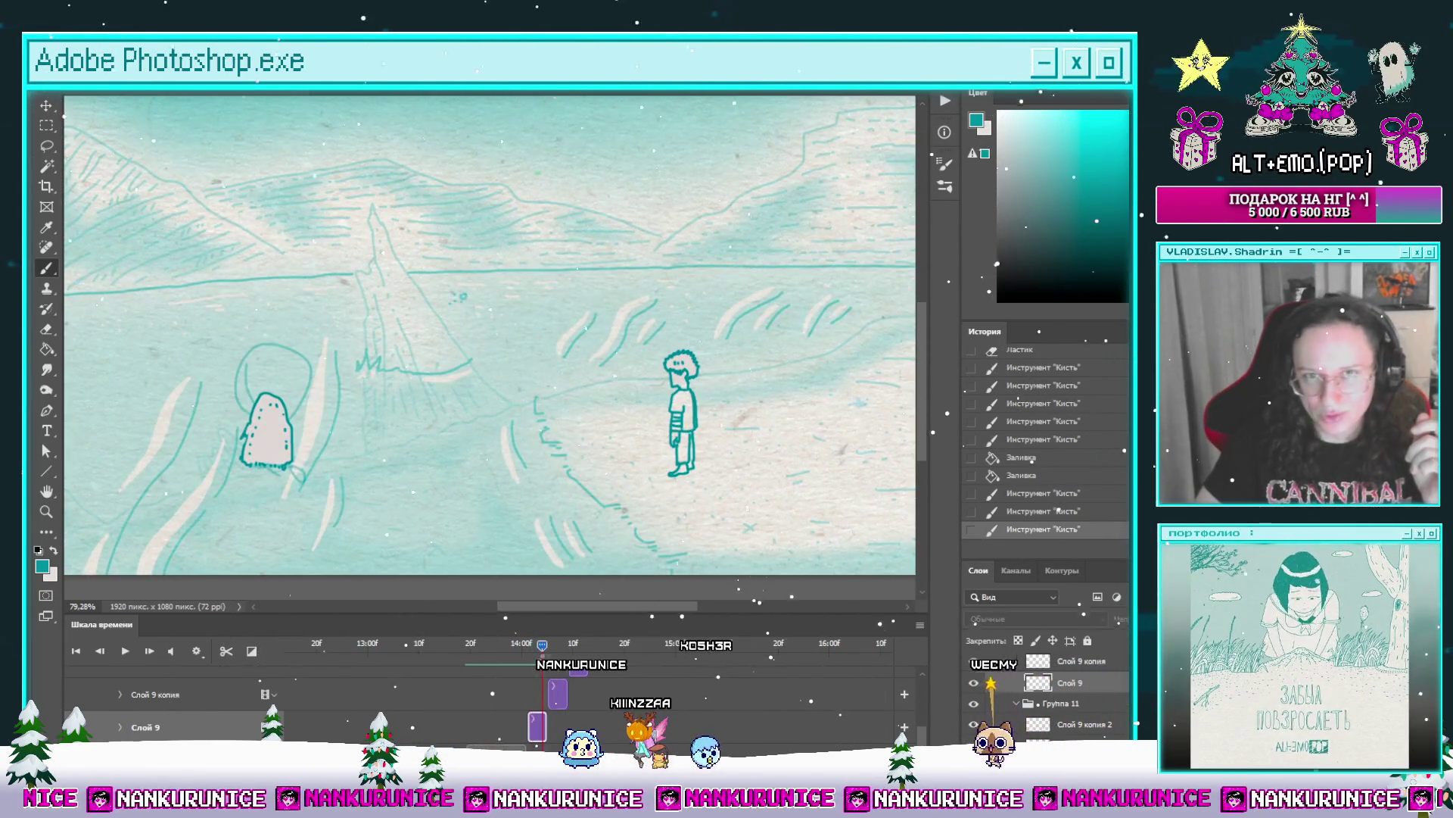
key("Left")
key("Left")
key("Left")
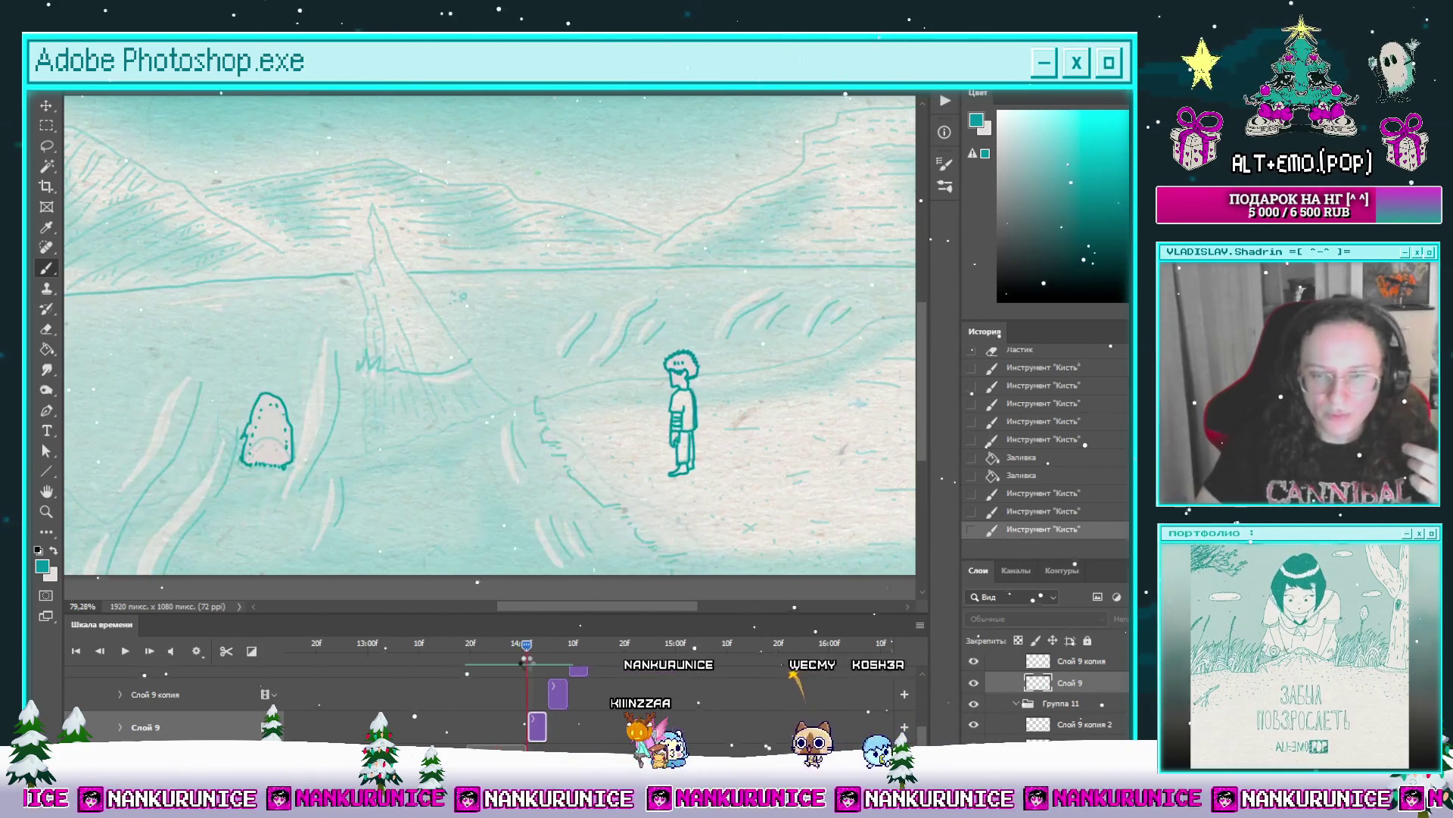
key("Left")
key("Left")
key("Left")
key("Right")
key("Right")
key("Right")
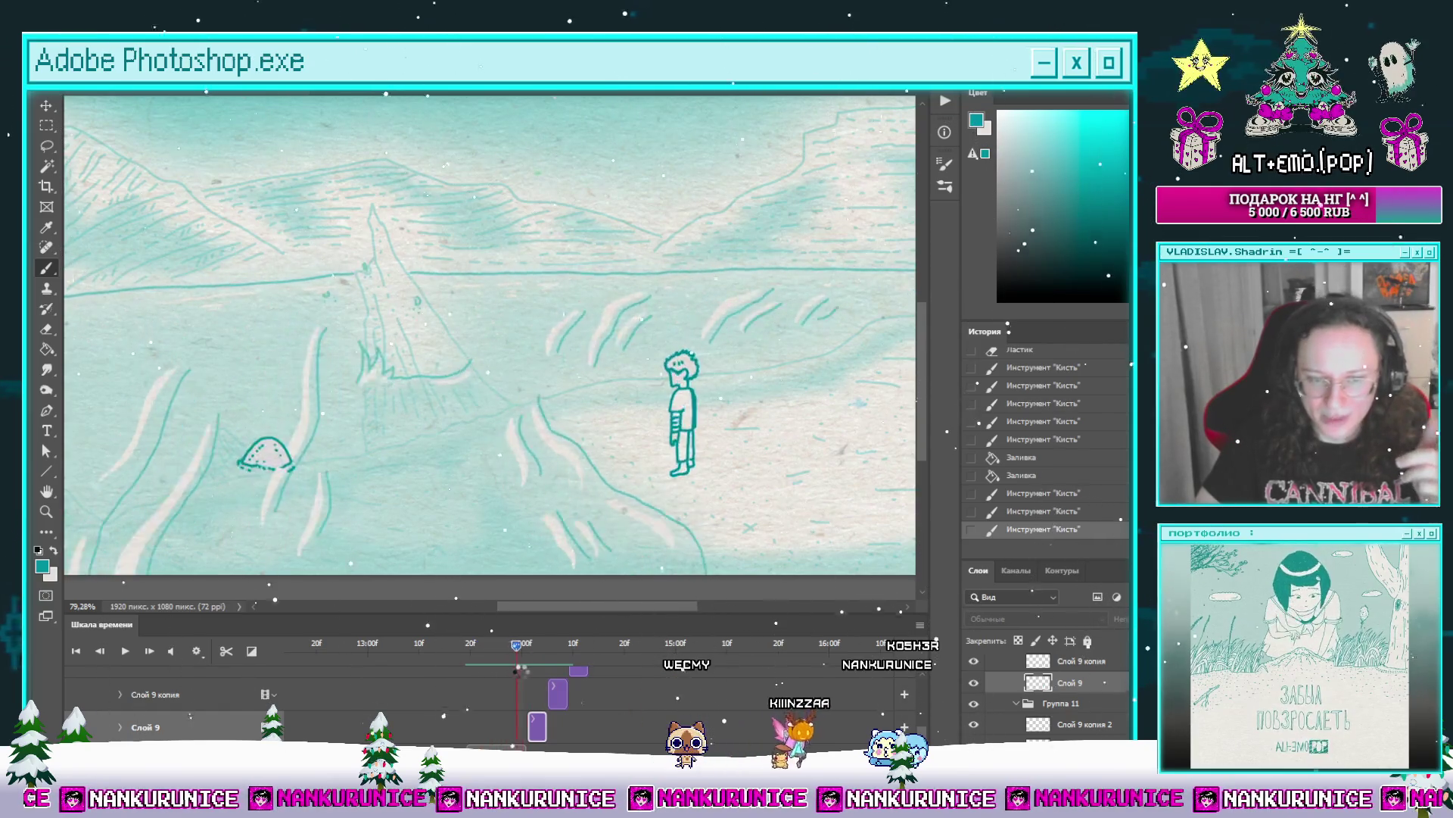
Step: Compare earlier poses with the large-figure frame, then collapse the Группа 11 копия track
key("Left")
key("Left")
key("Left")
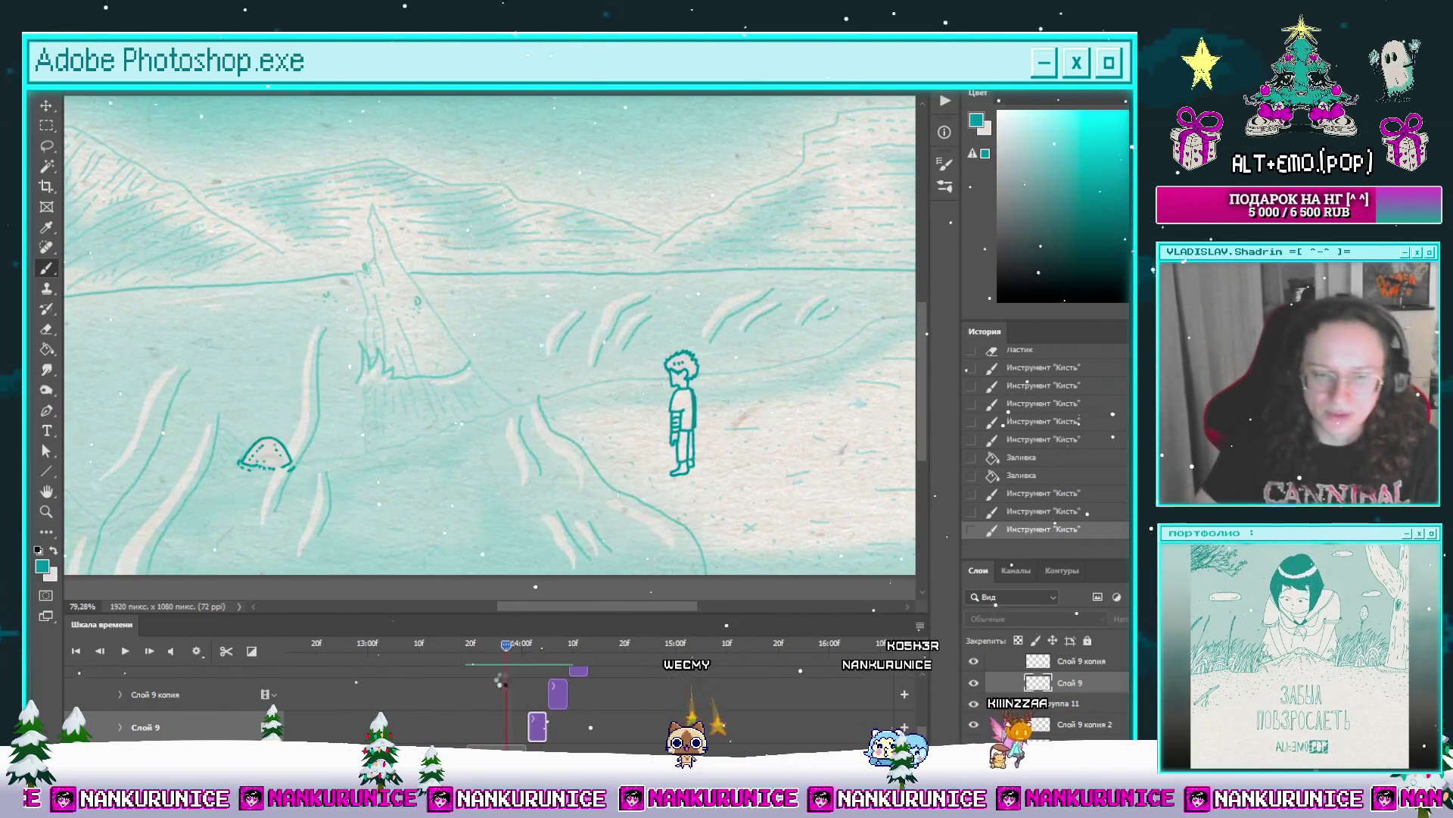
key("Right")
key("Right")
key("Right")
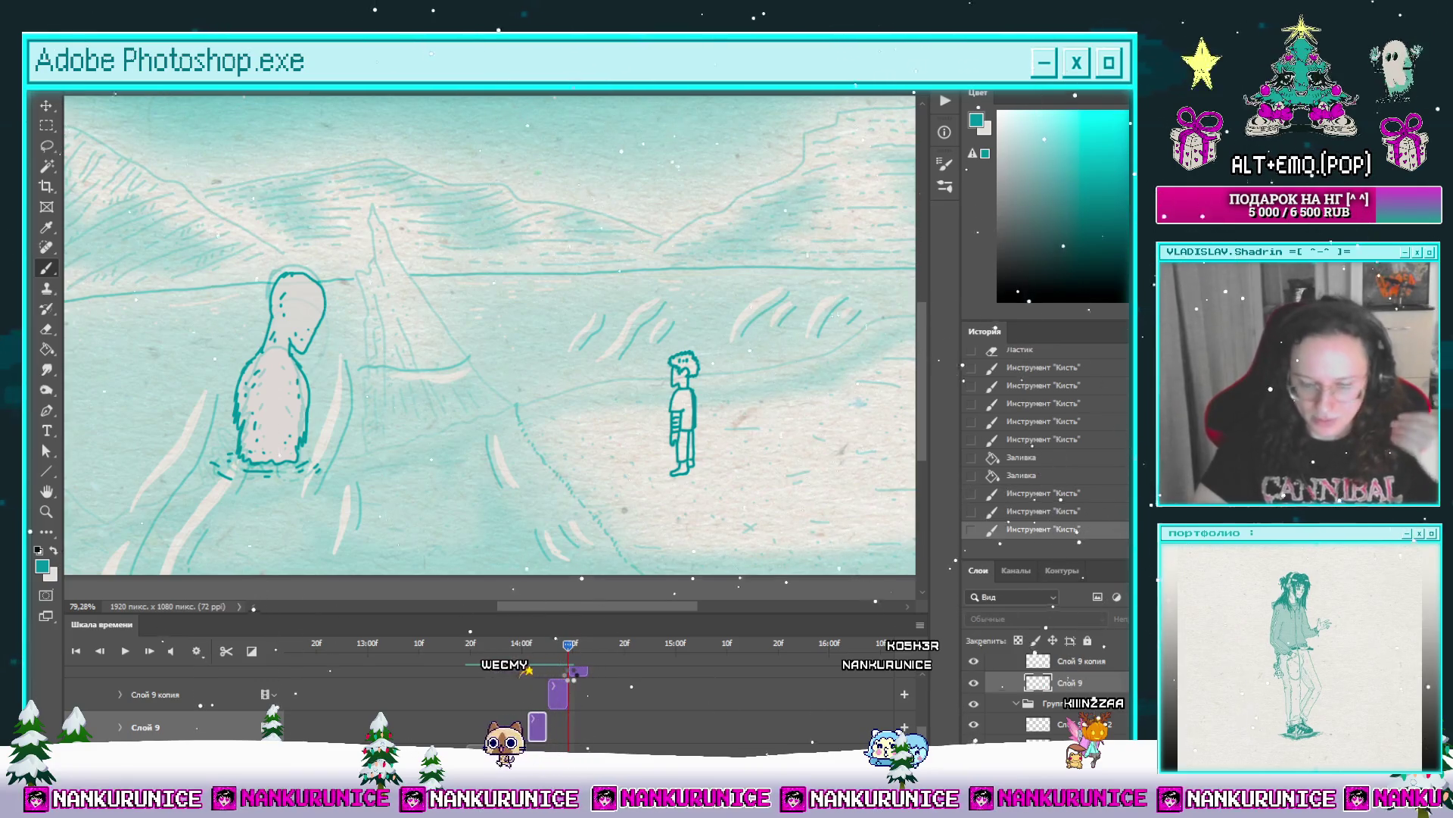
key("Left")
key("Left")
key("Left")
key("Right")
key("Right")
key("Right")
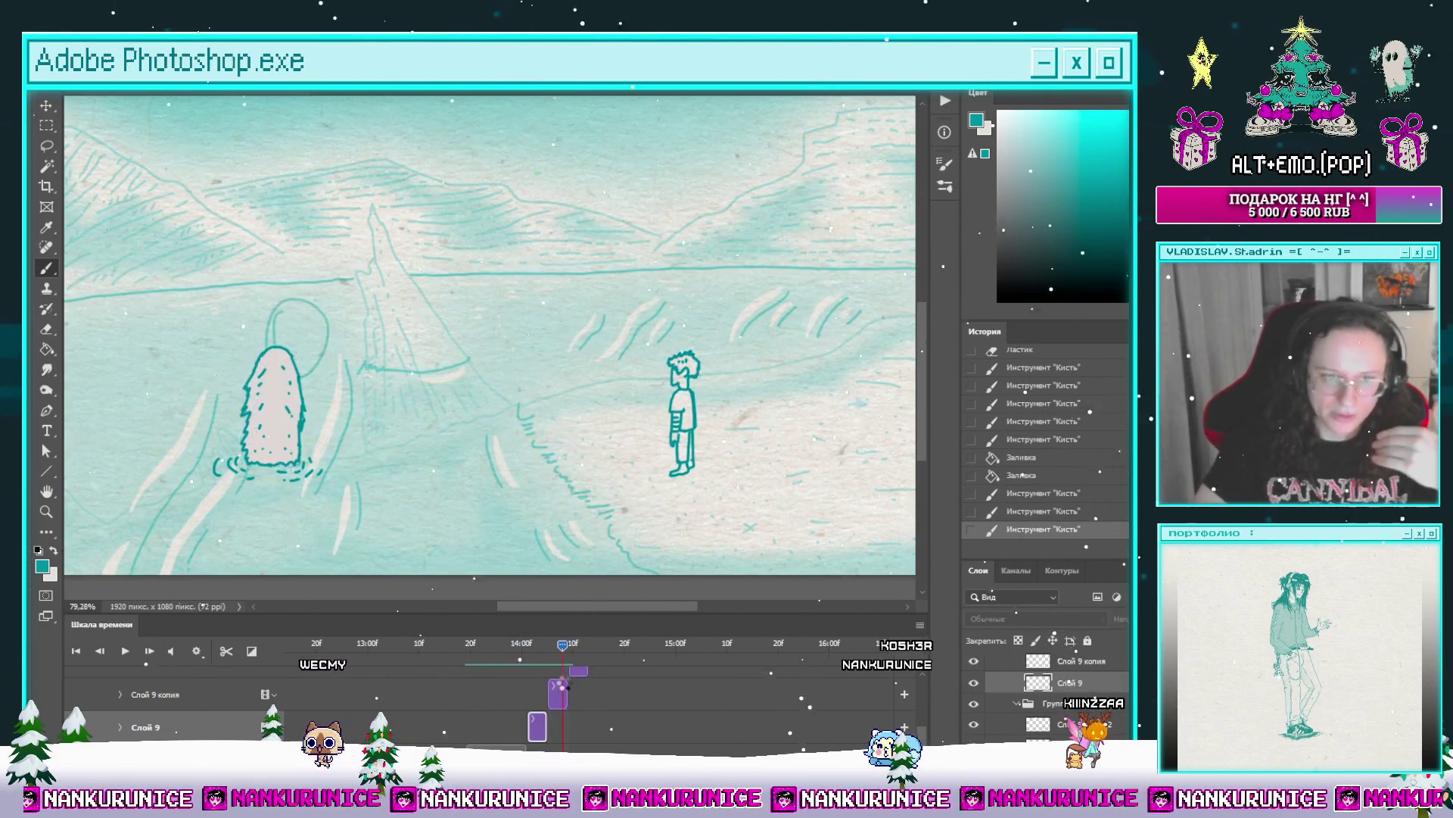
scroll(579, 722, "up", 1)
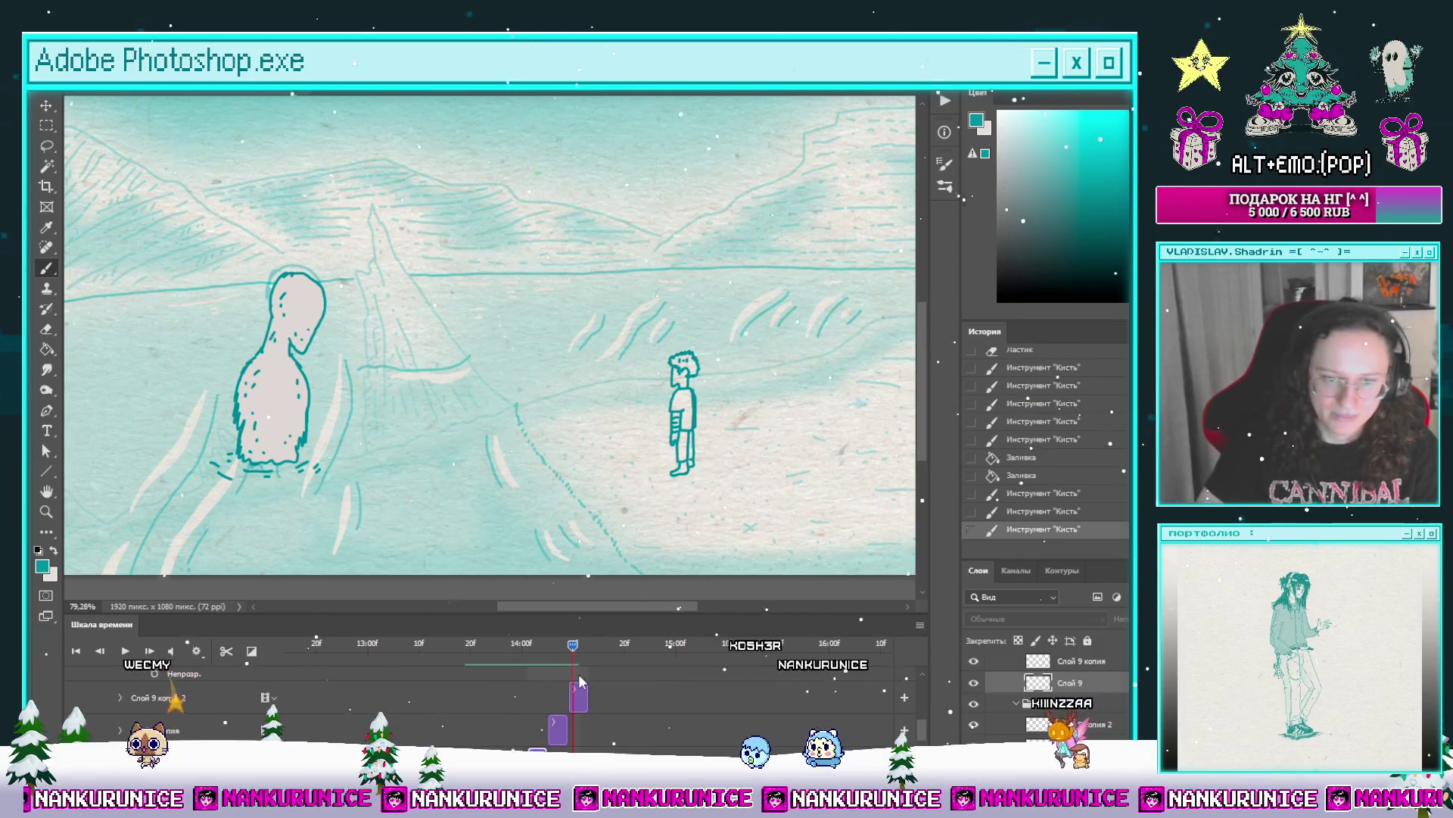
mouse_move(573, 661)
left_mouse_down()
mouse_move(502, 661)
mouse_move(600, 666)
left_mouse_up()
scroll(599, 693, "down", 2)
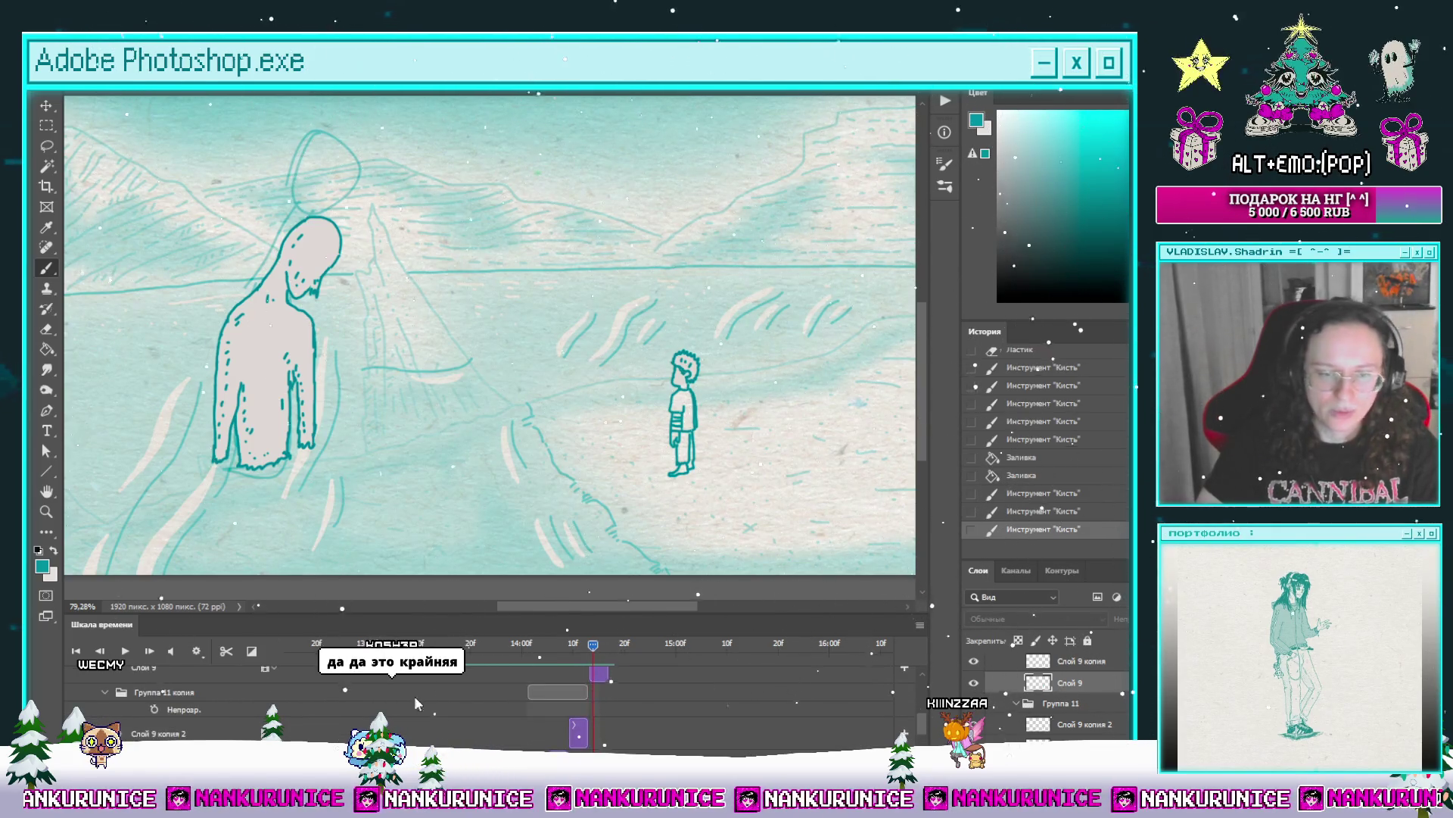
left_click(105, 709)
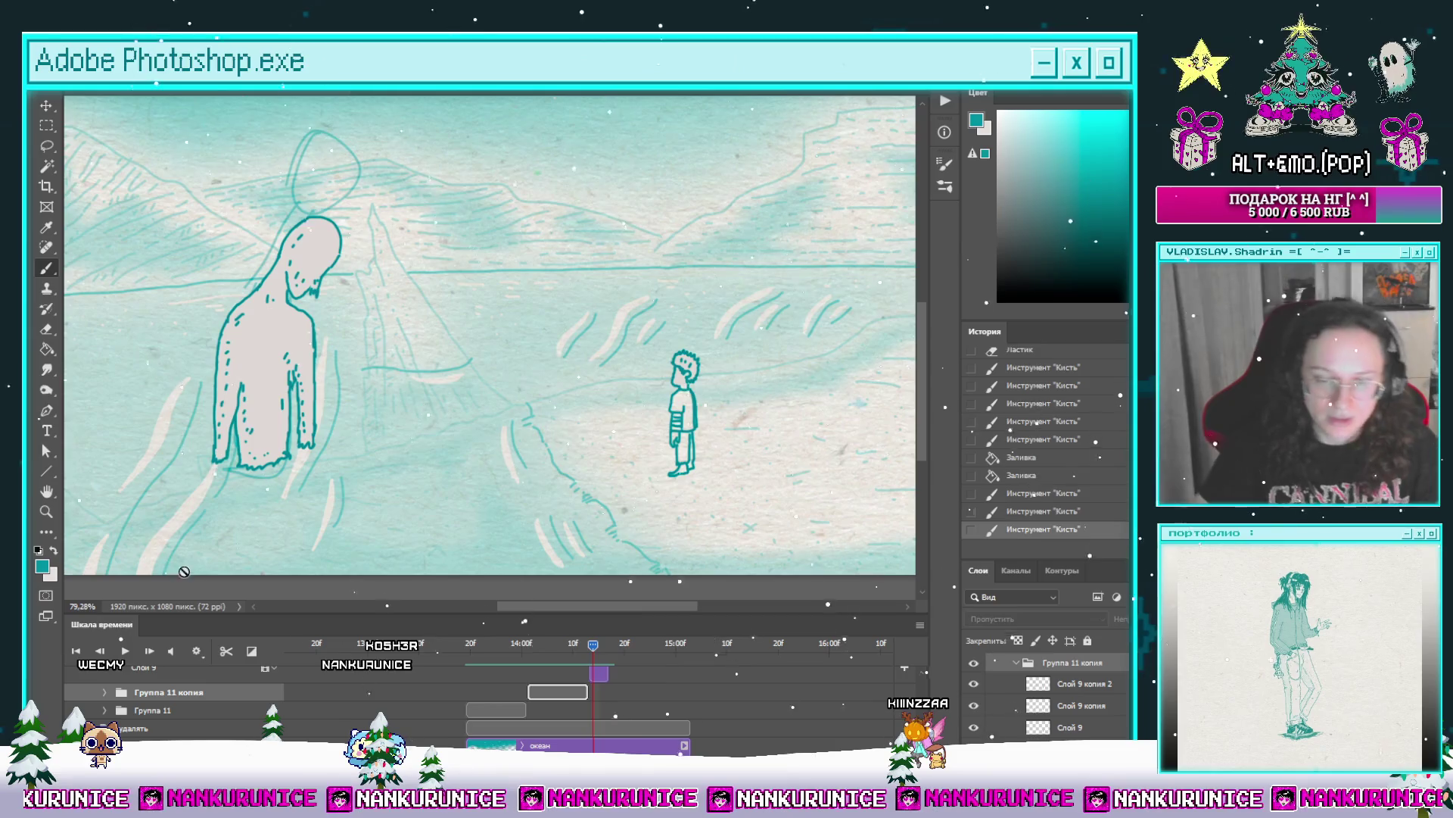
Step: On a later frame, move Слой 9 копия and Слой 9 above Группа 11 копия
scroll(594, 670, "up", 1)
left_click_drag(598, 655, 615, 663)
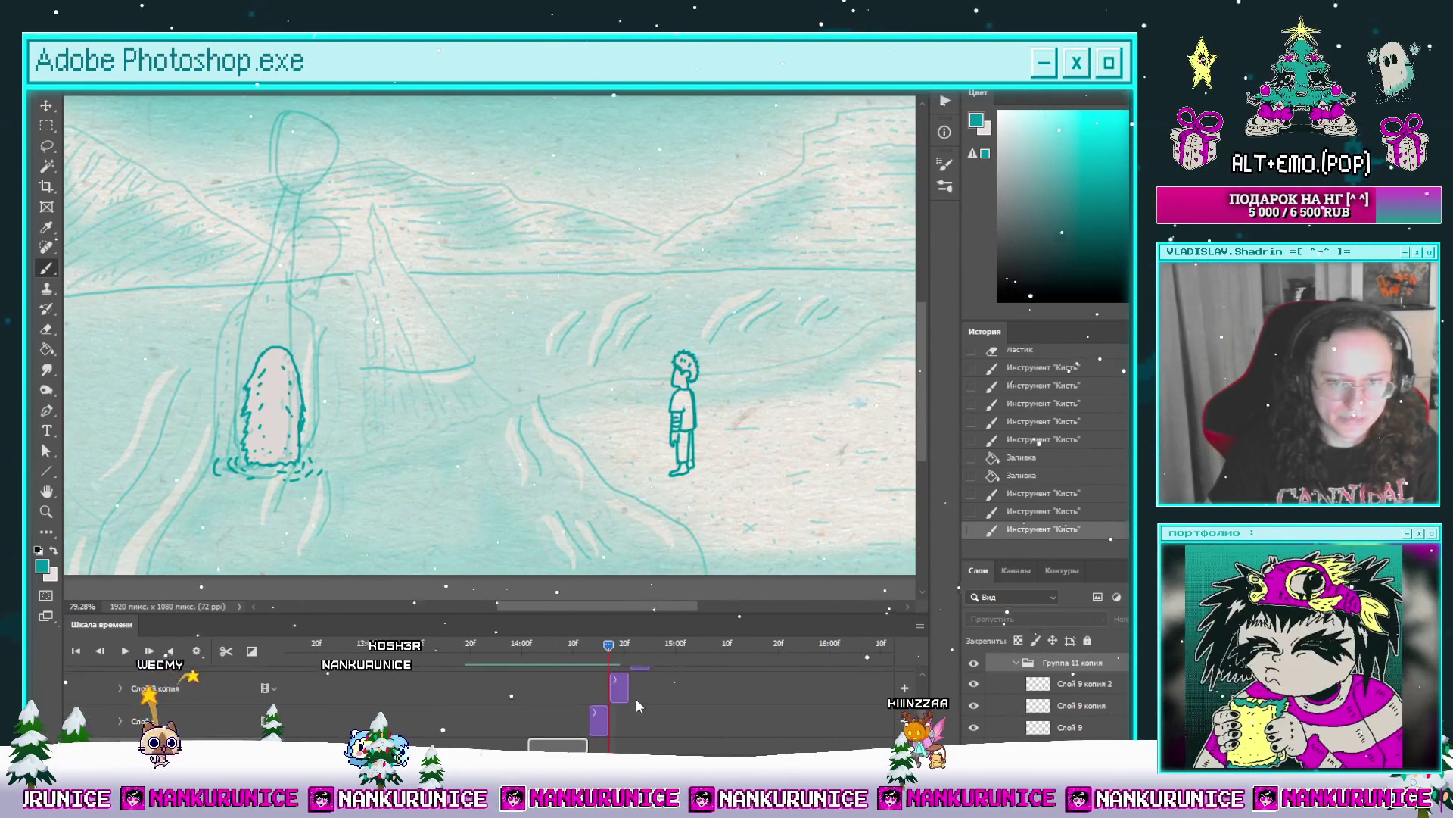
left_click_drag(225, 708, 249, 650)
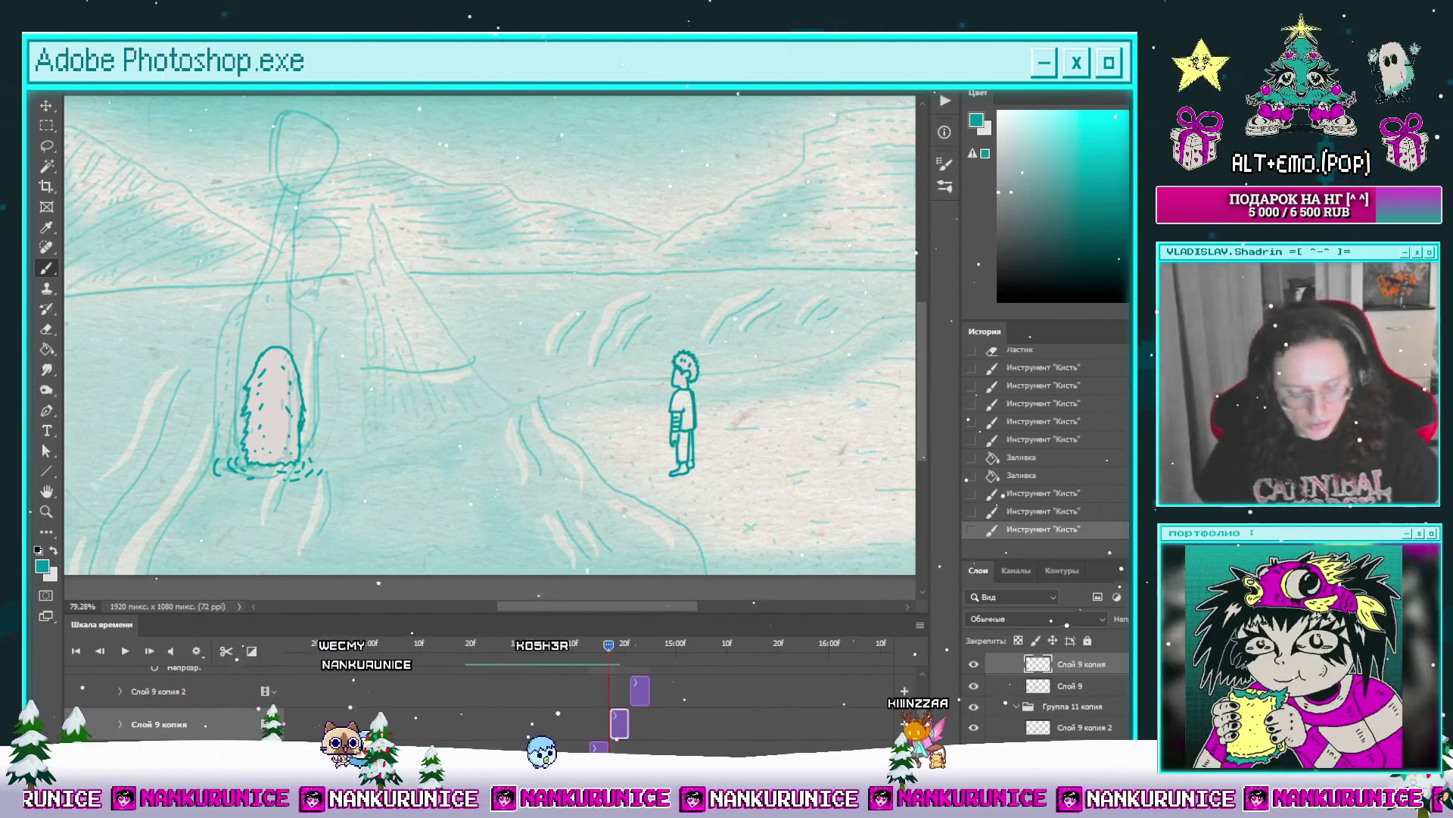
Step: Lasso and erase the old hatched blob strokes from the frame
key("l")
mouse_move(337, 289)
left_mouse_down()
mouse_move(433, 342)
mouse_move(354, 539)
left_mouse_up()
key("Delete")
key("ctrl+d")
key("Delete")
key("ctrl+d")
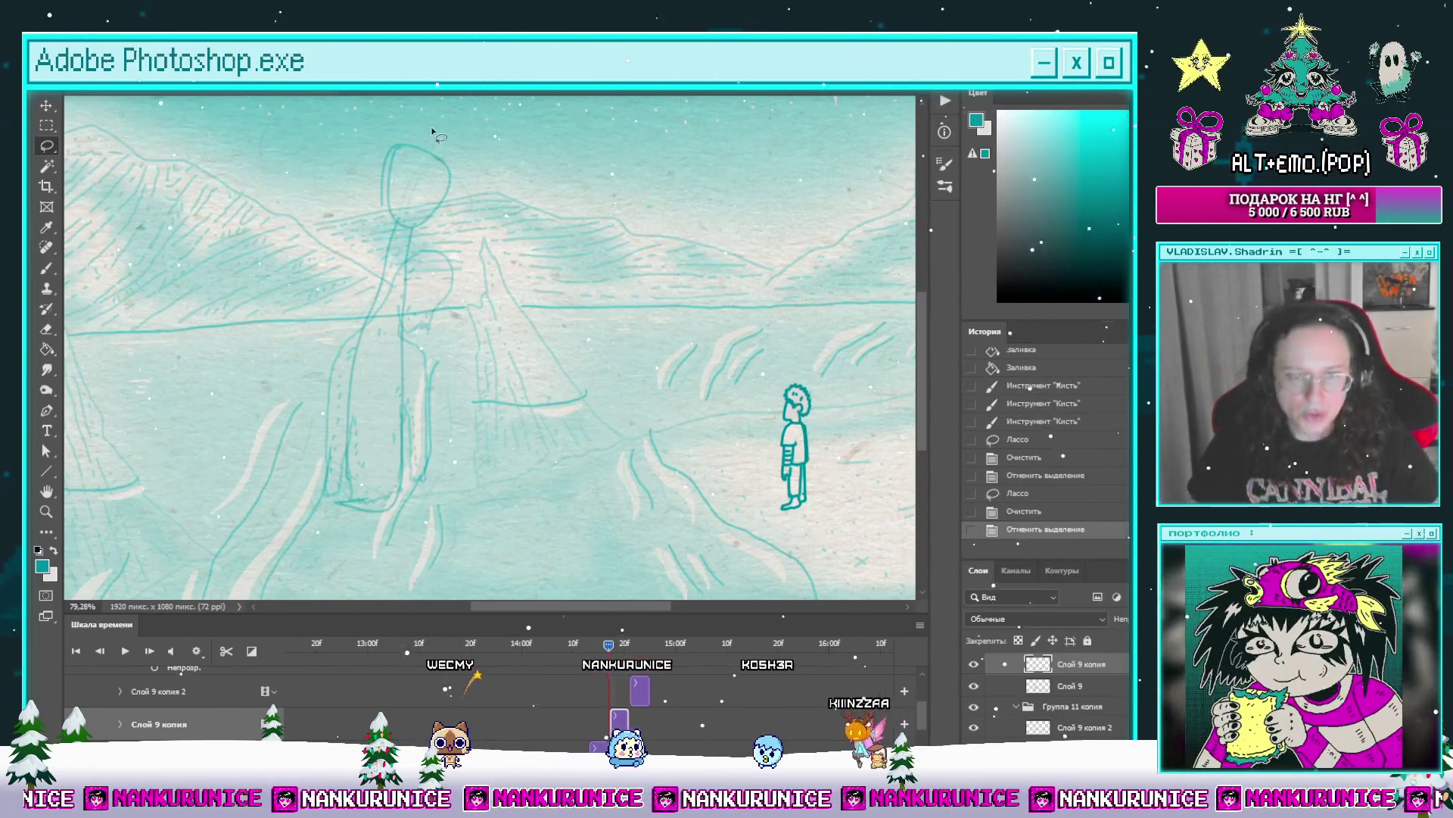
Step: Hide the panels, zoom in on the sketch, and ink the creature's head outline in teal
left_click_drag(533, 355, 571, 401)
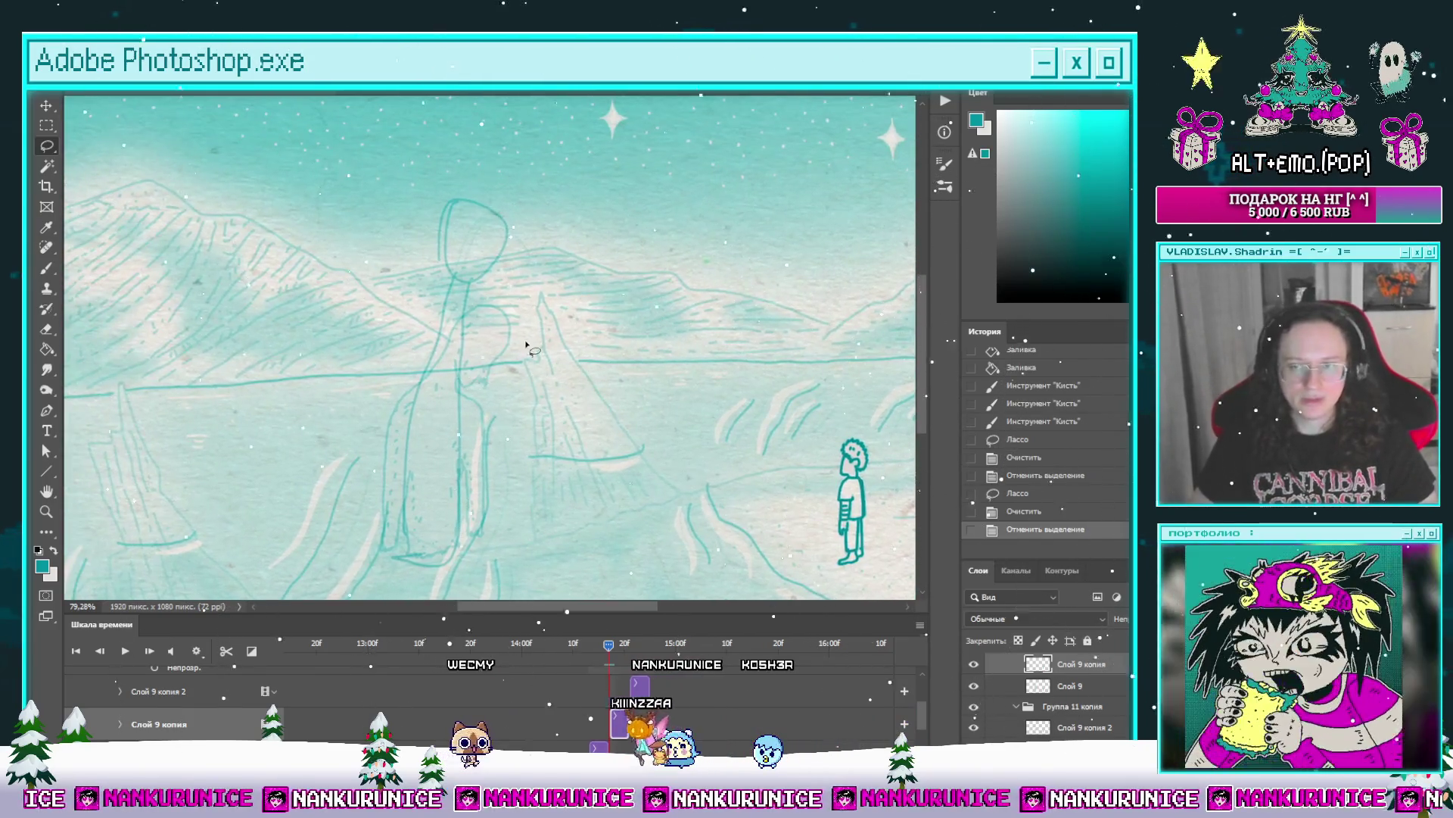
key("Tab")
left_click(528, 336)
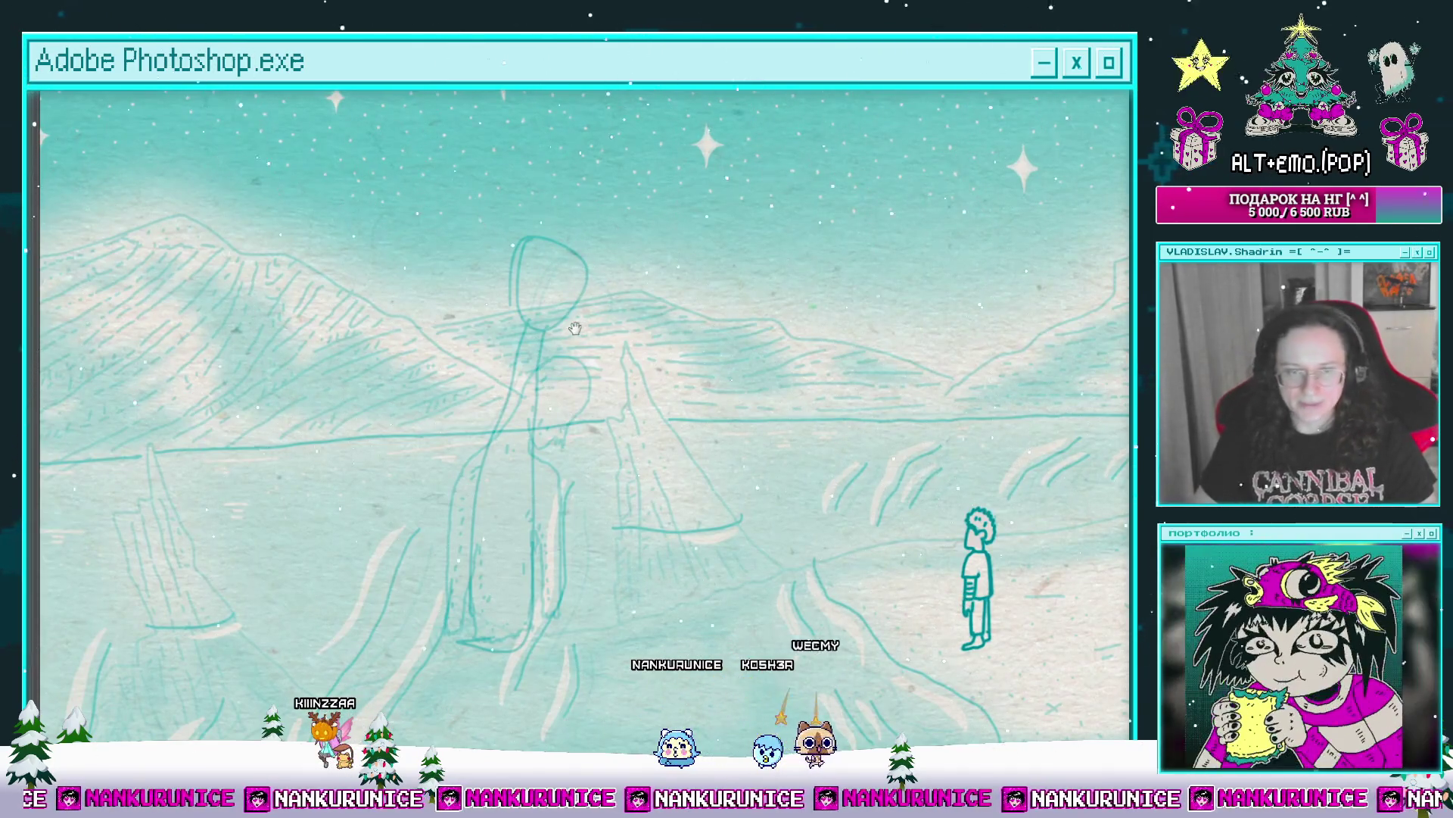
scroll(571, 322, "up", 1)
scroll(581, 325, "up", 1)
scroll(581, 325, "up", 3)
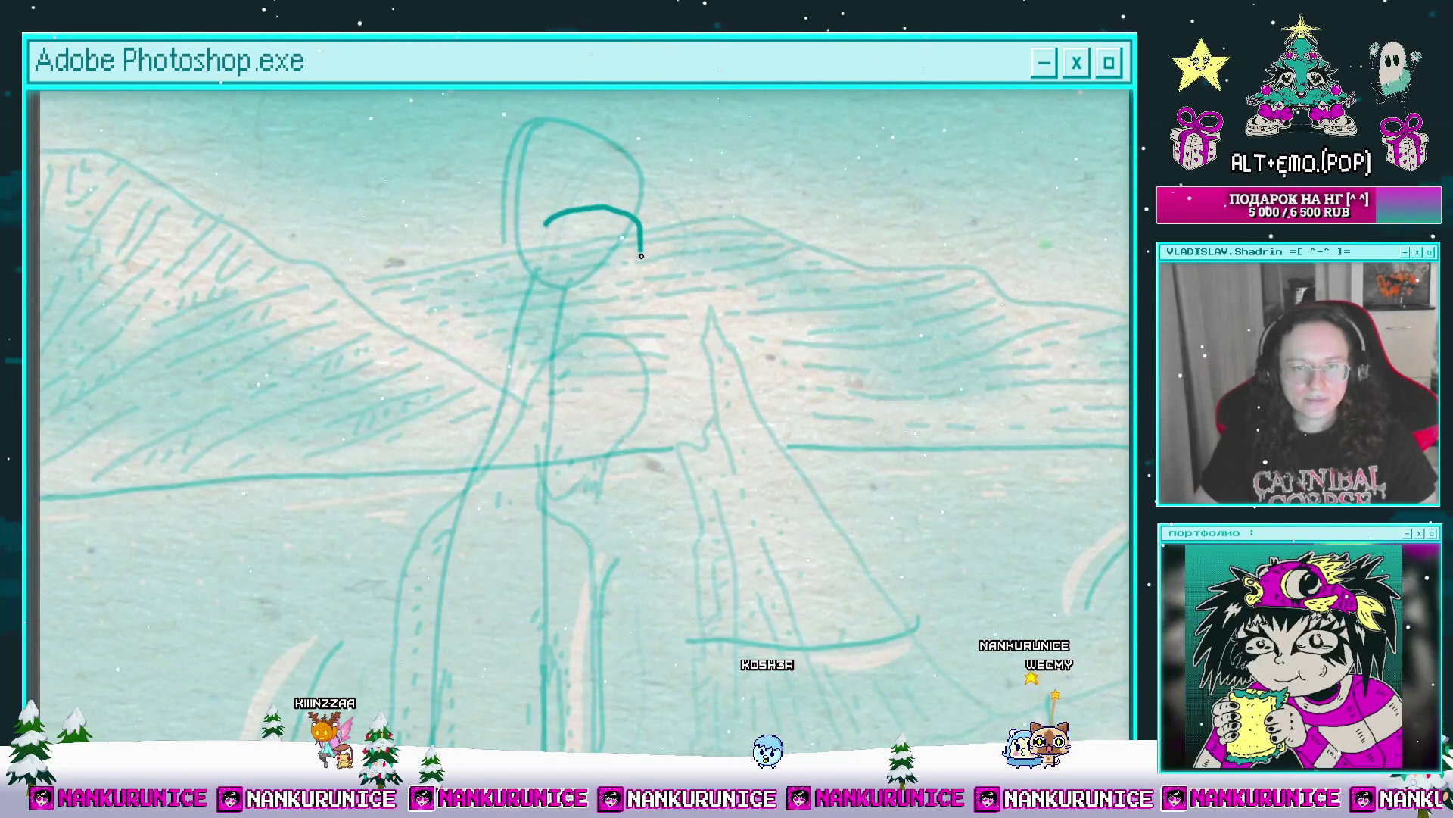
left_click_drag(641, 256, 673, 250)
left_click_drag(538, 295, 588, 248)
Step: Extend the teal outline down the creature's side, undoing a stray hook on the head stroke
left_click_drag(532, 316, 556, 274)
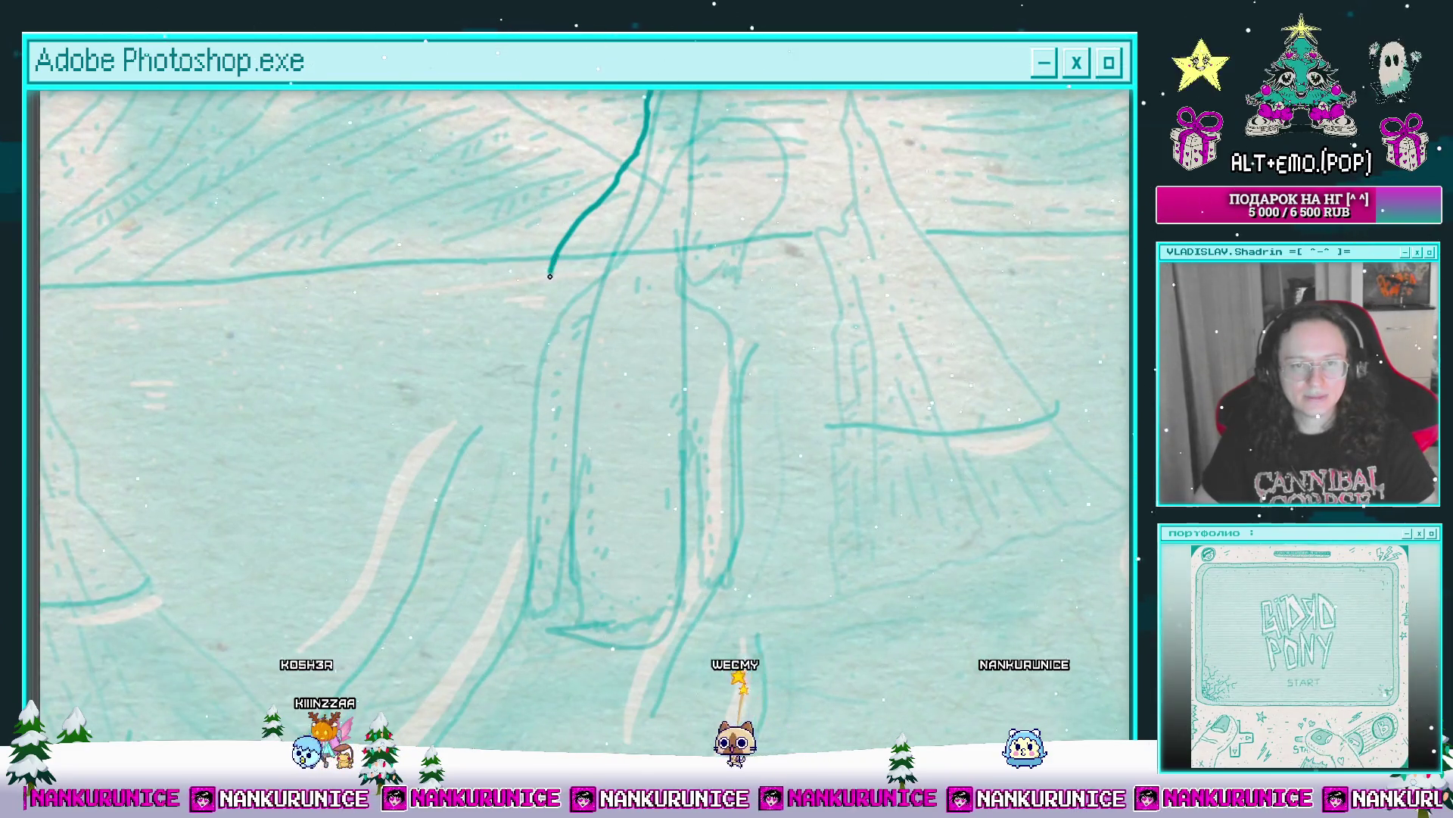
left_click_drag(542, 500, 507, 514)
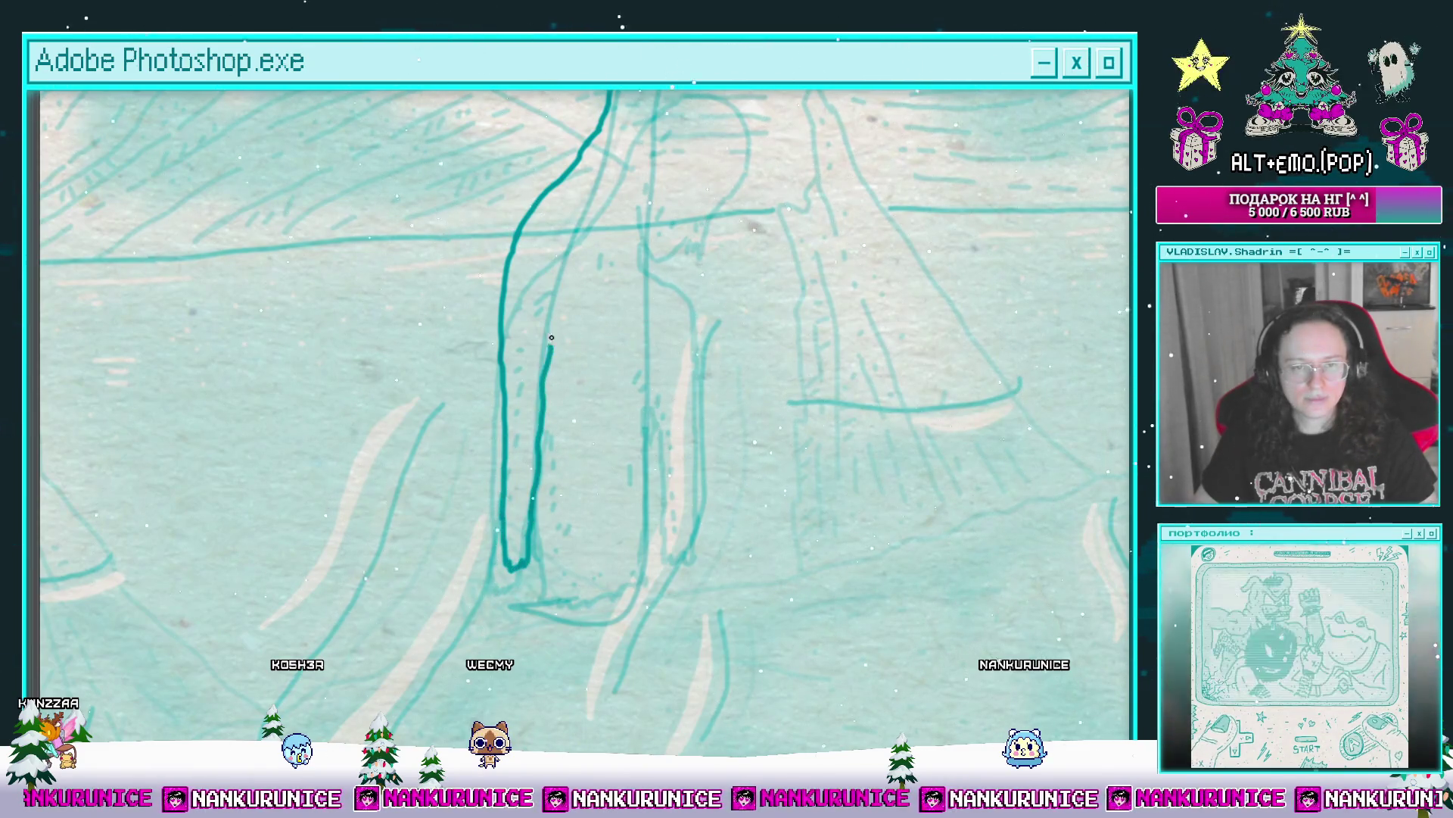
left_click_drag(574, 275, 511, 365)
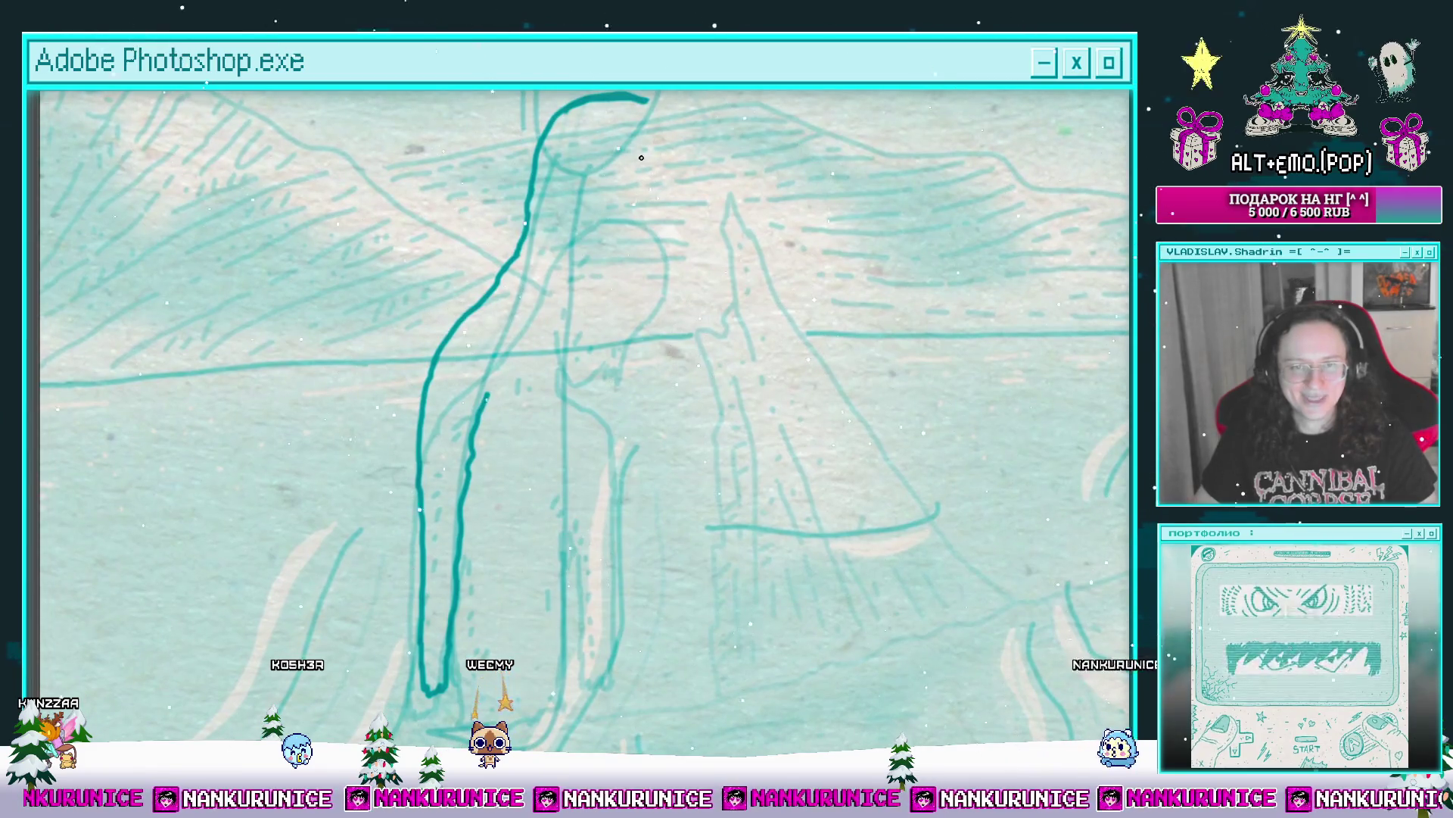
scroll(641, 158, "up", 3)
left_click_drag(645, 297, 590, 349)
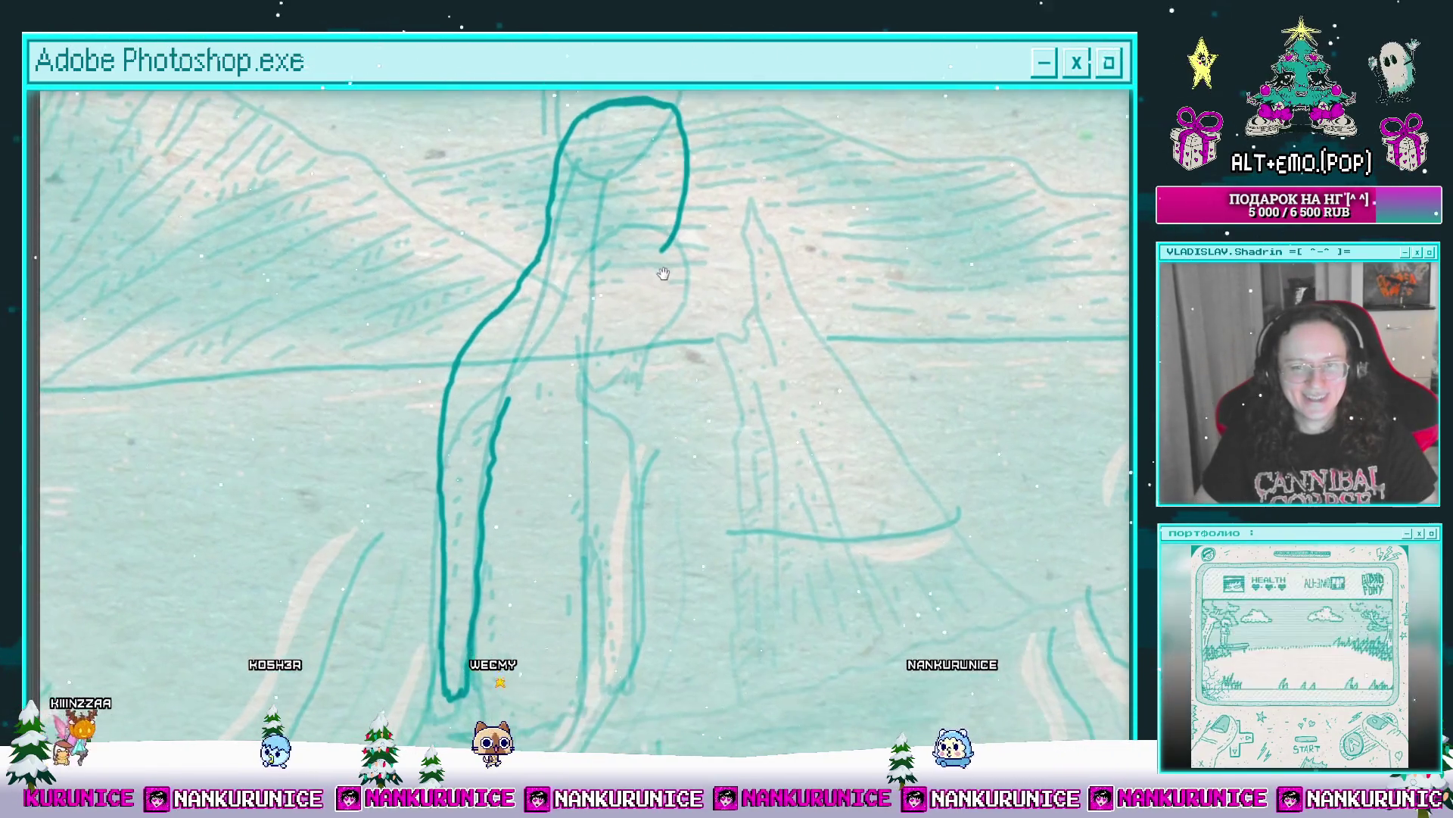
scroll(640, 312, "up", 3)
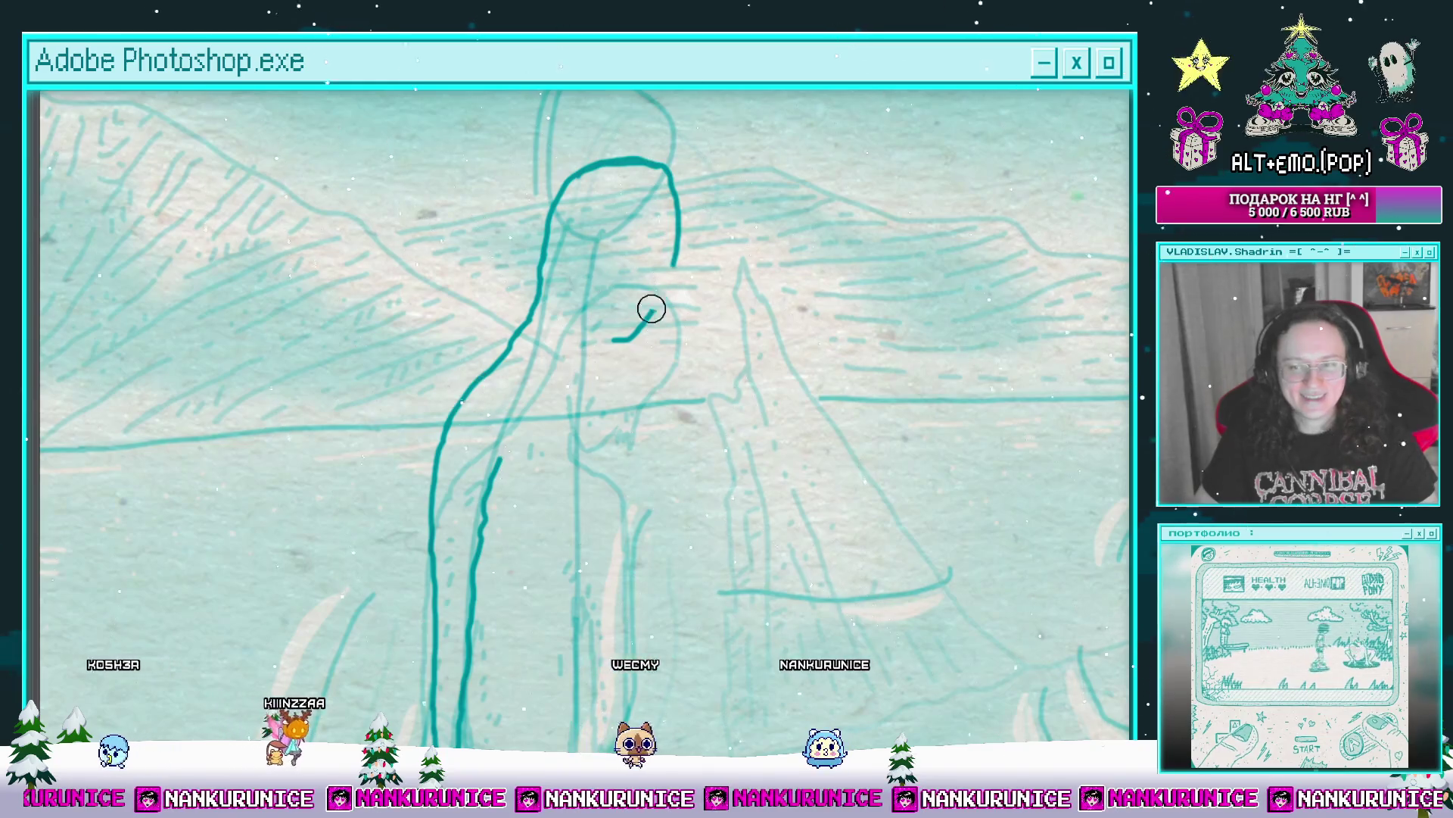
key("ctrl+z")
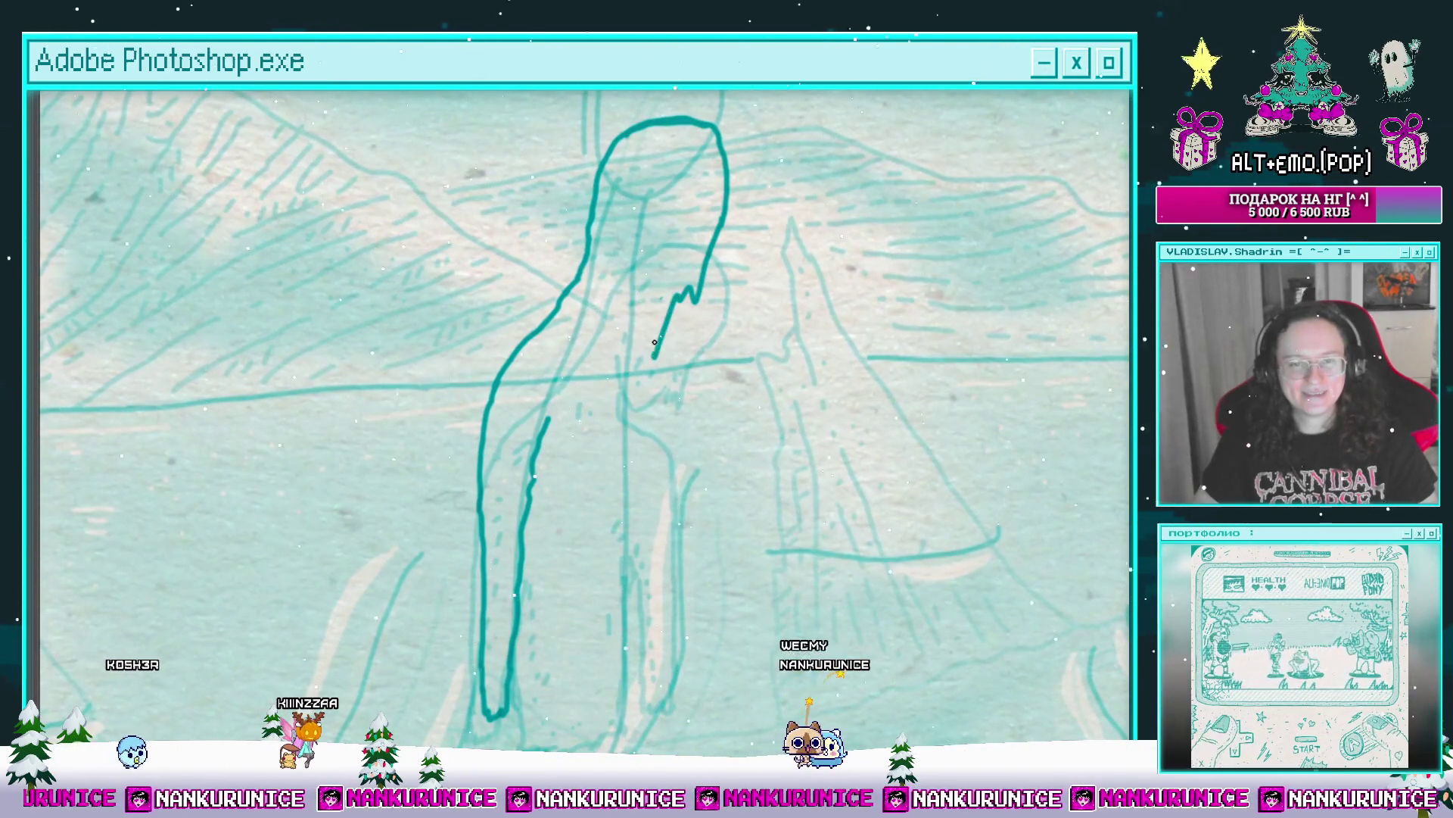
scroll(643, 309, "down", 2)
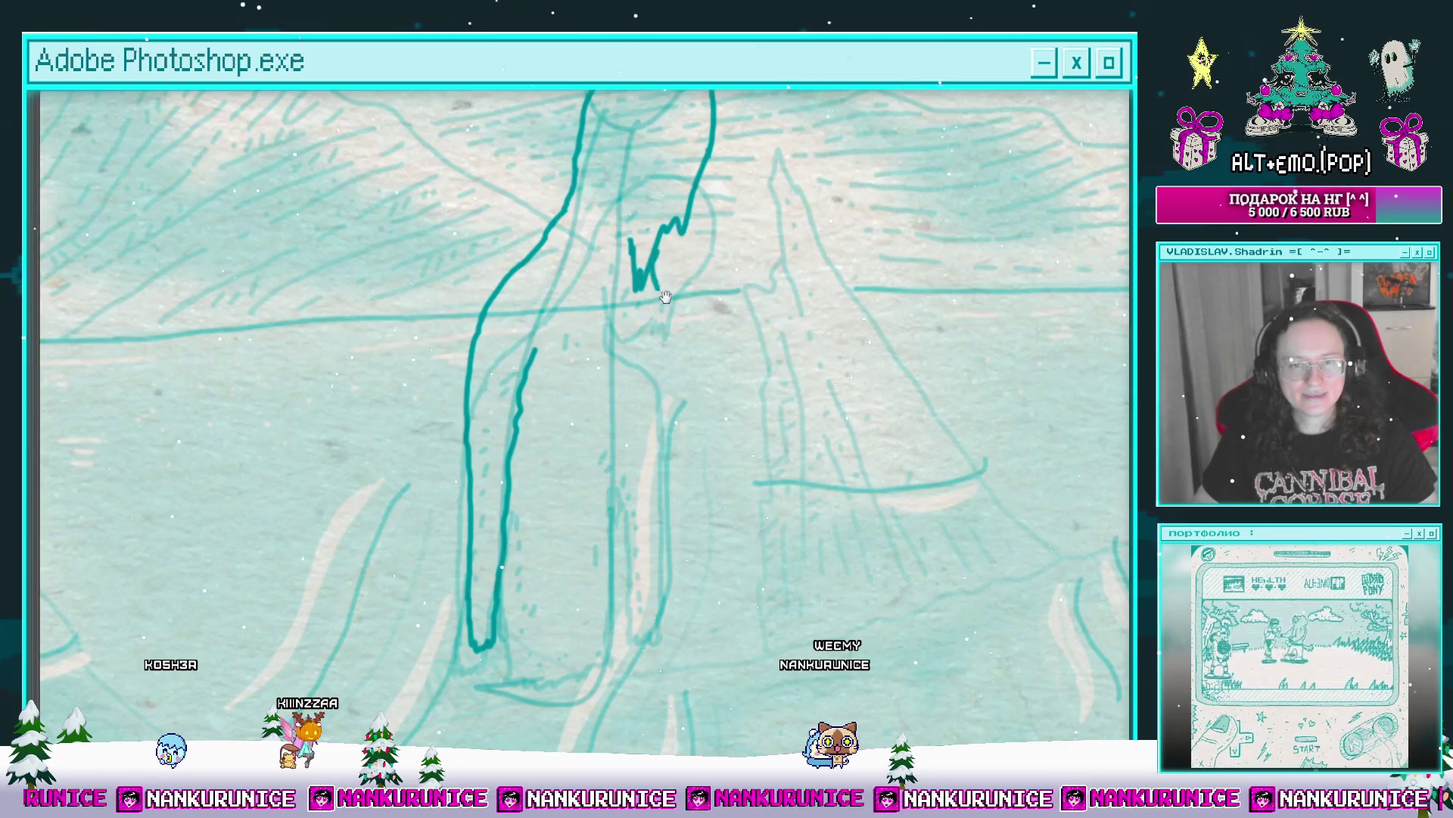
left_click_drag(665, 297, 657, 237)
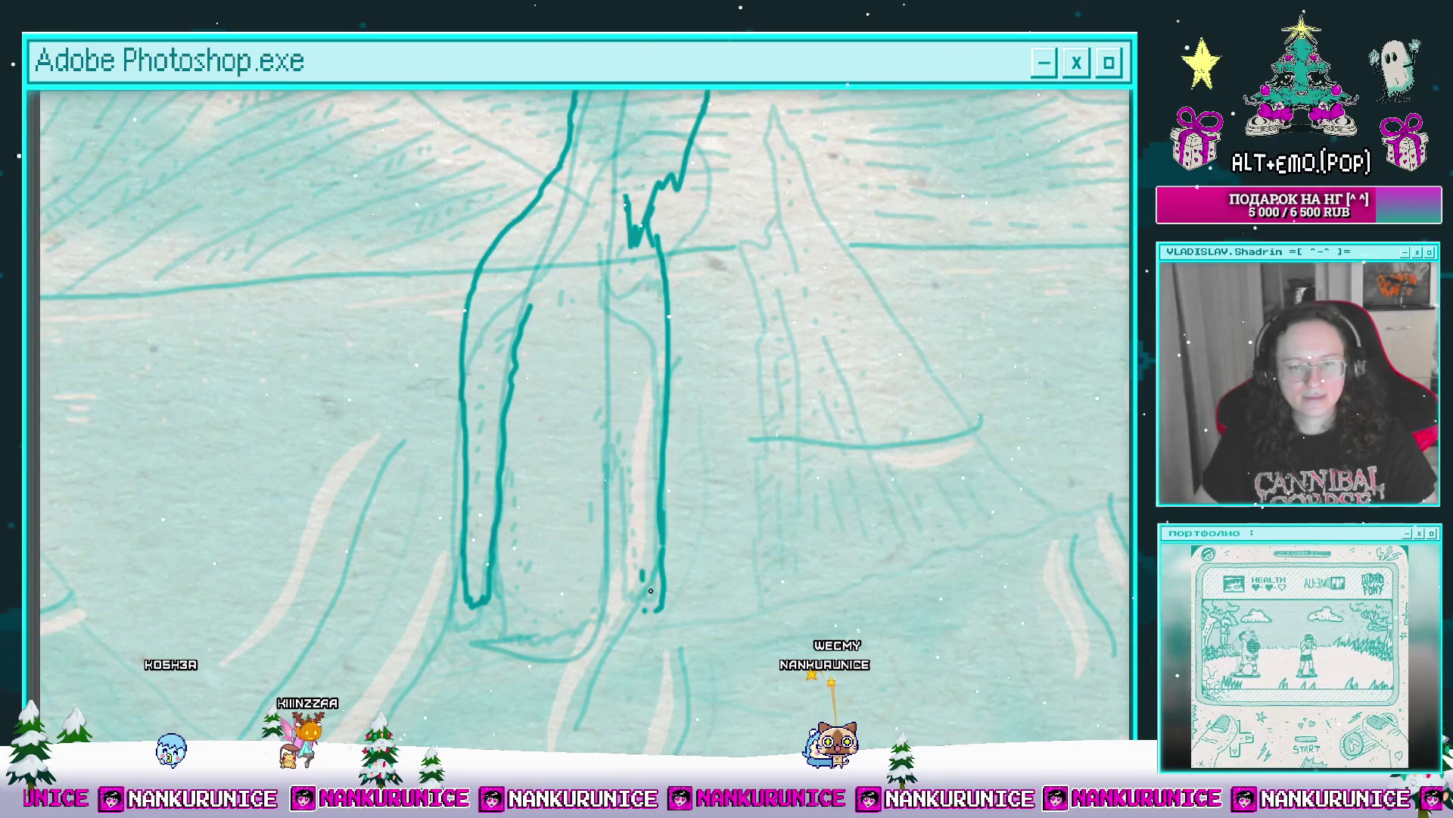
left_click_drag(643, 581, 700, 496)
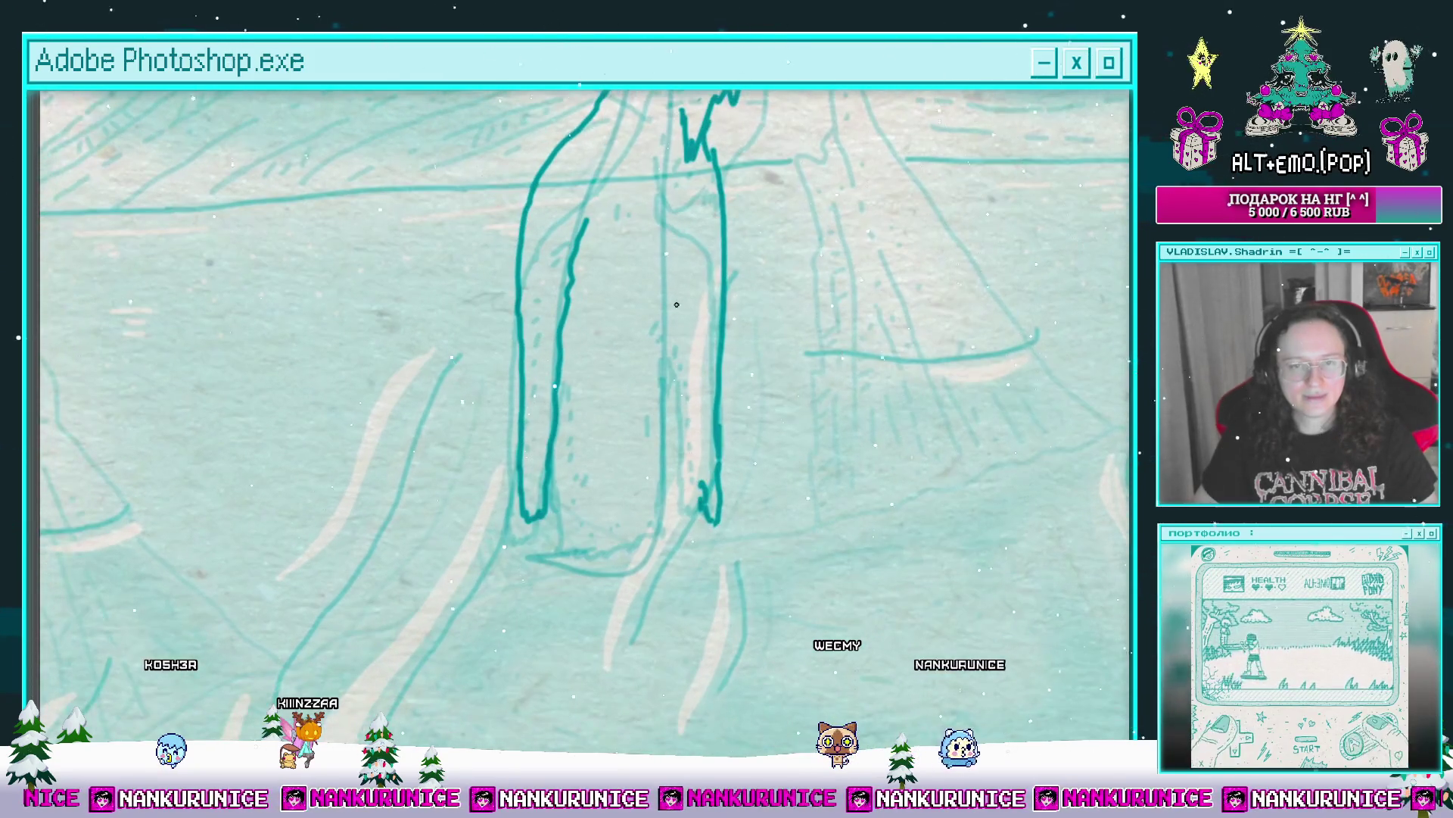
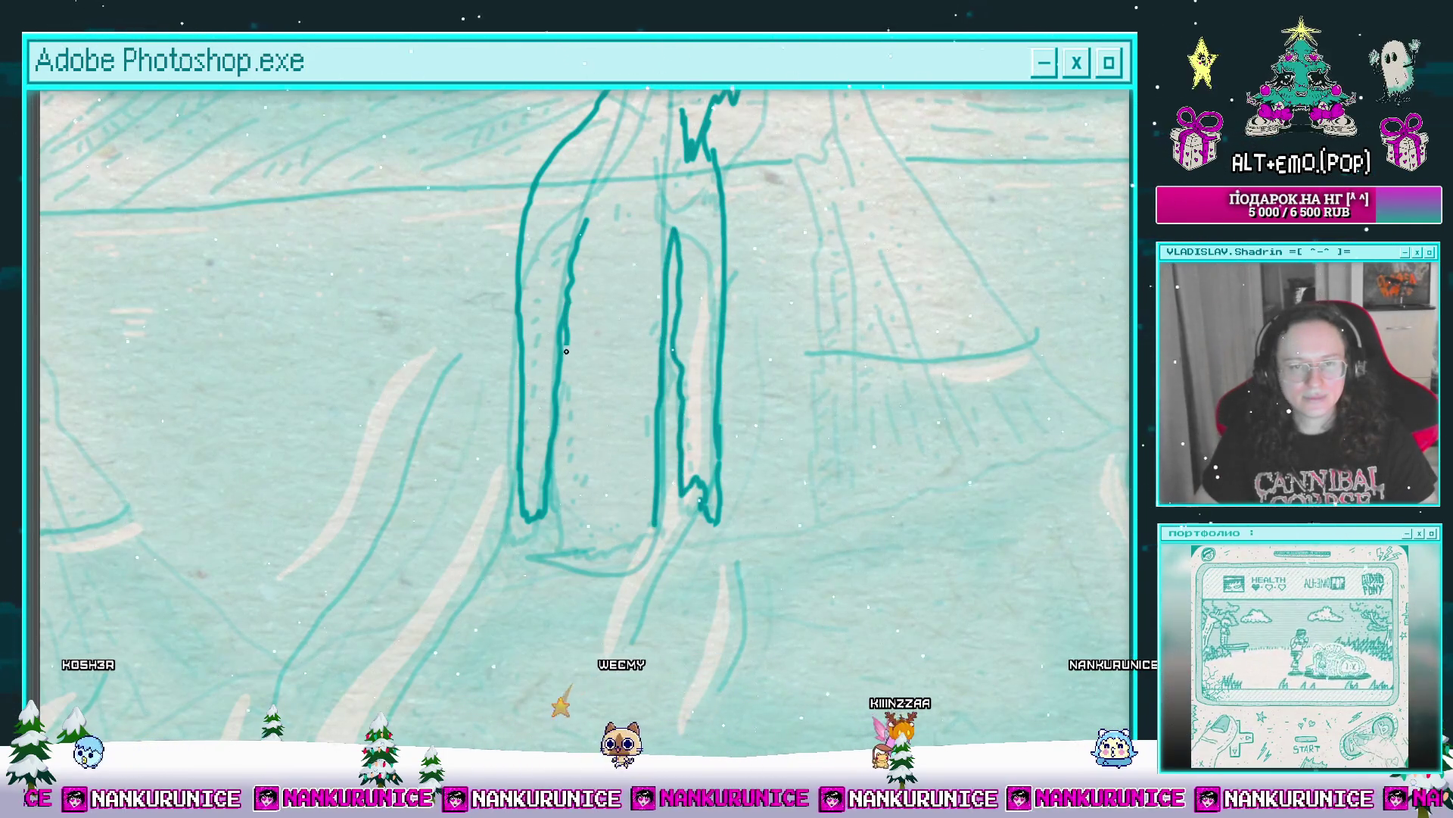
Step: Pan and zoom over the hooded figure's legs and hood to work on the leg detail
mouse_move(652, 524)
left_mouse_down()
mouse_move(637, 493)
mouse_move(590, 583)
mouse_move(589, 447)
left_mouse_up()
scroll(613, 302, "up", 3)
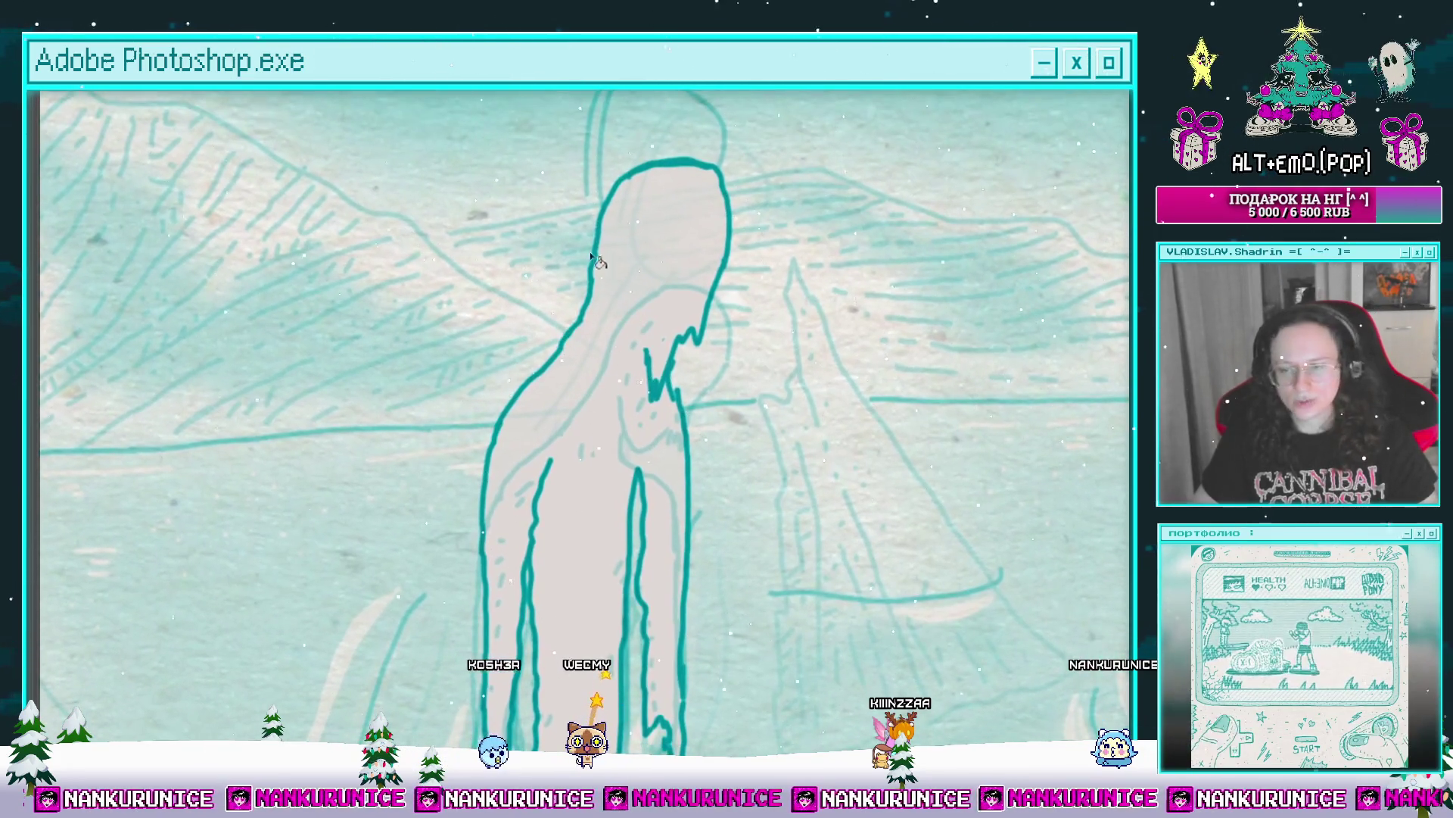
scroll(575, 274, "down", 5)
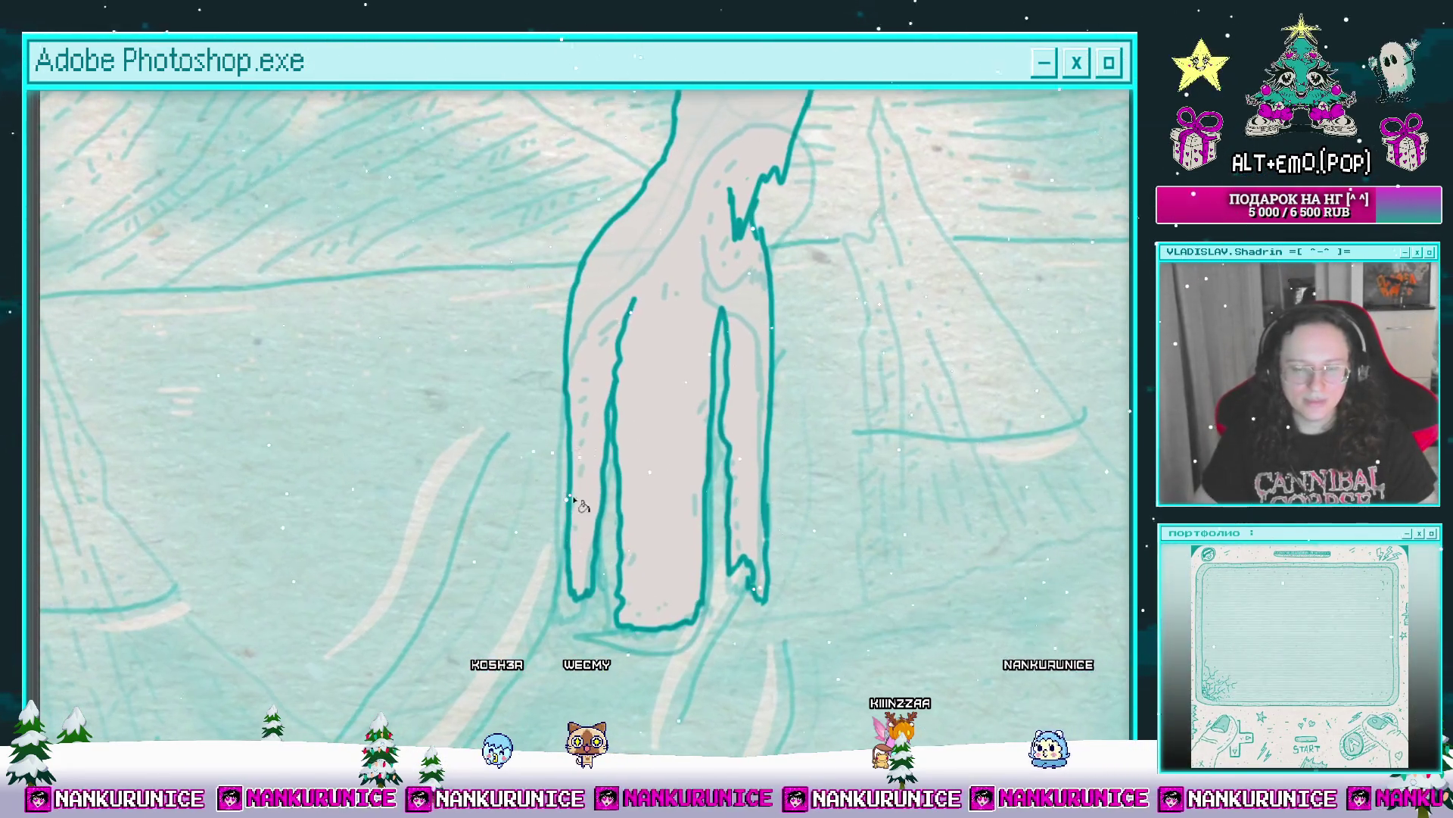
scroll(577, 519, "up", 2)
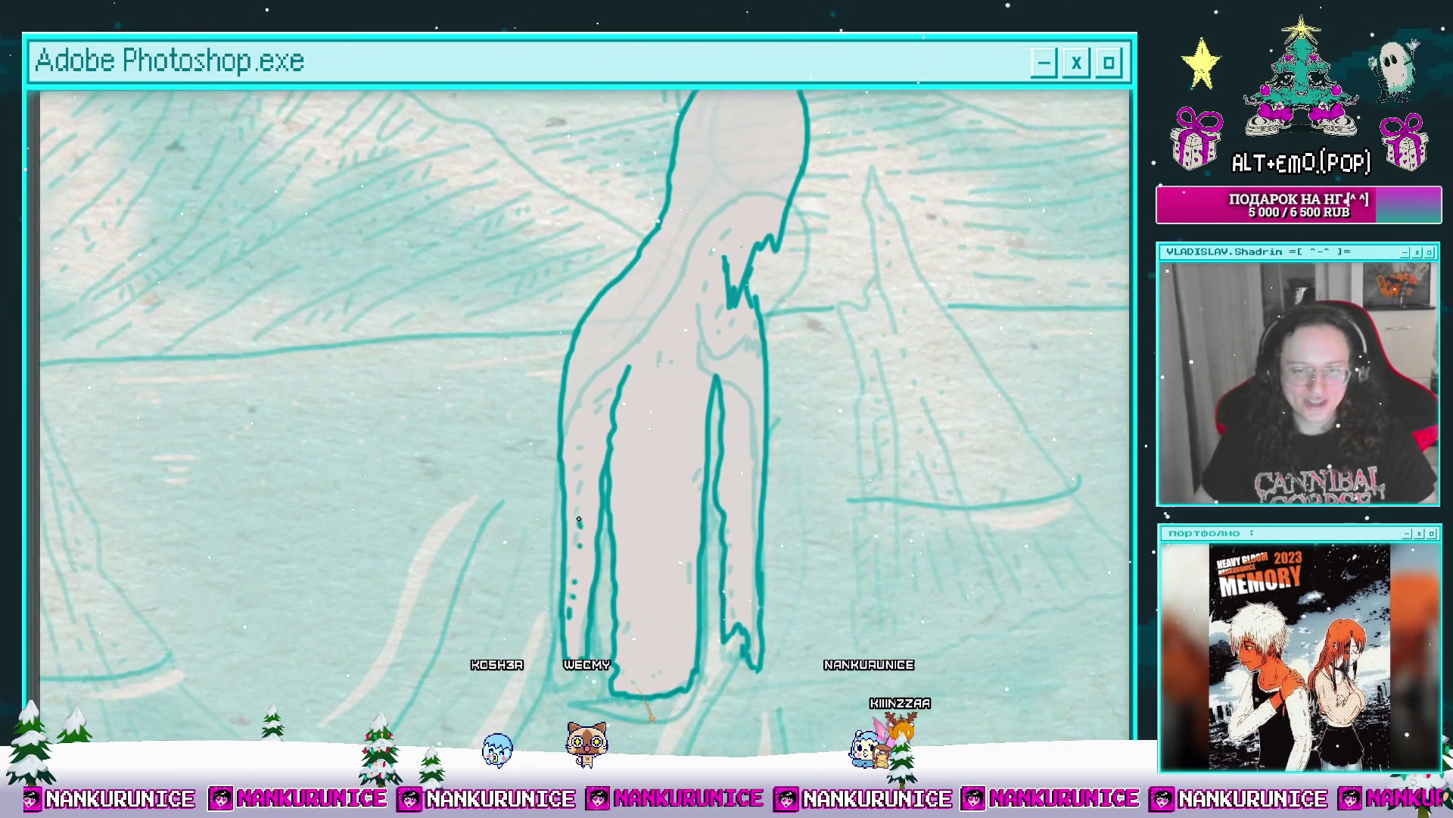
left_click_drag(577, 444, 572, 499)
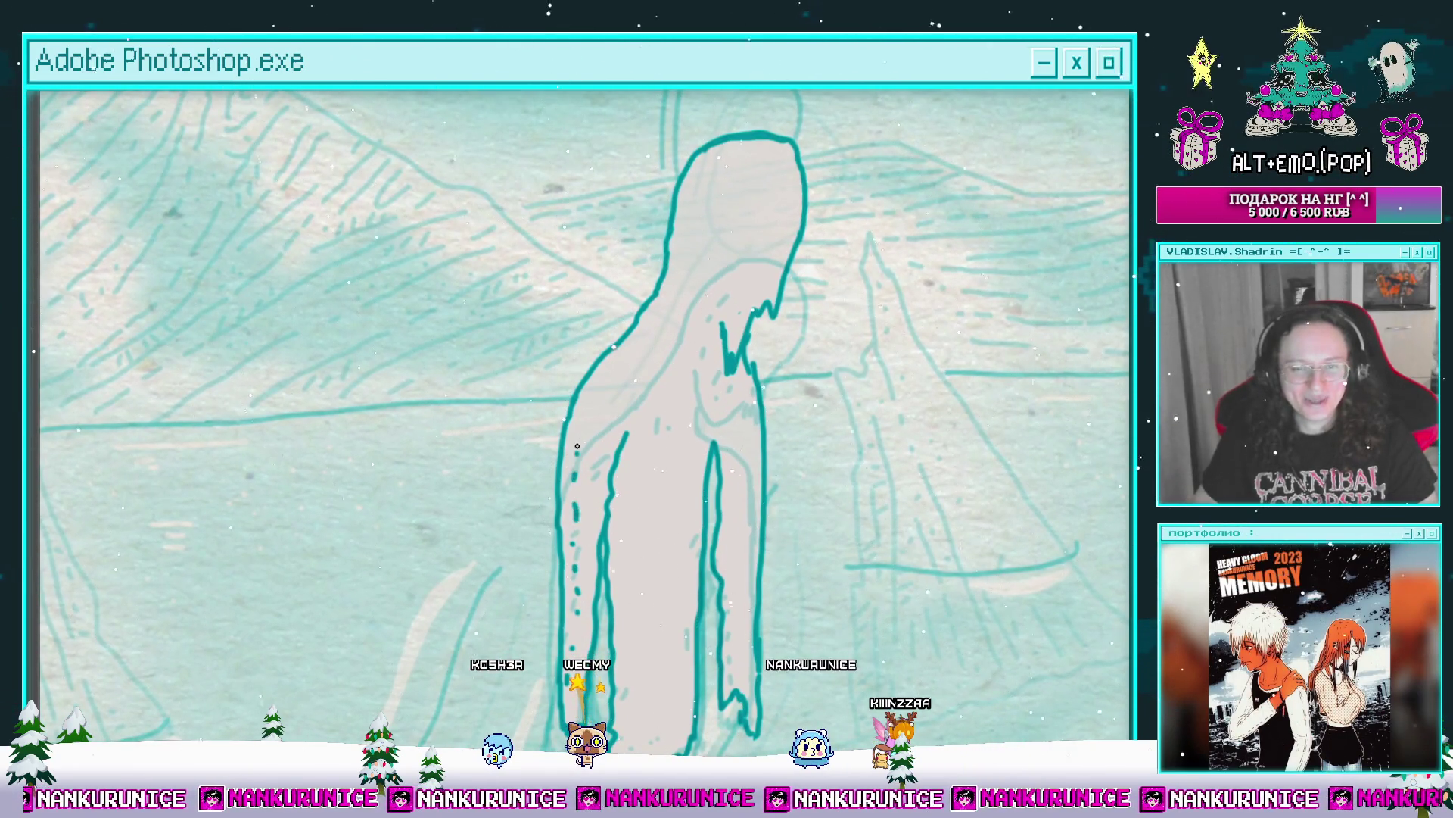
scroll(577, 446, "right", 2)
scroll(701, 251, "up", 2)
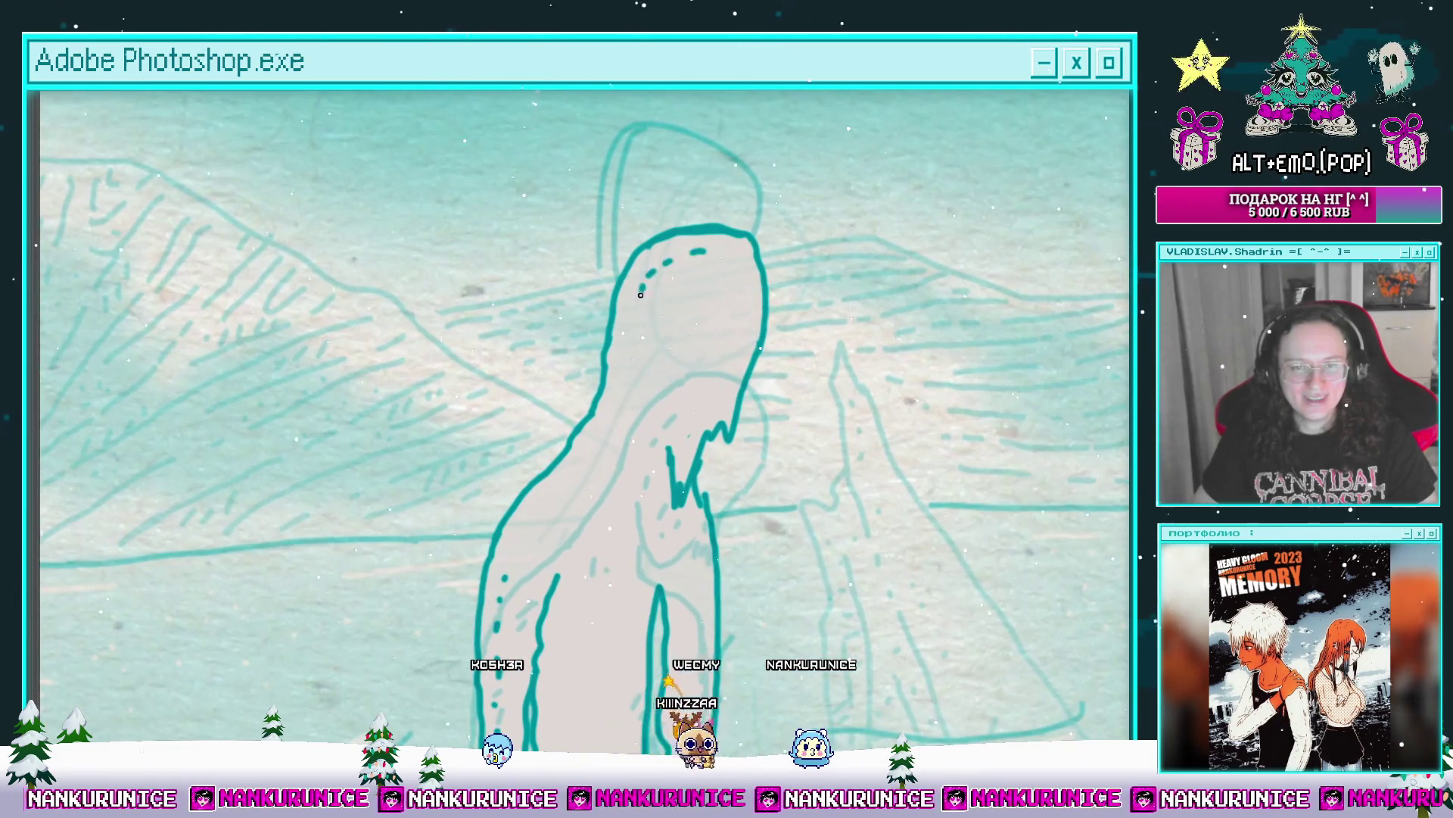
scroll(630, 345, "down", 4)
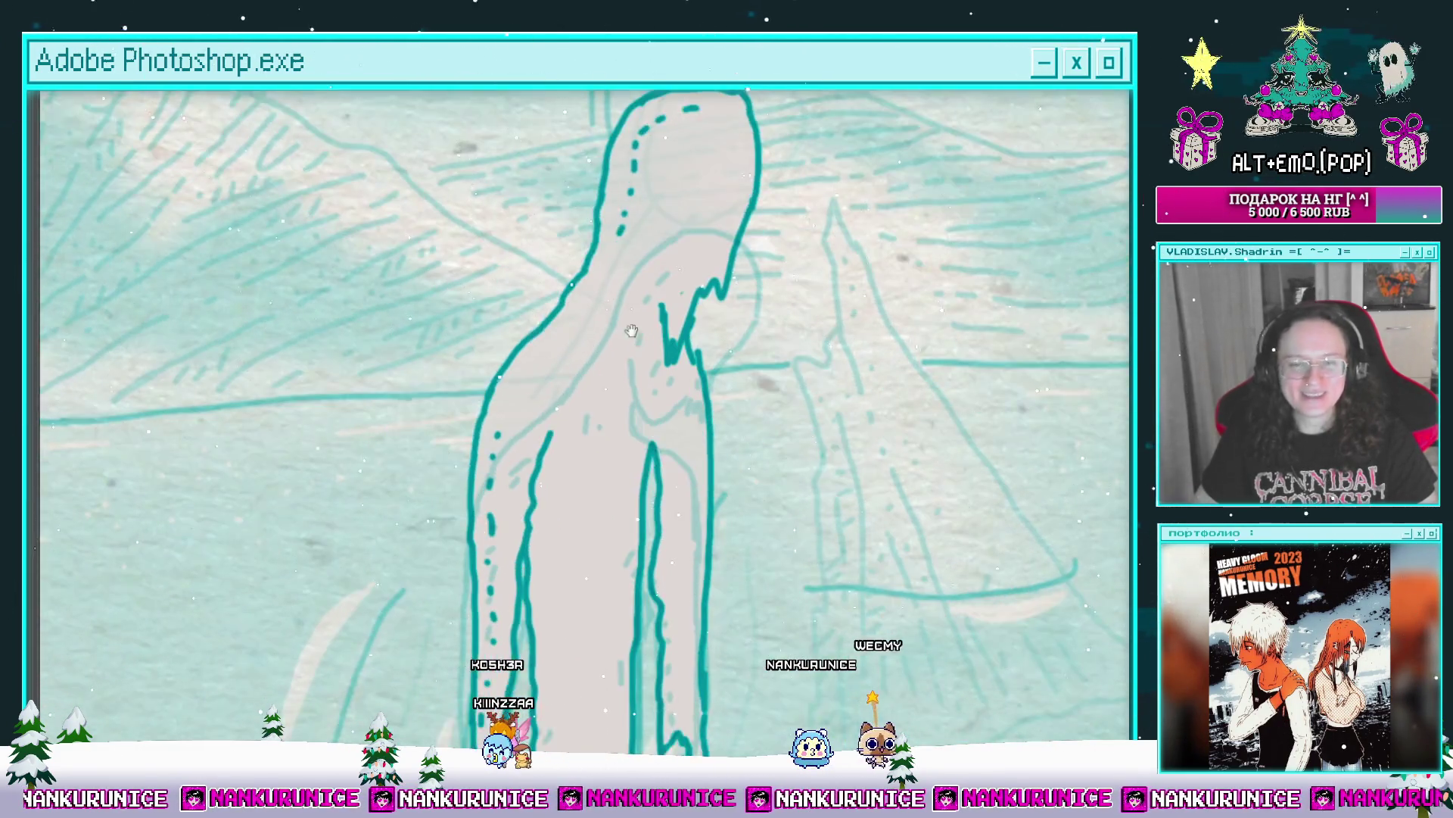
scroll(567, 417, "down", 2)
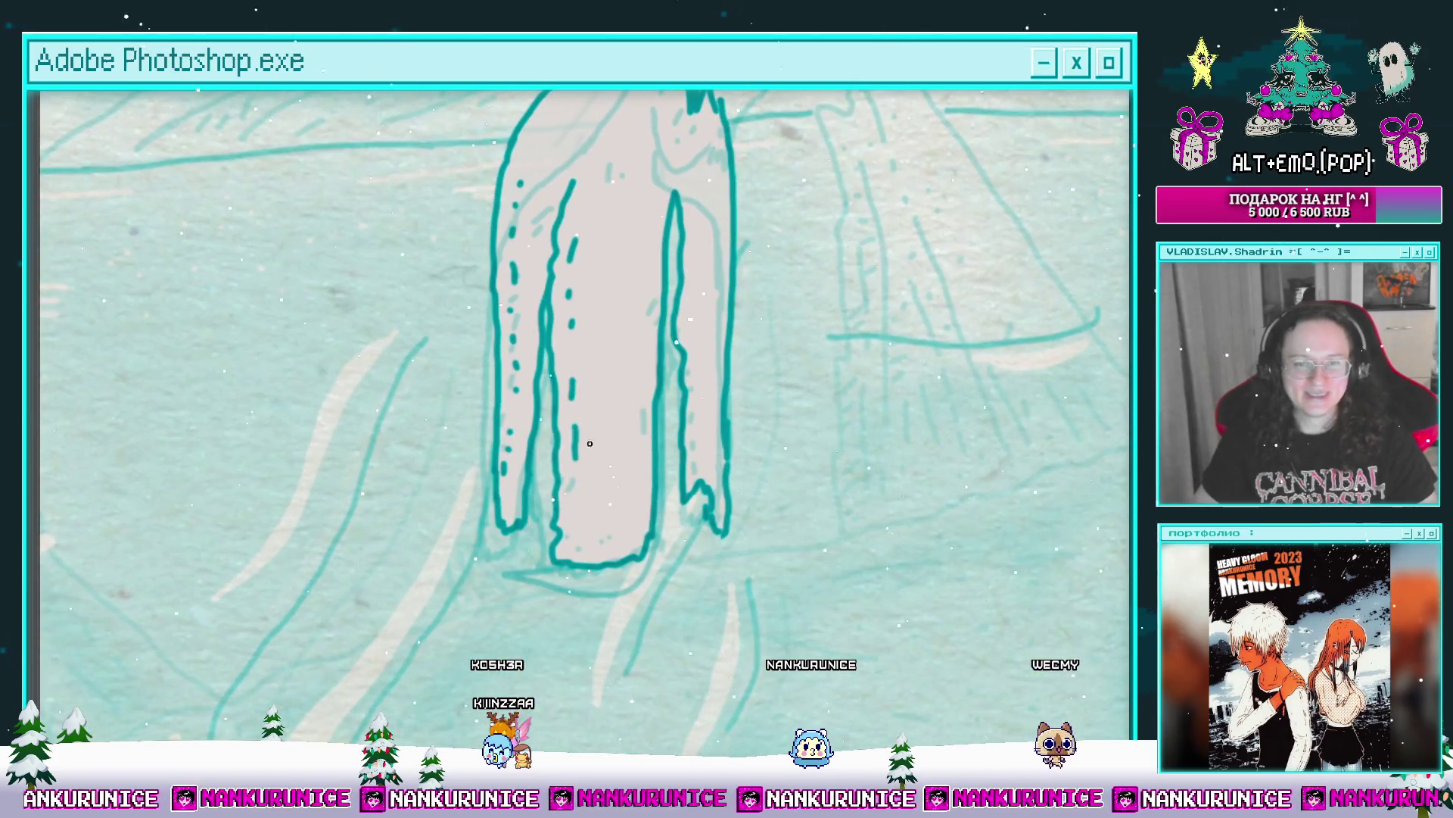
scroll(628, 402, "down", 3)
scroll(628, 401, "left", 1)
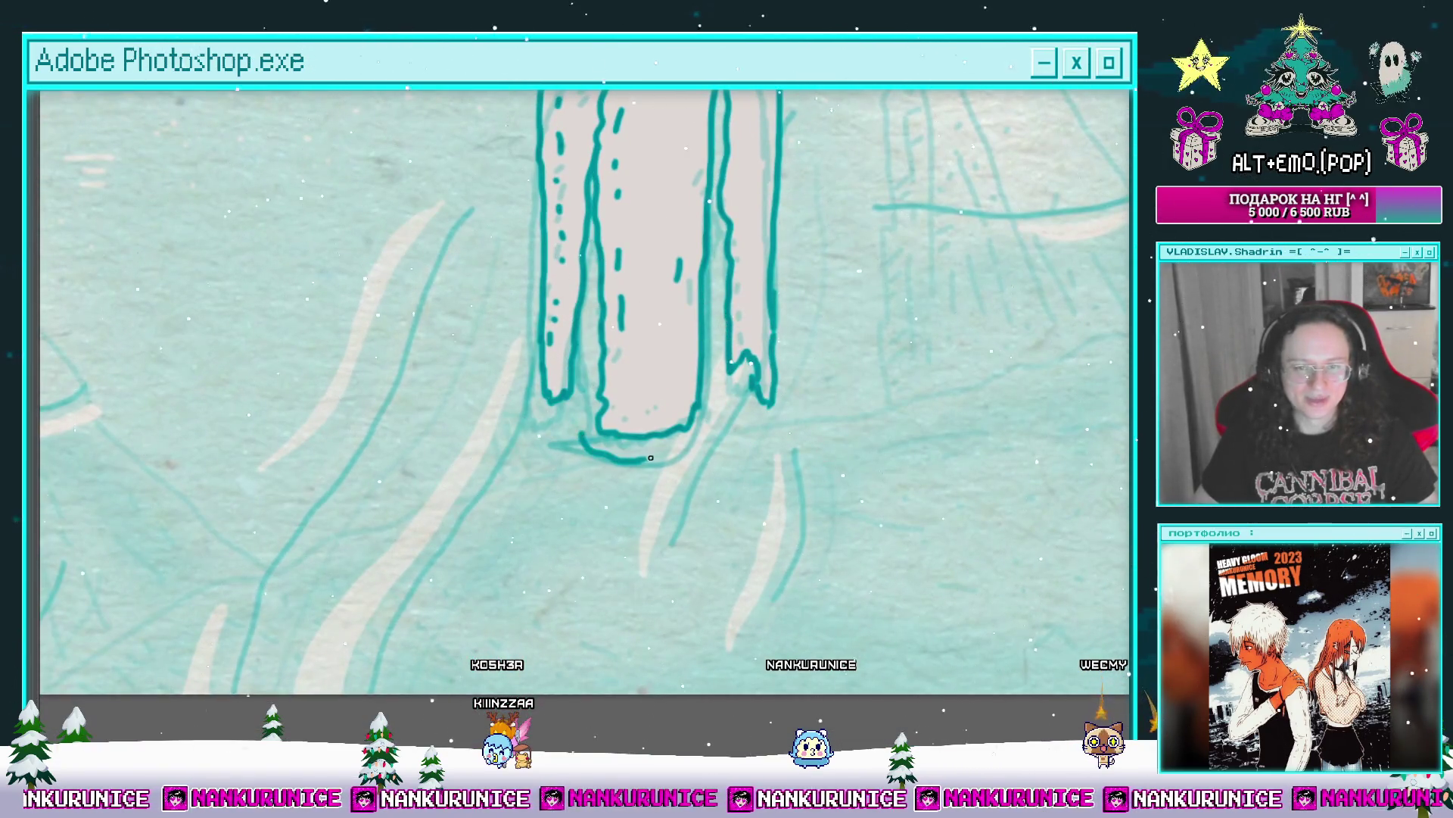
scroll(651, 450, "left", 1)
scroll(652, 409, "right", 2)
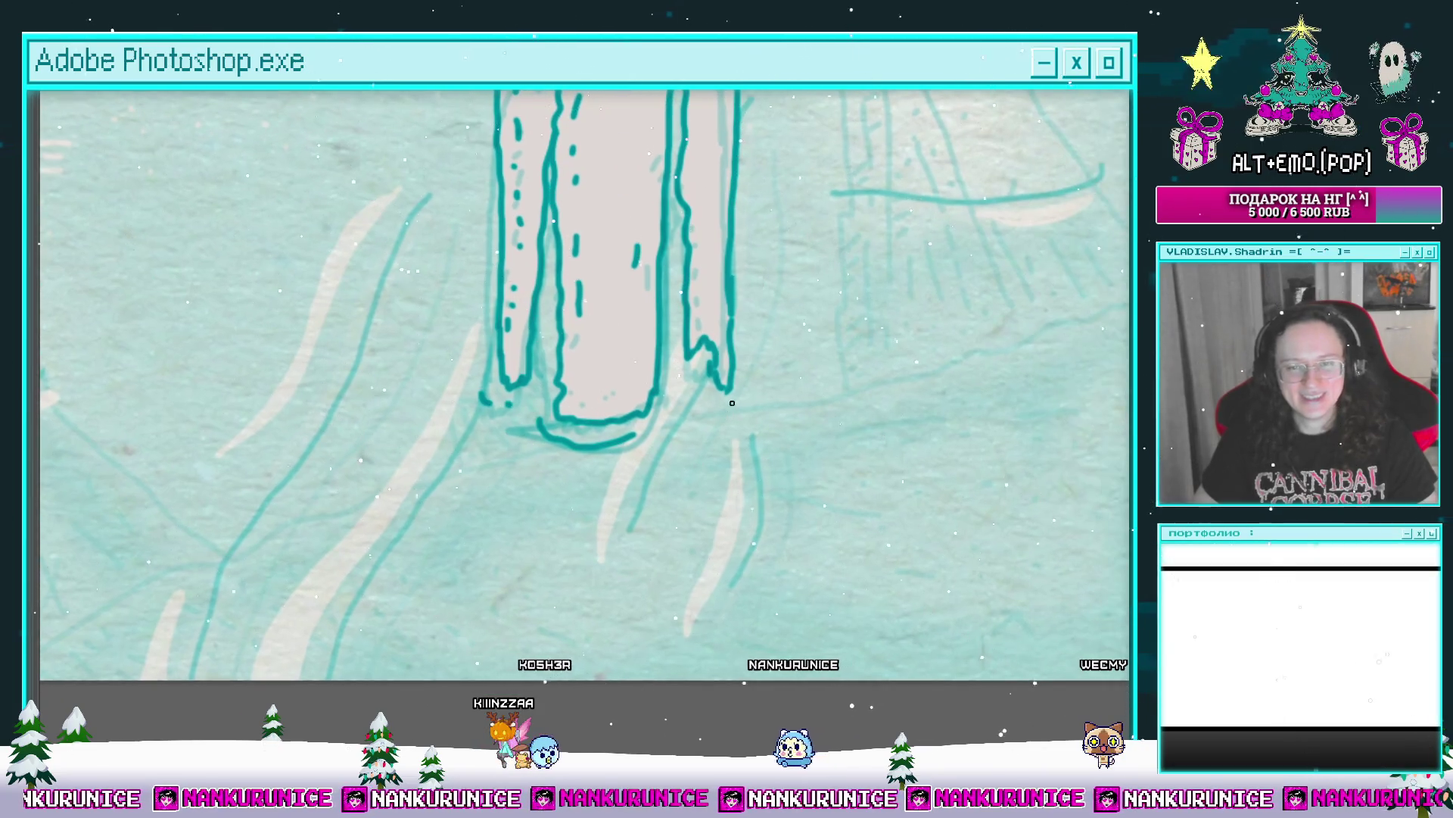
scroll(697, 410, "left", 2)
scroll(697, 410, "down", 1)
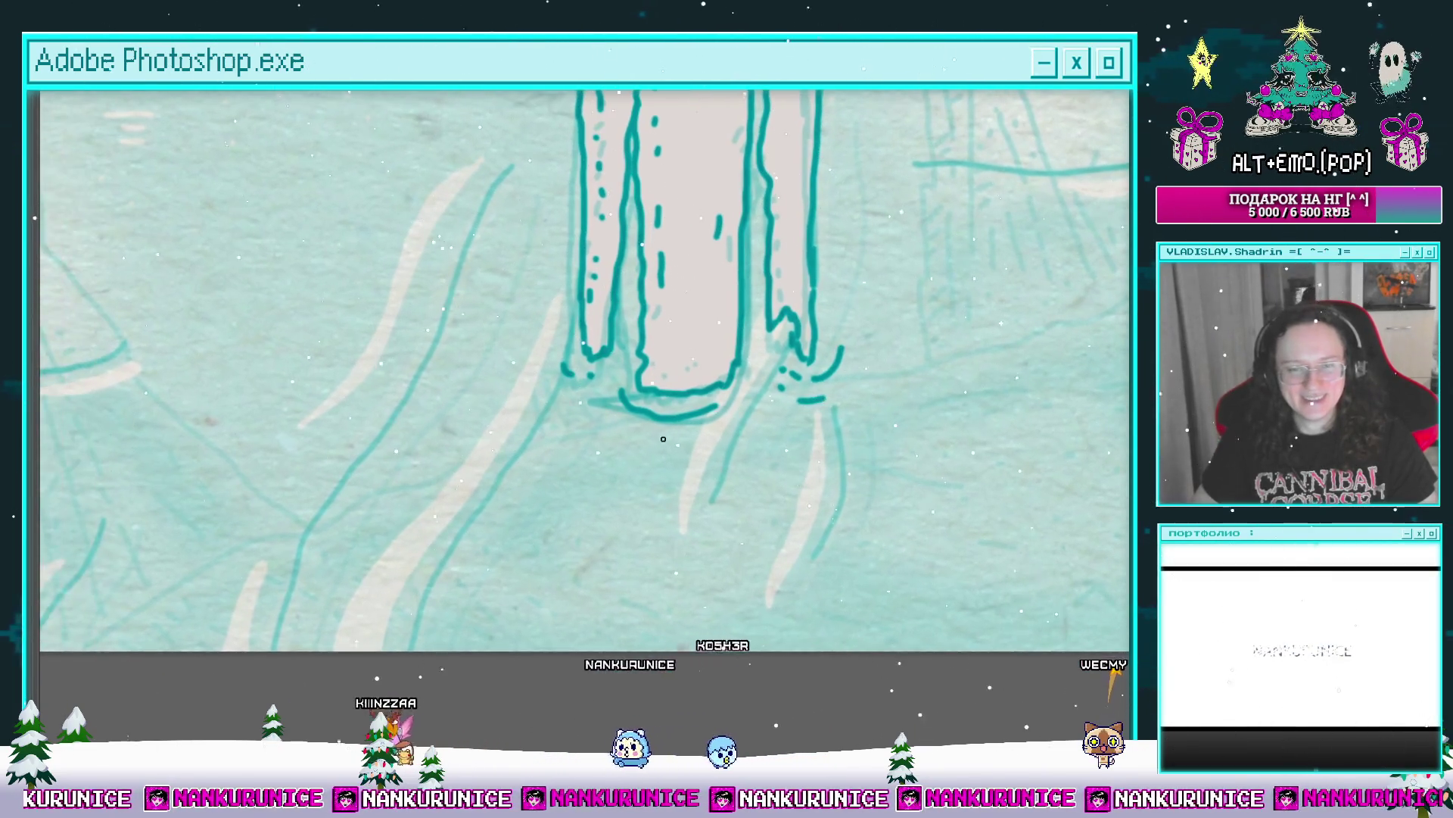
scroll(702, 434, "down", 3)
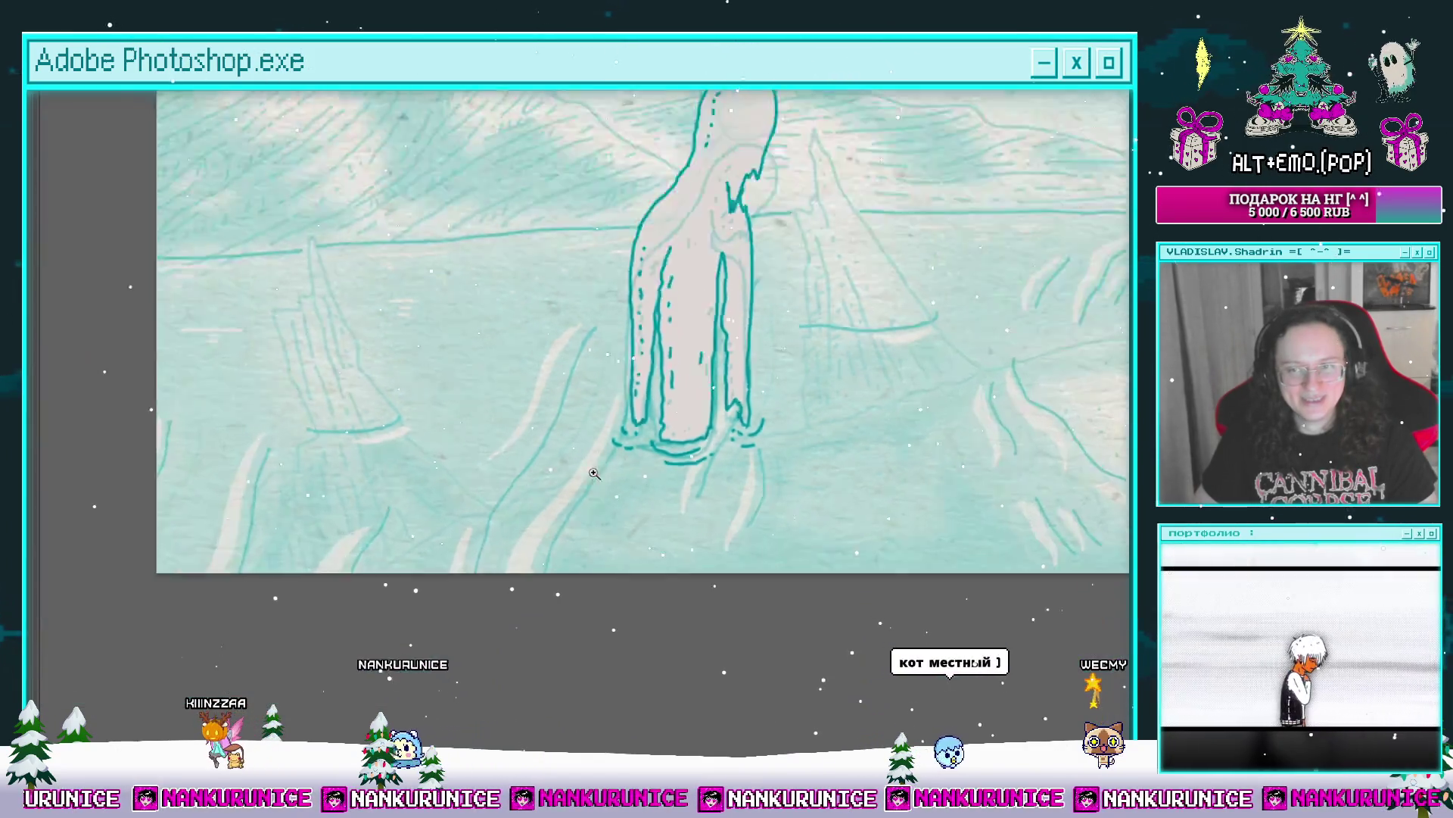
scroll(594, 474, "down", 2)
Step: Reframe the view on the figure's feet and zoom in closely on its legs
left_click_drag(716, 418, 674, 395)
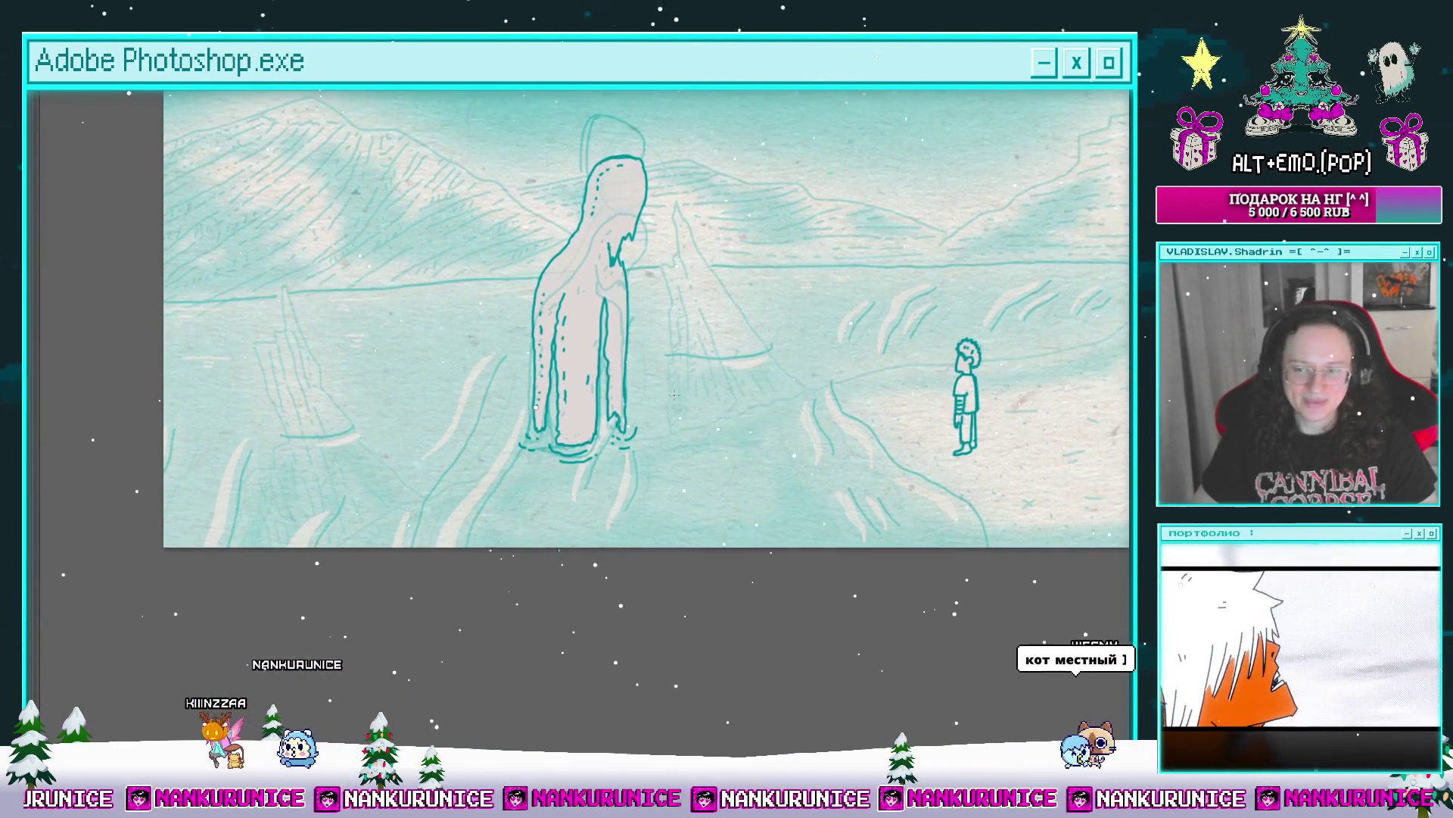
scroll(648, 446, "up", 4)
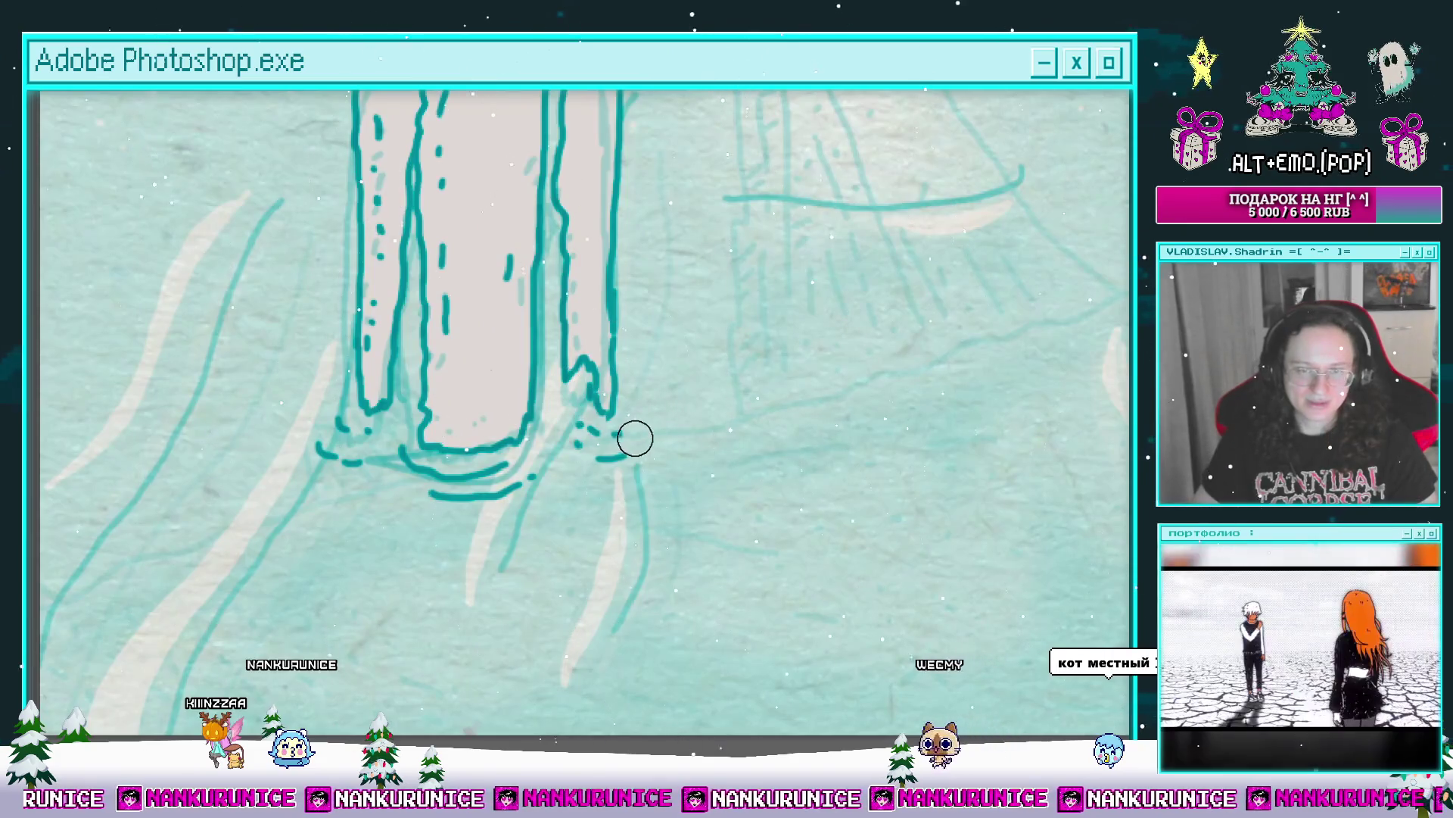
scroll(598, 440, "up", 1)
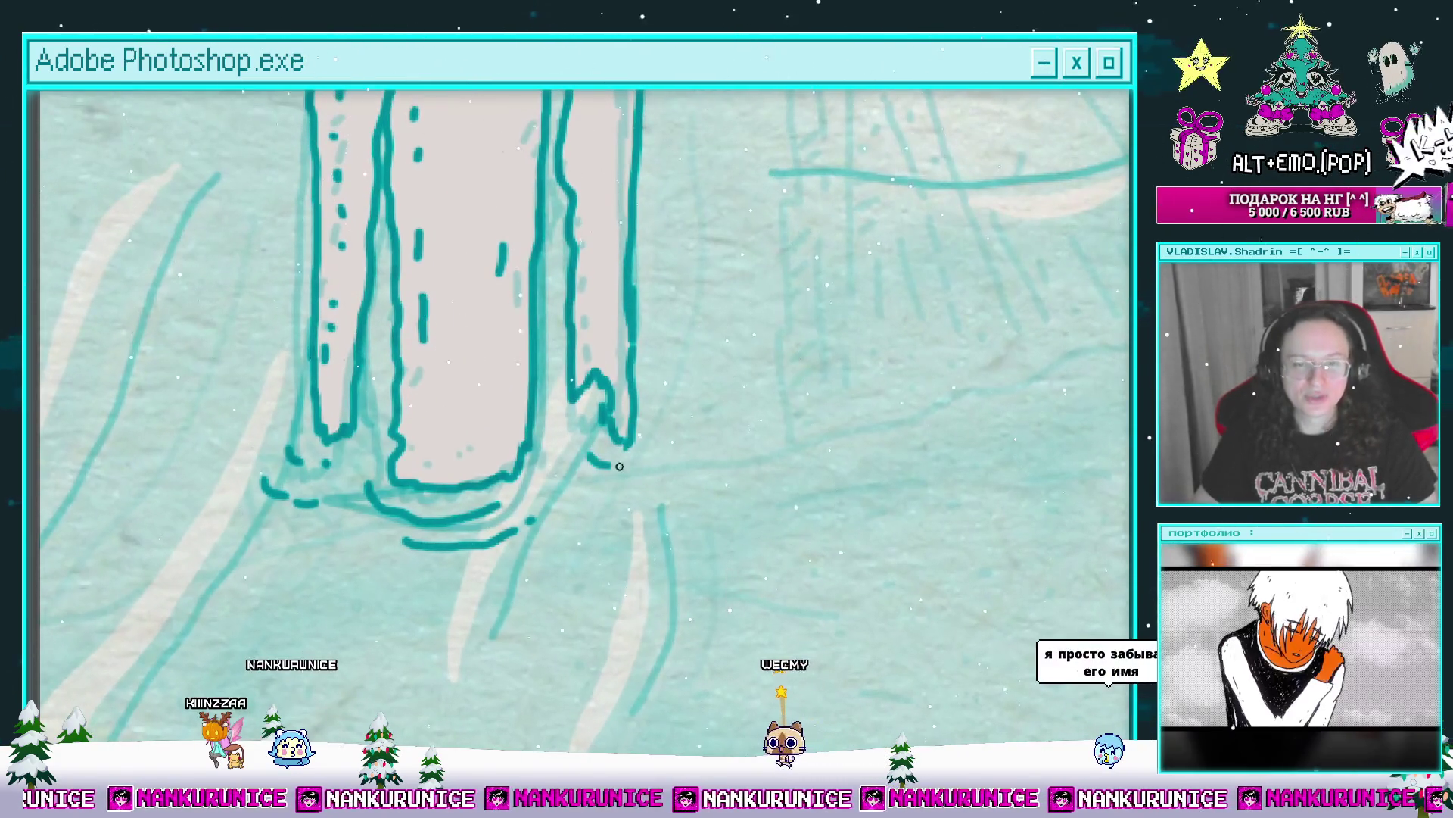
left_click_drag(683, 435, 697, 455)
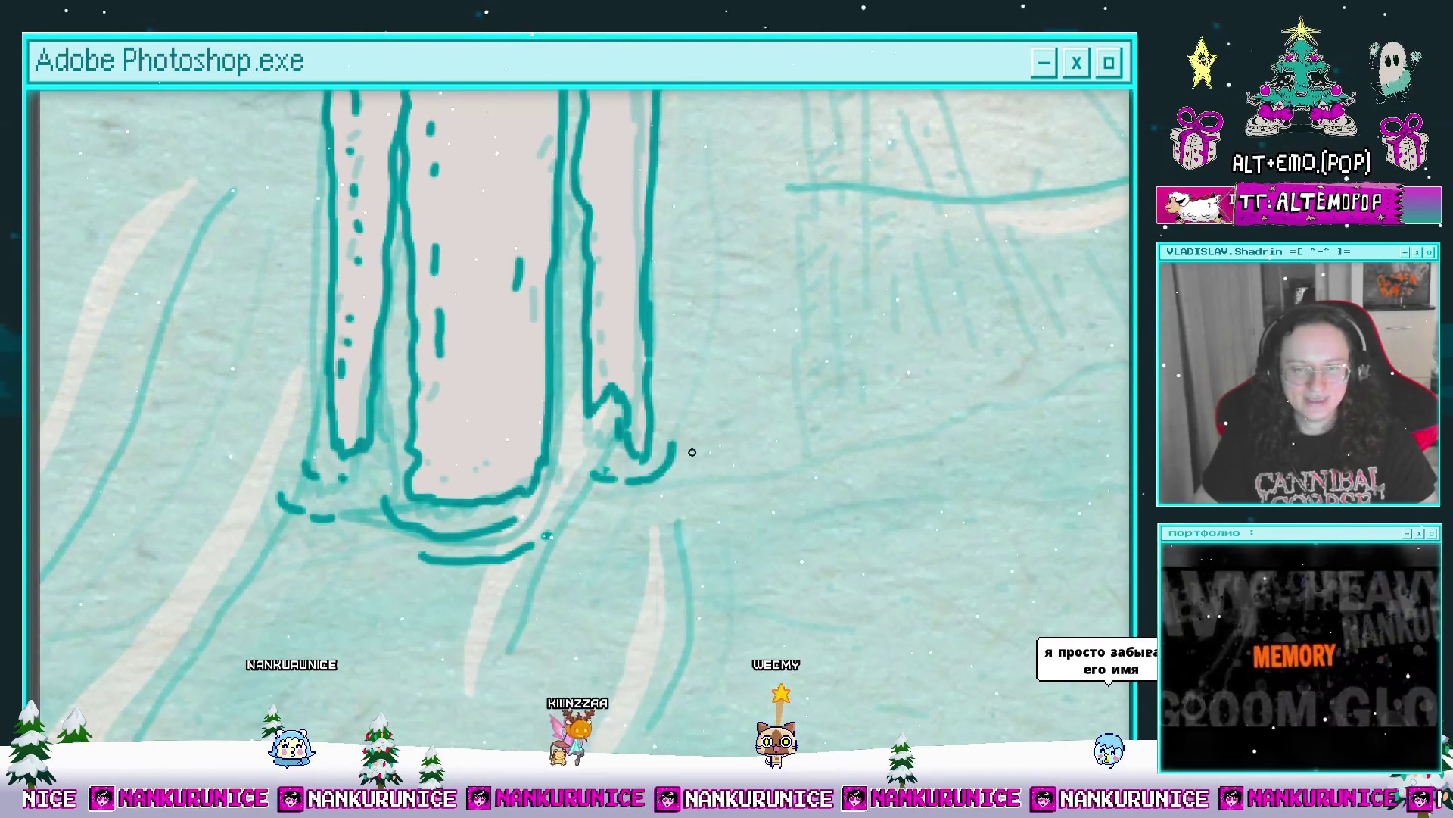
scroll(744, 458, "down", 3)
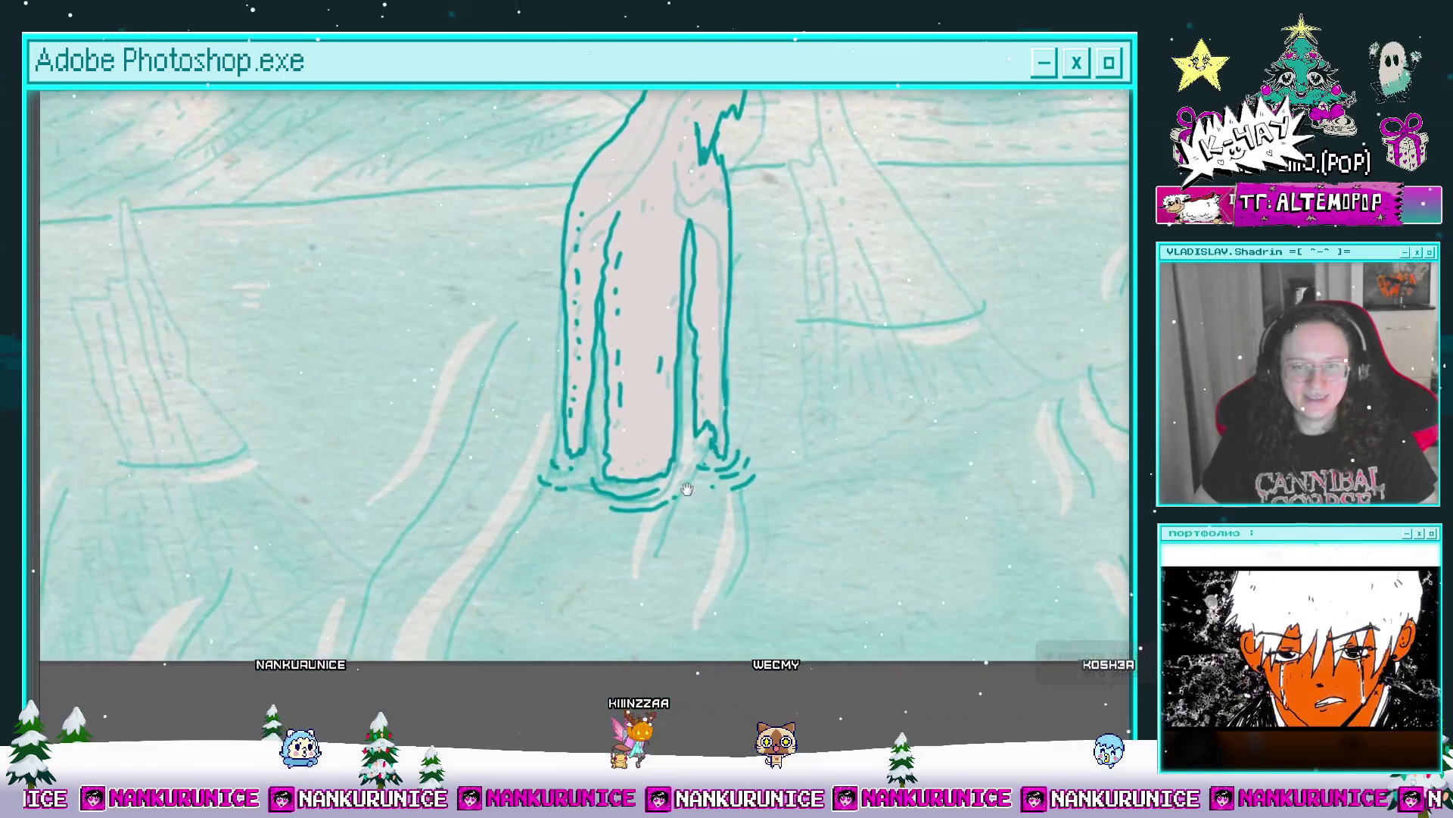
scroll(567, 493, "up", 3)
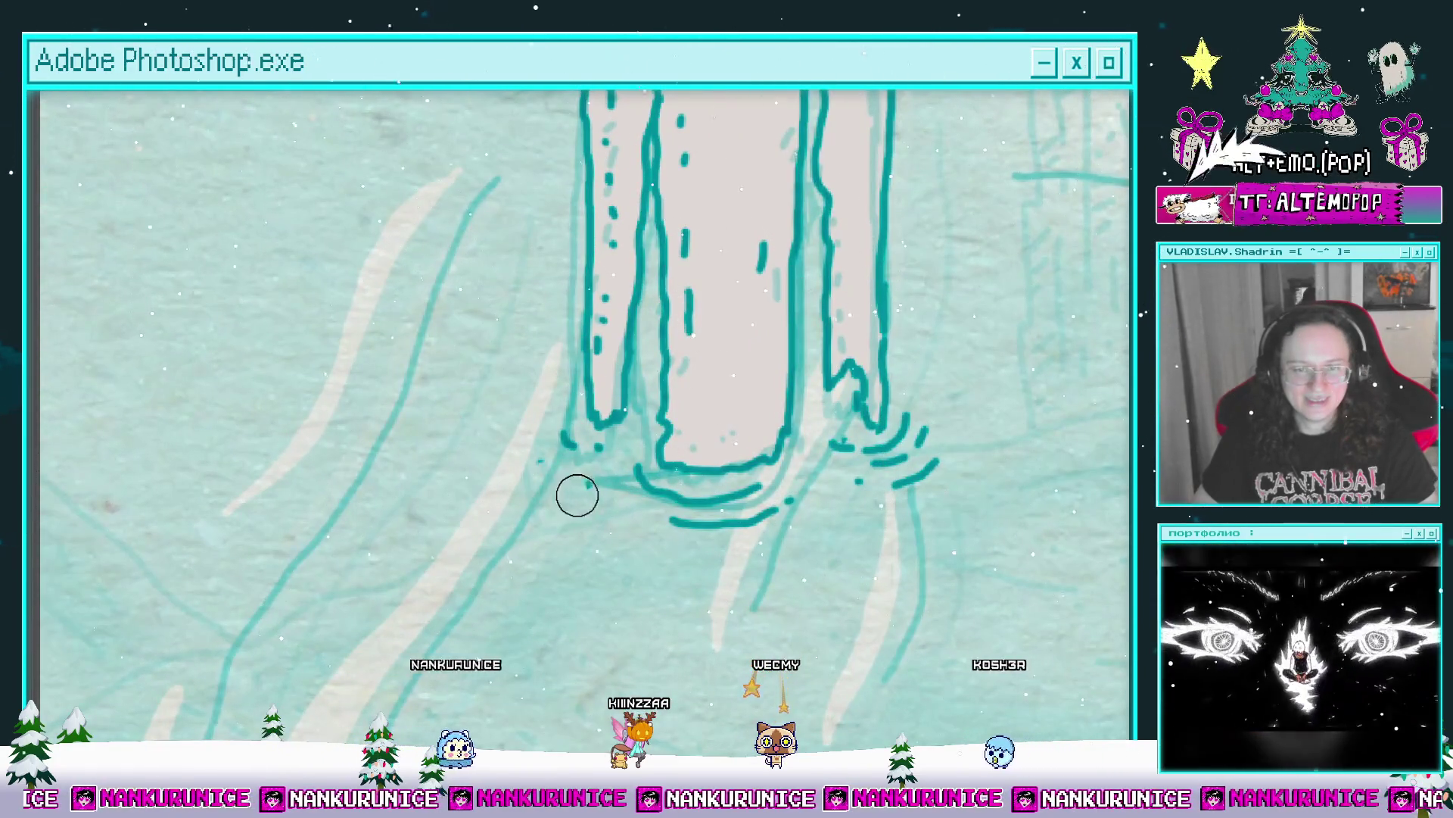
scroll(594, 491, "down", 3)
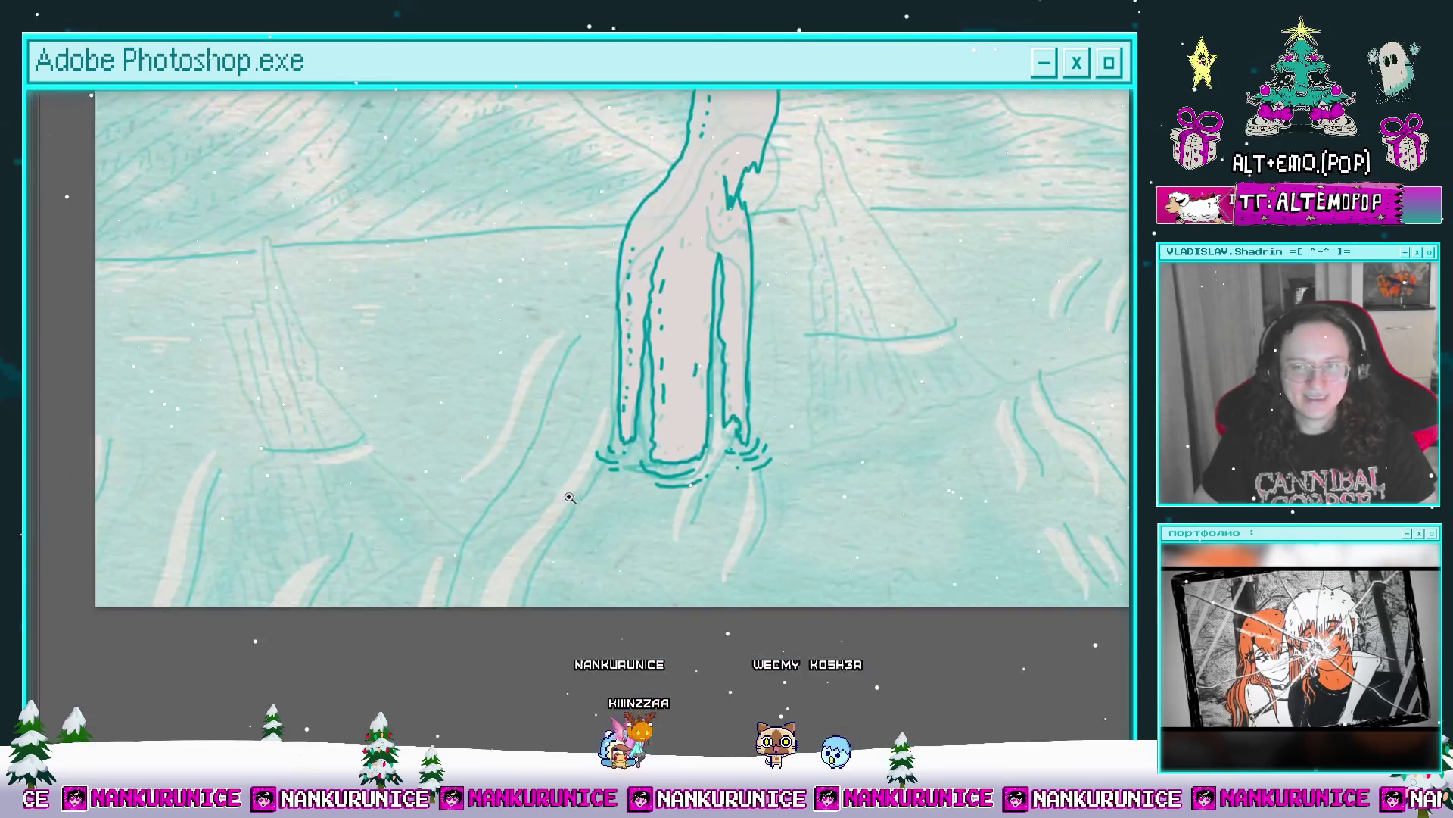
left_click_drag(727, 386, 655, 446)
left_click(657, 341)
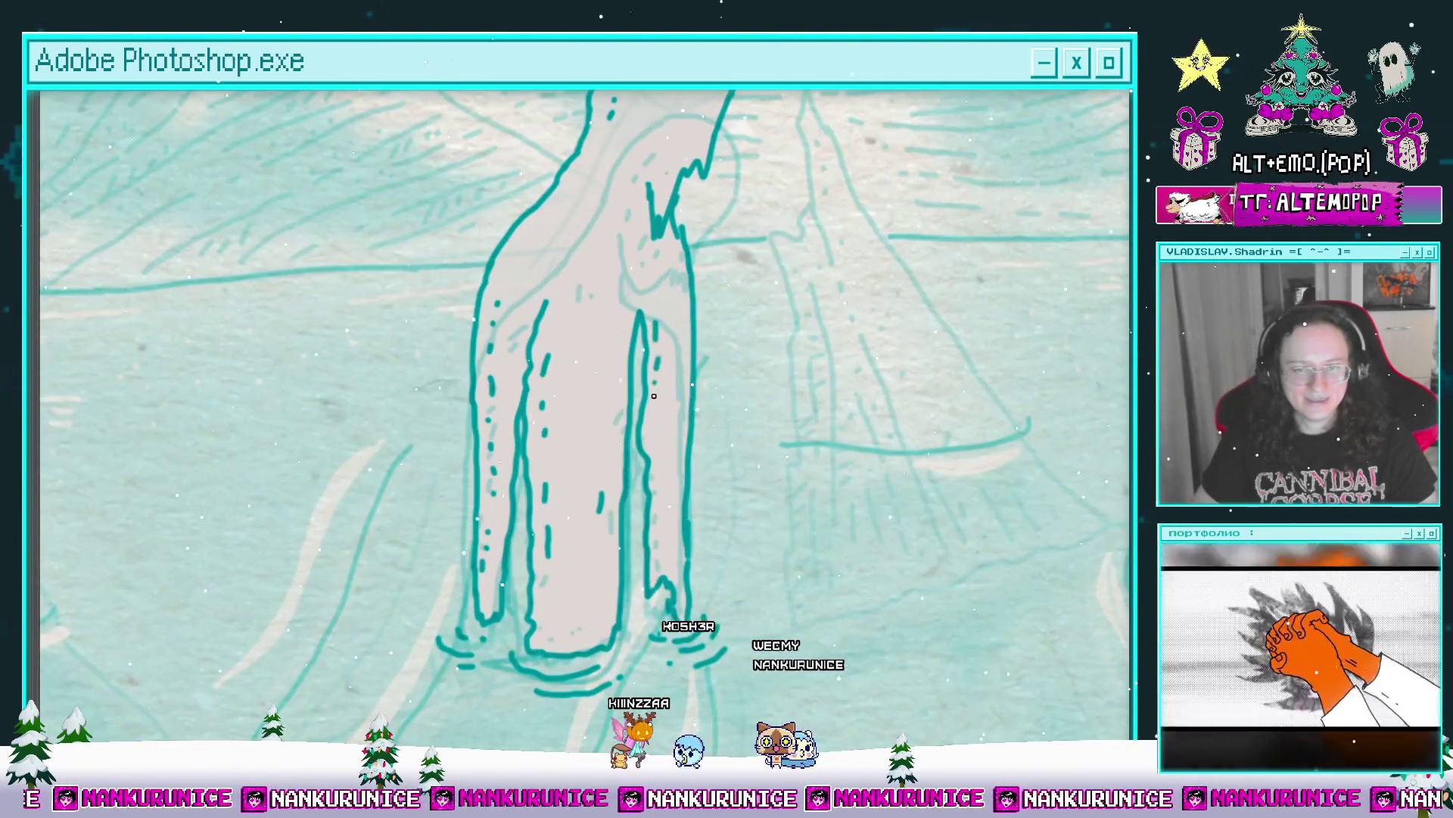
scroll(675, 425, "down", 3)
scroll(670, 401, "up", 5)
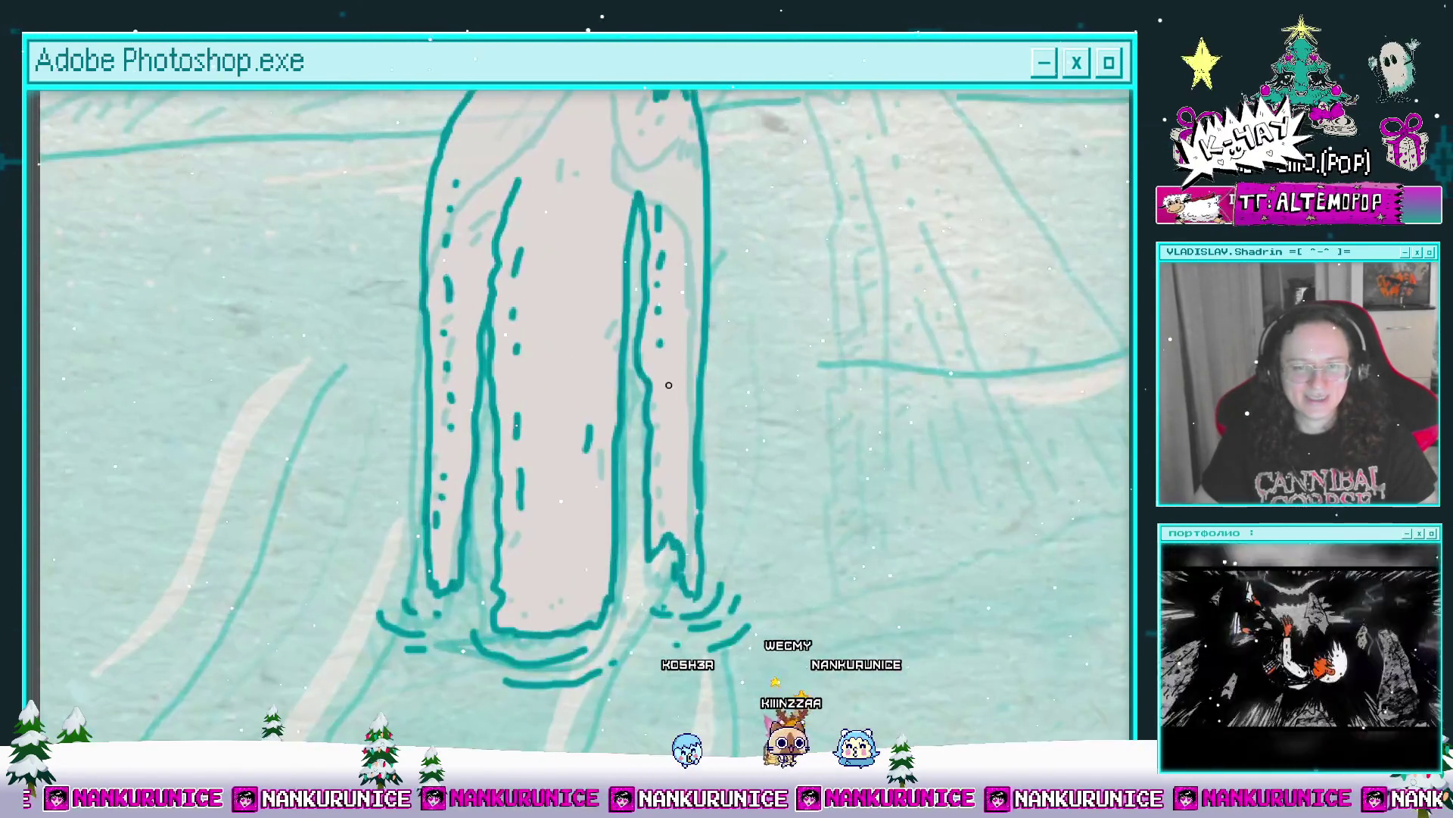
scroll(665, 456, "down", 4)
scroll(643, 405, "up", 5)
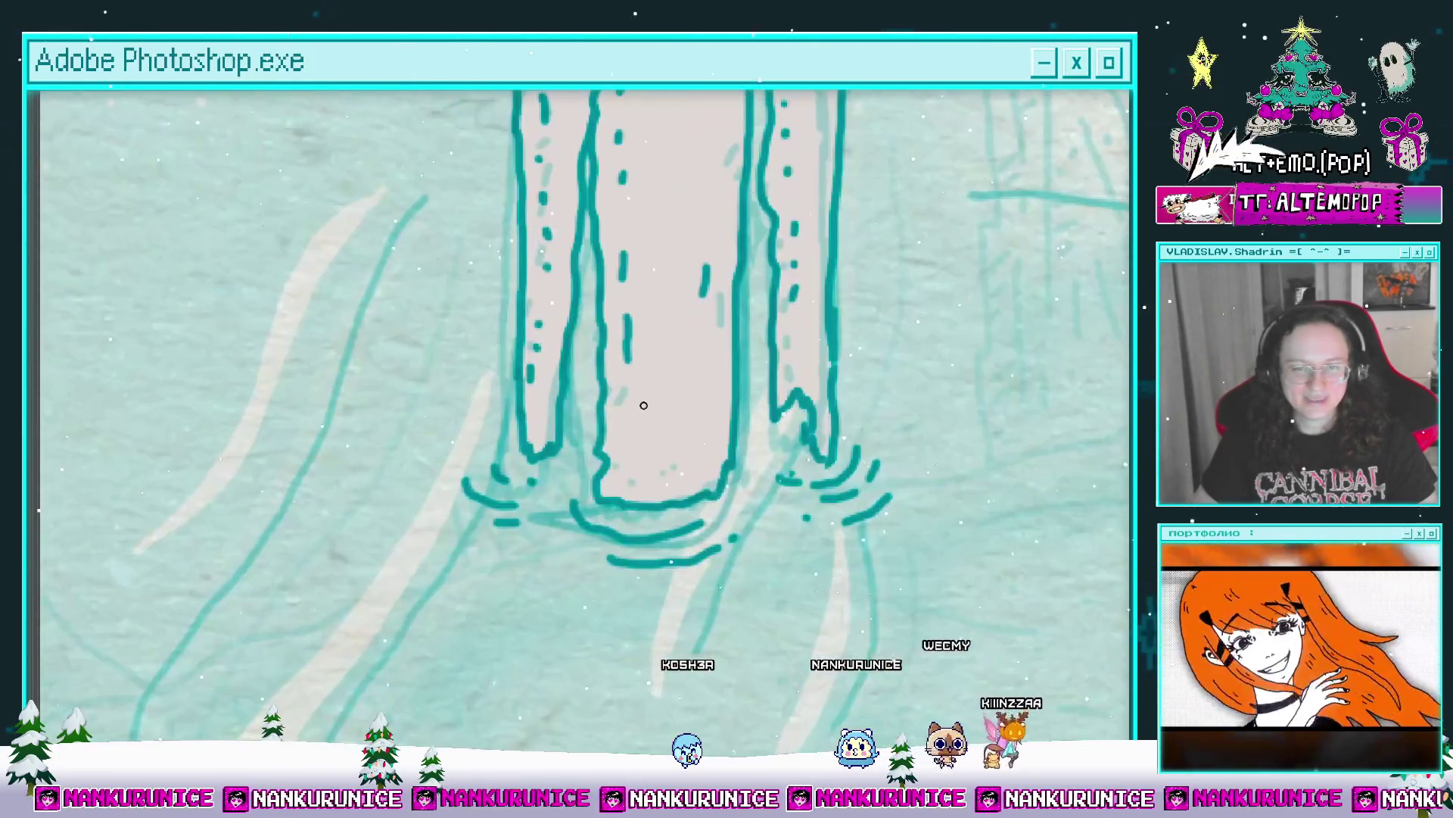
scroll(757, 386, "down", 5)
scroll(720, 394, "up", 1)
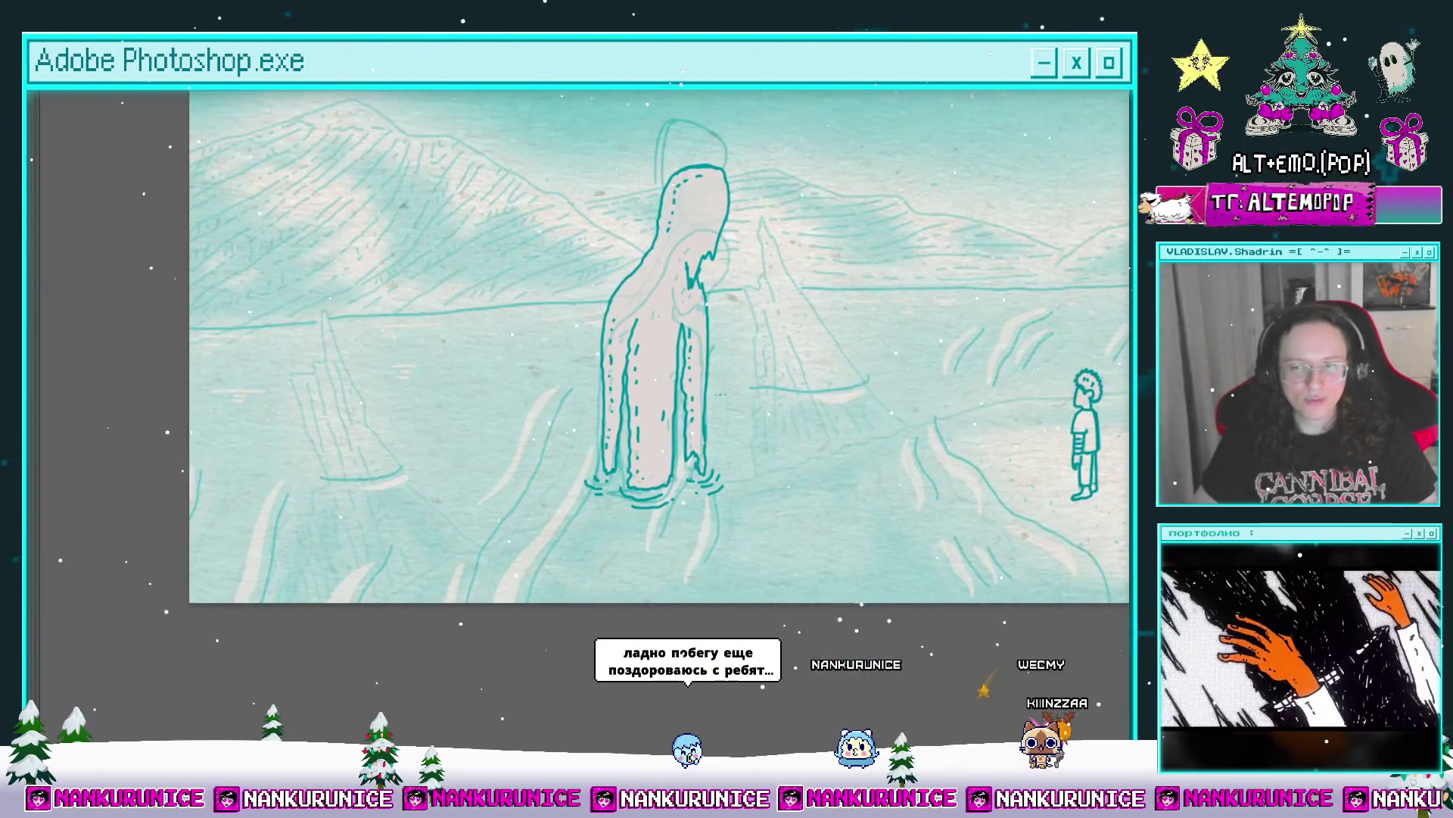
scroll(758, 349, "up", 1)
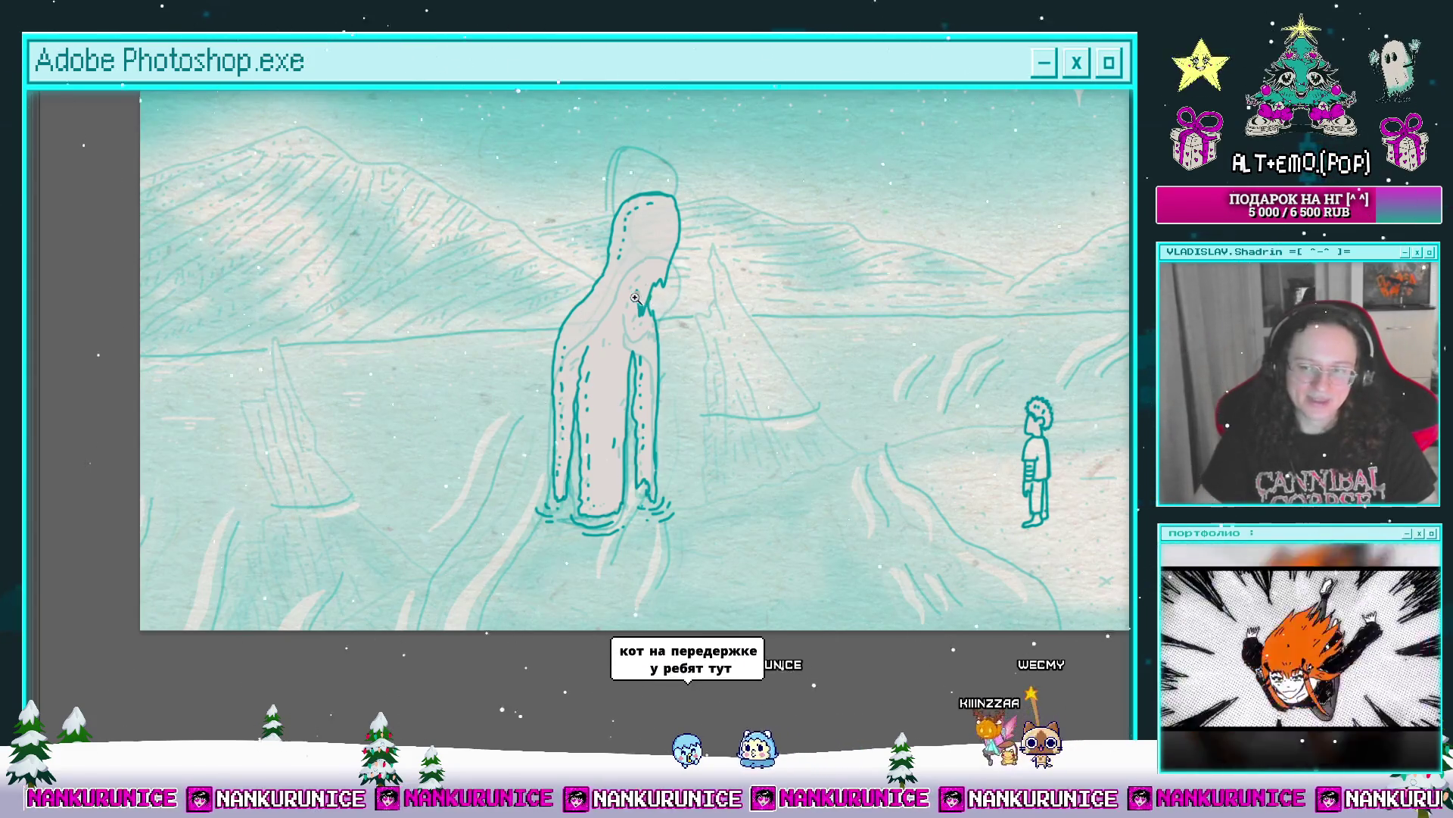
scroll(624, 299, "up", 5)
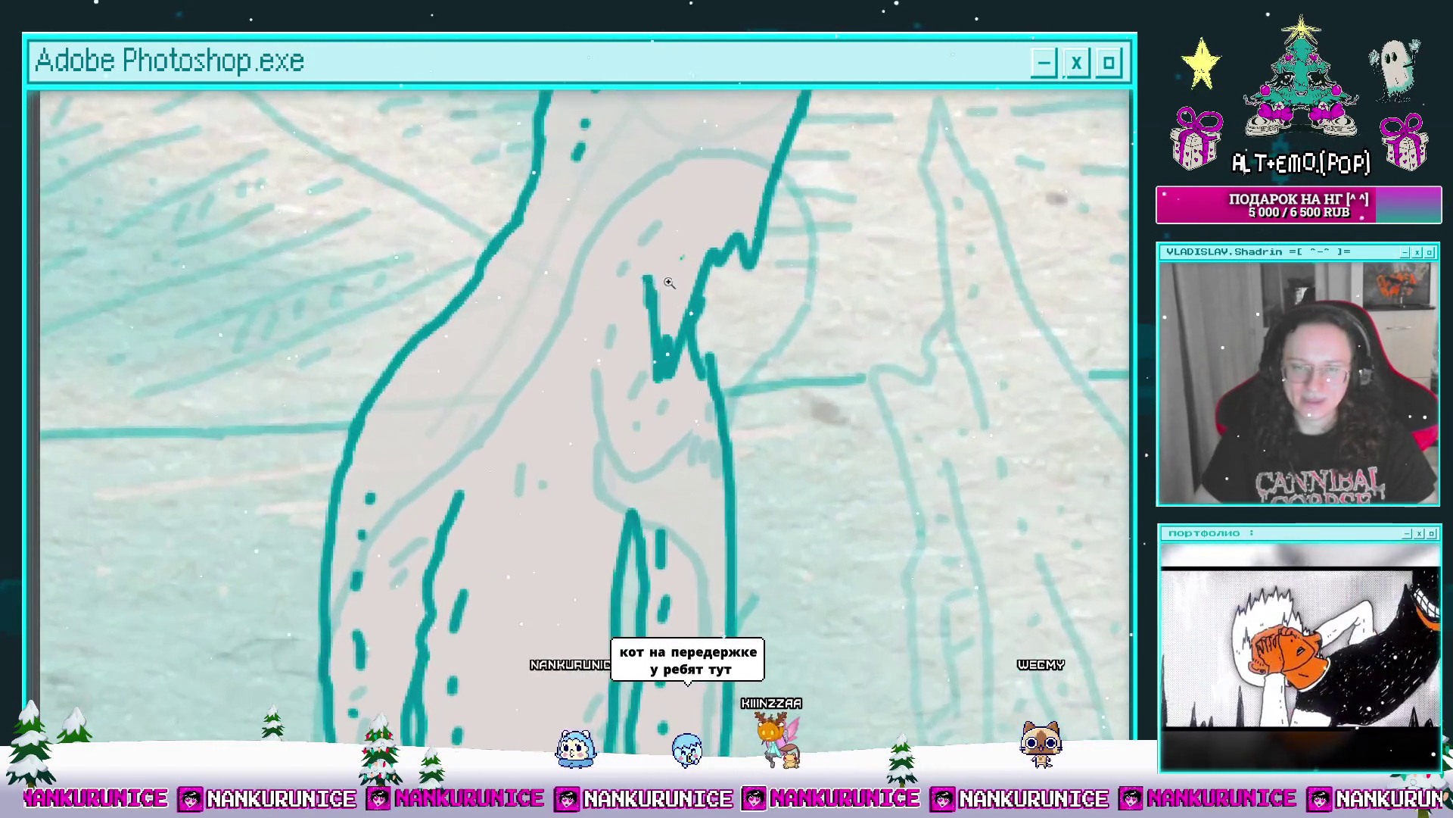
Step: Draw a small stroke on the figure's face, then recentre the whole scene with panels shown
left_click_drag(641, 280, 650, 324)
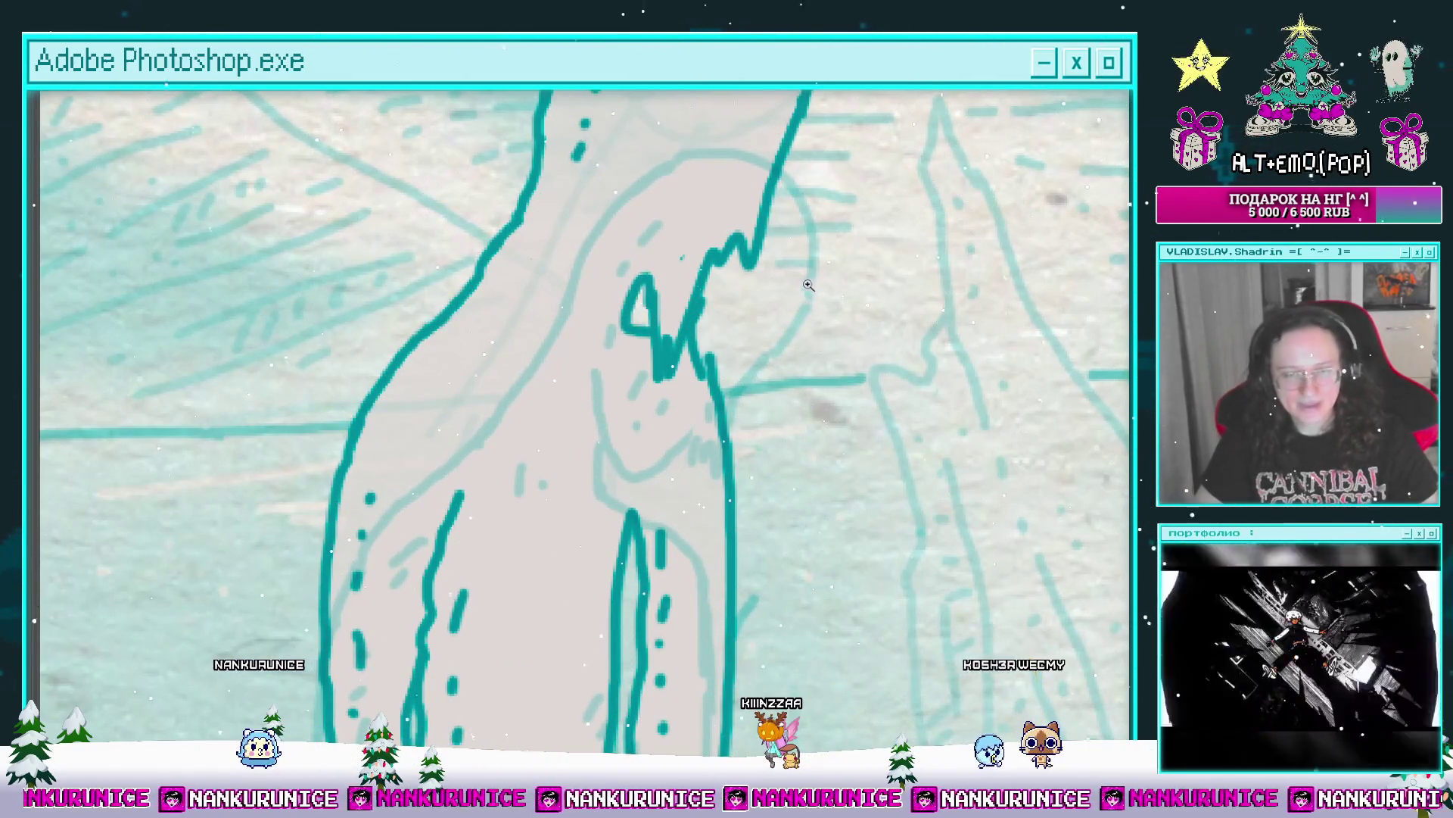
scroll(808, 285, "down", 8)
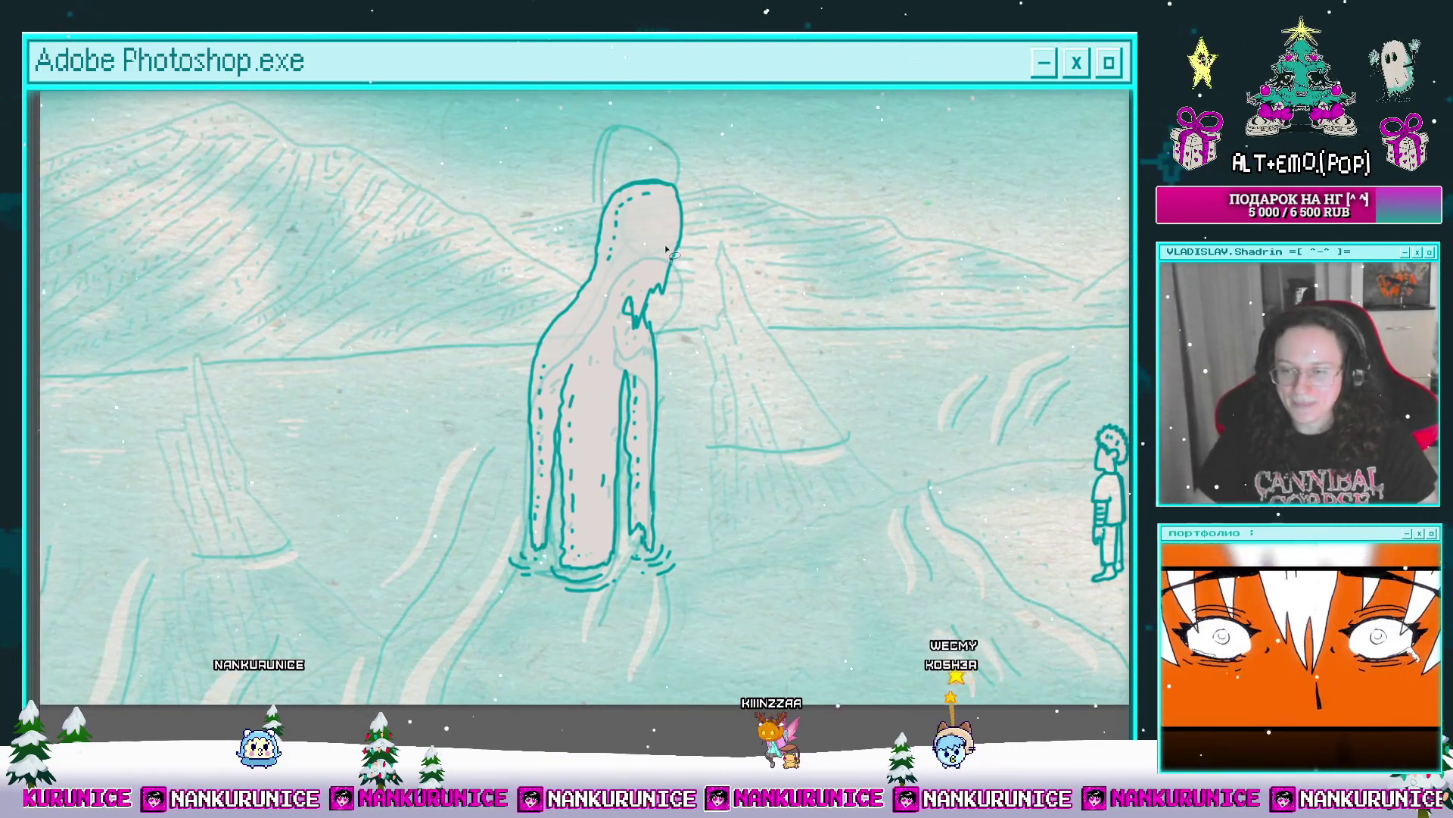
scroll(680, 377, "down", 1)
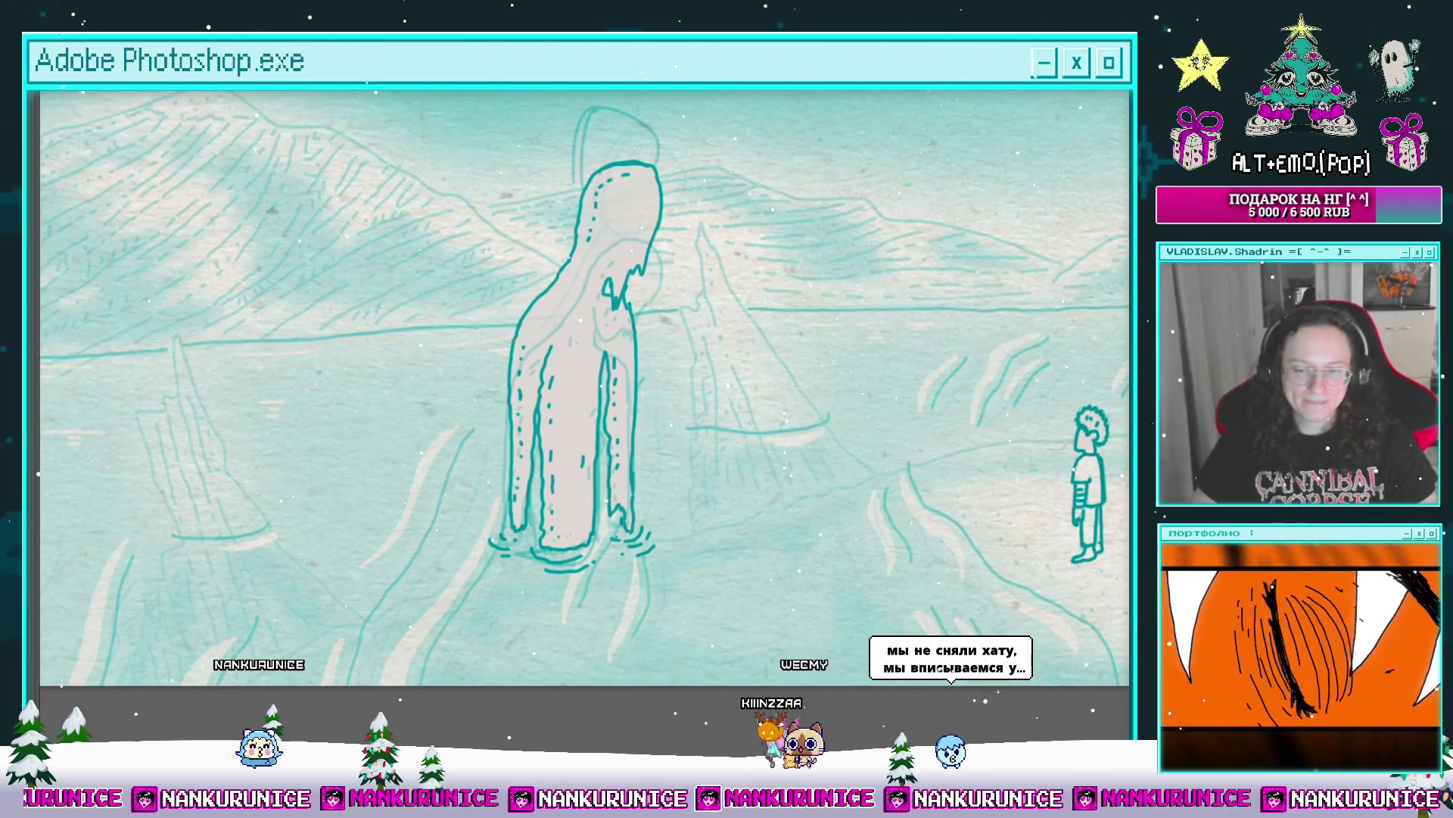
scroll(679, 398, "down", 1)
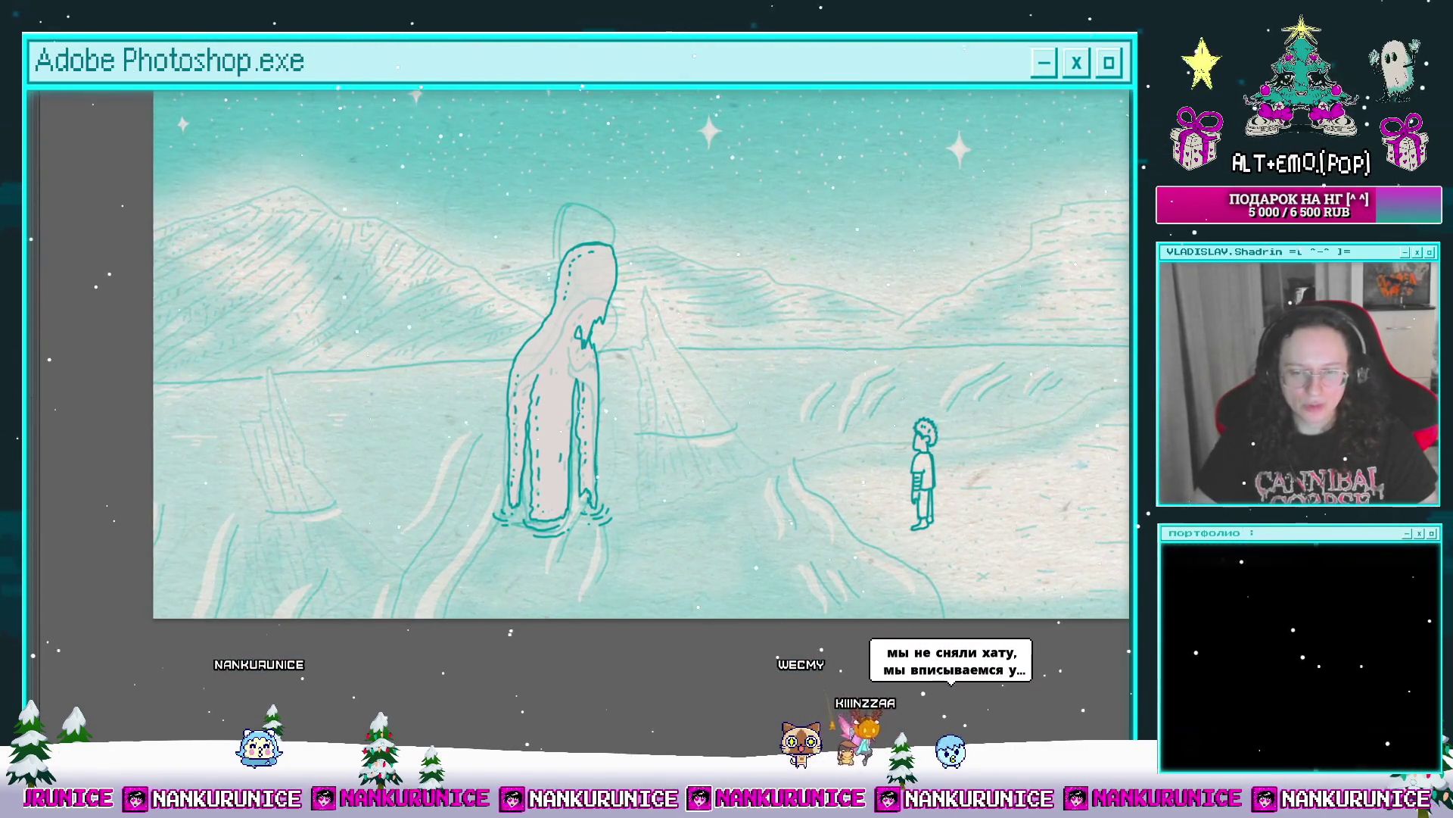
mouse_move(816, 431)
left_mouse_down()
mouse_move(759, 438)
mouse_move(668, 401)
left_mouse_up()
key("Tab")
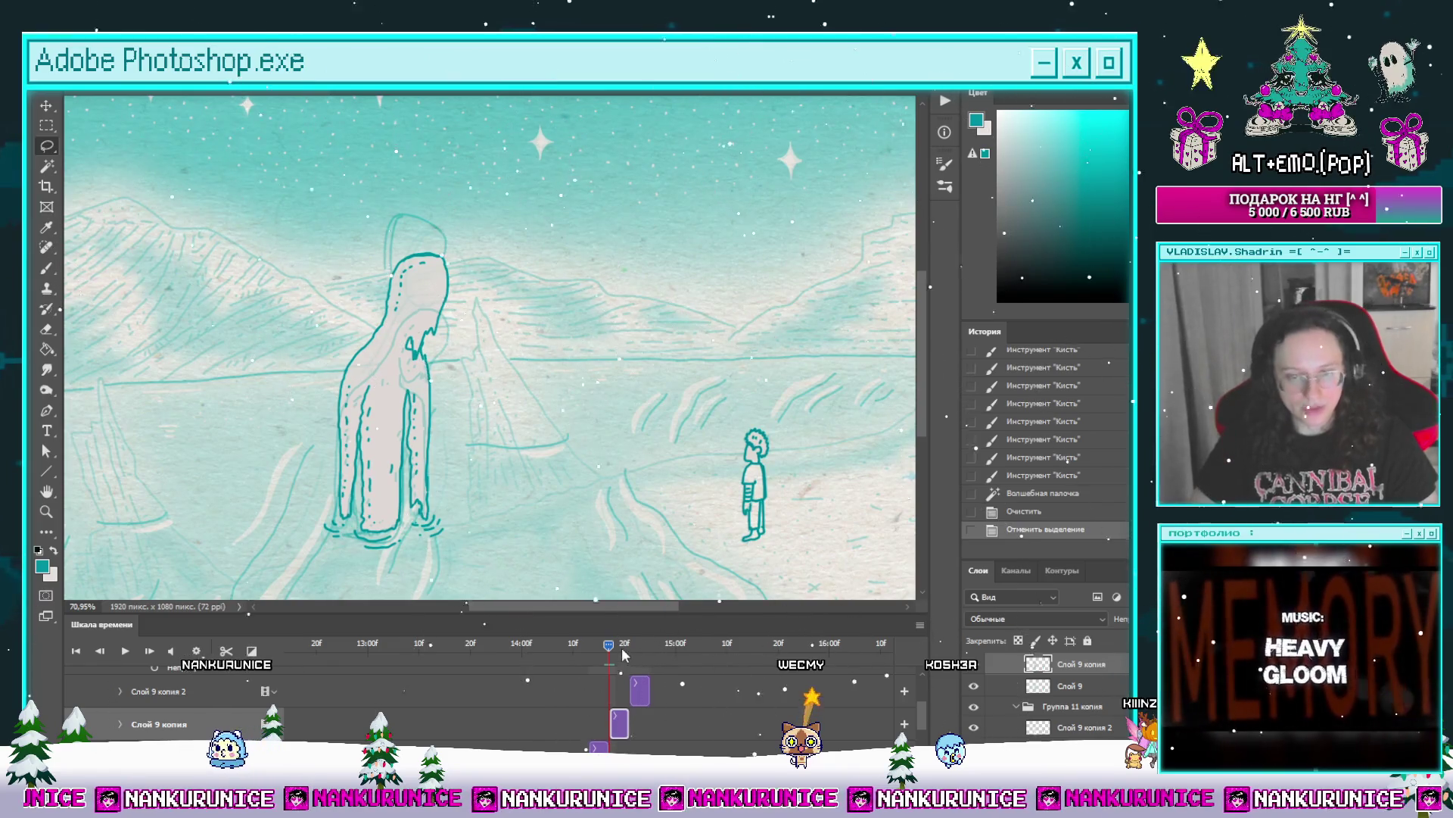
Step: Select the Слой 9 копия 2 layer and zoom in on the small boy
mouse_move(612, 645)
left_mouse_down()
mouse_move(628, 646)
mouse_move(598, 645)
mouse_move(628, 656)
left_mouse_up()
left_click(159, 691)
key("z")
left_click_drag(755, 441, 640, 435)
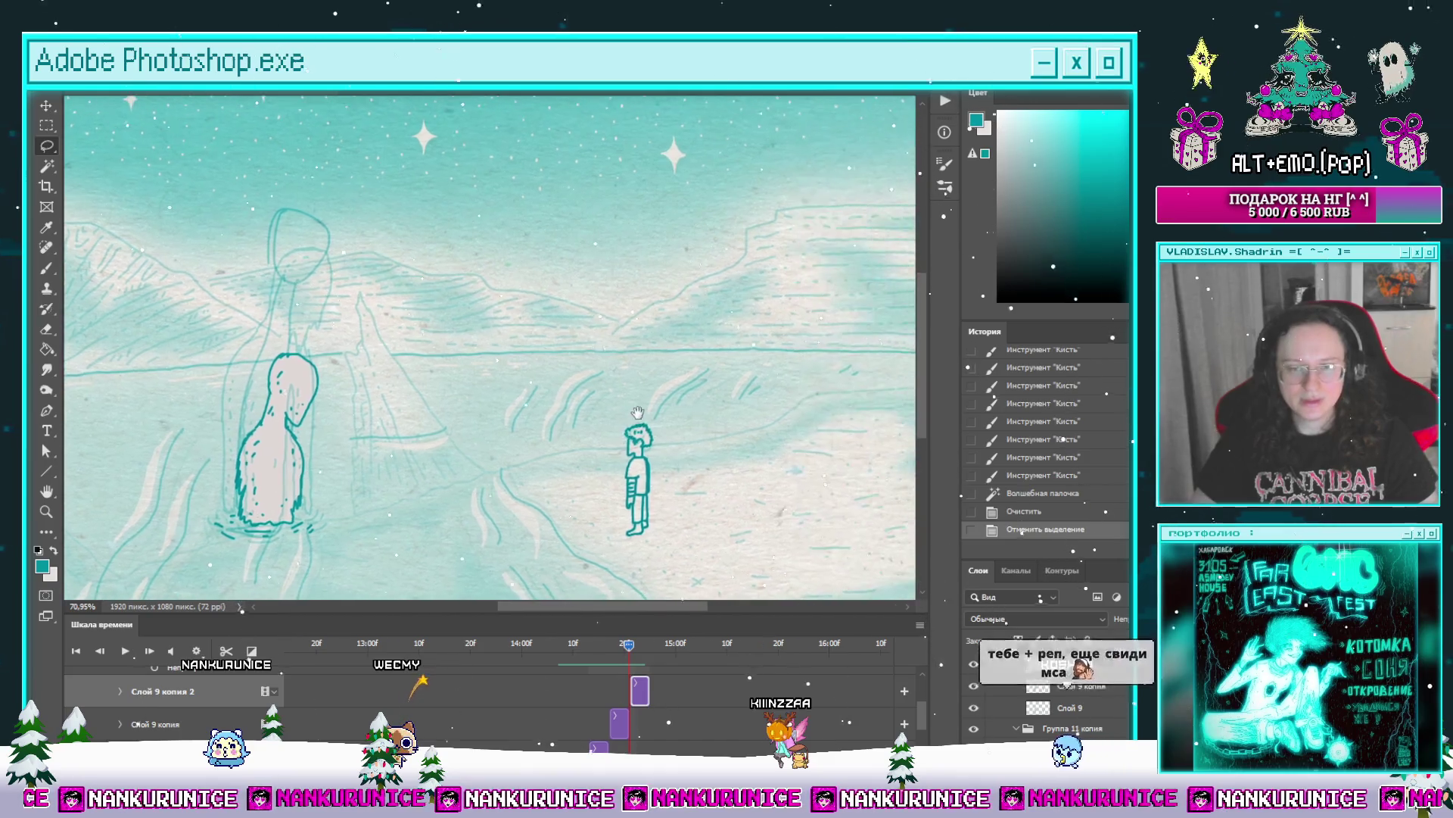
left_click(639, 435)
left_click(636, 424)
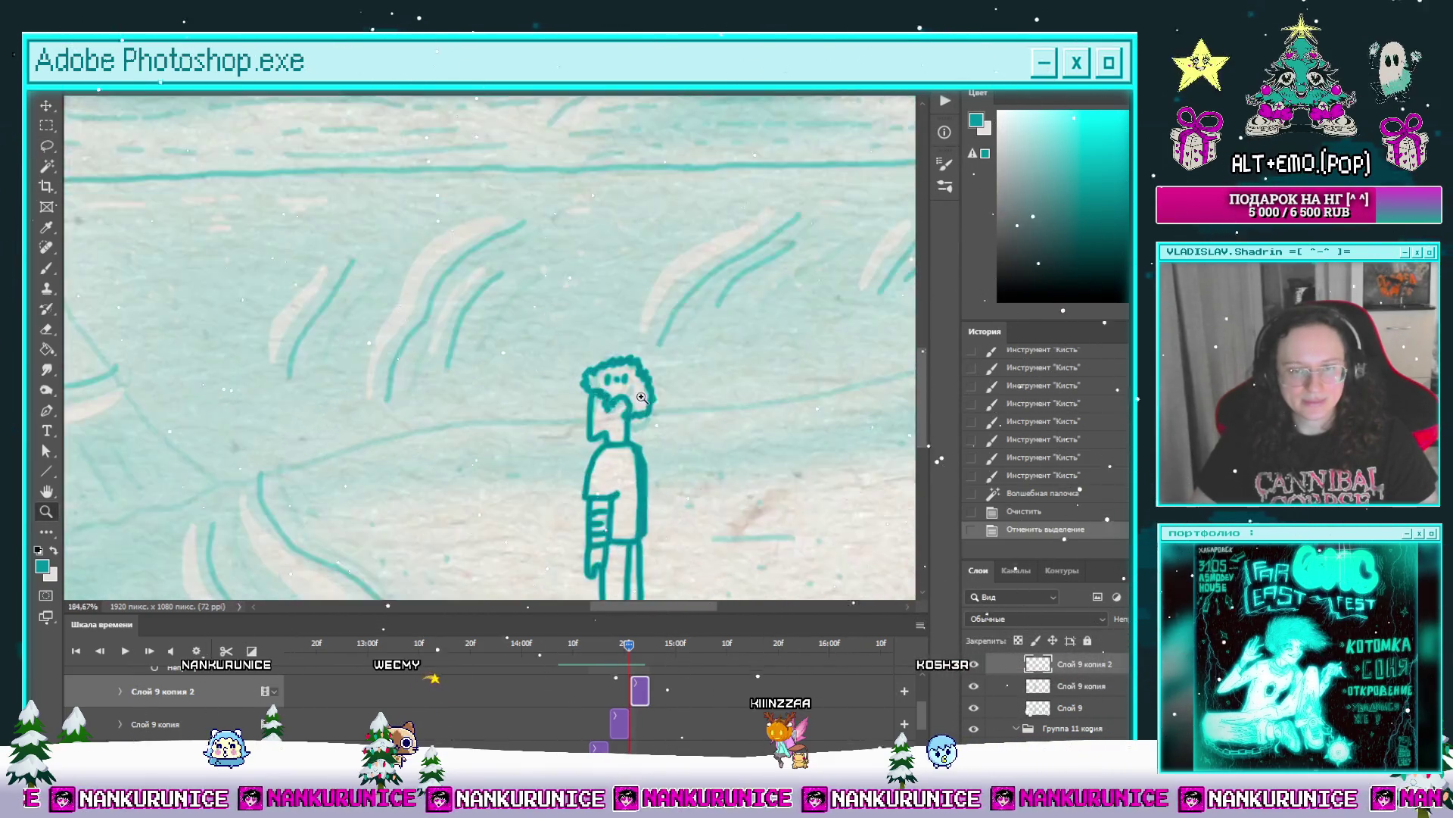
left_click(605, 379)
Step: Retrace the boy's neck and bumpy head outline in bold teal, erasing the old head line
key("e")
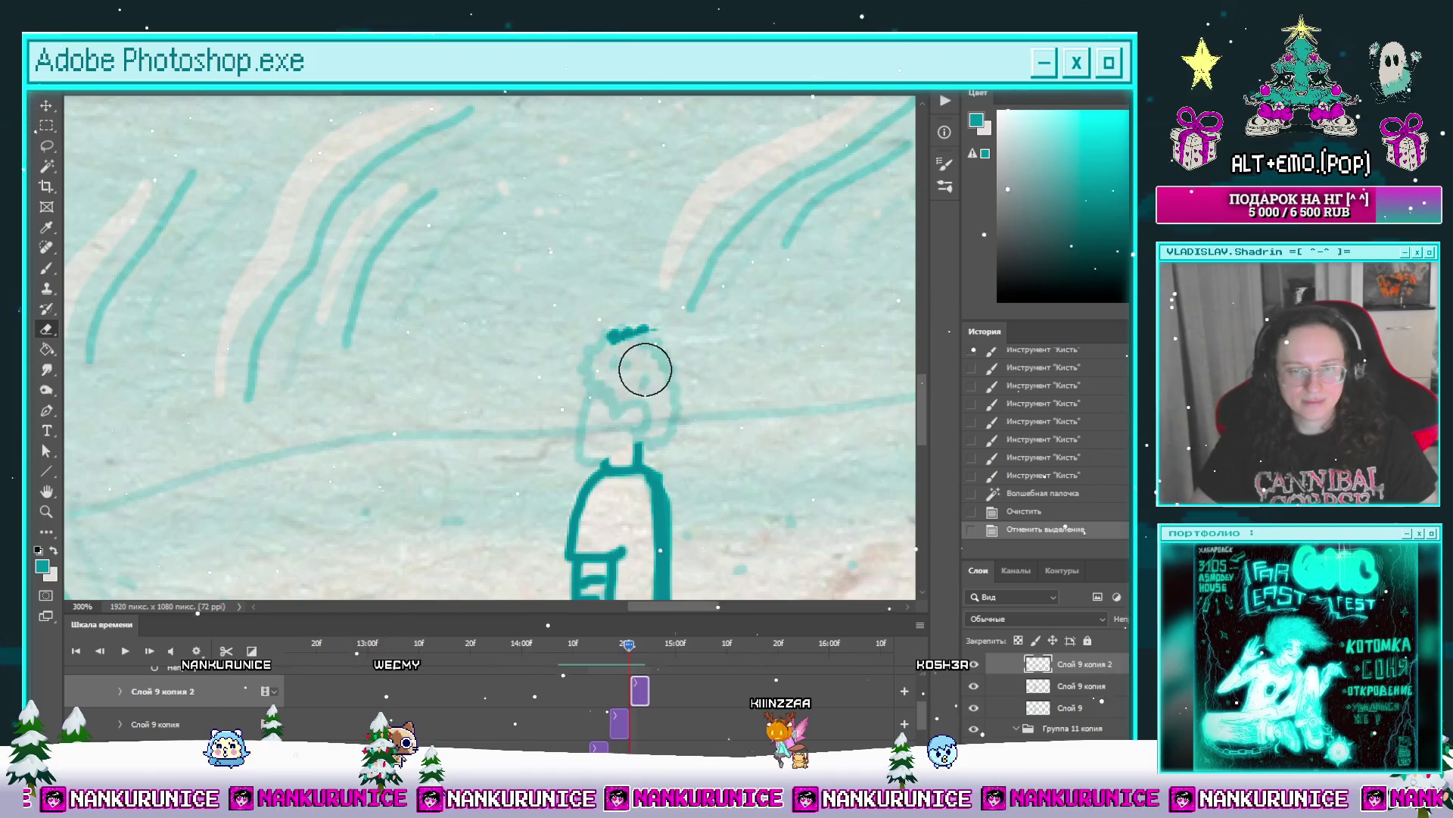
scroll(642, 376, "up", 3)
mouse_move(636, 371)
left_mouse_down()
mouse_move(670, 378)
mouse_move(657, 424)
mouse_move(642, 413)
left_mouse_up()
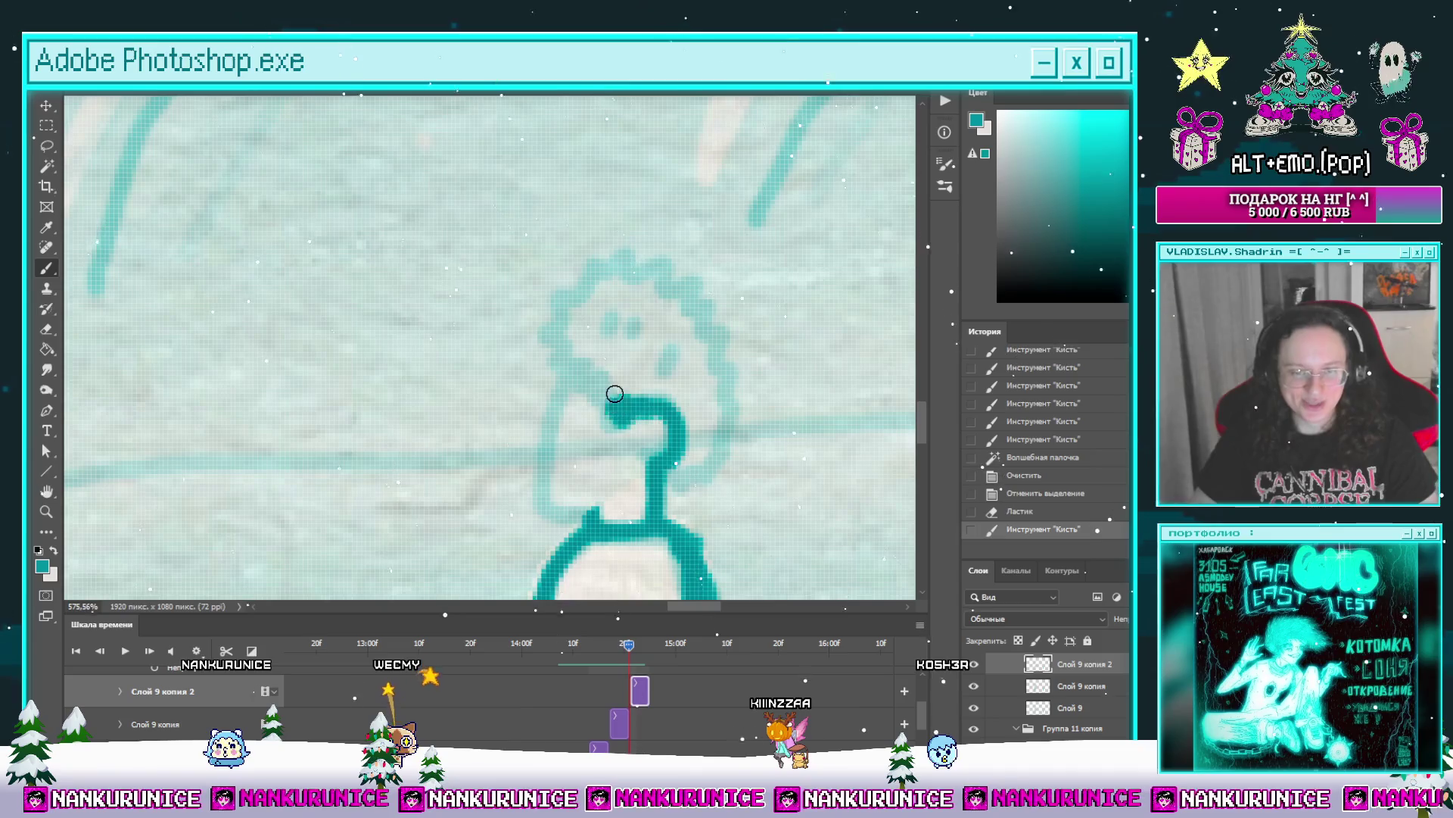
mouse_move(551, 453)
left_mouse_down()
mouse_move(598, 521)
mouse_move(572, 574)
mouse_move(512, 391)
left_mouse_up()
mouse_move(577, 327)
left_mouse_down()
mouse_move(619, 304)
mouse_move(553, 363)
left_mouse_up()
key("e")
left_click_drag(552, 364, 643, 291)
key("b")
left_click_drag(643, 291, 677, 254)
mouse_move(721, 308)
left_mouse_down()
mouse_move(684, 253)
mouse_move(708, 300)
mouse_move(707, 383)
mouse_move(660, 421)
left_mouse_up()
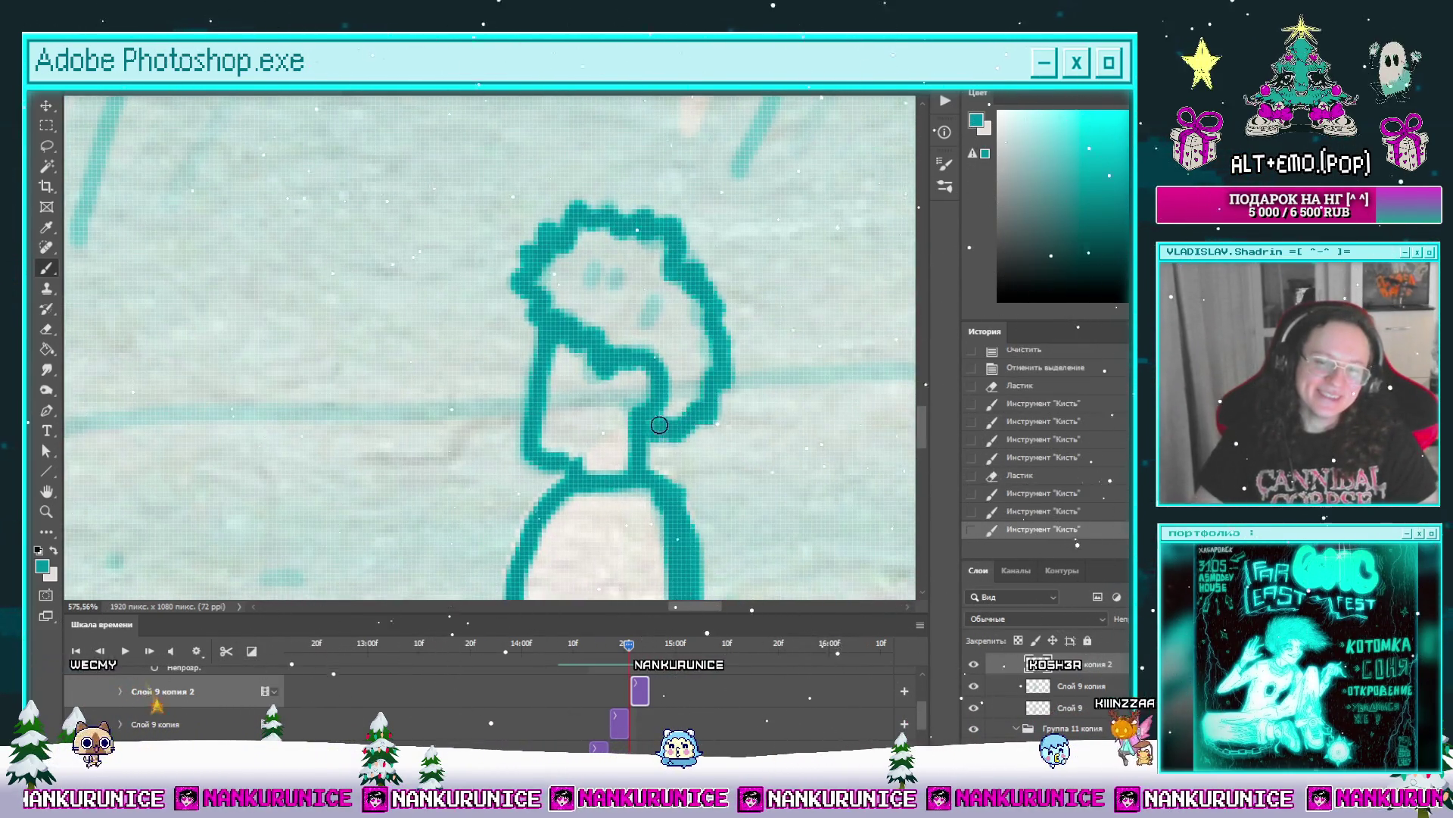
Step: Fill the boy's face and chest with the light colour and add two dot eyes and a face mark
key("g")
left_click(649, 347)
left_click(642, 356)
left_click(591, 287)
left_click(629, 290)
left_click_drag(640, 312, 659, 318)
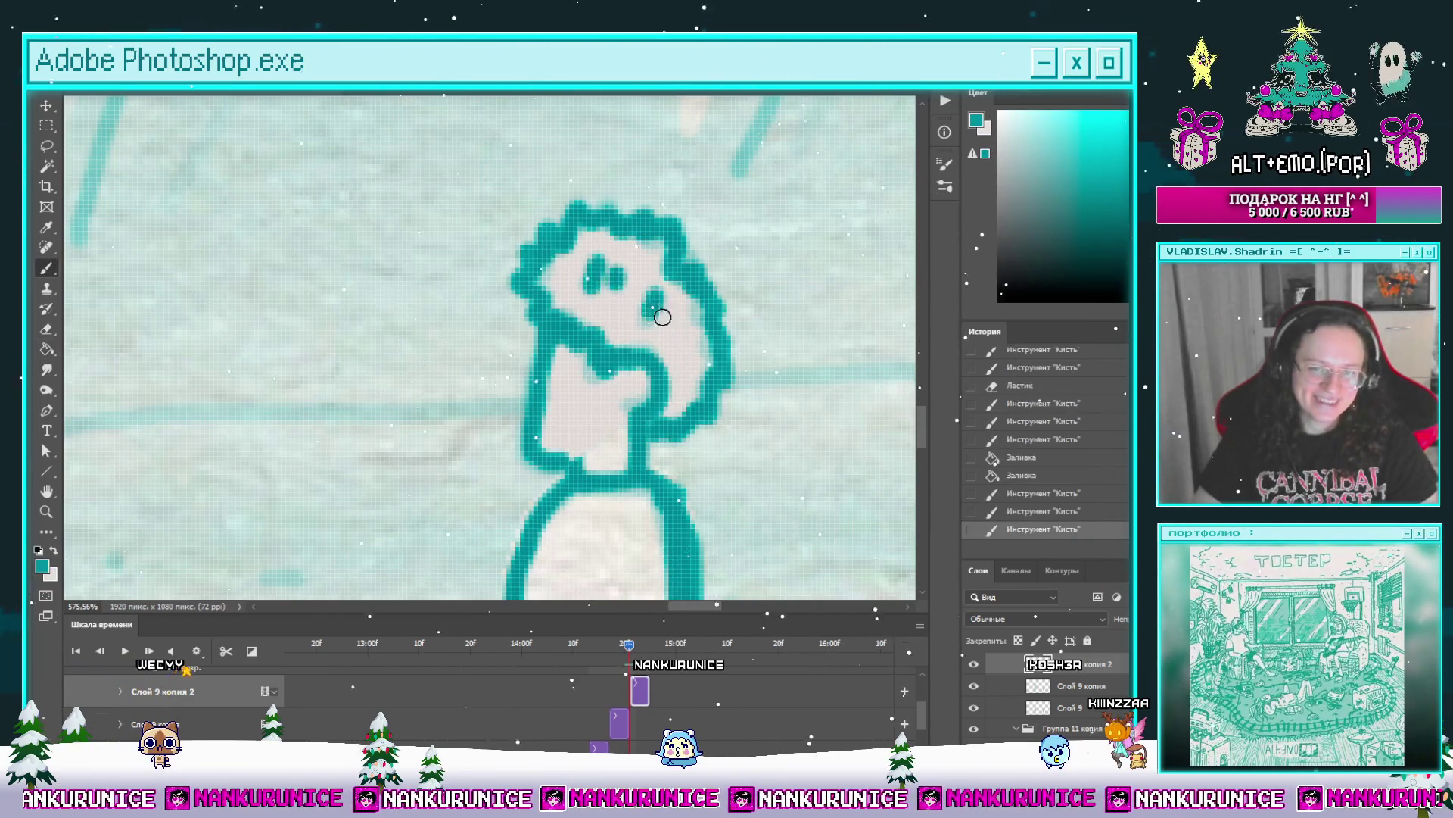
key("z")
scroll(656, 311, "down", 5)
scroll(709, 321, "down", 3)
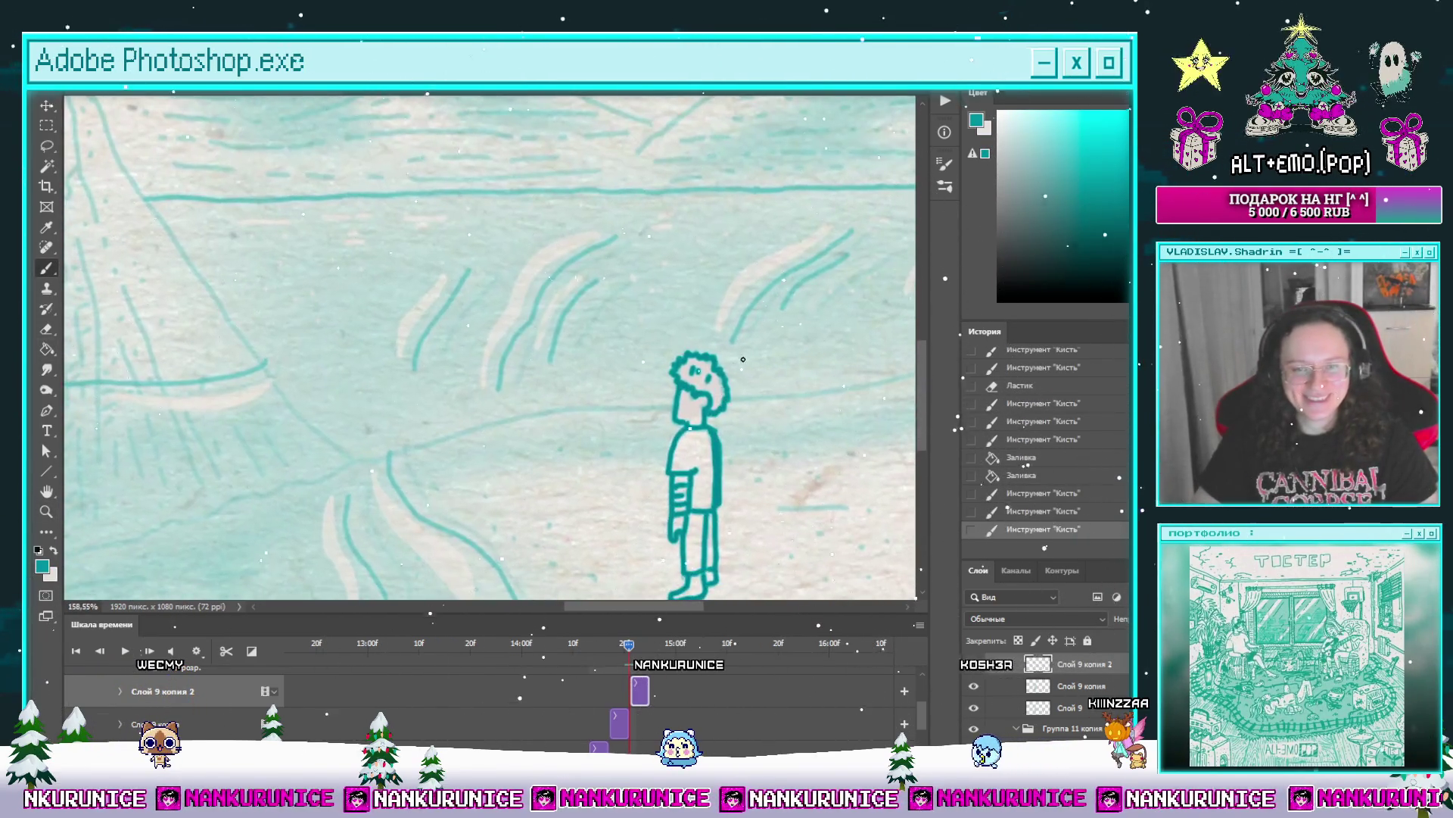
Step: Move the Группа 11 копия 3 clip later in the timeline
key("b")
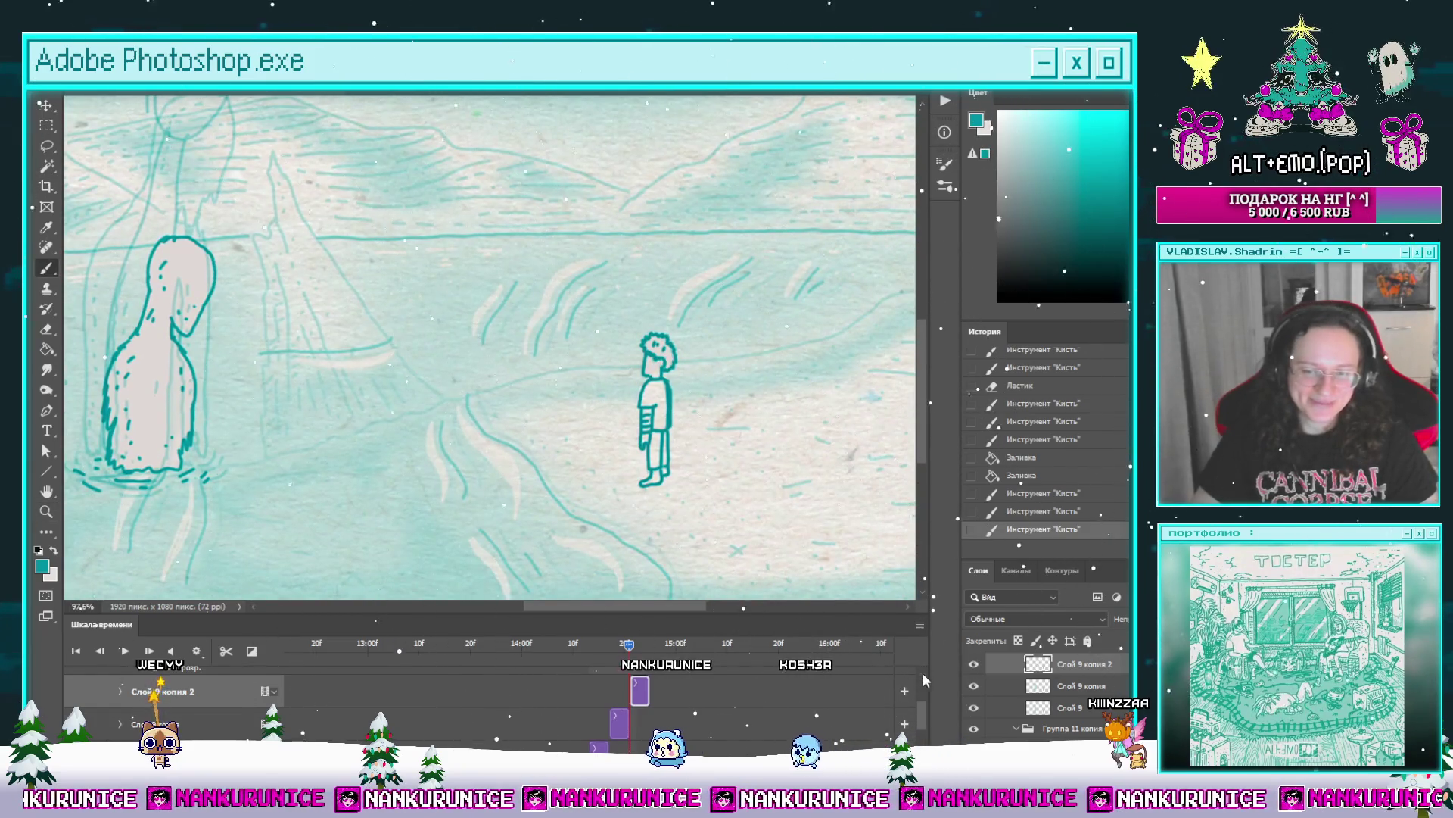
left_click(922, 672)
left_click(149, 691)
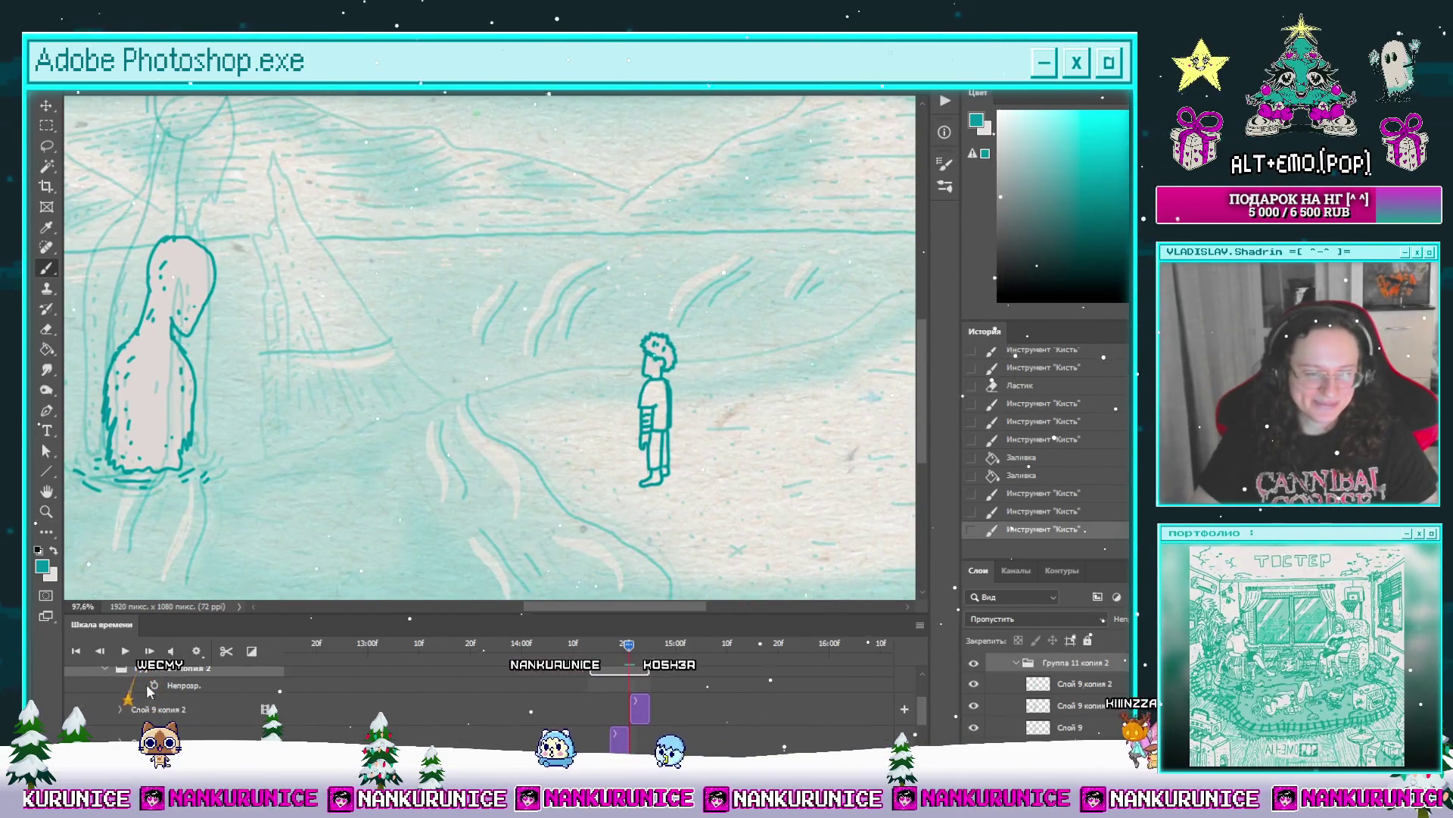
left_click(104, 667)
left_click(920, 671)
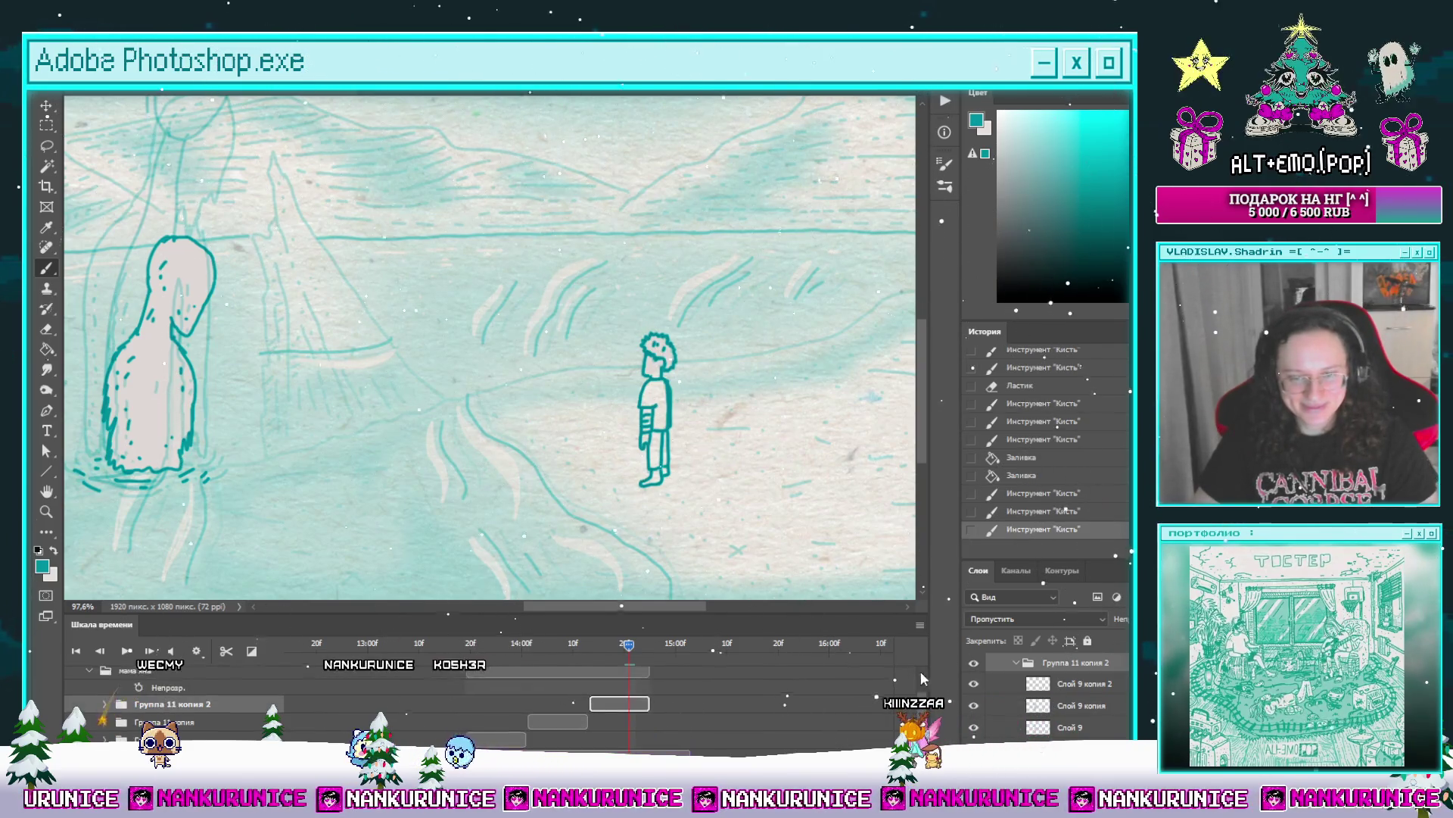
left_click_drag(610, 702, 671, 702)
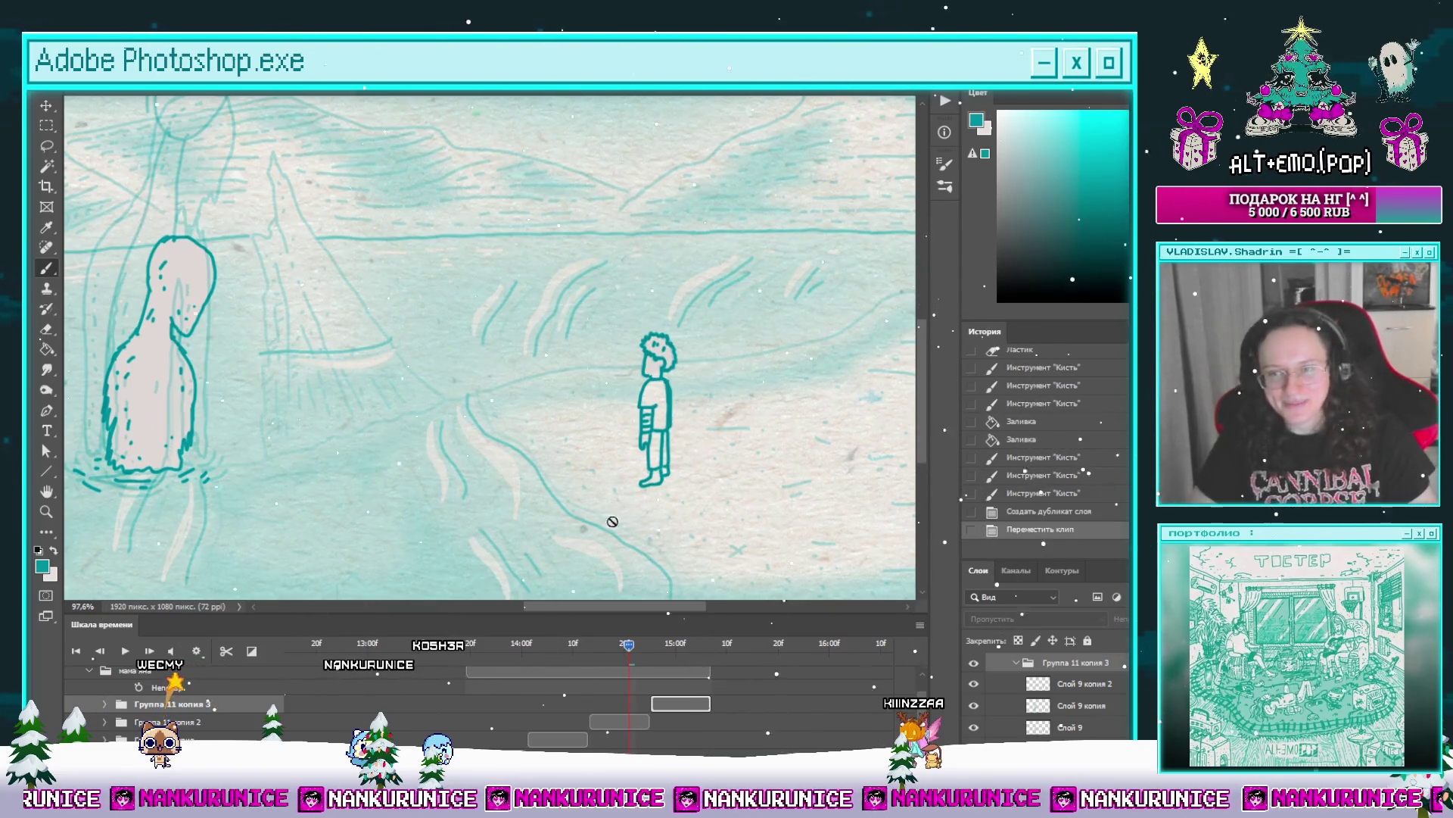
mouse_move(629, 644)
left_mouse_down()
mouse_move(598, 644)
mouse_move(659, 644)
mouse_move(559, 660)
mouse_move(619, 644)
left_mouse_up()
Step: Scrub through the frames and select the Группа 11 копия 2 group
key("z")
mouse_move(558, 445)
left_mouse_down()
mouse_move(708, 445)
mouse_move(590, 432)
left_mouse_up()
key("b")
mouse_move(619, 644)
left_mouse_down()
mouse_move(531, 666)
mouse_move(633, 647)
mouse_move(597, 660)
left_mouse_up()
left_click(138, 720)
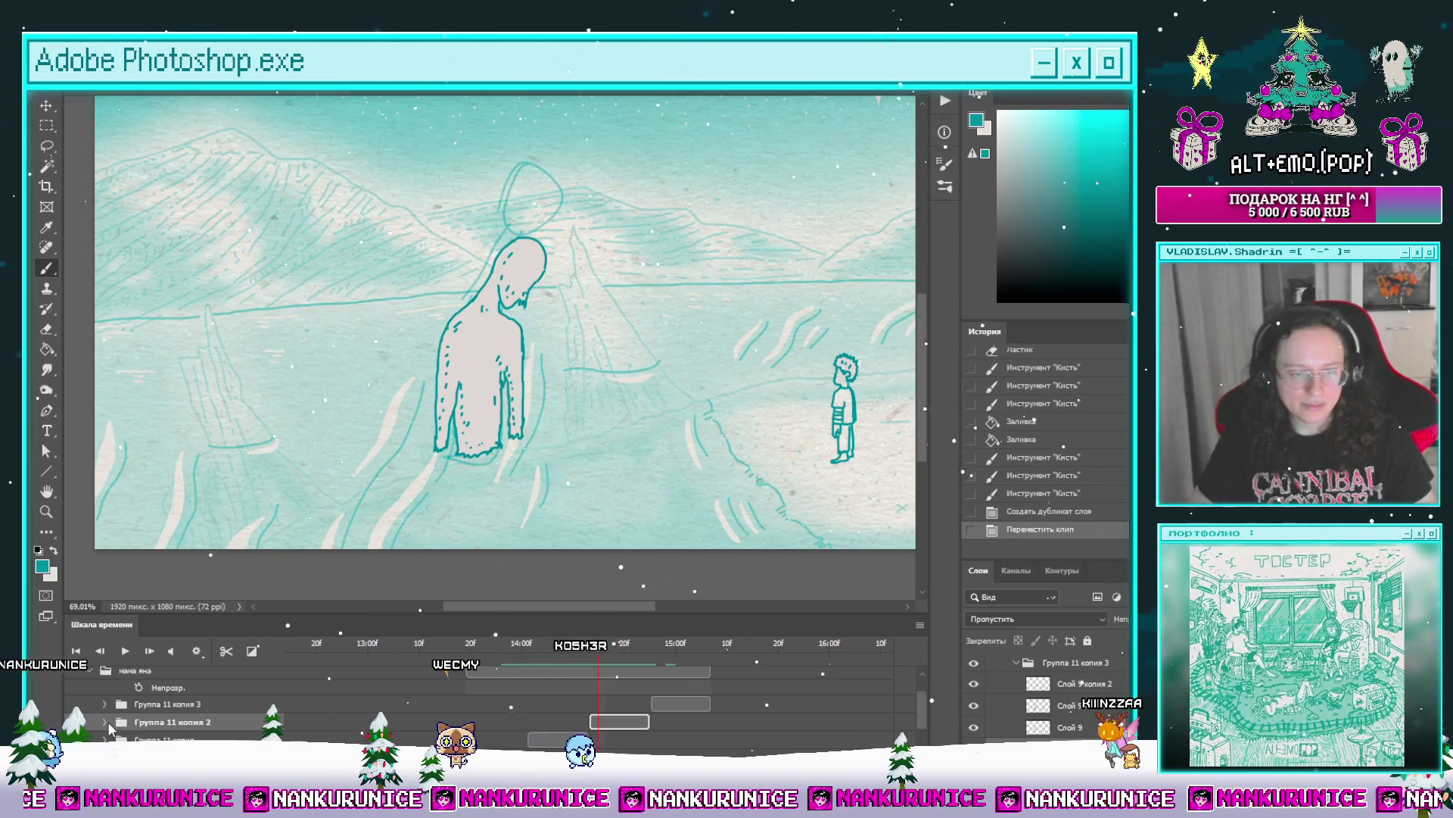
scroll(536, 665, "down", 3)
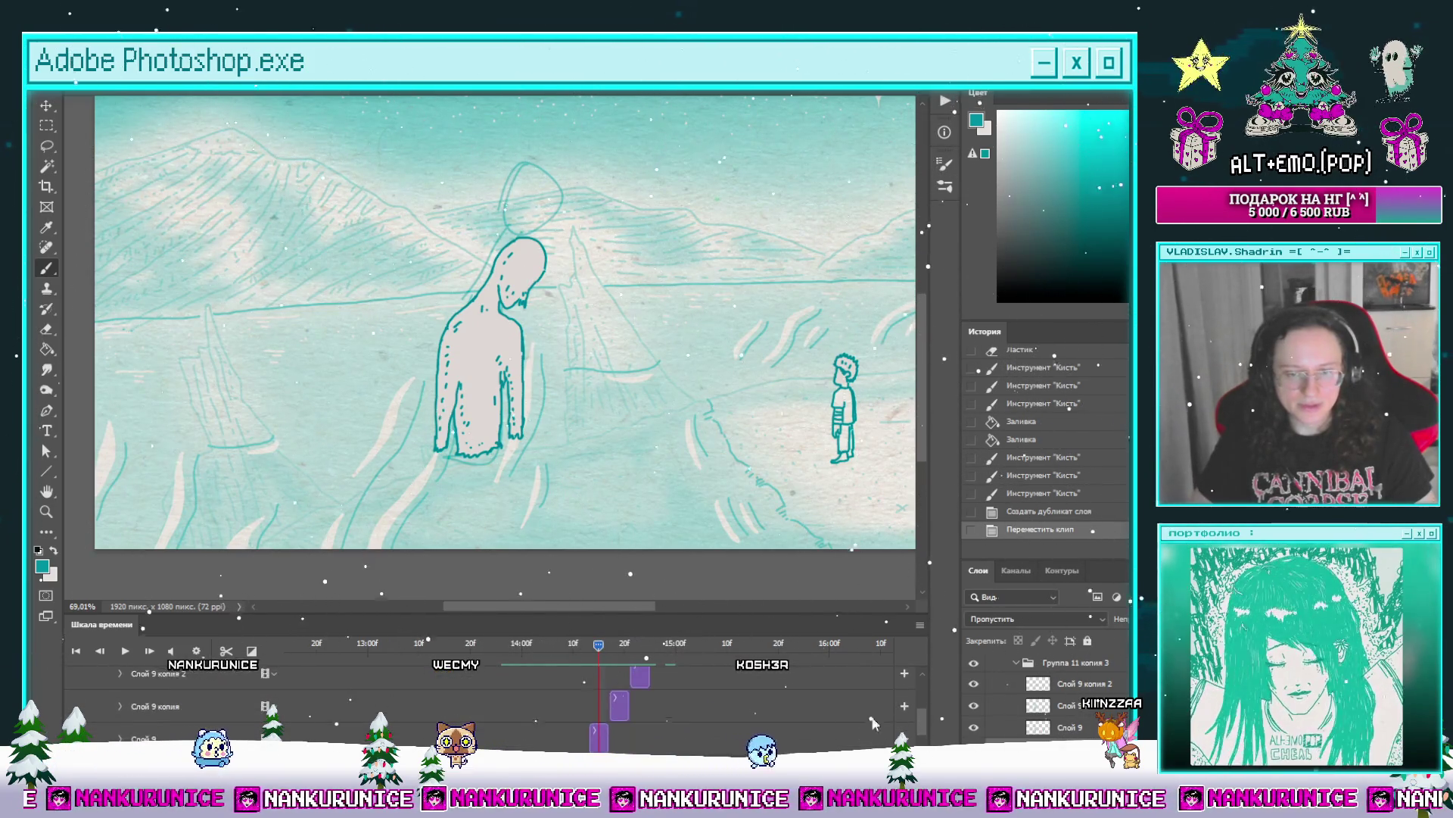
Step: Lasso the giant's upper body and rotate it about 11° forward
left_click_drag(531, 375, 545, 393)
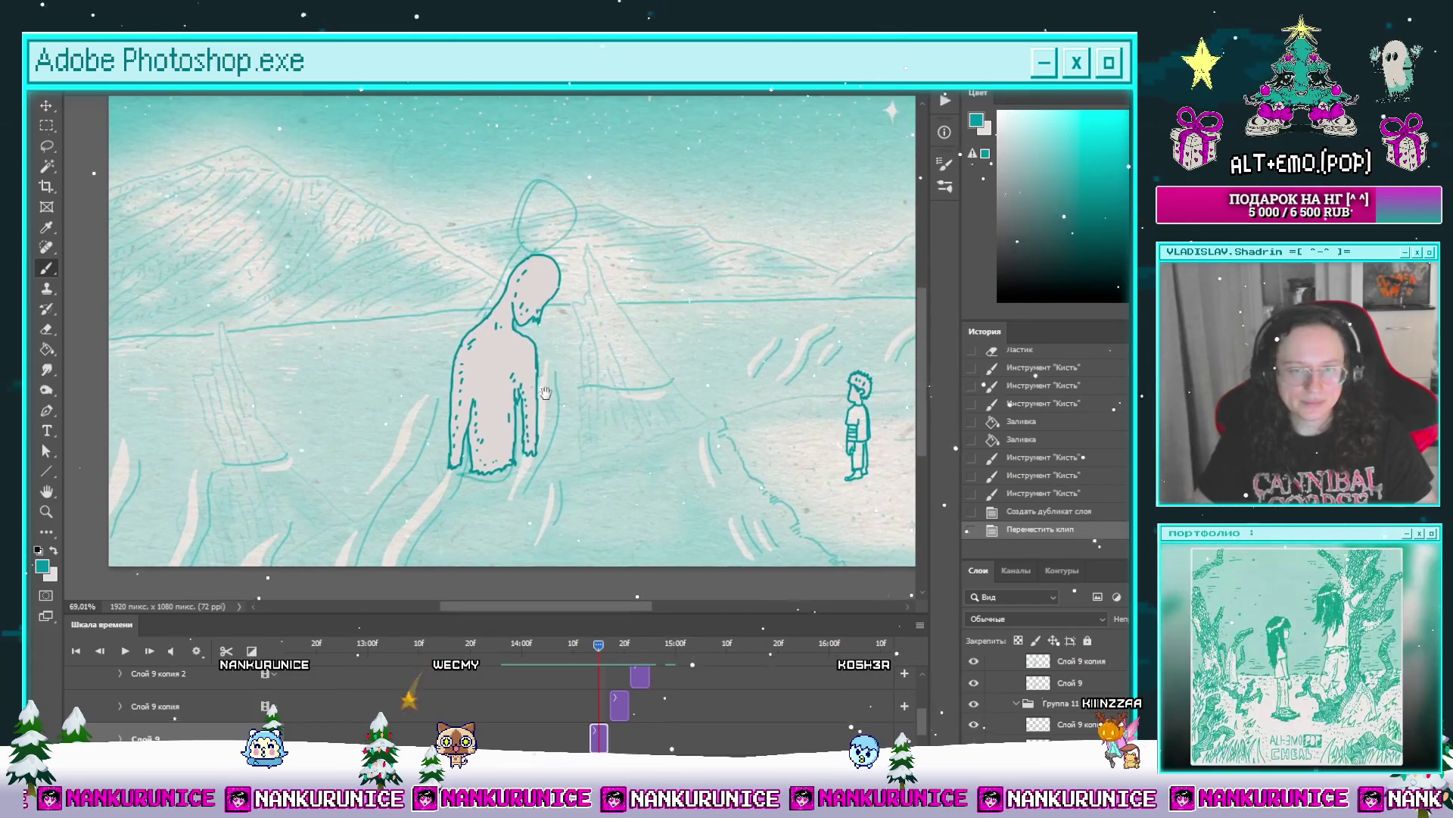
key("l")
mouse_move(451, 356)
left_mouse_down()
mouse_move(523, 236)
mouse_move(594, 337)
mouse_move(529, 371)
left_mouse_up()
key("ctrl+t")
left_click_drag(609, 445, 581, 457)
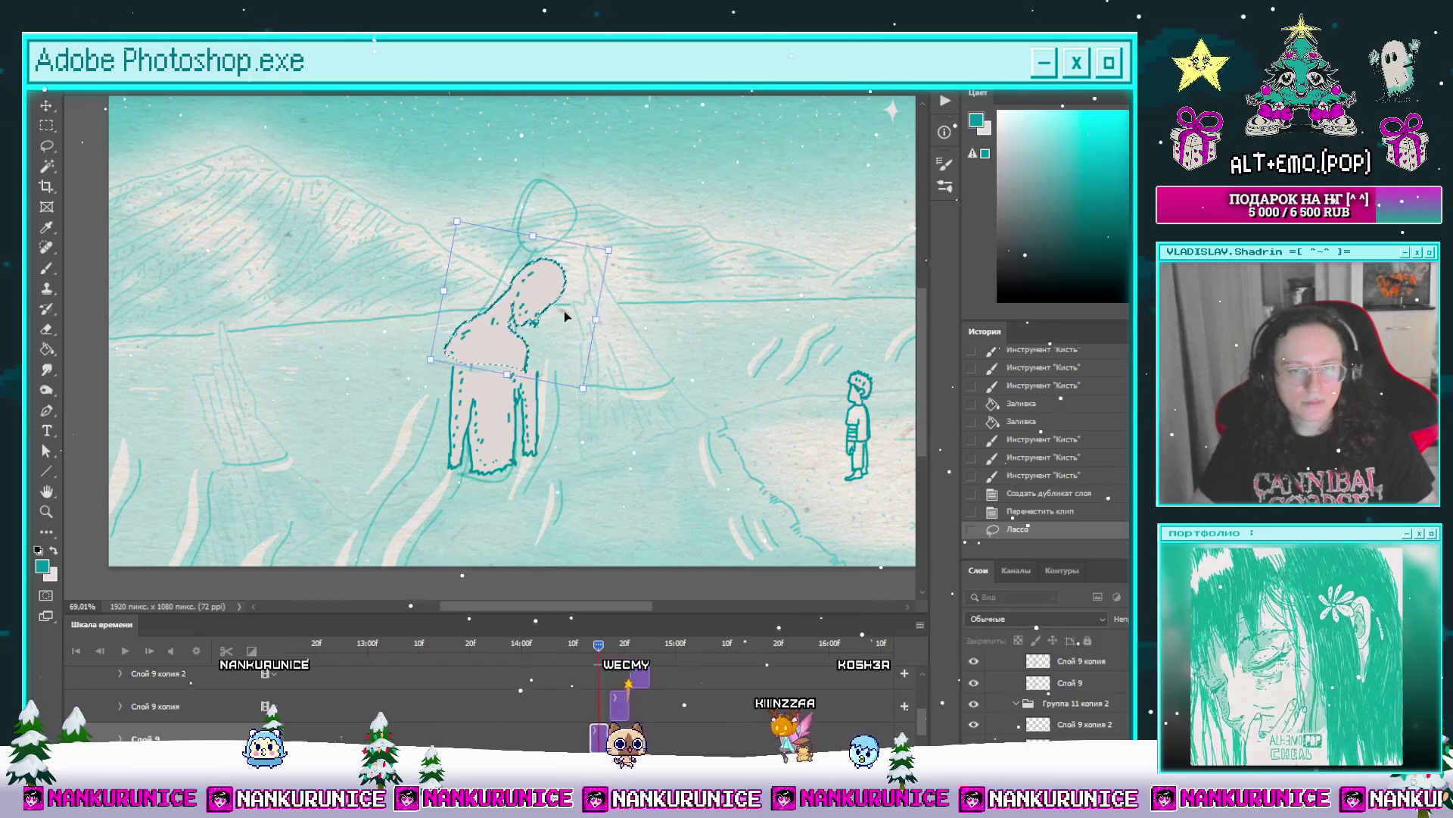
key("Return")
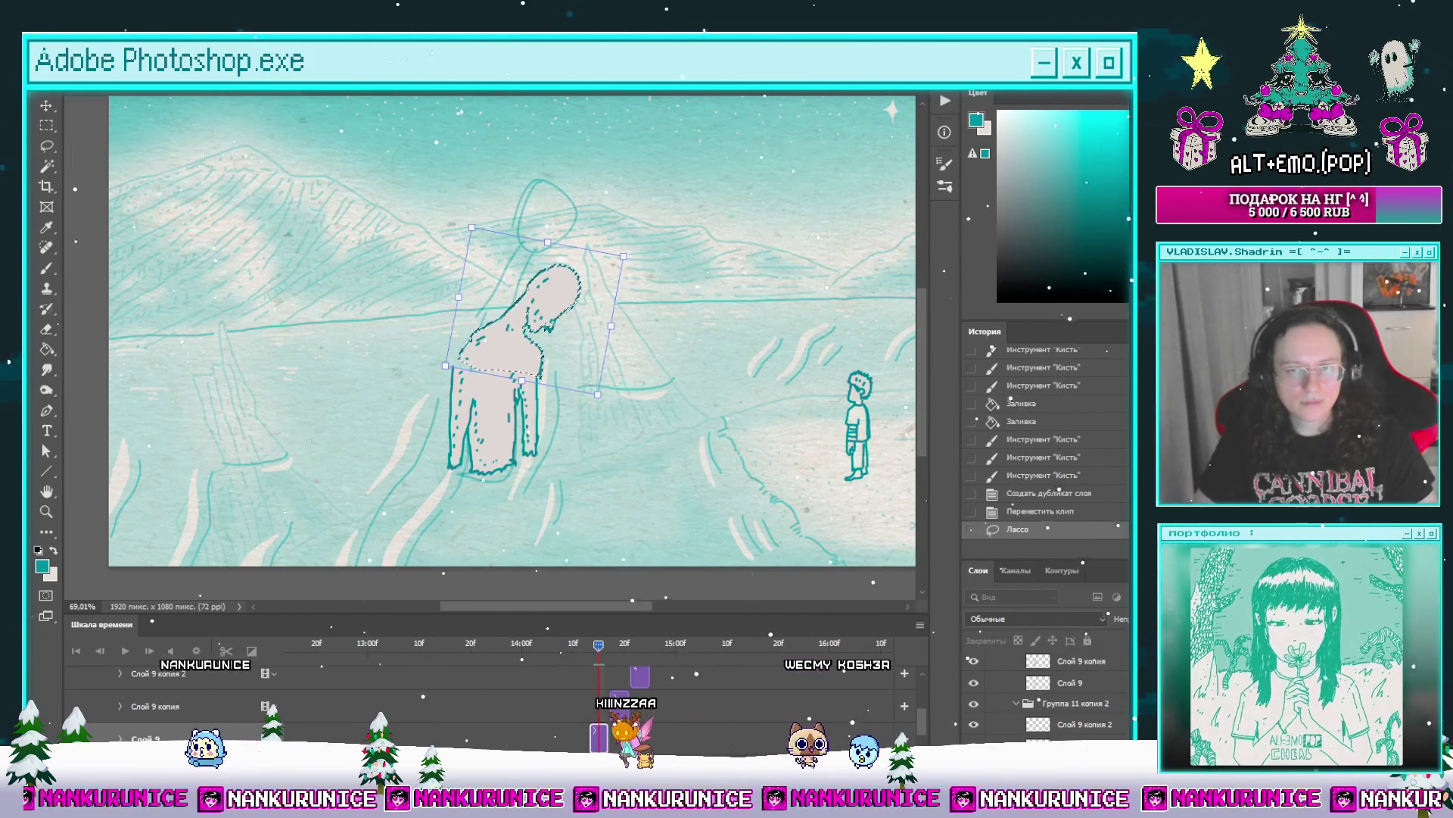
key("ctrl+d")
Step: Draw a long teal strand hanging down from the back of the giant's head
scroll(534, 379, "up", 5)
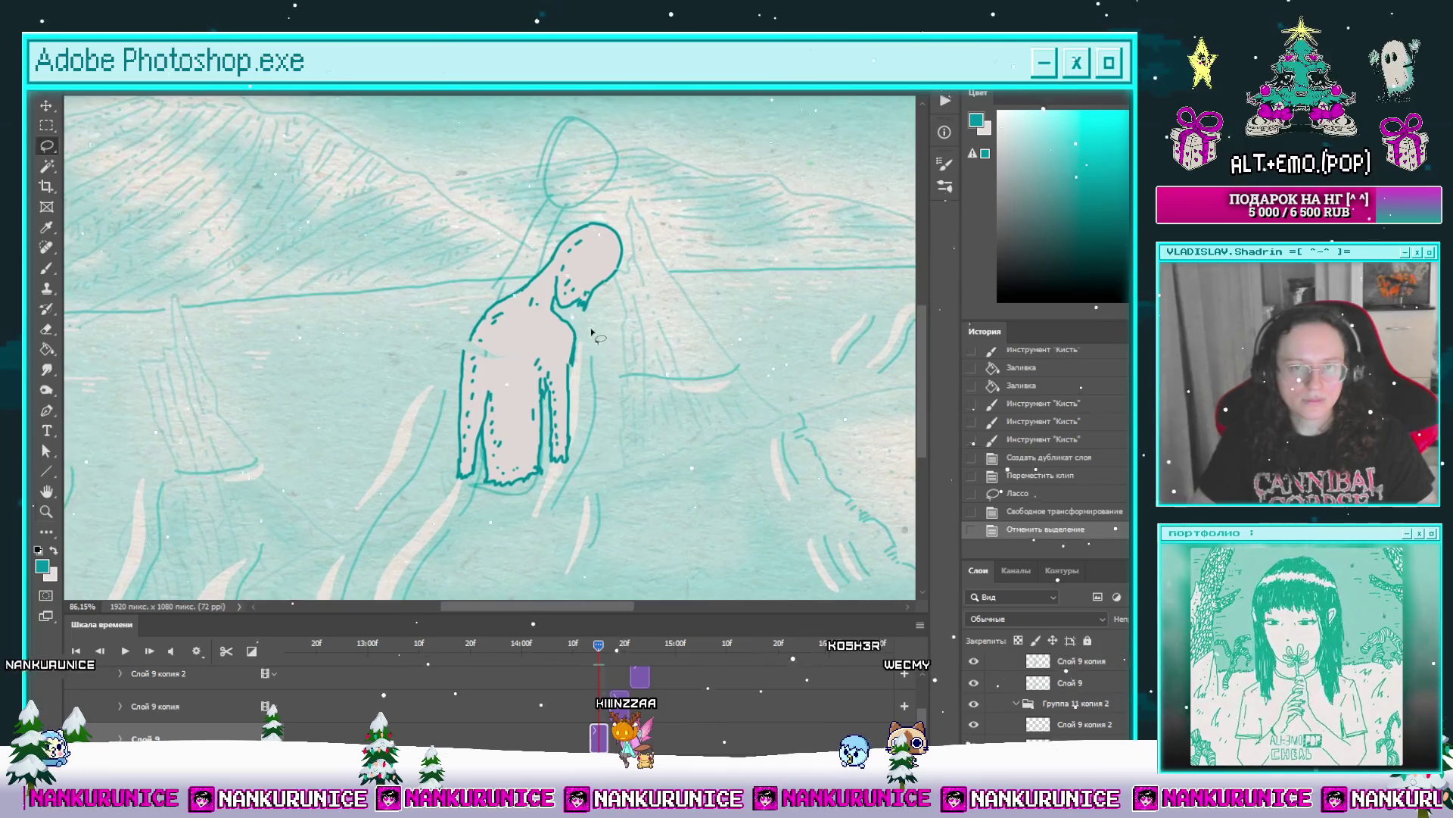
left_click_drag(616, 301, 615, 306)
key("b")
left_click_drag(634, 213, 632, 371)
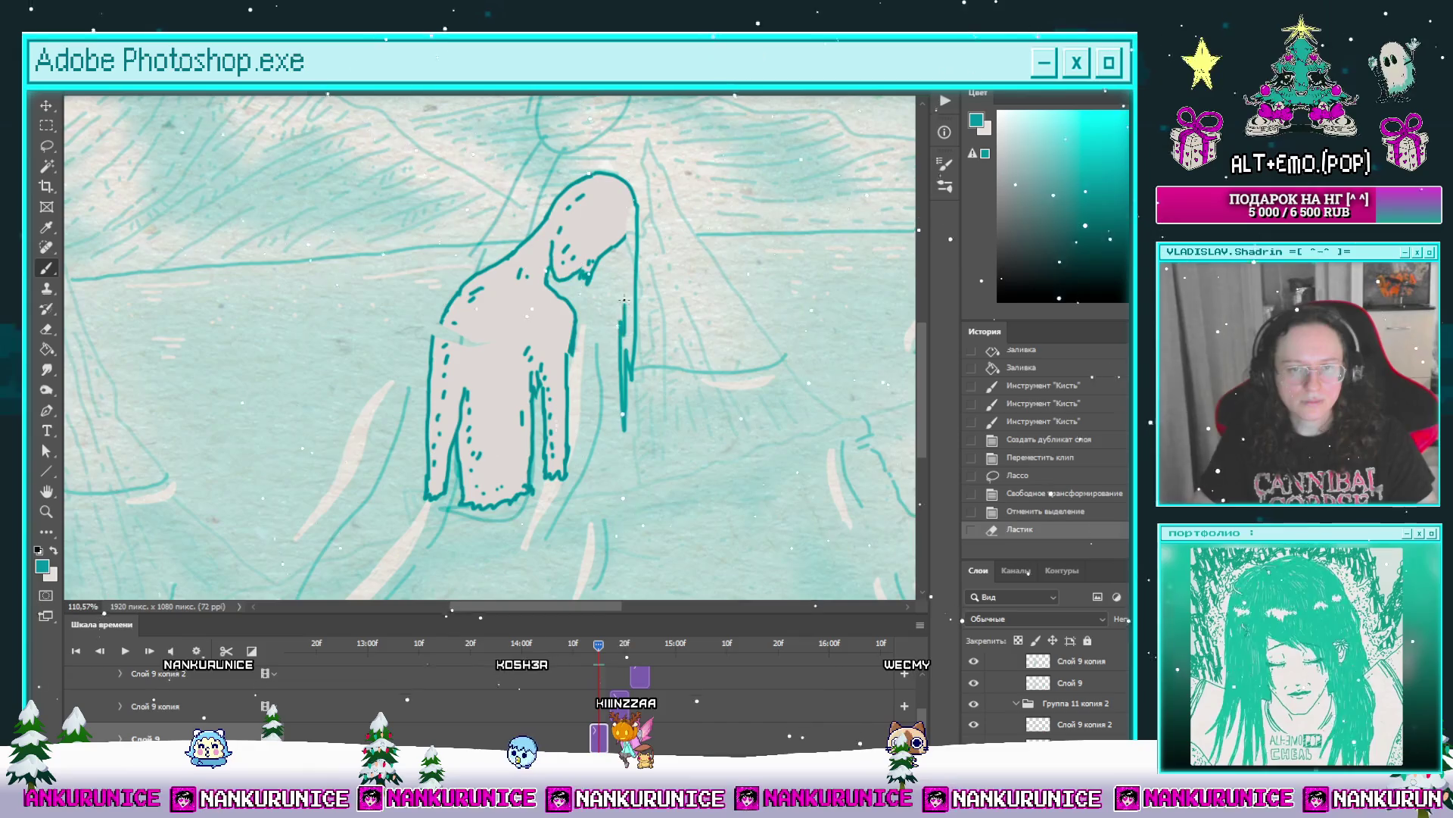
Step: Add teal strokes to the giant's outline and fill the gap inside with light colour
left_click(638, 256)
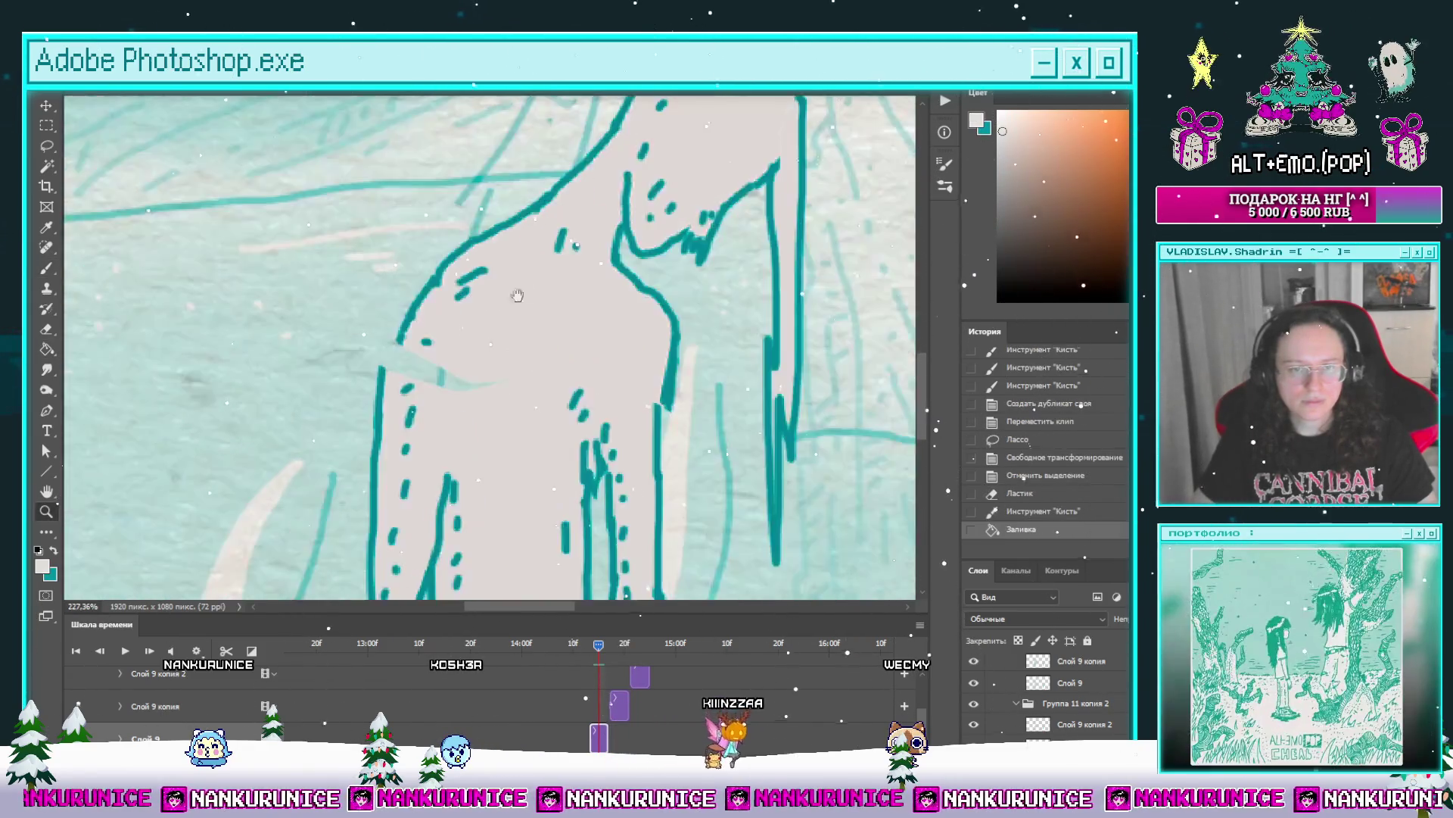
key("x")
scroll(500, 318, "up", 4)
mouse_move(480, 303)
left_mouse_down()
mouse_move(509, 327)
mouse_move(503, 406)
left_mouse_up()
key("x")
left_click(502, 406)
Step: Erase stray marks on the giant and fill the closed shoulder area
key("e")
mouse_move(529, 311)
left_mouse_down()
mouse_move(598, 275)
mouse_move(564, 333)
mouse_move(527, 339)
mouse_move(529, 404)
left_mouse_up()
key("x")
left_click(503, 389)
scroll(502, 389, "down", 2)
scroll(527, 339, "down", 3)
left_click_drag(485, 418, 520, 418)
scroll(522, 315, "down", 5)
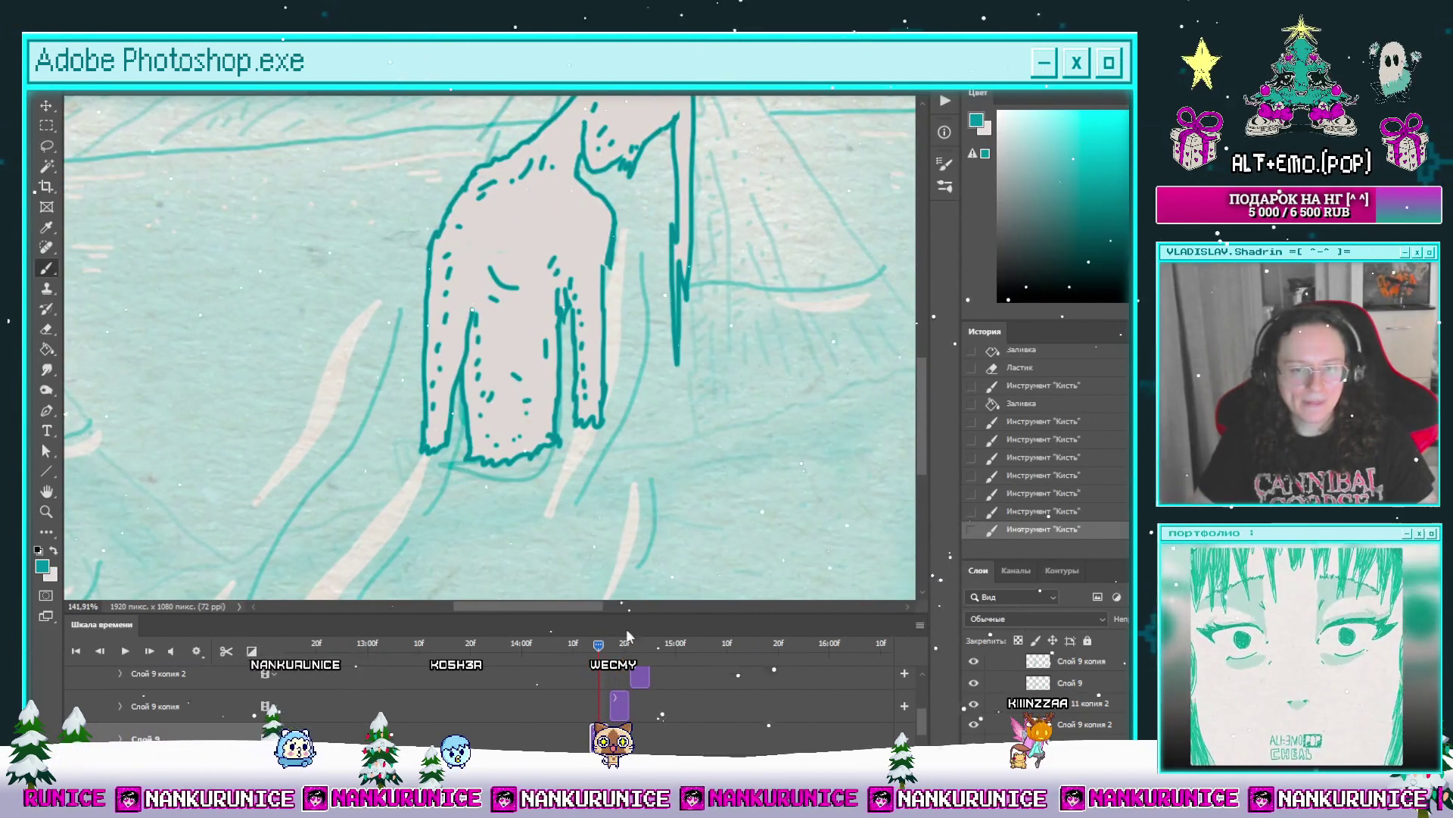
Step: On an earlier frame, fix the head outline and draw a vertical line right of the body
mouse_move(600, 653)
left_mouse_down()
mouse_move(558, 655)
mouse_move(594, 656)
mouse_move(560, 656)
mouse_move(582, 664)
left_mouse_up()
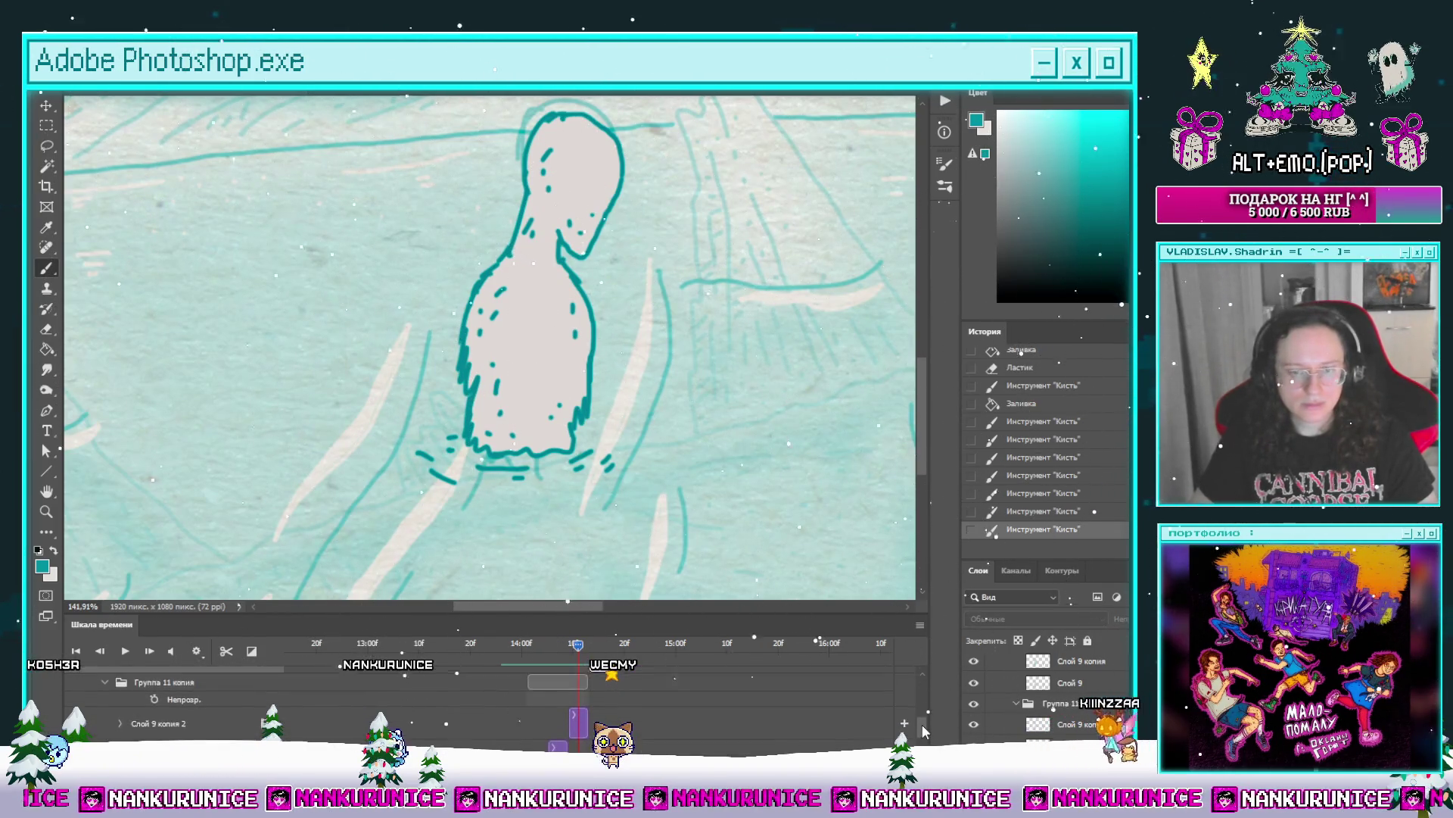
scroll(921, 716, "up", 3)
left_click_drag(637, 325, 659, 366)
scroll(660, 366, "up", 1)
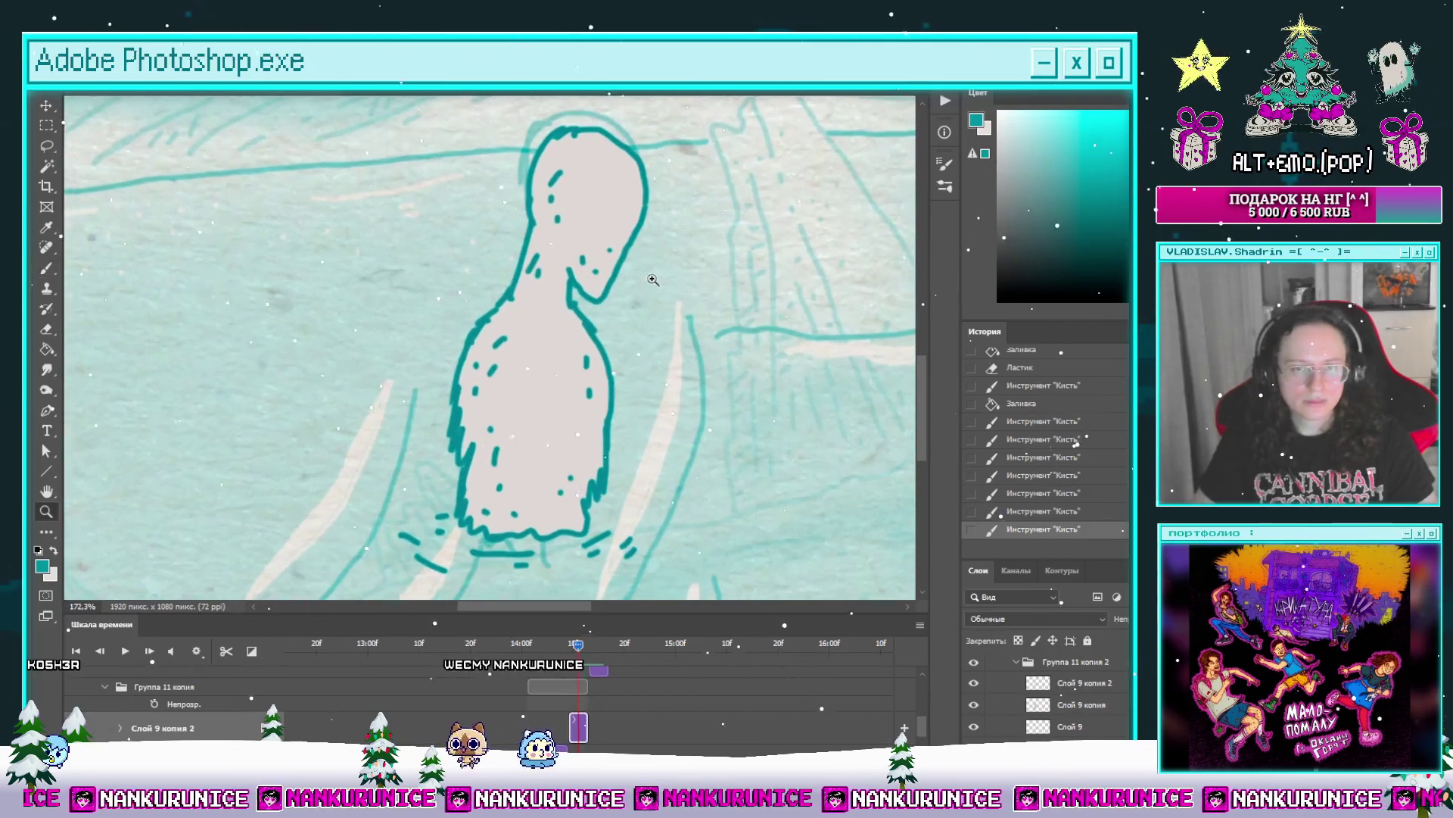
left_click_drag(633, 260, 633, 236)
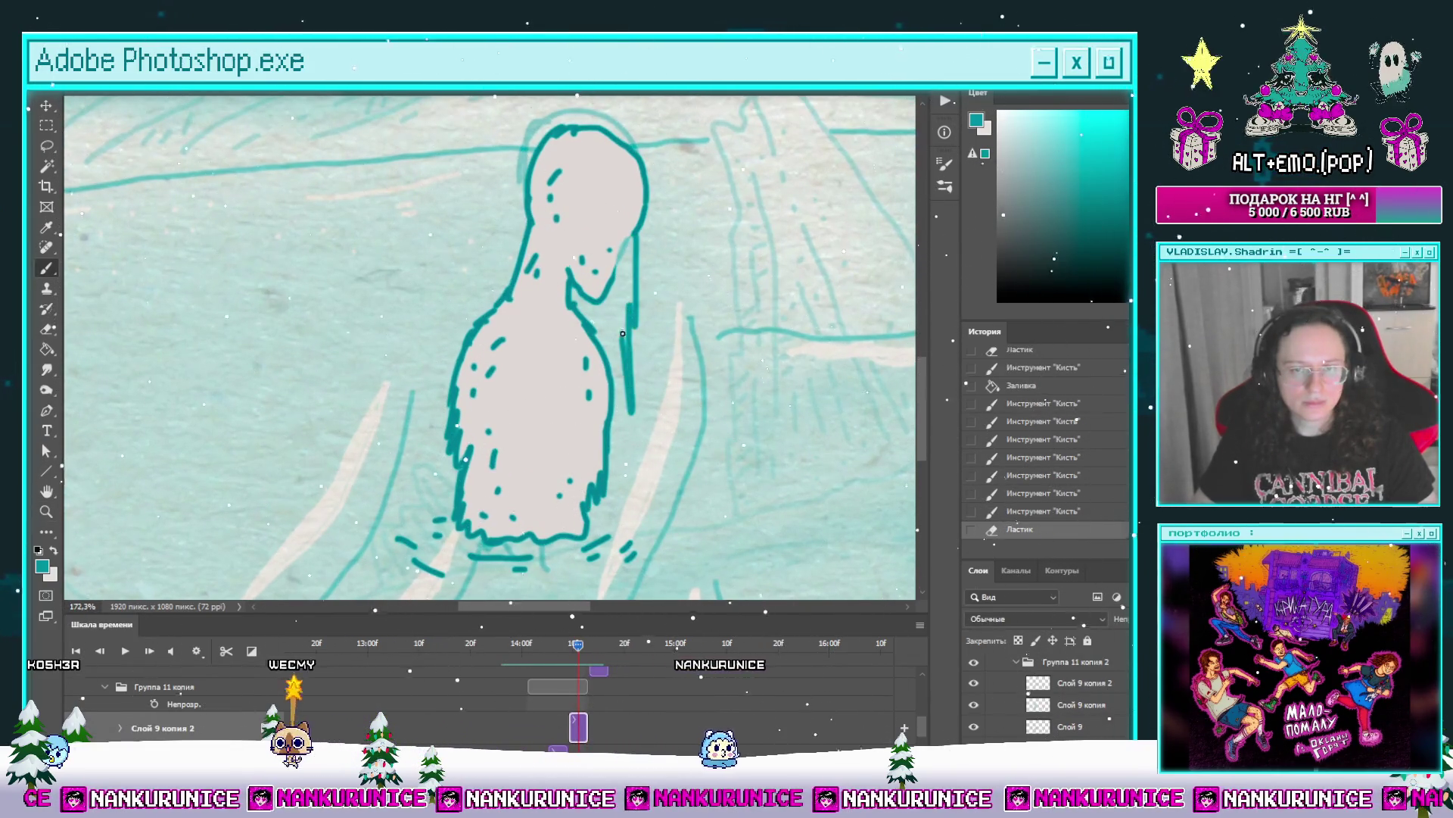
key("ctrl+z")
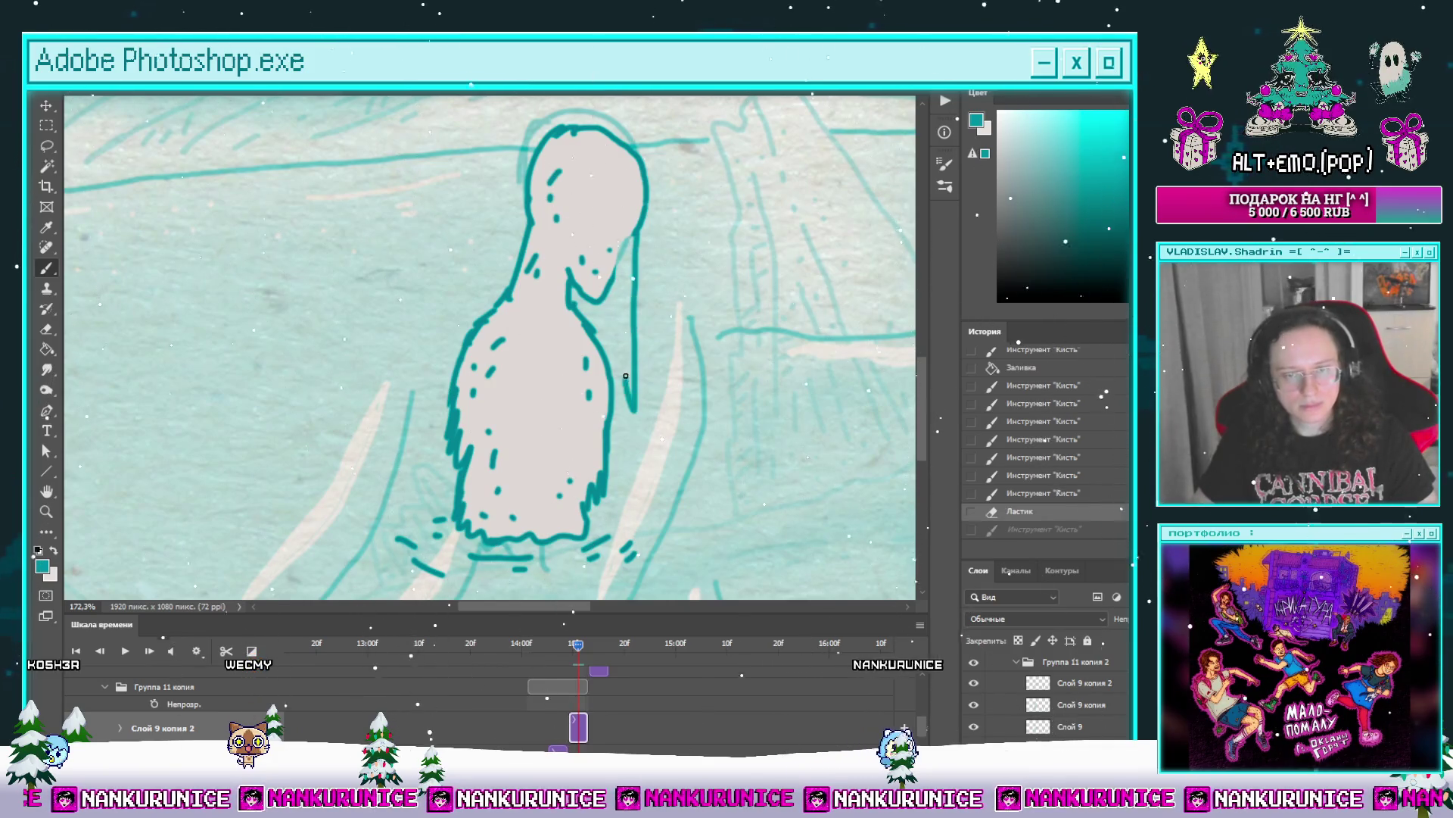
left_click_drag(624, 505, 623, 532)
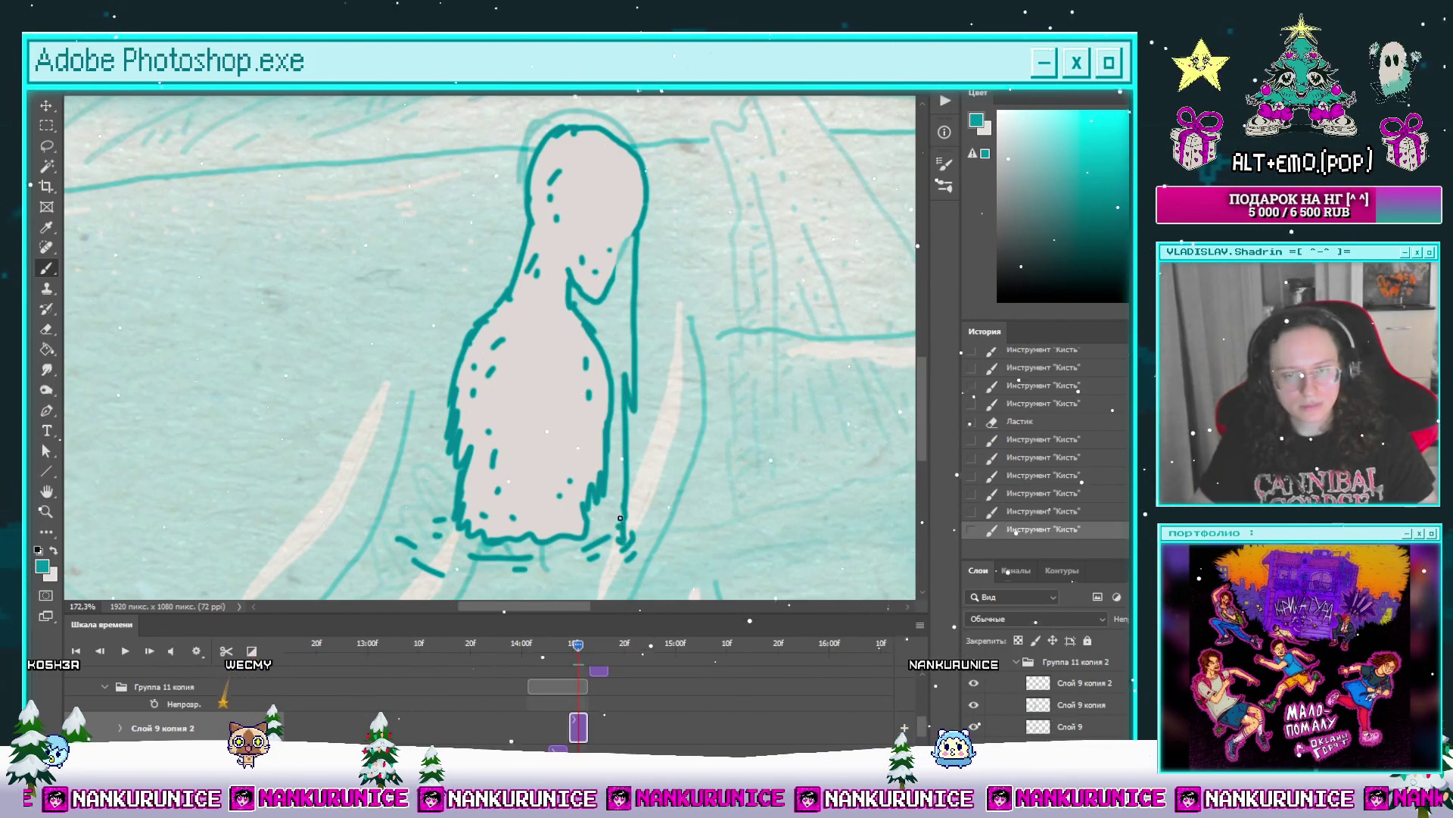
Step: Fill the area right of the neck light and add teal strokes near the neck
key("x")
key("g")
left_click(598, 326)
key("z")
left_click(598, 323)
key("b")
mouse_move(632, 424)
left_mouse_down()
mouse_move(637, 300)
mouse_move(642, 477)
left_mouse_up()
key("x")
left_click_drag(640, 454, 643, 485)
scroll(575, 461, "down", 5)
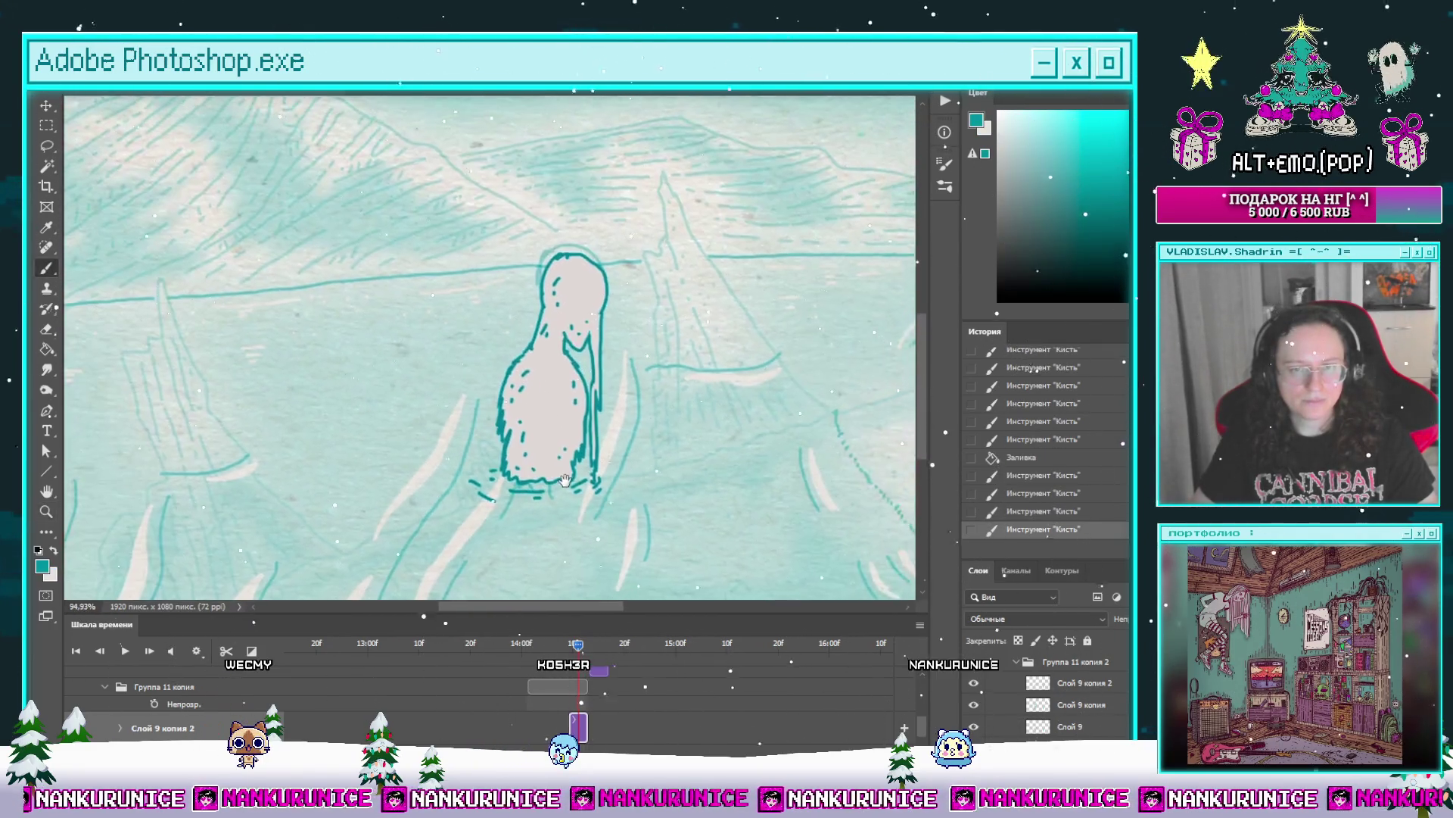
Step: Step to the frame where the figure bends and make Слой 9 the active layer
key("Left")
key("Left")
key("Left")
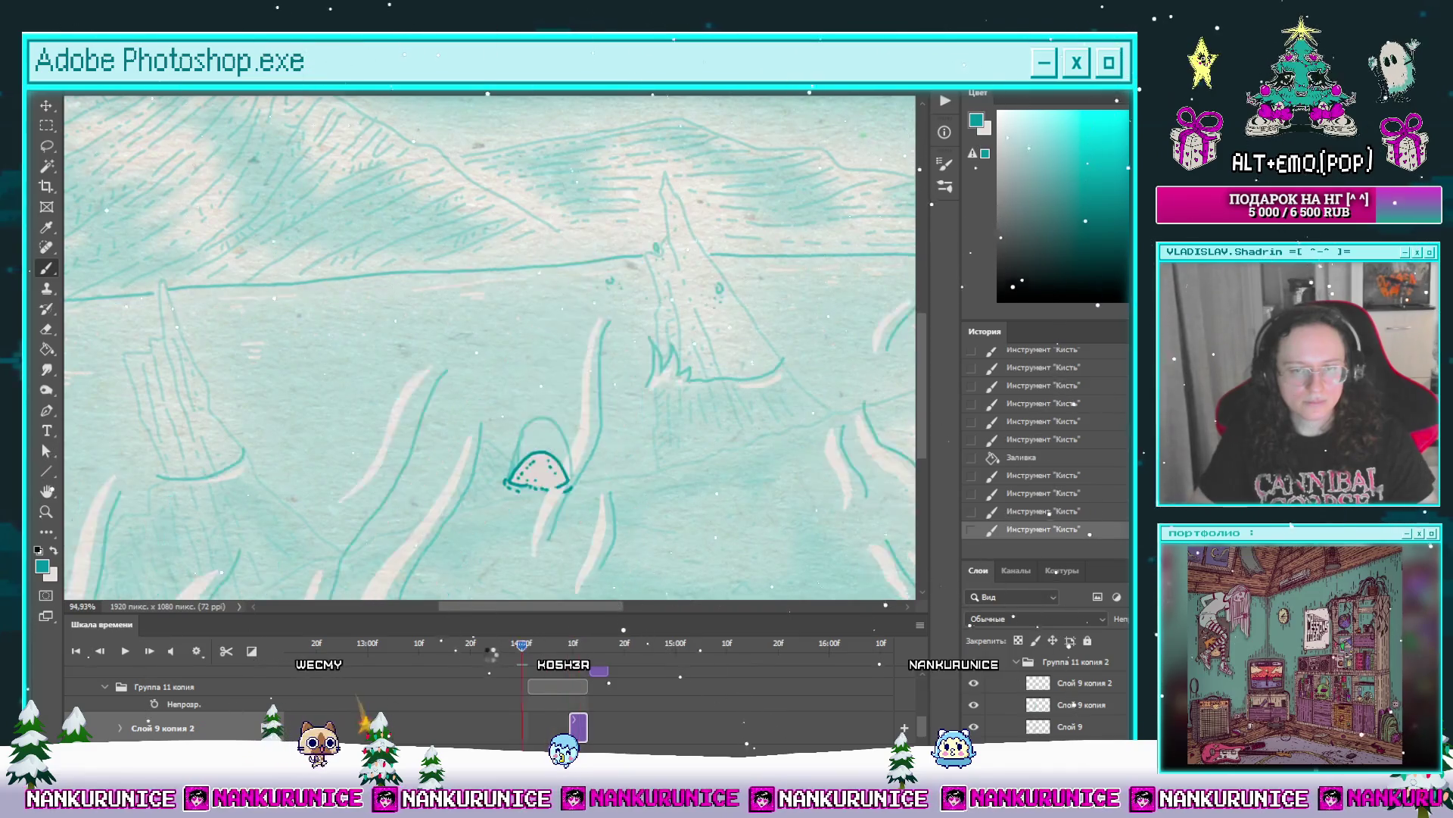
key("Right")
key("Right")
key("Right")
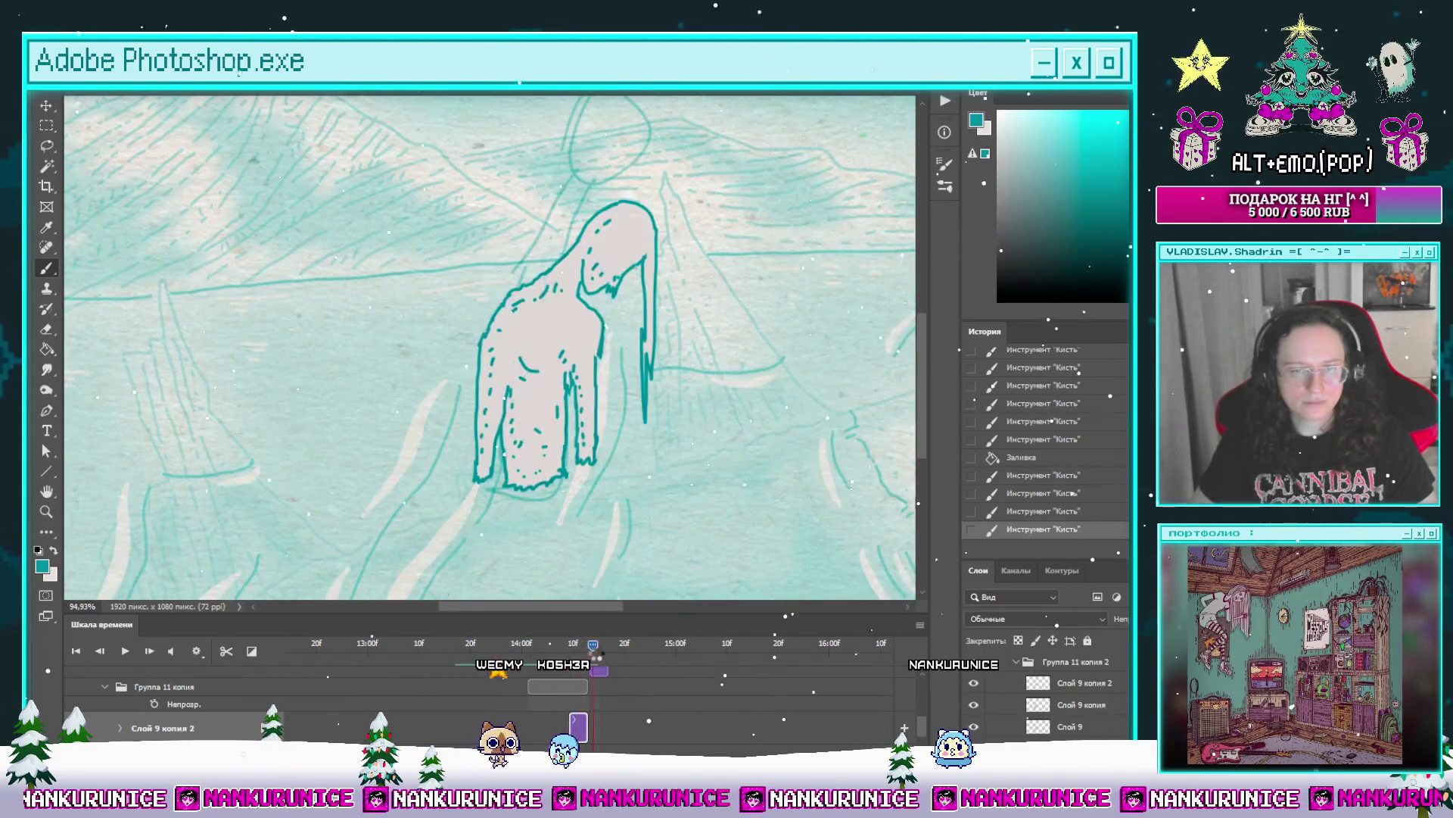
key("Right")
key("Right")
key("Right")
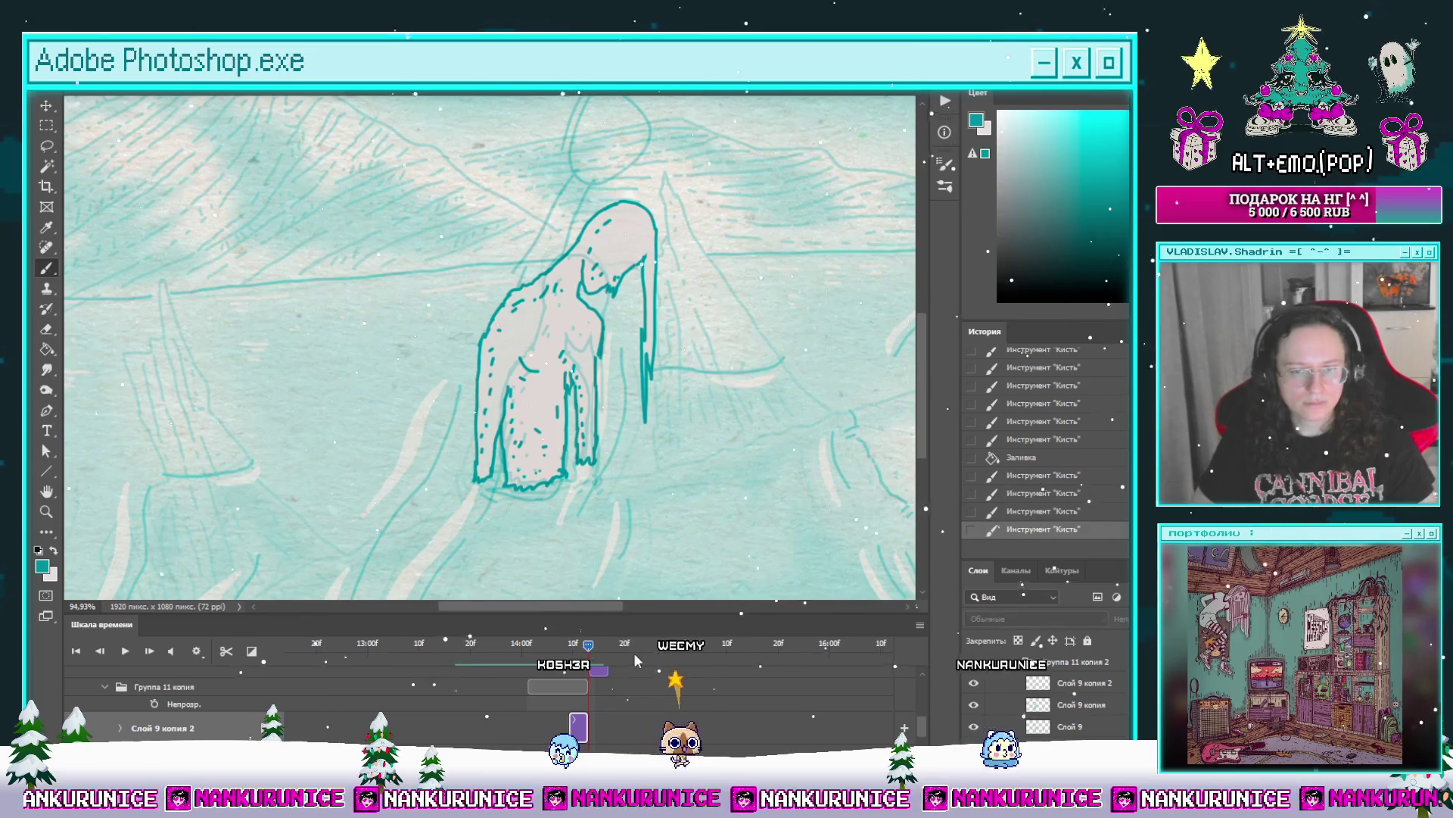
left_click(108, 686)
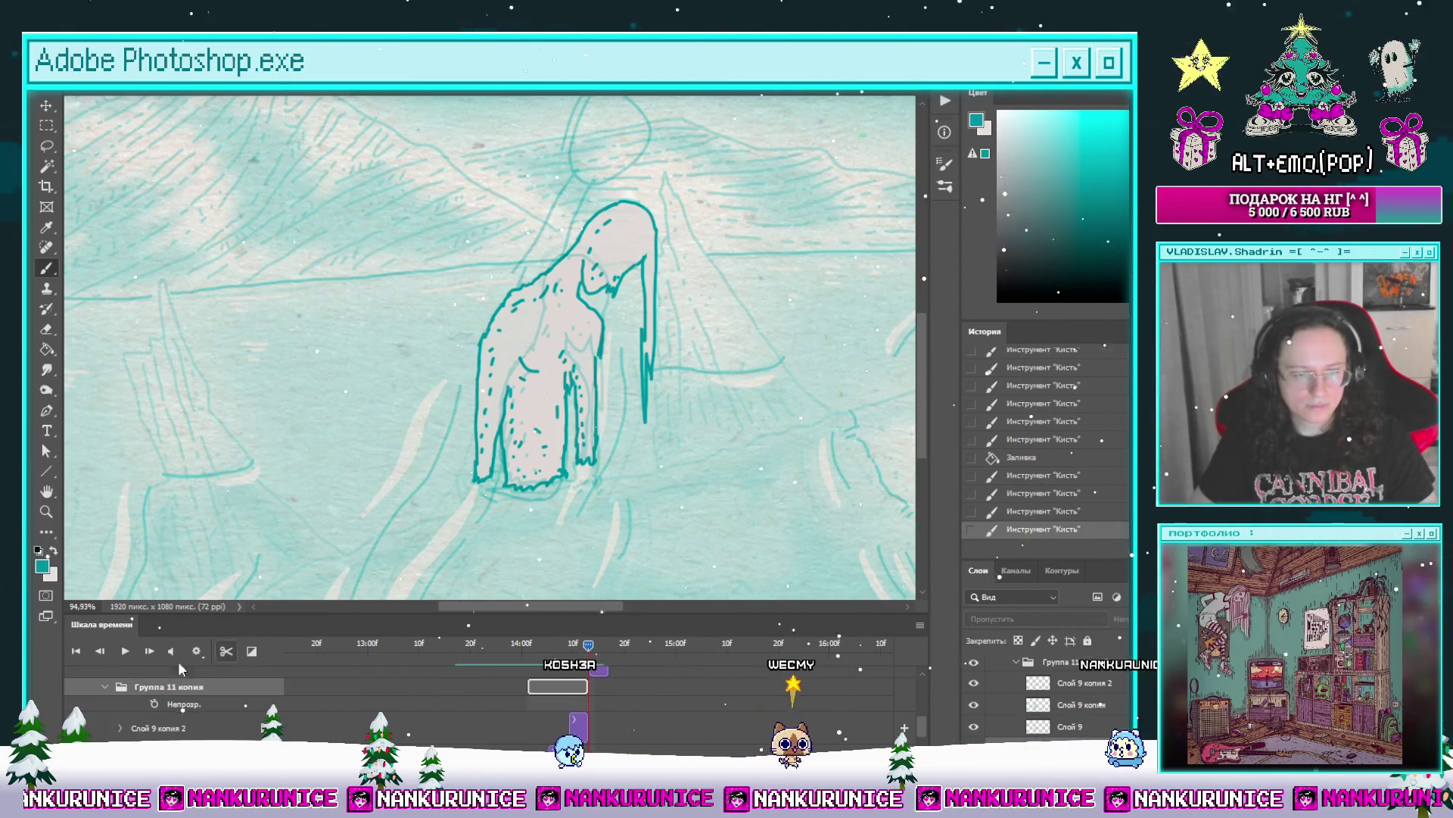
left_click(107, 689)
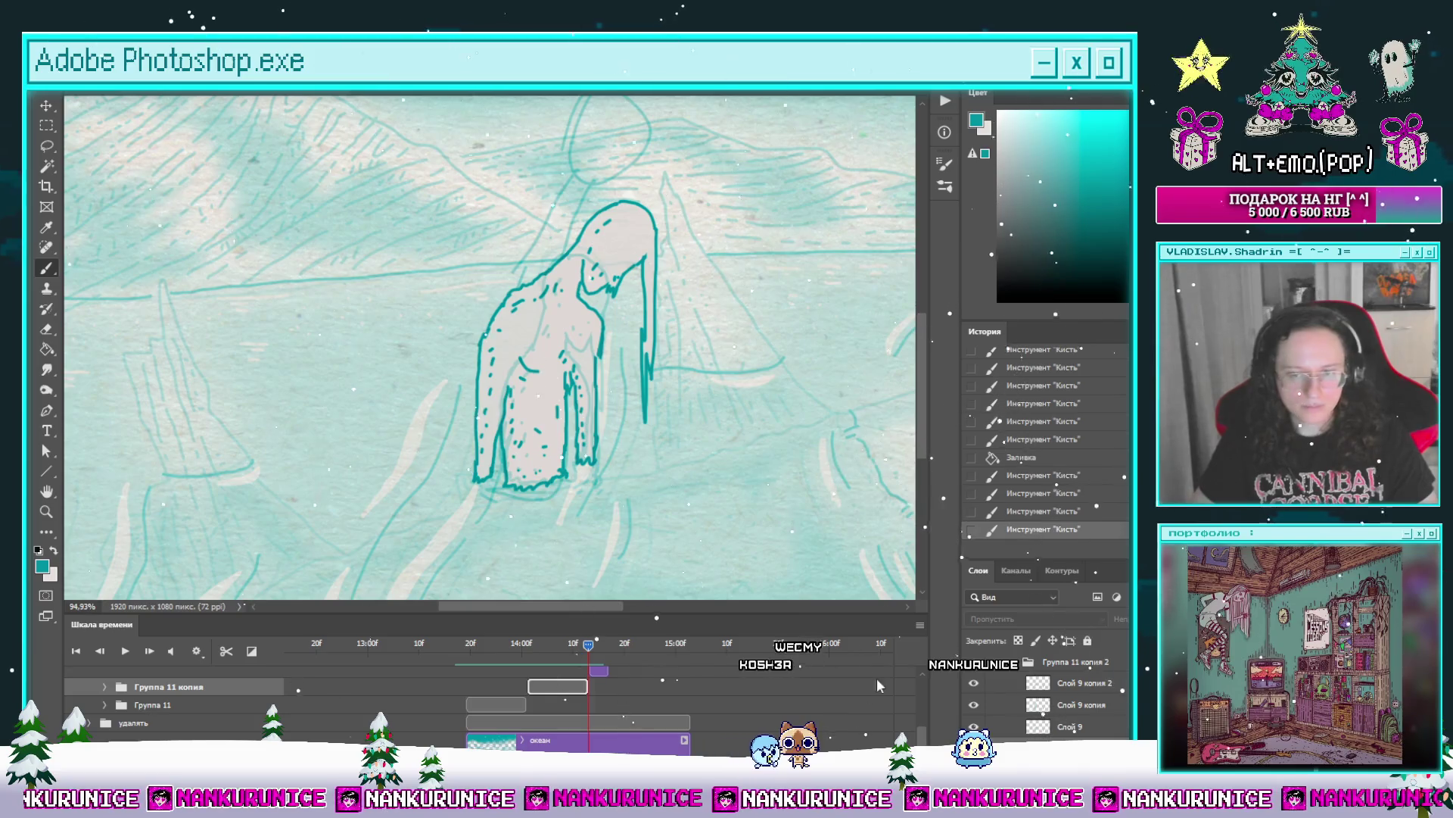
left_click(194, 696)
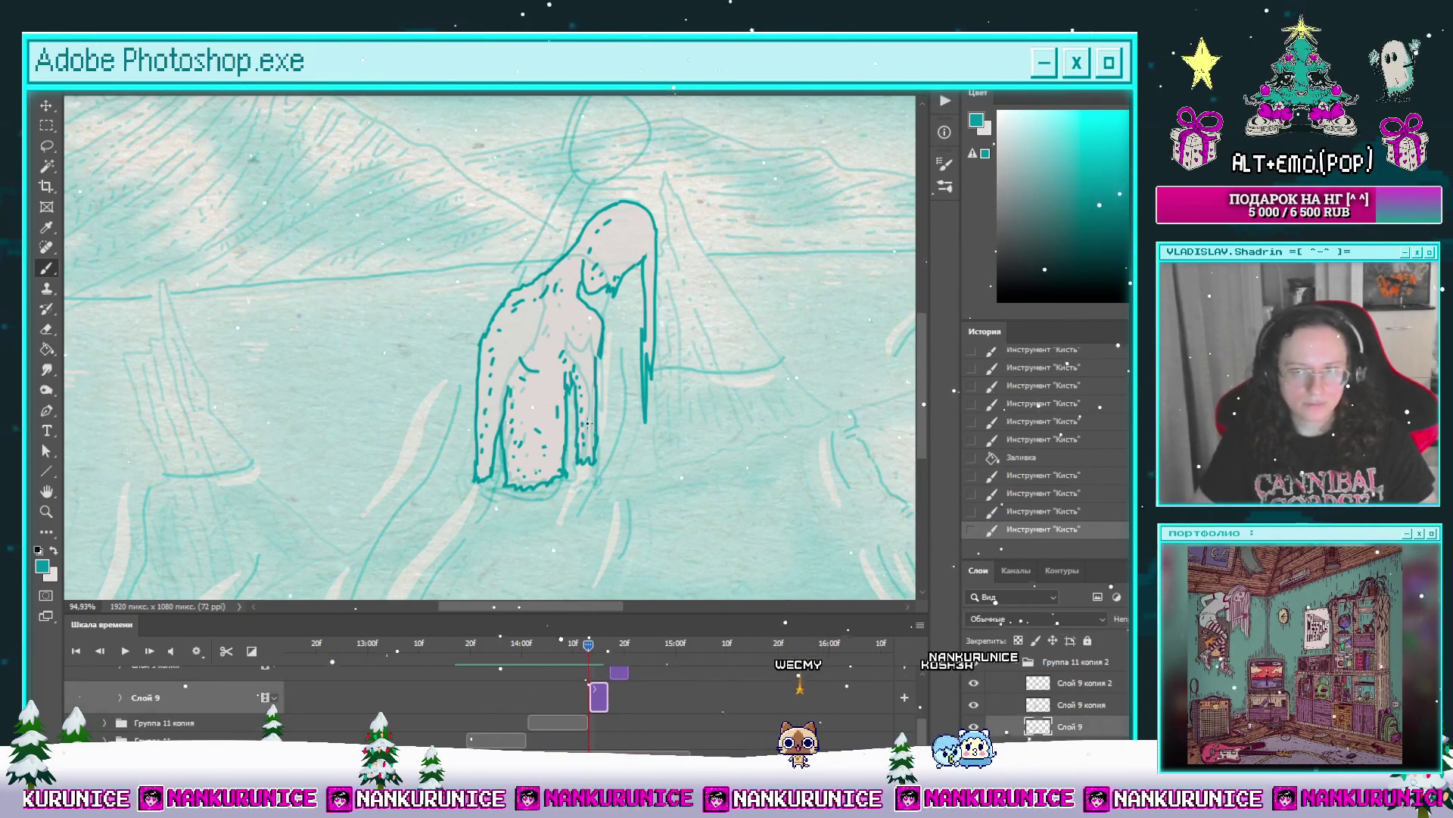
scroll(567, 246, "up", 2)
Step: Erase the stray lines on the hunched figure and briefly play the animation
key("e")
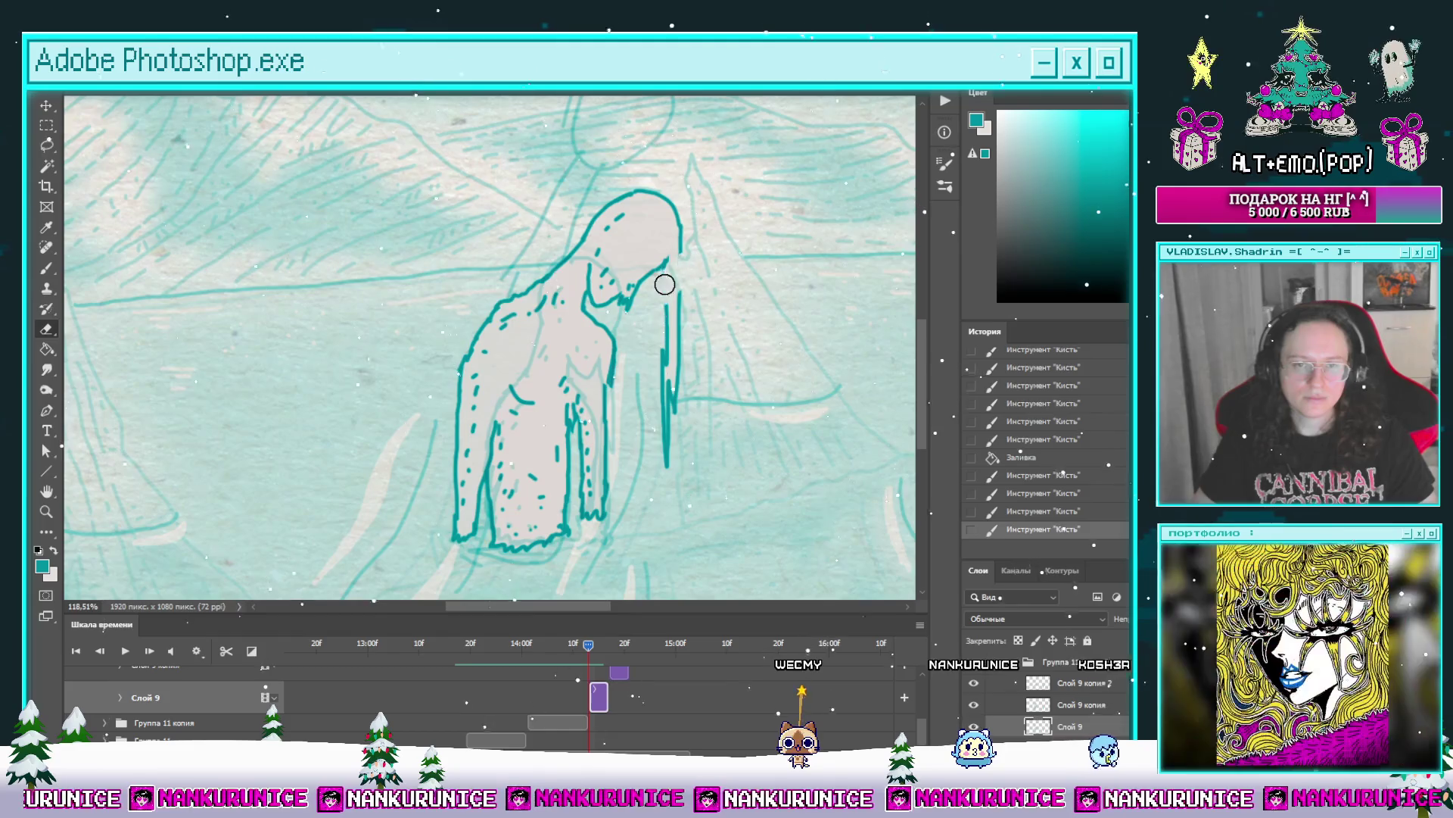
left_click_drag(657, 438, 652, 386)
key("z")
key("space")
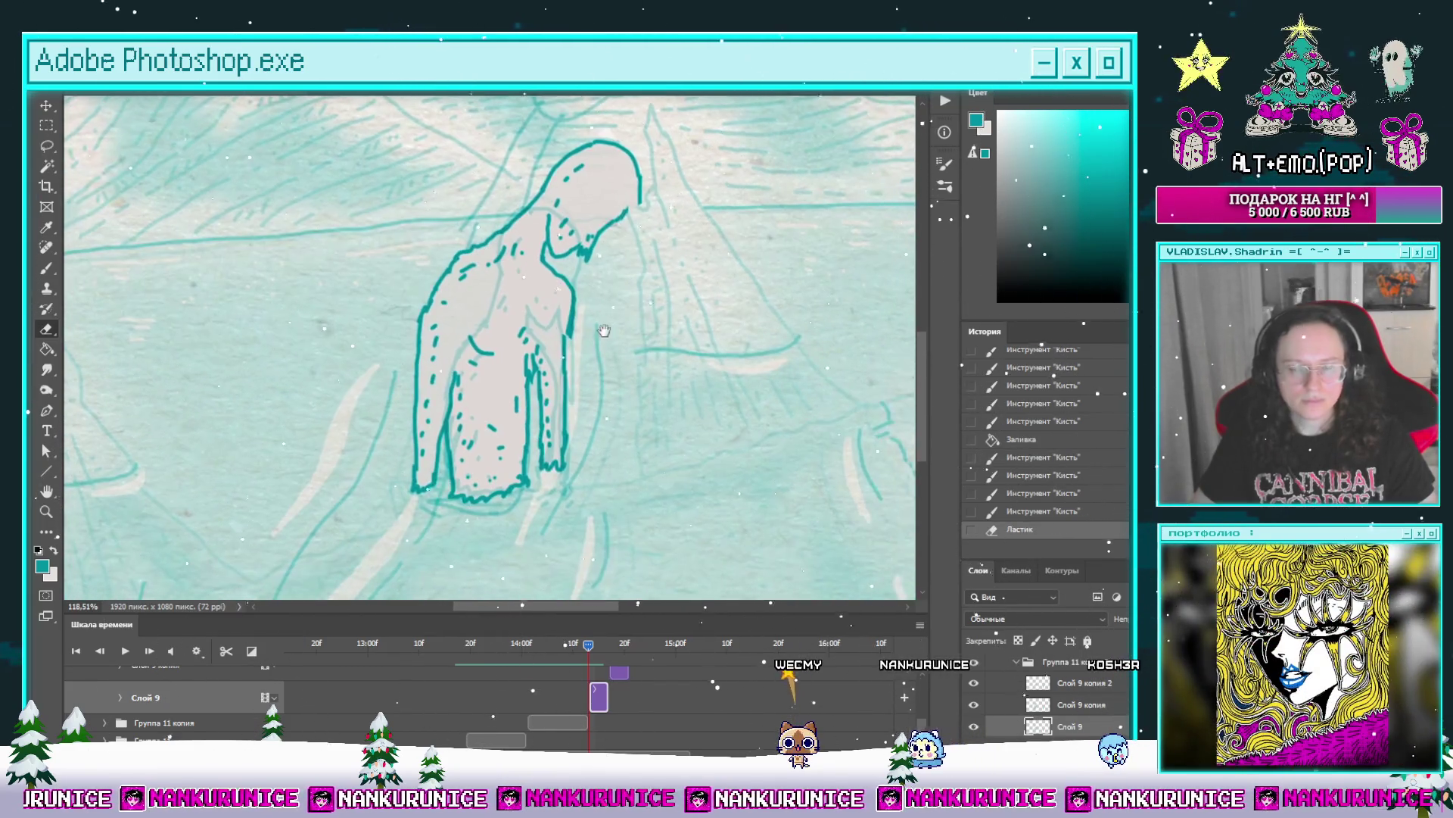
key("e")
key("space")
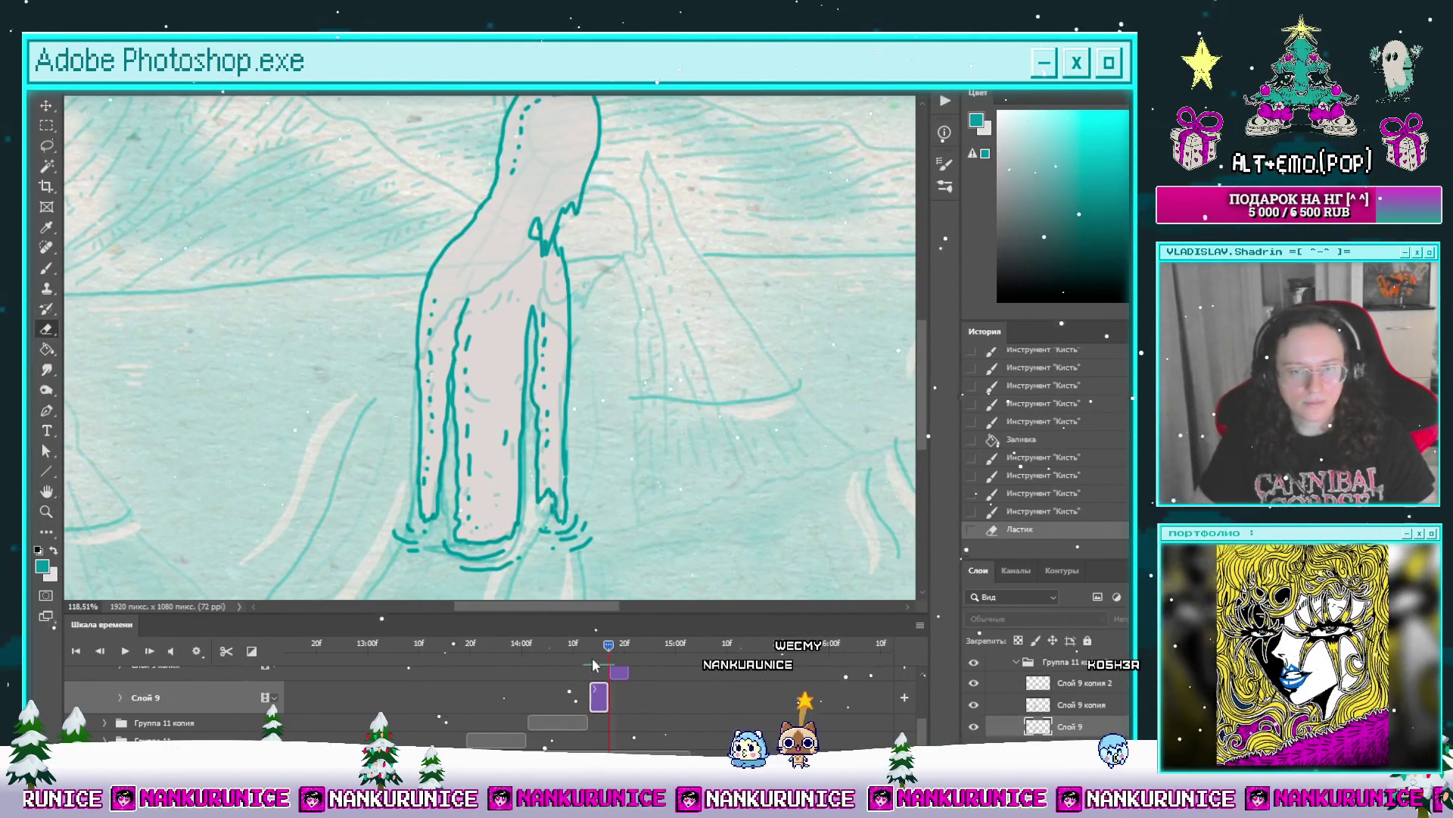
Step: Return to the earlier frame and play the animation with panels hidden, canvas filling the window
left_click(588, 642)
key("l")
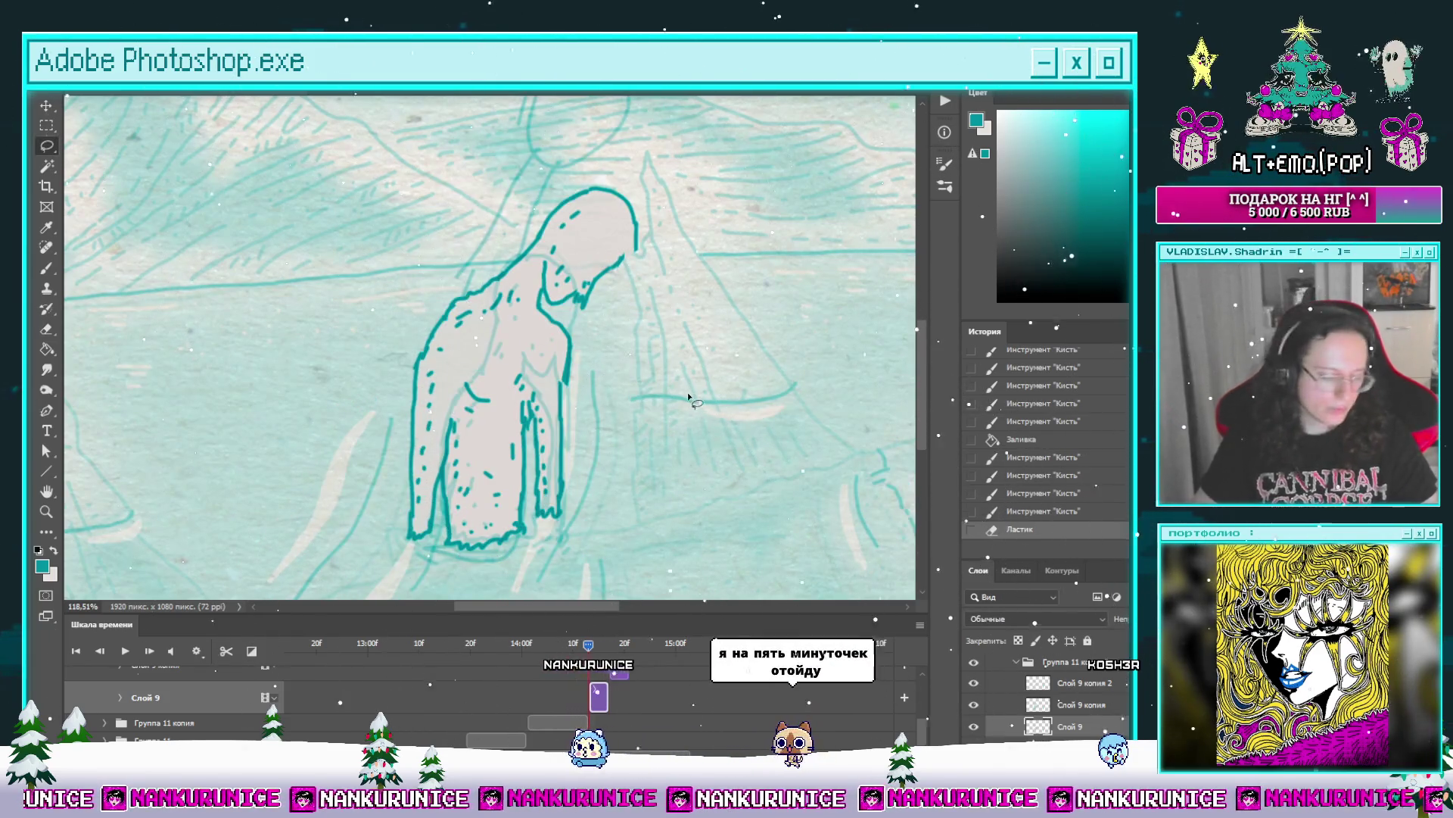
key("Tab")
key("space")
mouse_move(600, 321)
left_mouse_down()
mouse_move(636, 308)
mouse_move(679, 233)
mouse_move(651, 393)
left_mouse_up()
Step: Paint a bold teal line down the hooded figure's right edge
key("b")
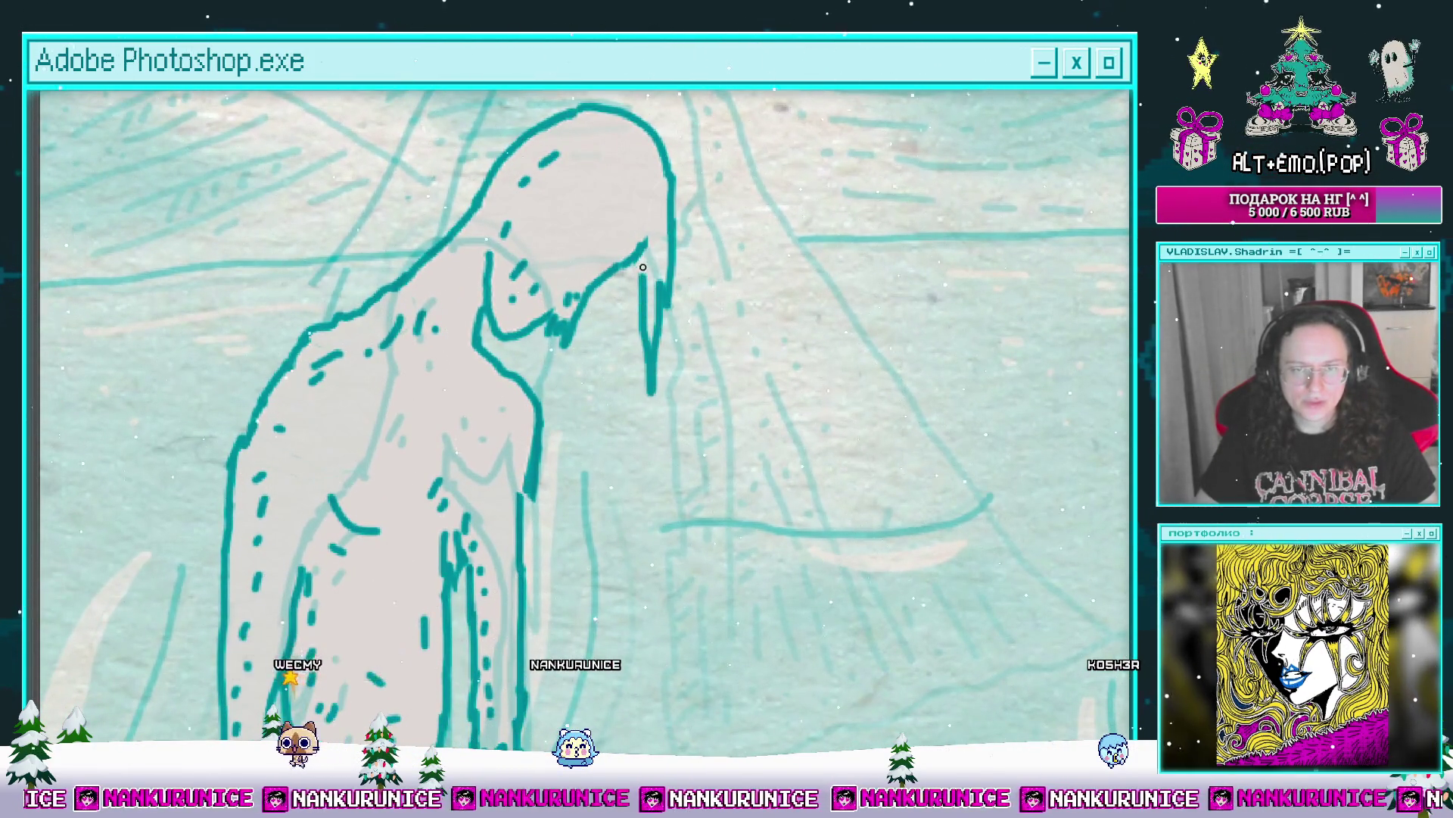
mouse_move(651, 260)
left_mouse_down()
mouse_move(572, 349)
mouse_move(616, 367)
mouse_move(649, 324)
mouse_move(657, 256)
mouse_move(648, 328)
mouse_move(667, 334)
left_mouse_up()
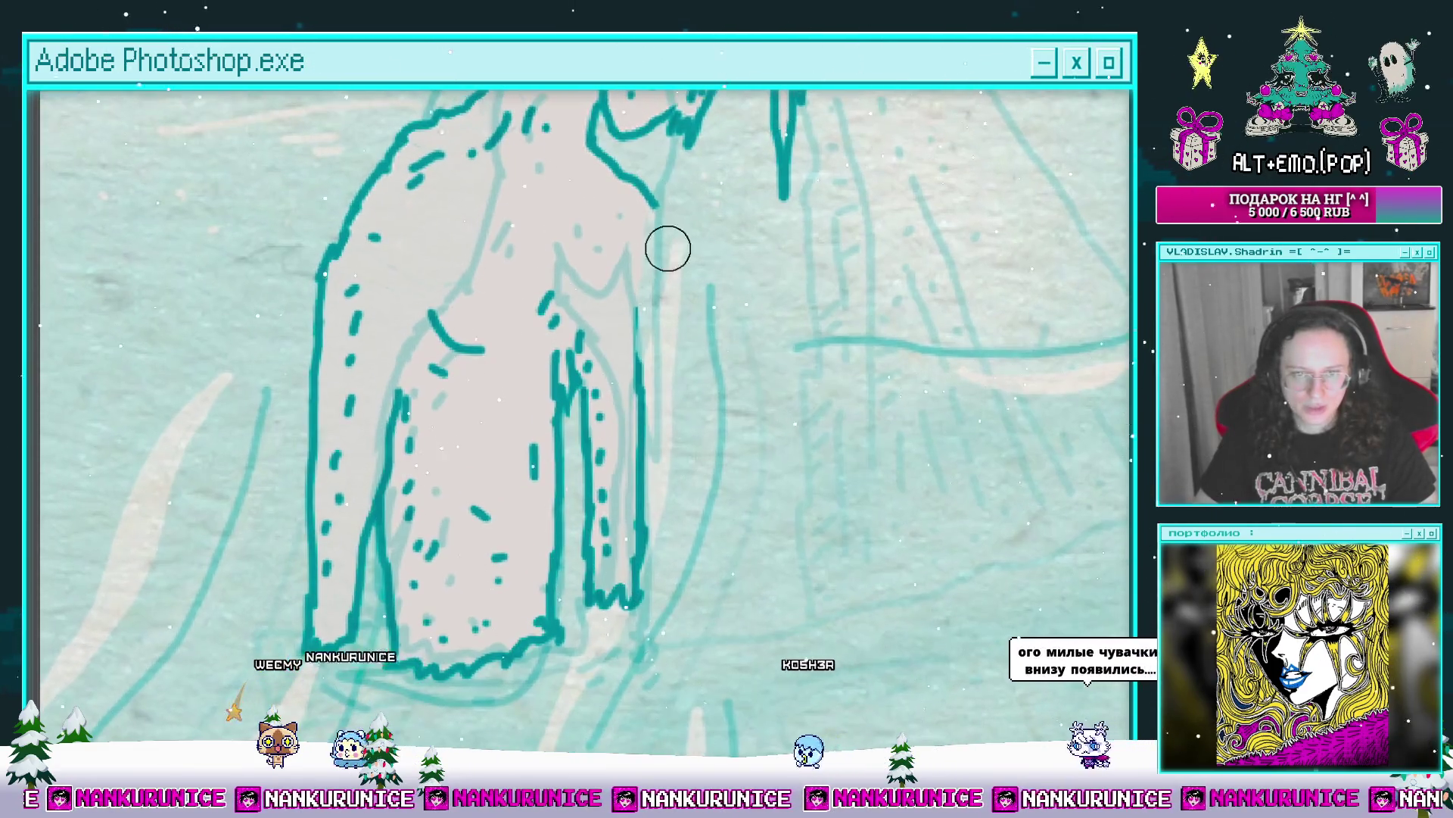
left_click_drag(656, 227, 657, 541)
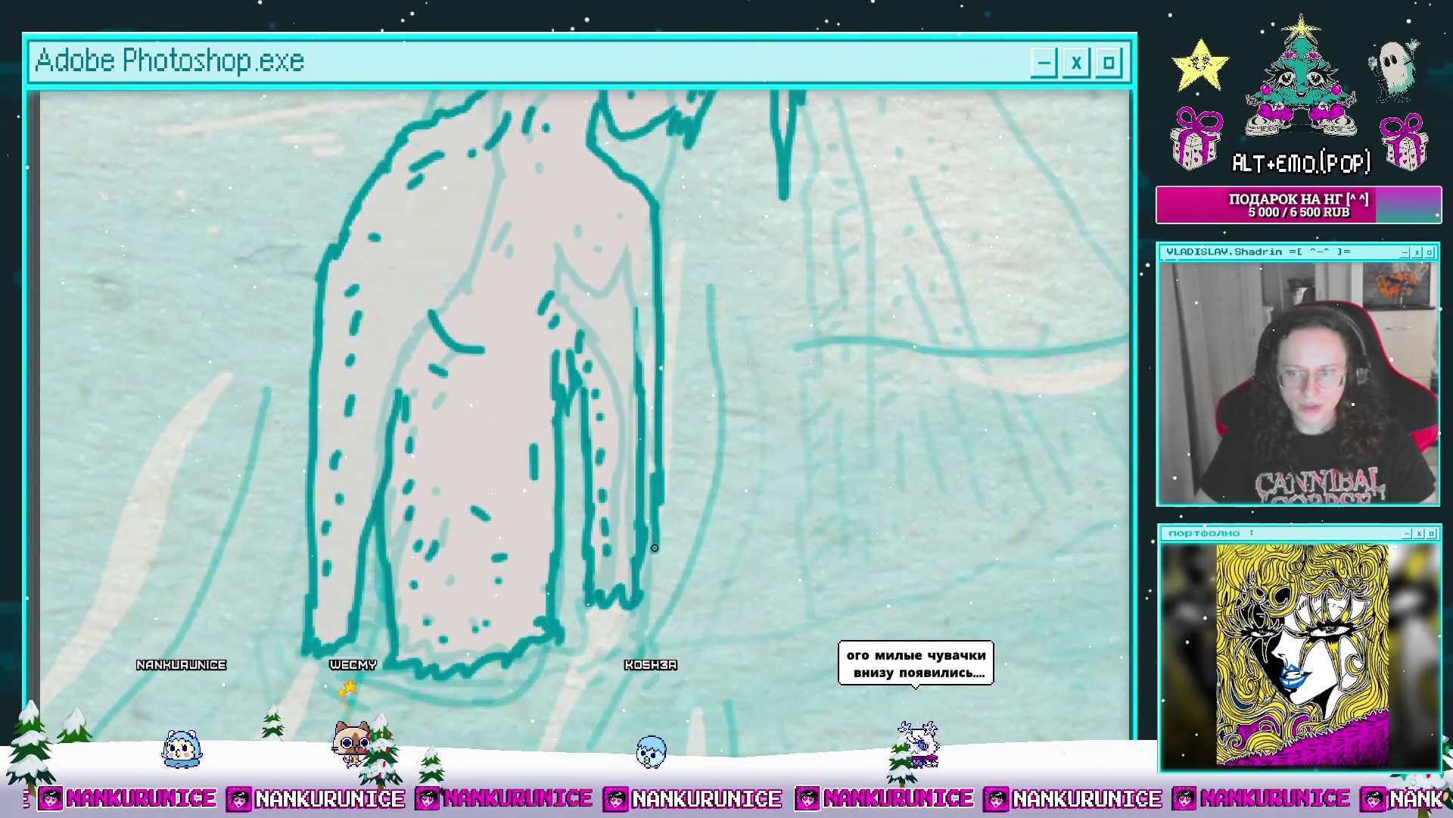
scroll(640, 383, "up", 2)
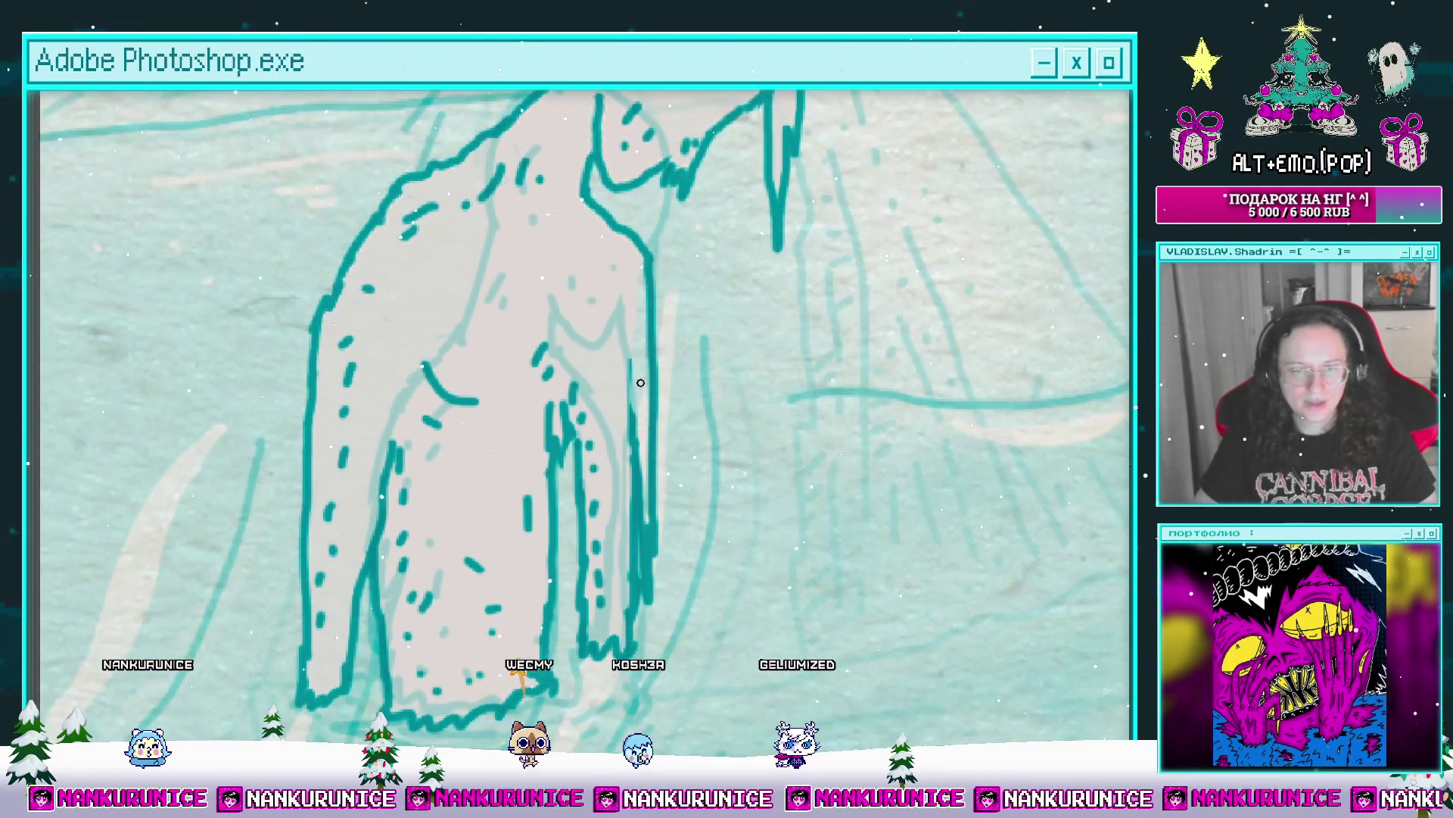
left_click_drag(643, 381, 634, 392)
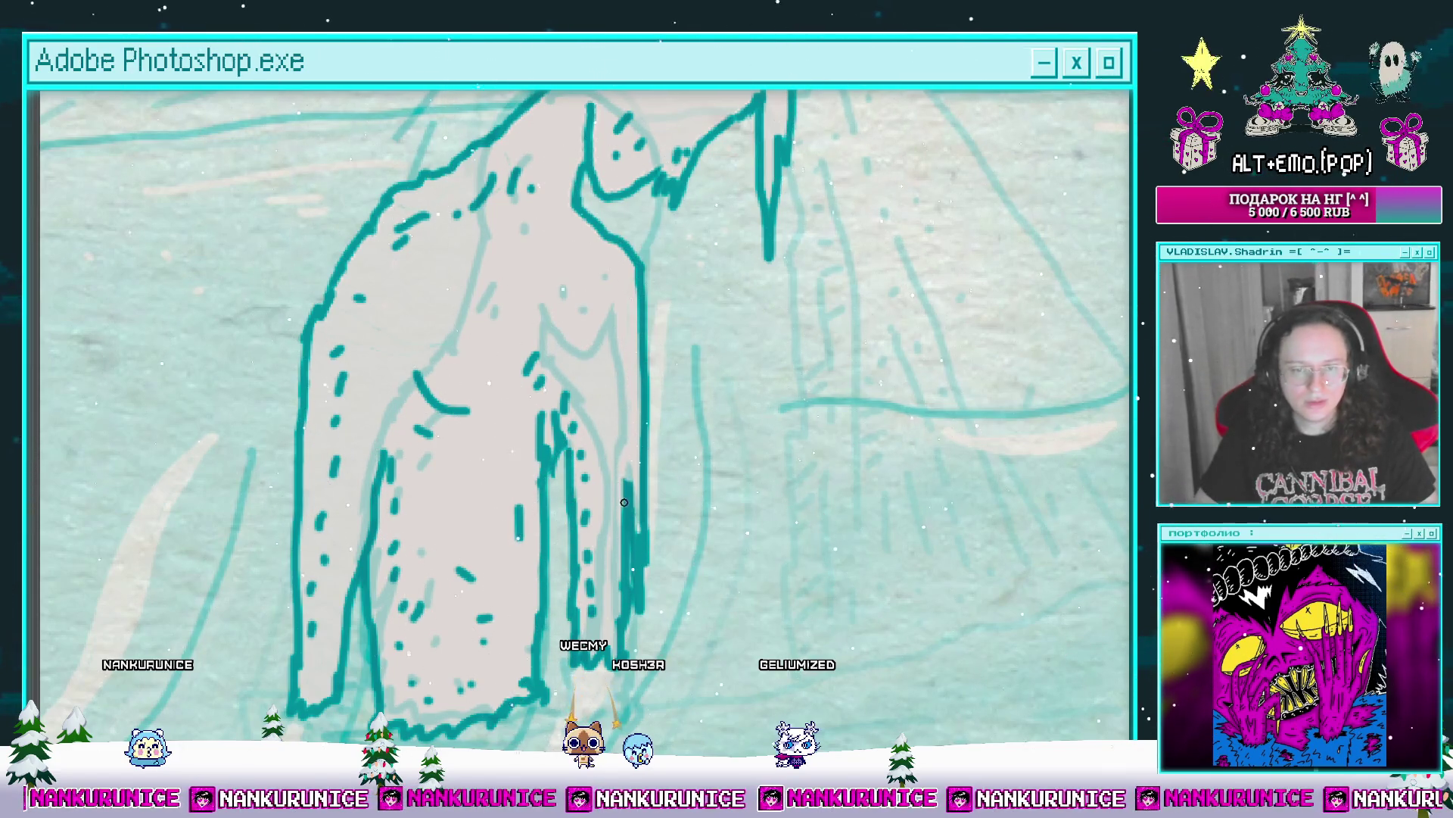
scroll(618, 369, "down", 4)
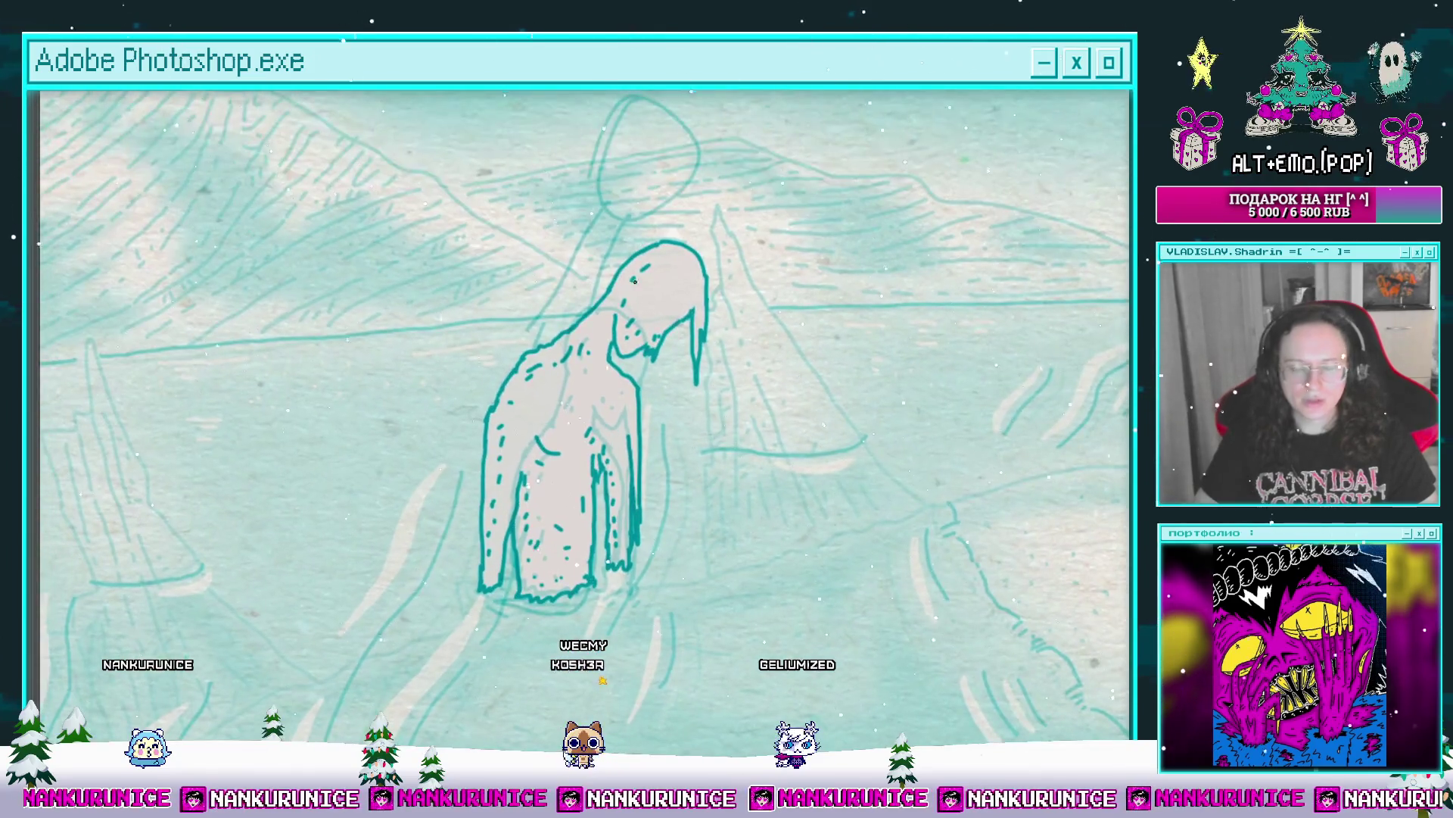
scroll(622, 365, "up", 3)
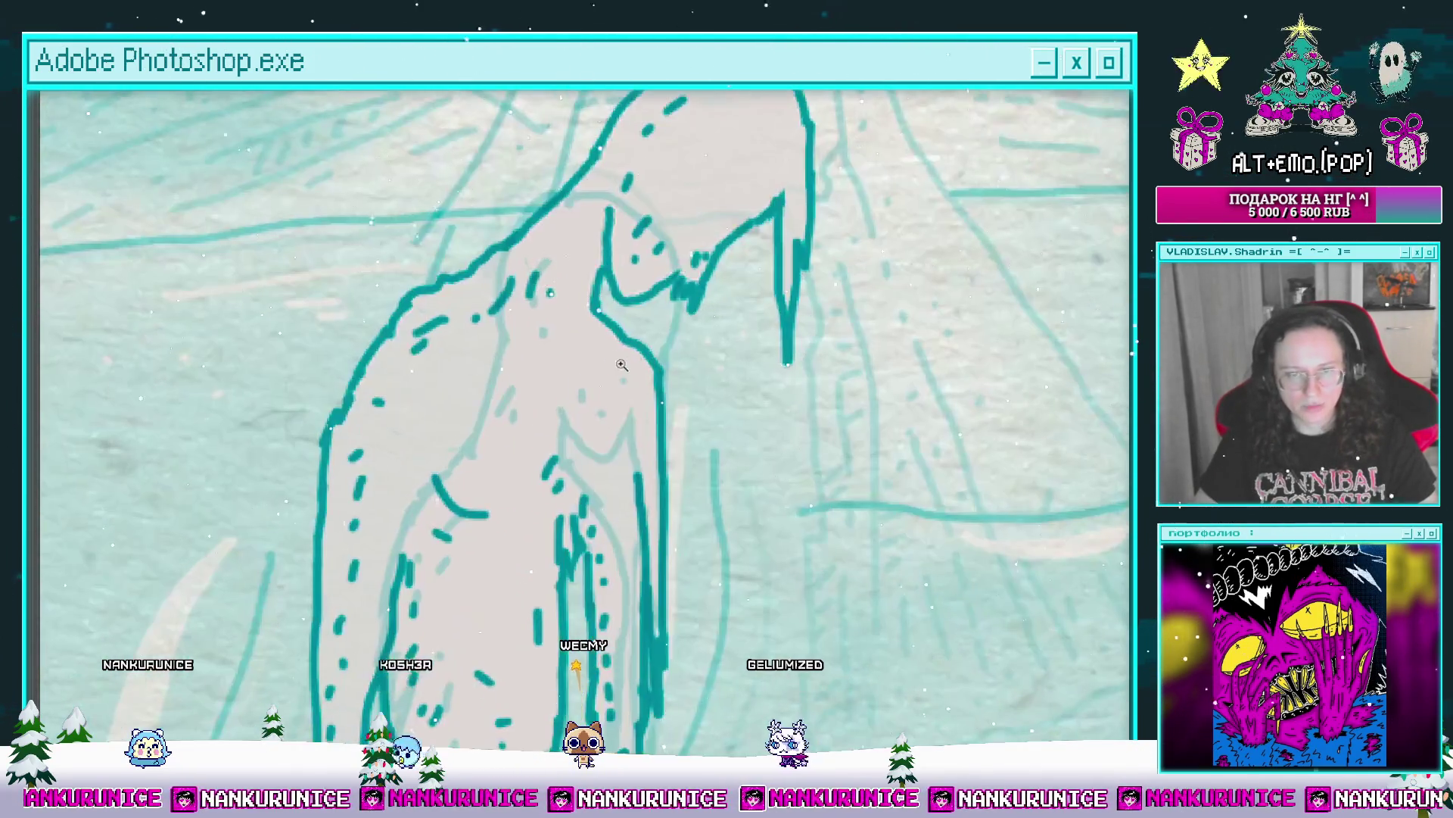
scroll(651, 352, "up", 2)
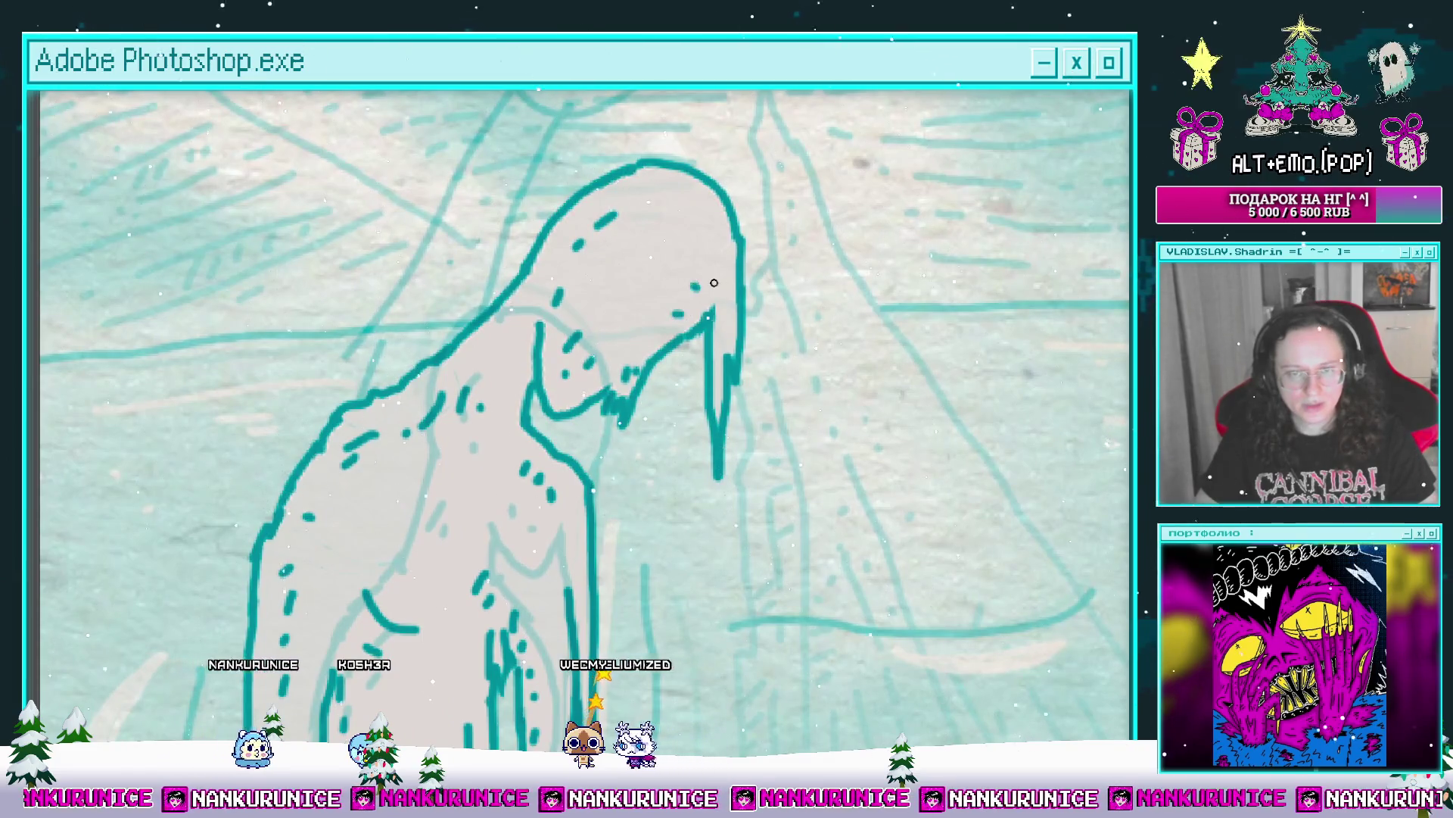
scroll(714, 282, "down", 3)
scroll(685, 293, "up", 4)
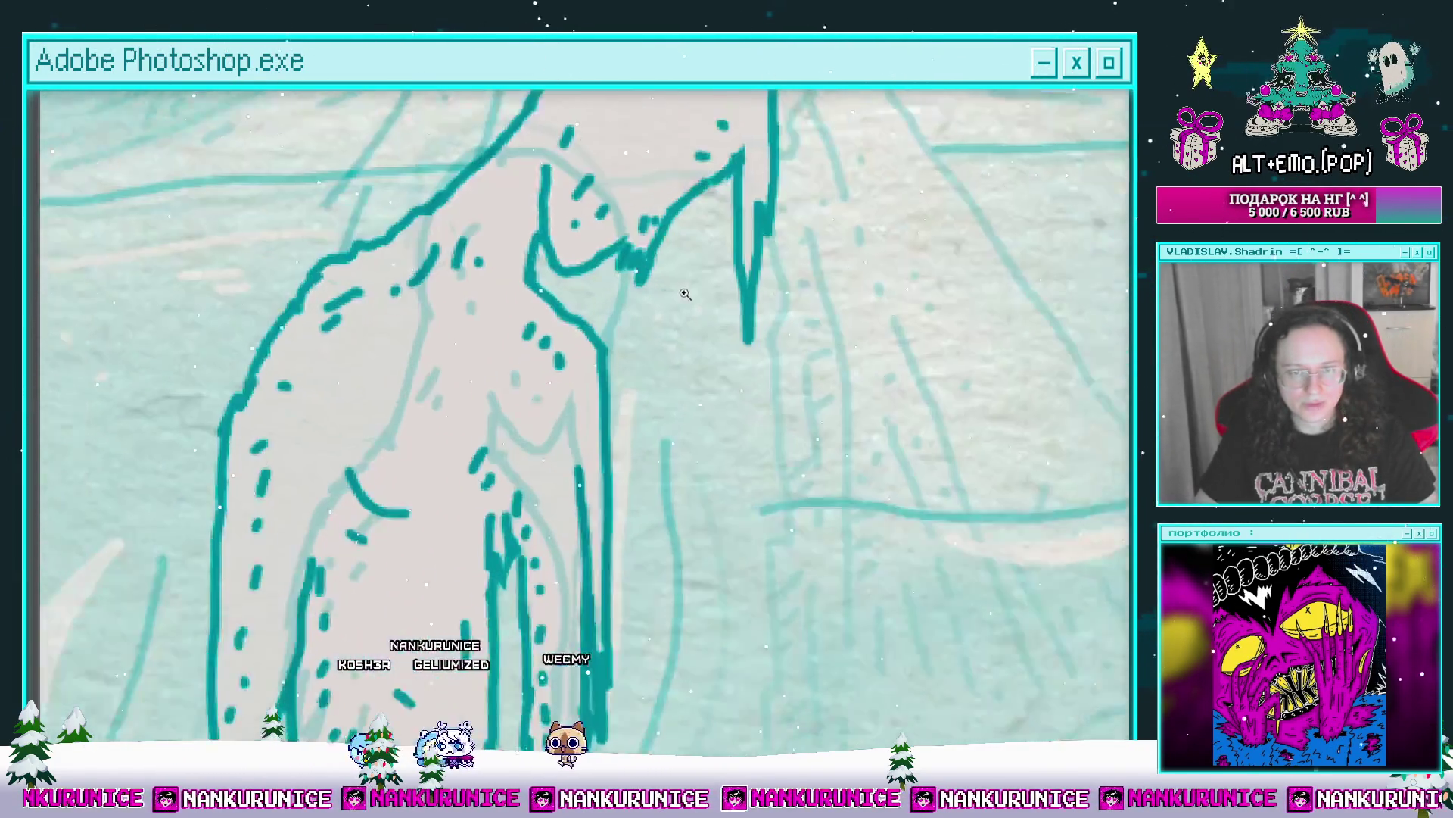
scroll(685, 294, "up", 1)
Step: Add two teal strands hanging from the hood, the longer reaching past the chest
mouse_move(654, 263)
left_mouse_down()
mouse_move(642, 220)
mouse_move(689, 268)
left_mouse_up()
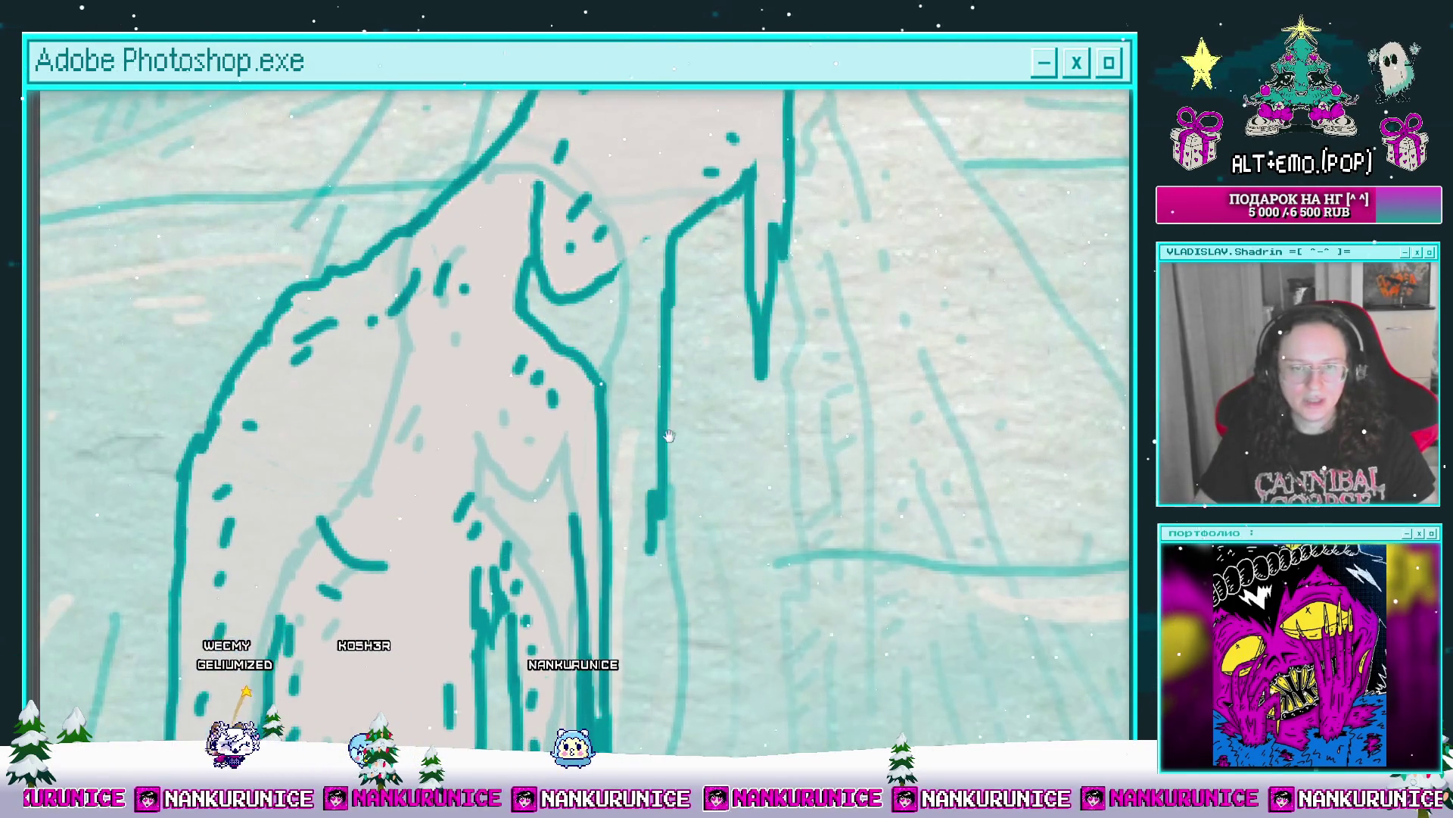
left_click_drag(669, 436, 687, 349)
left_click_drag(678, 193, 664, 273)
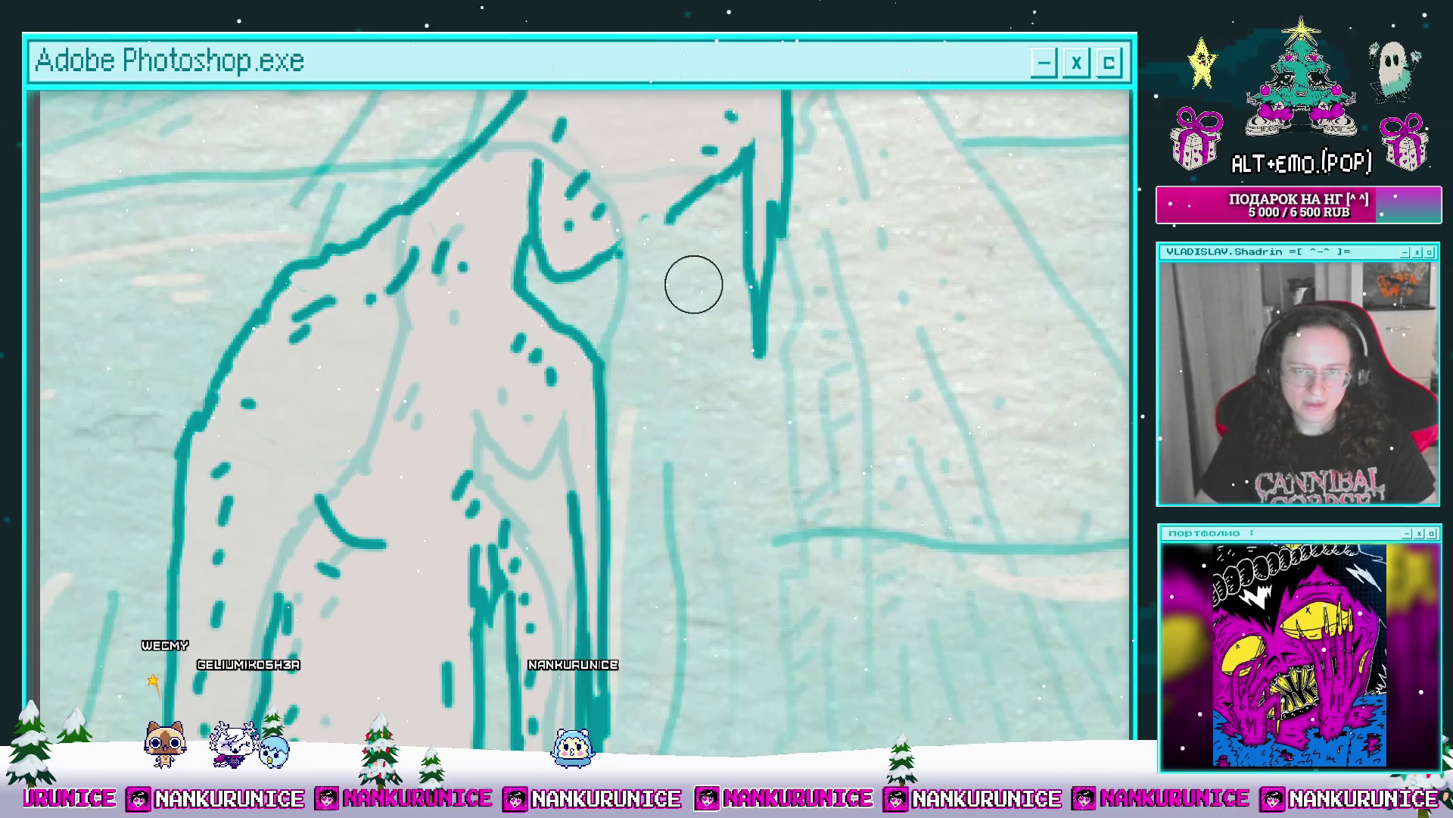
left_click_drag(703, 221, 724, 161)
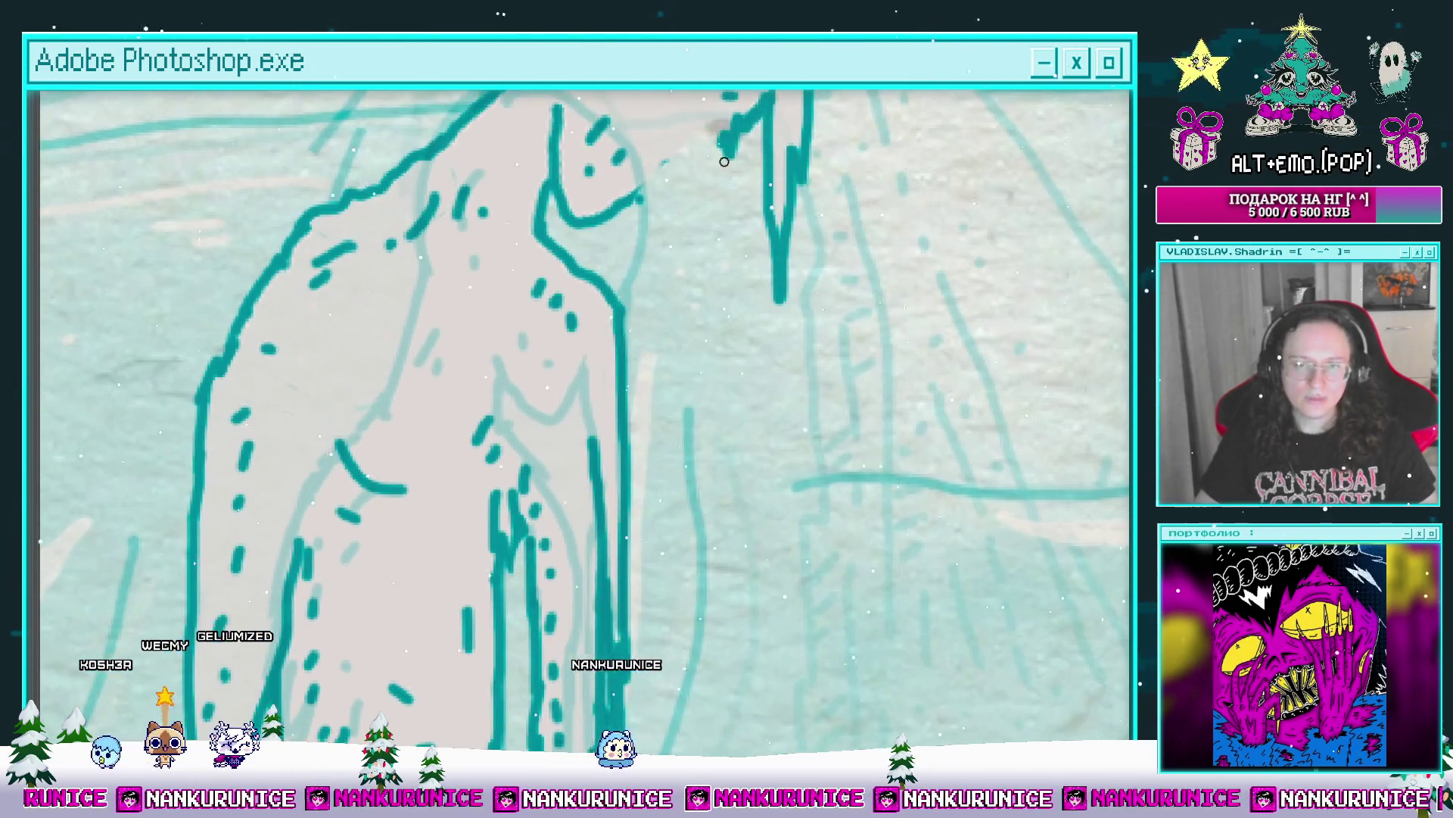
mouse_move(704, 213)
left_mouse_down()
mouse_move(682, 292)
mouse_move(709, 171)
left_mouse_up()
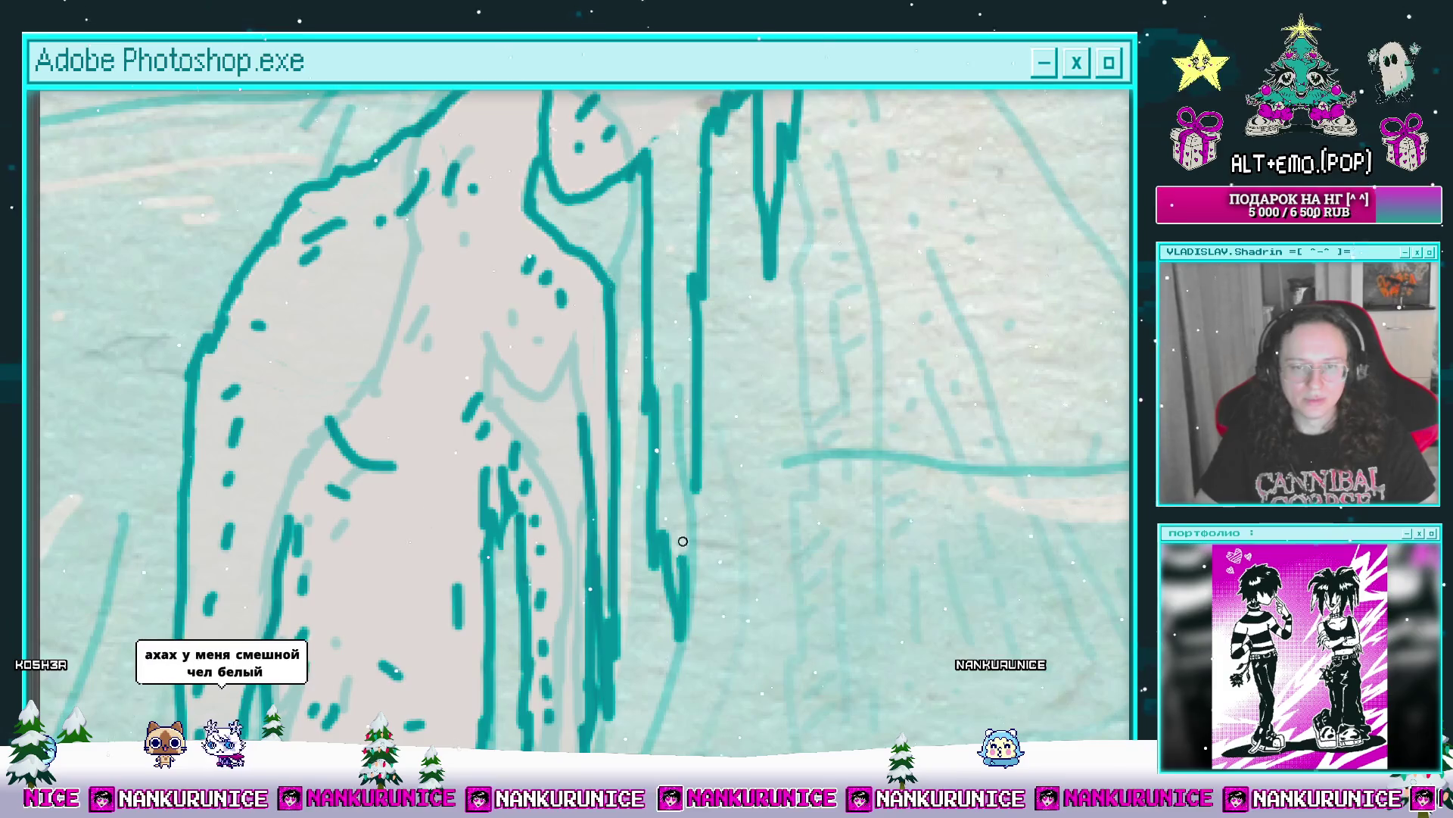
mouse_move(666, 144)
left_mouse_down()
mouse_move(672, 396)
mouse_move(654, 314)
left_mouse_up()
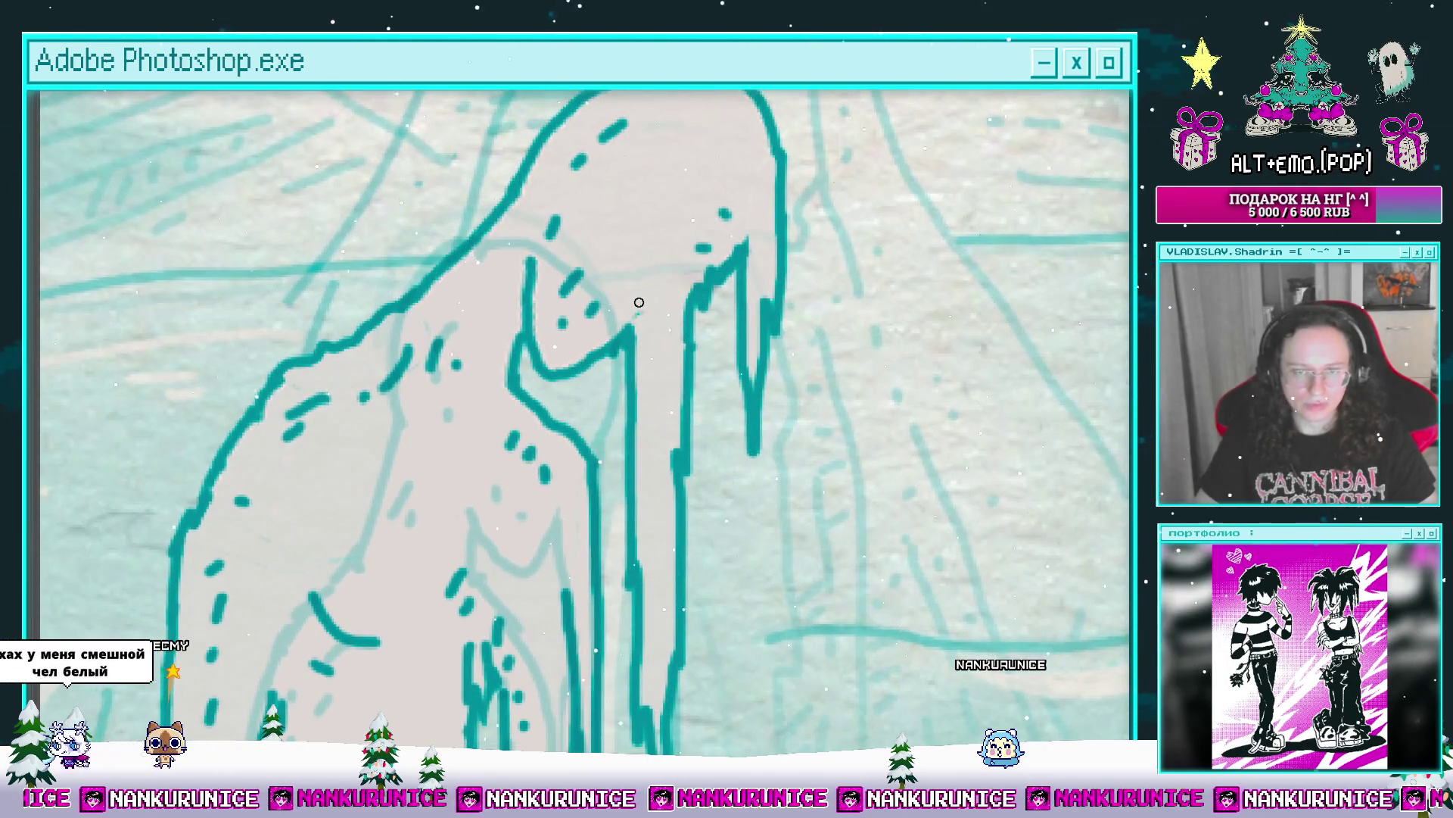
scroll(637, 313, "down", 3)
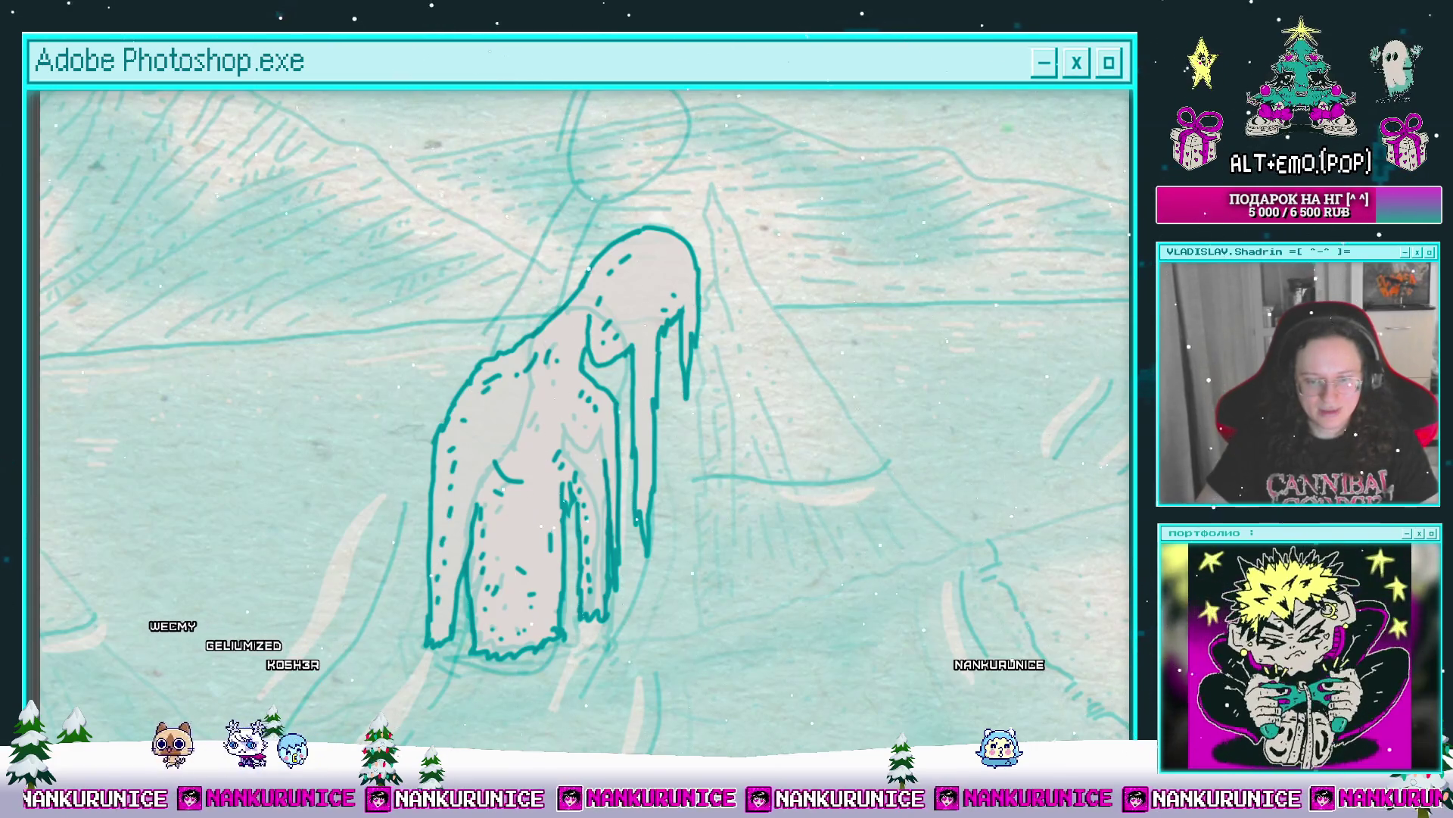
left_click_drag(730, 318, 761, 299)
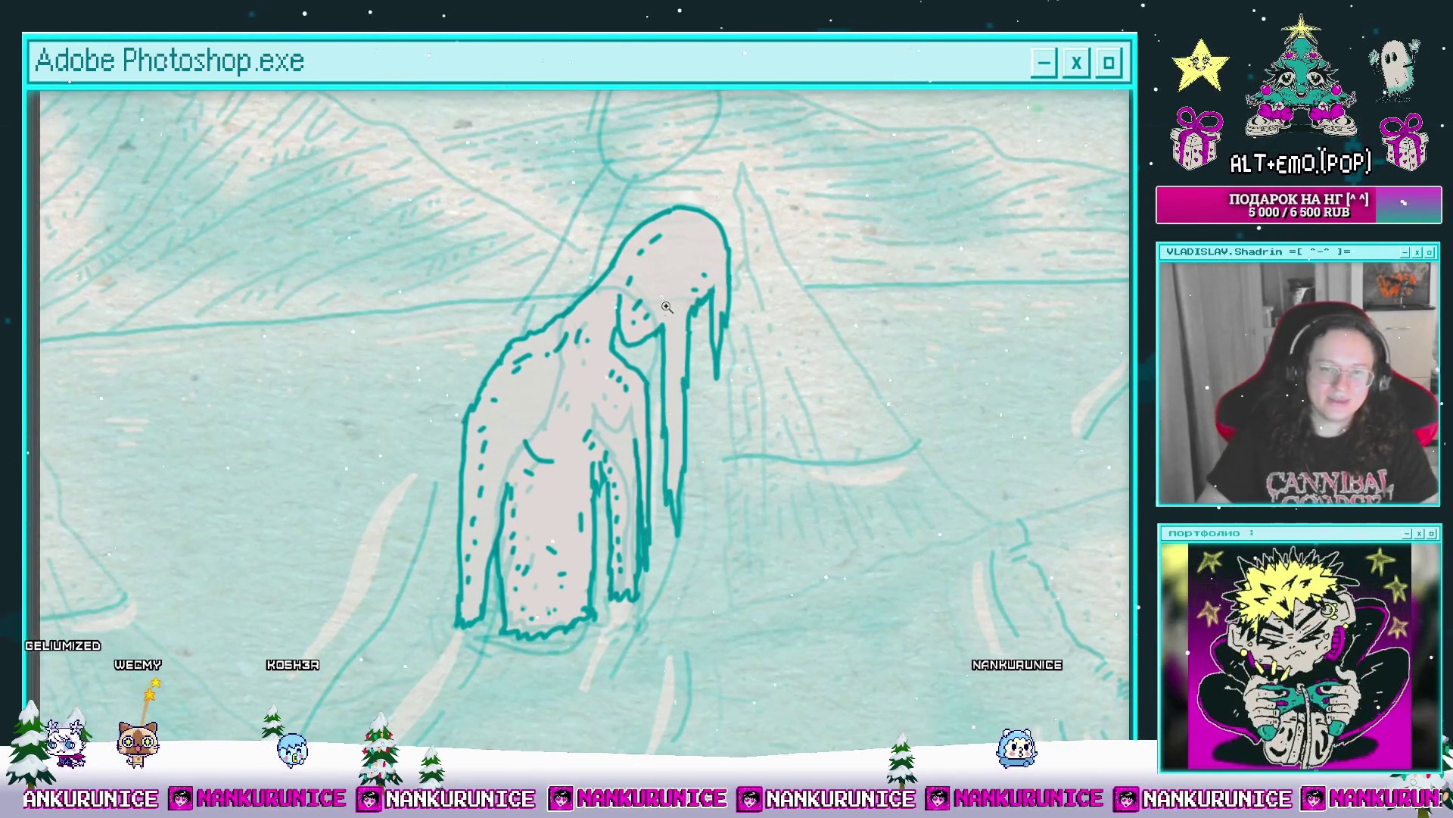
left_click(666, 306)
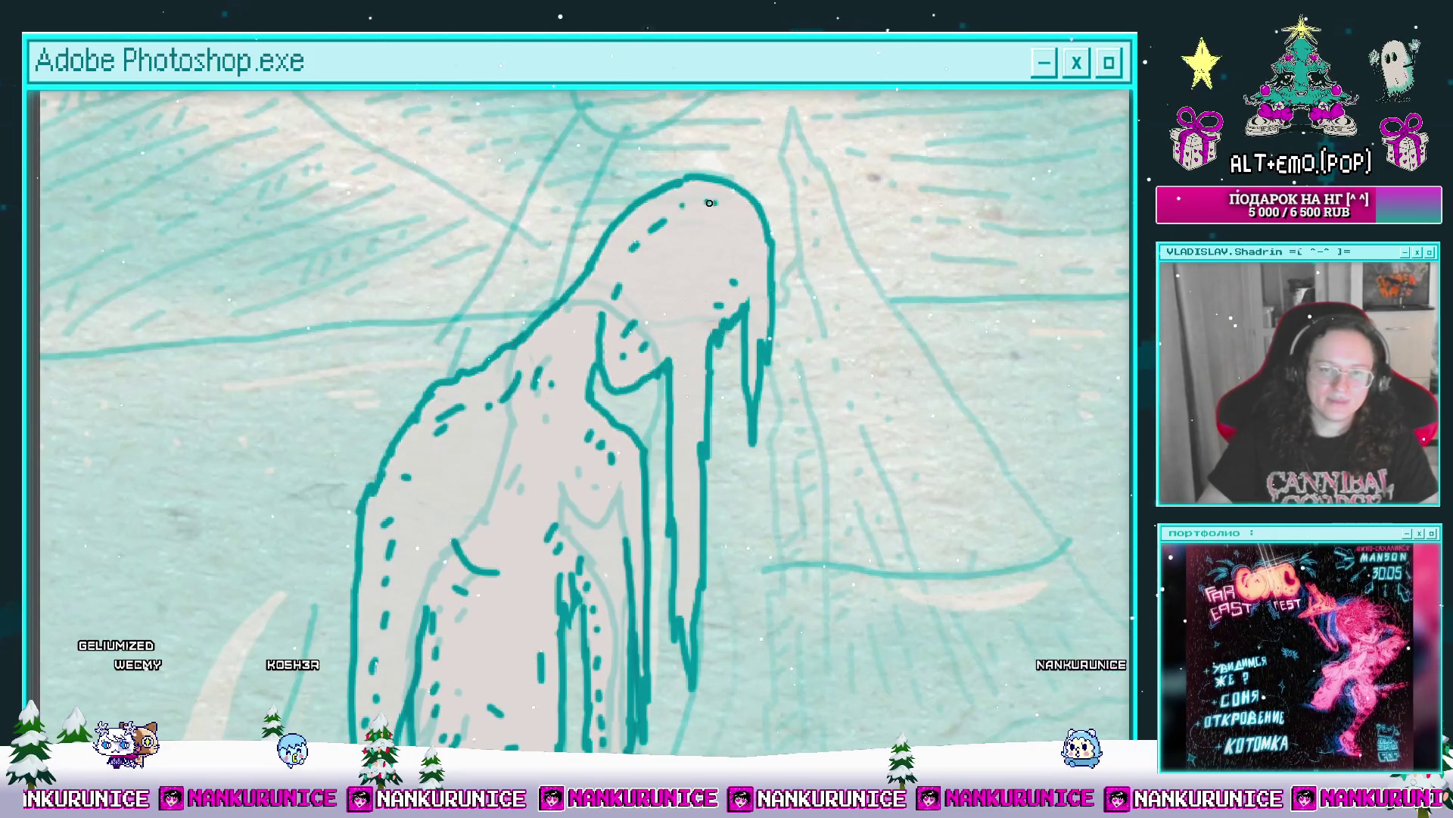
scroll(563, 320, "down", 5)
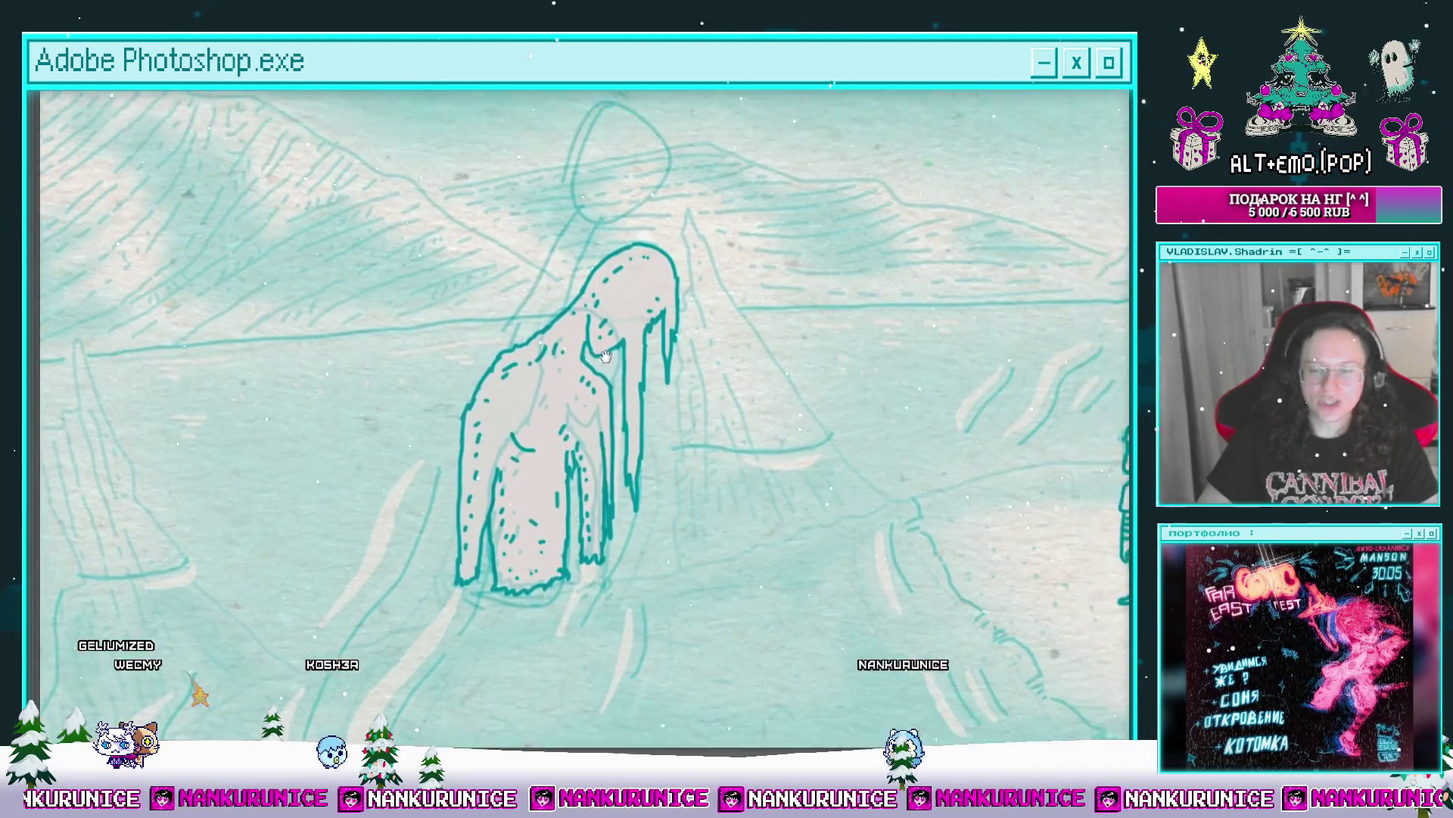
key("Tab")
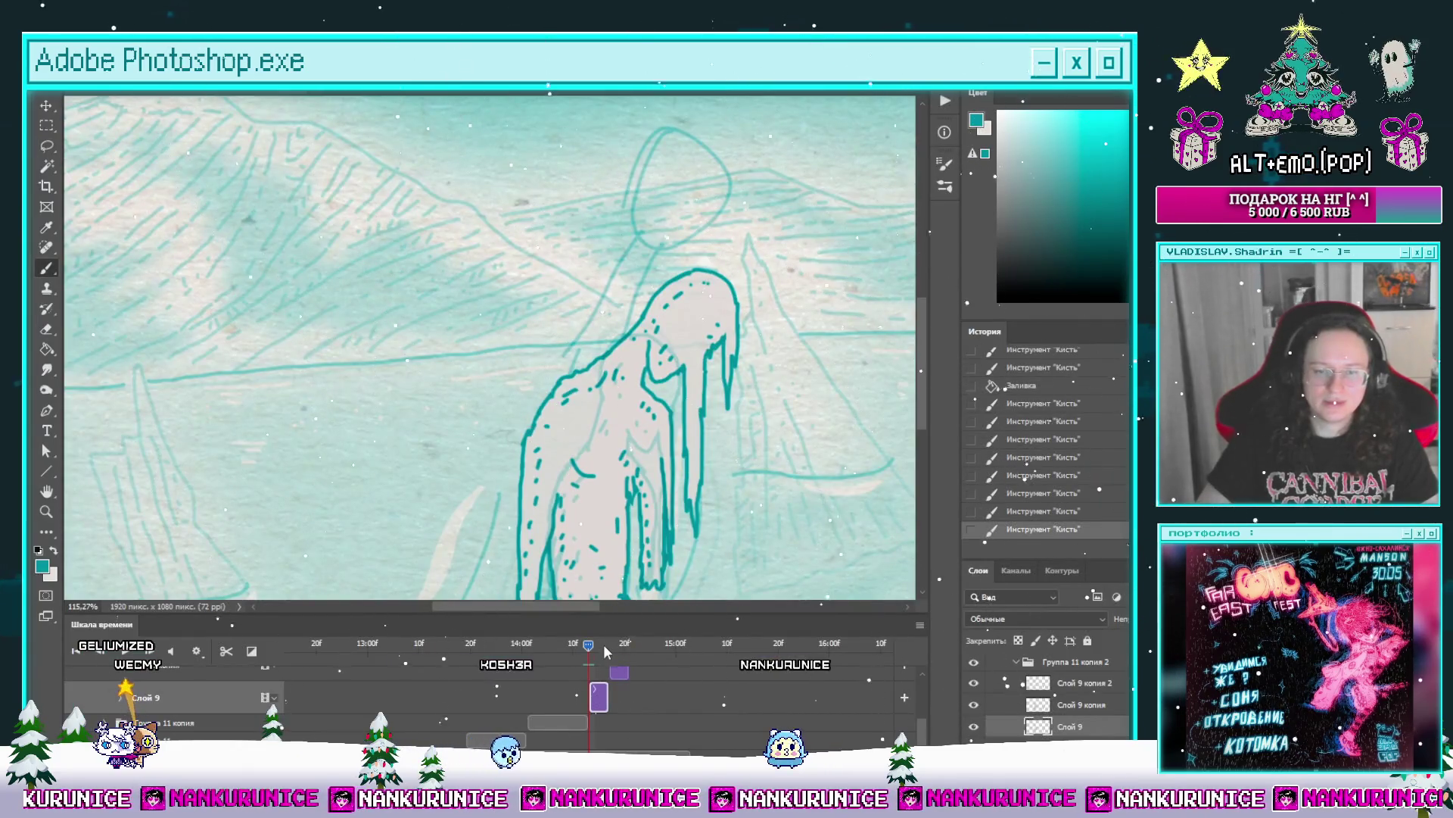
Step: Scrub the timeline to the figure's frame and centre the view on it
left_click_drag(604, 650, 598, 643)
scroll(664, 443, "down", 2)
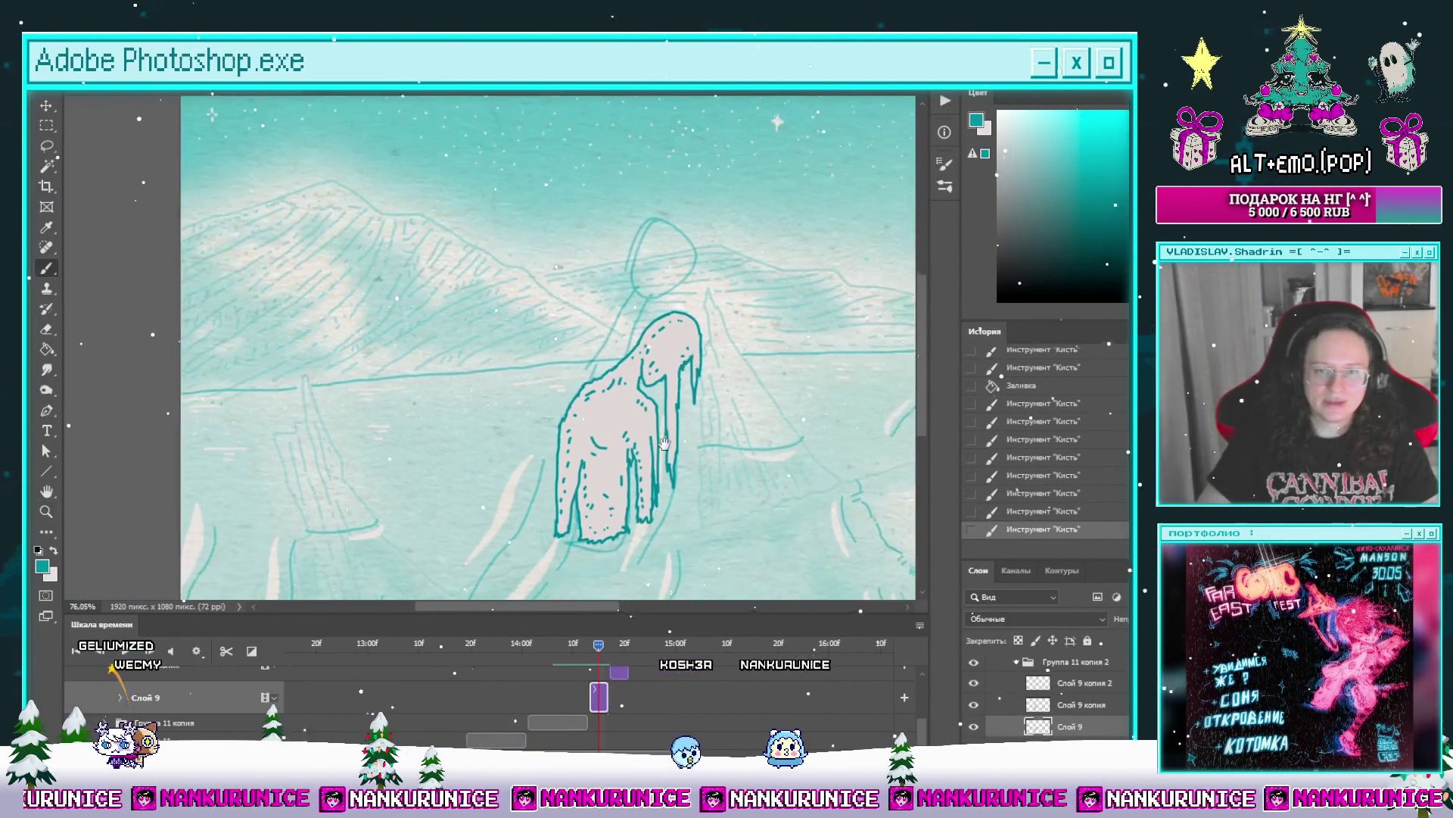
left_click_drag(664, 443, 579, 343)
mouse_move(599, 645)
left_mouse_down()
mouse_move(530, 649)
mouse_move(604, 644)
mouse_move(588, 643)
left_mouse_up()
scroll(614, 313, "up", 3)
left_click_drag(615, 313, 640, 336)
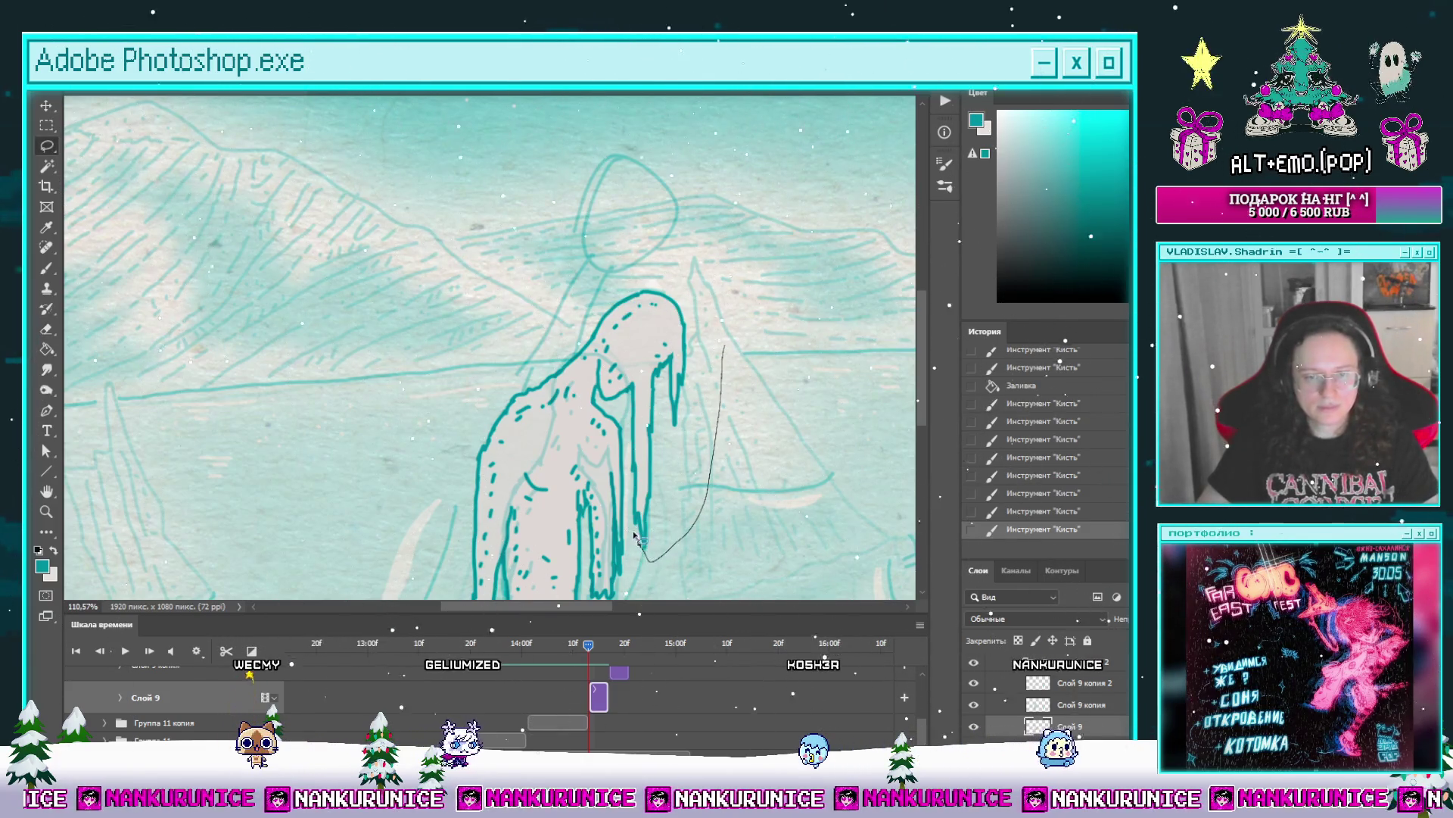
Step: Lasso the hooded figure, shift it down and left, and warp it to bend forward
left_click_drag(636, 537, 633, 450)
scroll(754, 365, "down", 3)
key("ctrl+d")
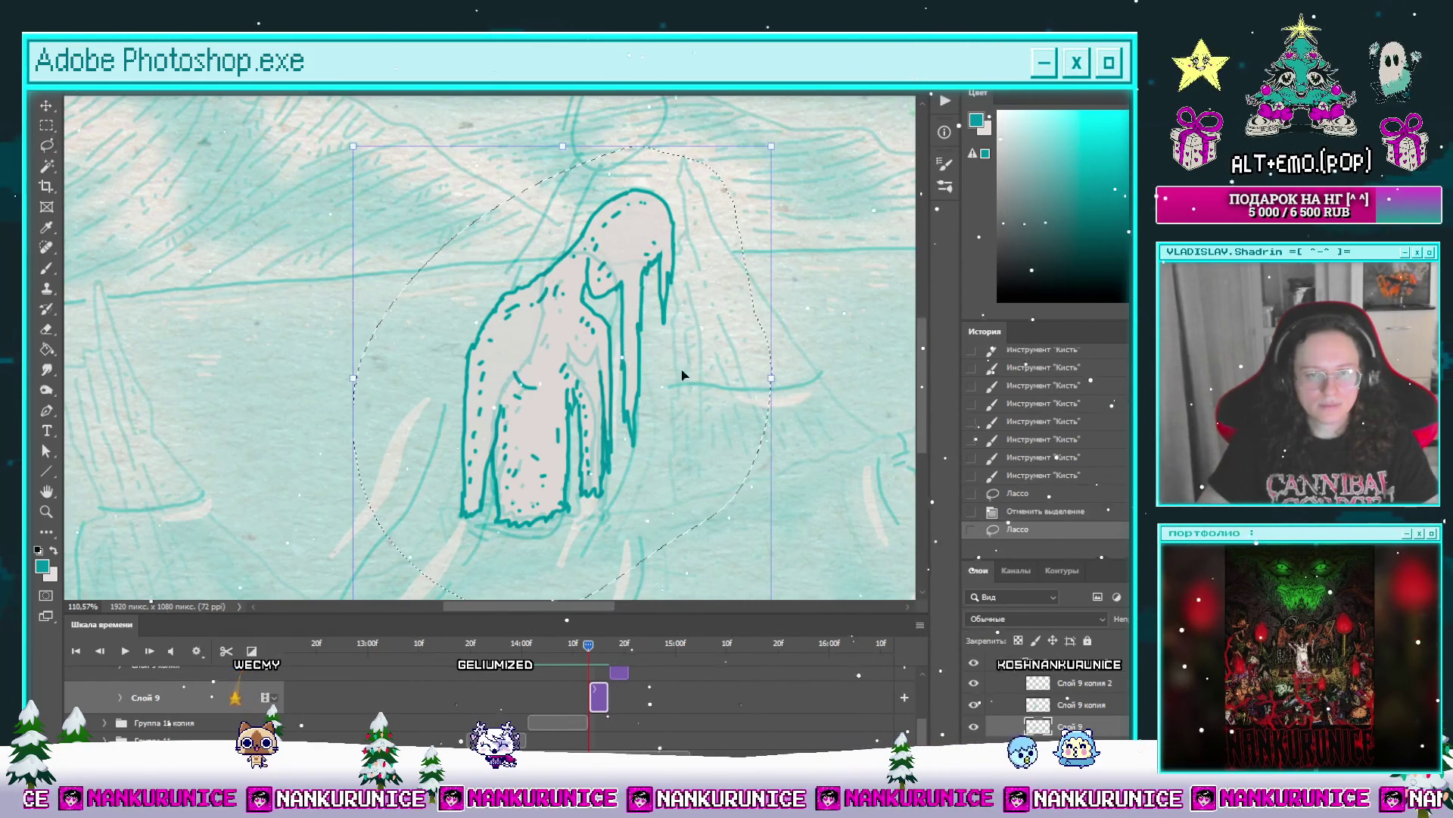
left_click_drag(682, 374, 670, 410)
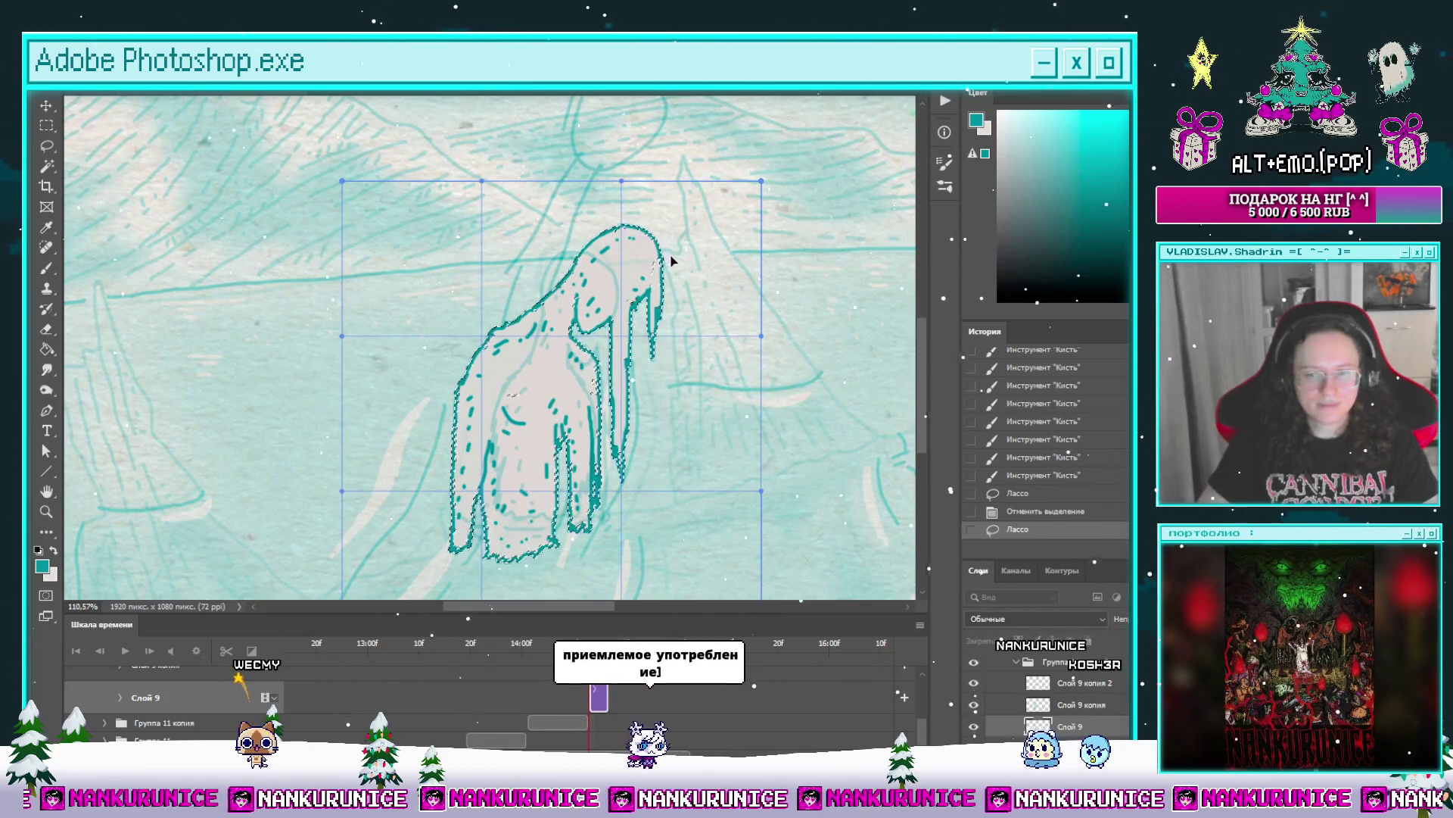
mouse_move(670, 261)
left_mouse_down()
mouse_move(651, 227)
mouse_move(573, 386)
mouse_move(575, 363)
mouse_move(541, 369)
mouse_move(563, 519)
mouse_move(543, 531)
mouse_move(530, 515)
left_mouse_up()
Step: Apply the warp, deselect, and erase the lines along the figure's lower edge
key("Return")
key("ctrl+d")
scroll(676, 437, "up", 3)
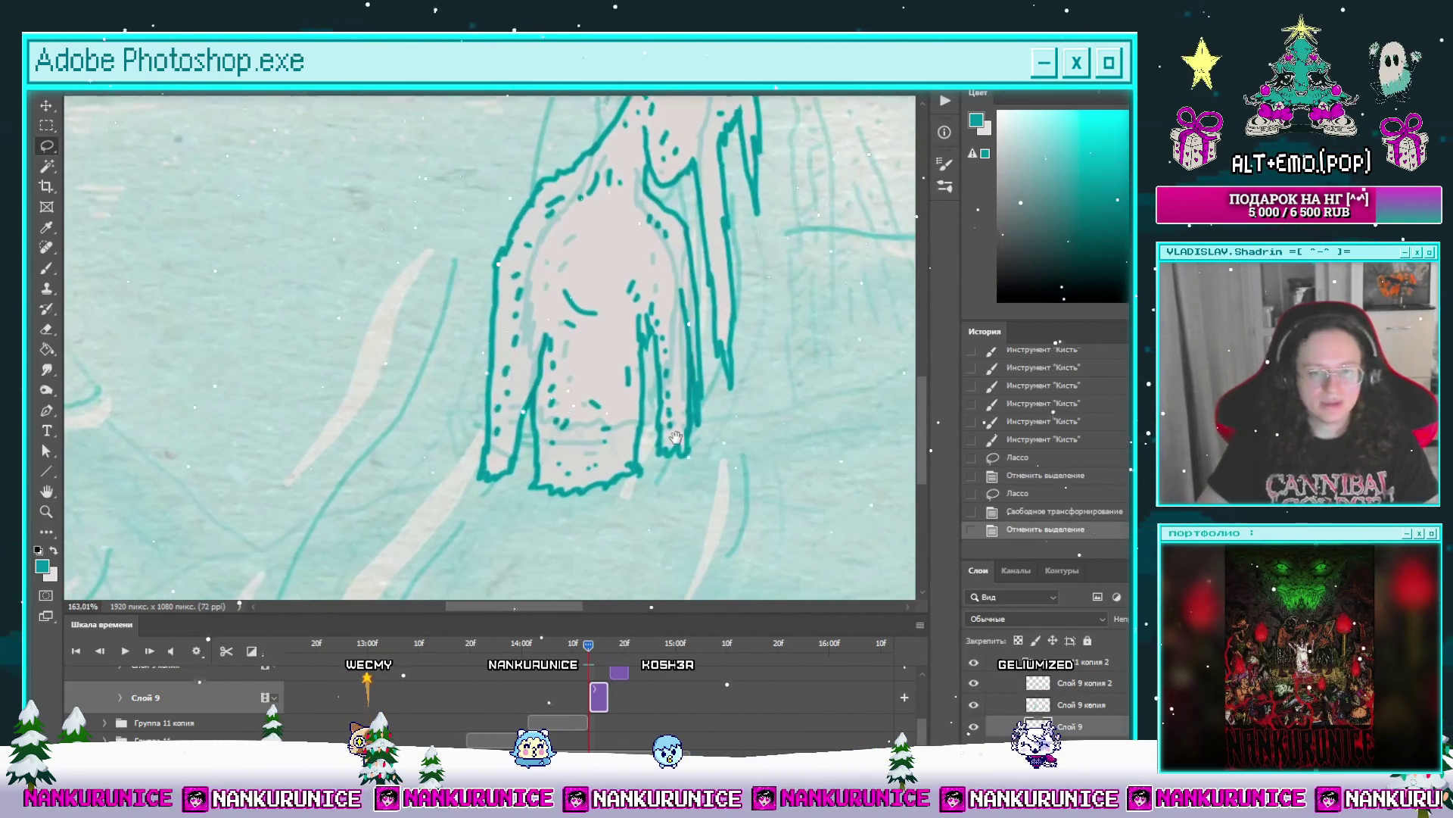
key("e")
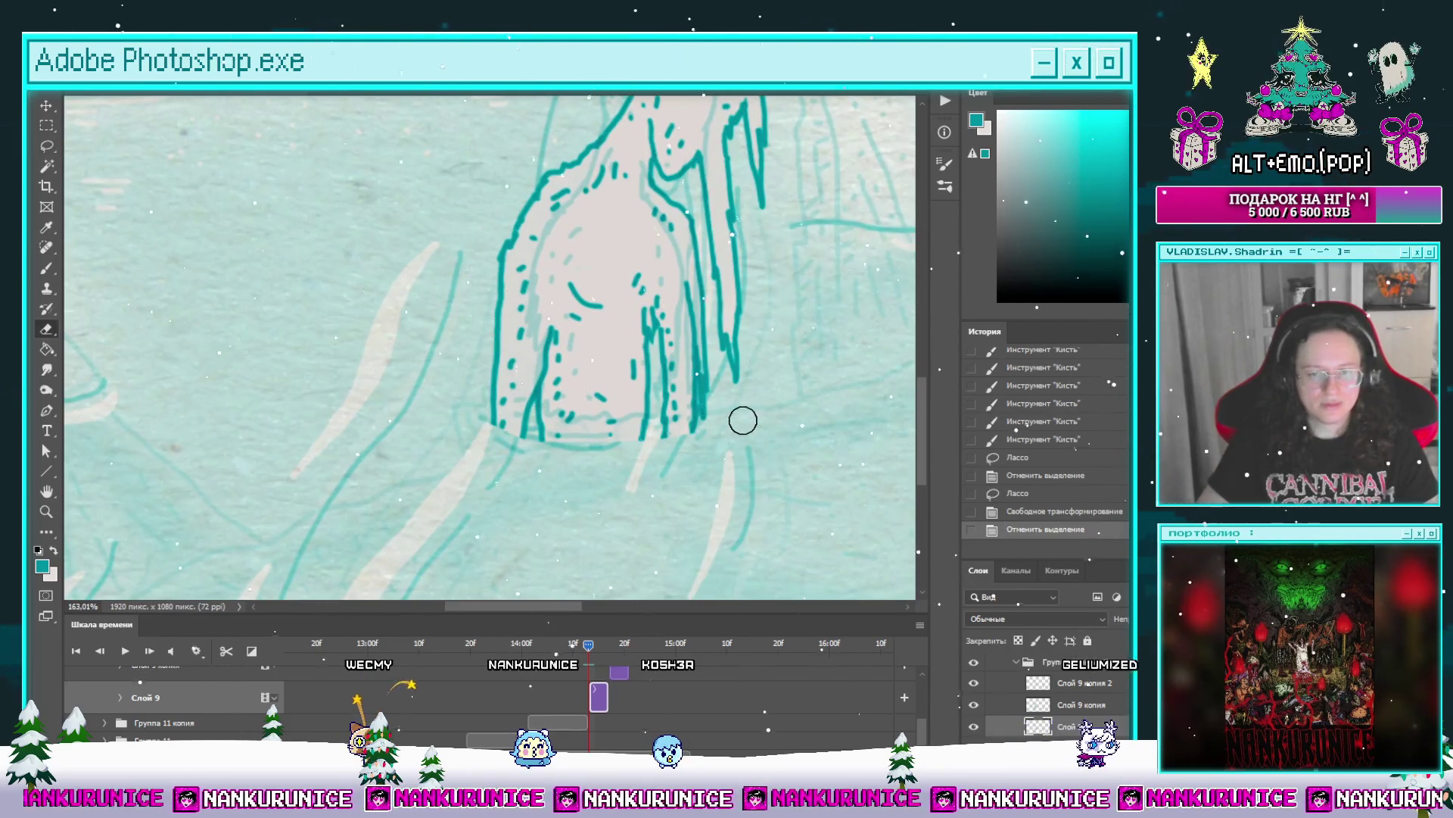
scroll(570, 454, "up", 2)
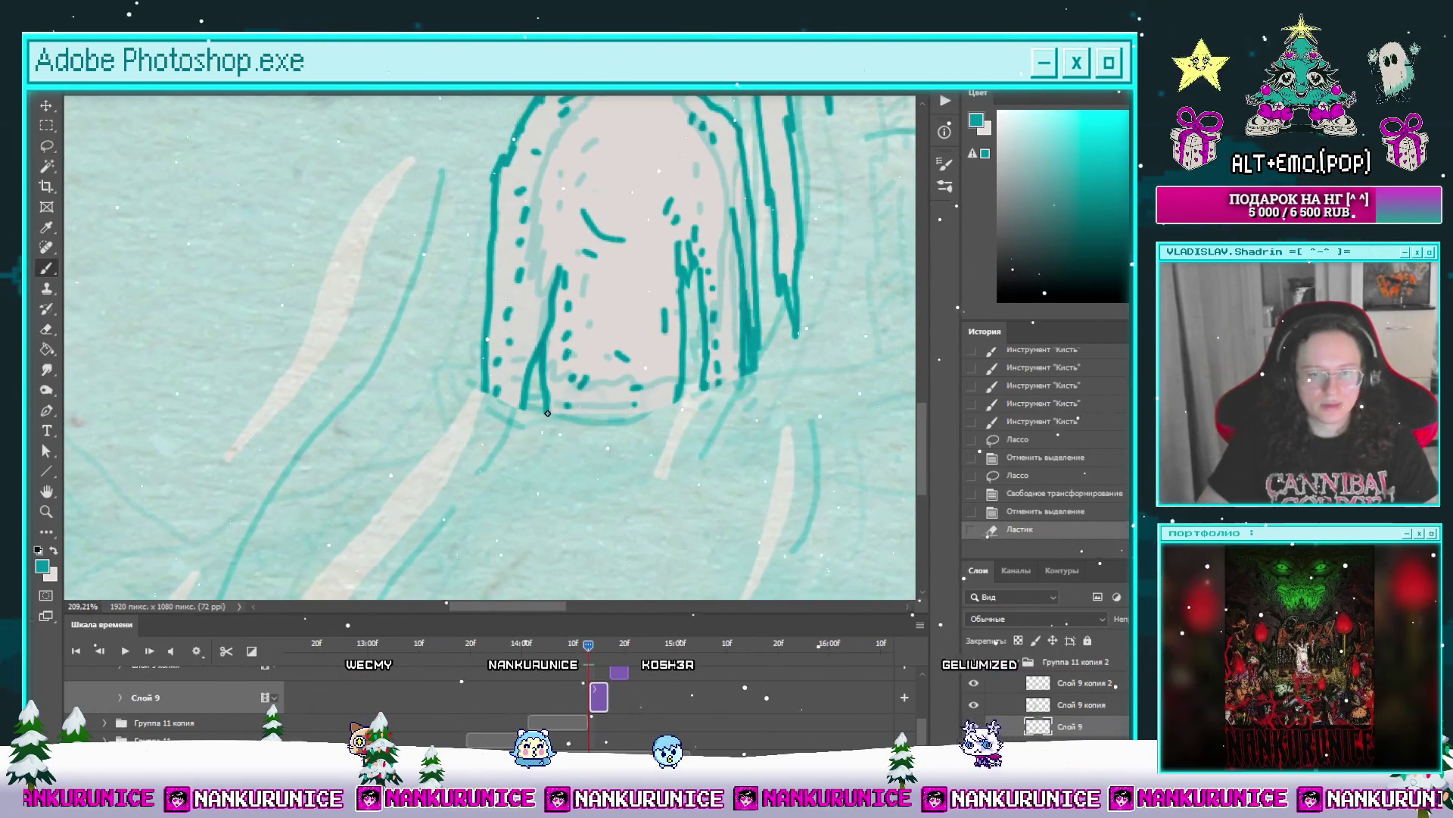
mouse_move(539, 424)
left_mouse_down()
mouse_move(574, 433)
mouse_move(545, 417)
left_mouse_up()
left_click_drag(545, 417, 574, 418)
key("b")
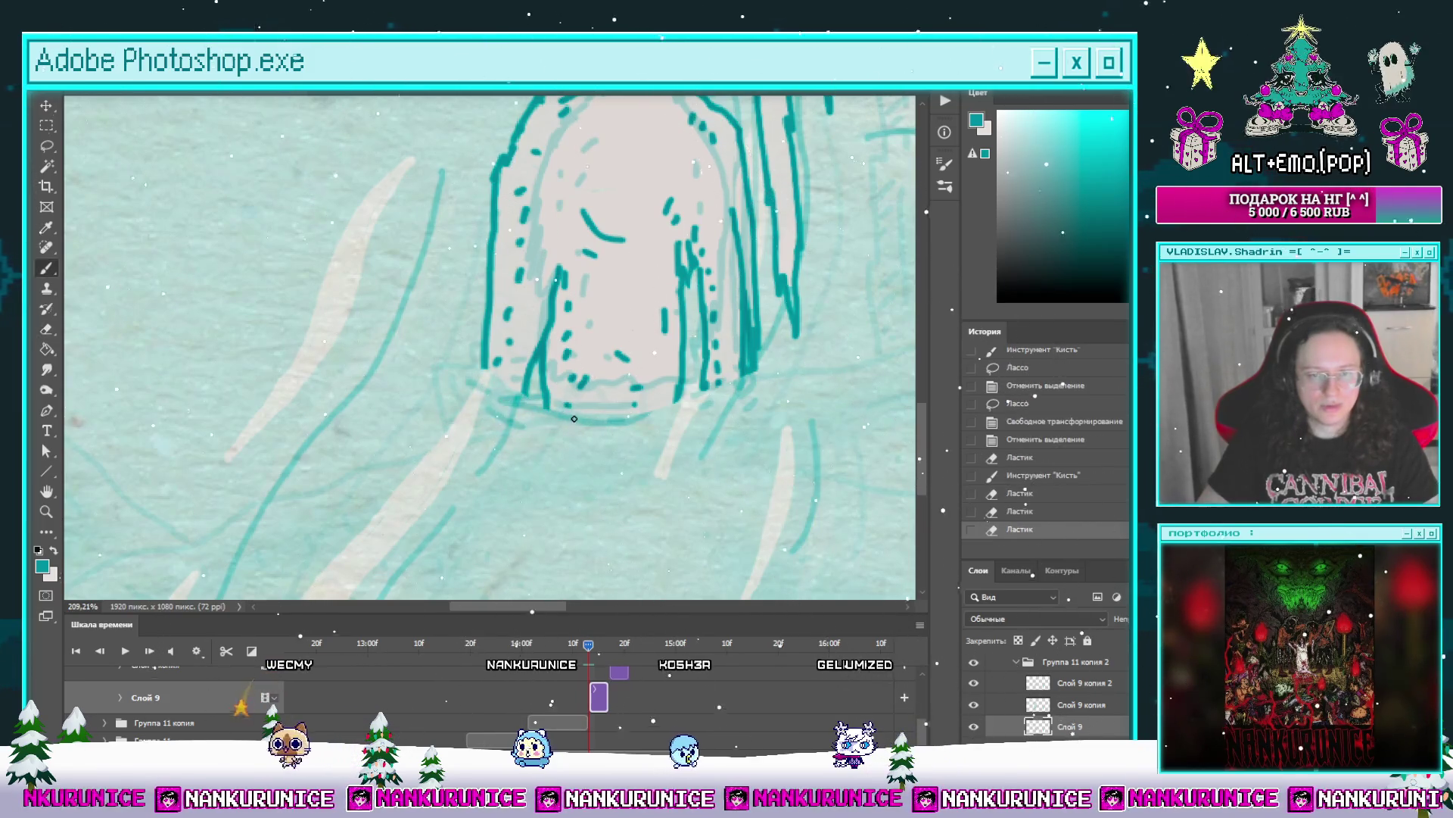
left_click(553, 417)
Step: Close the figure's bottom outline with bold teal brush strokes
key("b")
left_click_drag(642, 410, 681, 401)
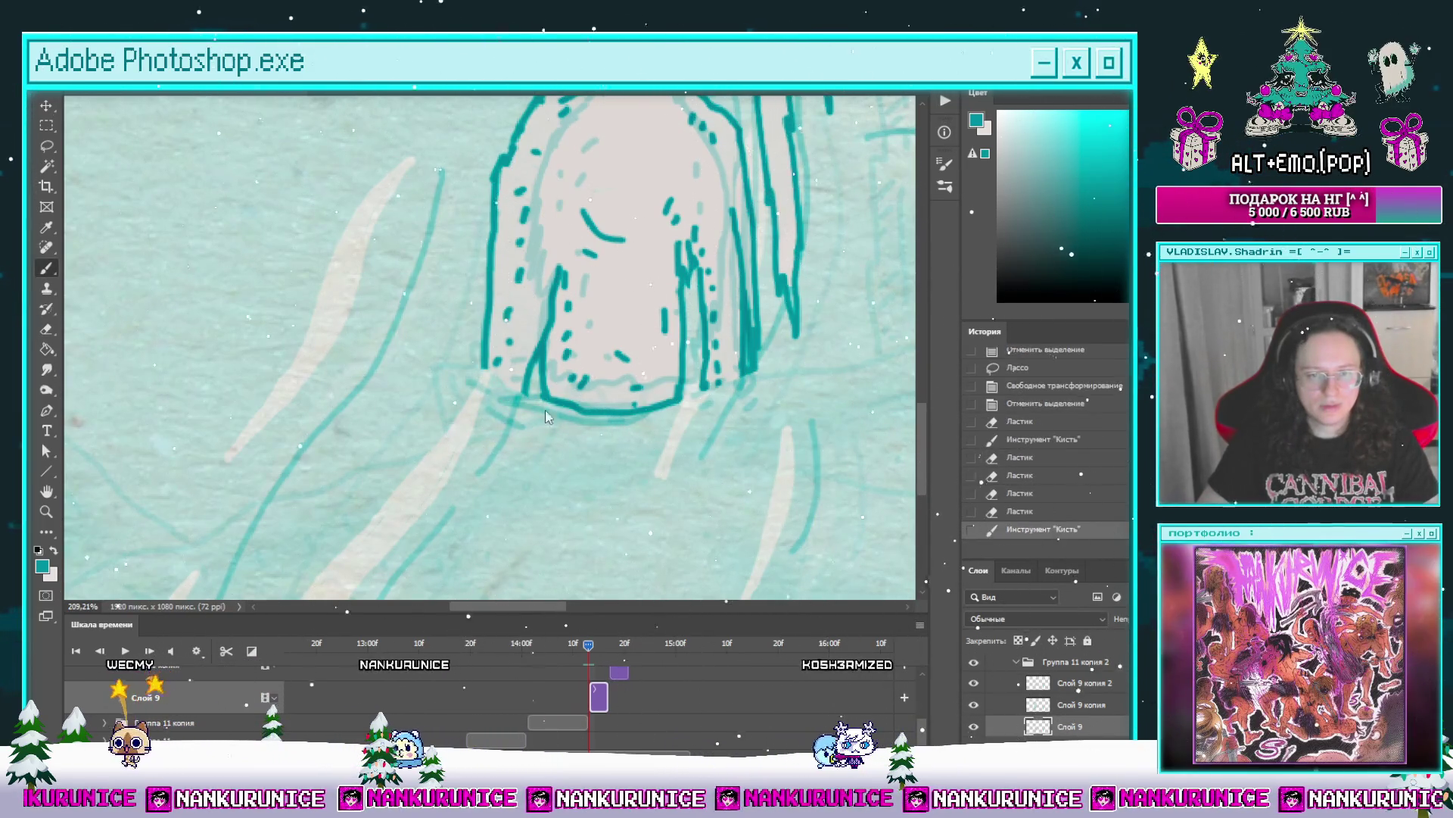
mouse_move(493, 373)
left_mouse_down()
mouse_move(558, 411)
mouse_move(412, 418)
left_mouse_up()
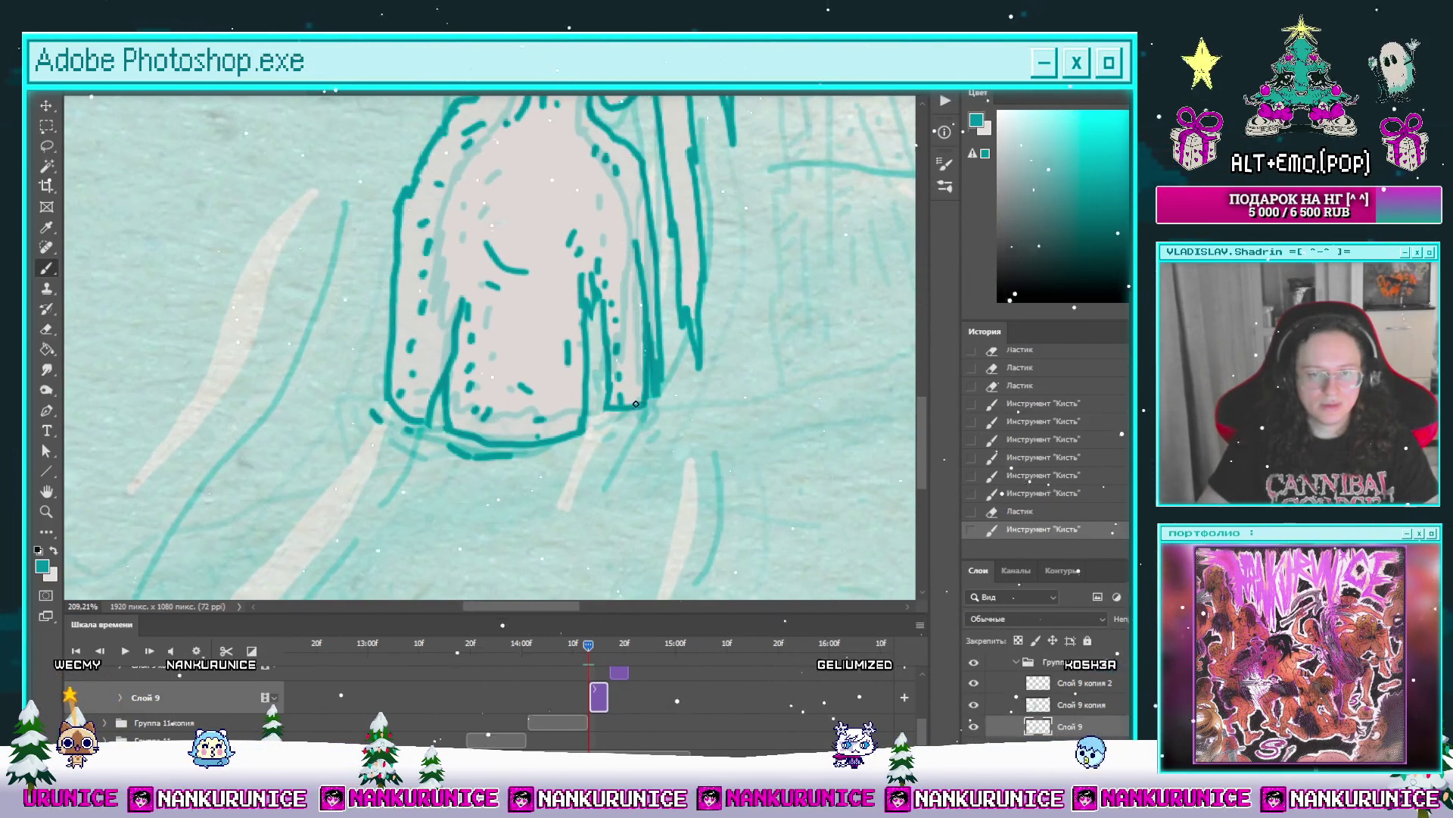
left_click(570, 449)
scroll(570, 448, "down", 5)
mouse_move(570, 651)
left_mouse_down()
mouse_move(612, 643)
mouse_move(575, 661)
mouse_move(588, 653)
left_mouse_up()
Step: Erase stray strokes on the right edge and lasso the figure's head for transforming
left_click_drag(576, 418, 560, 415)
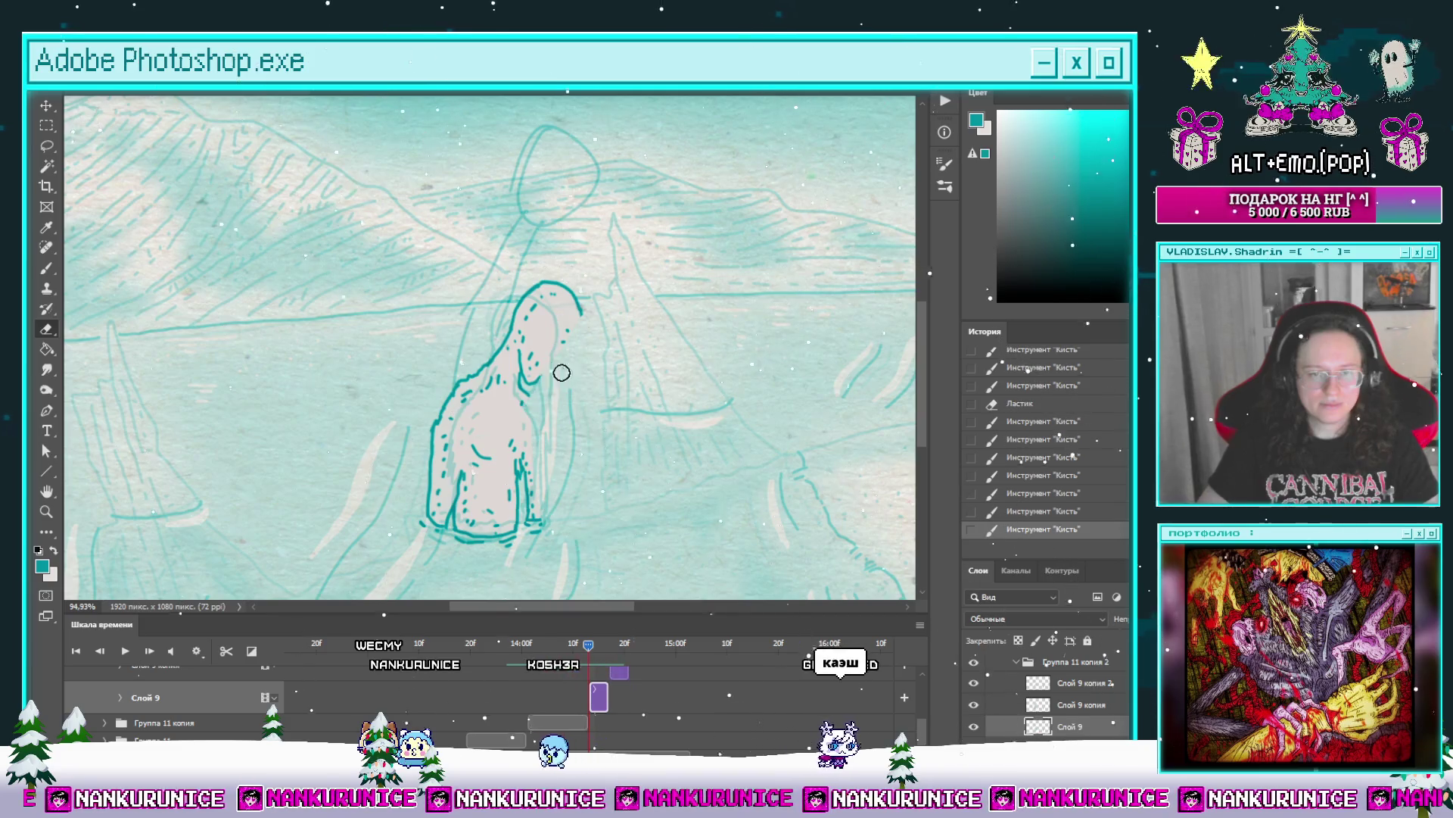
scroll(640, 362, "up", 2)
key("l")
mouse_move(545, 379)
left_mouse_down()
mouse_move(523, 227)
mouse_move(652, 280)
left_mouse_up()
key("ctrl+t")
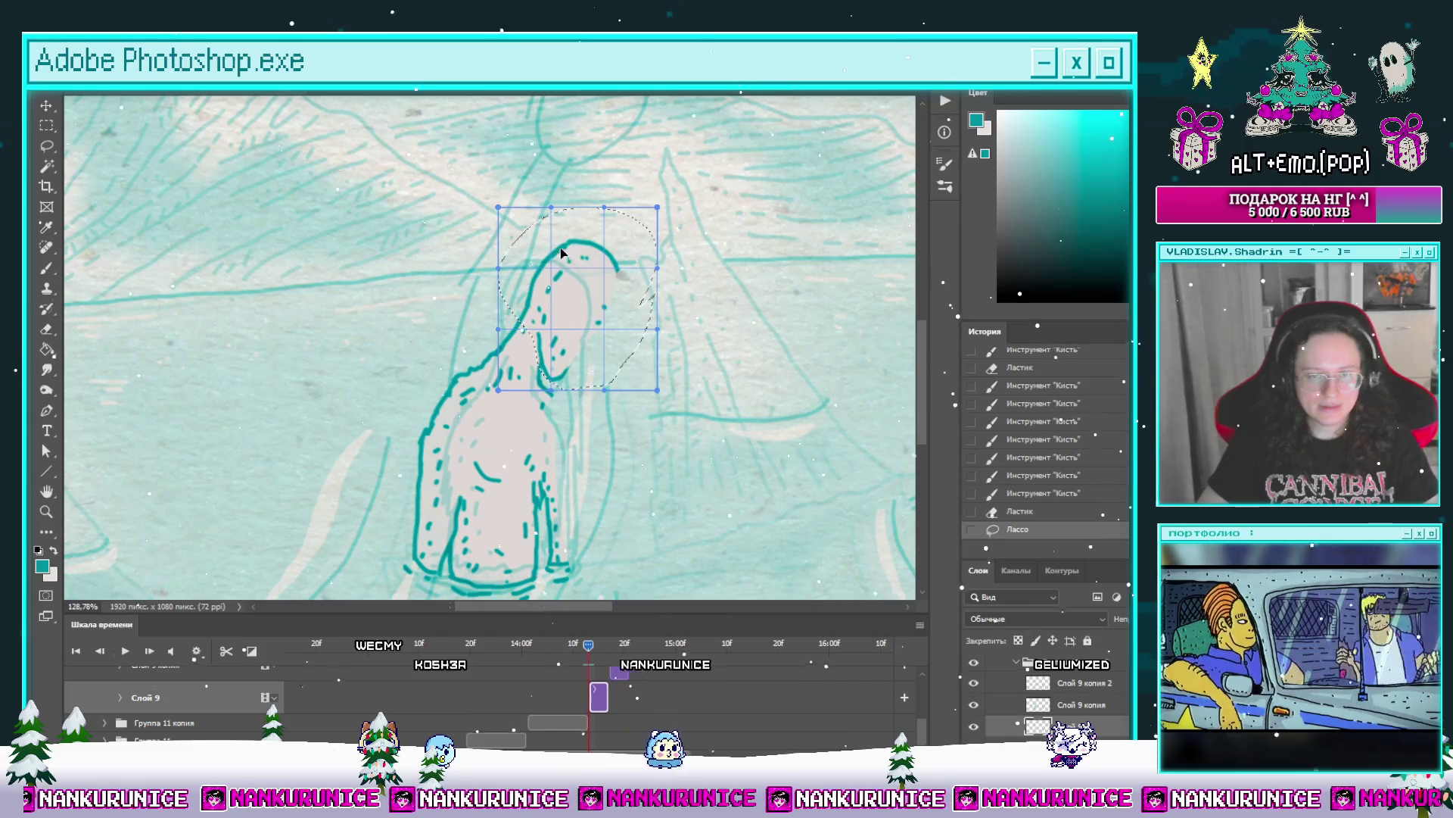
Step: Warp the head narrower and leaning left, then commit and deselect
left_click_drag(556, 254, 506, 310)
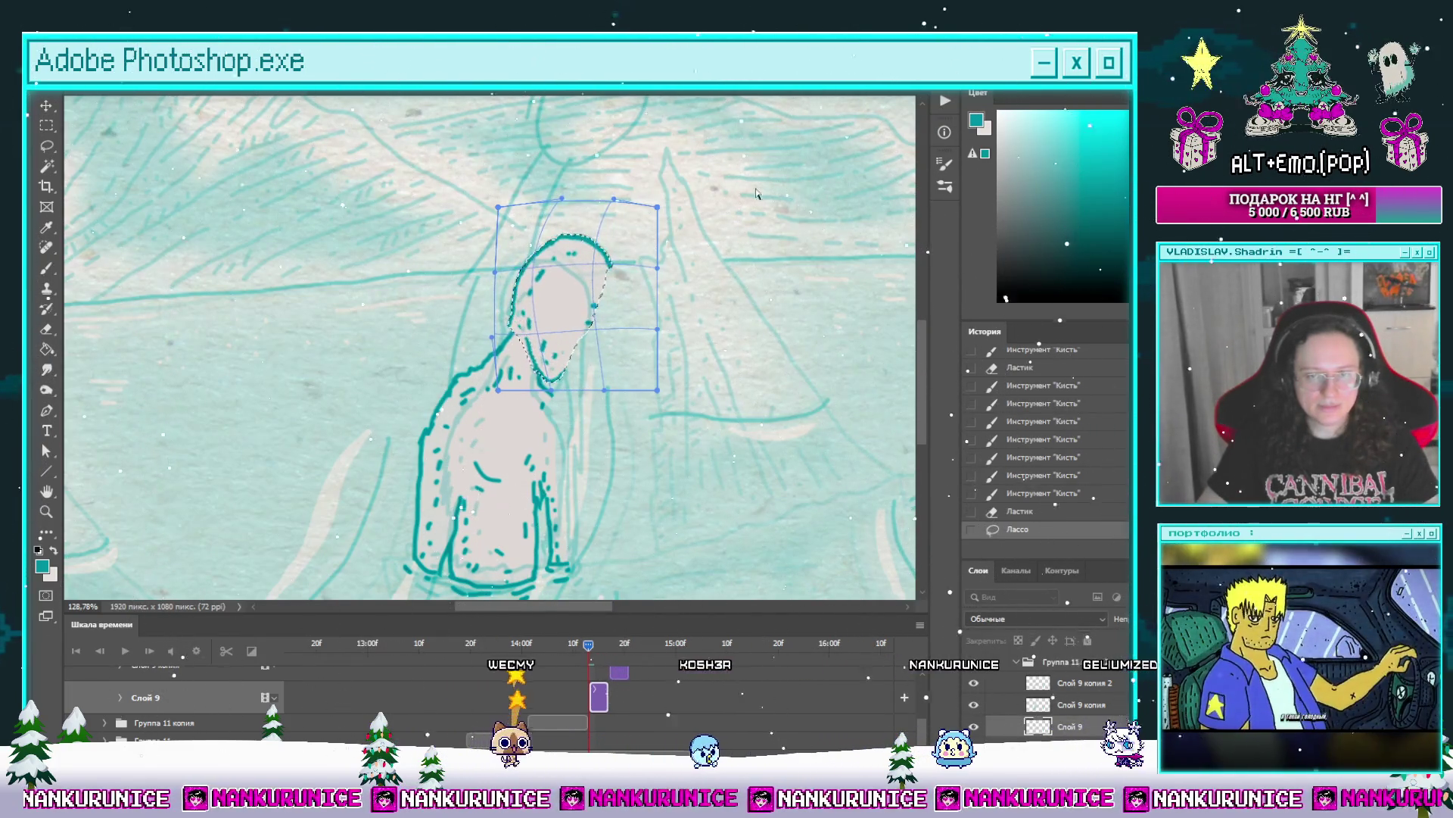
key("Return")
key("ctrl+d")
scroll(562, 324, "up", 3)
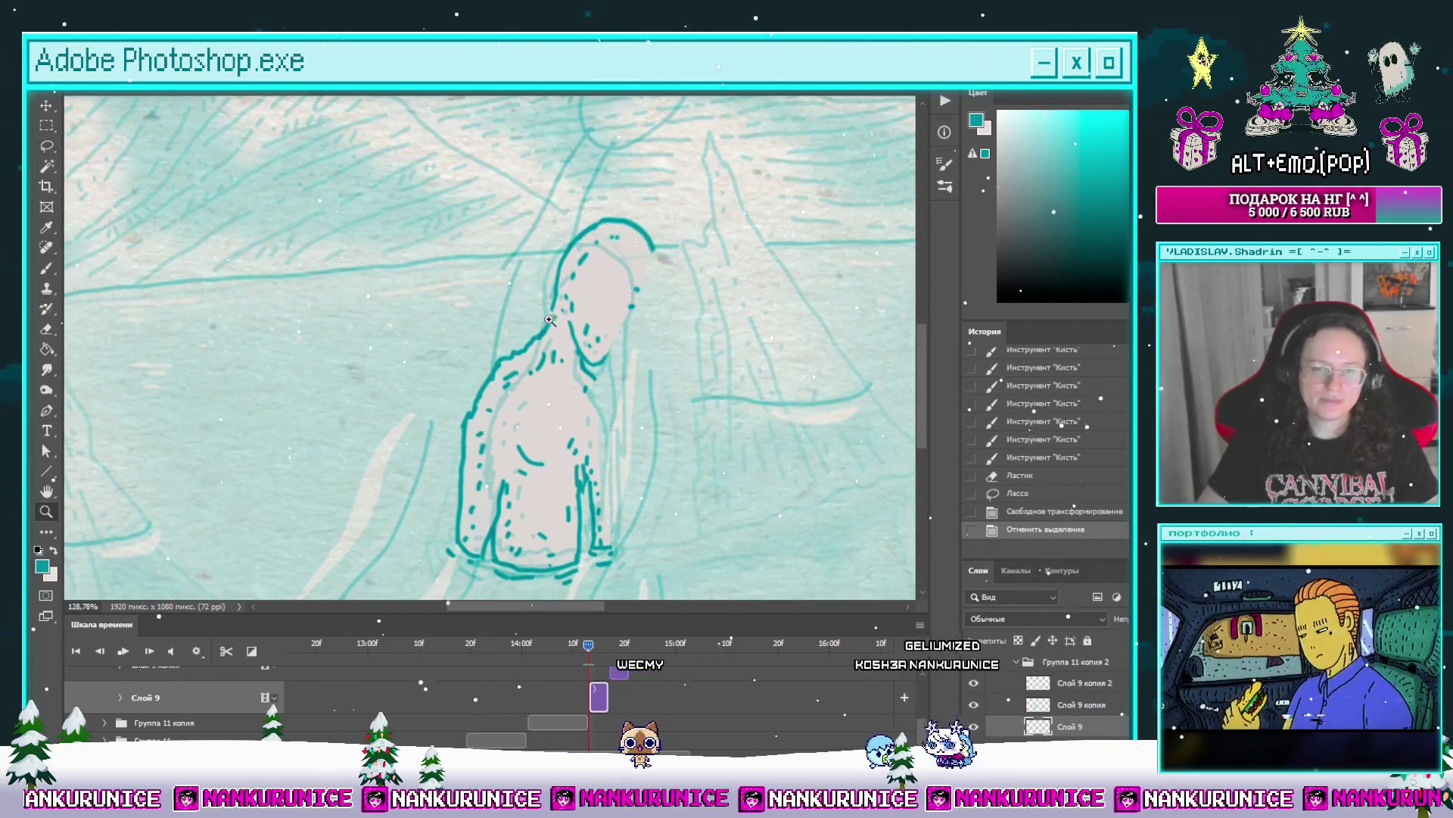
Step: Redraw parts of the head outline with bold teal strokes
key("b")
mouse_move(551, 304)
left_mouse_down()
mouse_move(562, 331)
mouse_move(556, 316)
left_mouse_up()
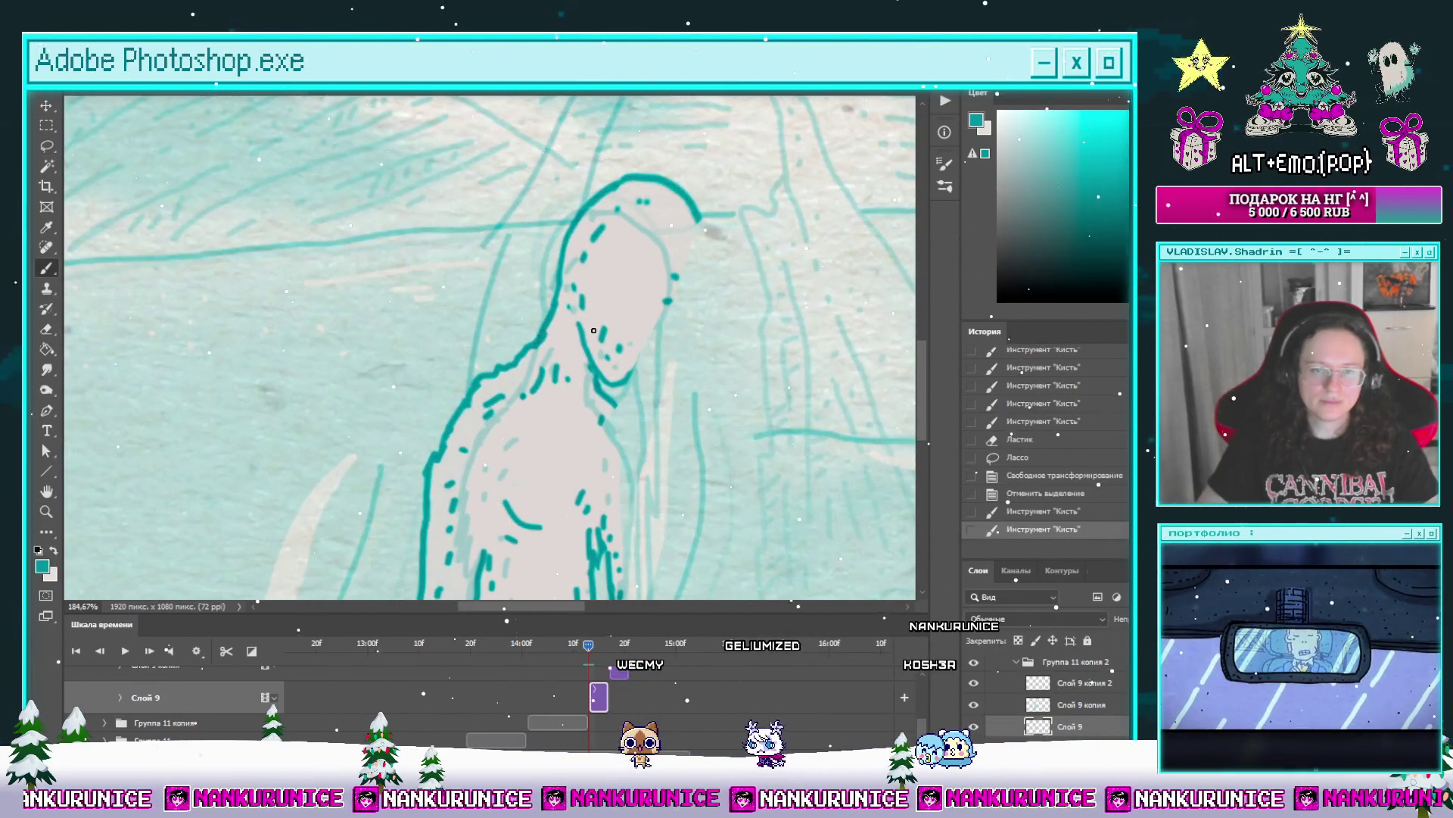
left_click_drag(649, 332, 585, 306)
key("Tab")
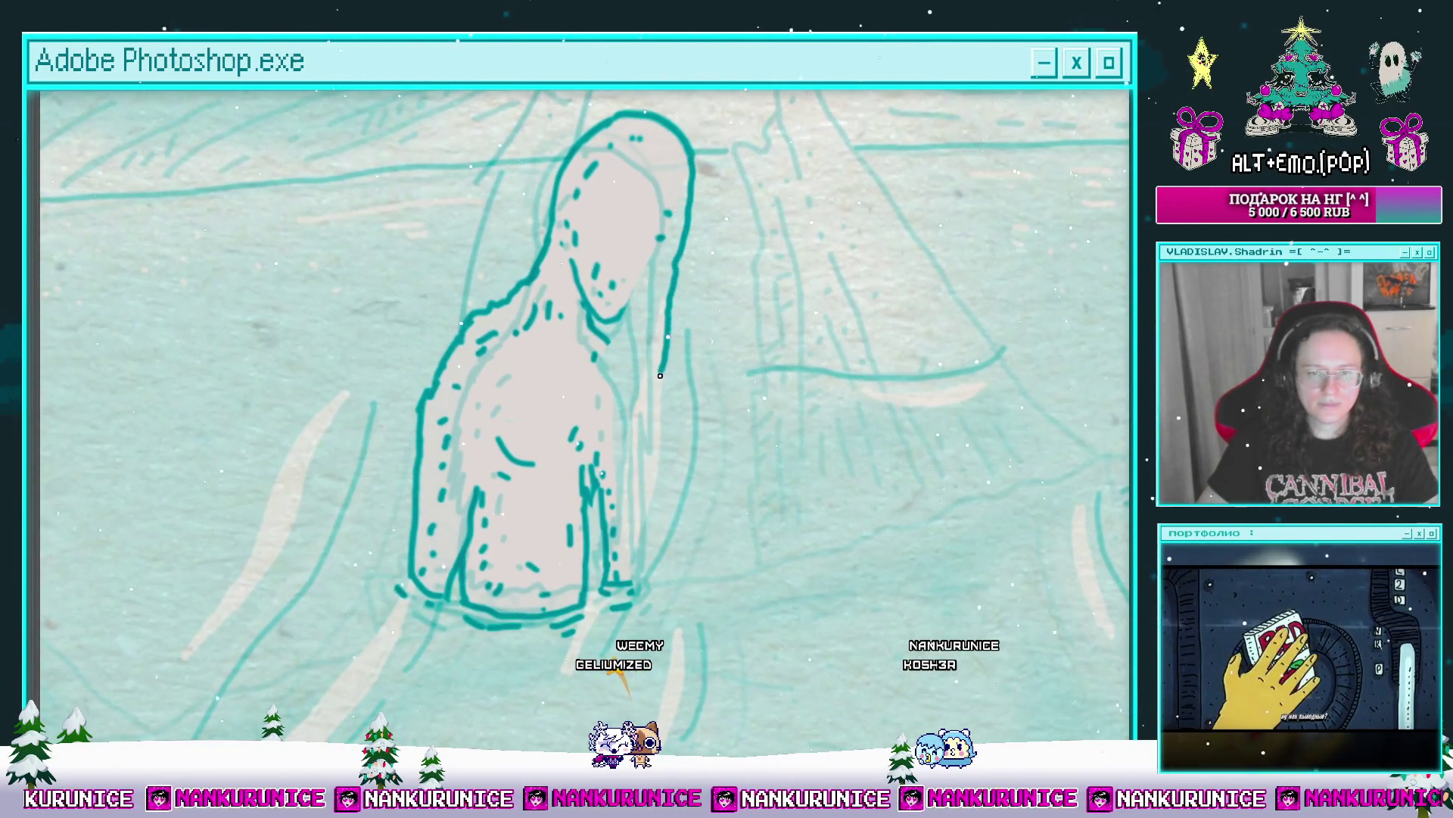
left_click_drag(640, 412, 647, 471)
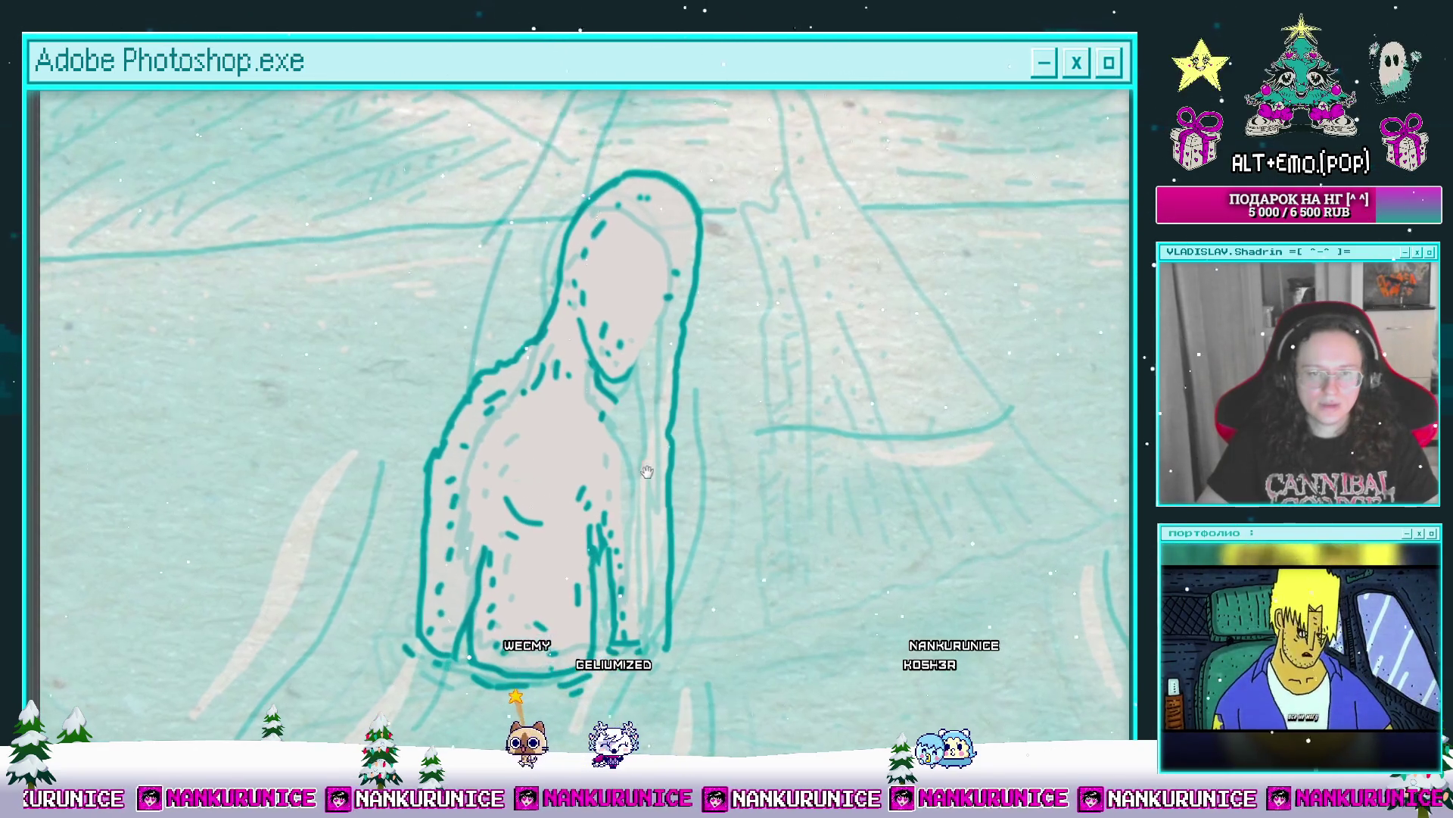
left_click_drag(634, 369, 646, 327)
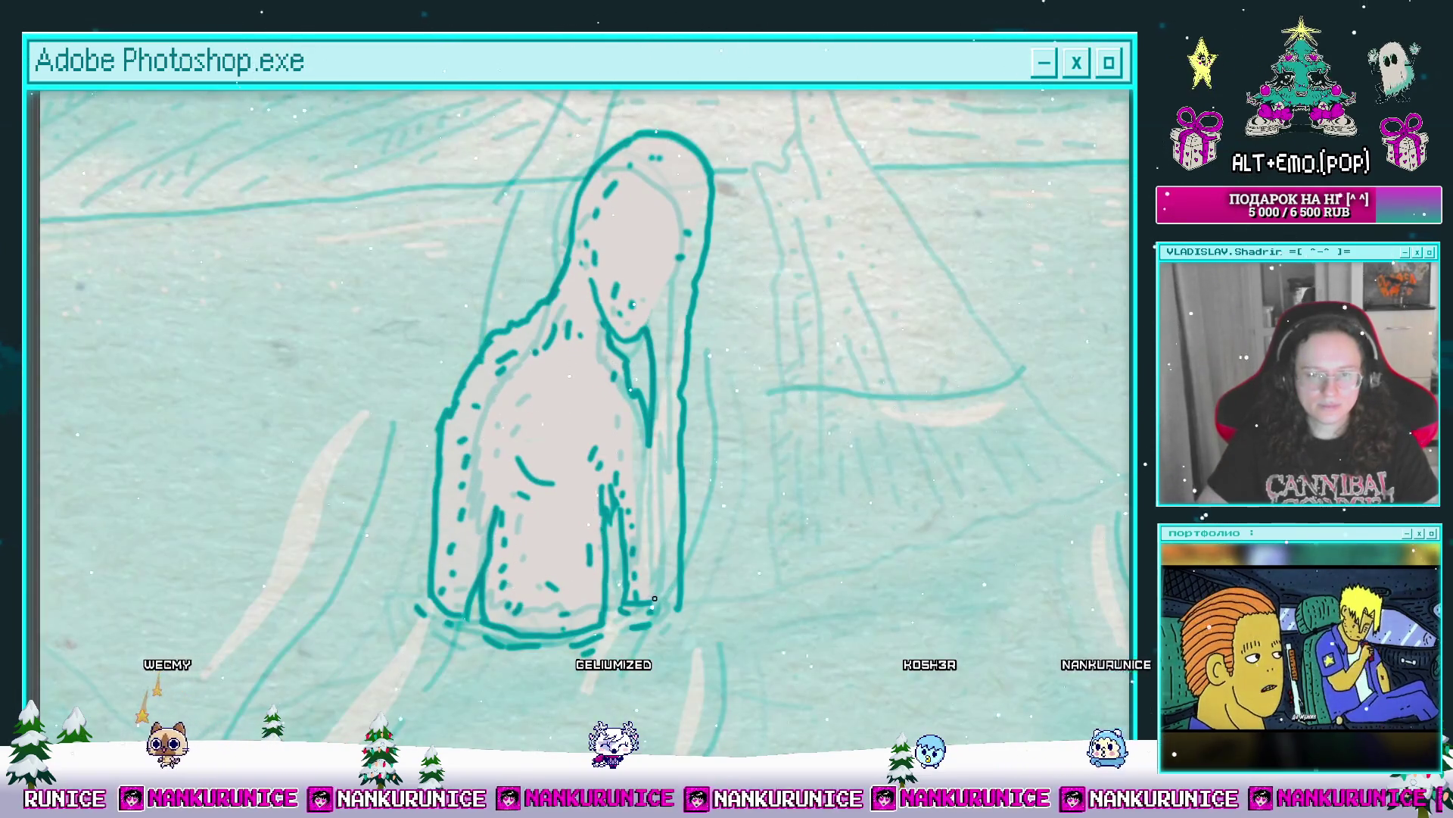
left_click_drag(692, 623, 692, 631)
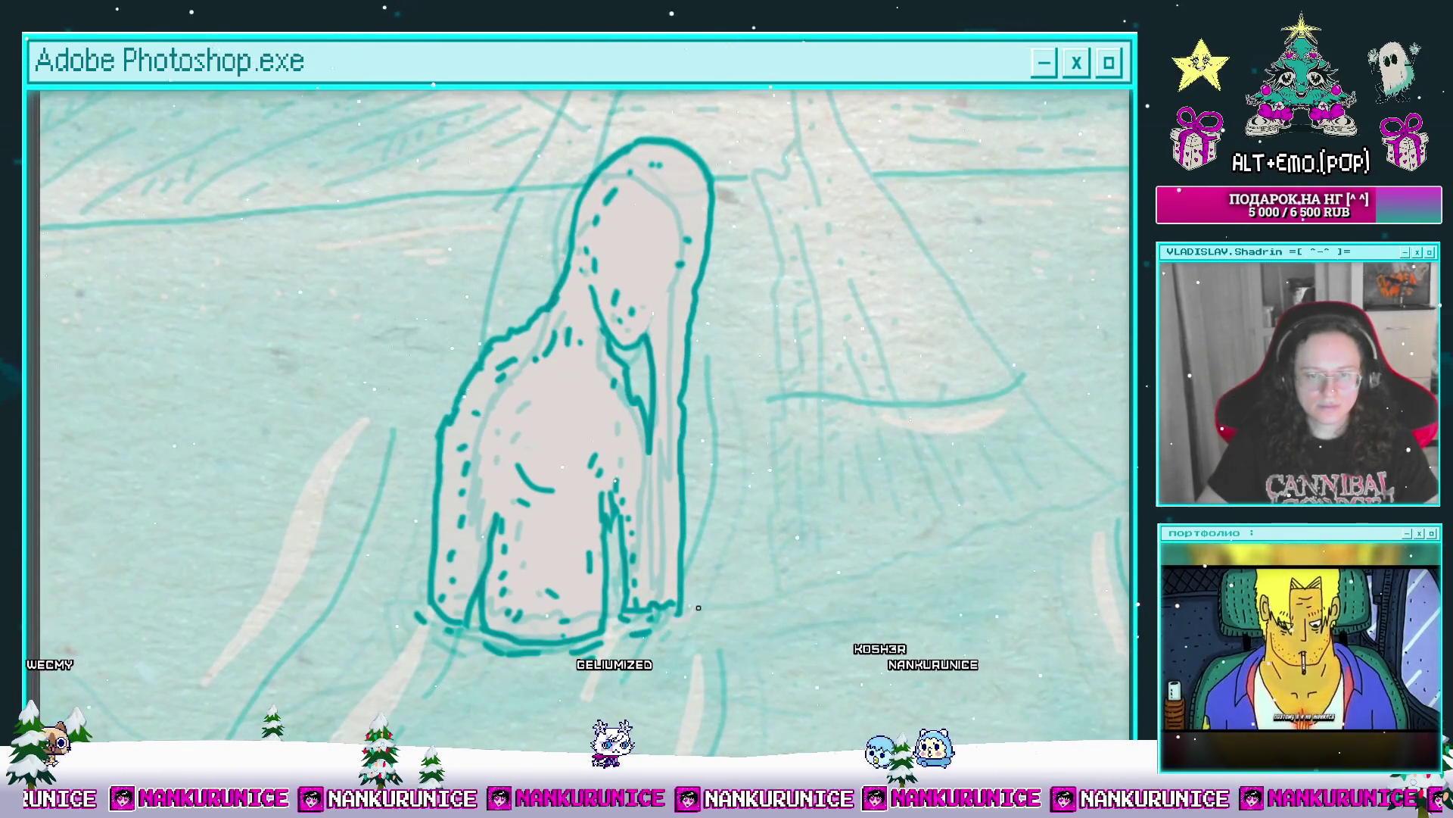
left_click_drag(682, 623, 705, 534)
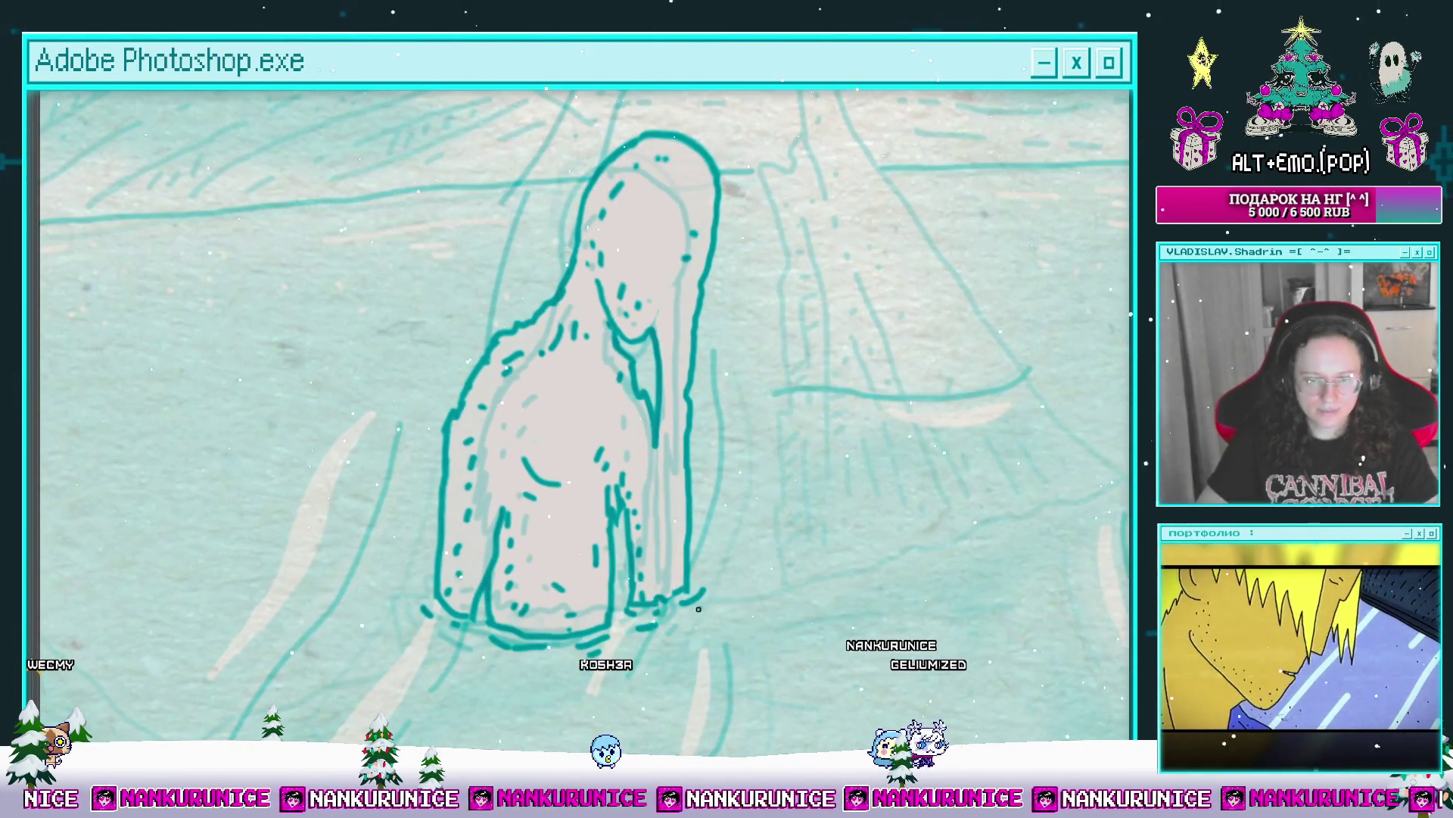
scroll(698, 609, "up", 4)
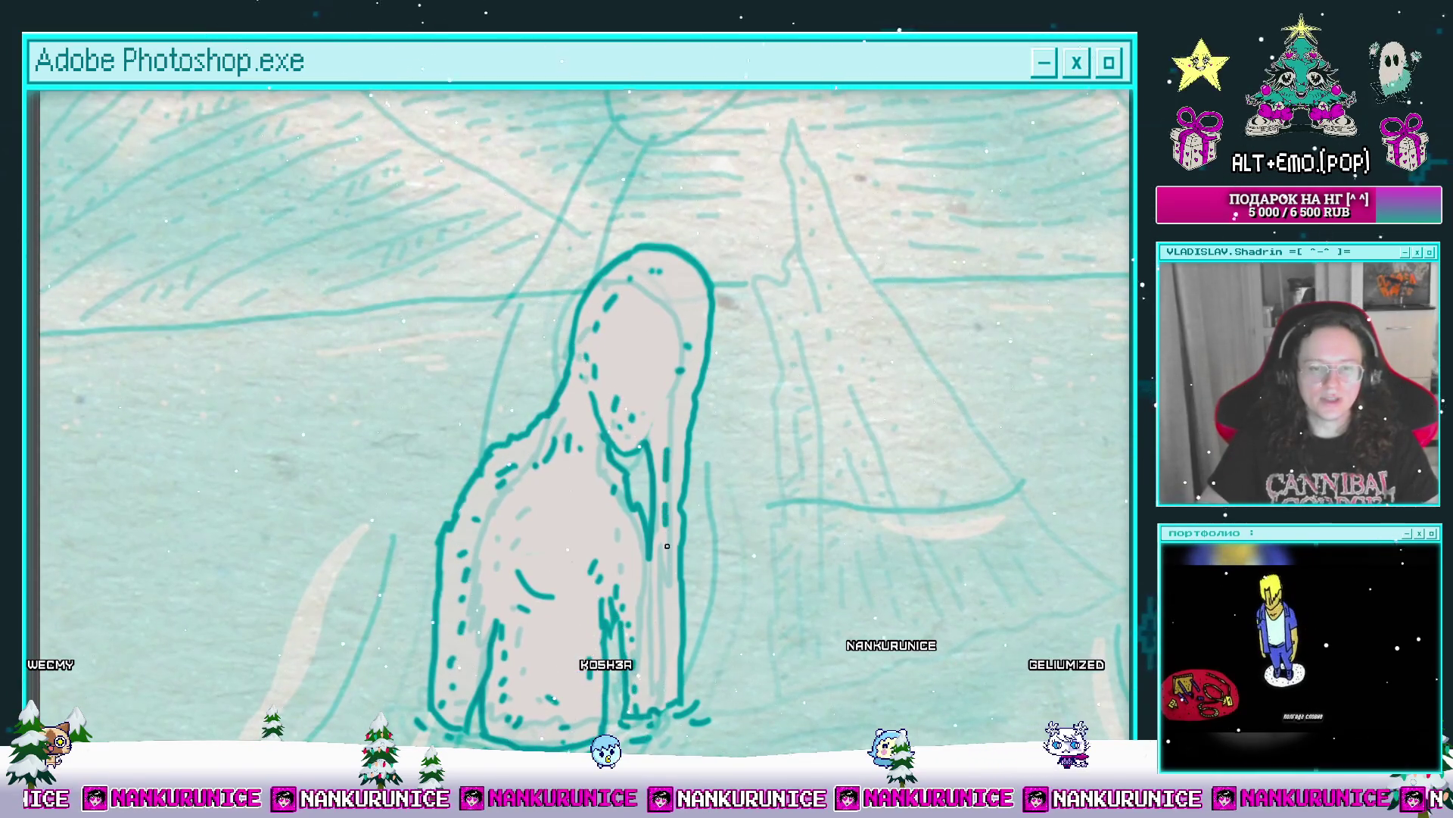
left_click_drag(667, 545, 677, 491)
scroll(681, 464, "up", 4)
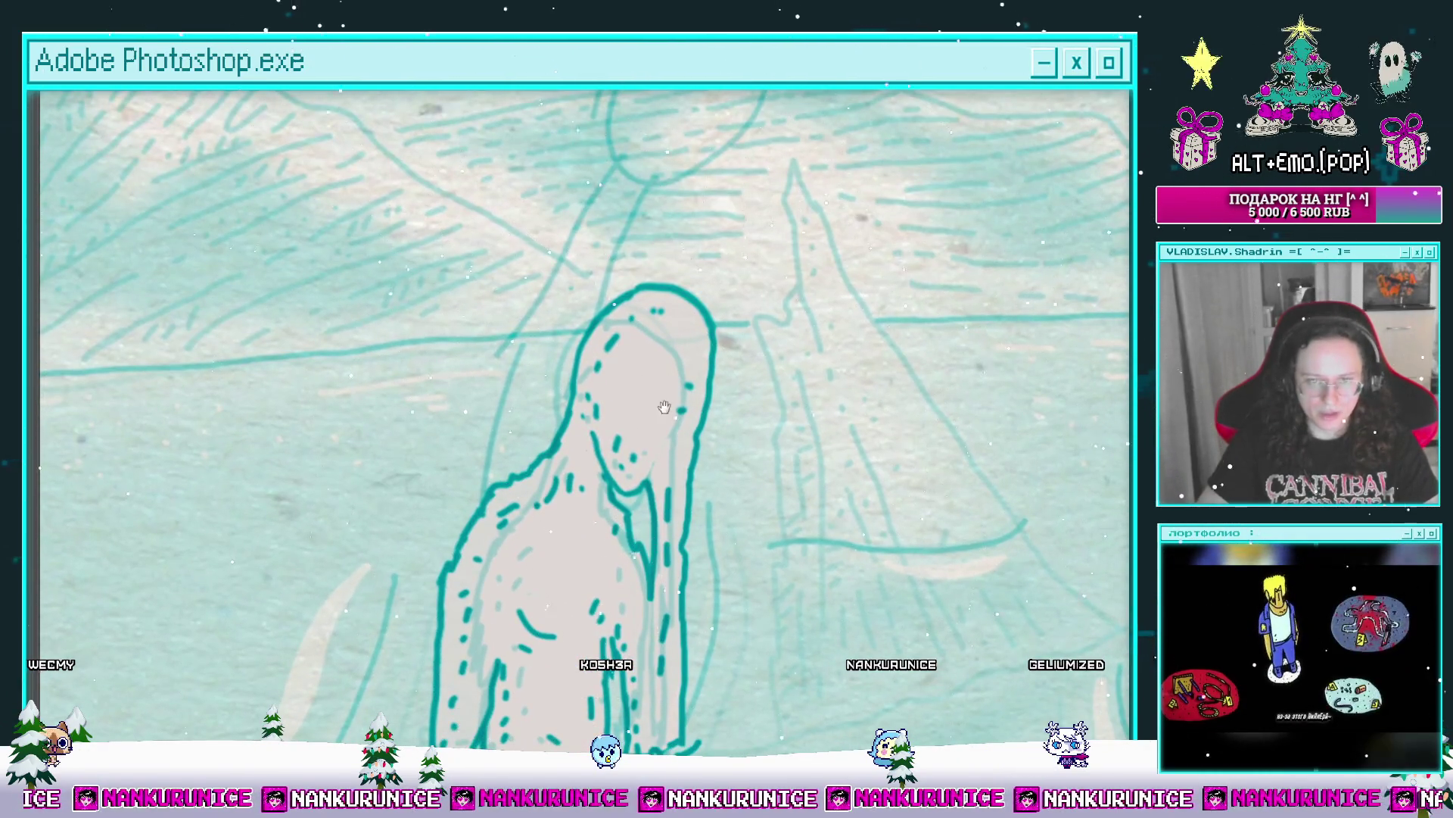
scroll(666, 408, "up", 3)
left_click_drag(684, 404, 621, 351)
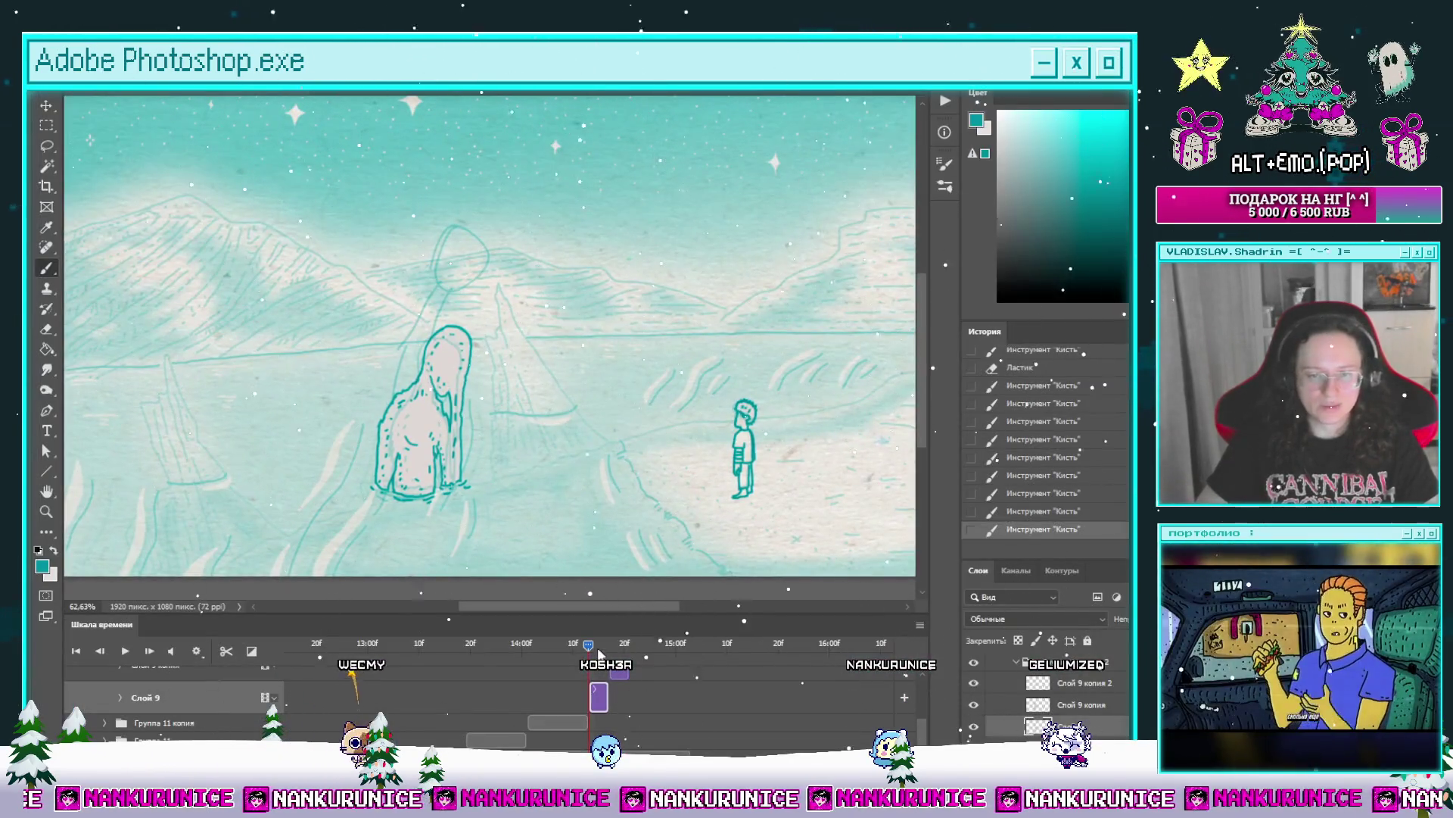
Step: Step back one frame and zoom in on the hooded figure's head and lower body
mouse_move(598, 652)
left_mouse_down()
mouse_move(575, 643)
mouse_move(593, 643)
left_mouse_up()
key("Left")
left_click_drag(462, 453, 558, 403)
left_click_drag(456, 439, 633, 377)
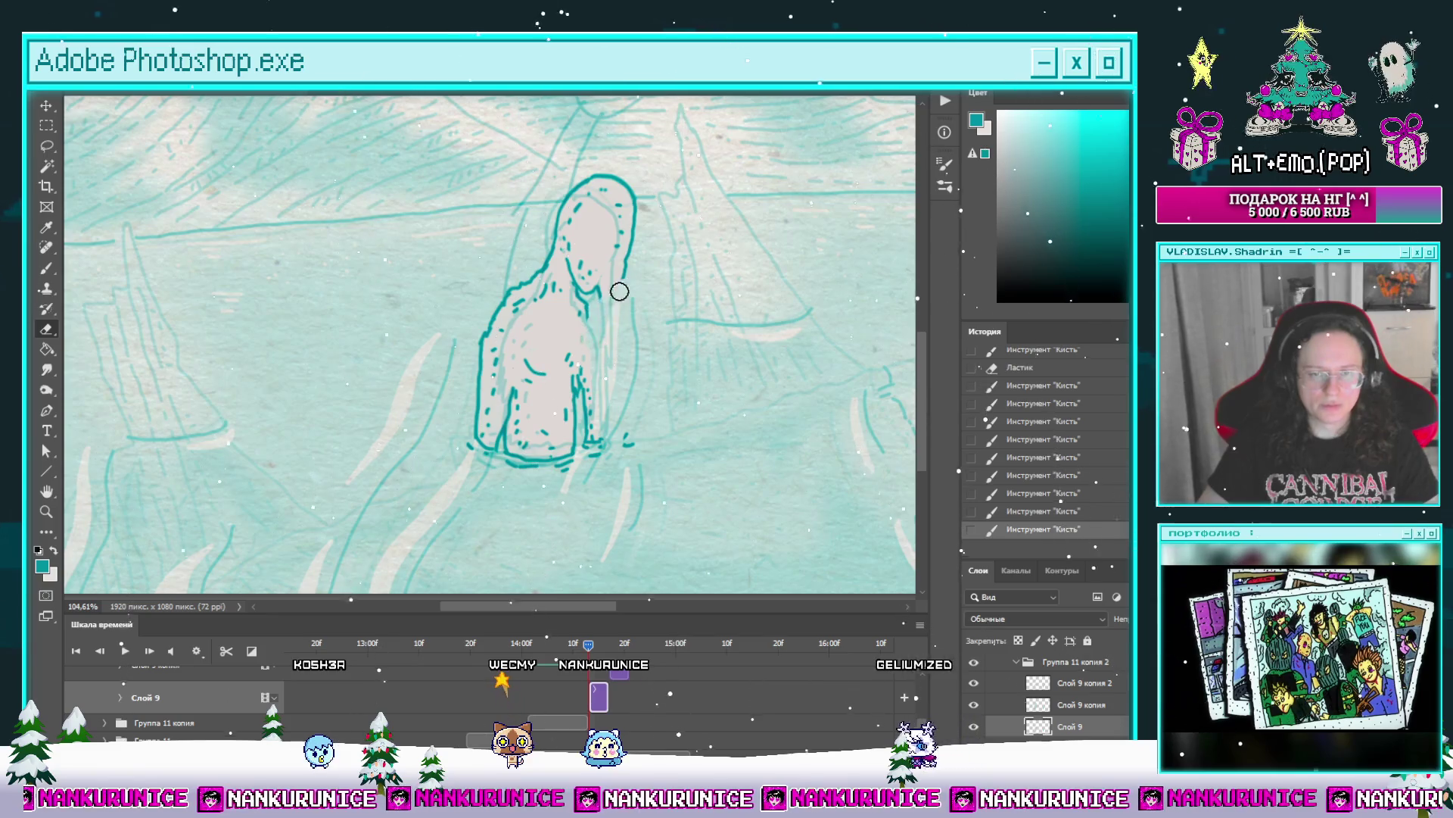
left_click_drag(607, 366, 623, 318)
key("Tab")
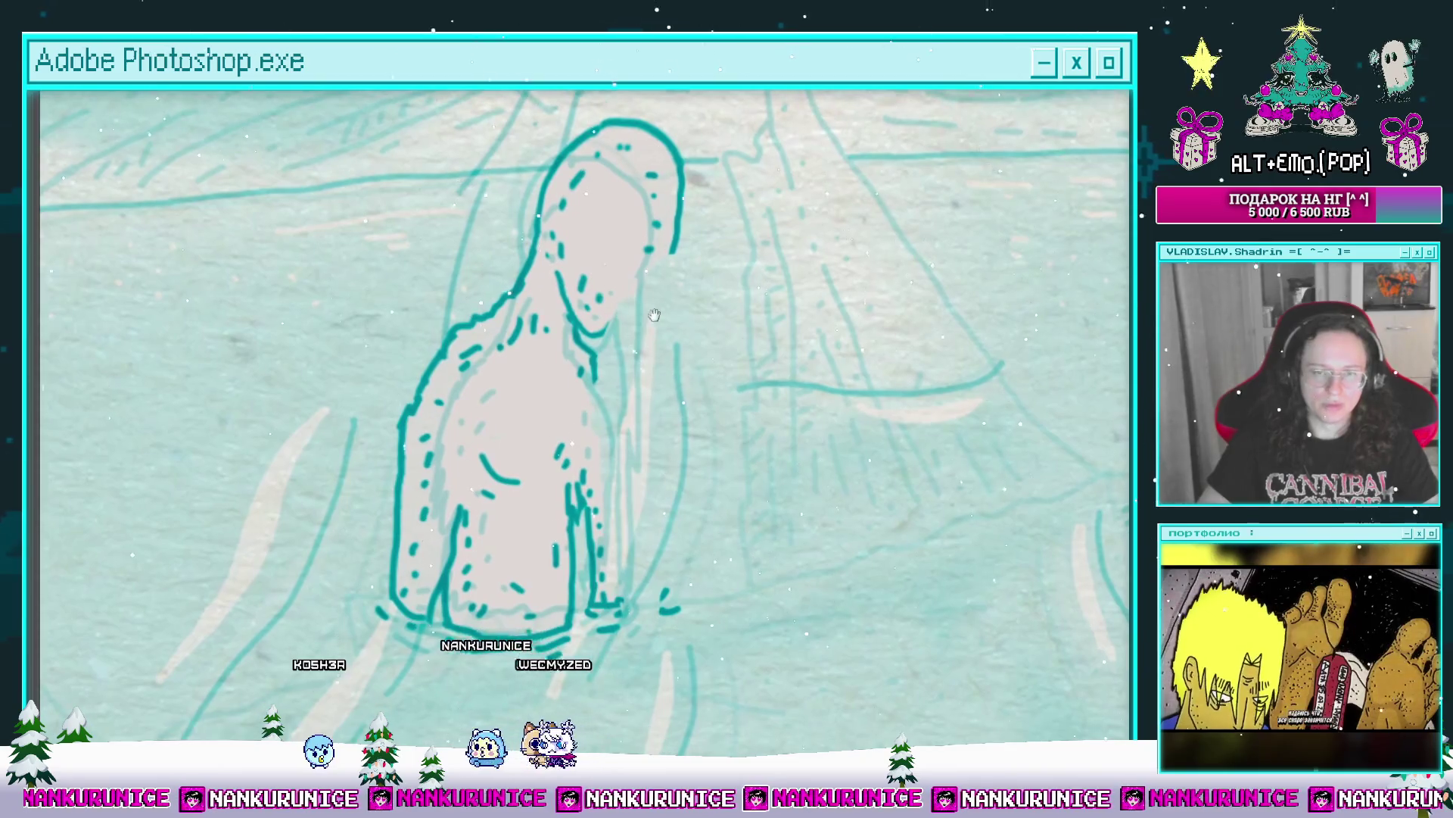
left_click_drag(684, 284, 721, 217)
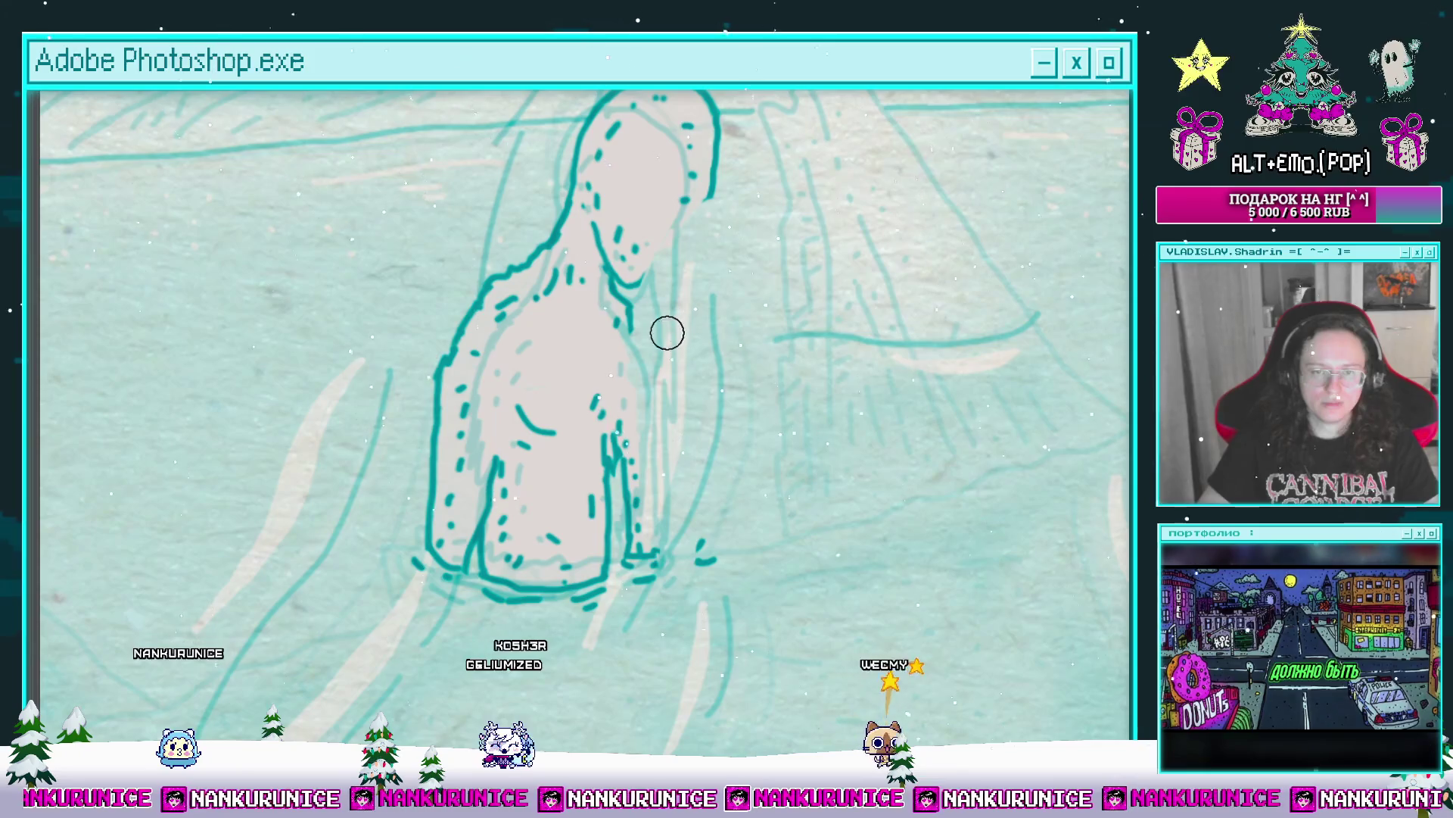
left_click_drag(707, 324, 688, 365)
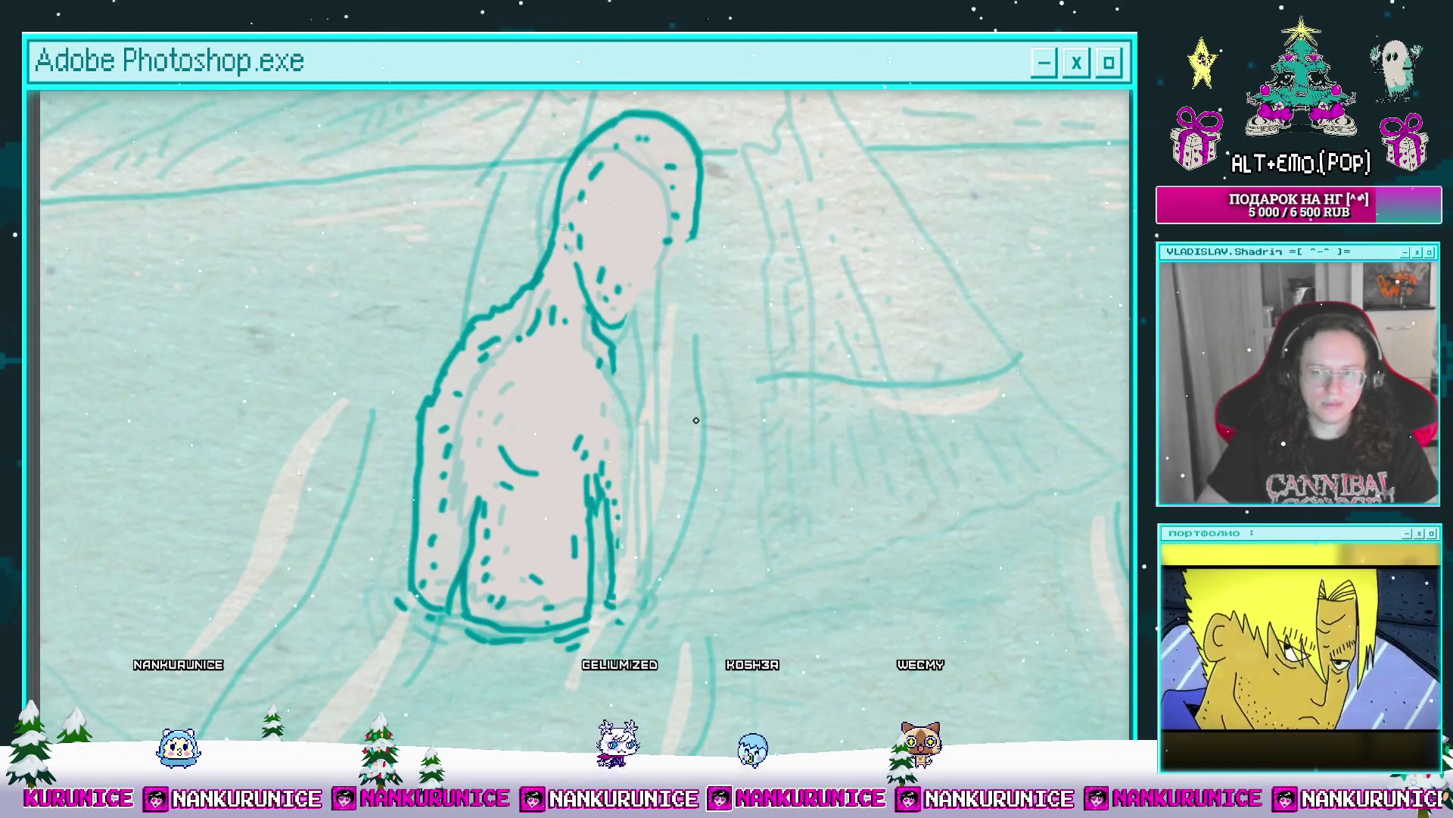
key("Tab")
left_click_drag(585, 649, 592, 647)
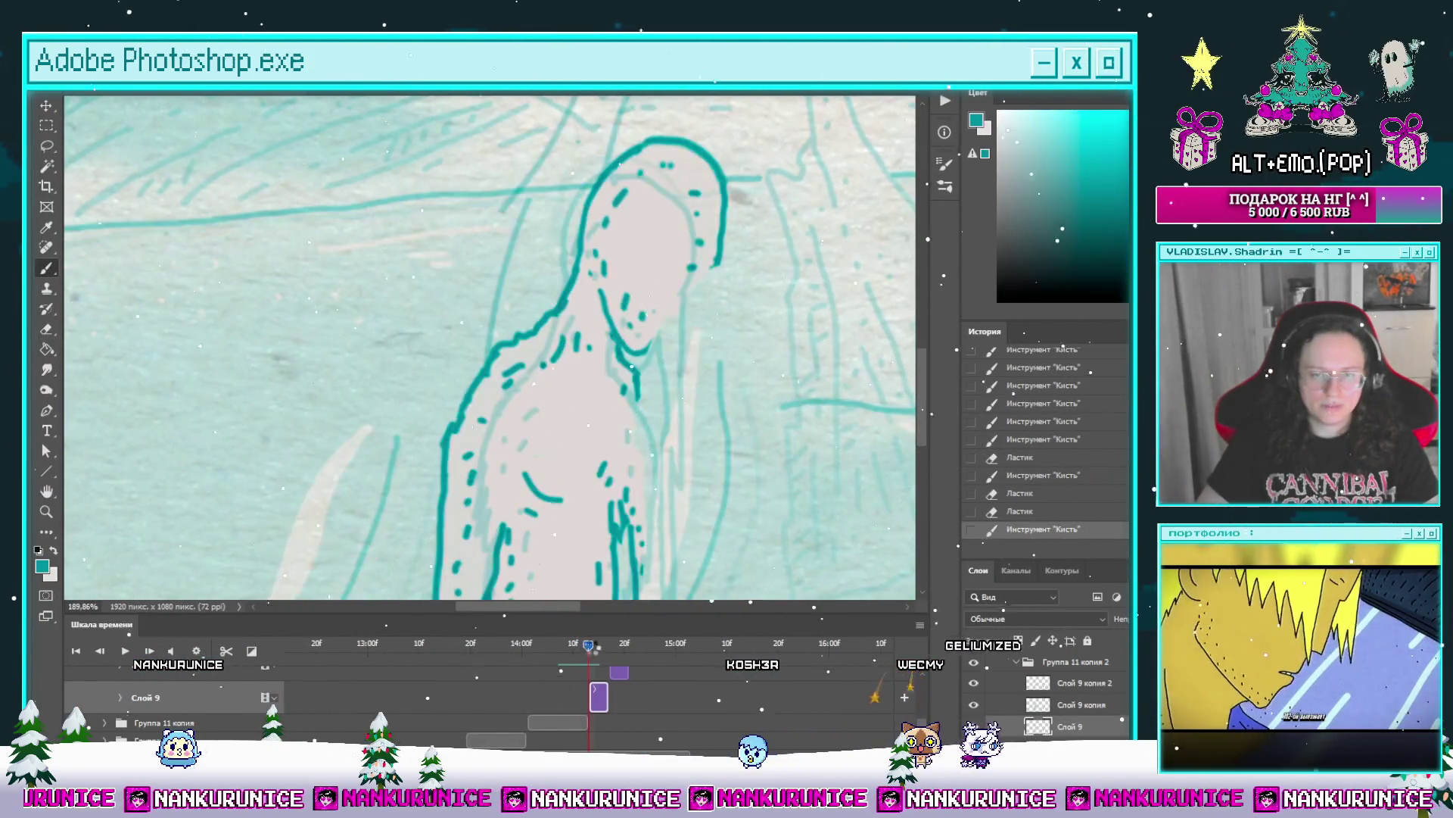
left_click_drag(695, 472, 627, 359)
left_click_drag(579, 653, 588, 648)
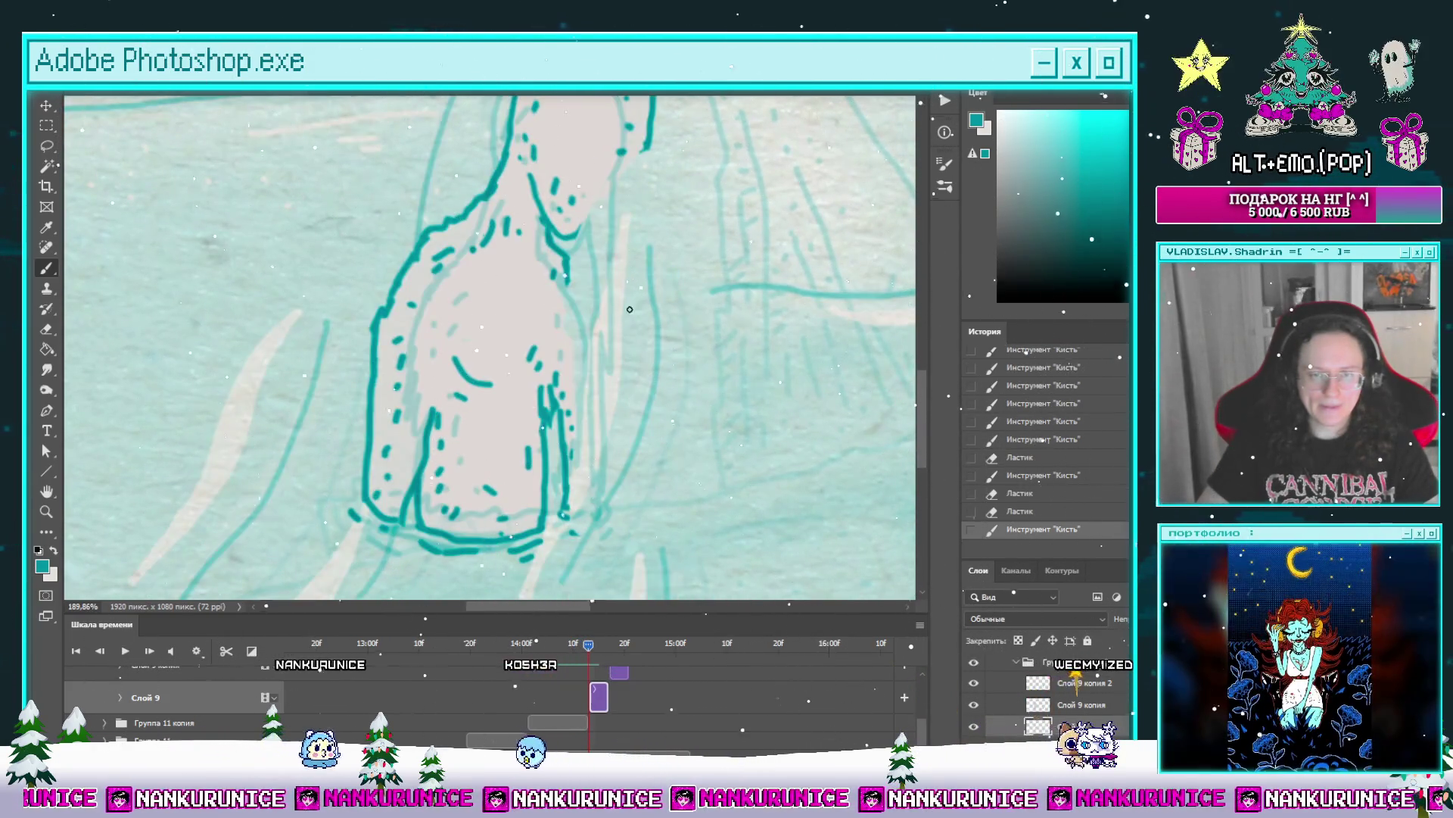
scroll(644, 245, "up", 3)
Step: Draw jagged strands below the head and fill them with the pale body colour
left_click_drag(645, 217, 598, 364)
key("x")
key("g")
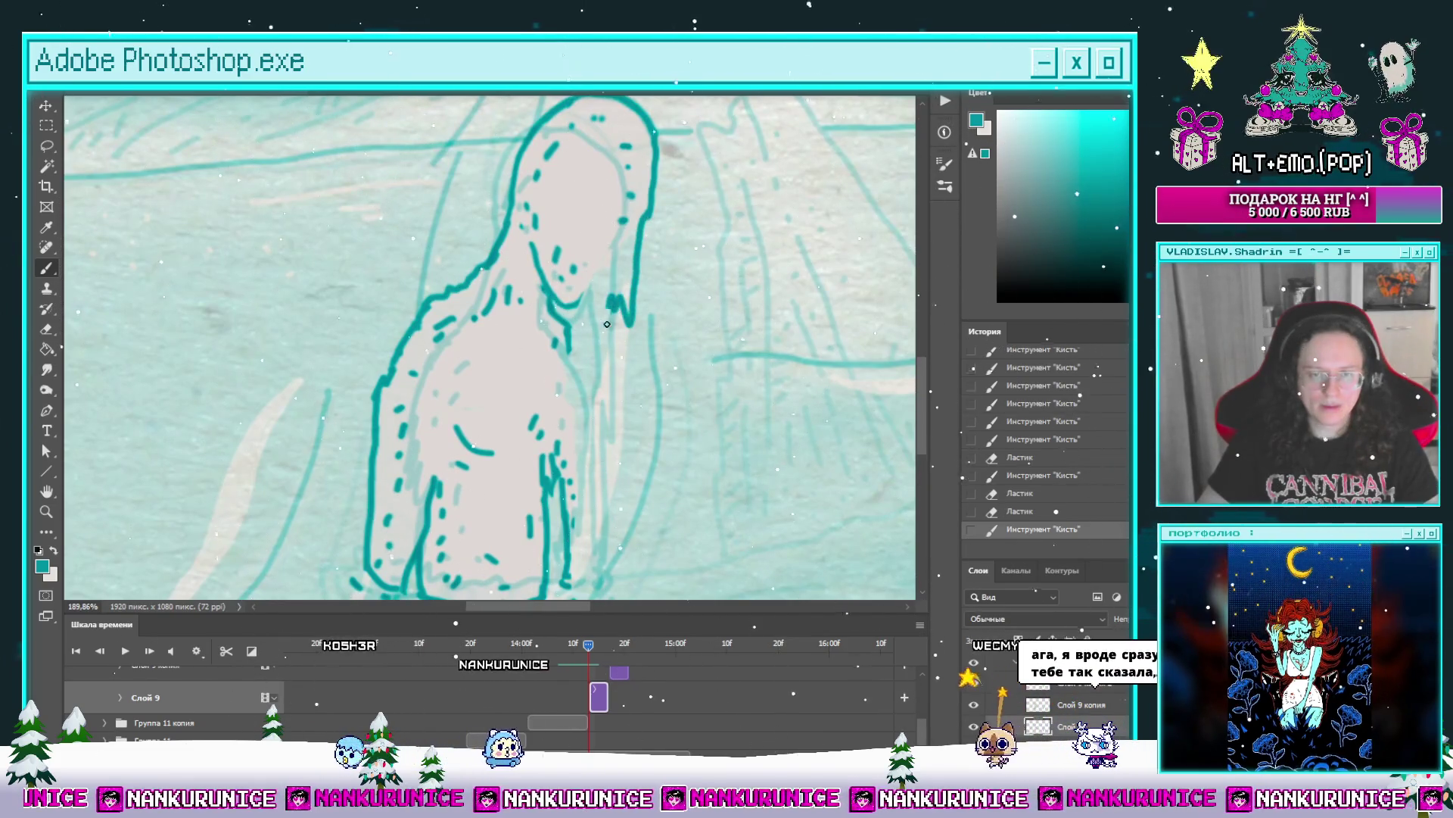
left_click(617, 280)
key("b")
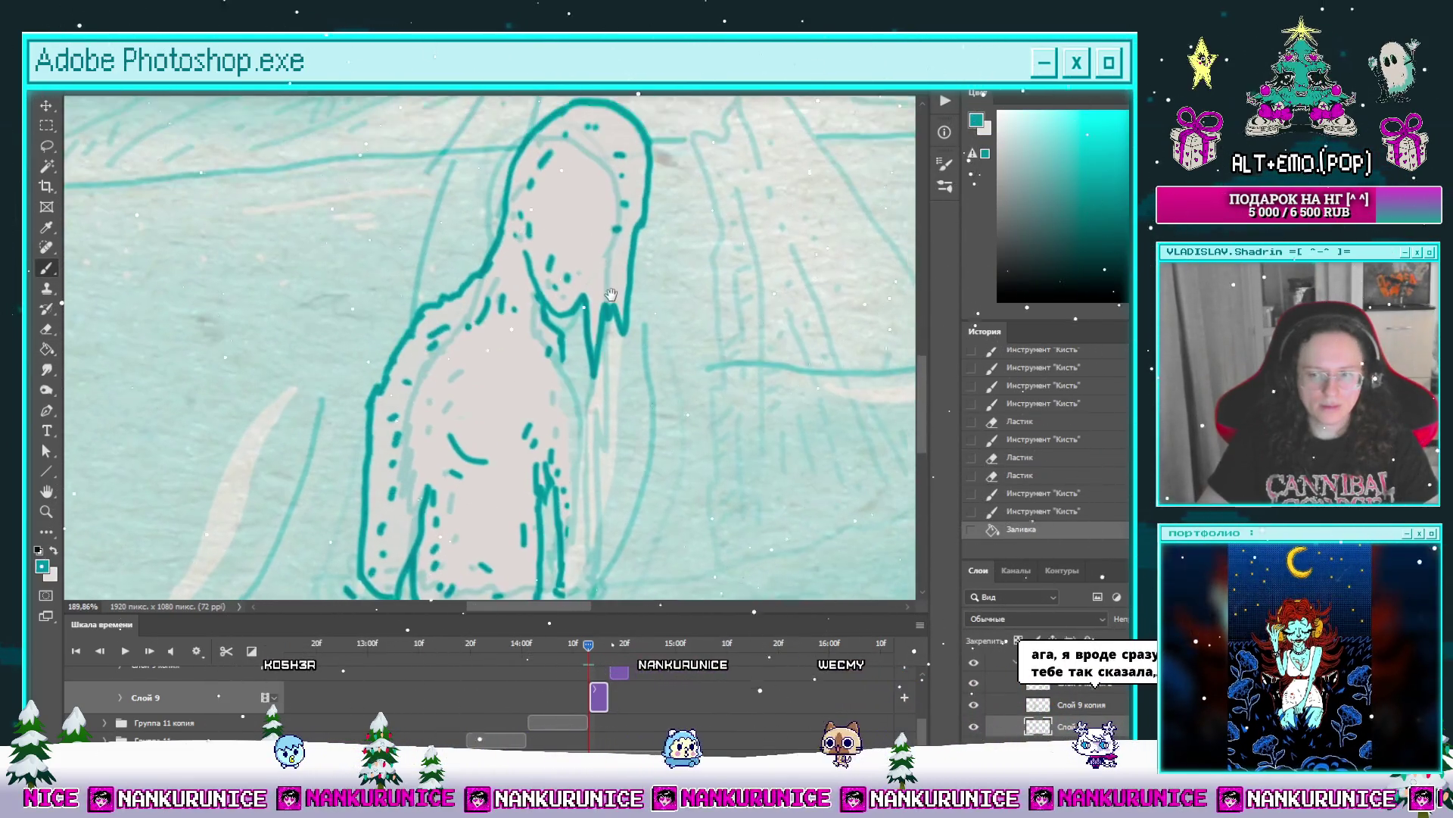
Step: Redraw the bold teal outline under the figure's base
left_click_drag(607, 251, 617, 253)
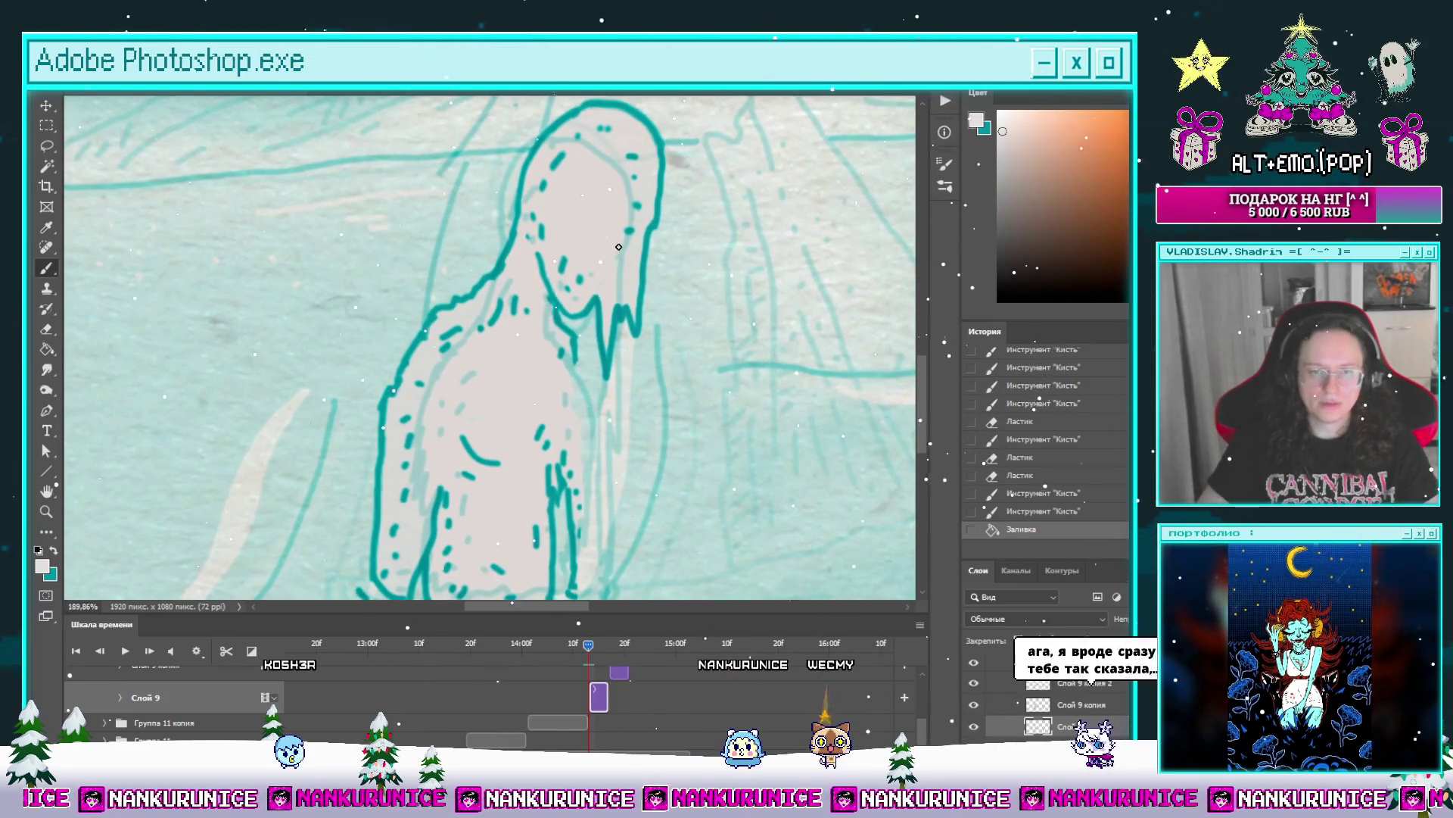
scroll(615, 277, "down", 3)
left_click_drag(362, 453, 579, 463)
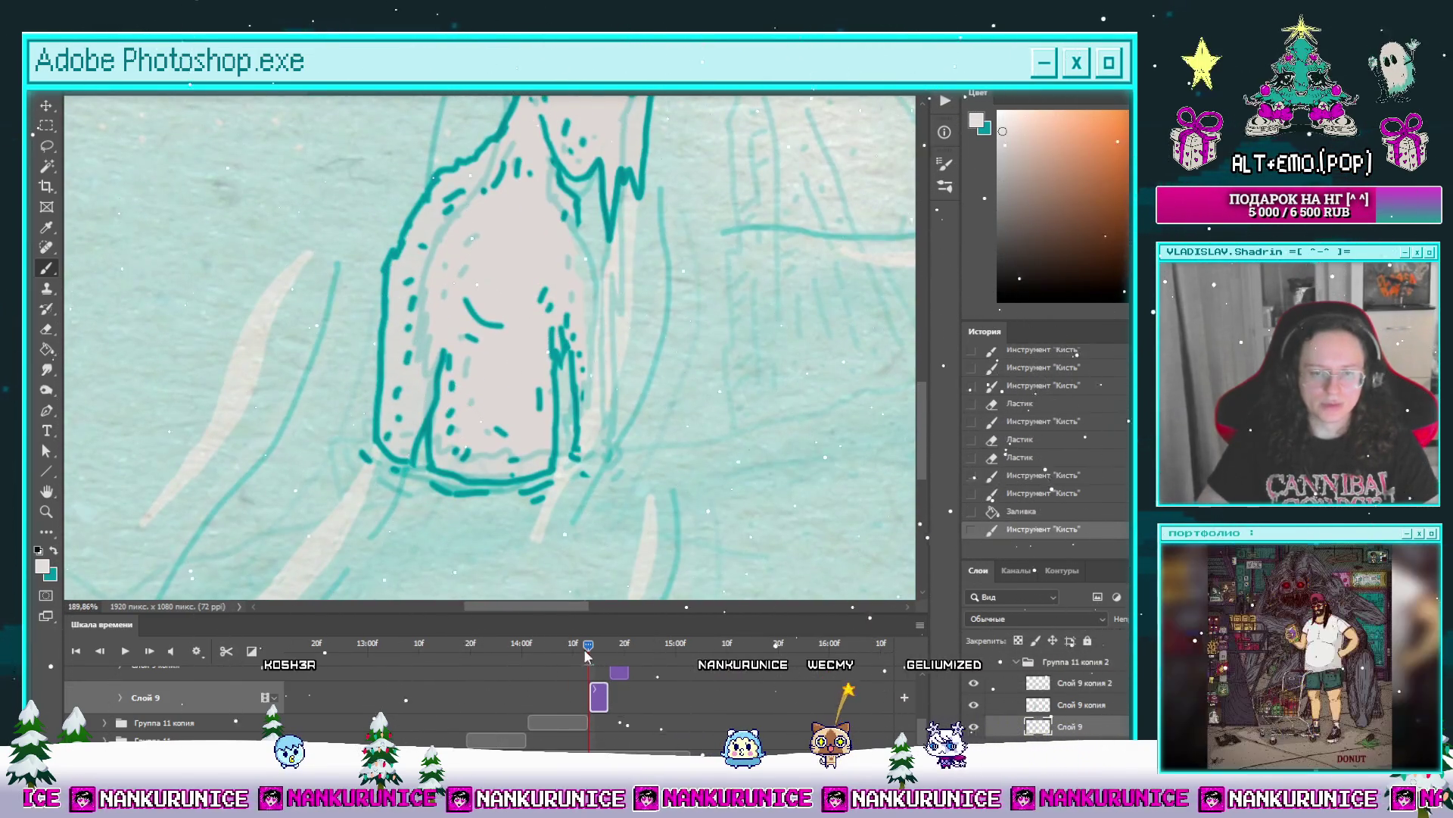
mouse_move(586, 650)
left_mouse_down()
mouse_move(574, 646)
mouse_move(588, 644)
left_mouse_up()
key("x")
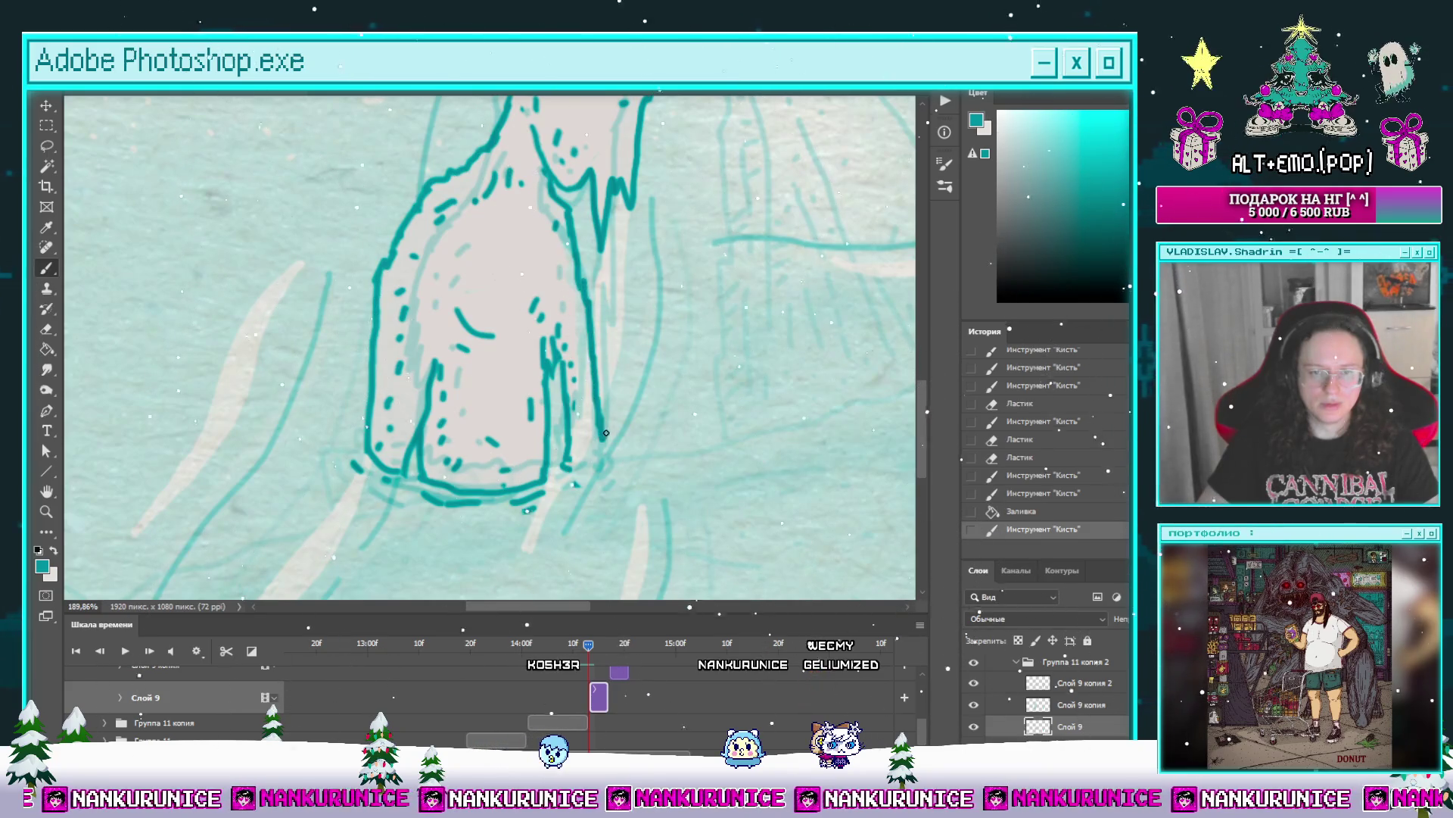
key("ctrl+shift+z")
key("ctrl+shift+z")
key("ctrl+shift+z")
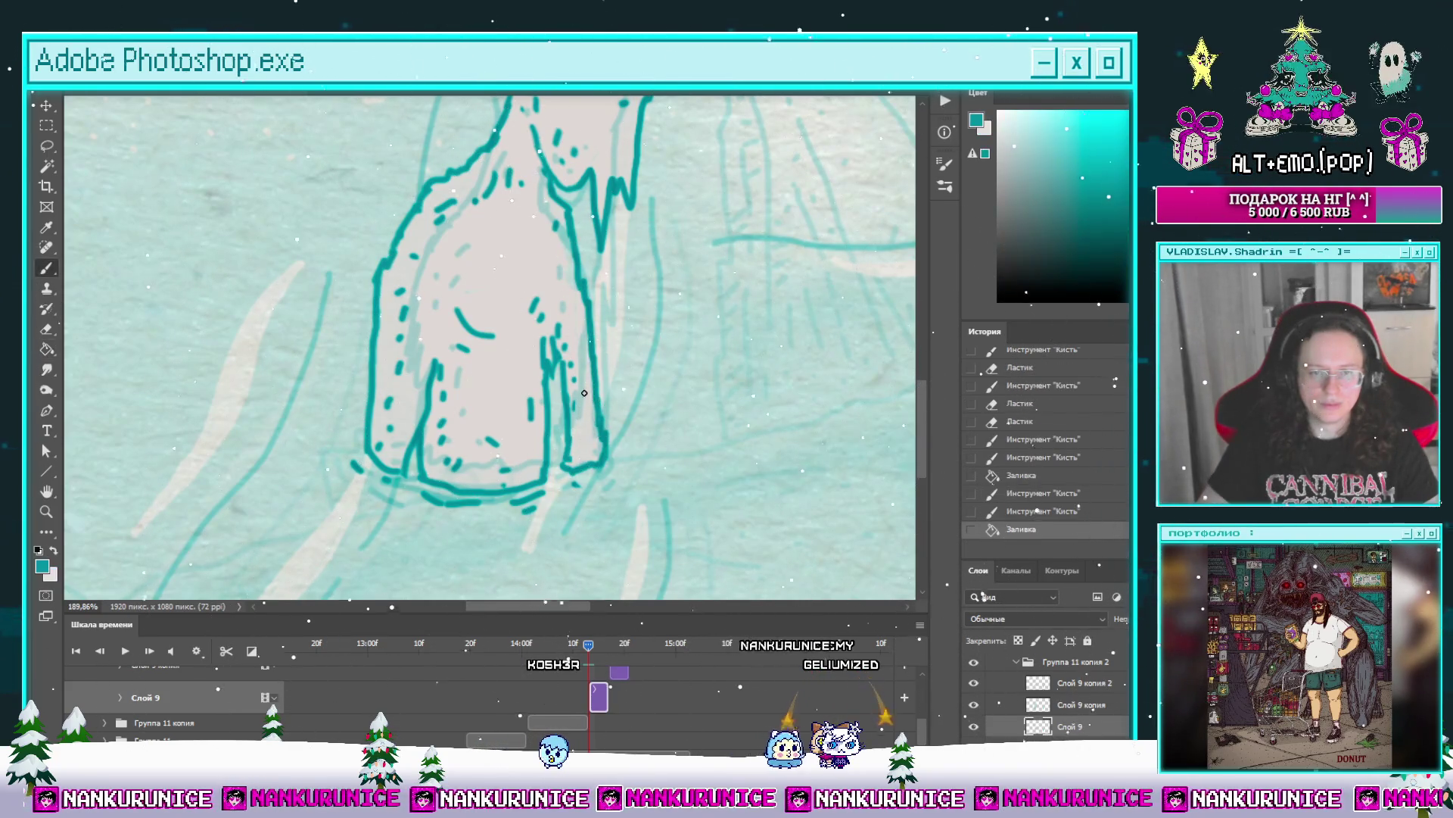
scroll(528, 440, "down", 5)
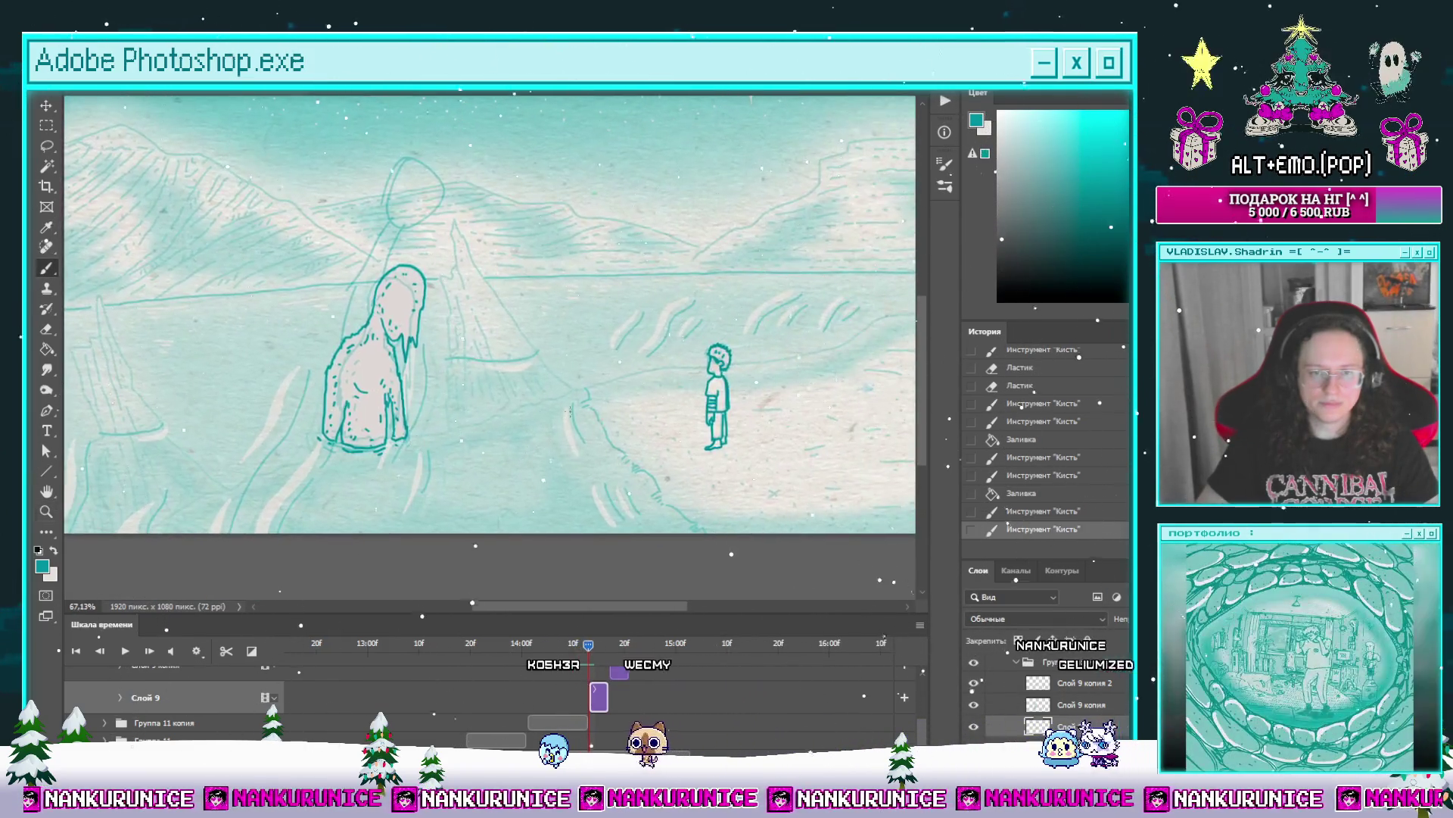
Step: Step and scrub through the frames, then play the animation to preview the motion
scroll(528, 440, "down", 3)
key("Right")
key("Right")
key("Right")
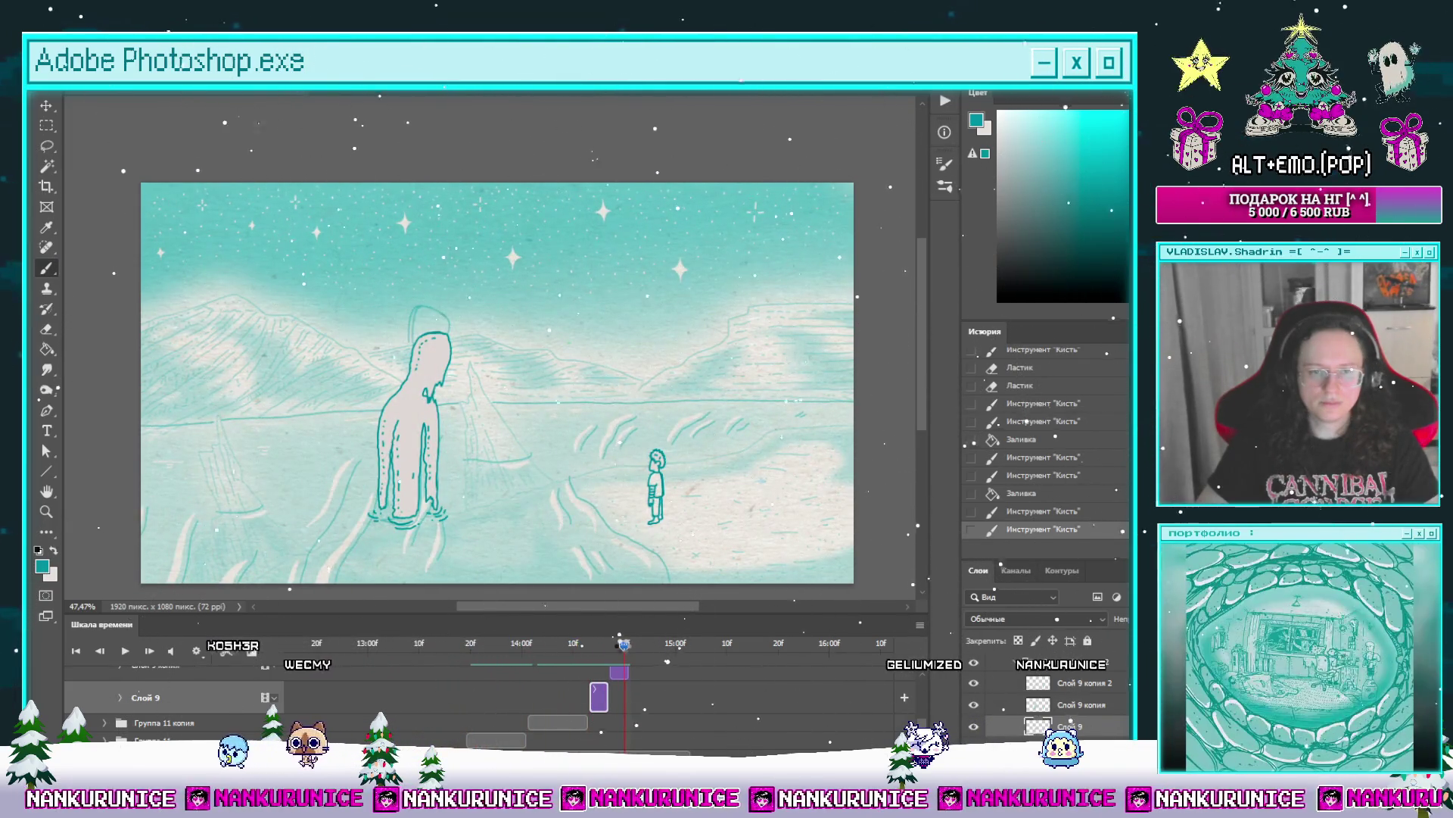
key("Left")
key("Left")
key("Left")
left_click_drag(587, 656, 631, 652)
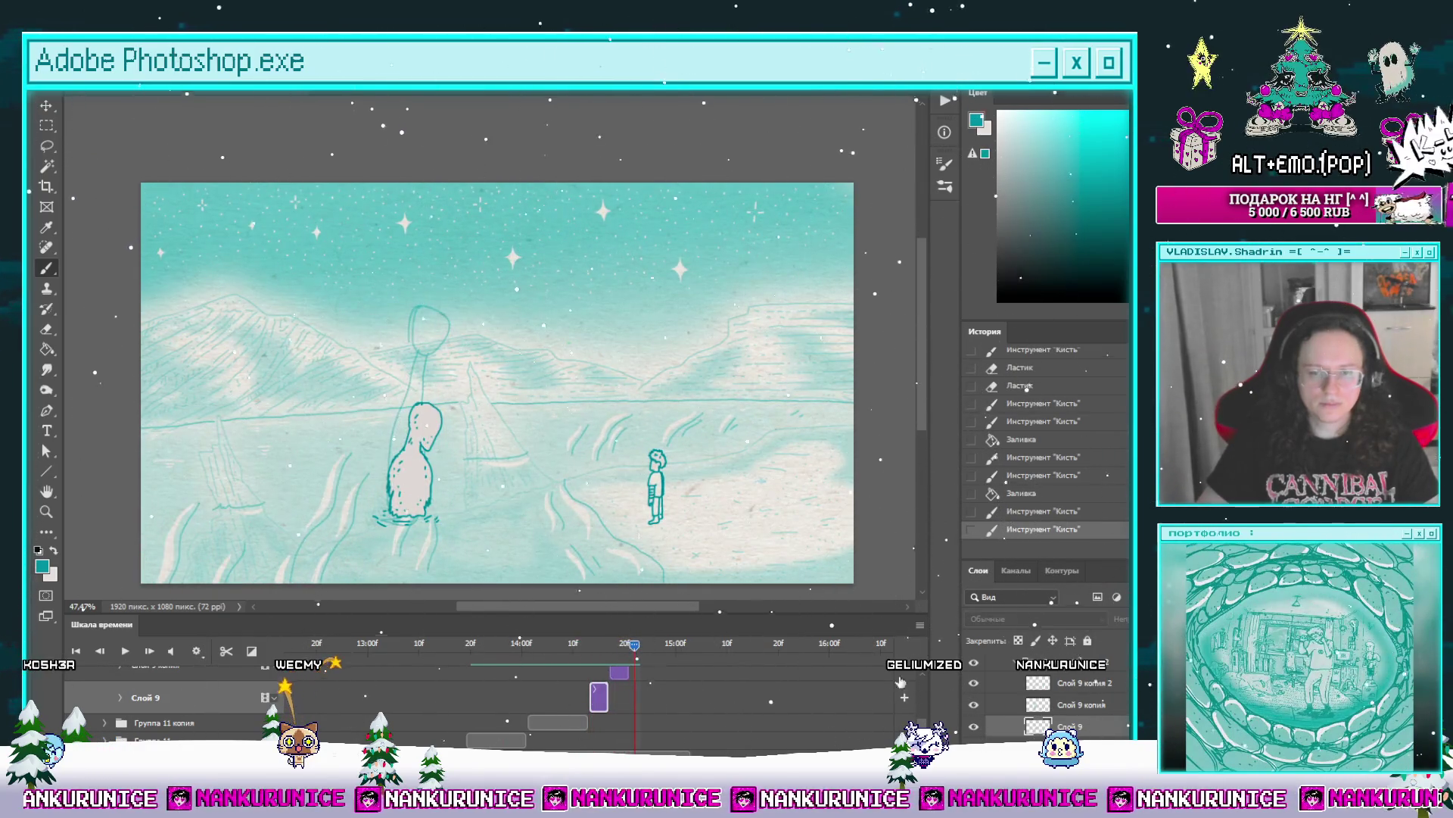
scroll(807, 674, "up", 1)
left_click_drag(634, 645, 587, 657)
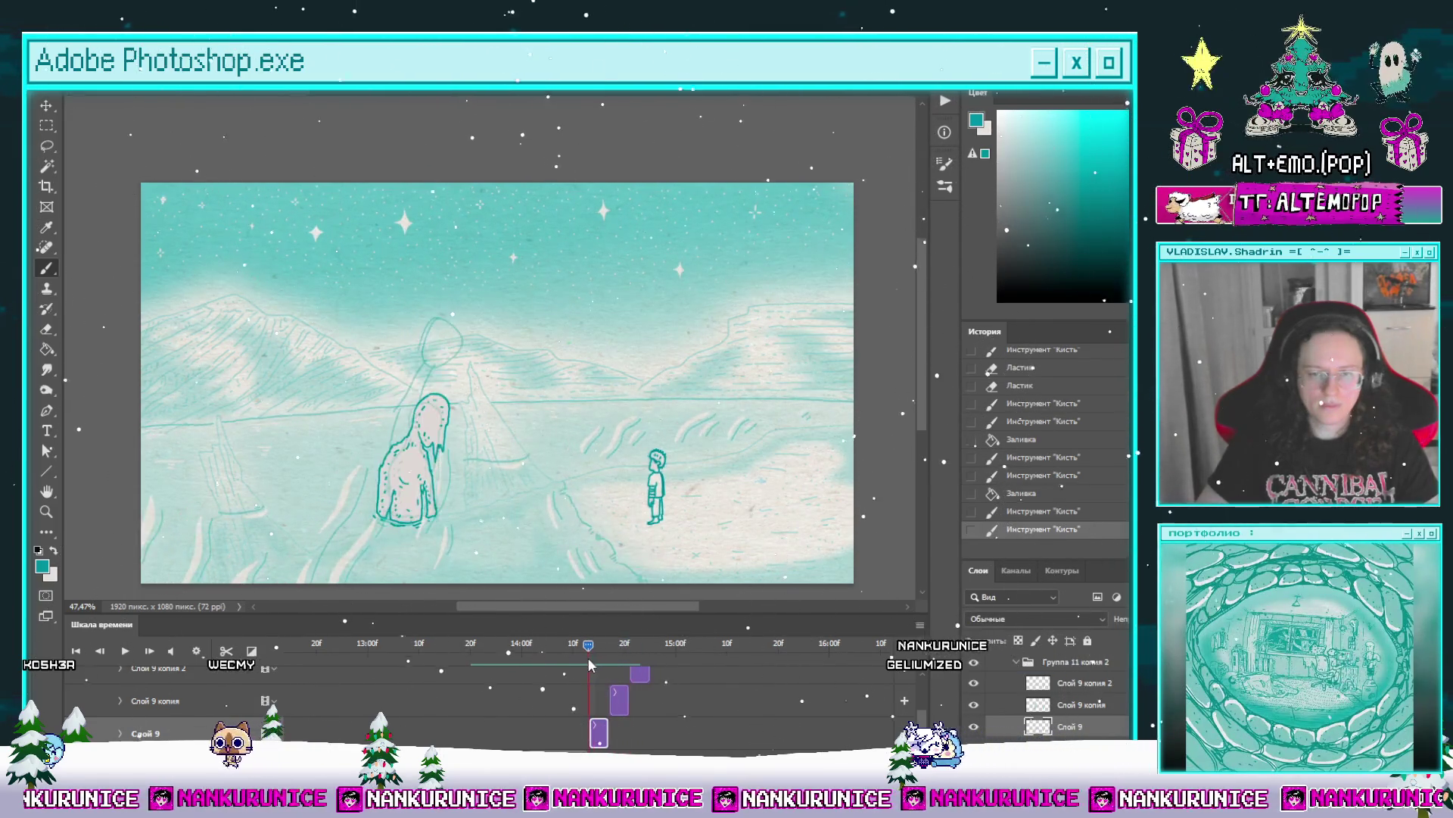
scroll(925, 675, "up", 5)
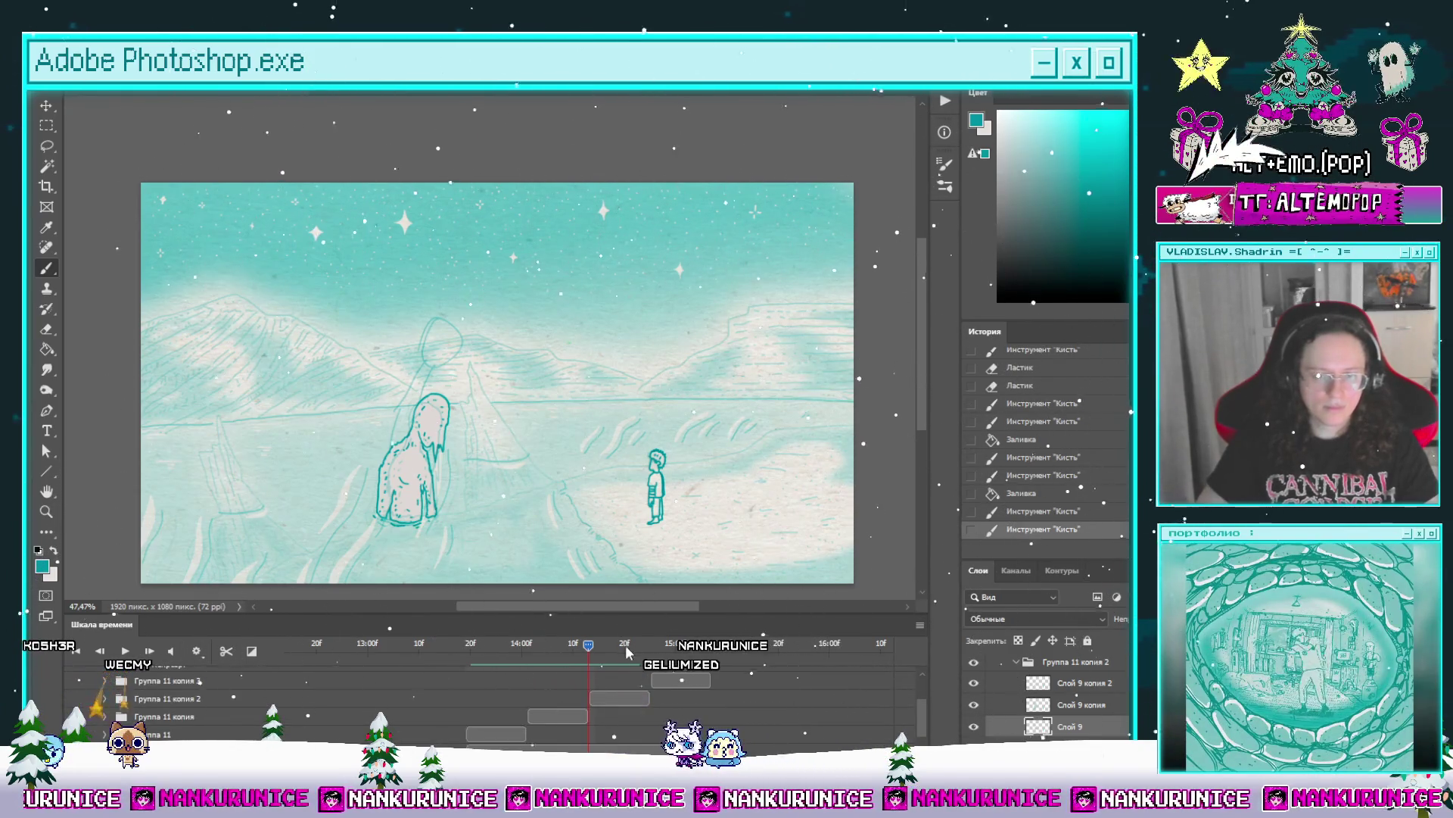
key("space")
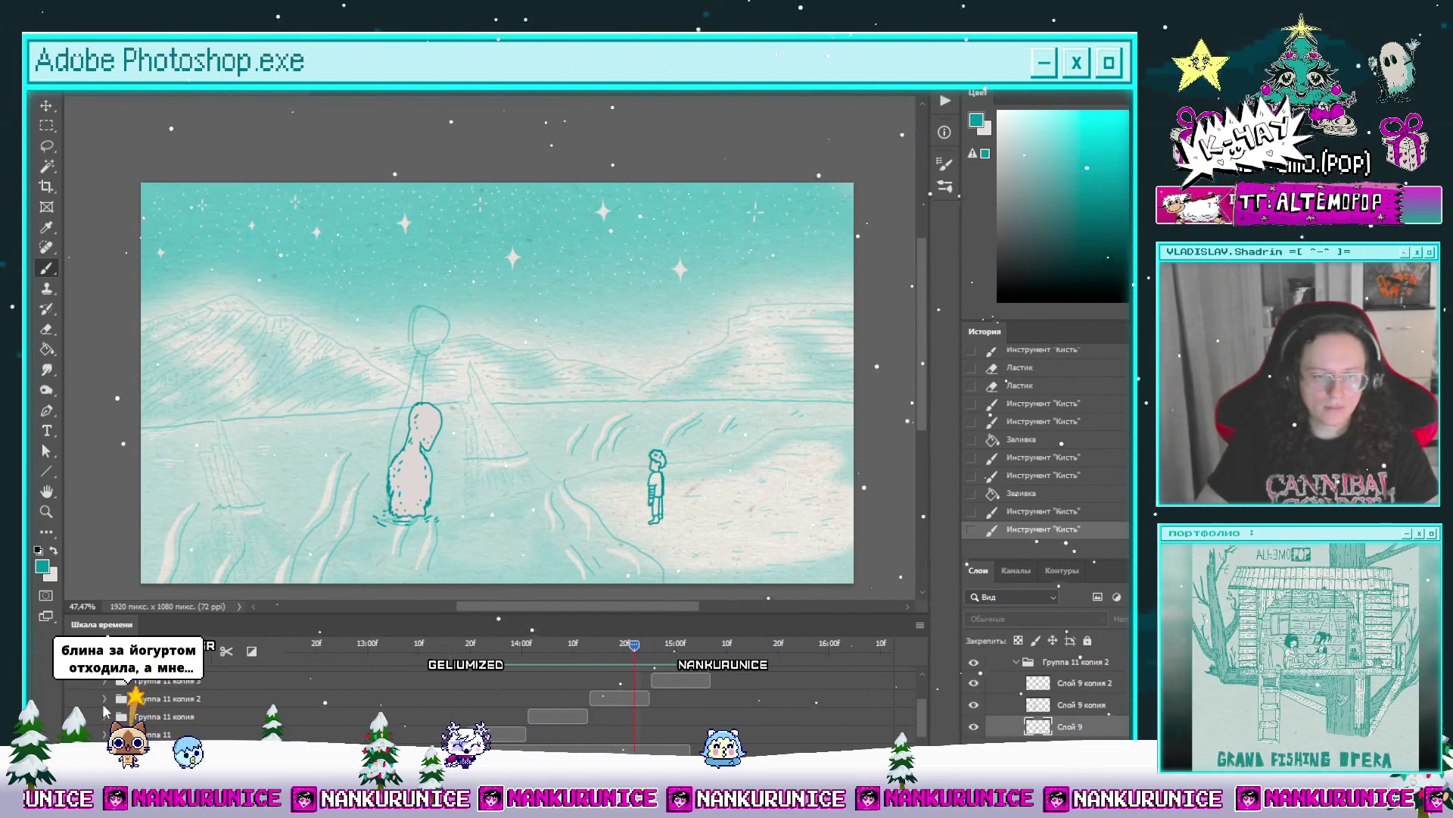
Step: Expand Группа 11 копия 2 and select its layer Слой 9 копия 2
left_click(182, 697)
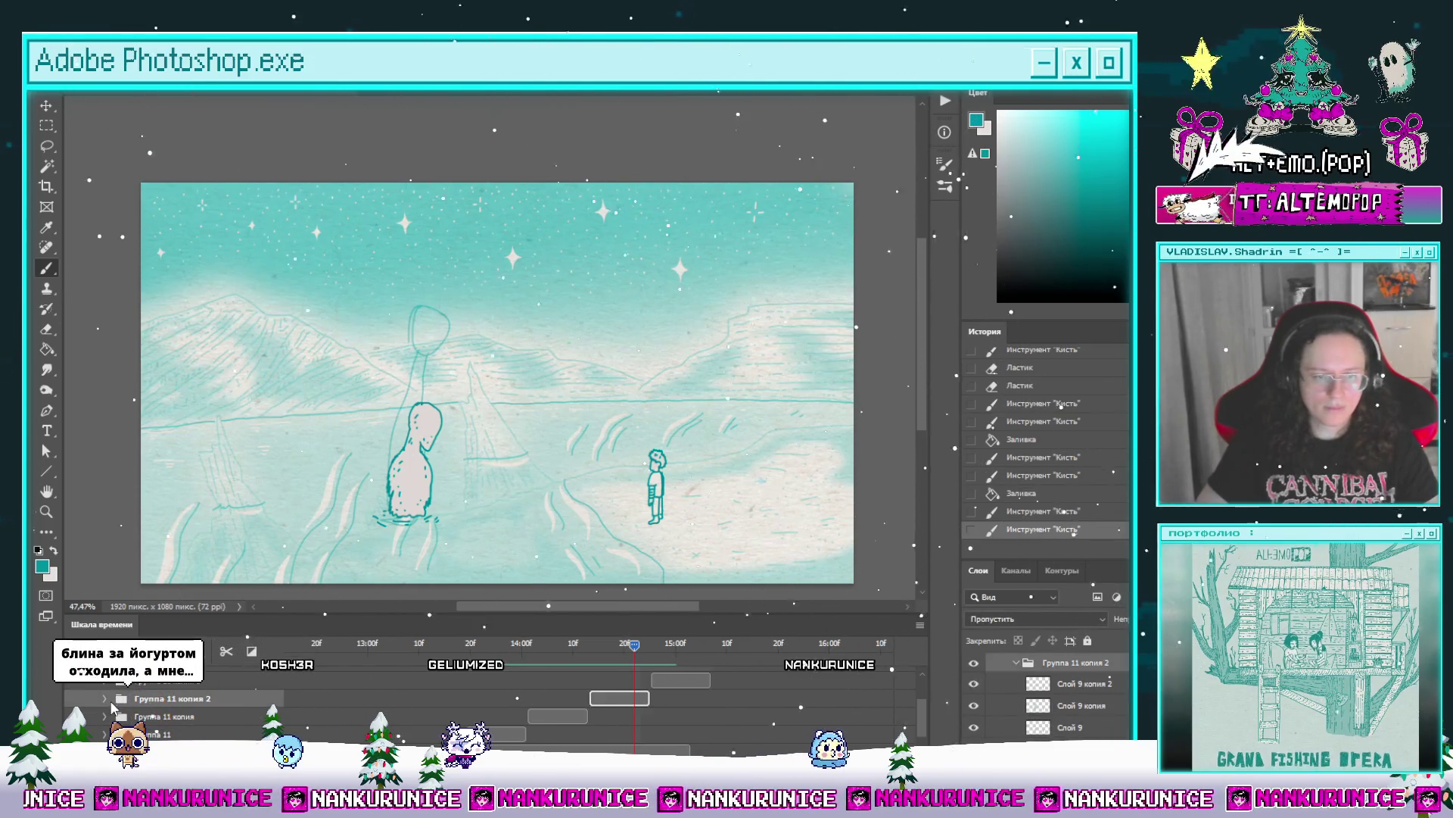
left_click(105, 698)
left_click(179, 738)
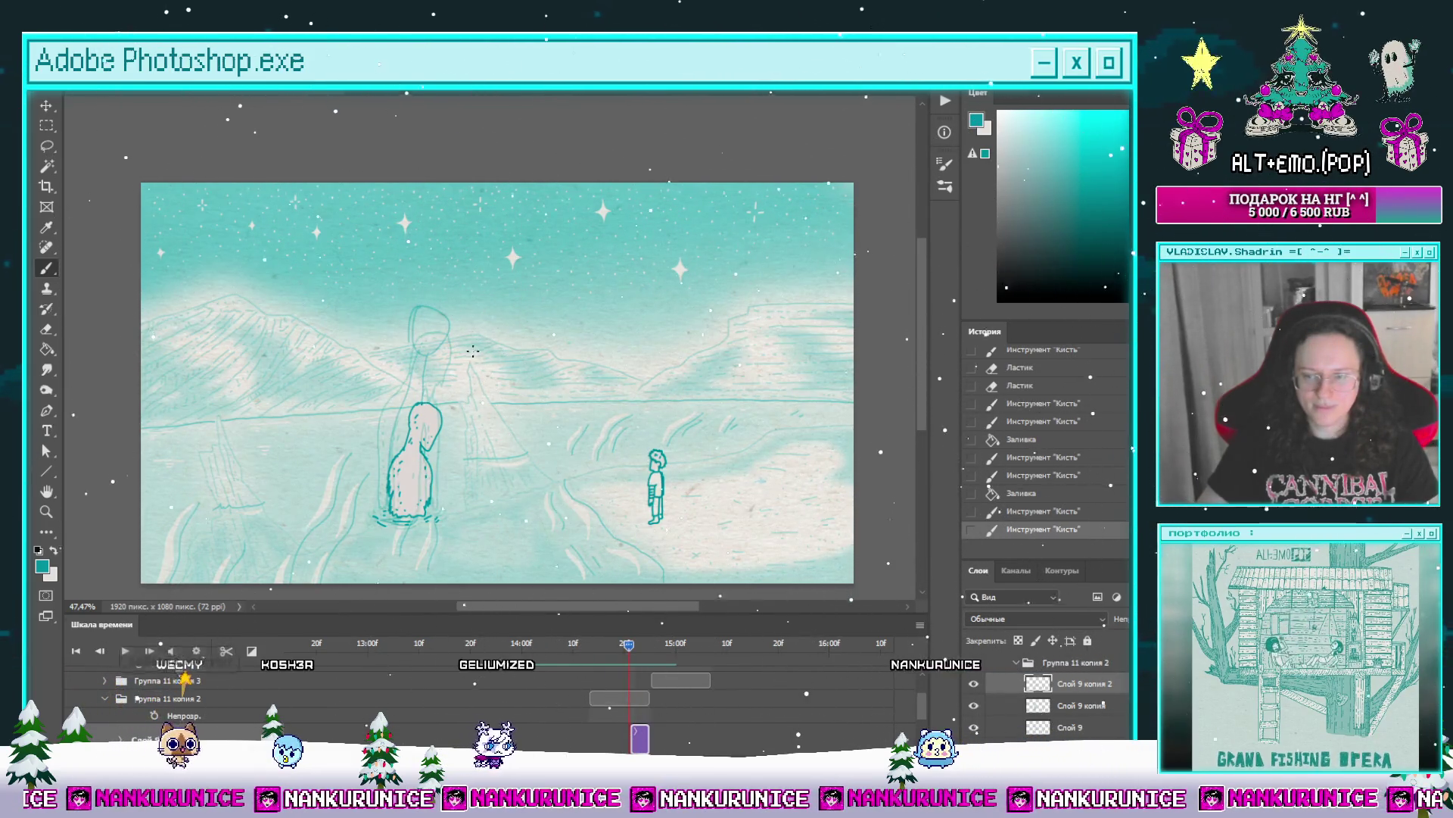
Step: Lasso and clear the bold seated hooded figure and a second area from the frame
key("z")
left_click(490, 425)
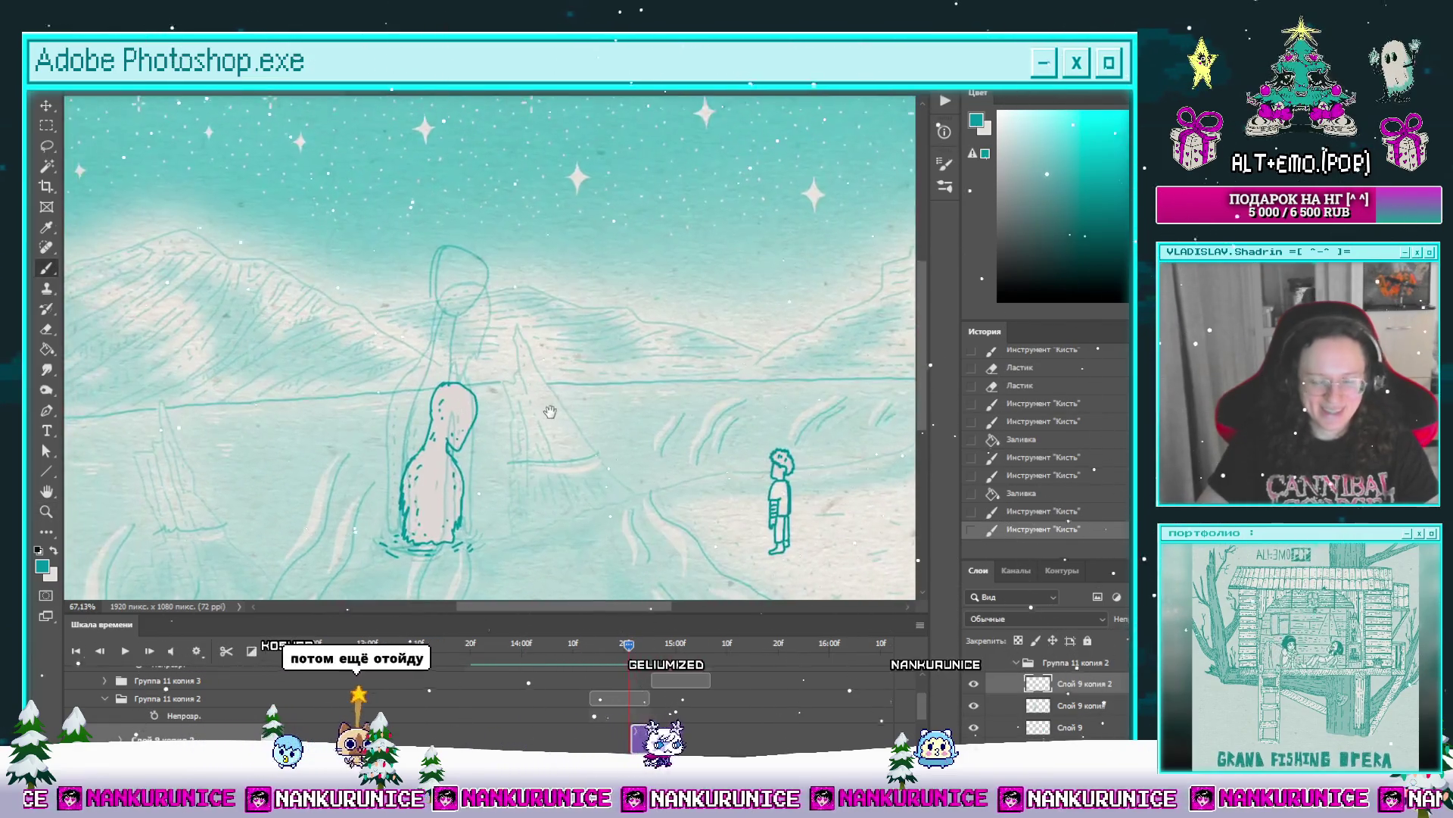
key("l")
mouse_move(474, 344)
left_mouse_down()
mouse_move(367, 455)
mouse_move(541, 500)
mouse_move(441, 342)
left_mouse_up()
key("Delete")
key("ctrl+d")
key("Delete")
key("ctrl+d")
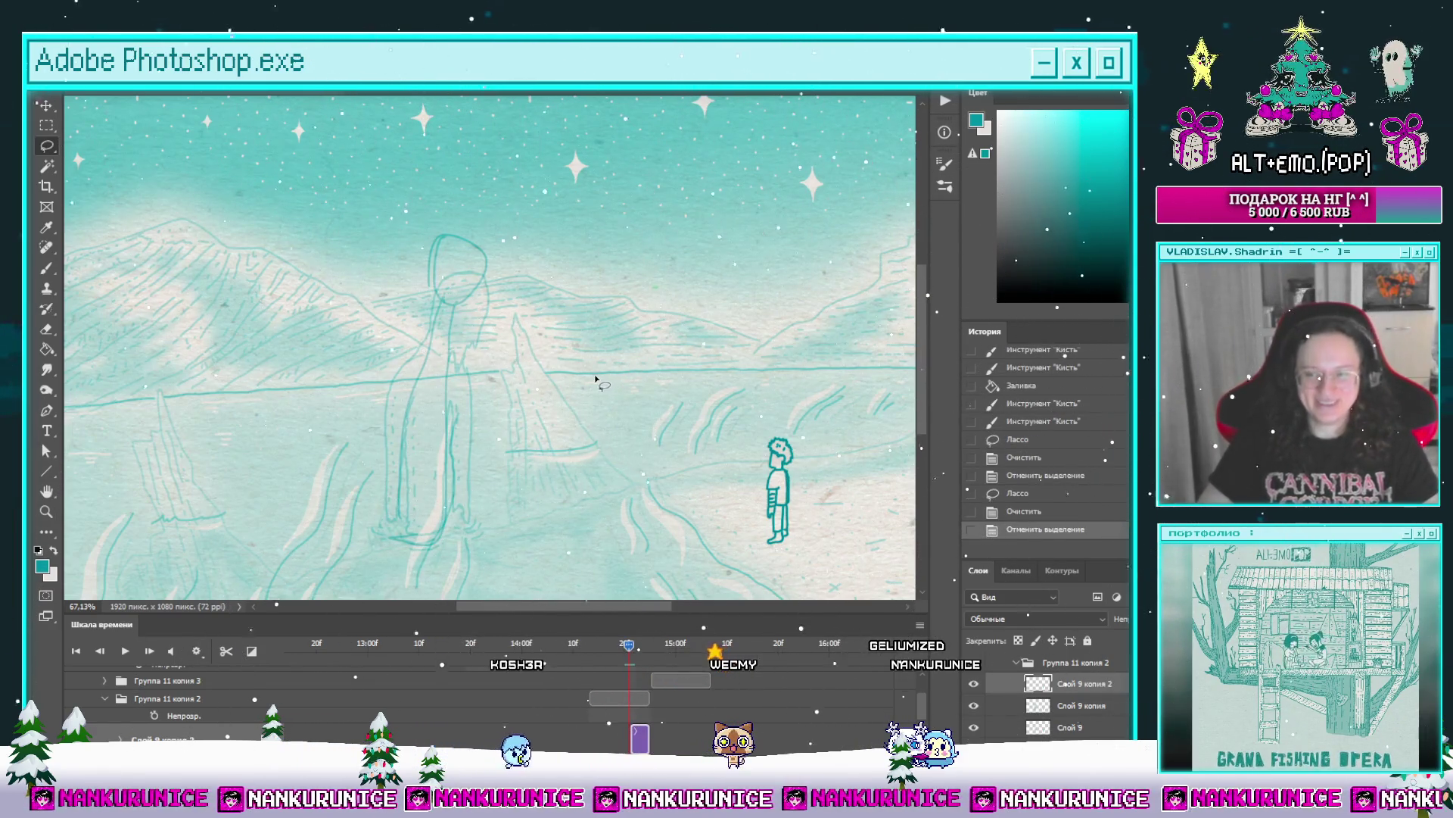
mouse_move(537, 475)
left_mouse_down()
mouse_move(573, 439)
mouse_move(561, 443)
mouse_move(584, 380)
mouse_move(557, 380)
left_mouse_up()
key("Tab")
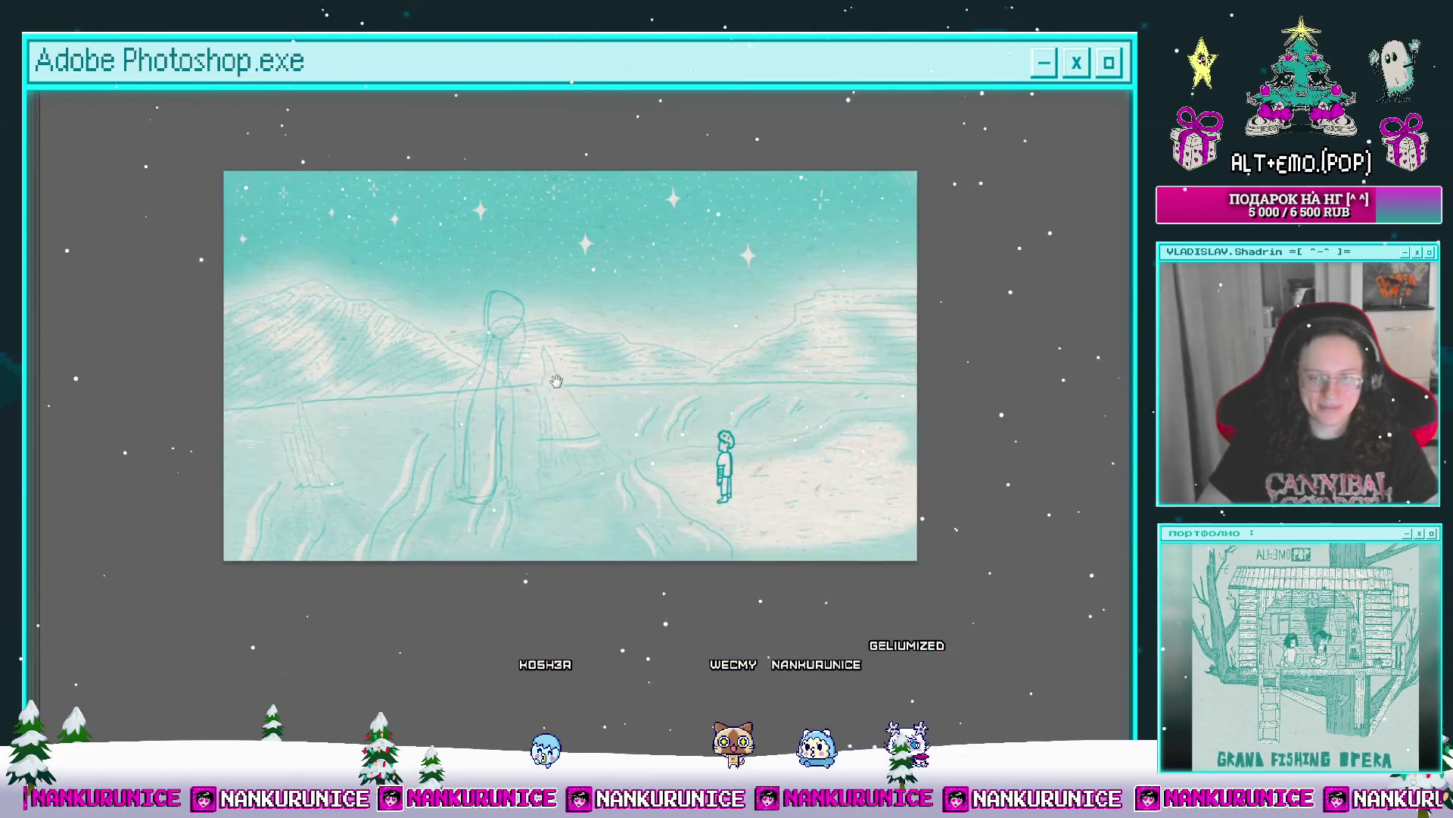
key("Tab")
Step: Delete the unneeded layer group and reselect layer Слой 9 копия 2
key("Delete")
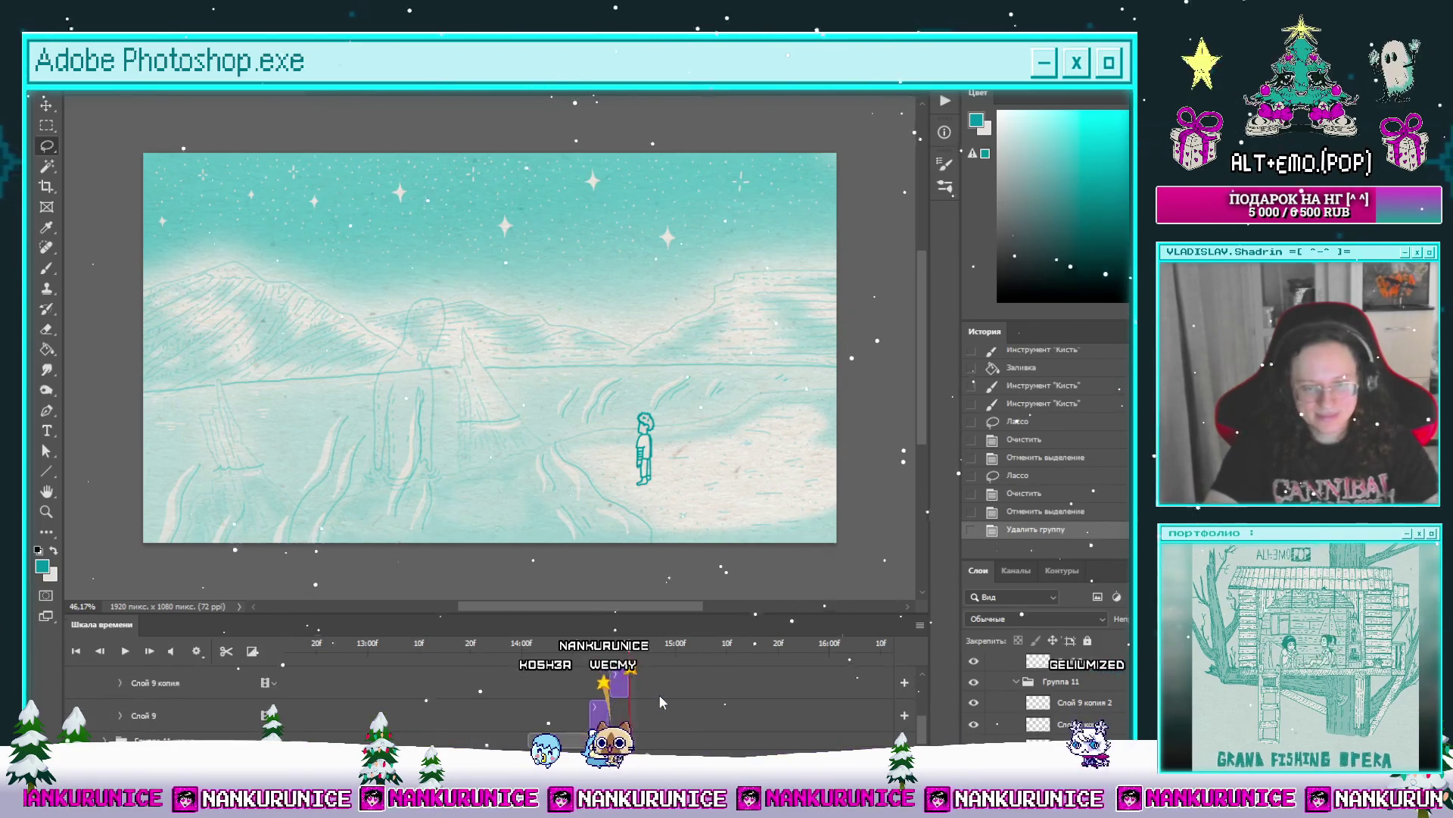
left_click(189, 728)
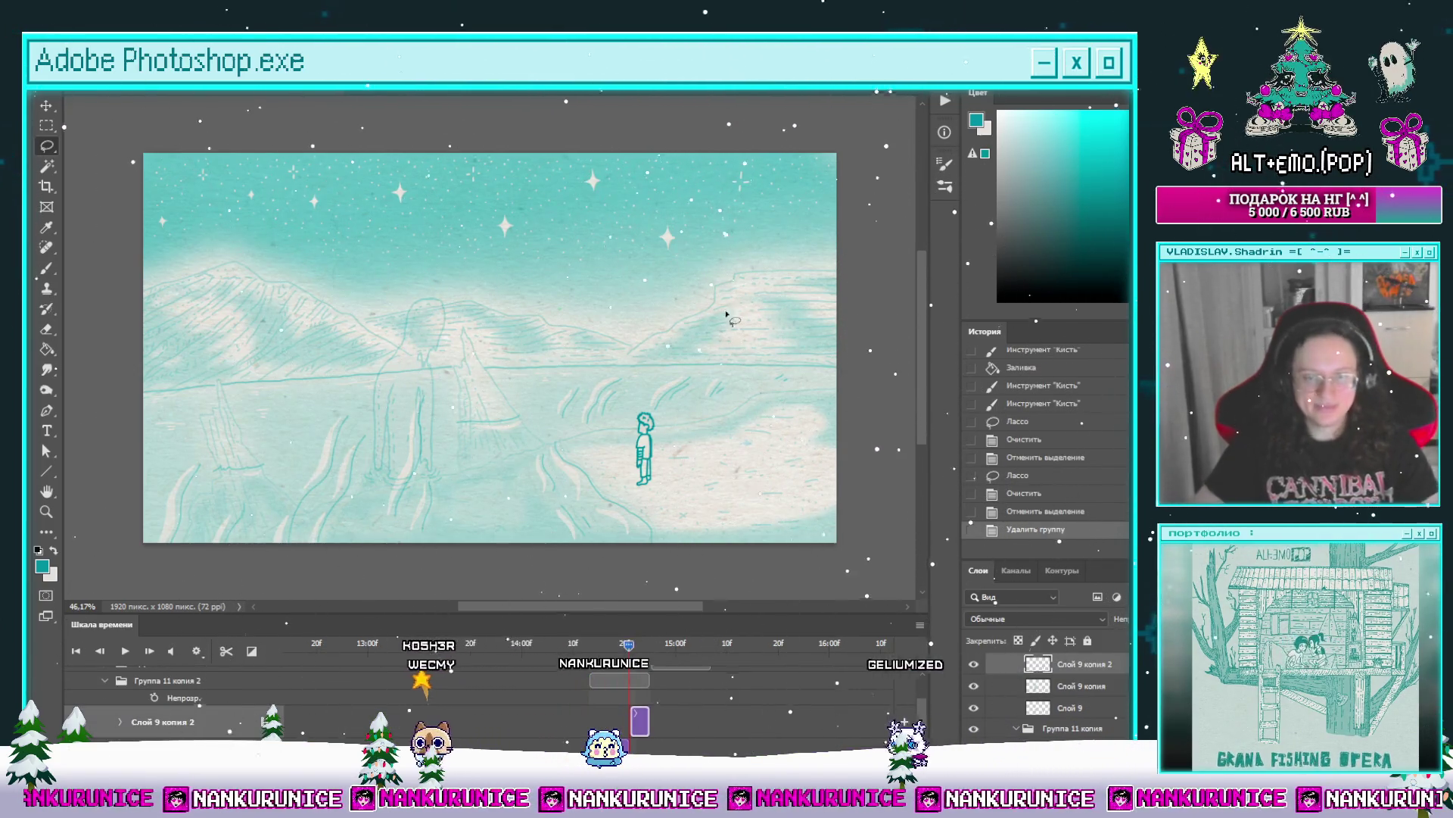
left_click_drag(524, 391, 589, 348)
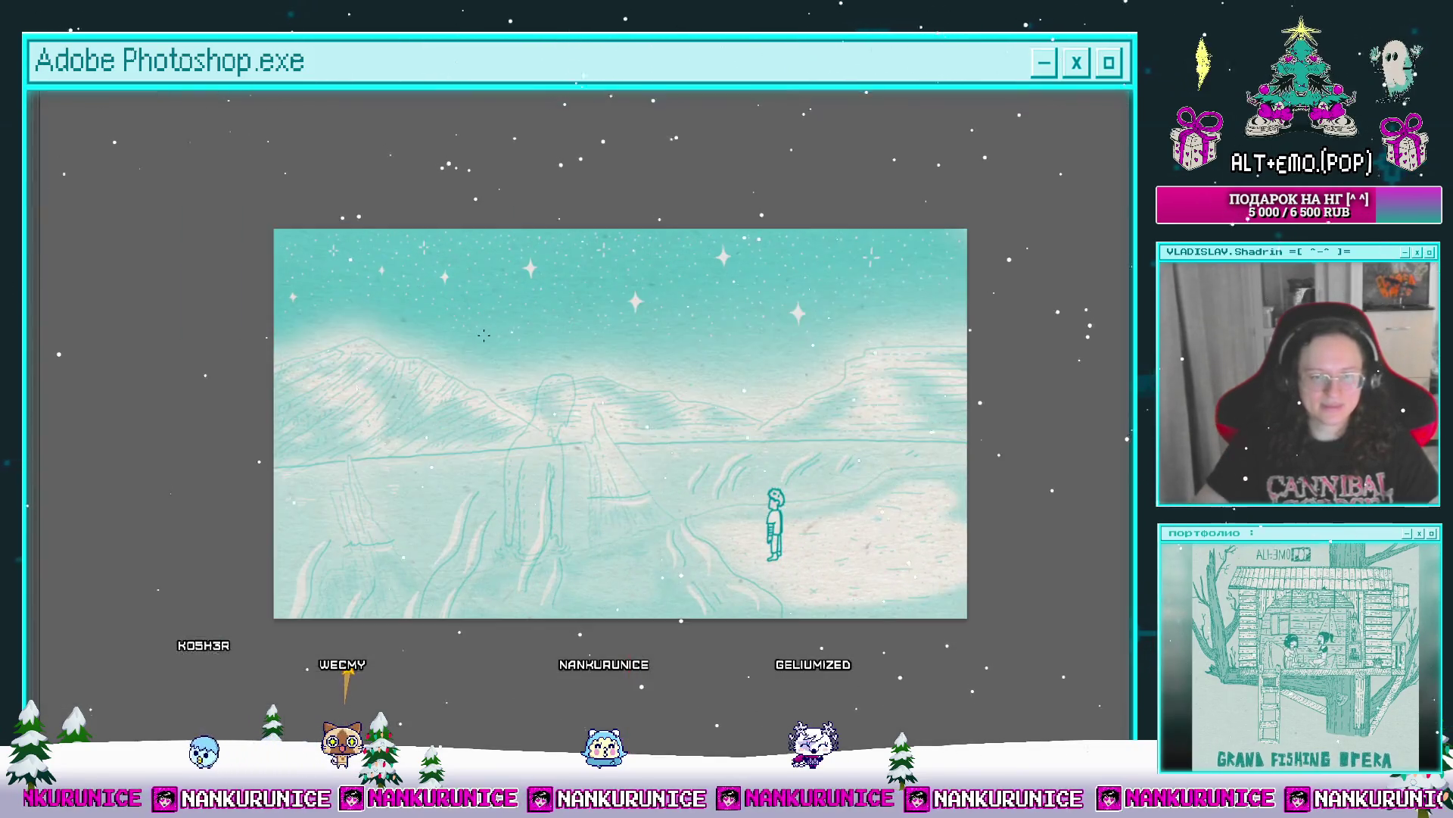
key("Tab")
left_click(514, 364)
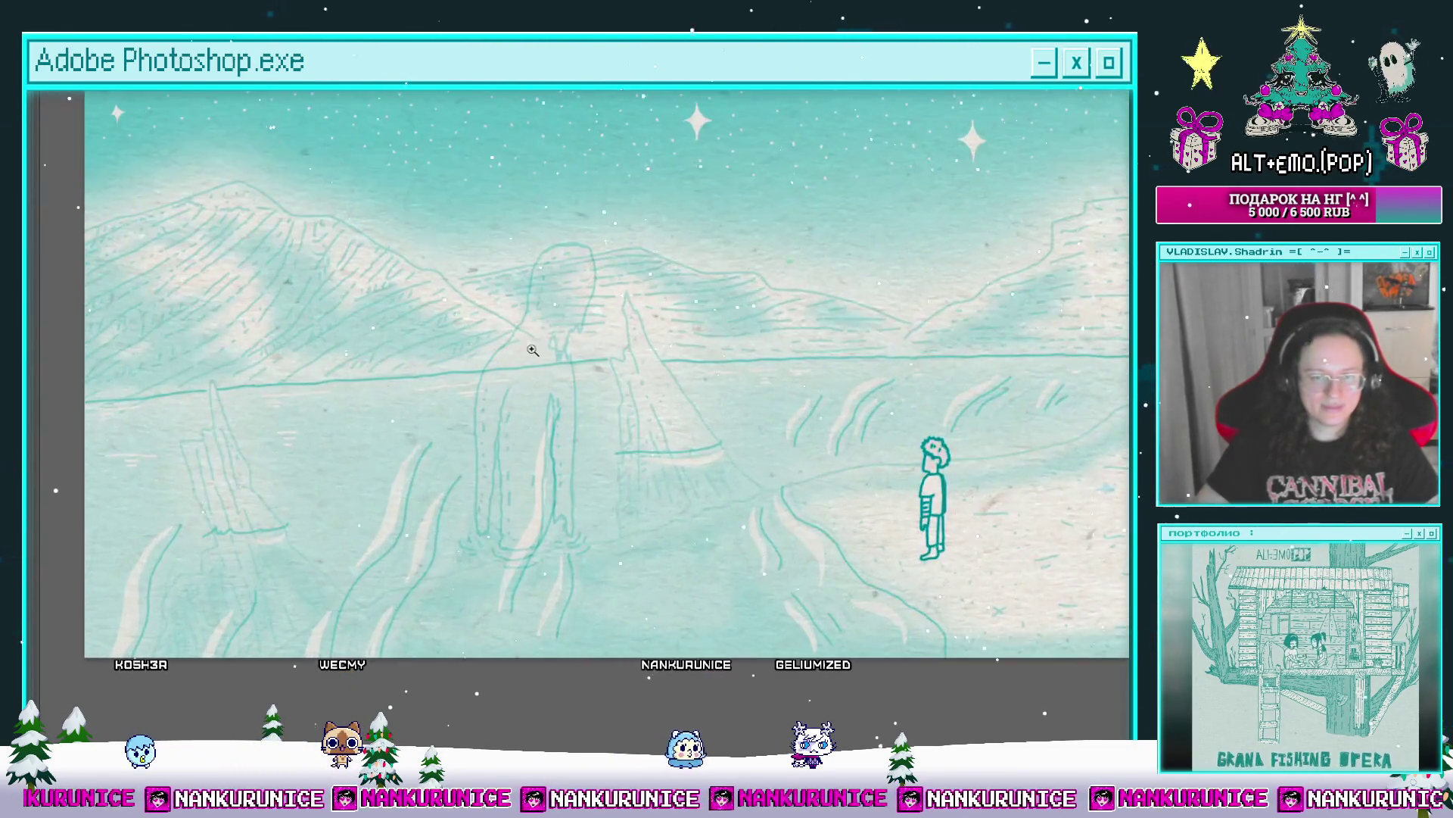
Step: Zoom in on the figure's head, erase the arc's lower part, and ink the chin line in teal
left_click(529, 344)
left_click(539, 287)
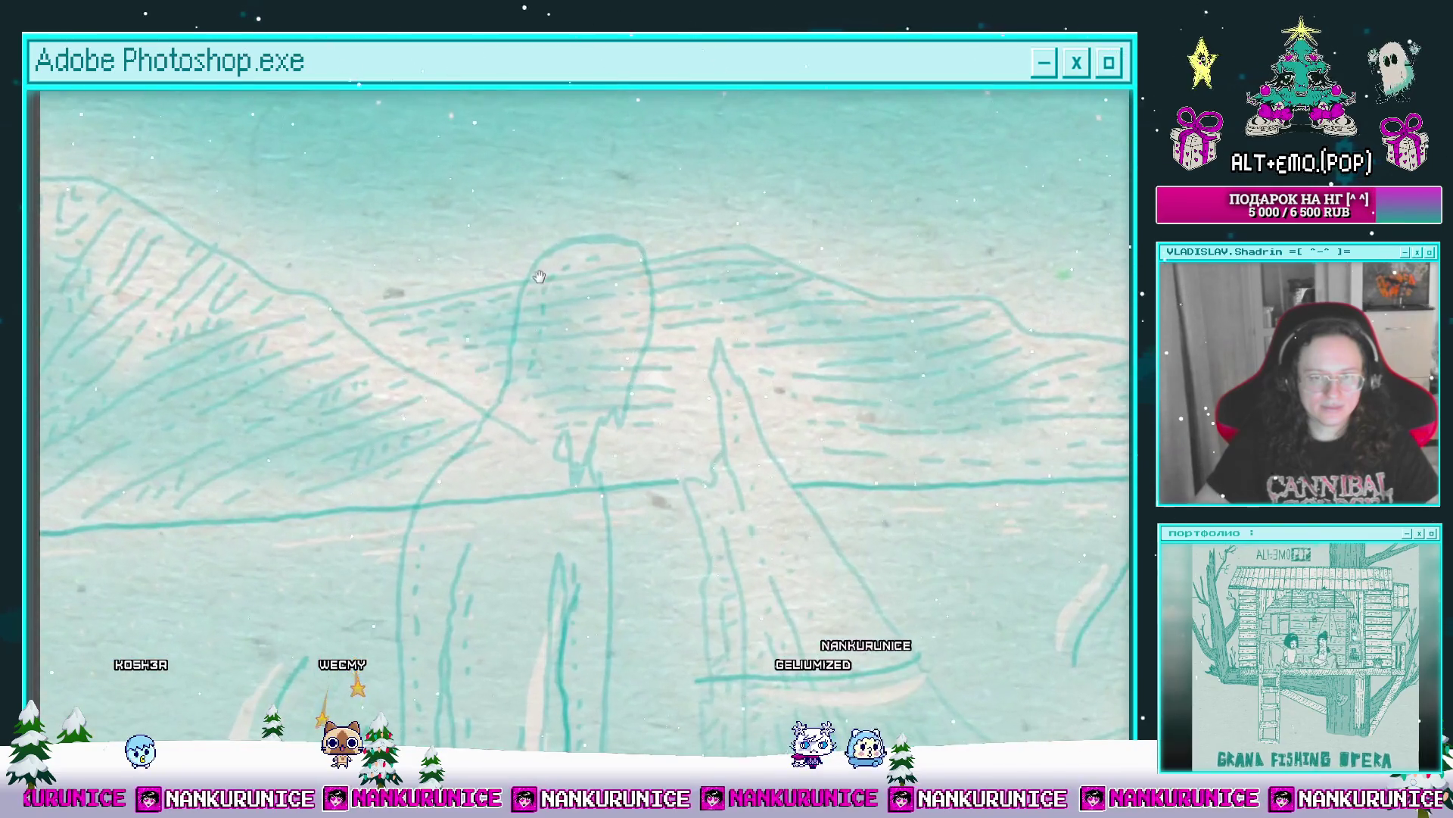
left_click_drag(541, 291, 558, 307)
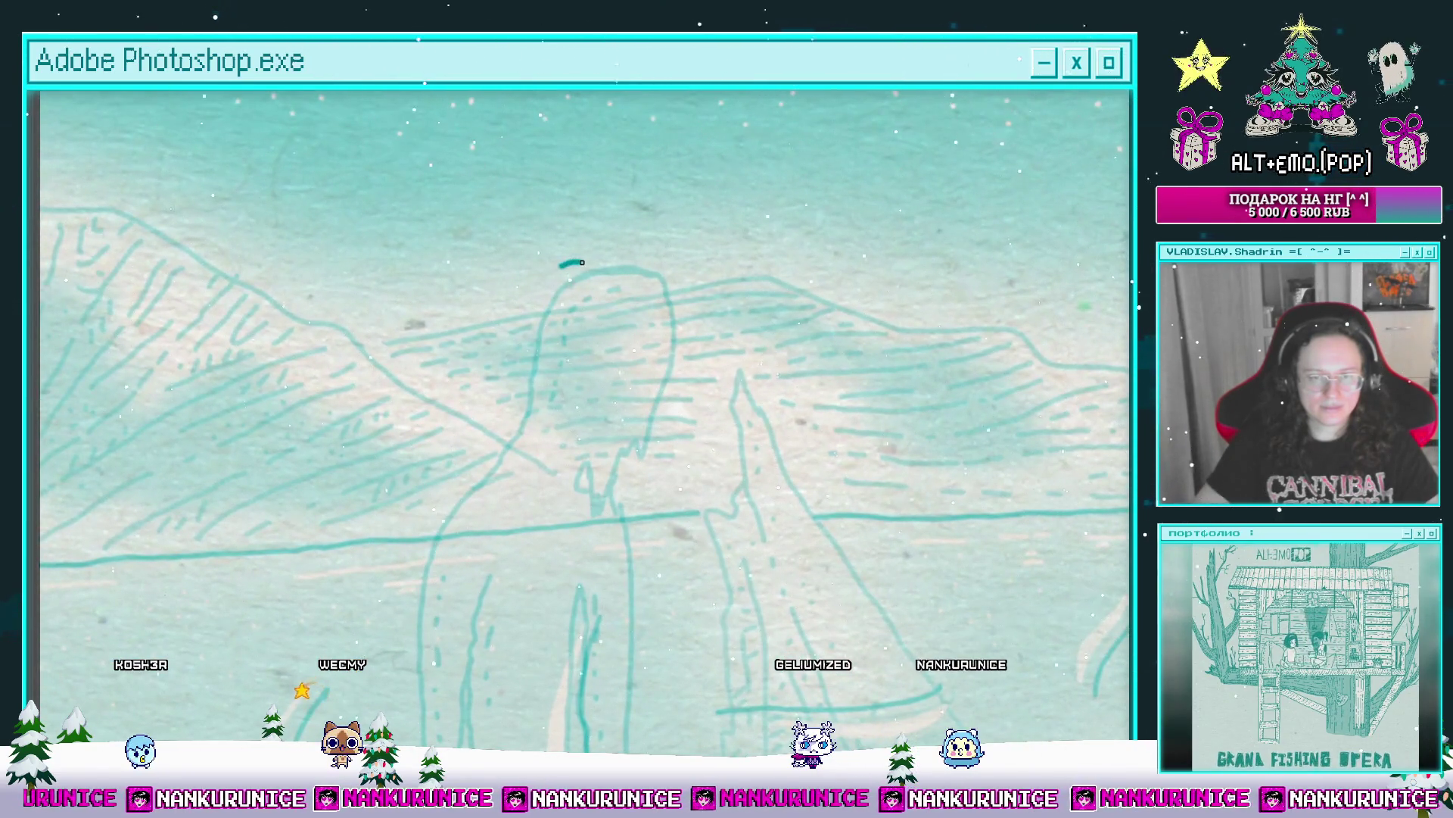
key("e")
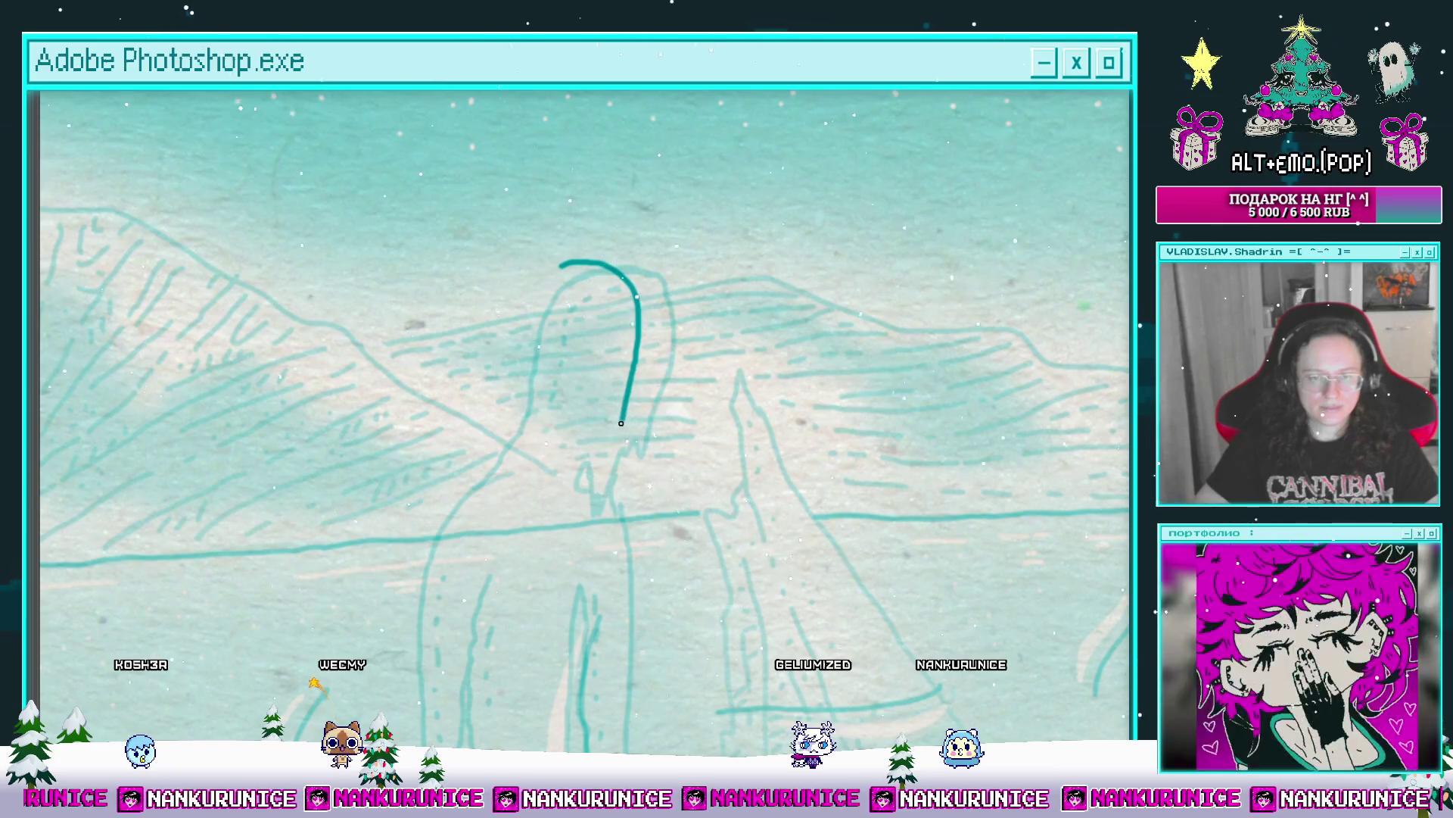
mouse_move(636, 329)
left_mouse_down()
mouse_move(610, 435)
mouse_move(550, 449)
left_mouse_up()
key("b")
mouse_move(569, 274)
left_mouse_down()
mouse_move(622, 266)
mouse_move(590, 262)
mouse_move(553, 325)
mouse_move(533, 449)
mouse_move(489, 489)
mouse_move(537, 458)
mouse_move(575, 340)
mouse_move(564, 371)
left_mouse_up()
left_click_drag(567, 366, 586, 301)
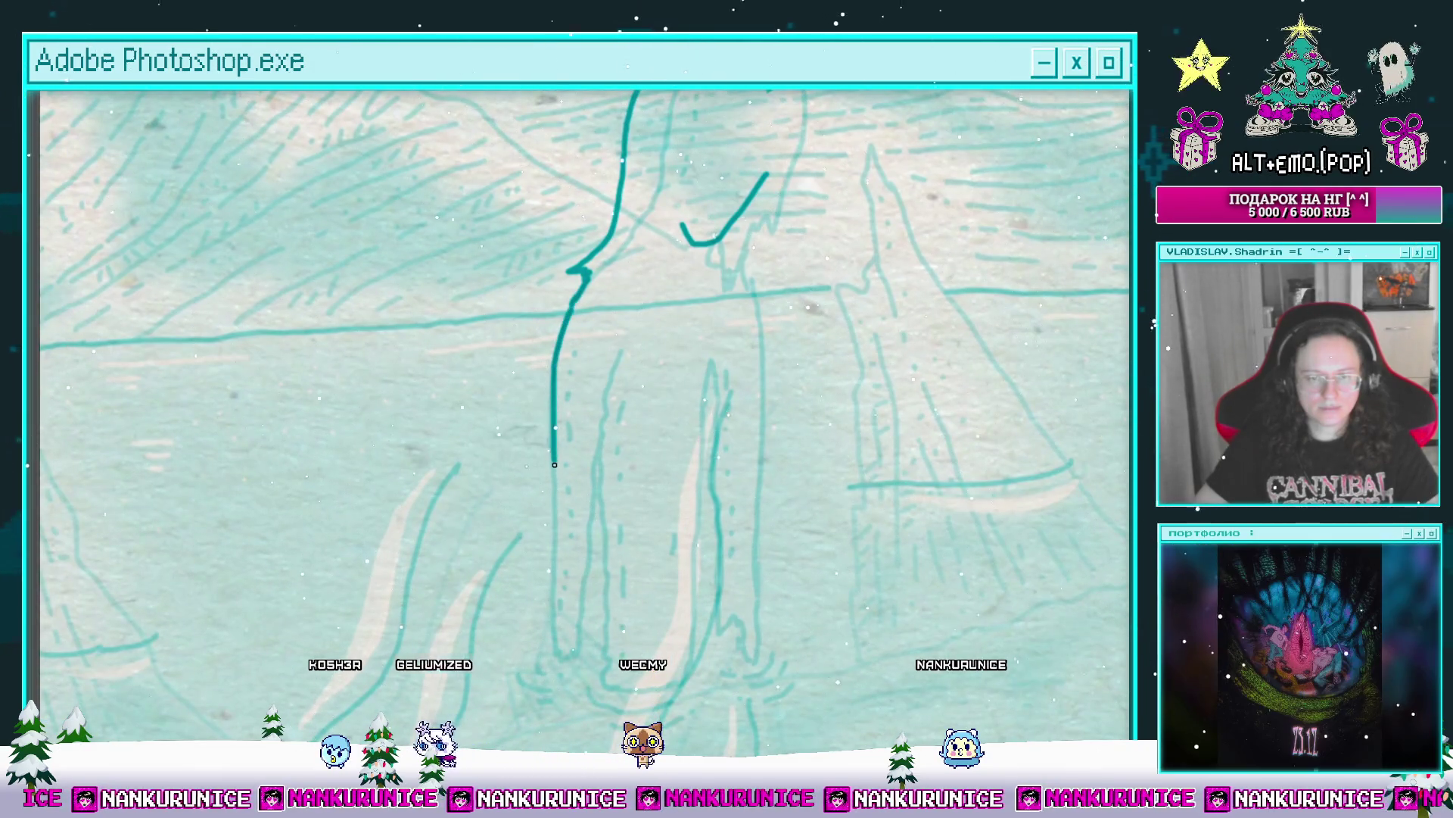
Step: Draw the teal hair outline down the side of the head with a small wiggle
left_click_drag(555, 579, 535, 449)
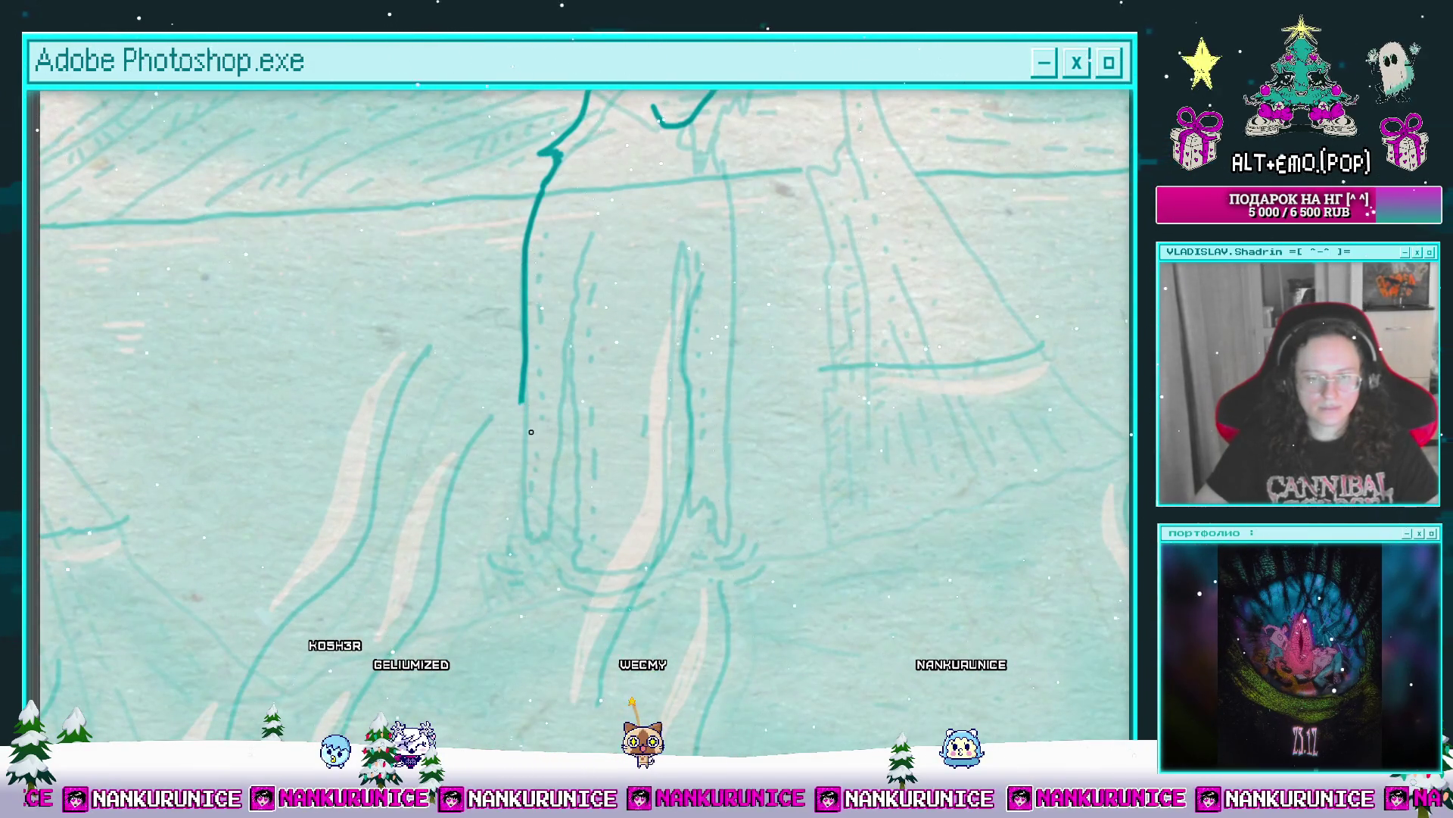
scroll(555, 404, "up", 2)
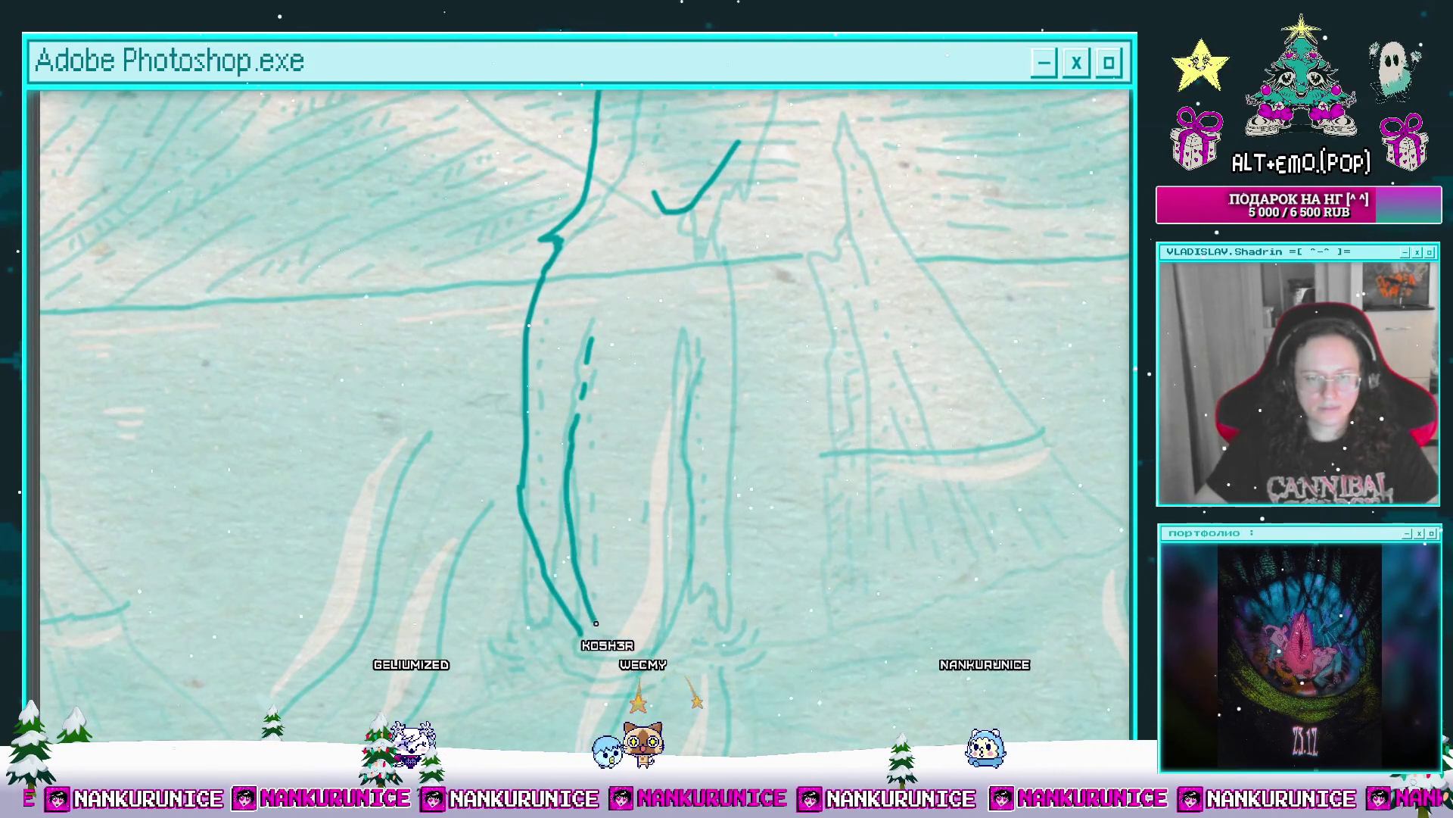
scroll(596, 623, "up", 2)
scroll(596, 623, "right", 1)
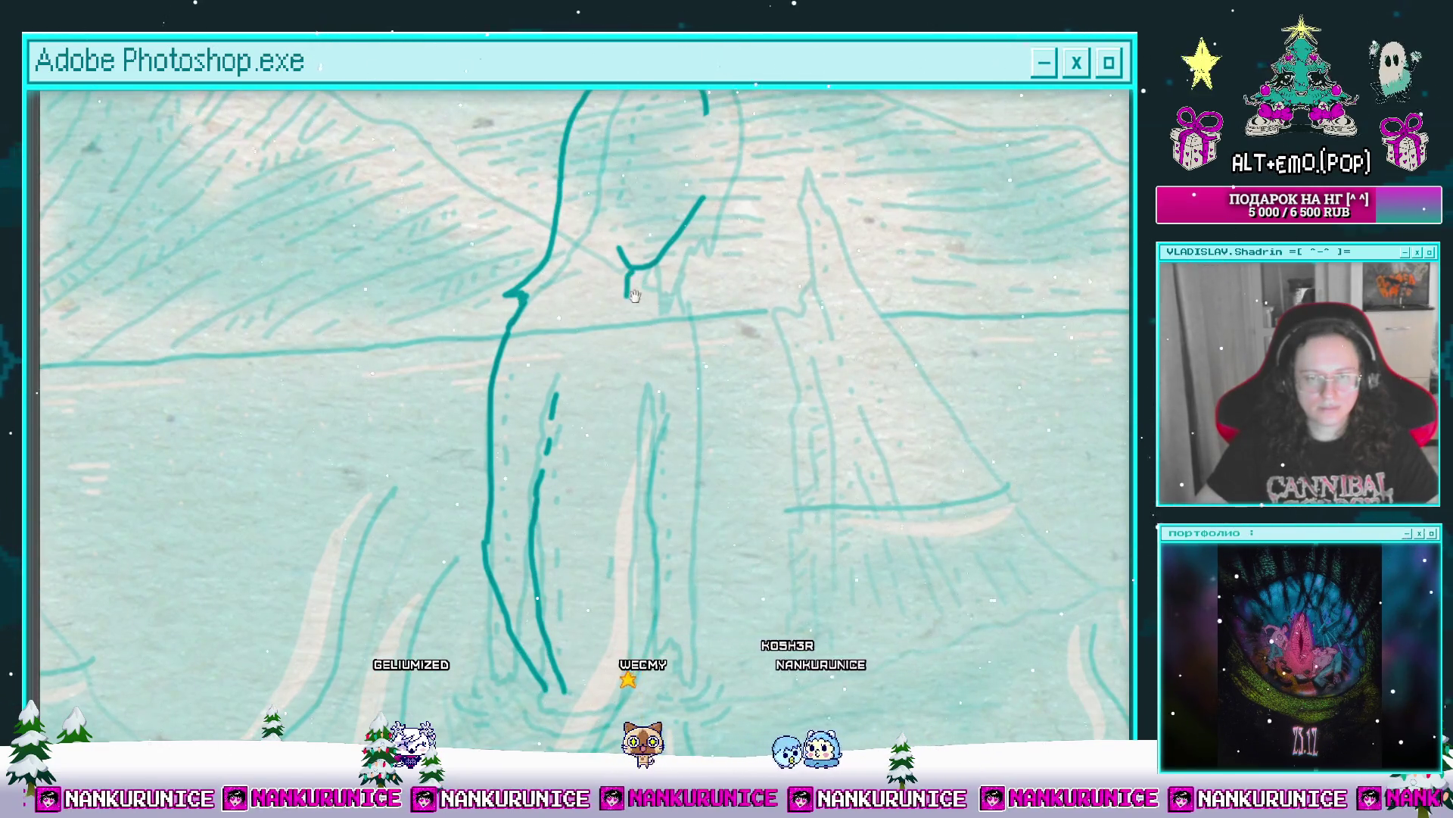
scroll(635, 295, "up", 1)
scroll(634, 295, "right", 1)
left_click_drag(697, 214, 673, 322)
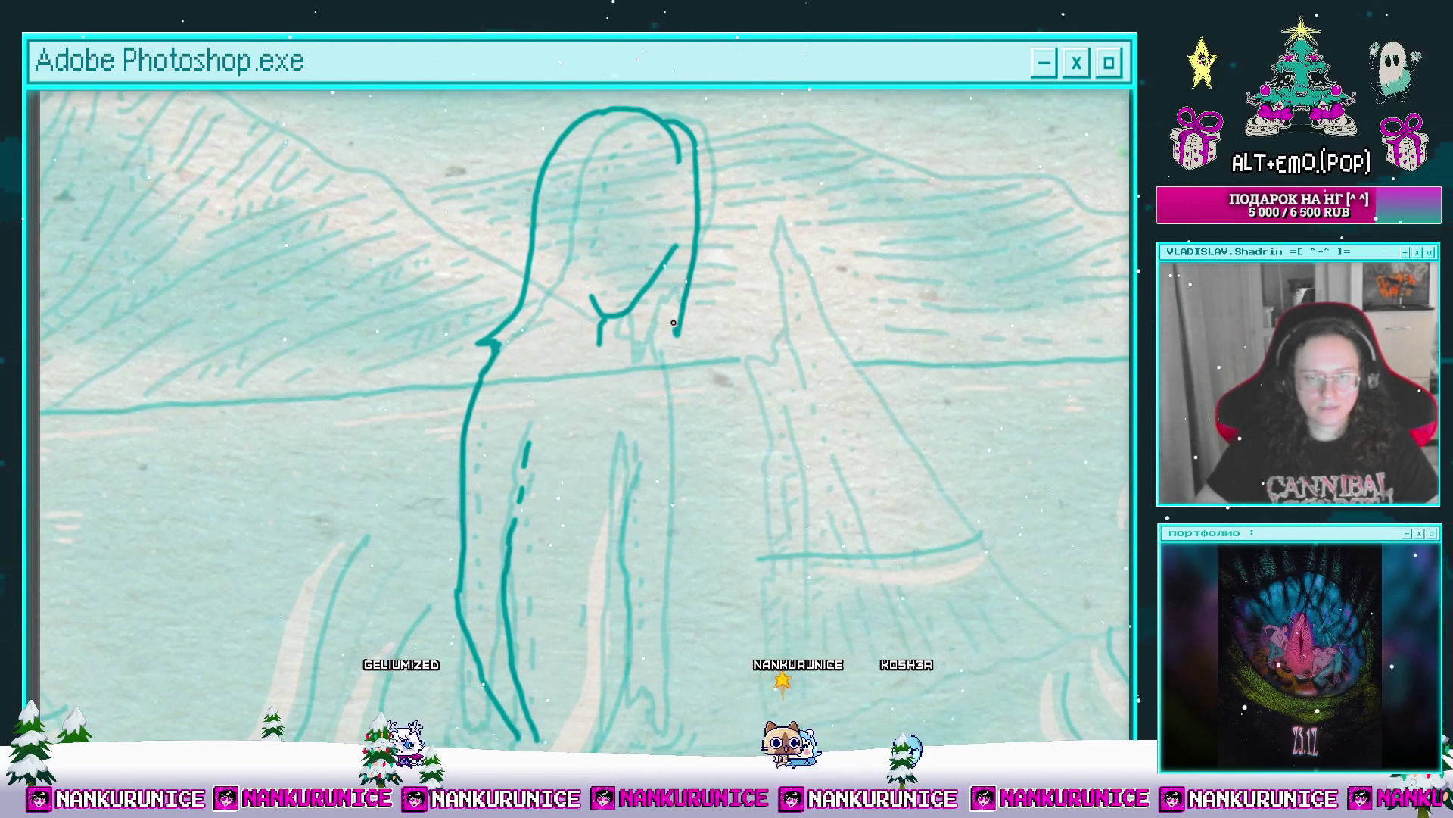
scroll(627, 330, "down", 1)
scroll(627, 331, "right", 1)
mouse_move(591, 291)
left_mouse_down()
mouse_move(604, 305)
mouse_move(587, 288)
left_mouse_up()
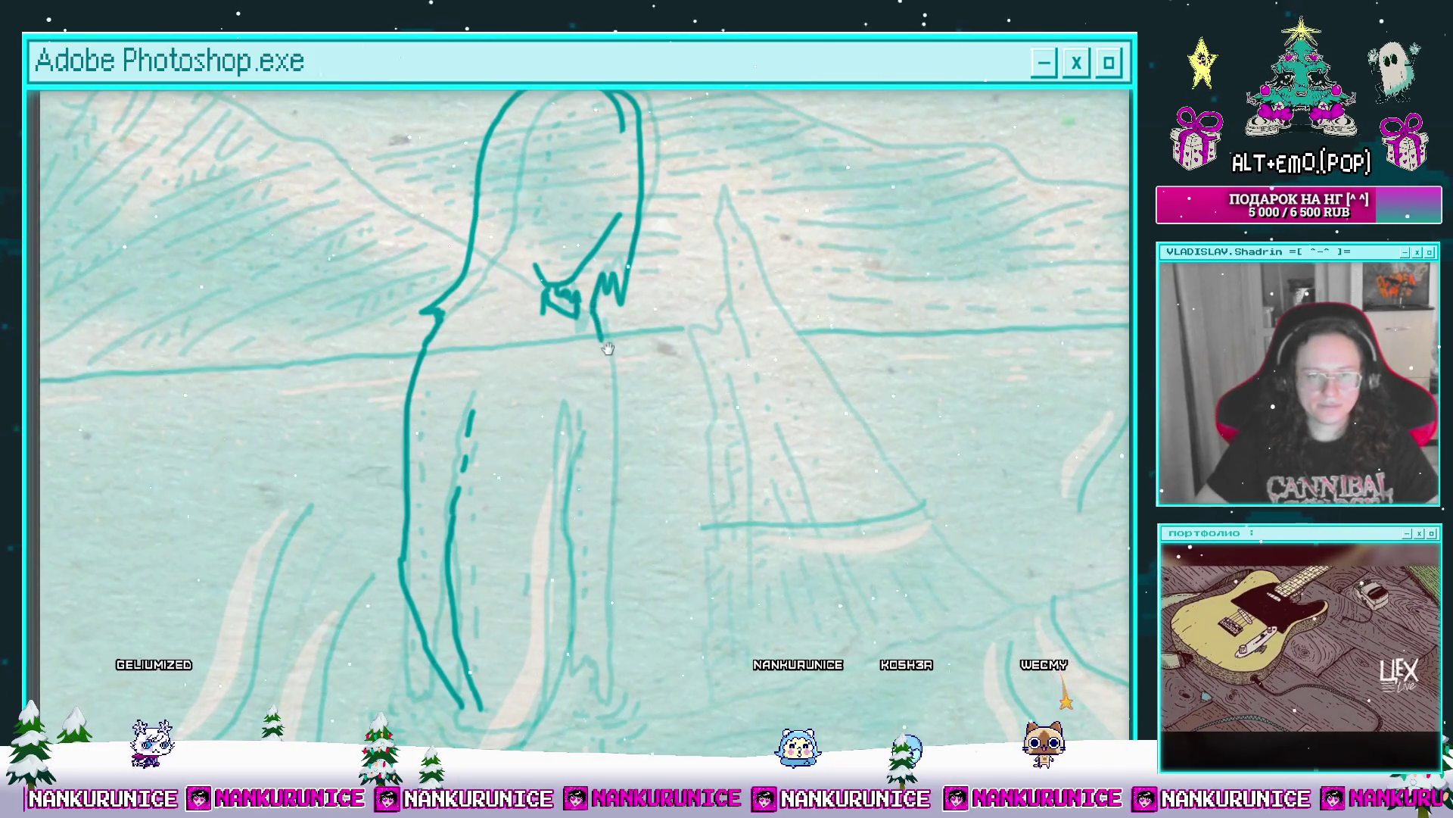
left_click_drag(604, 341, 626, 270)
scroll(633, 414, "up", 2)
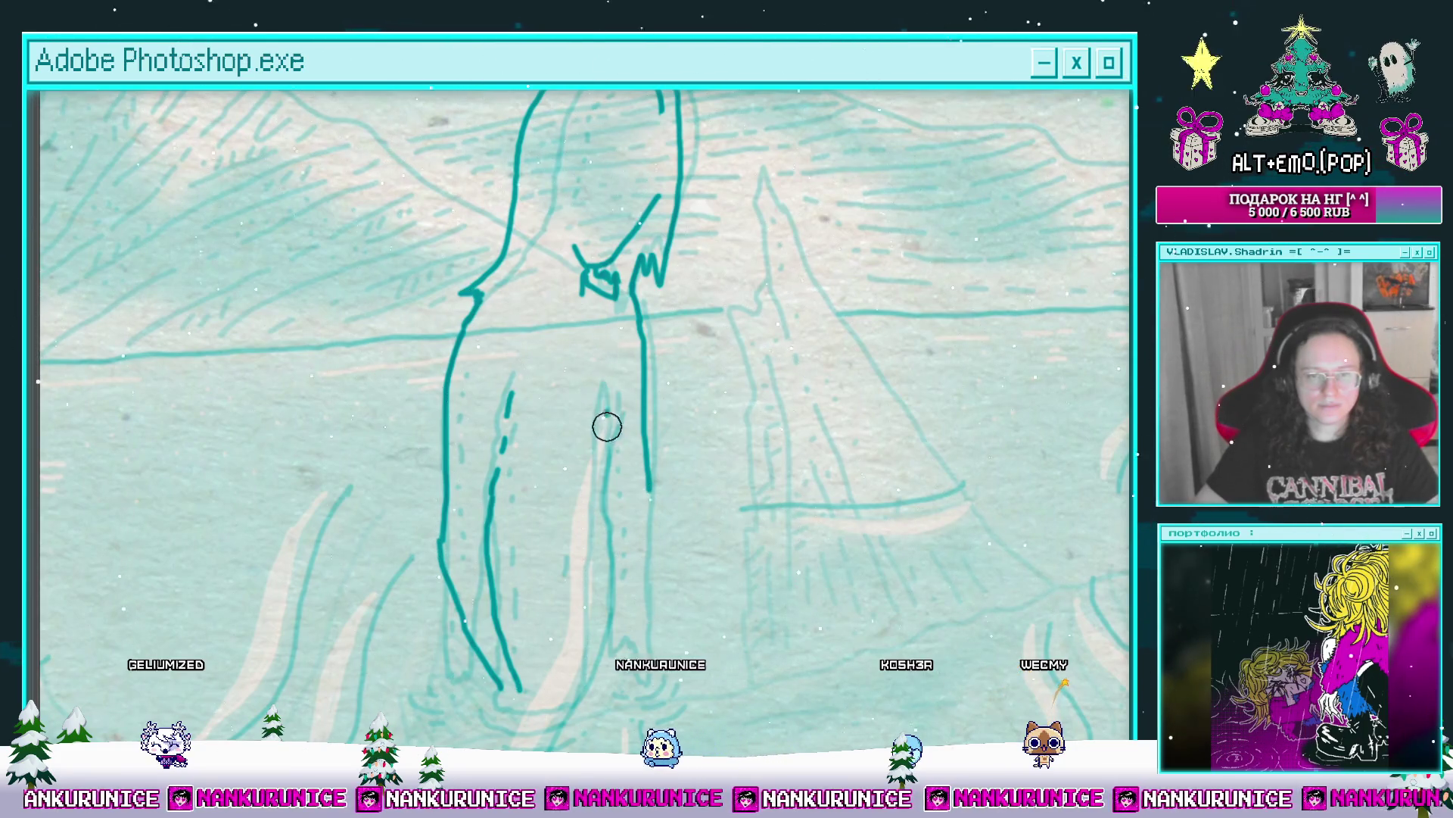
Step: Extend the body outline and redraw the leg line down to the feet
left_click_drag(593, 450, 620, 376)
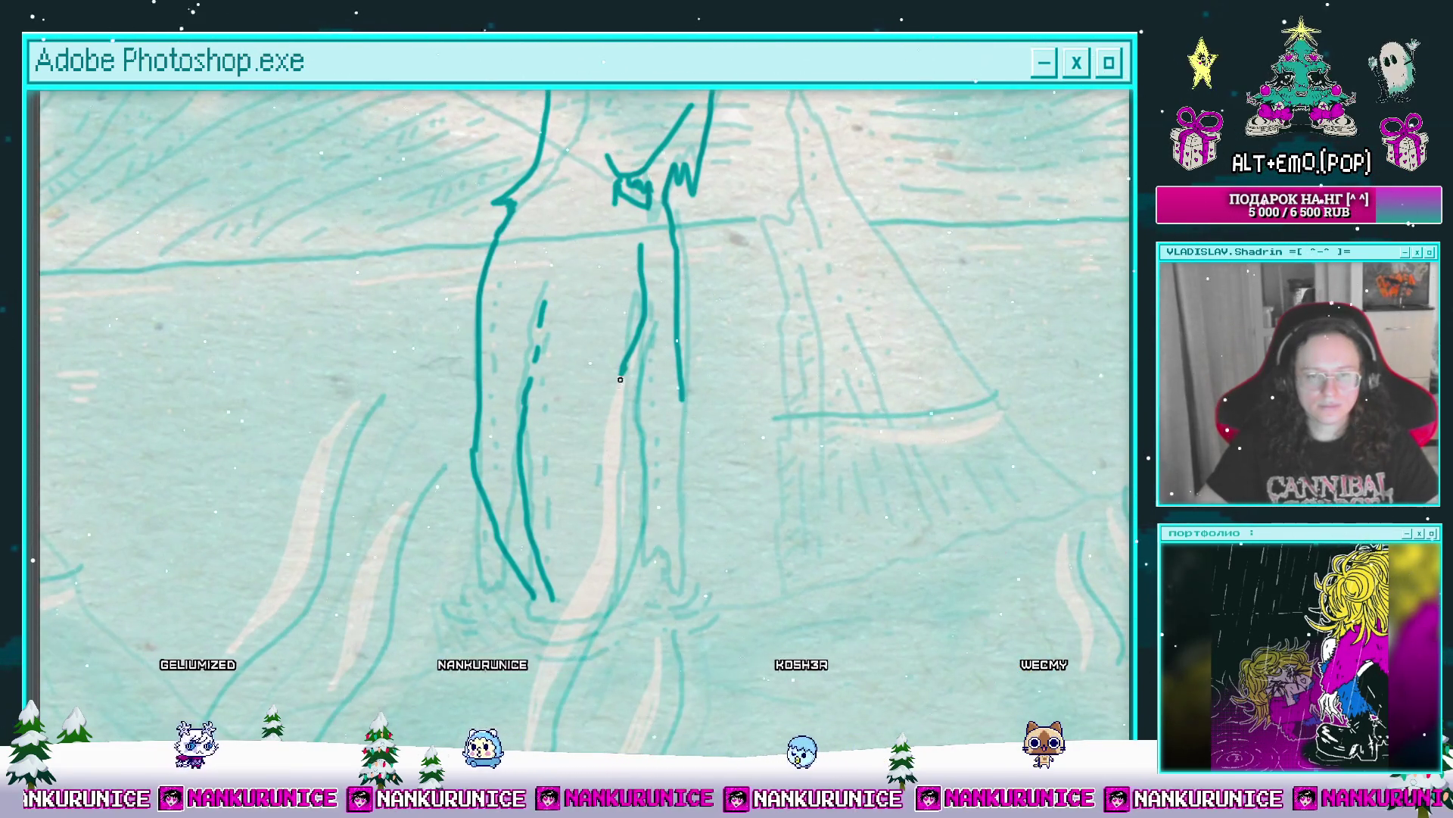
mouse_move(632, 465)
left_mouse_down()
mouse_move(639, 349)
mouse_move(646, 496)
mouse_move(683, 458)
left_mouse_up()
left_click_drag(541, 379, 548, 465)
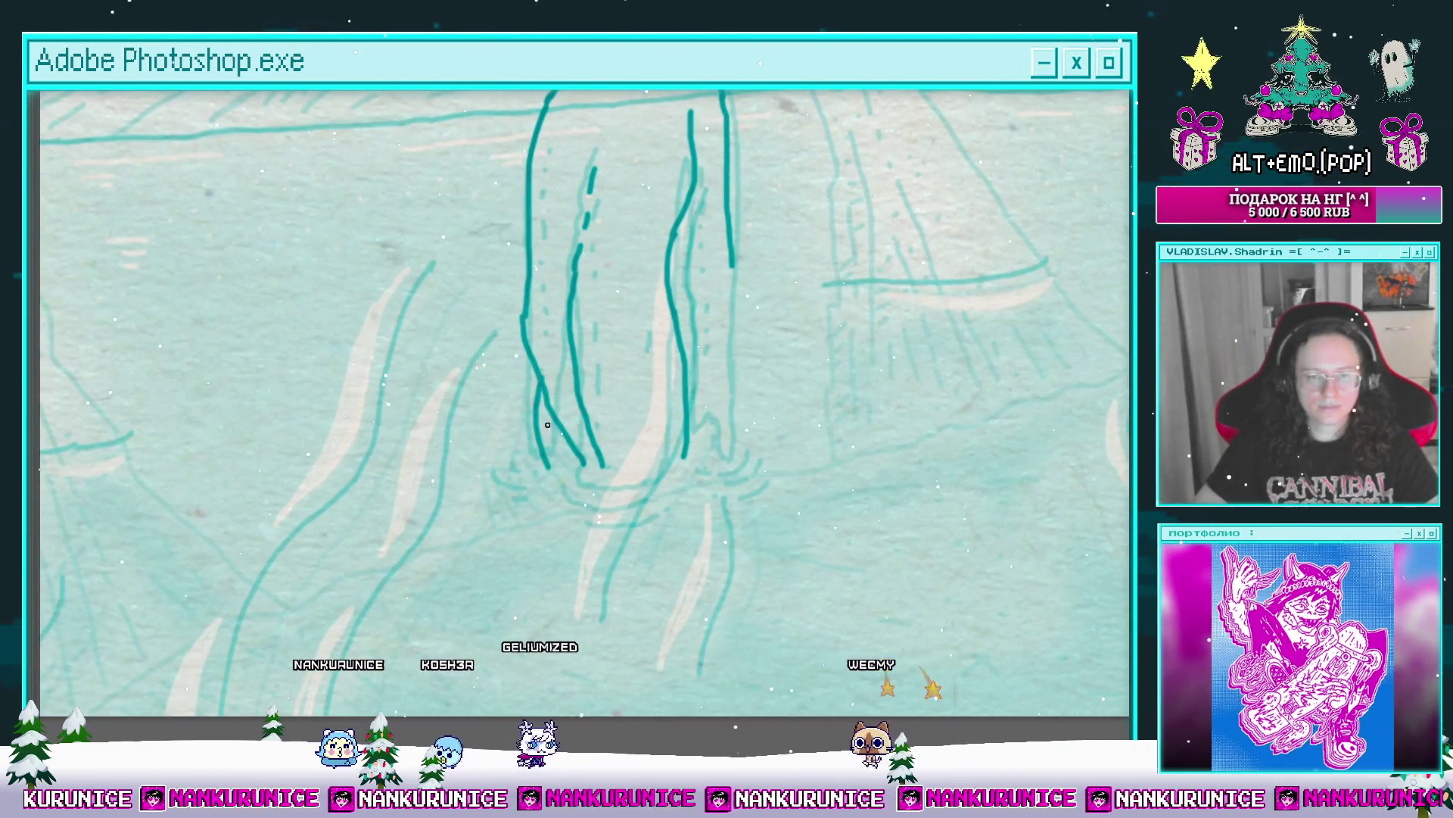
mouse_move(542, 386)
left_mouse_down()
mouse_move(549, 451)
mouse_move(609, 417)
mouse_move(473, 519)
left_mouse_up()
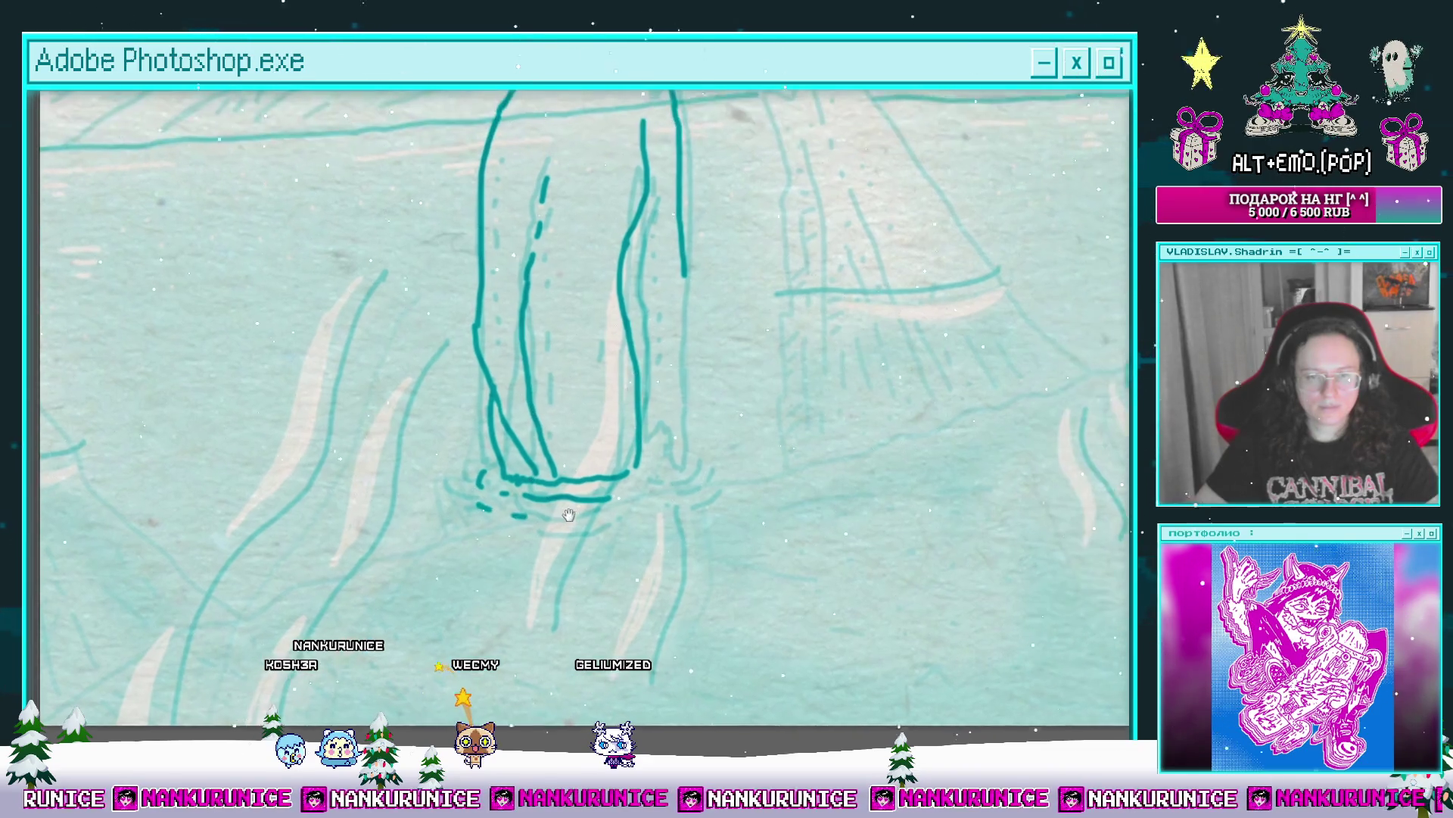
left_click_drag(666, 303, 636, 344)
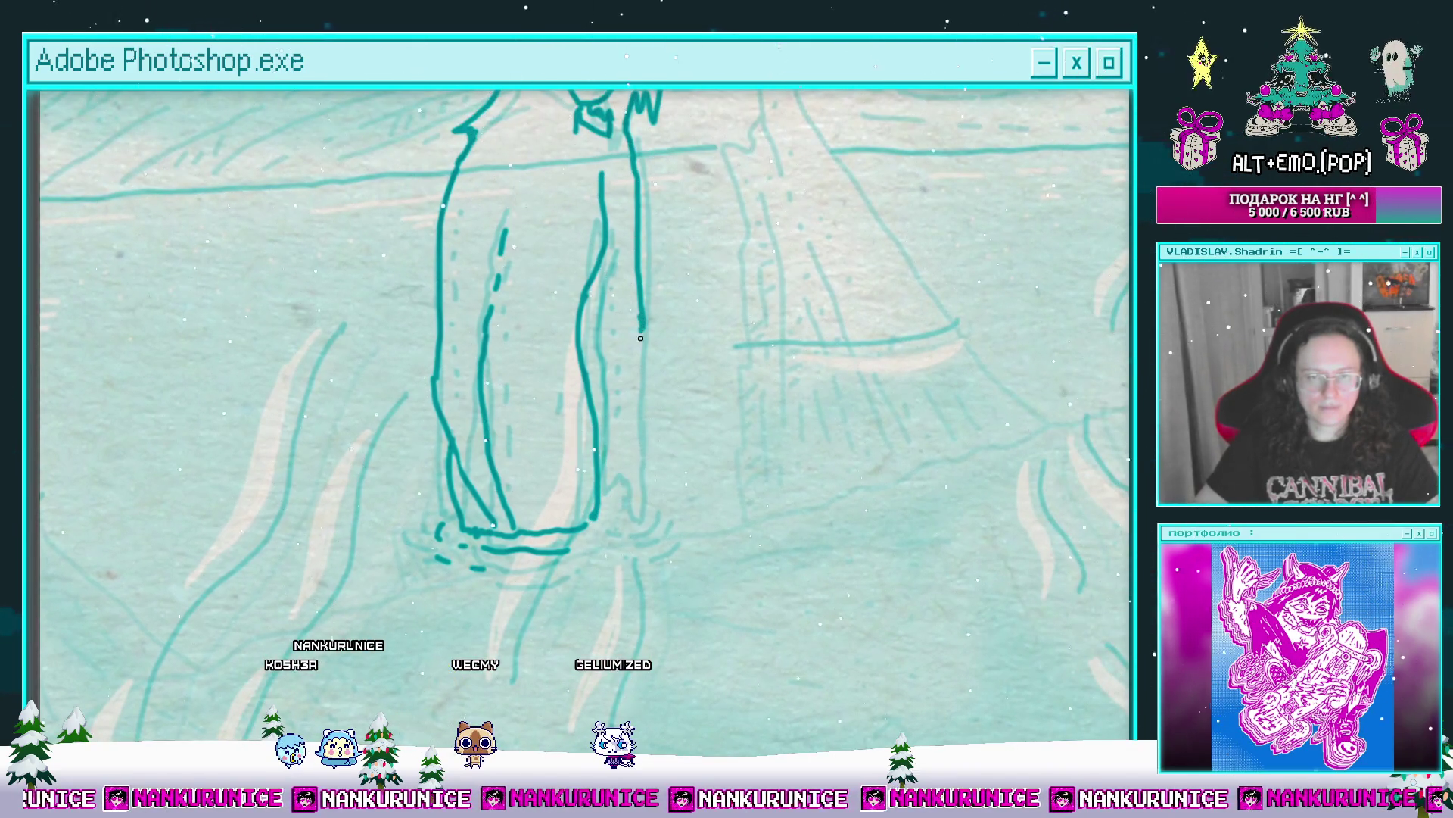
key("ctrl+z")
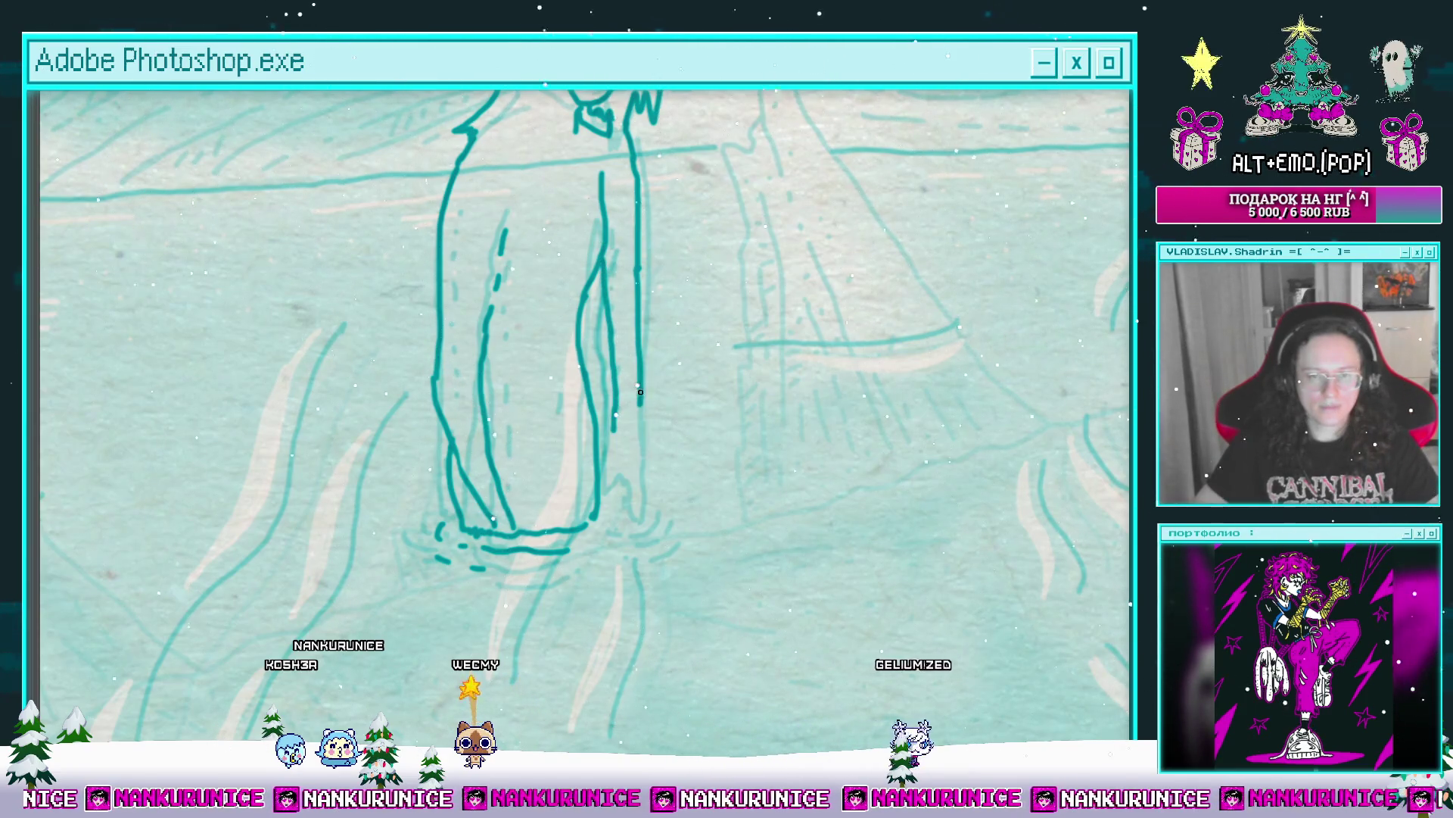
left_click_drag(636, 429, 656, 680)
scroll(588, 366, "down", 2)
scroll(667, 220, "up", 3)
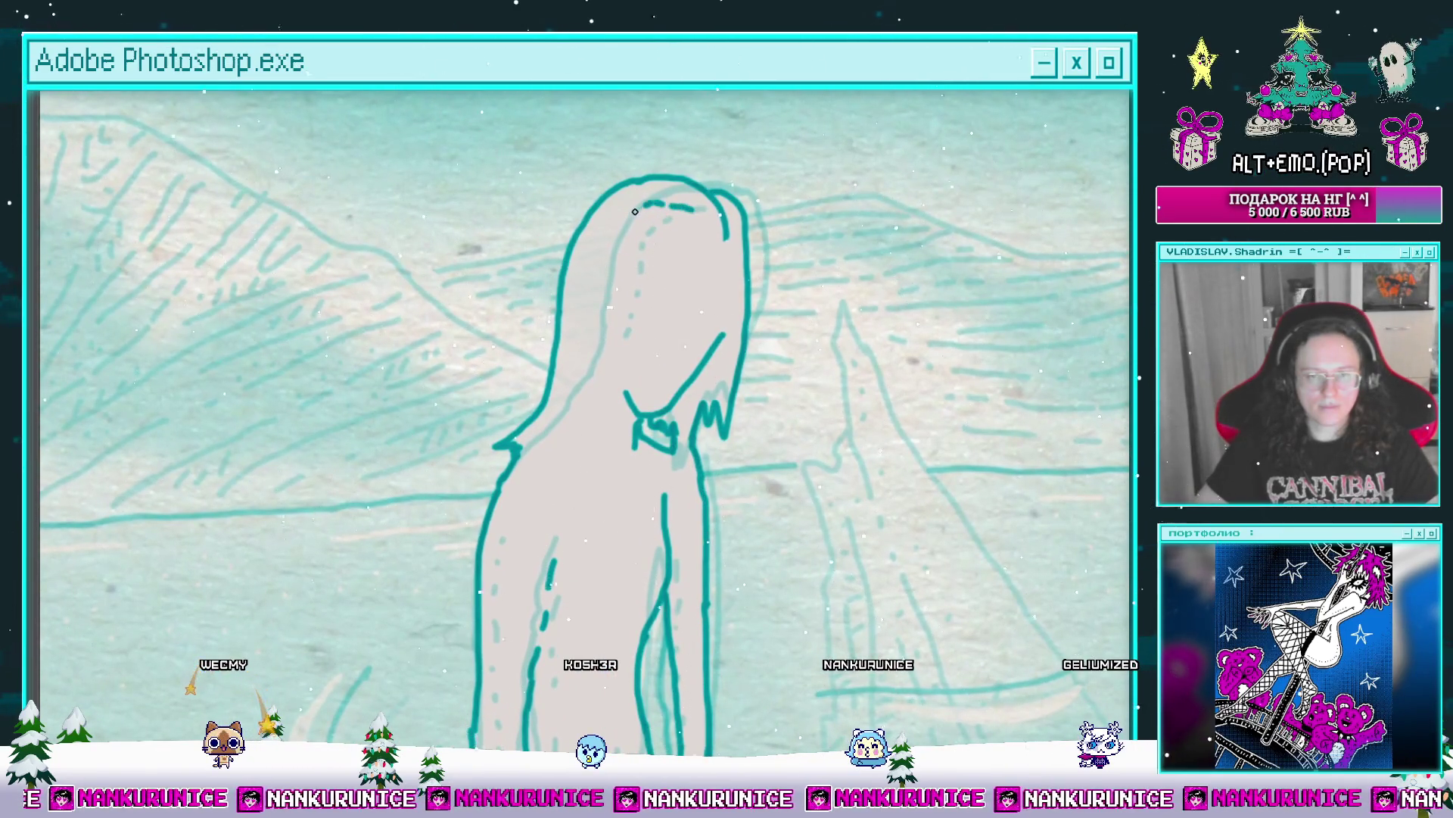
Step: Add final teal strokes and dotted marks down the figure's legs, then swap the foreground and background colours
mouse_move(697, 257)
left_mouse_down()
mouse_move(707, 249)
mouse_move(670, 149)
left_mouse_up()
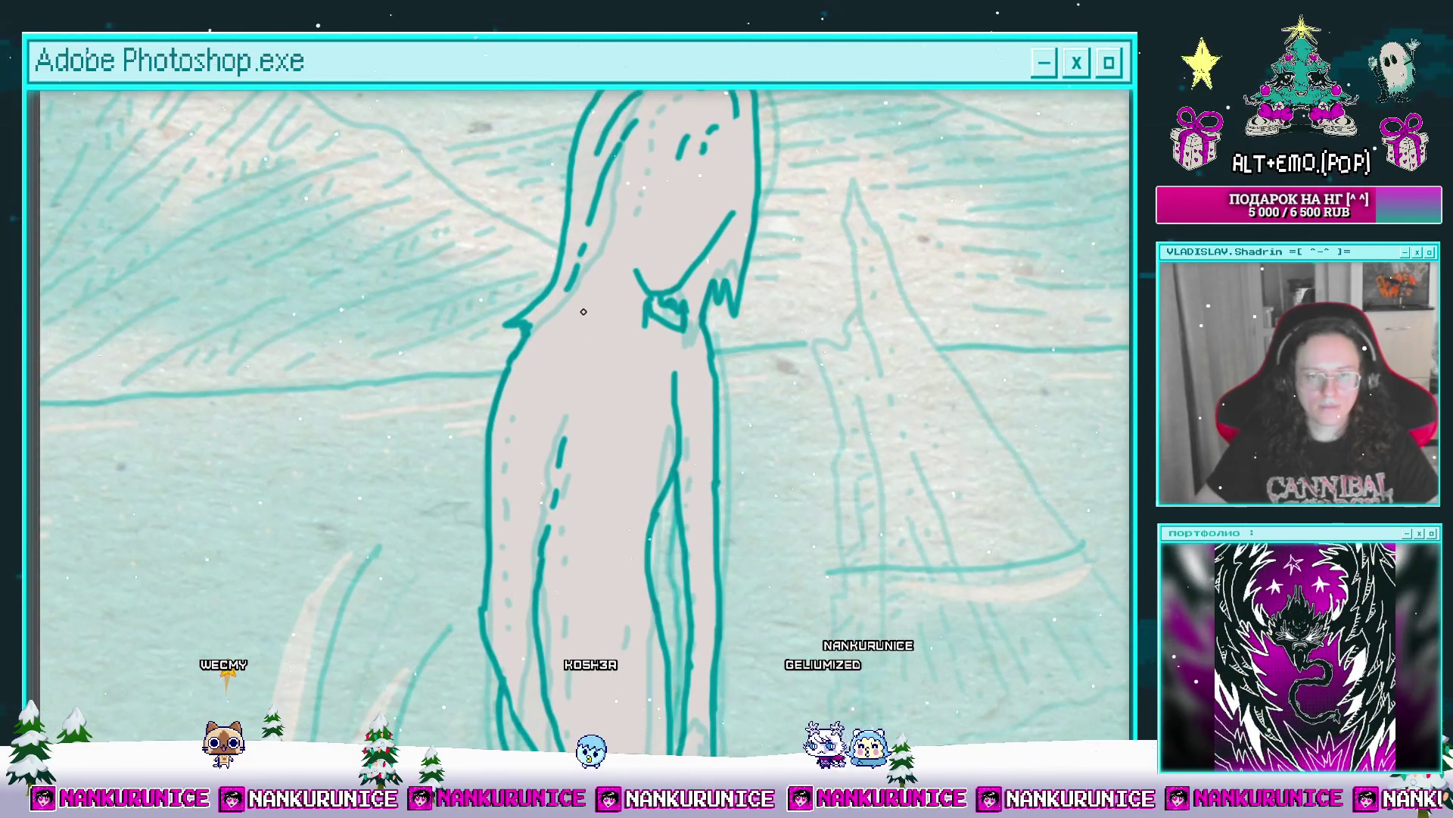
scroll(555, 351, "down", 3)
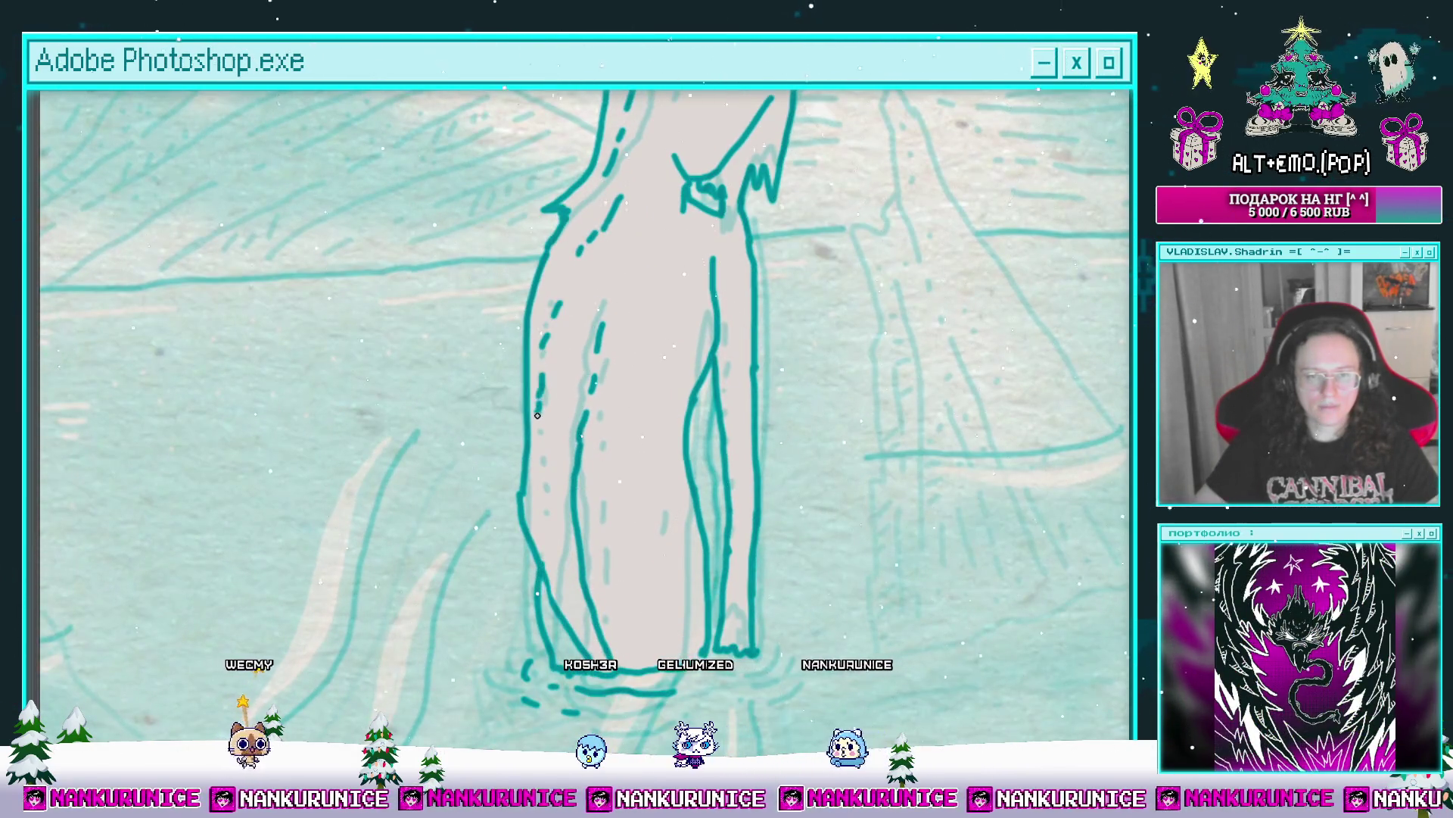
scroll(537, 415, "down", 3)
key("Tab")
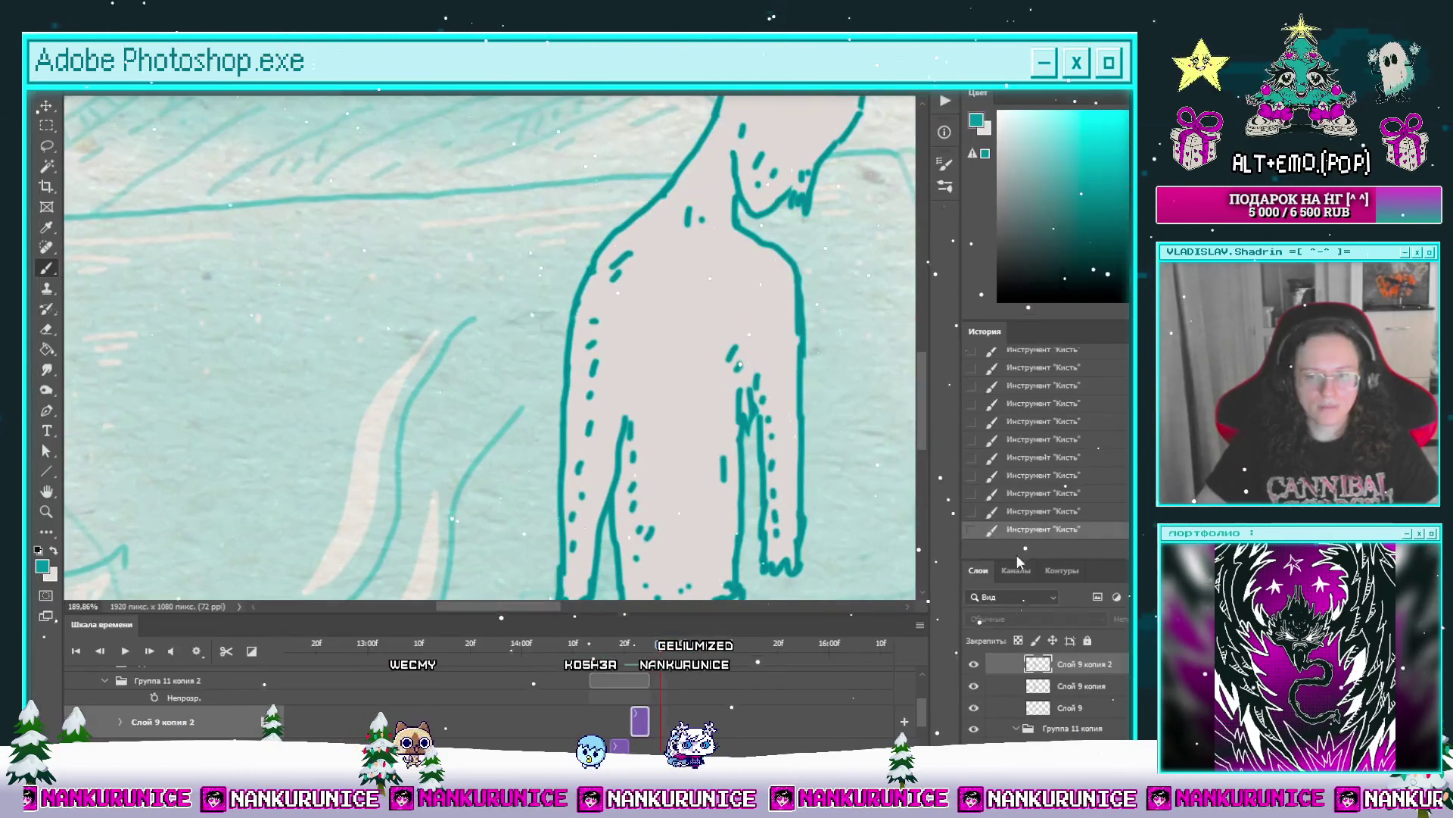
scroll(457, 262, "down", 5)
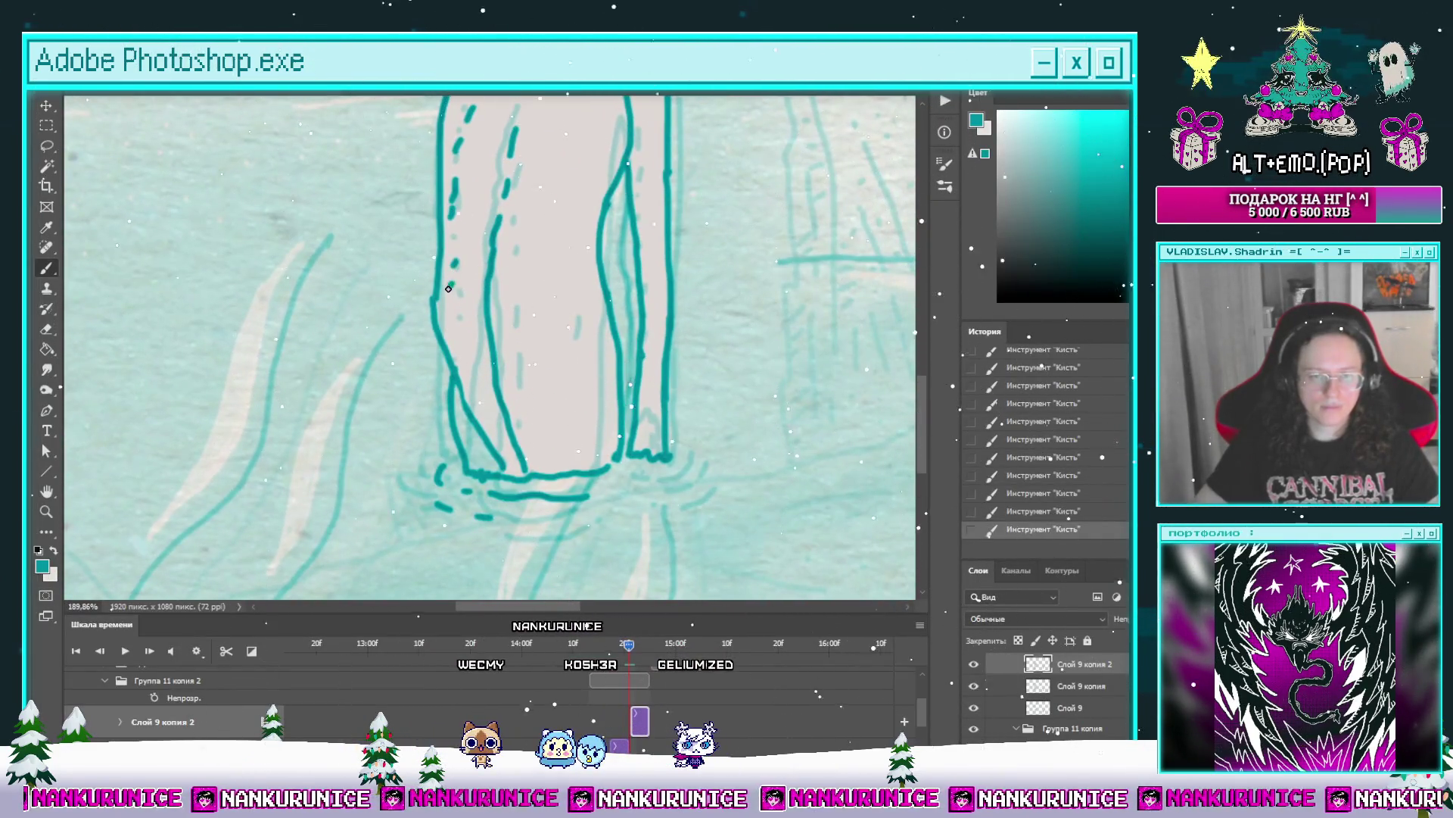
left_click(454, 318)
key("x")
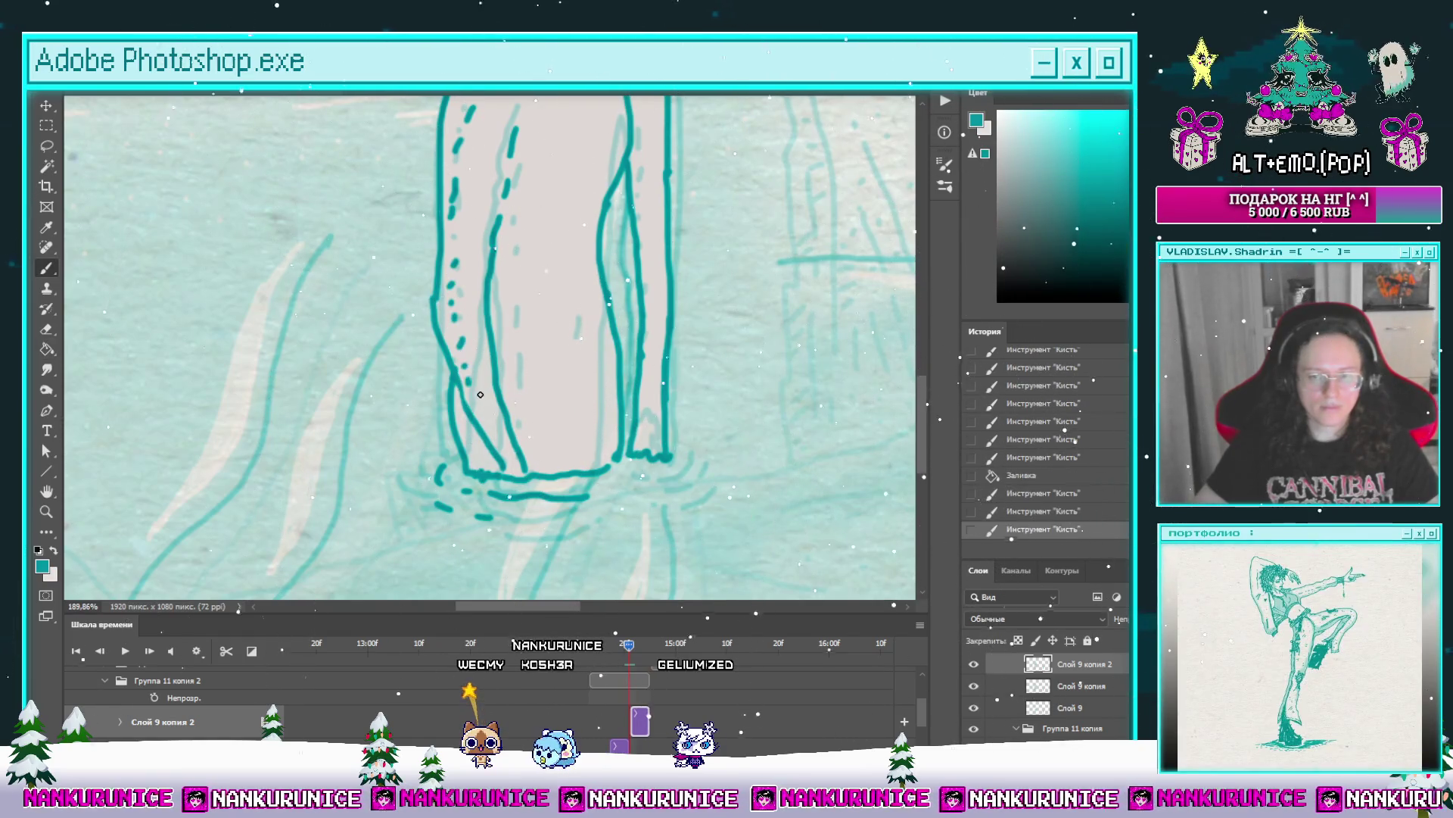
Step: Zoom out with the Zoom tool to view the whole inked tall figure
scroll(479, 394, "up", 1)
scroll(545, 464, "up", 2)
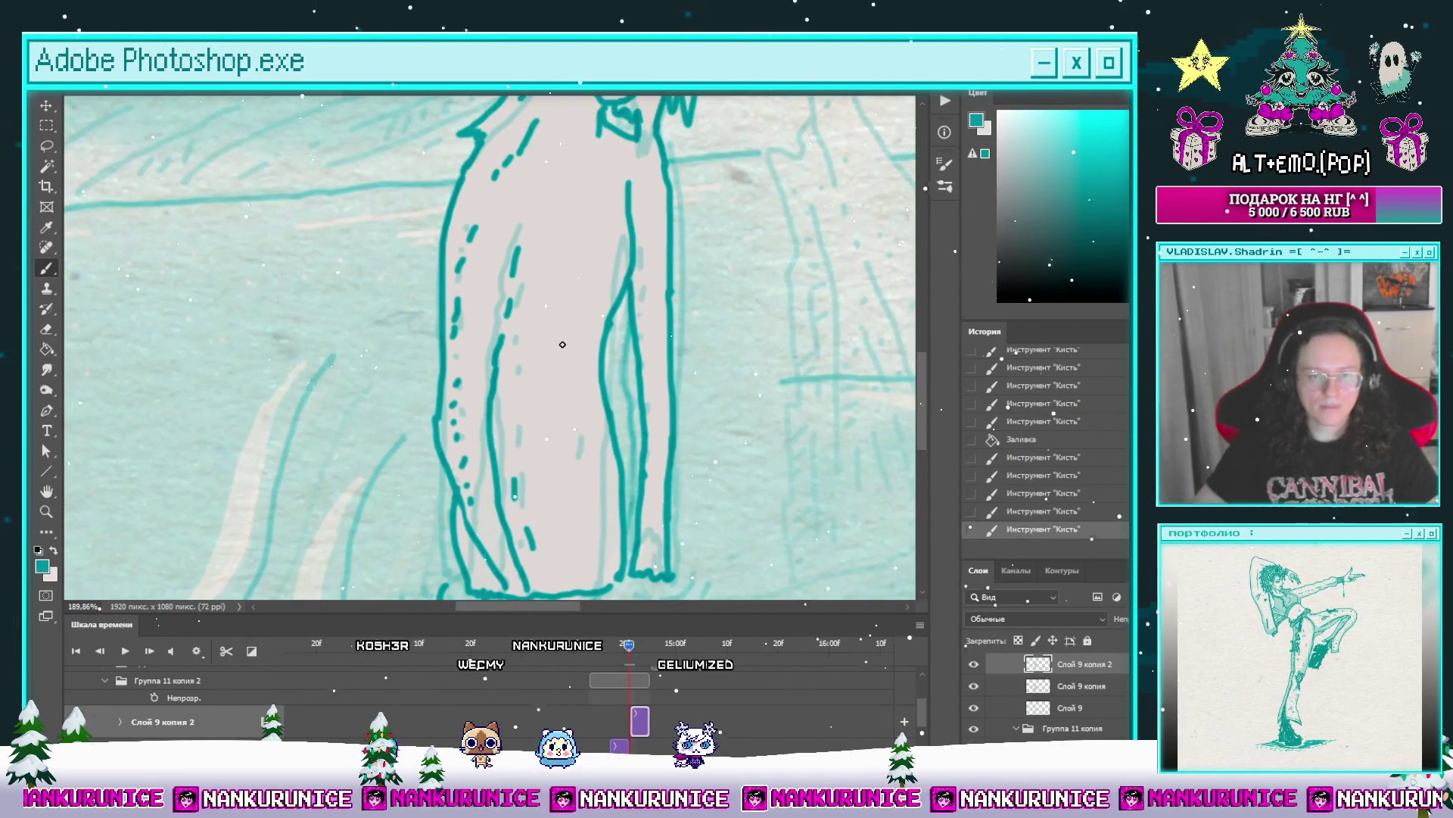
scroll(589, 337, "up", 2)
scroll(623, 300, "down", 3)
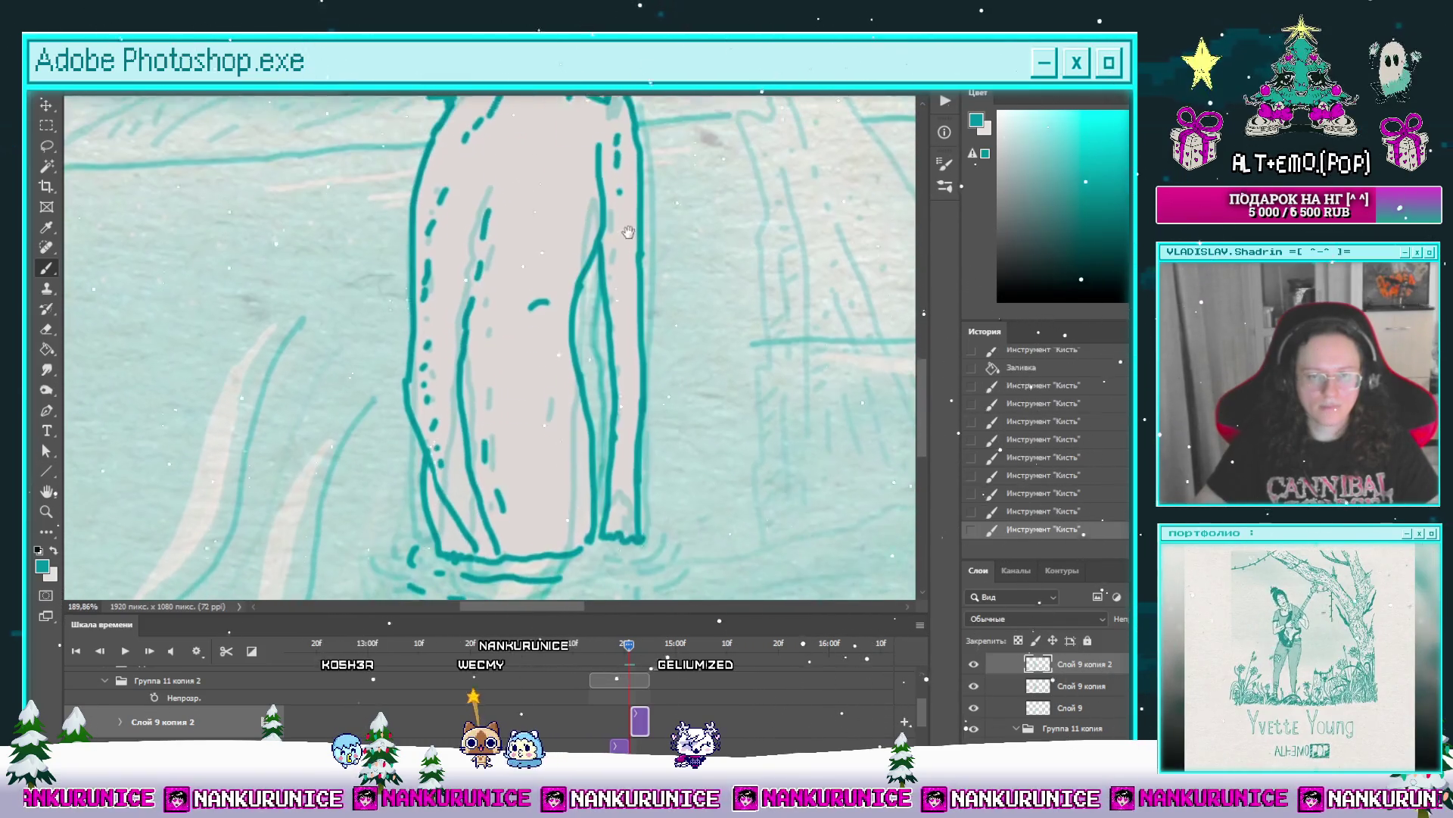
scroll(658, 416, "down", 2)
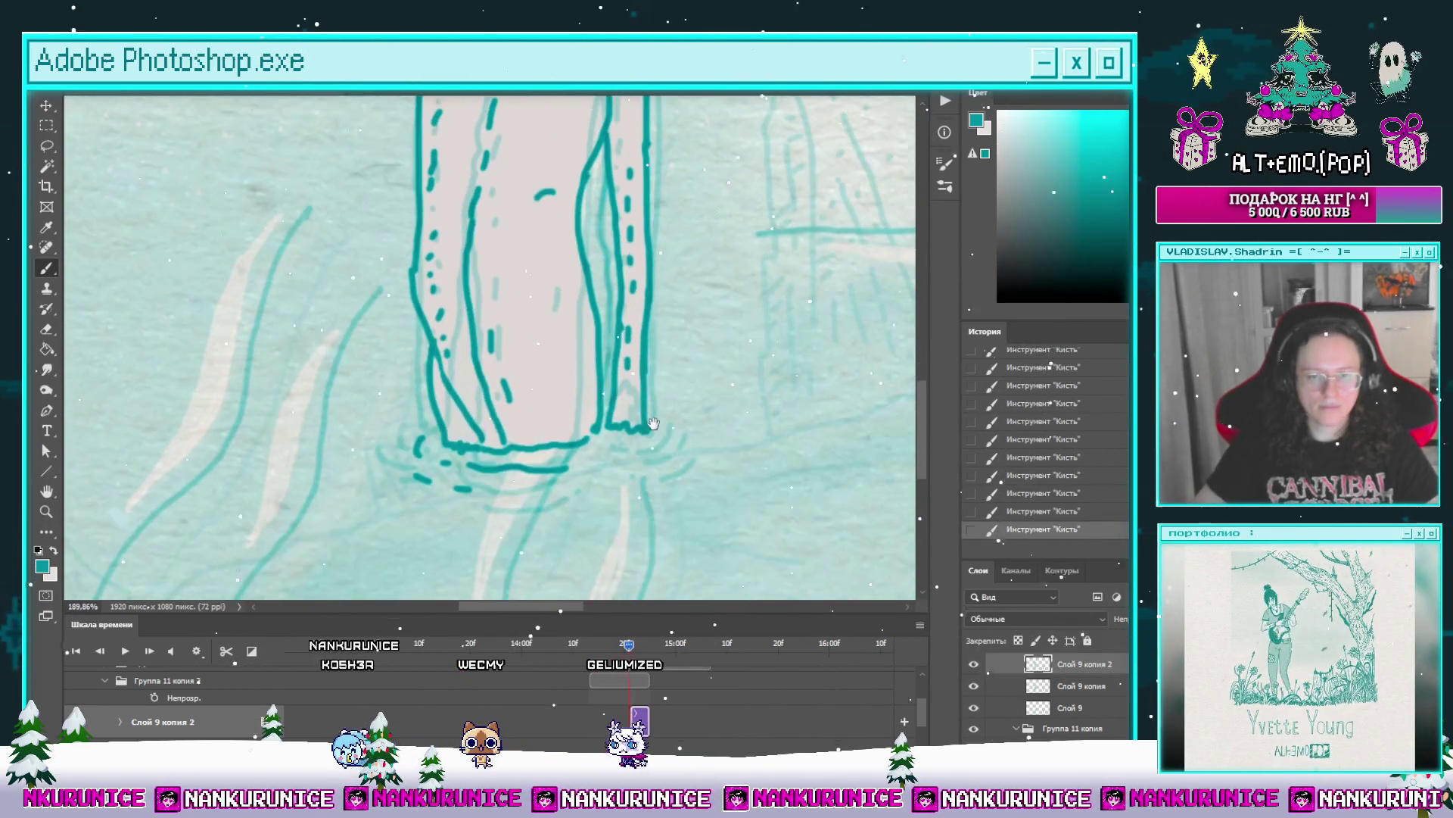
key("z")
left_click(552, 470, "alt")
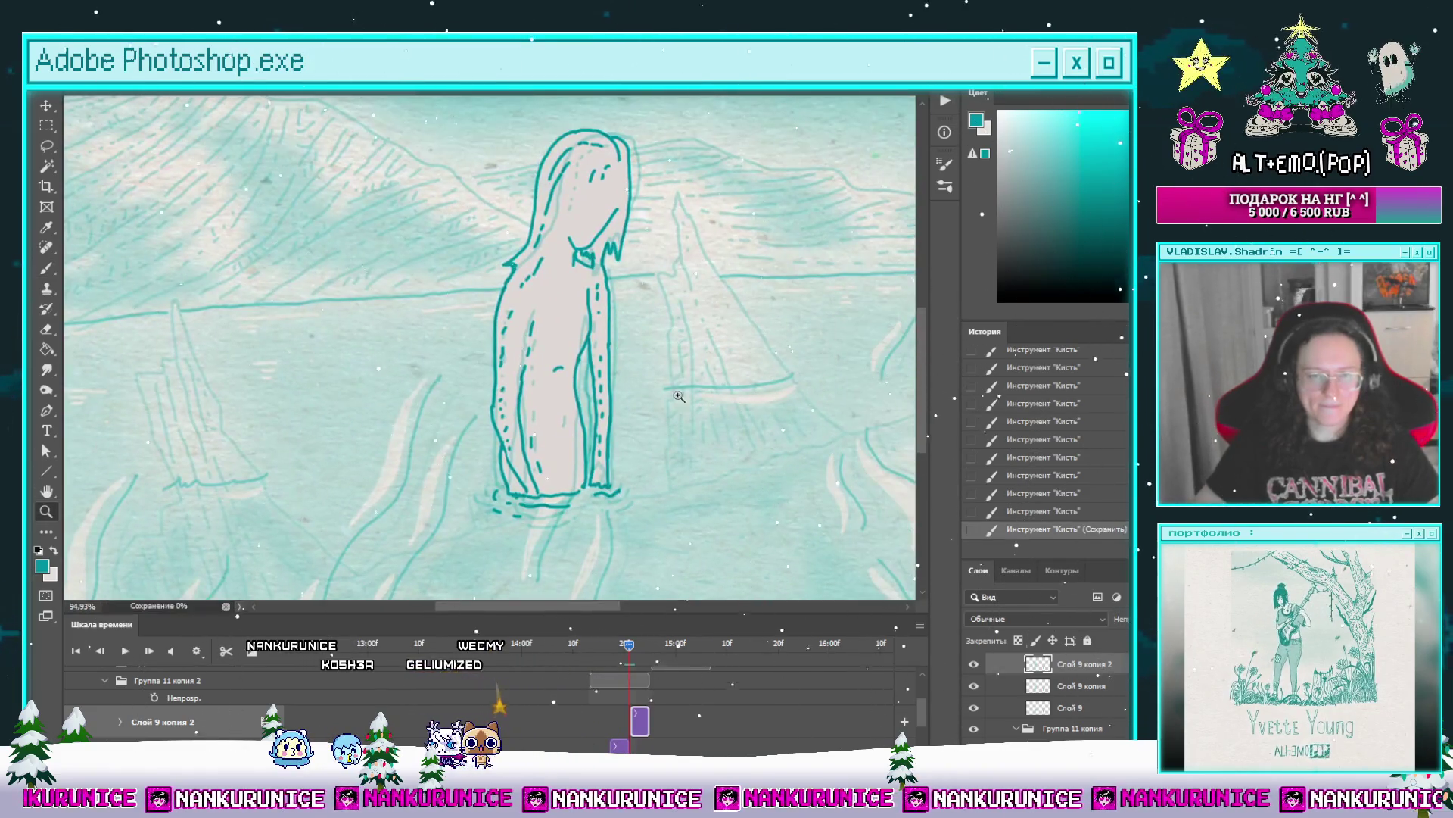
Step: Scrub back through earlier frames and expand the Группа 11 копия 2 track
left_click_drag(575, 440, 541, 547)
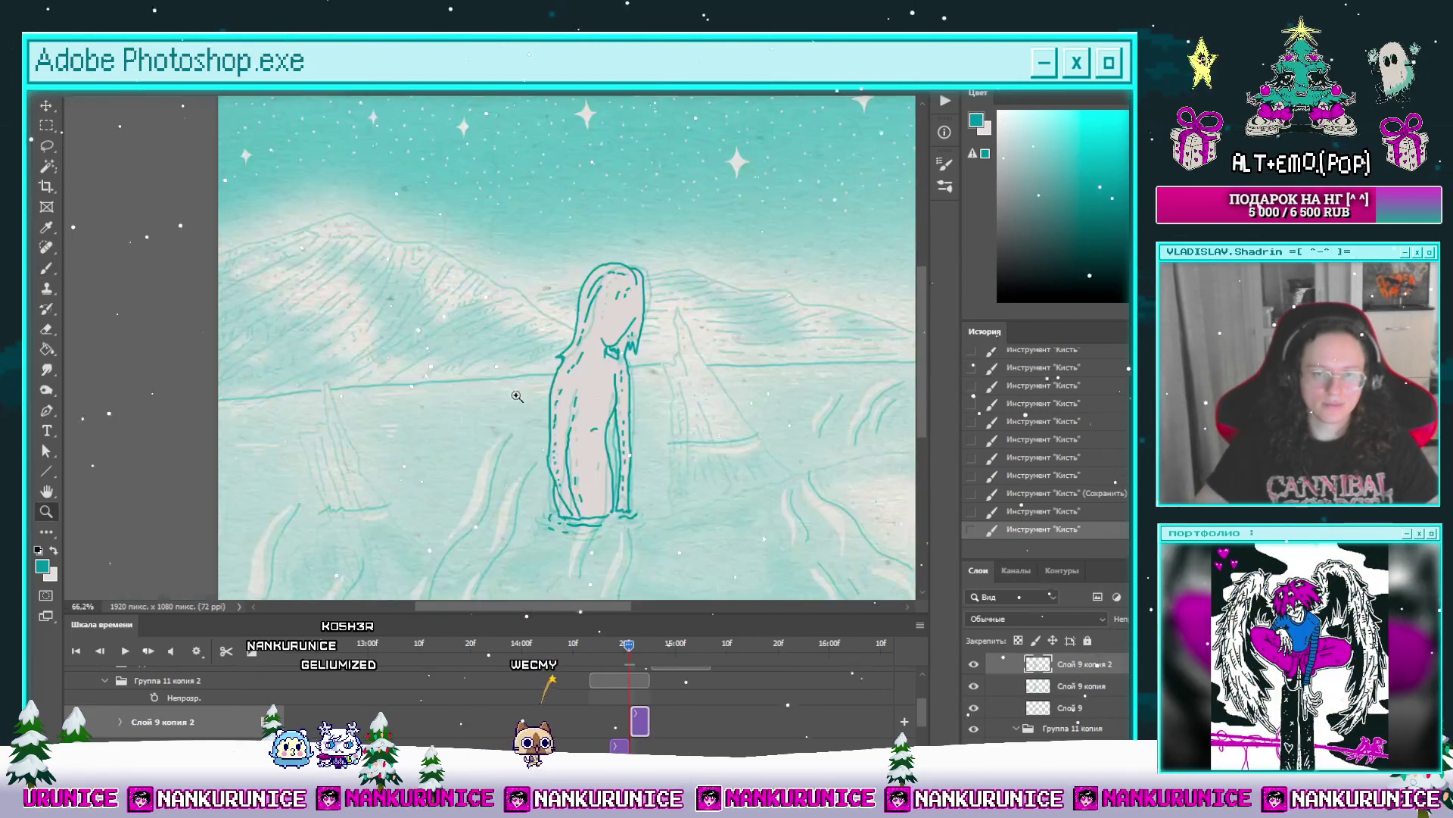
mouse_move(622, 651)
left_mouse_down()
mouse_move(552, 644)
mouse_move(630, 644)
left_mouse_up()
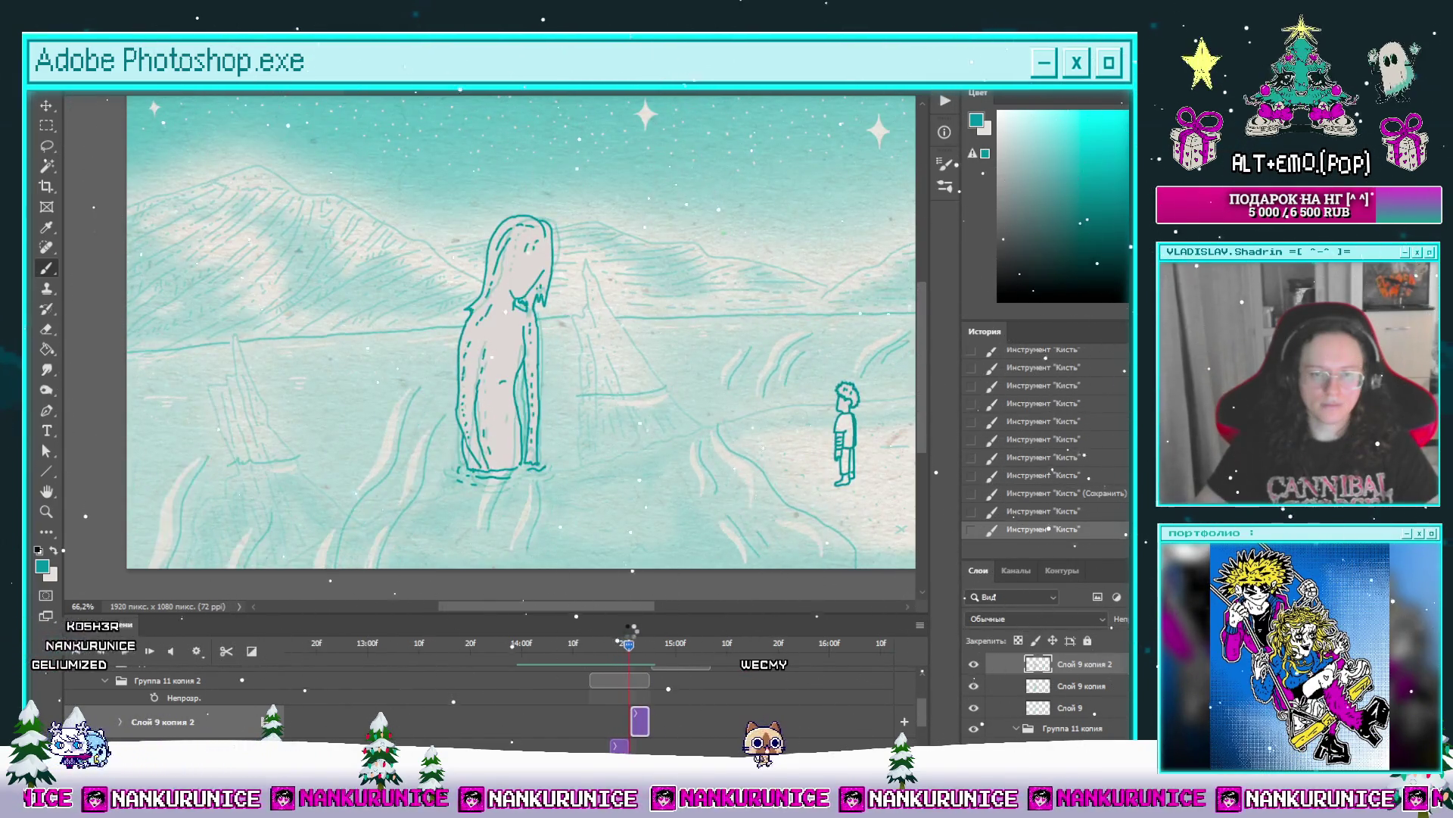
scroll(722, 380, "up", 1)
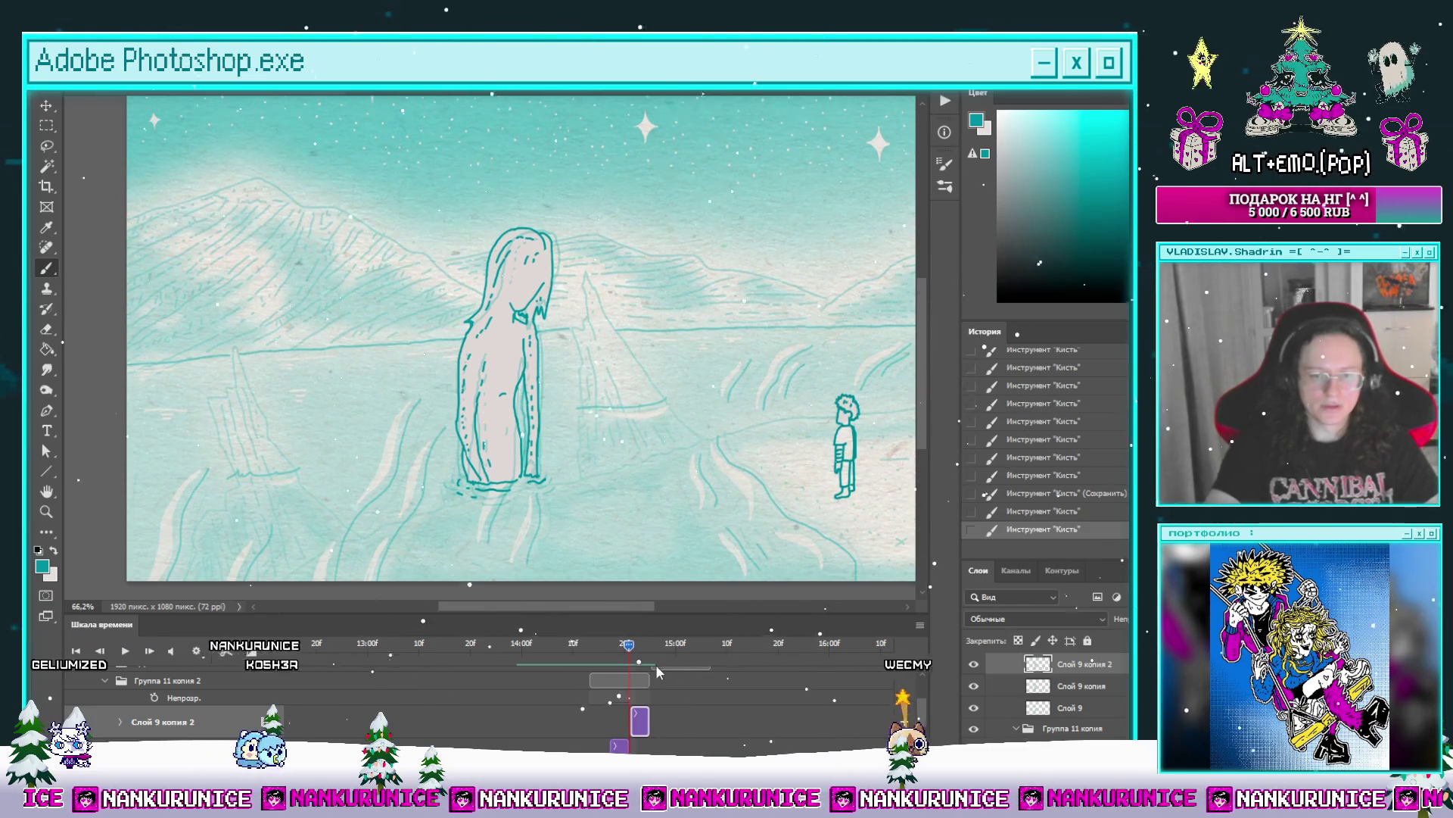
scroll(116, 701, "up", 2)
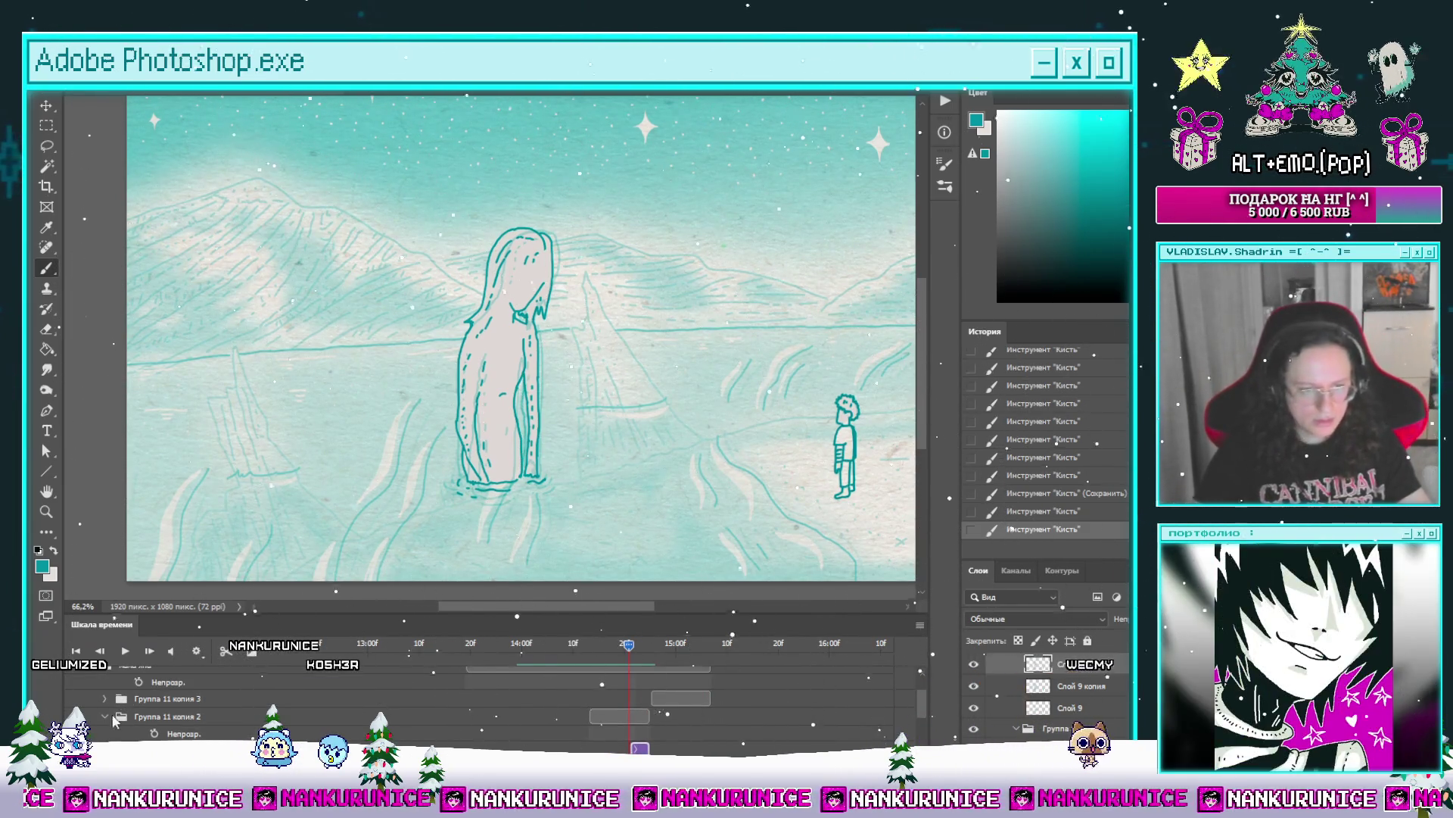
scroll(295, 694, "down", 3)
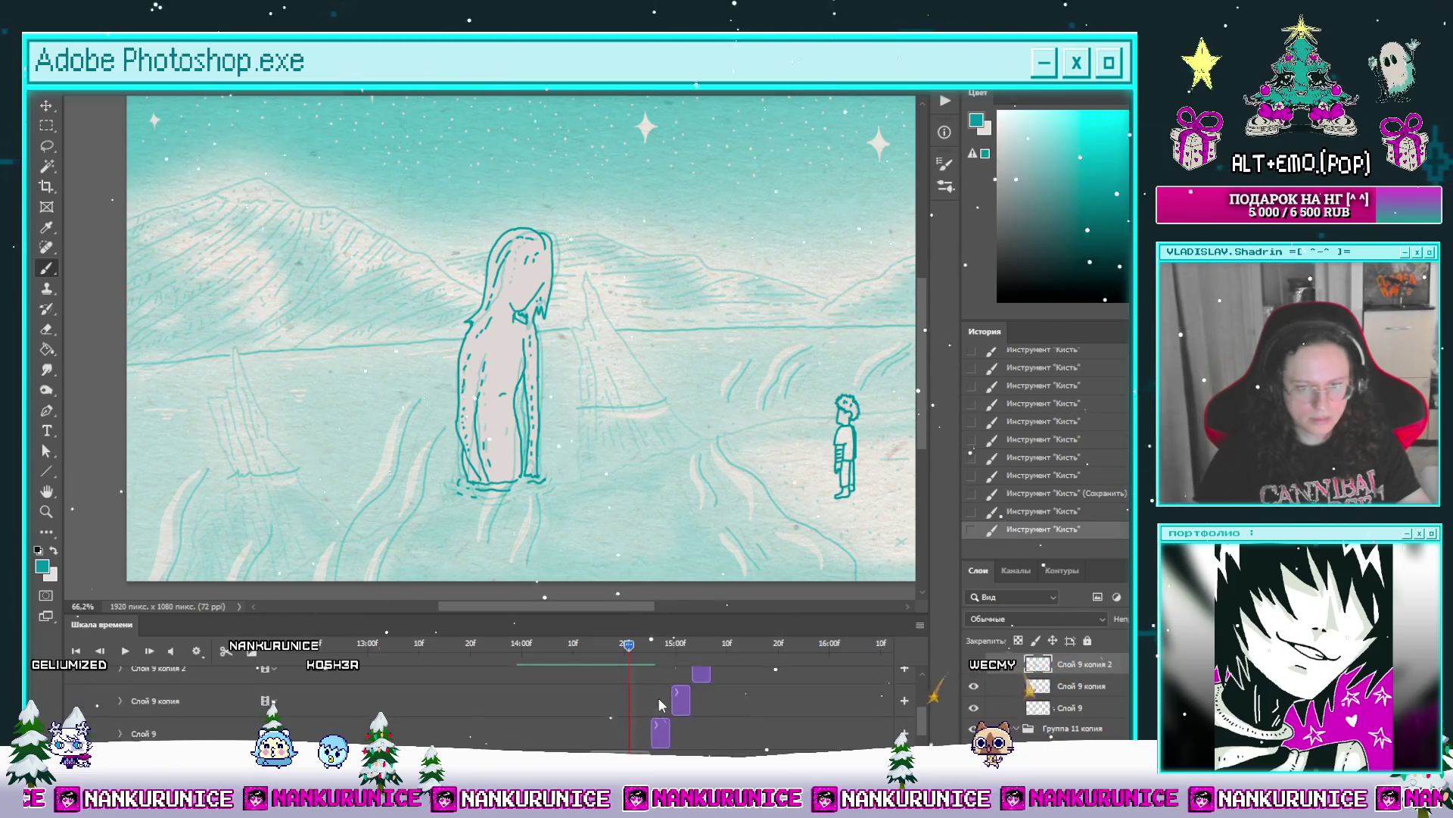
left_click(105, 687)
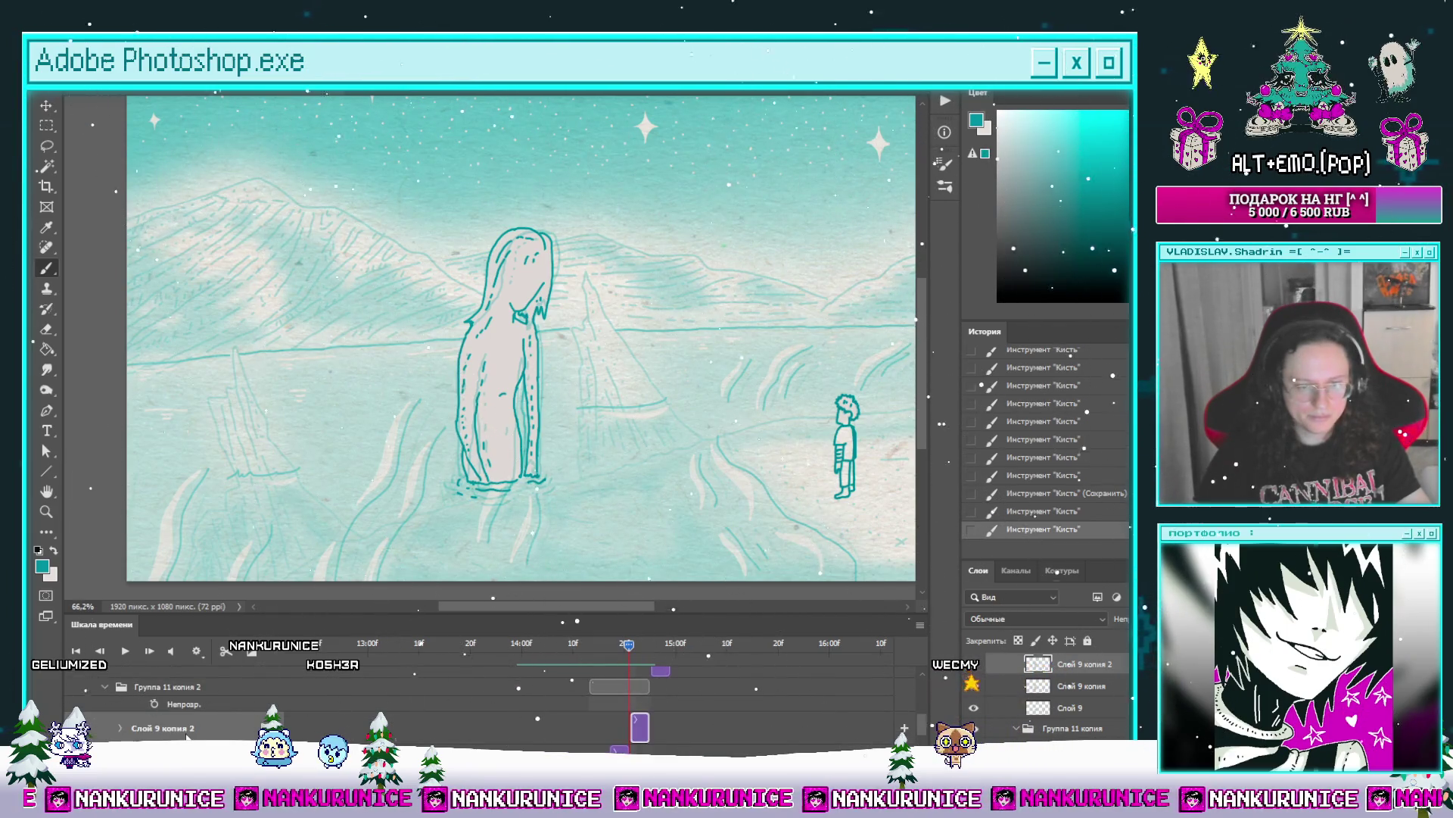
Step: Lasso-cut the tall figure, delete it from the neighbouring frame, and paste it as a new layer
key("l")
mouse_move(353, 500)
left_mouse_down()
mouse_move(619, 488)
mouse_move(415, 227)
mouse_move(354, 496)
left_mouse_up()
key("ctrl+x")
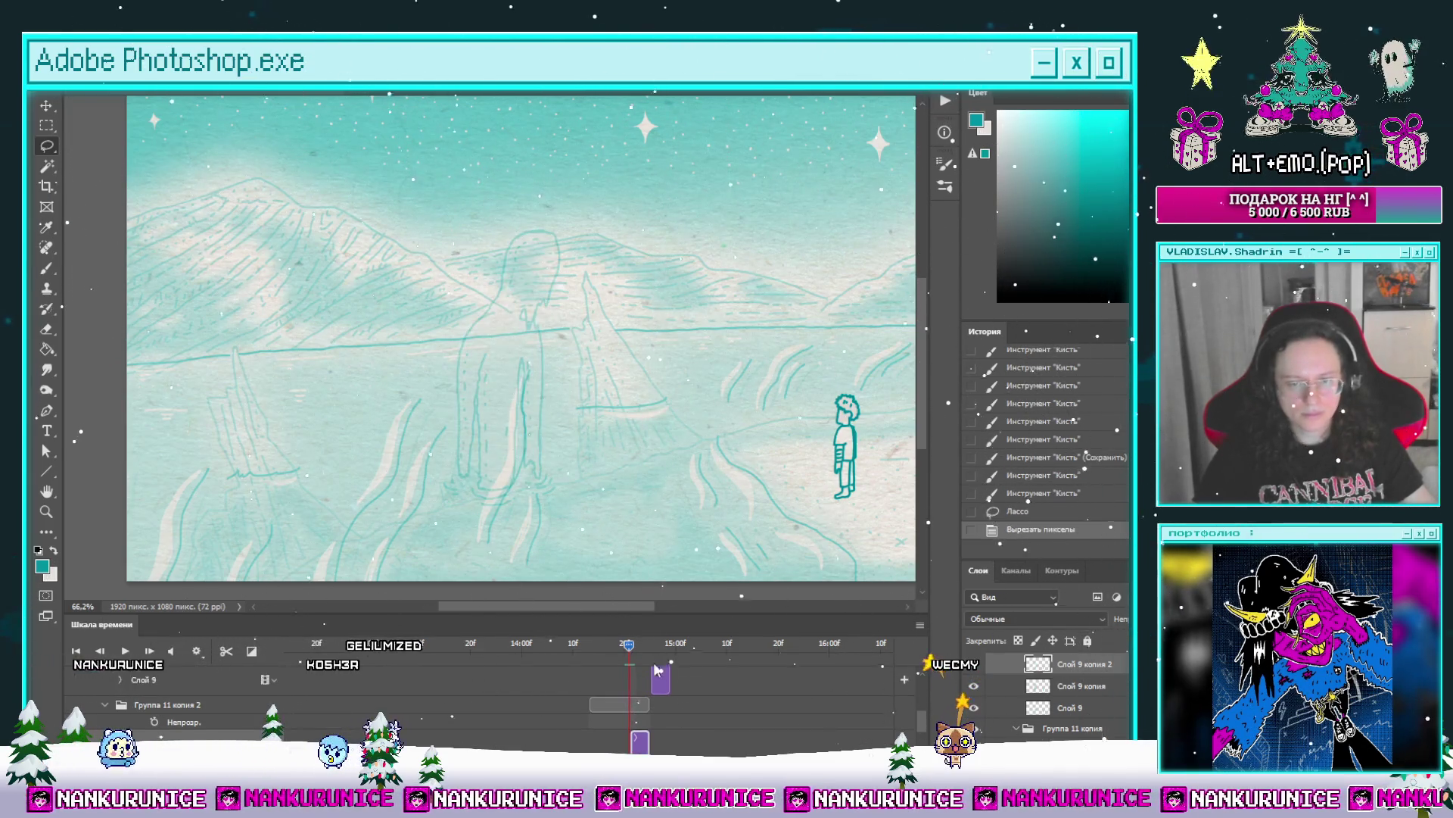
left_click(652, 648)
key("ctrl+v")
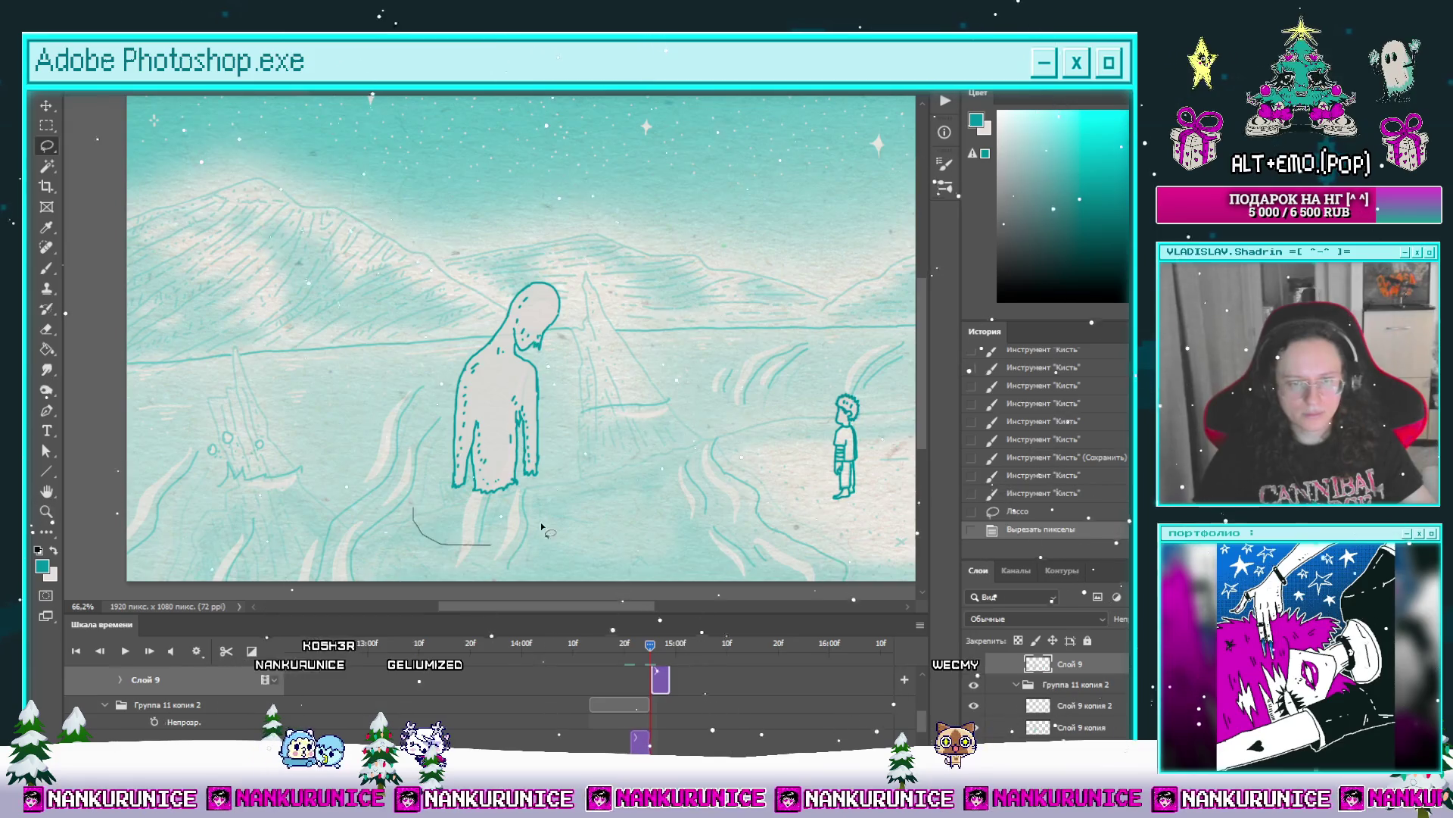
left_click_drag(403, 291, 405, 297)
key("Delete")
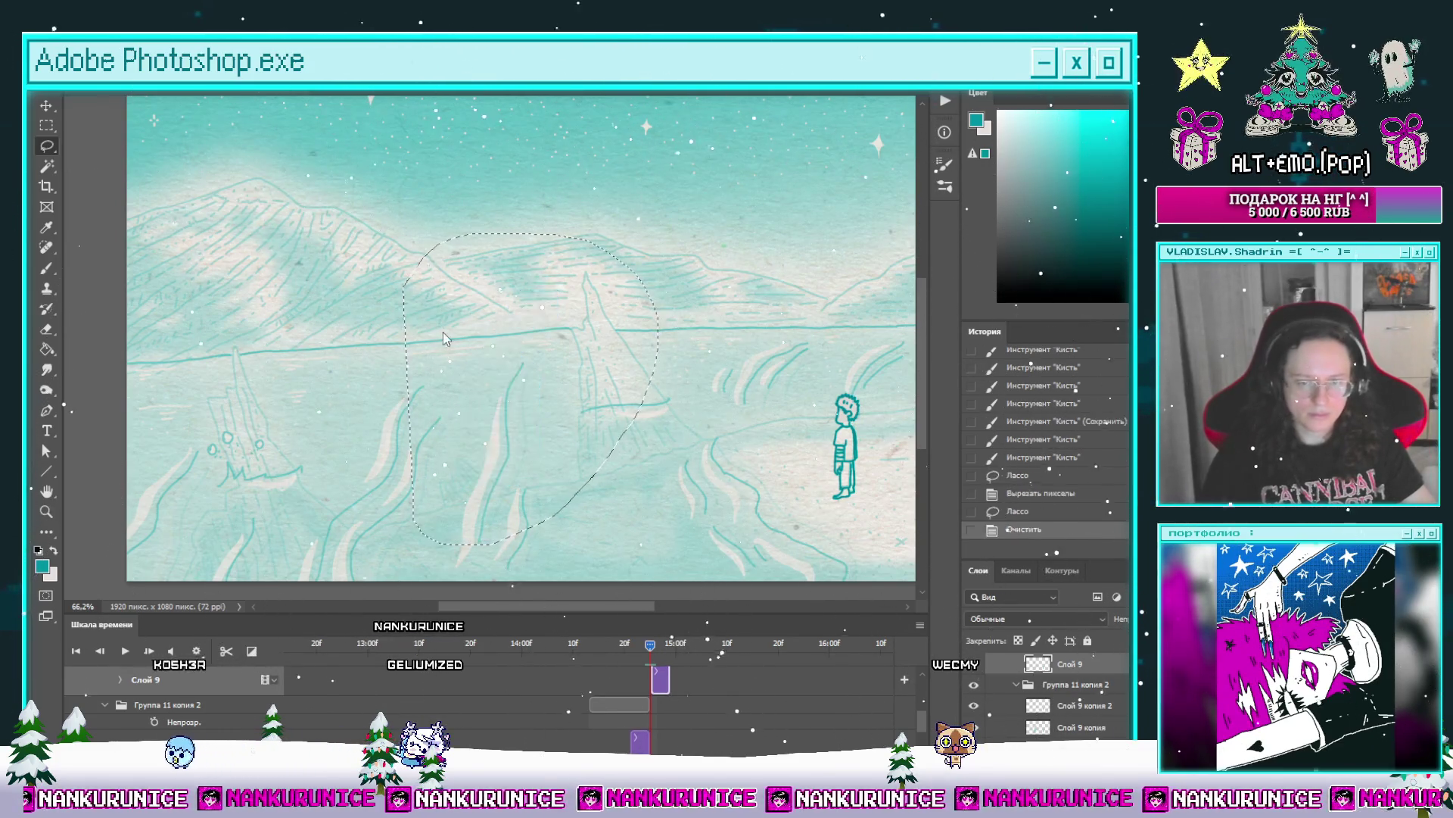
key("ctrl+v")
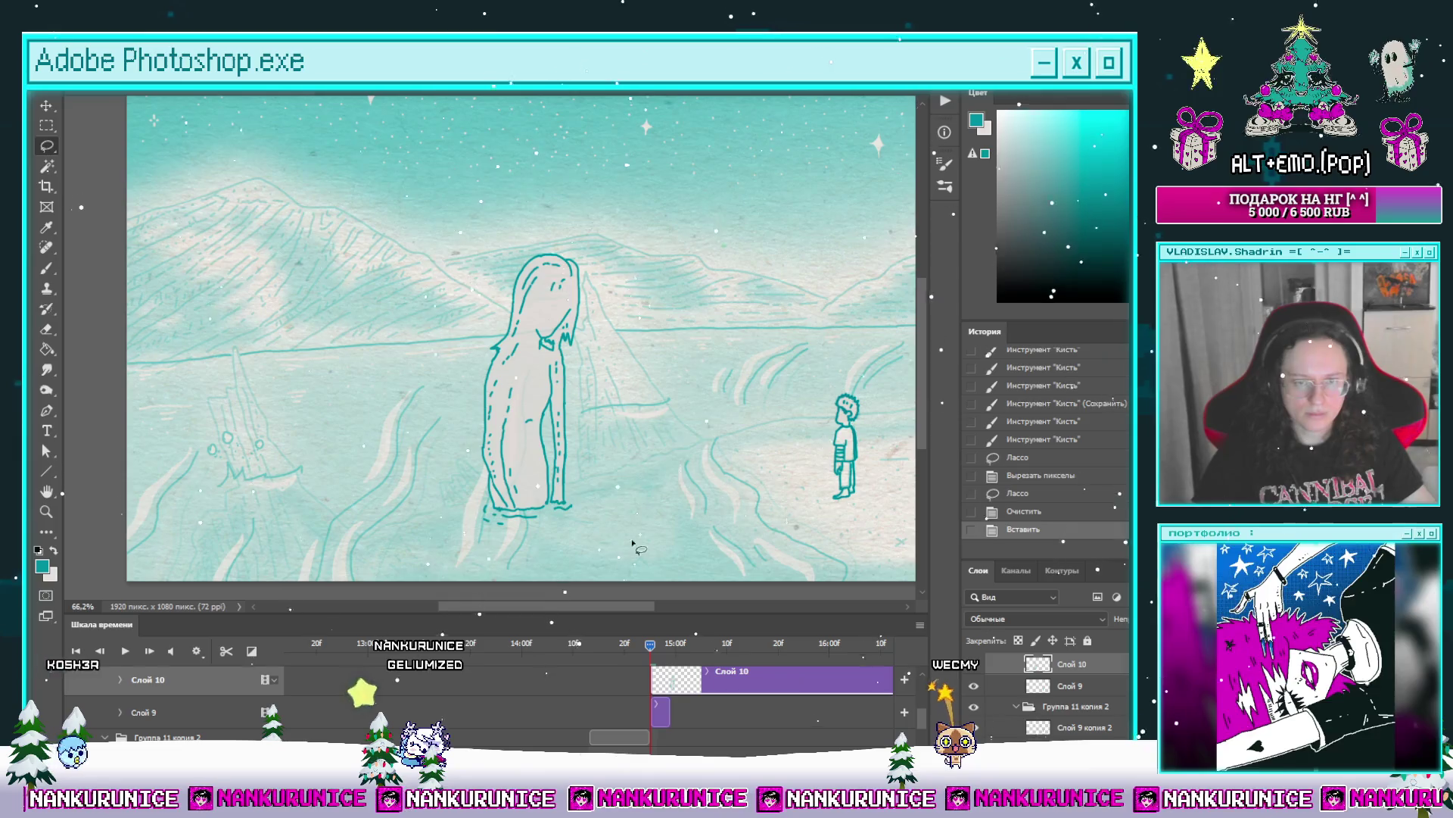
Step: Align the Слой 10 clip to the current frame, nudge the figure, and shift the clip later
left_click_drag(647, 646, 629, 645)
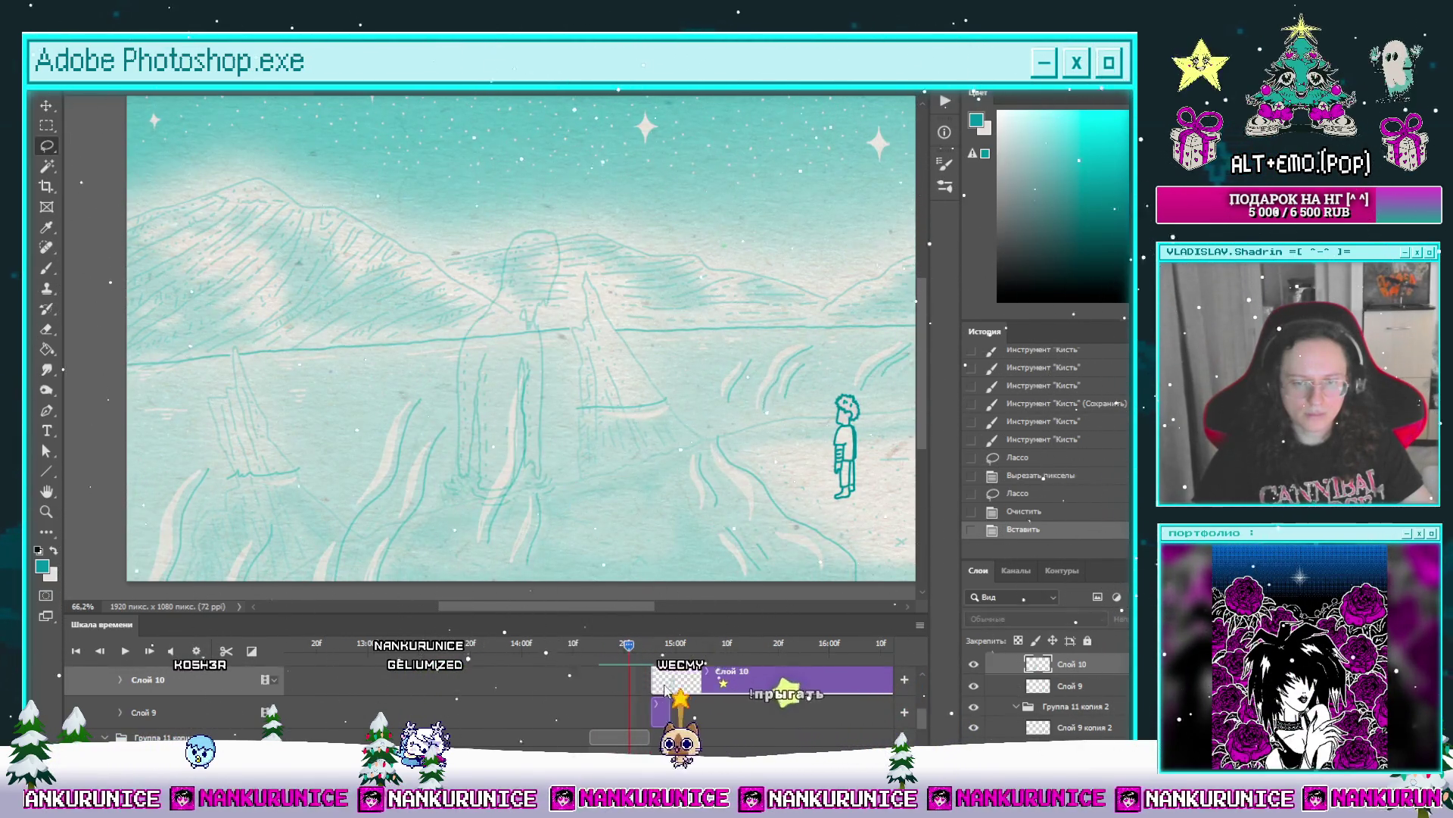
left_click_drag(665, 689, 644, 689)
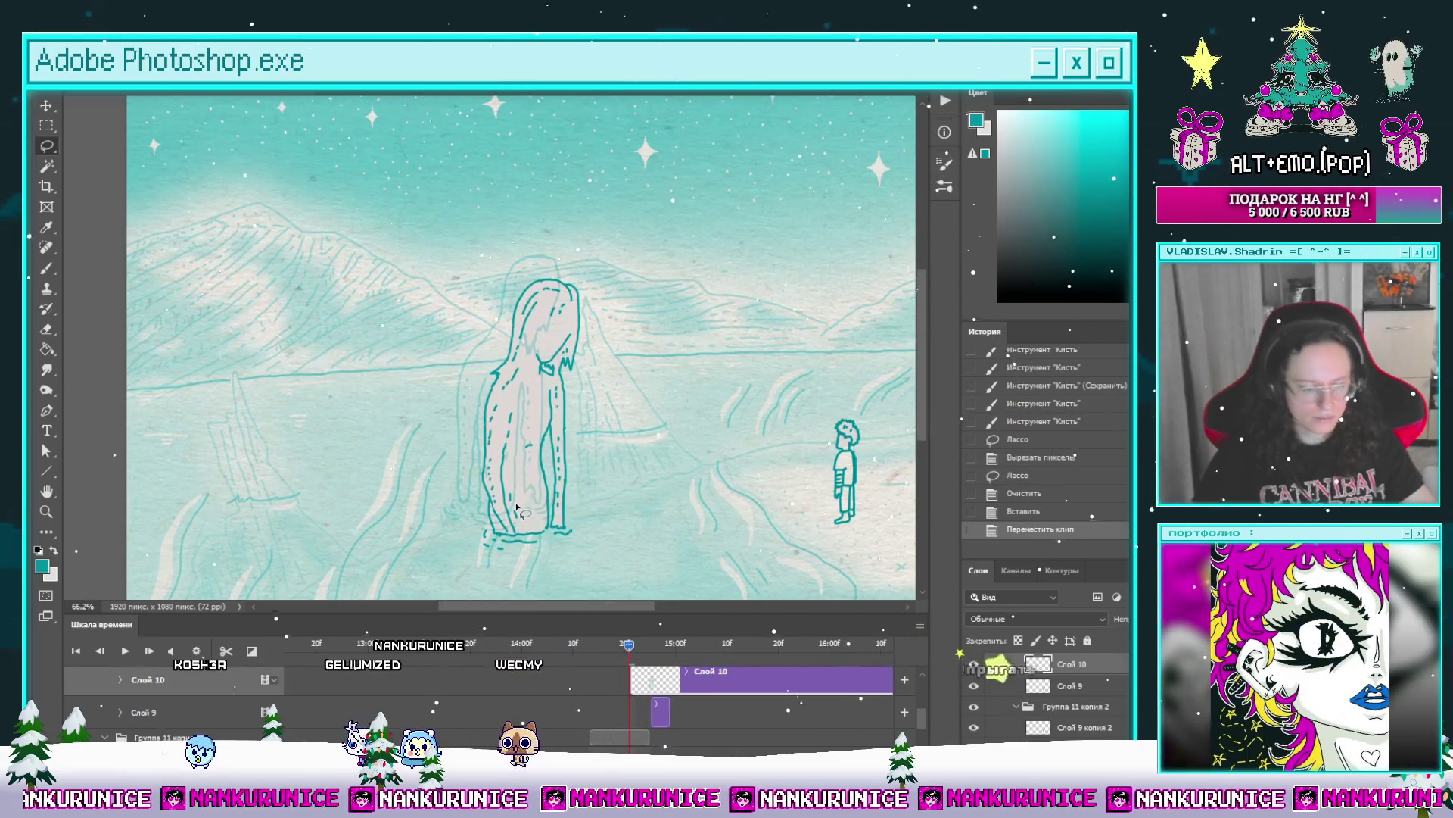
scroll(517, 507, "up", 3)
mouse_move(533, 515)
left_mouse_down()
mouse_move(519, 485)
mouse_move(493, 483)
left_mouse_up()
key("Left")
key("Left")
key("Left")
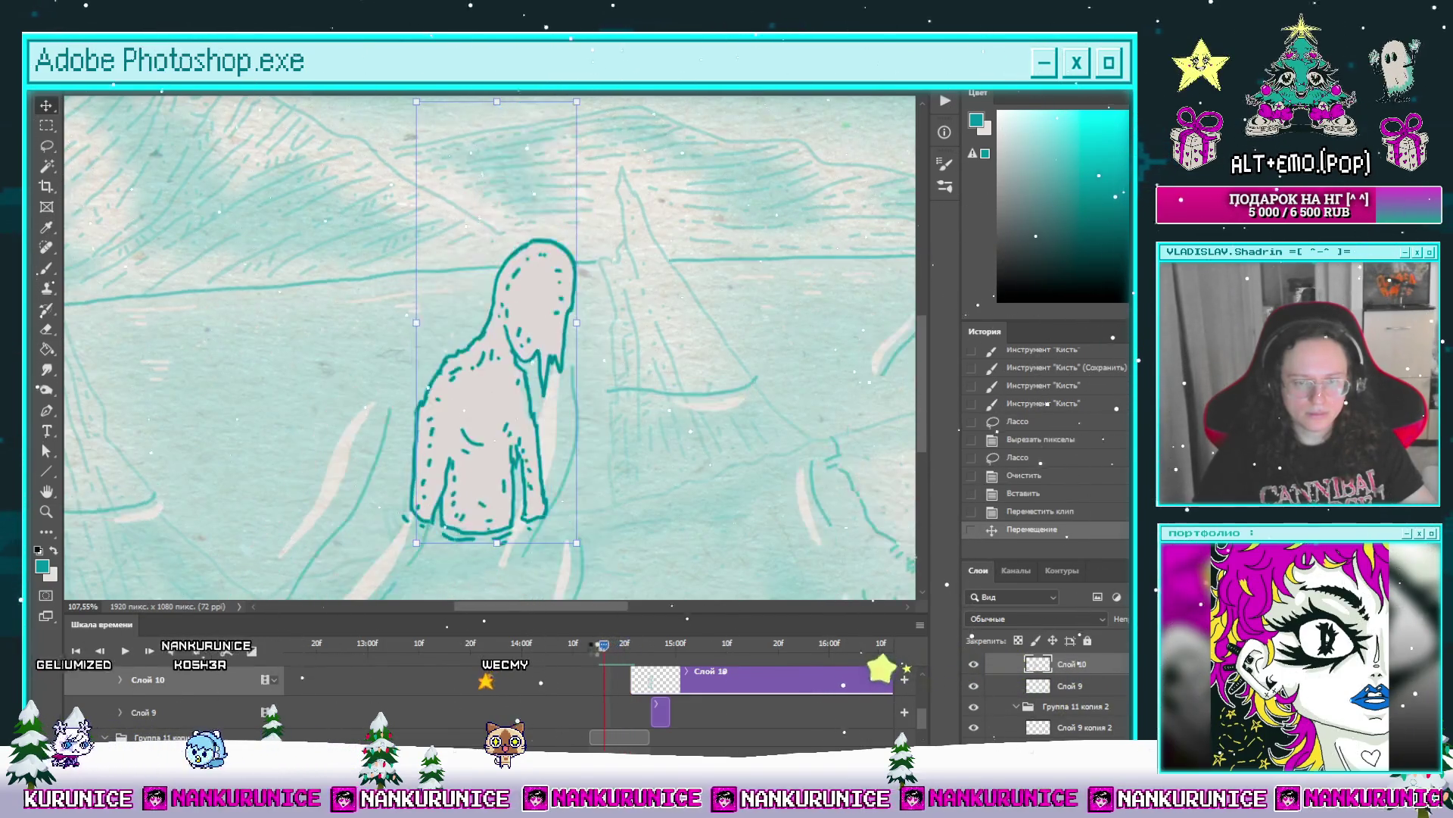
key("Right")
key("Right")
key("Right")
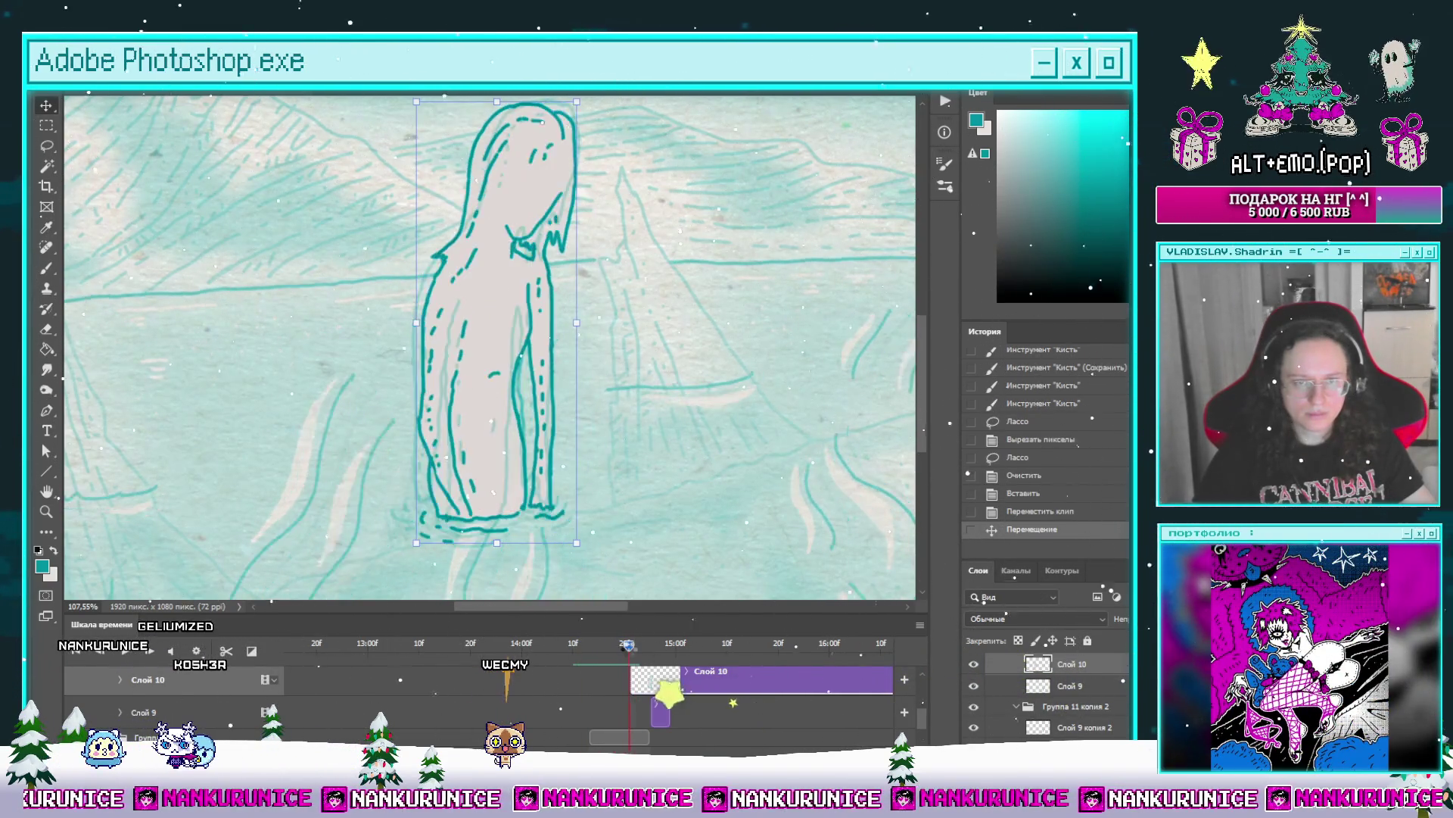
left_click_drag(647, 680, 668, 681)
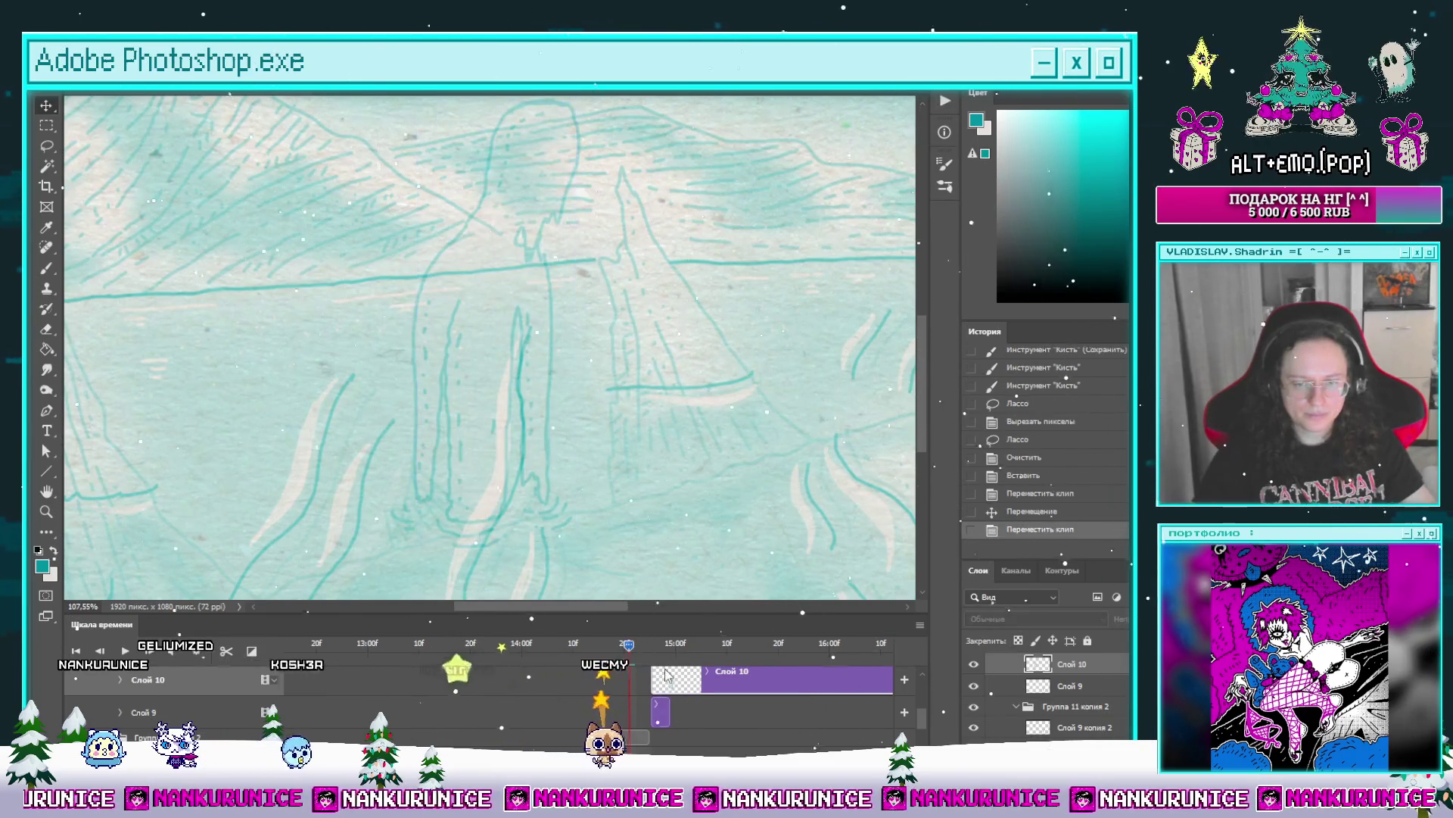
Step: Select the Слой 9 копия layer, zoom out to the whole scene, and step through frames
left_click(681, 673)
key("Right")
key("Right")
key("Right")
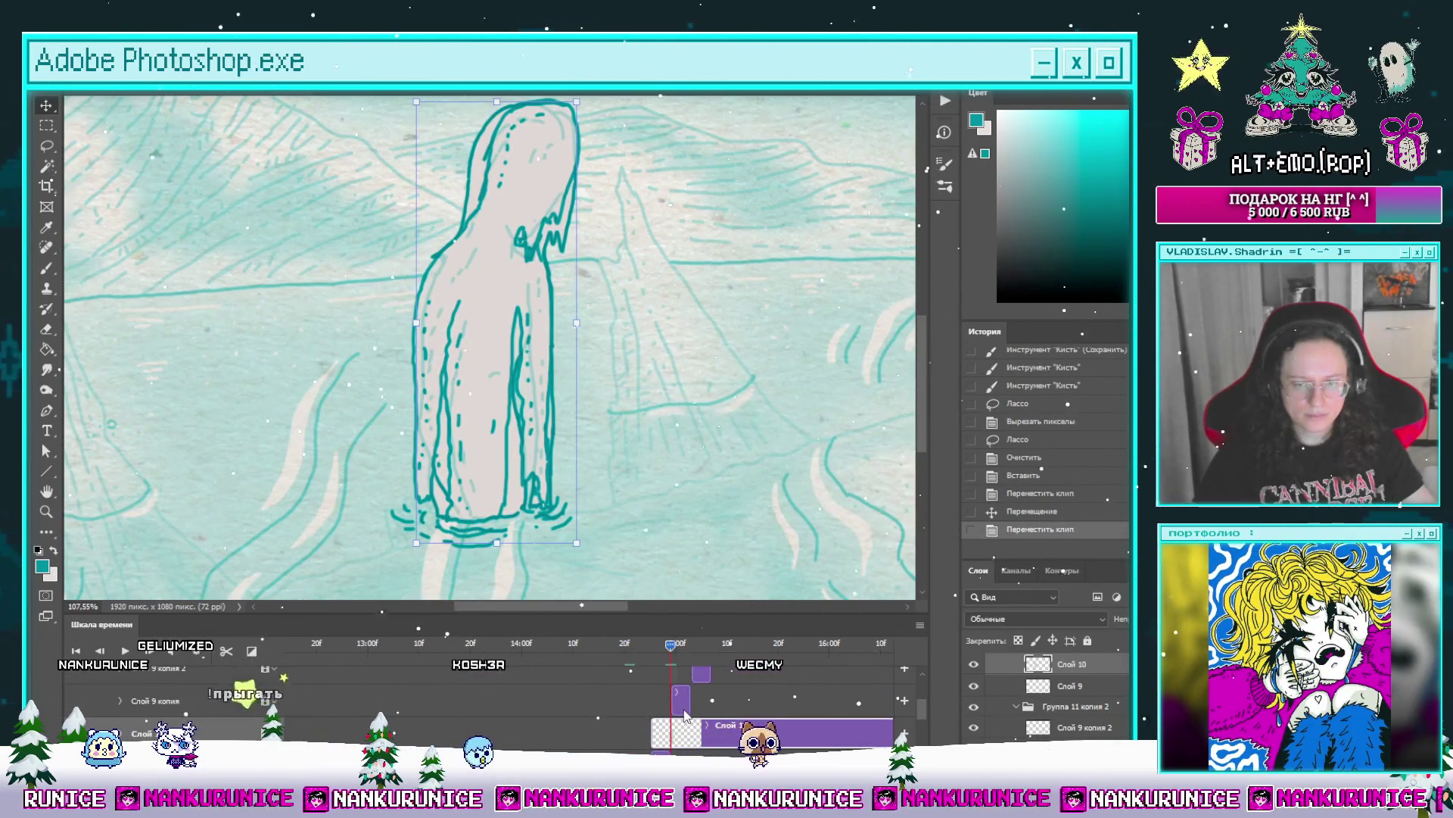
key("z")
left_click_drag(626, 461, 473, 447)
key("Right")
key("Right")
key("Right")
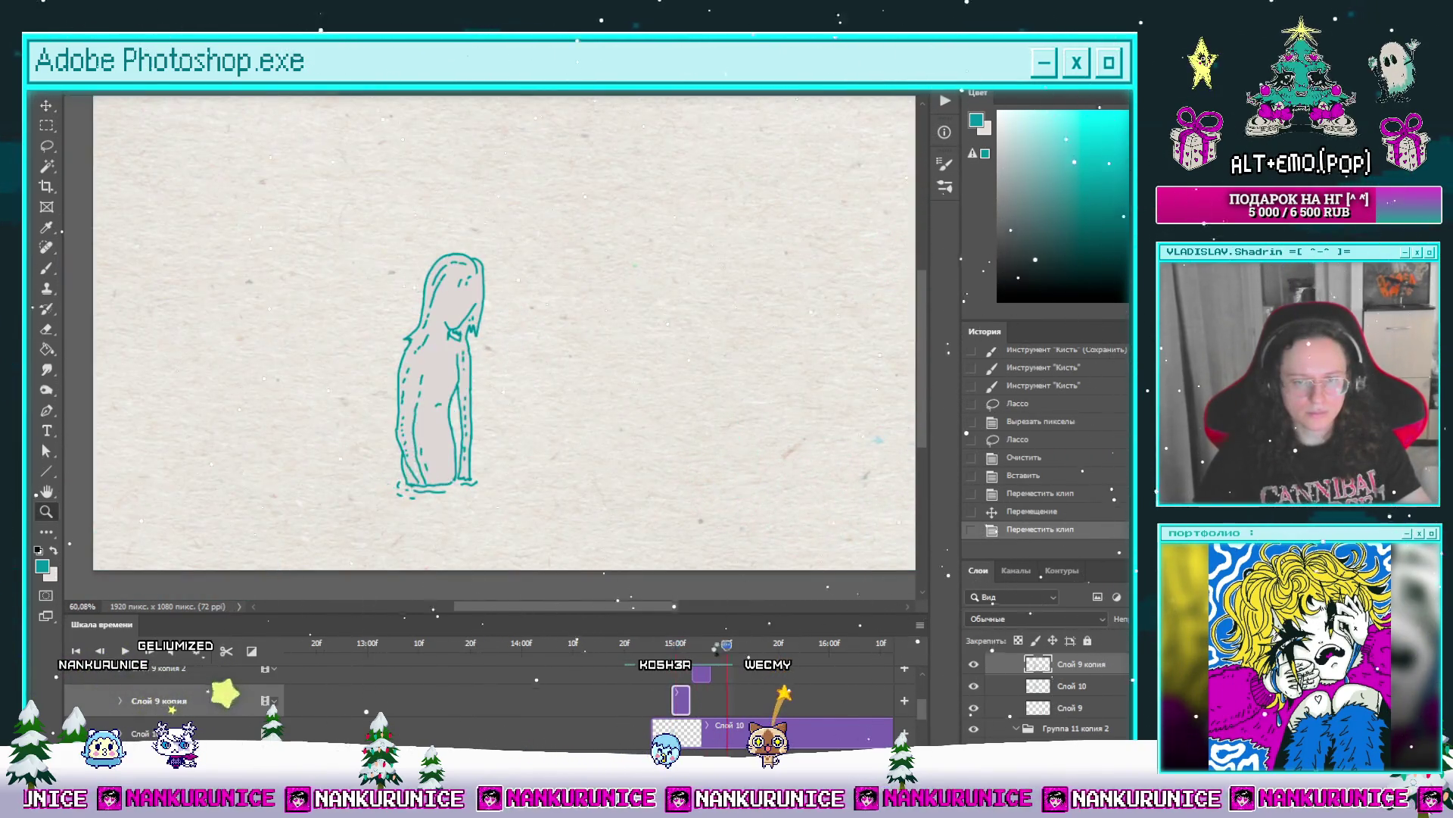
Step: Split the Слой 10 clip at the current frame, delete the extra piece, and move it above Слой 9 копия
scroll(719, 714, "down", 8)
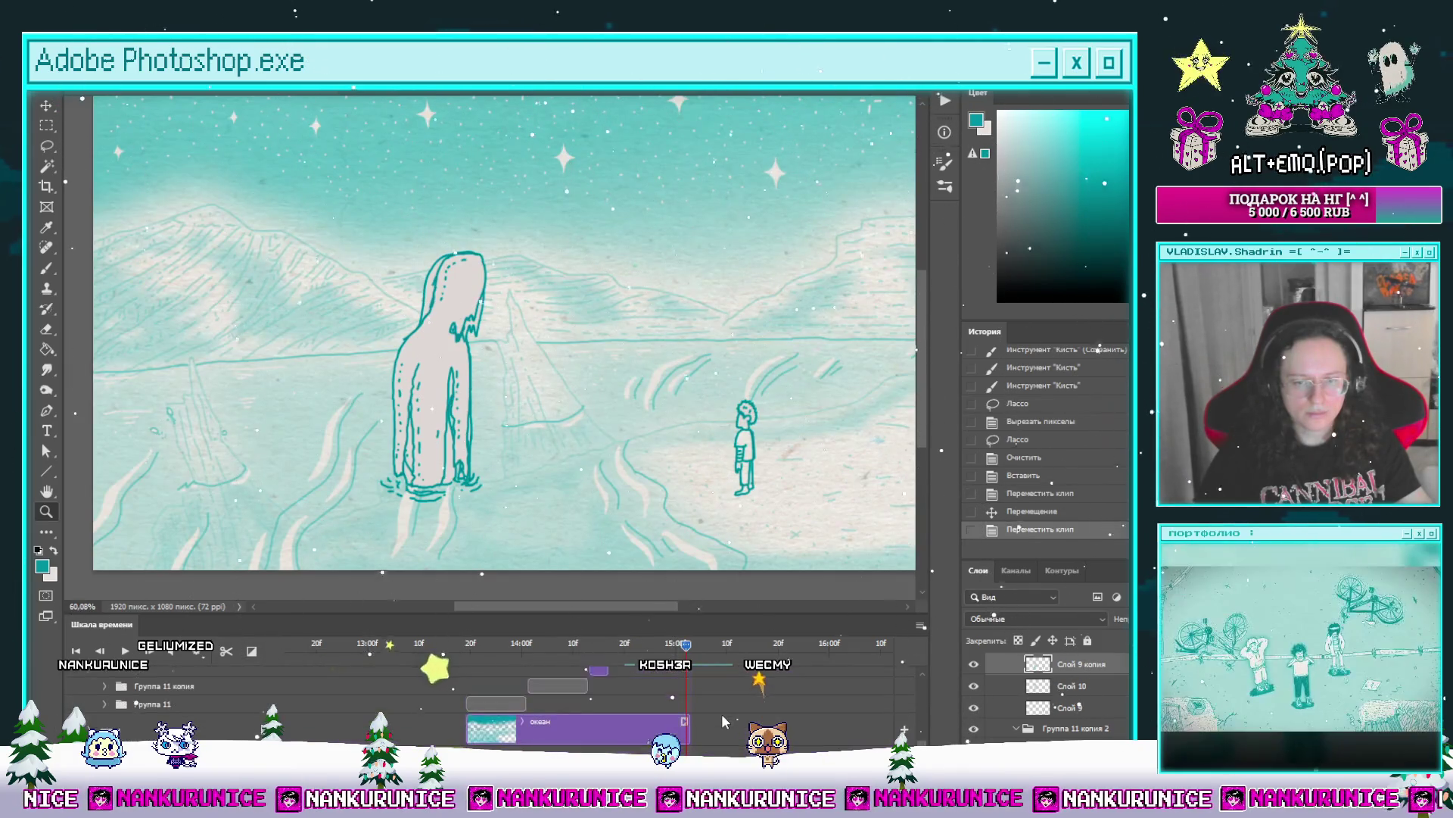
key("Right")
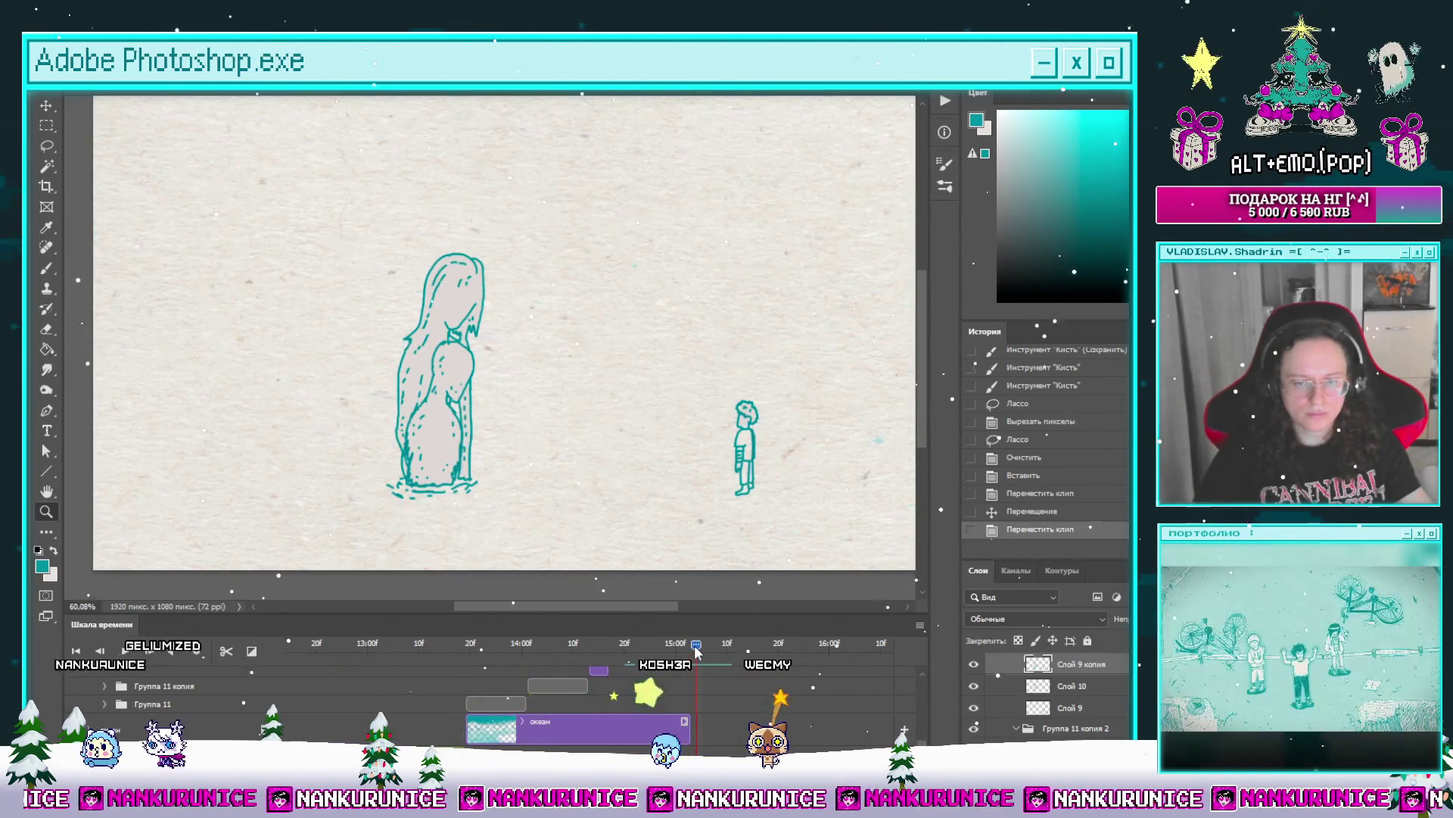
scroll(492, 704, "up", 2)
scroll(492, 704, "up", 2)
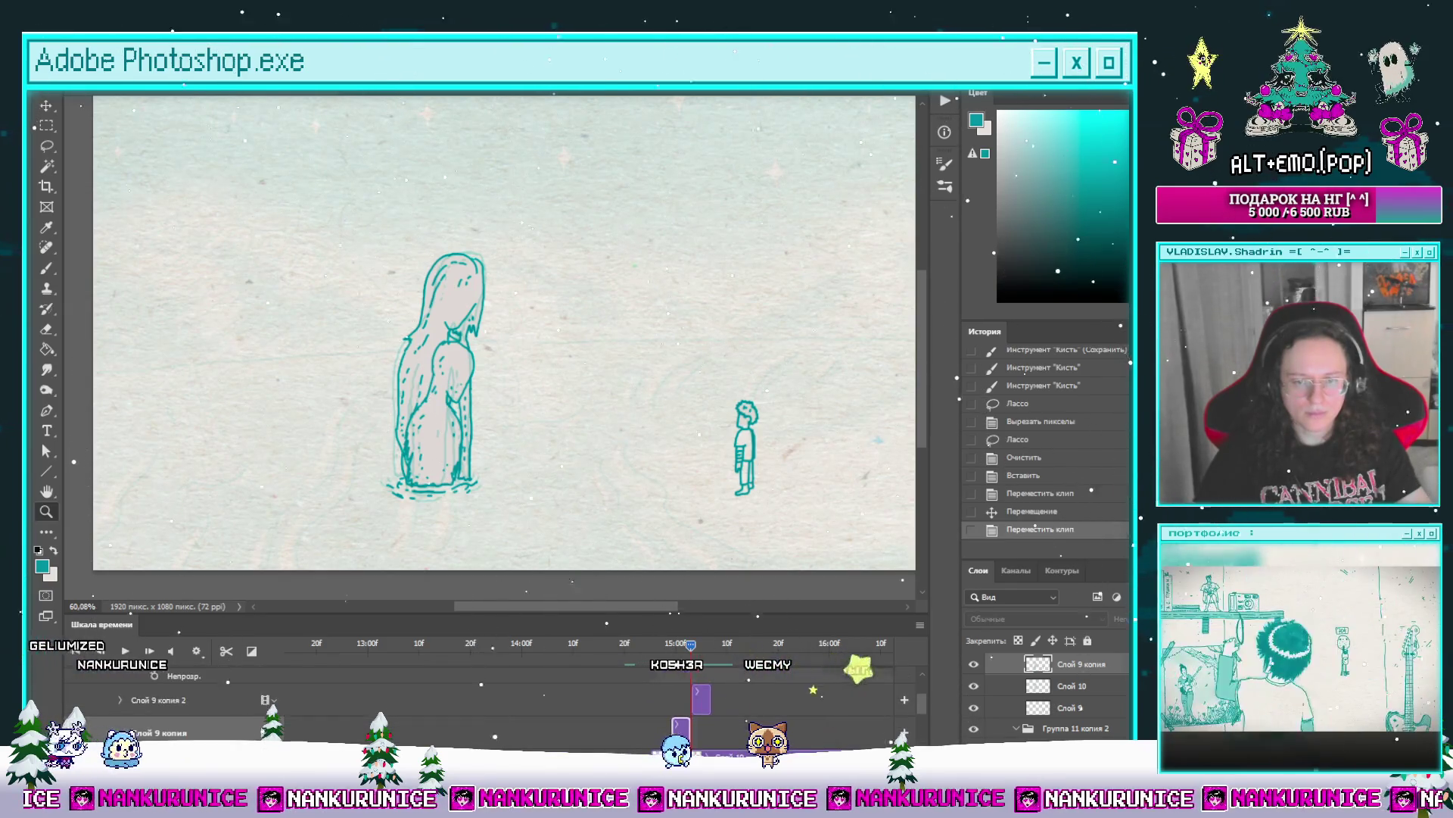
left_click(751, 751)
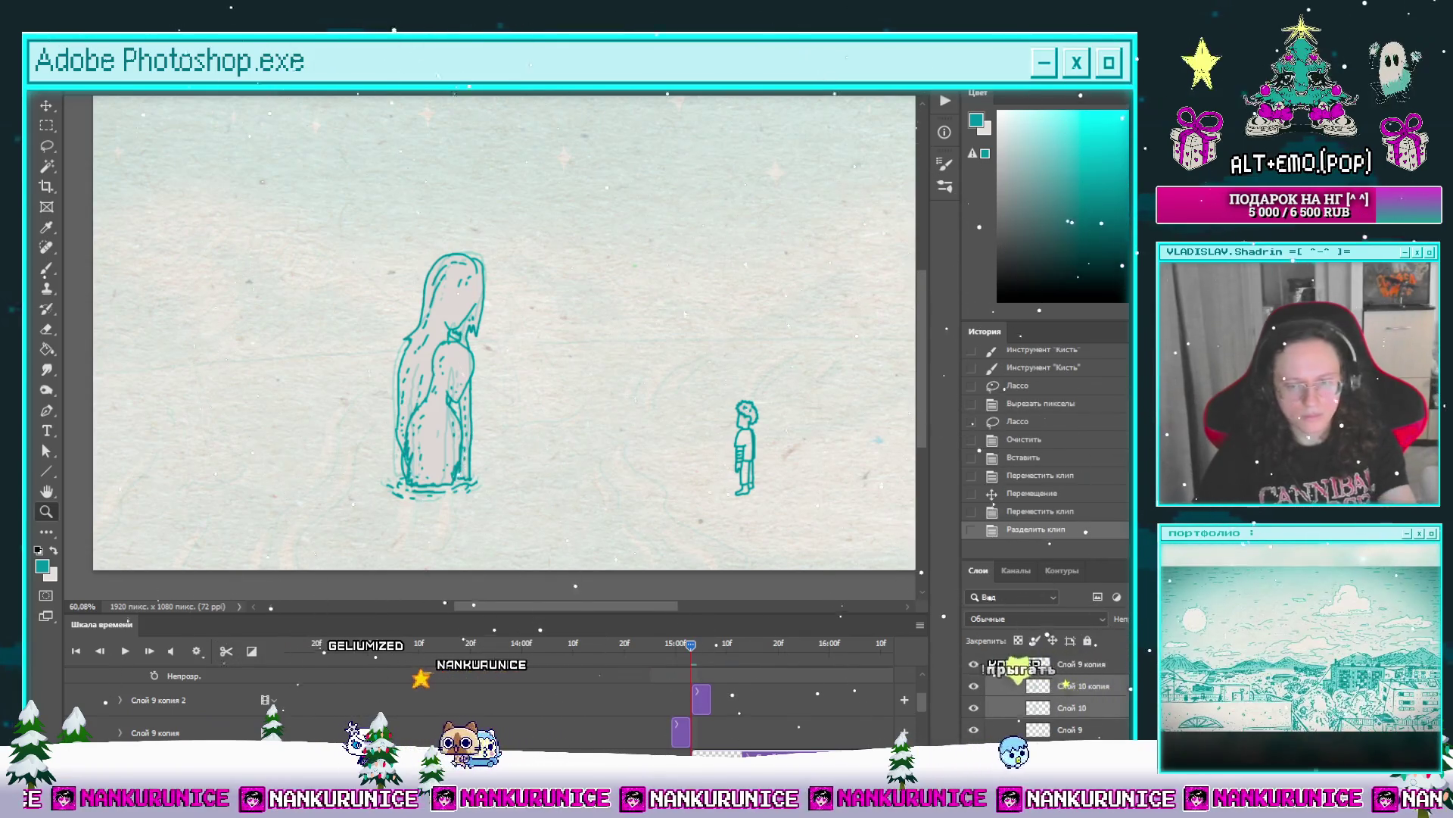
left_click(226, 651)
key("Delete")
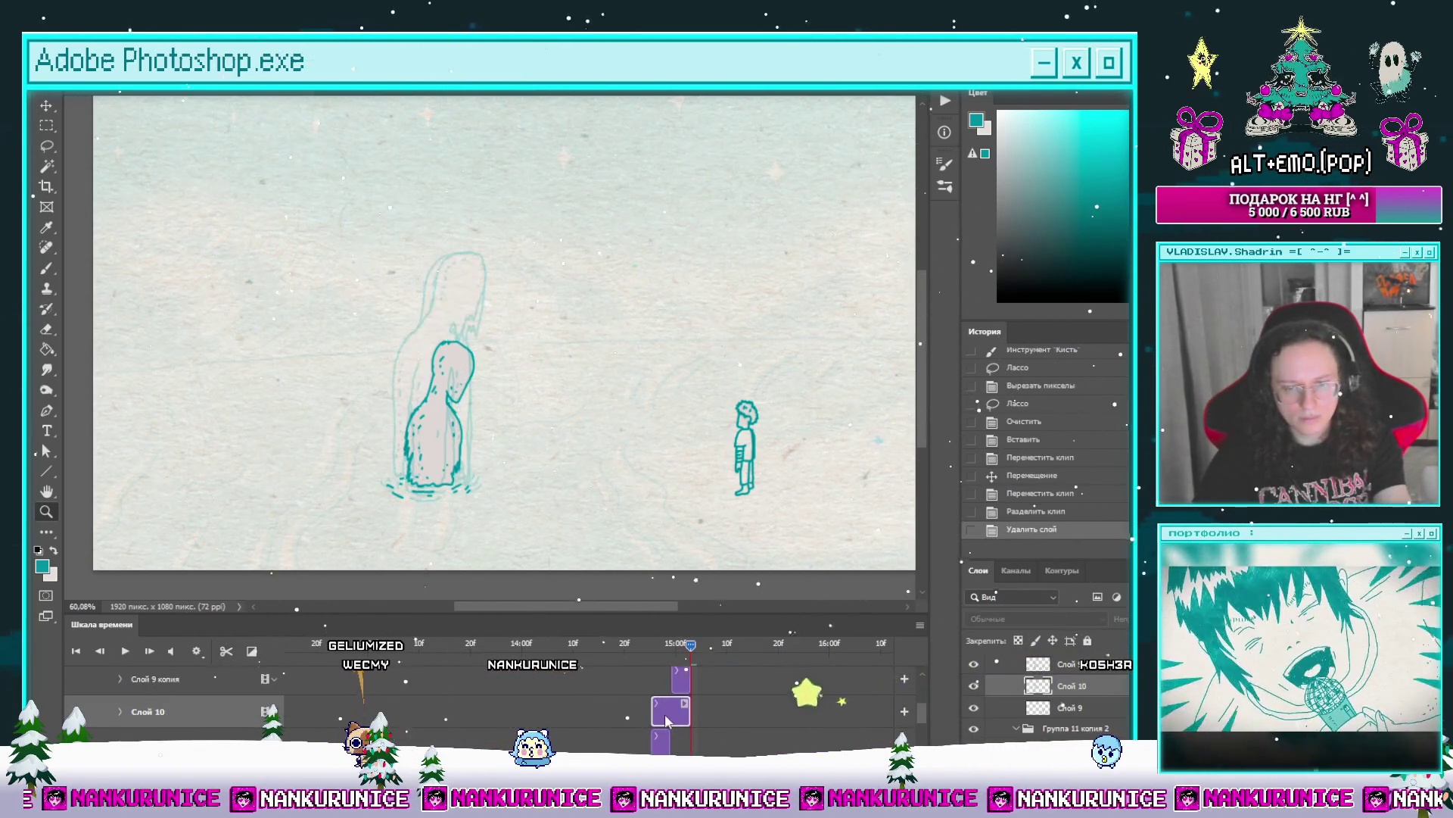
left_click_drag(707, 709, 712, 704)
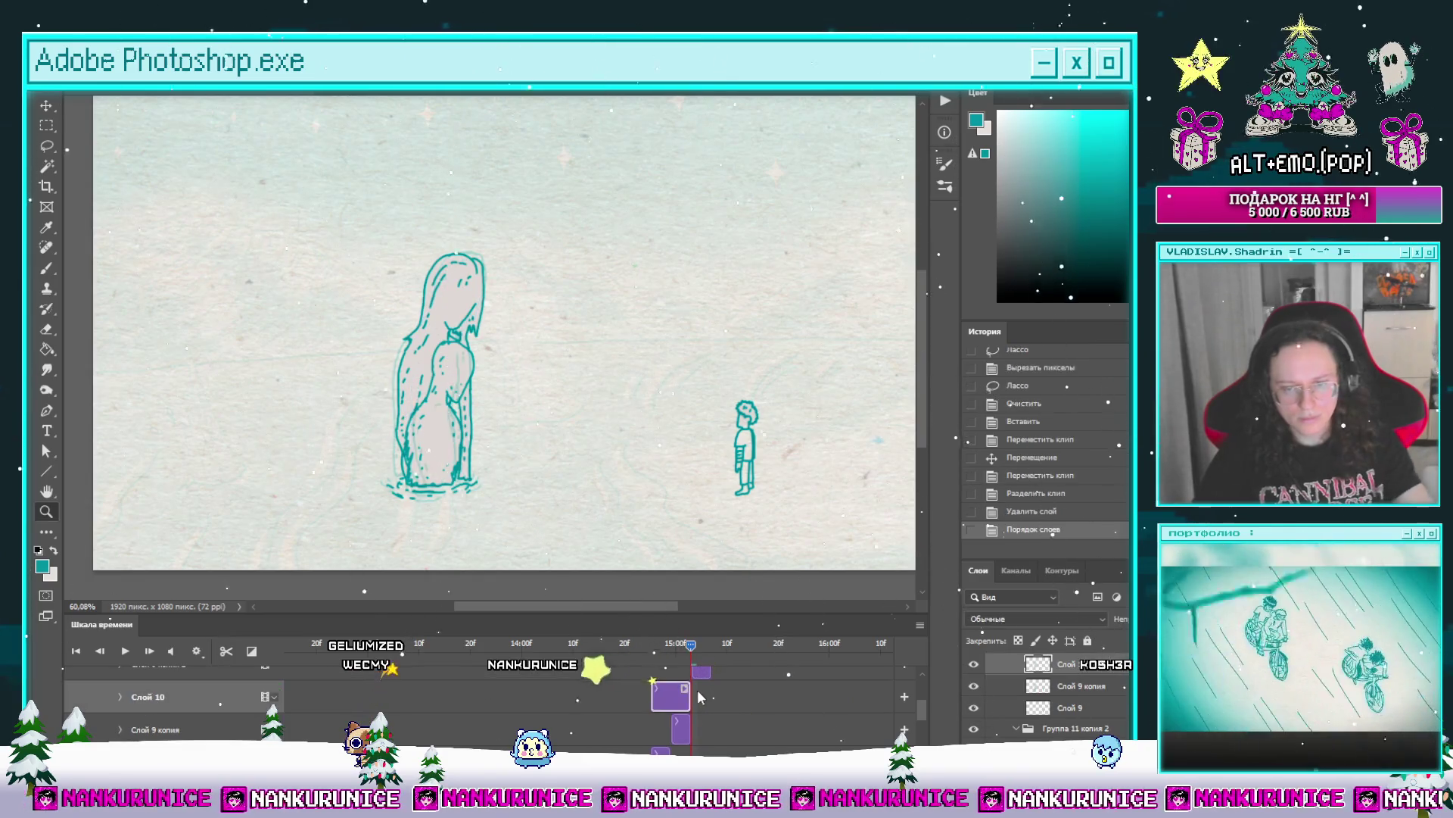
Step: Merge Слой 10 into Слой 9 копия 2, preview the animation, then undo the merge
scroll(716, 708, "down", 3)
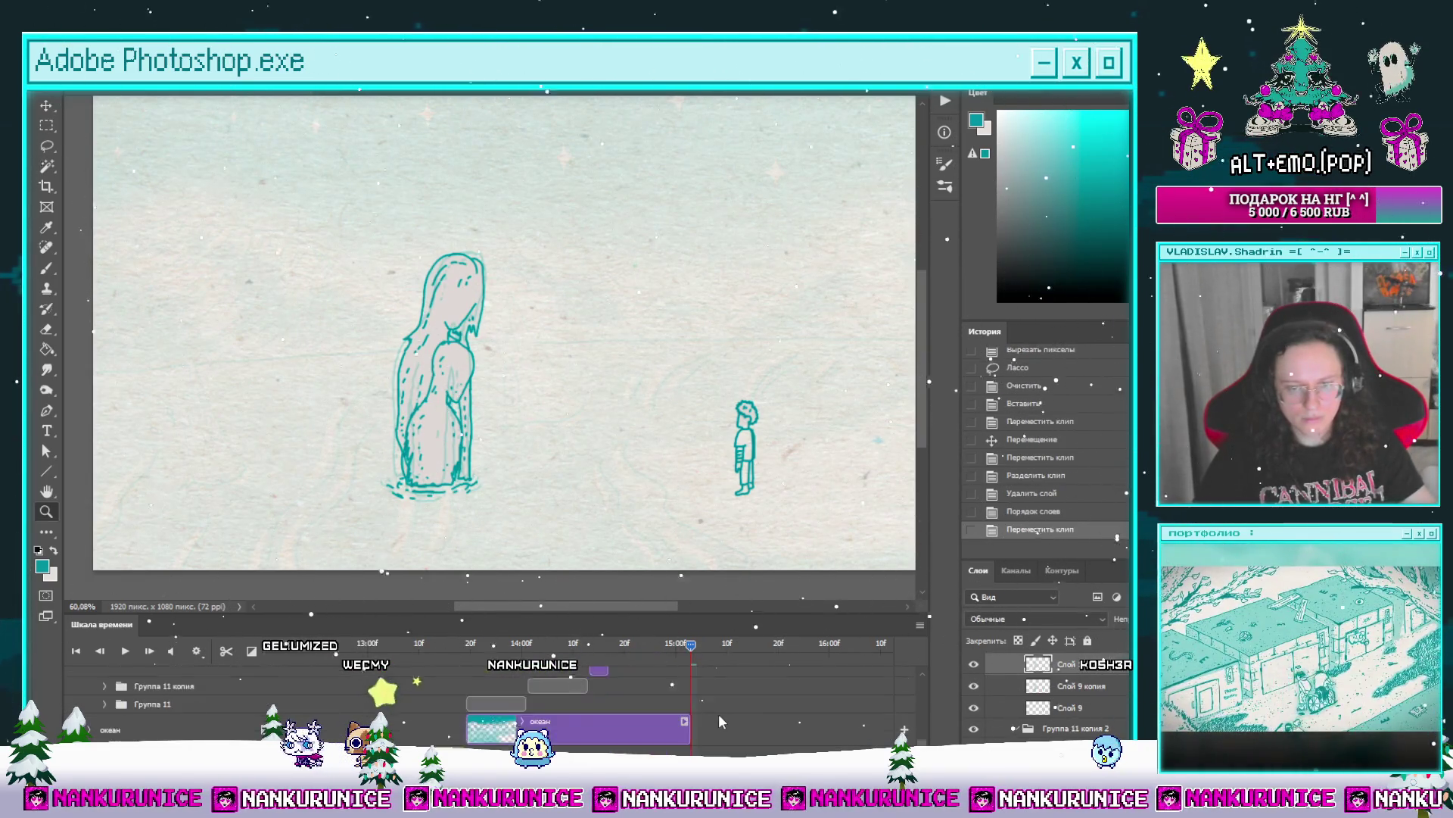
scroll(719, 714, "up", 3)
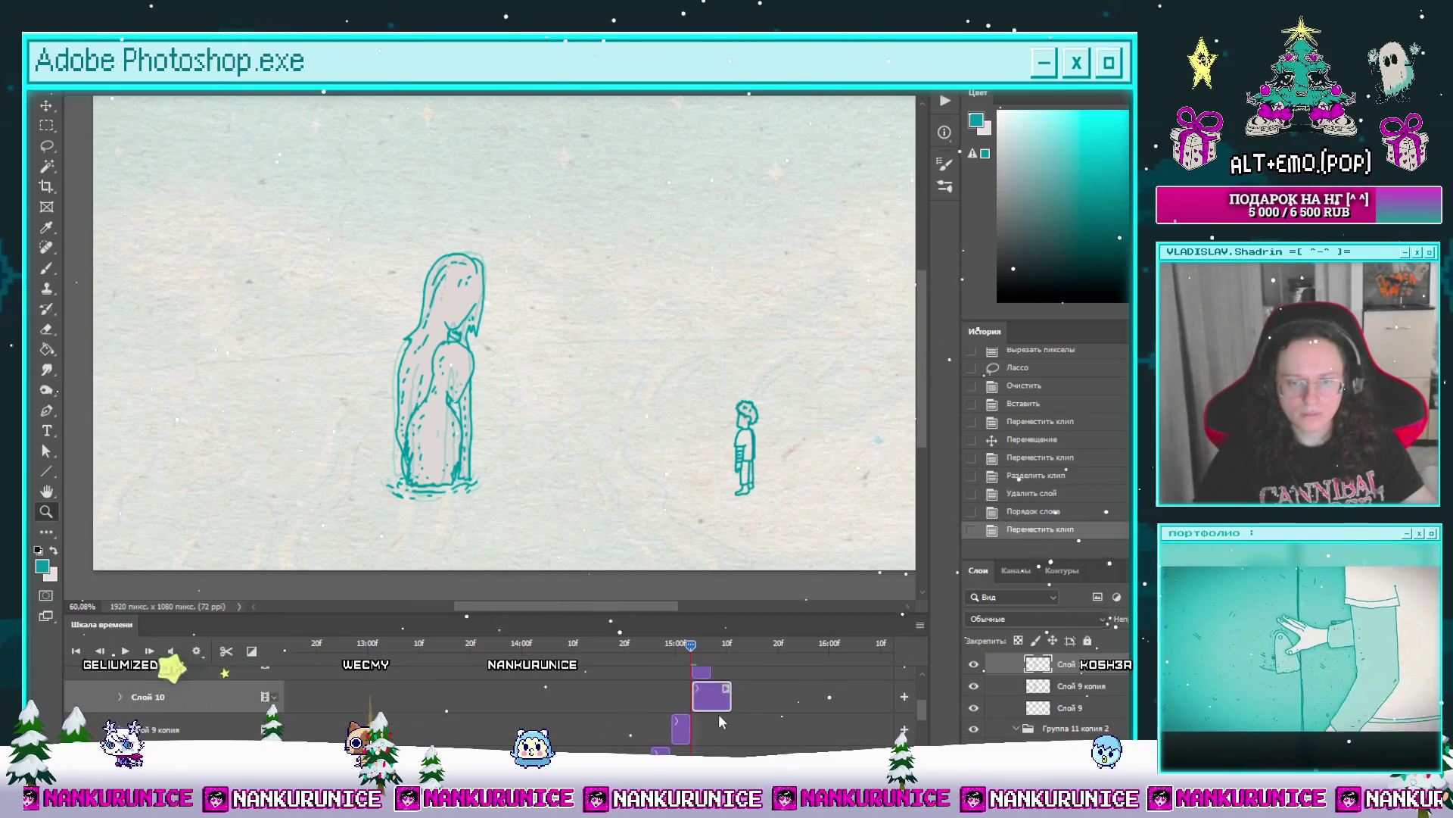
left_click(168, 702)
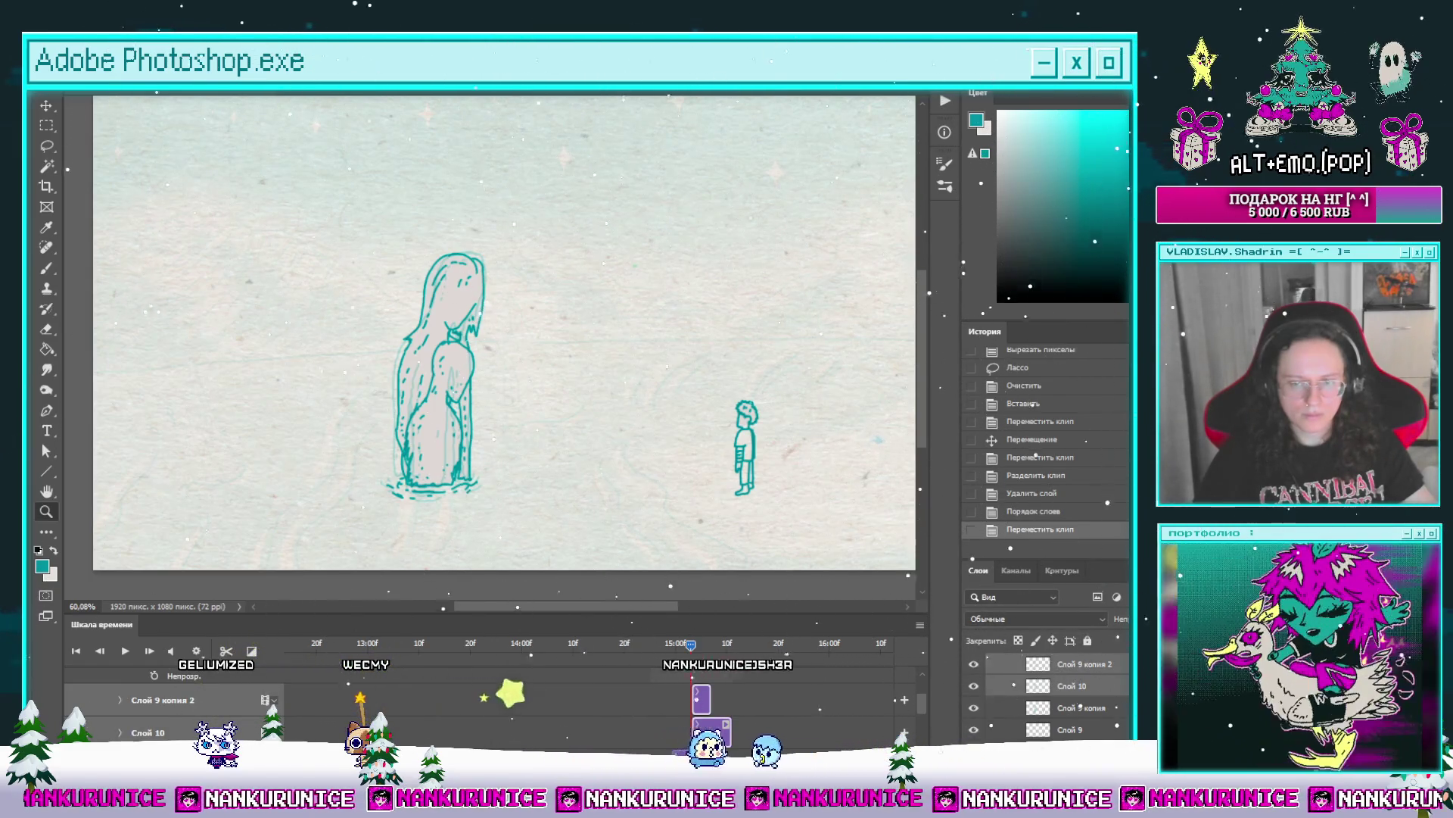
key("ctrl+e")
key("space")
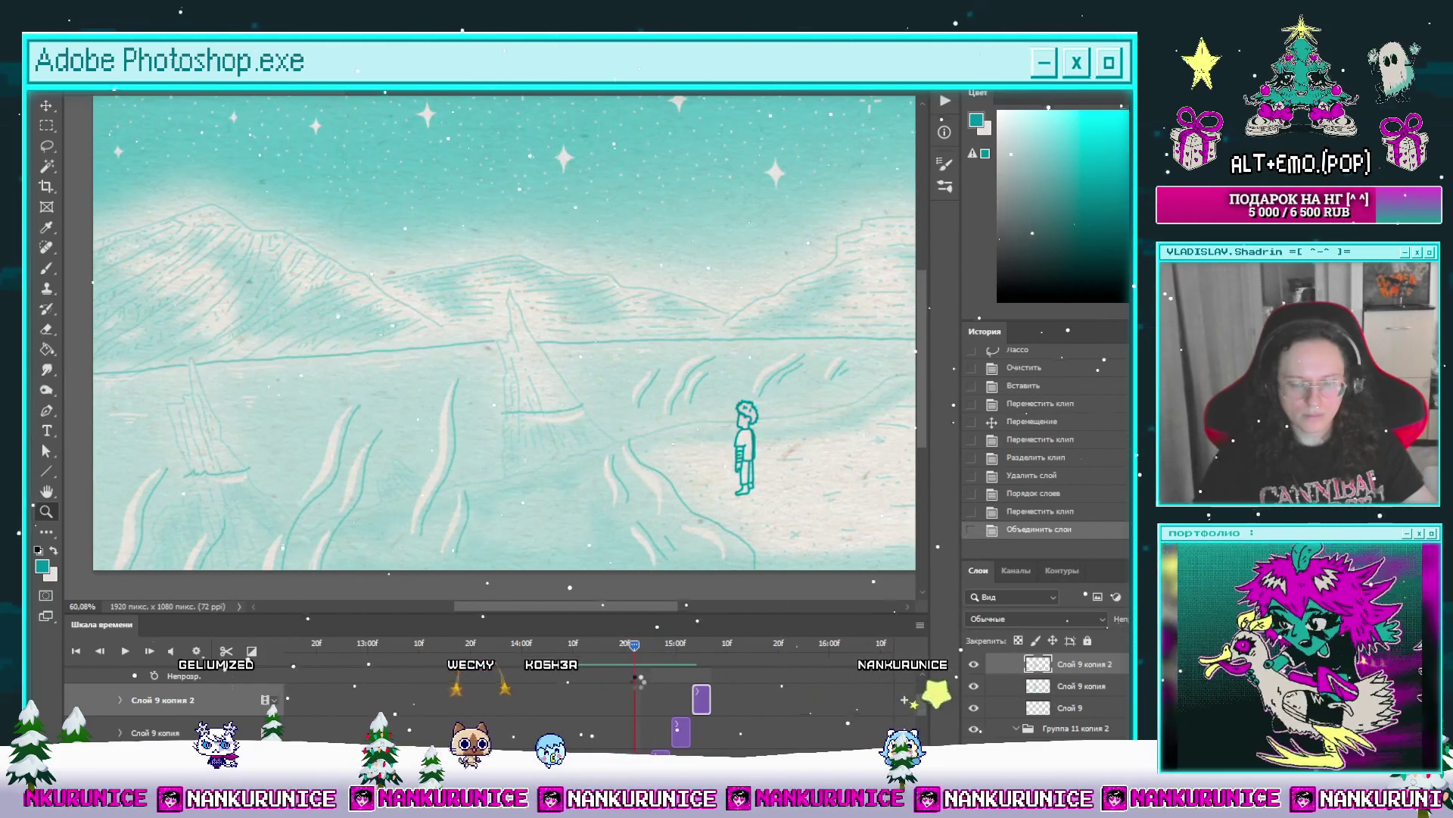
key("ctrl+z")
Step: Scrub frames to check the figure's timing and shift the Слой 10 clip along the timeline
scroll(684, 686, "down", 1)
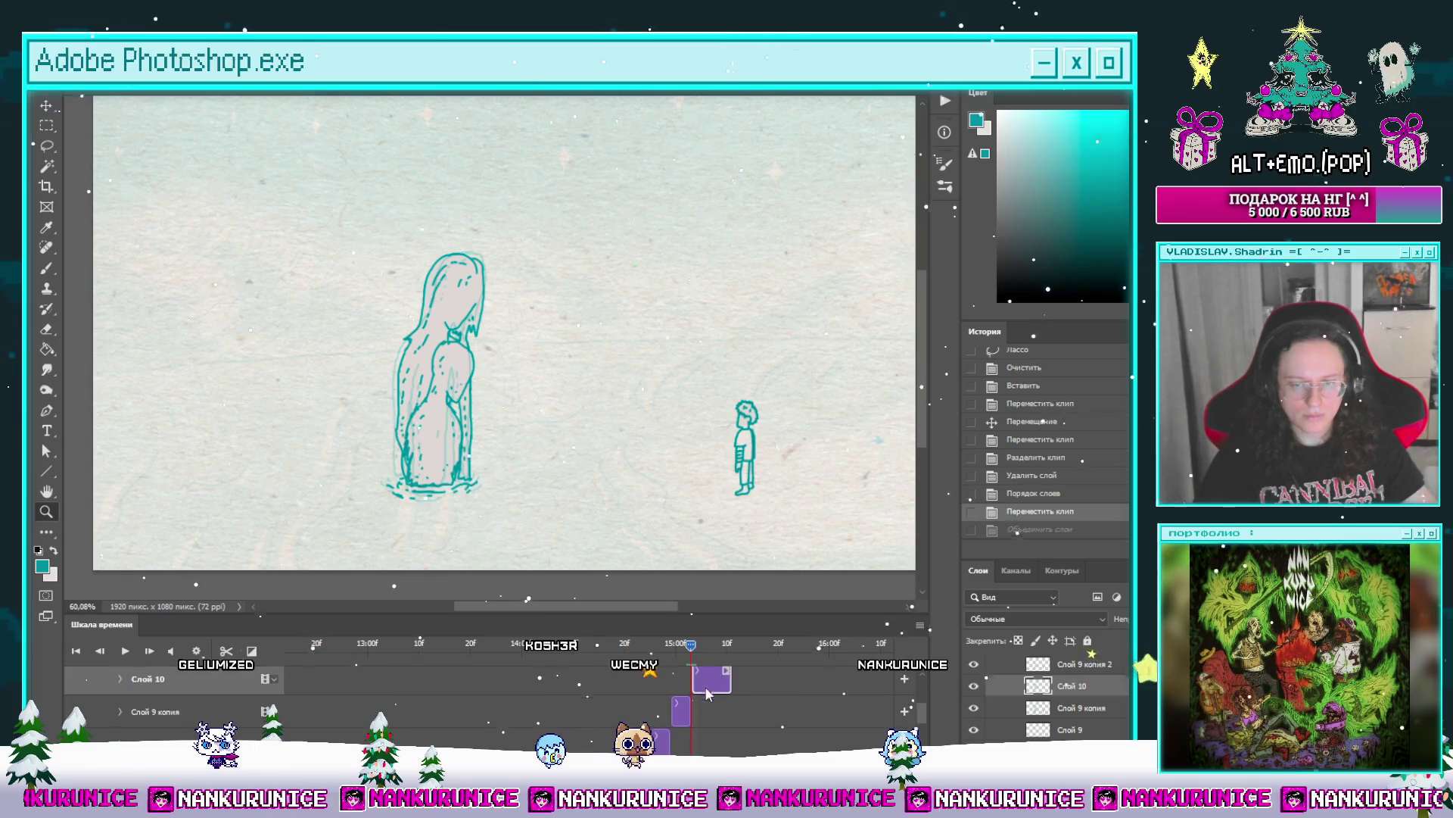
left_click(624, 645)
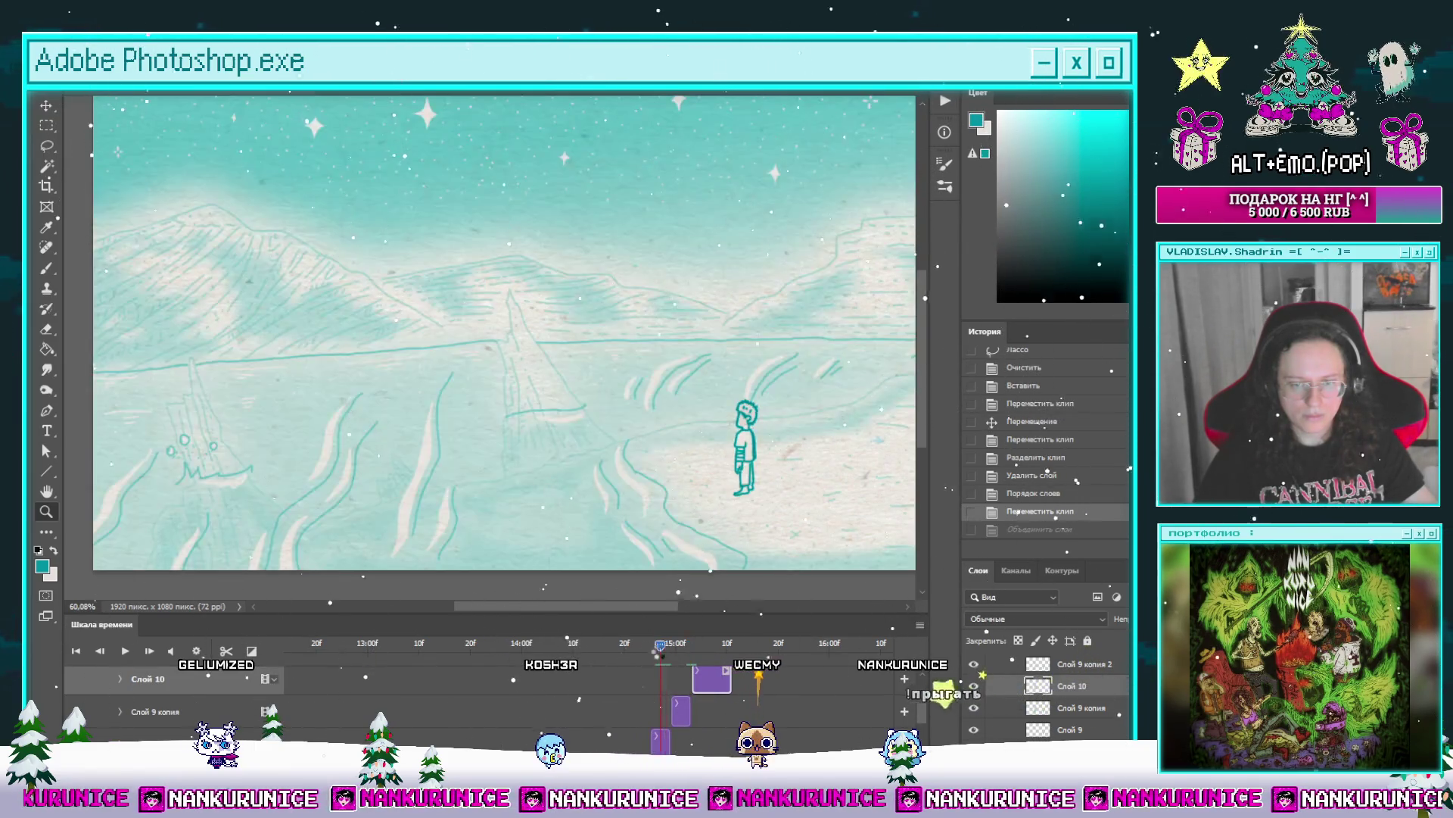
left_click_drag(624, 644, 649, 665)
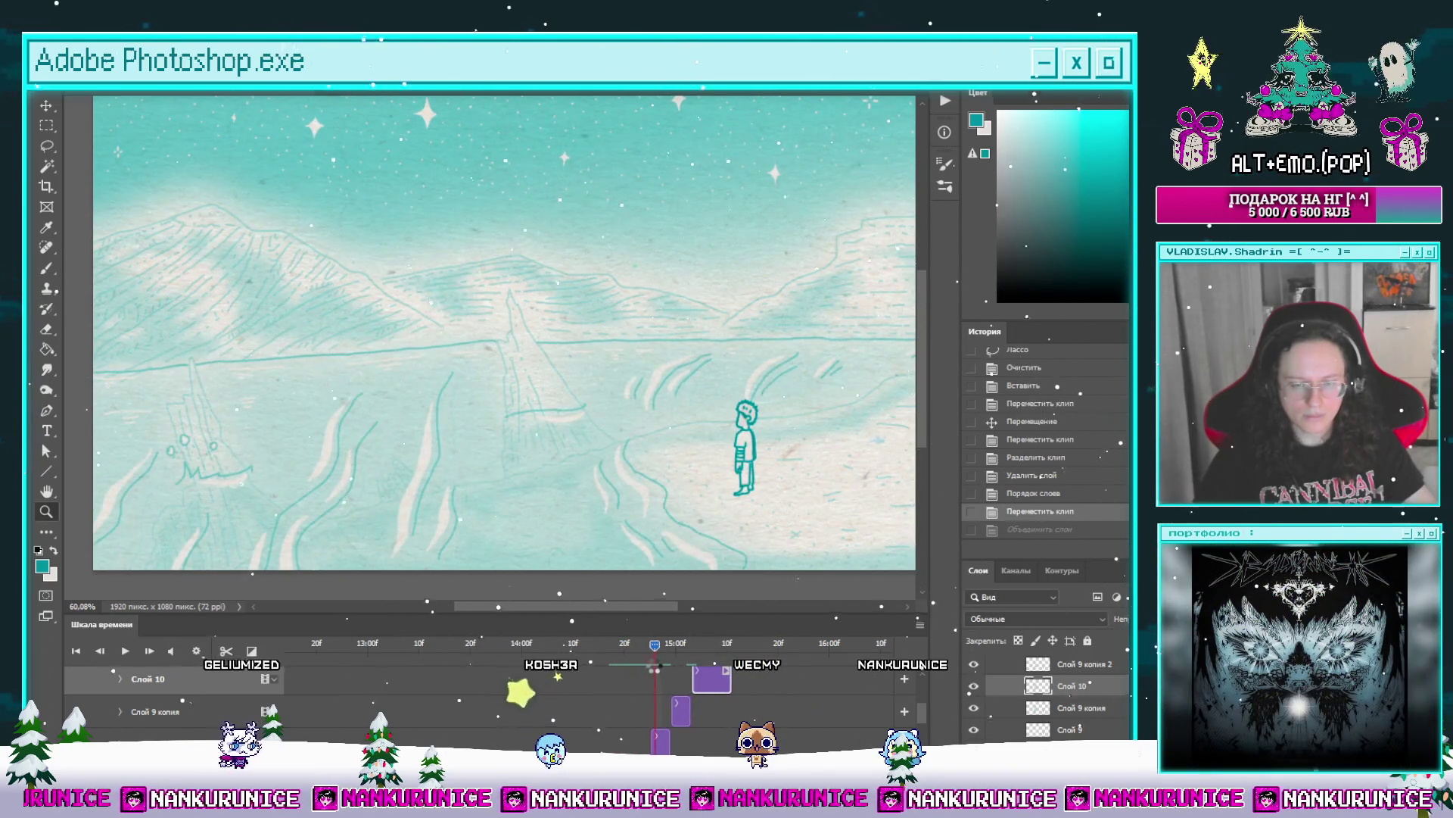
scroll(647, 704, "up", 2)
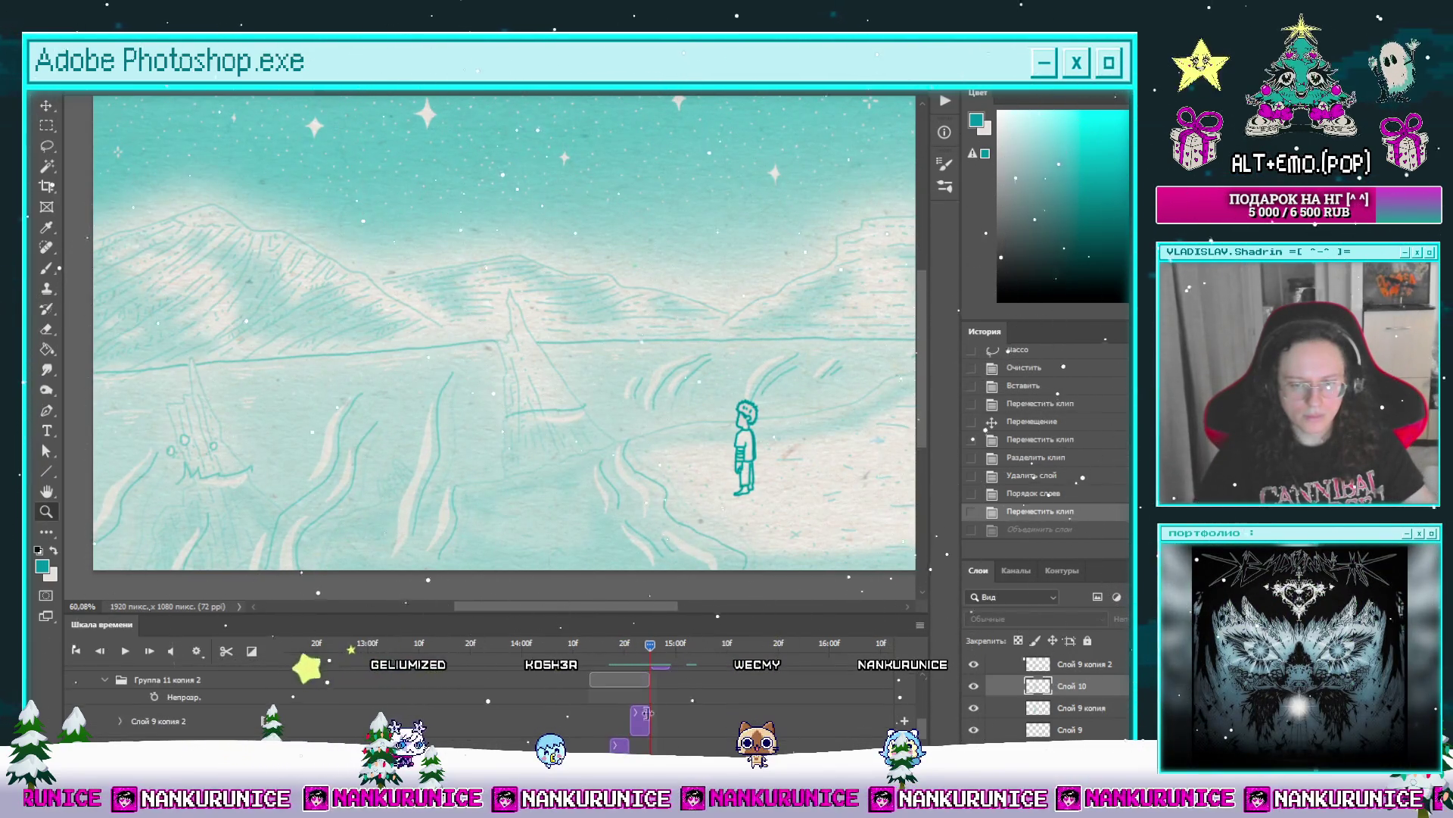
left_click_drag(635, 645, 650, 644)
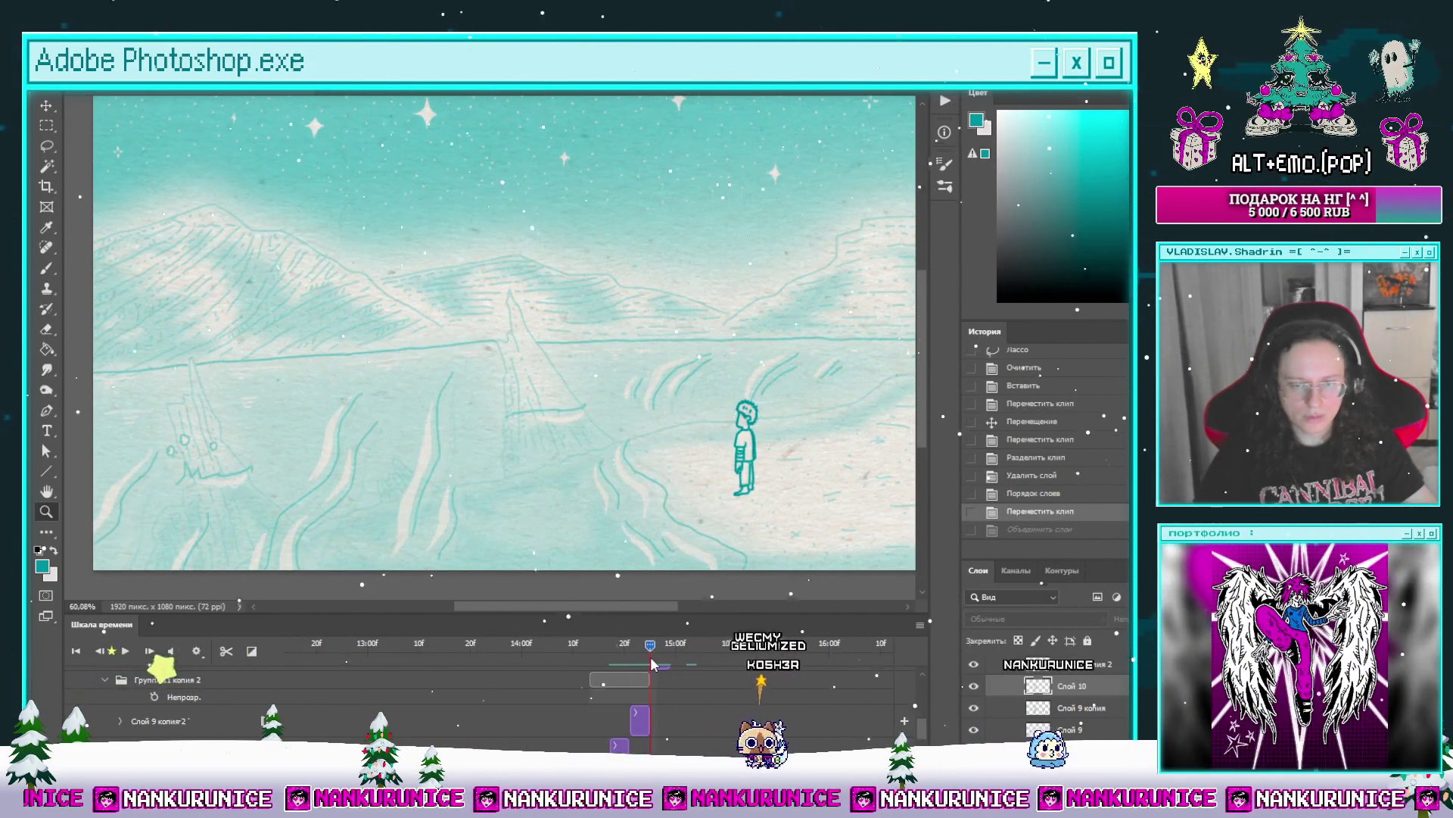
scroll(707, 697, "up", 1)
scroll(734, 707, "down", 1)
left_click_drag(644, 732, 681, 734)
scroll(685, 732, "down", 1)
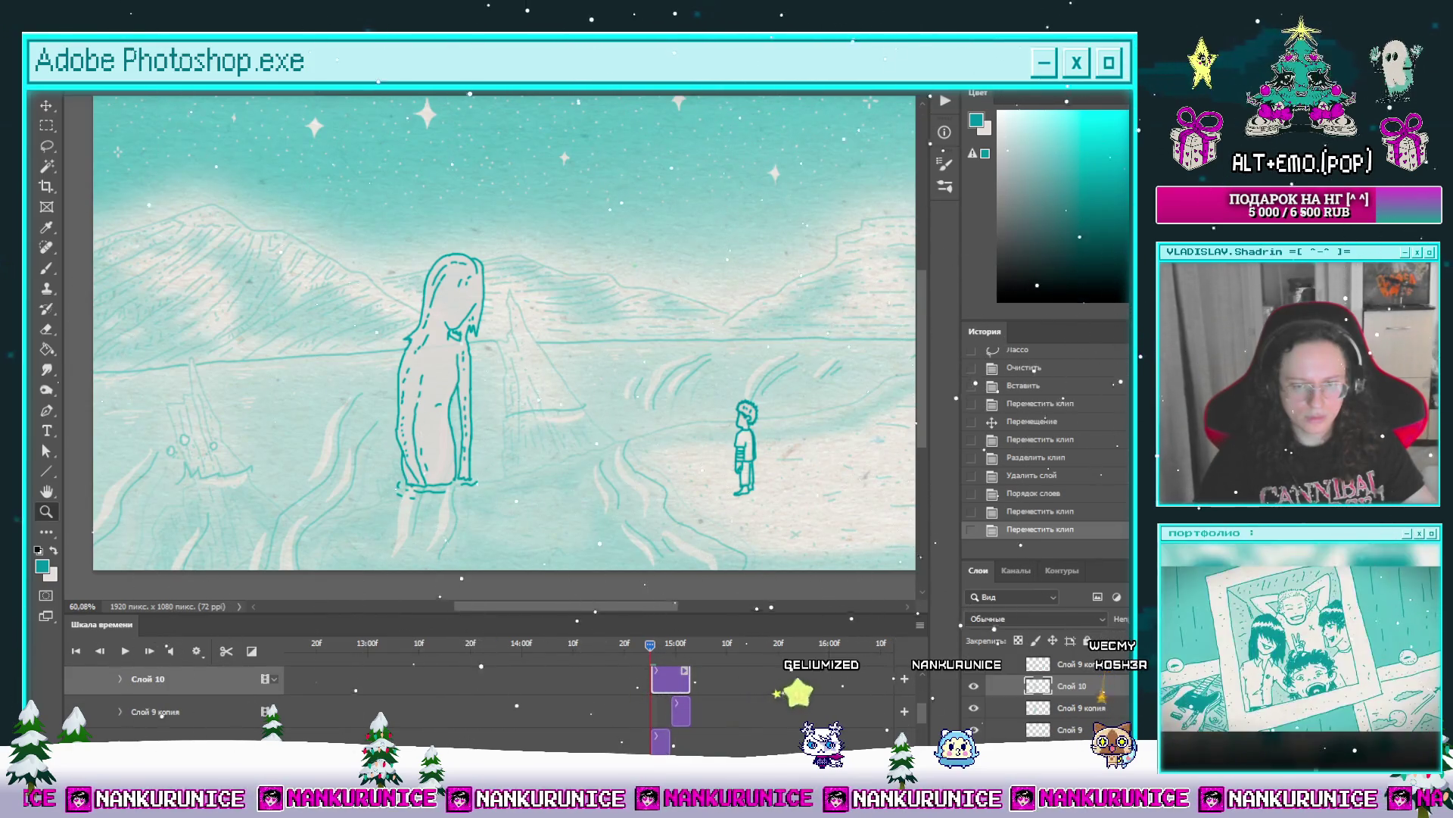
Step: Merge Слой 10 down into Слой 9 and move the Слой 9 clip slightly earlier
left_click(302, 719)
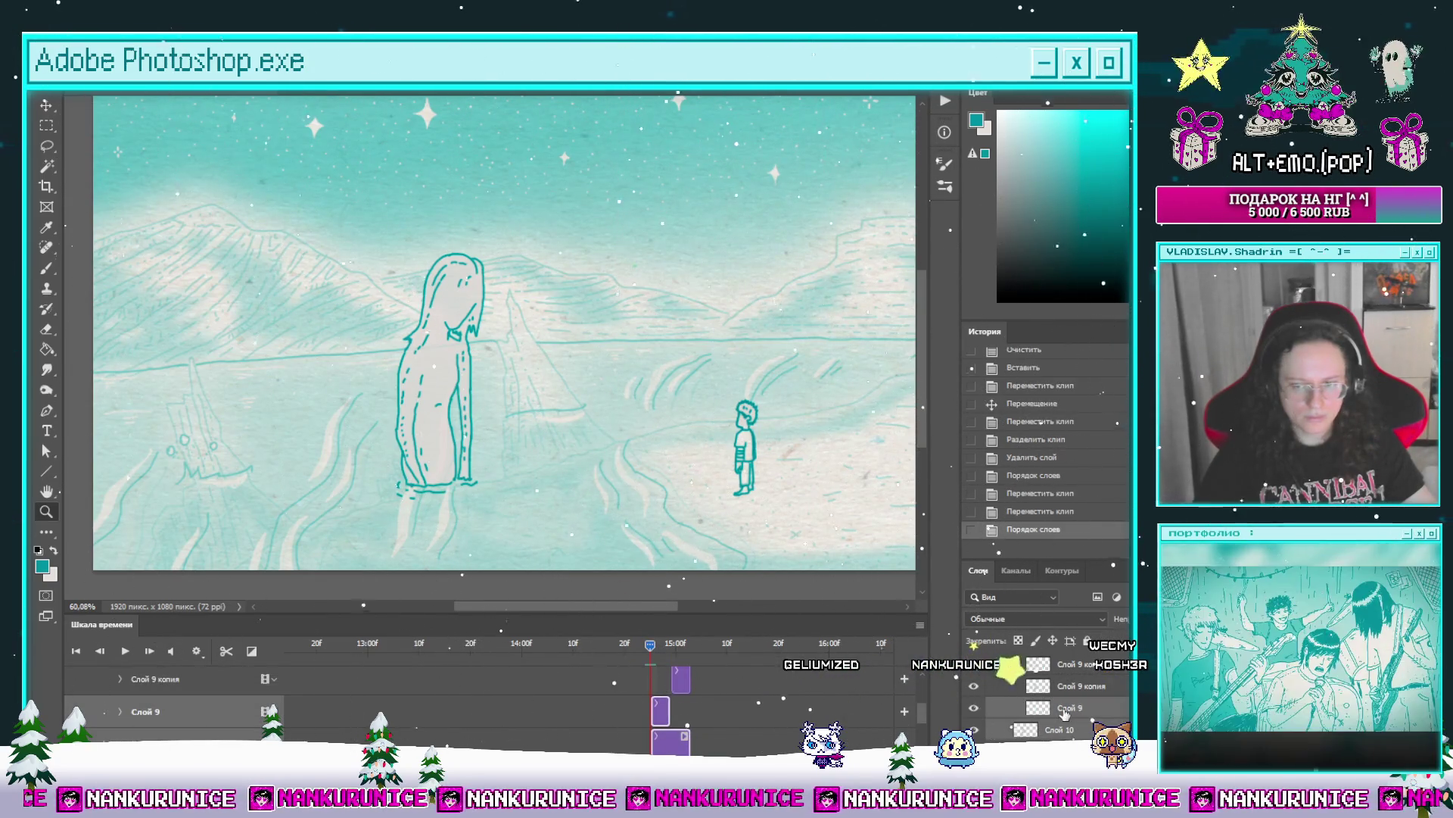
key("ctrl+e")
left_click(628, 645)
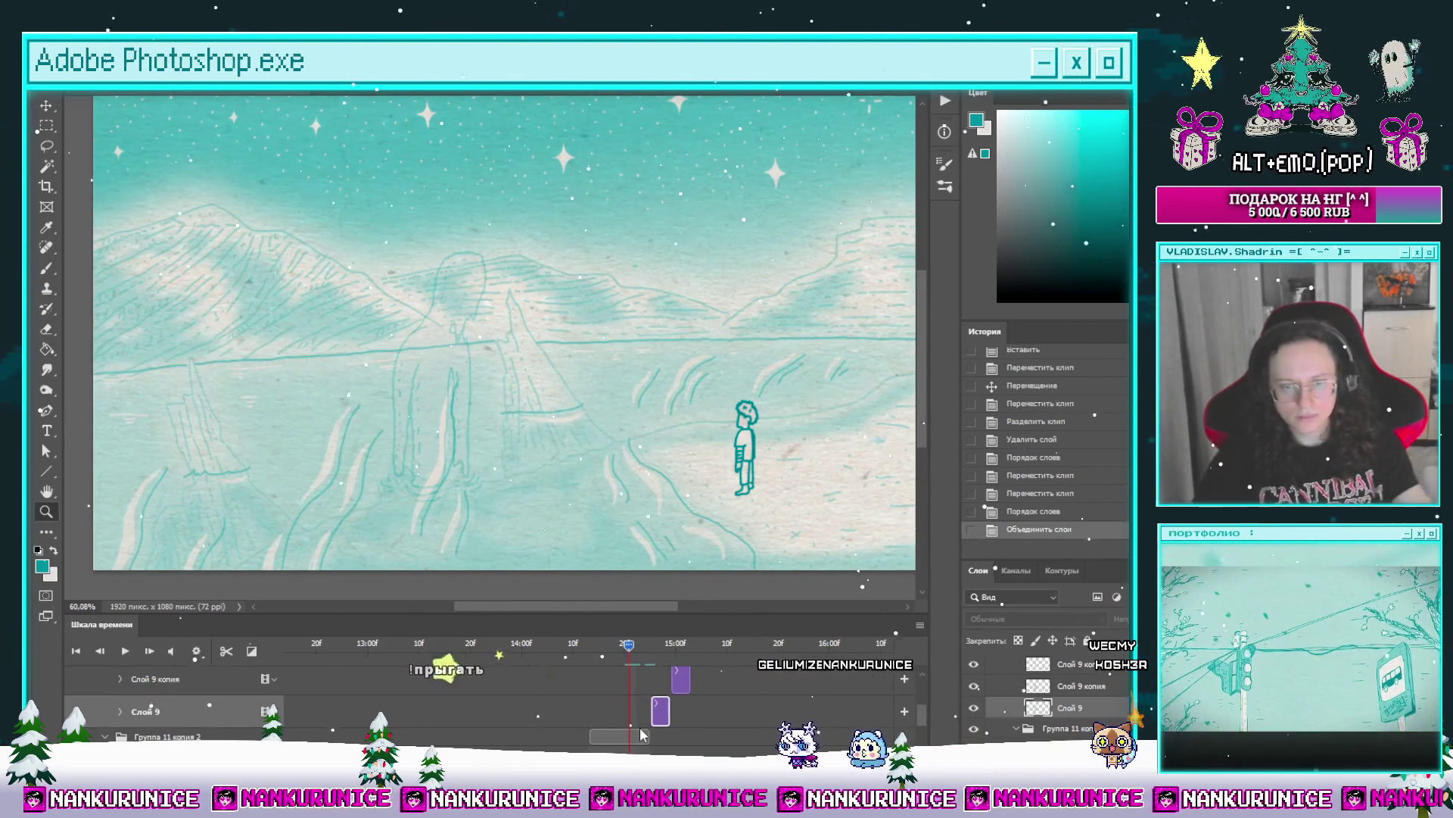
key("Right")
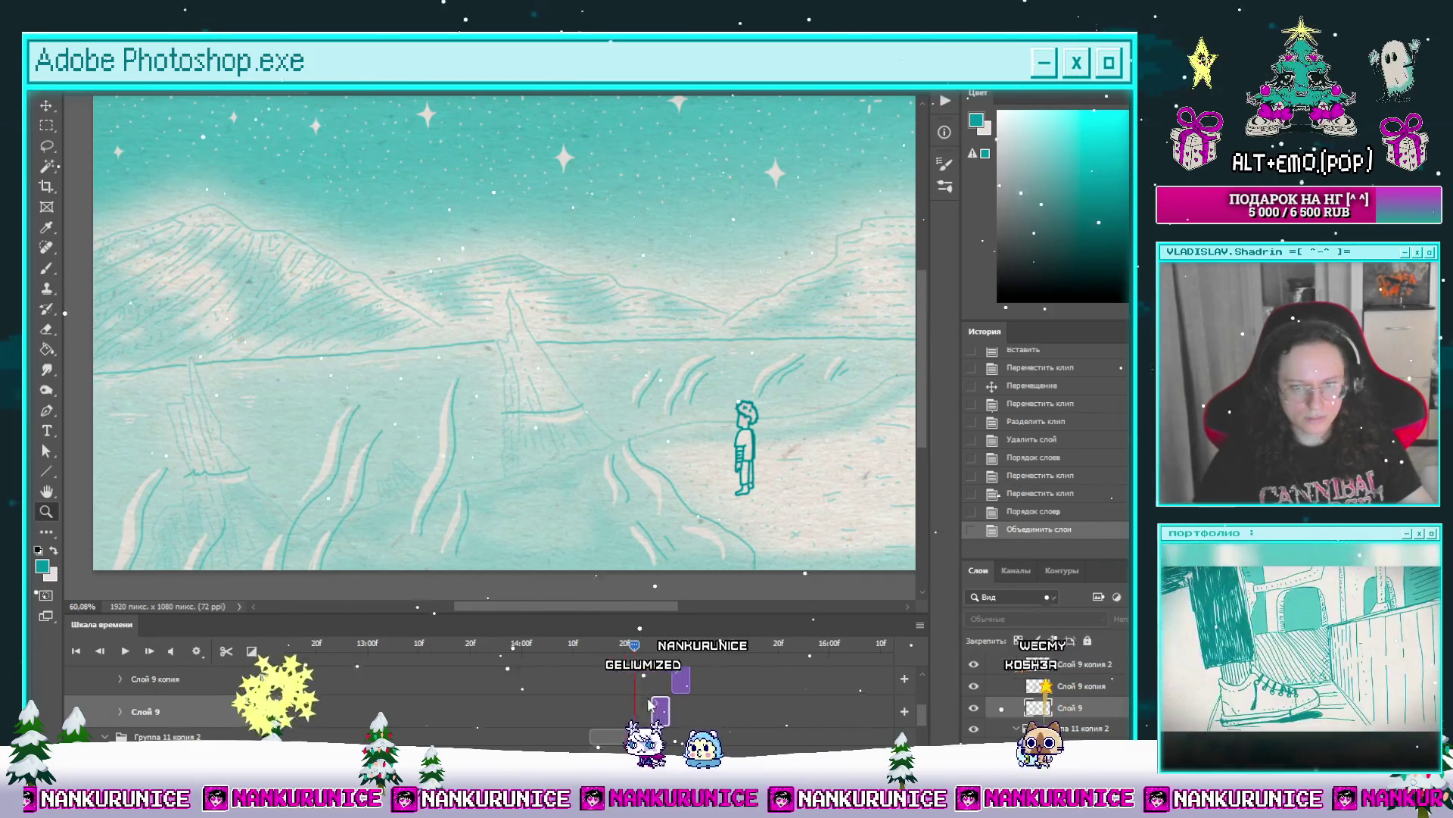
left_click_drag(658, 711, 644, 712)
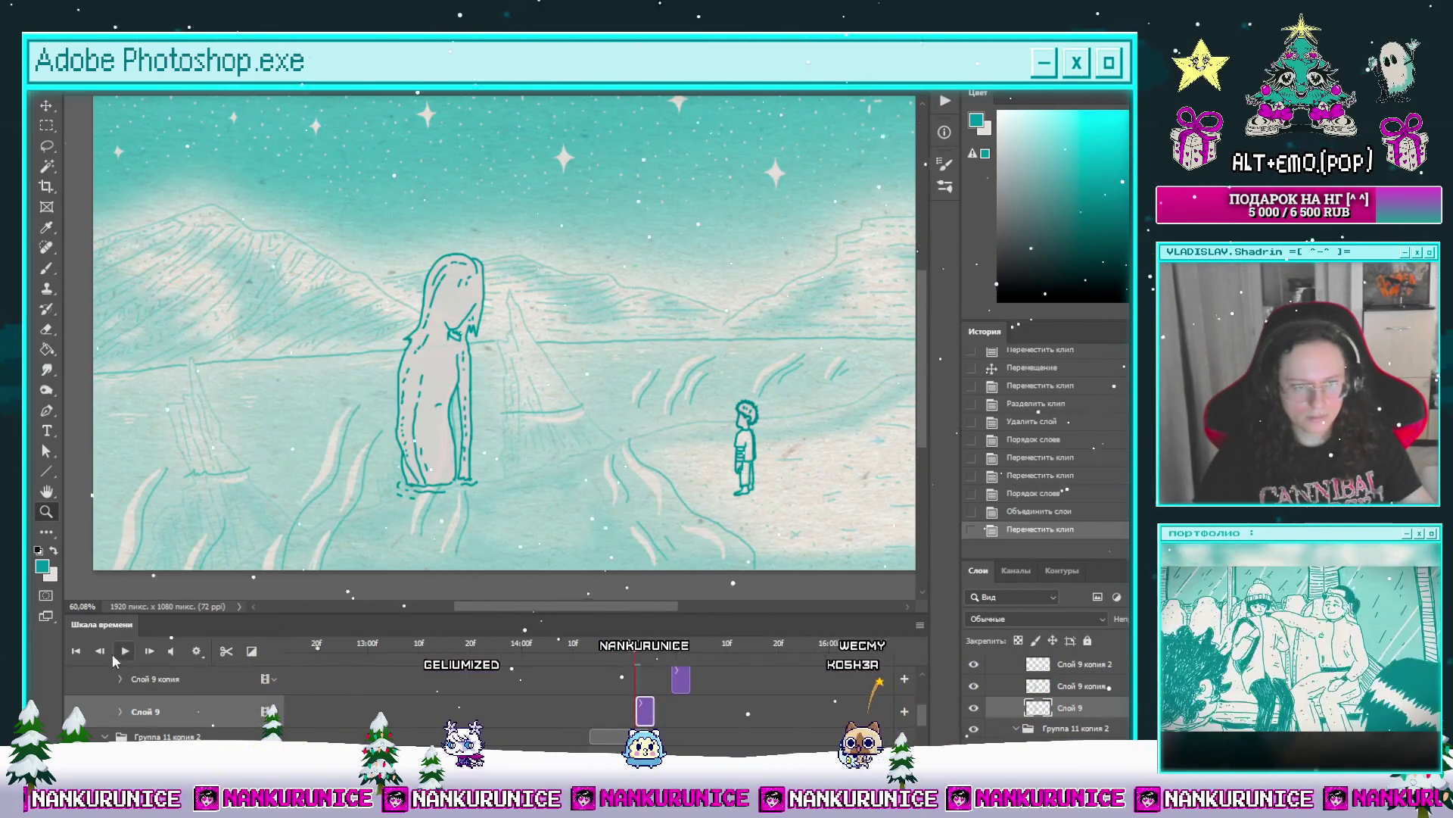
key("Left")
scroll(418, 715, "down", 1)
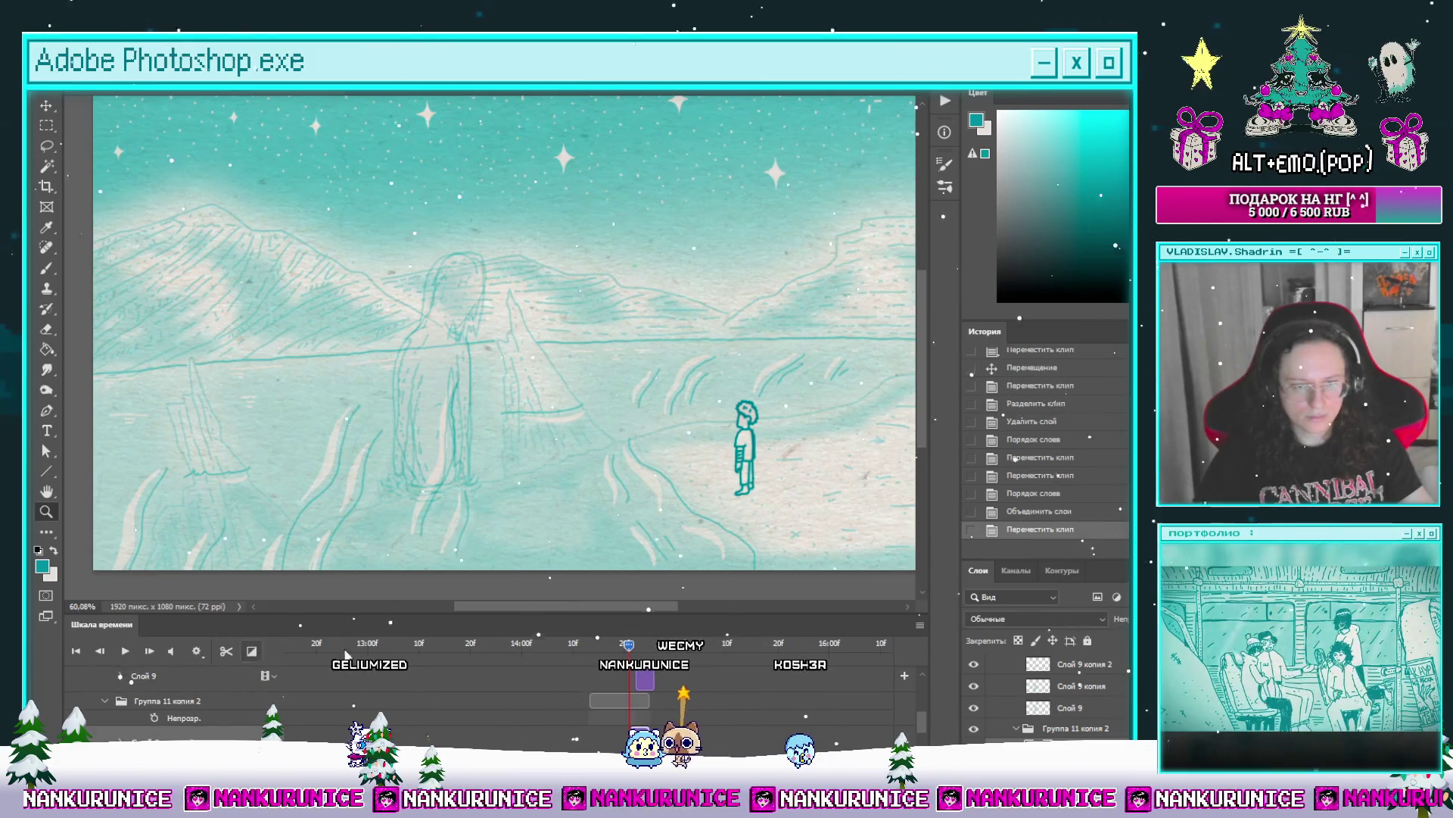
key("l")
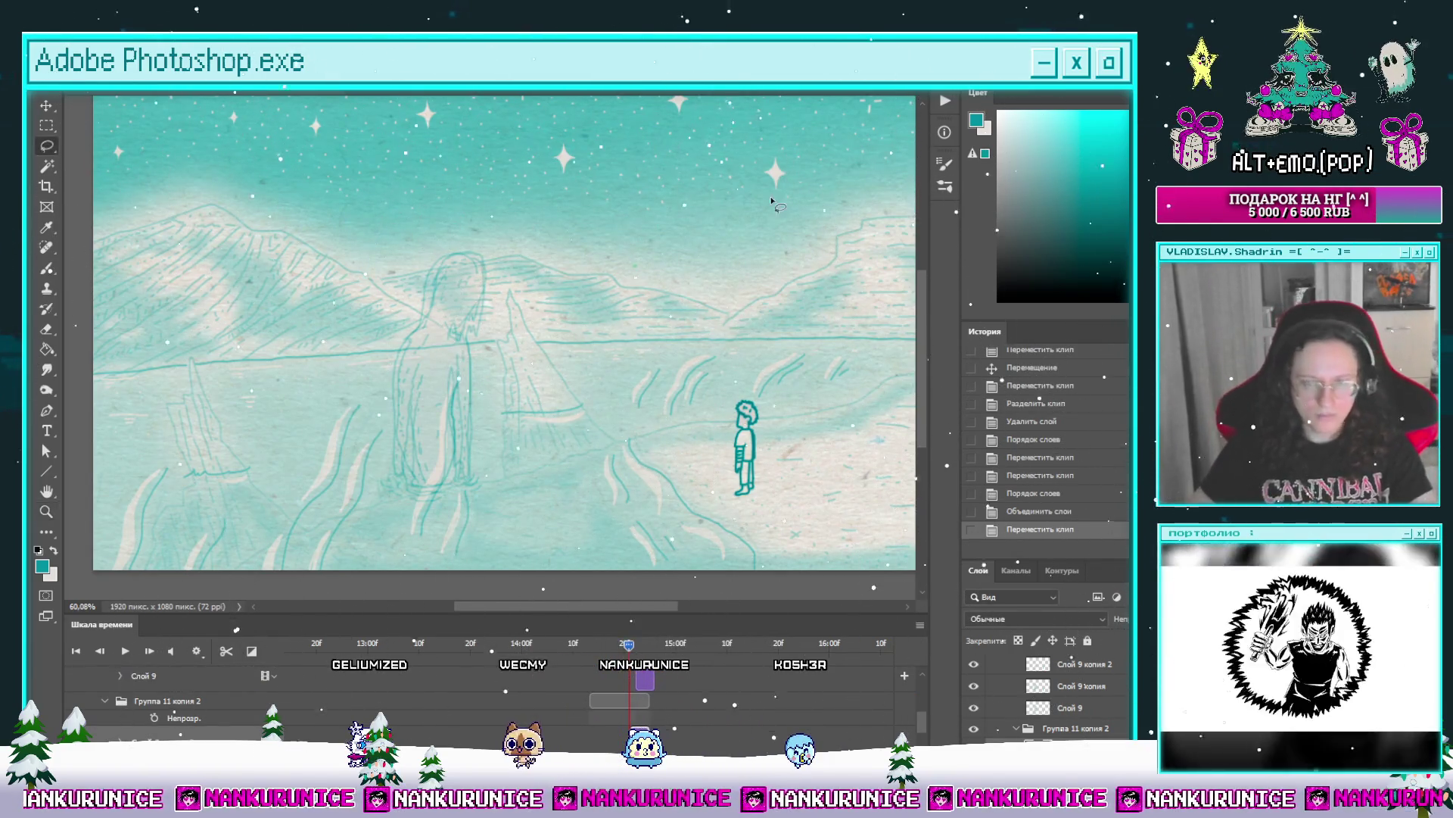
key("Tab")
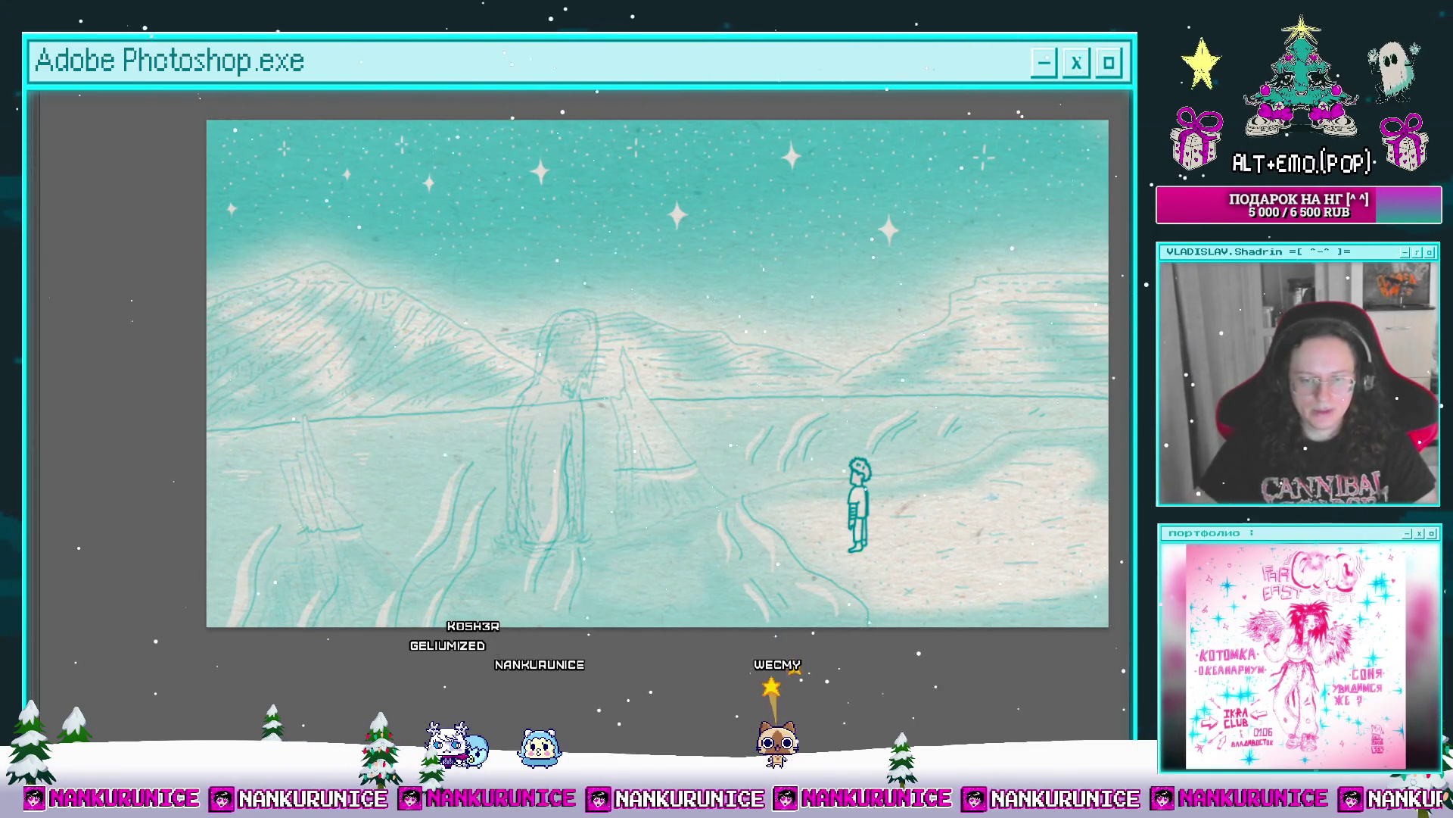
Step: Zoom in on the standing figure and draw a teal arc over its hood ending in a zigzag hook
left_click_drag(584, 411, 553, 431)
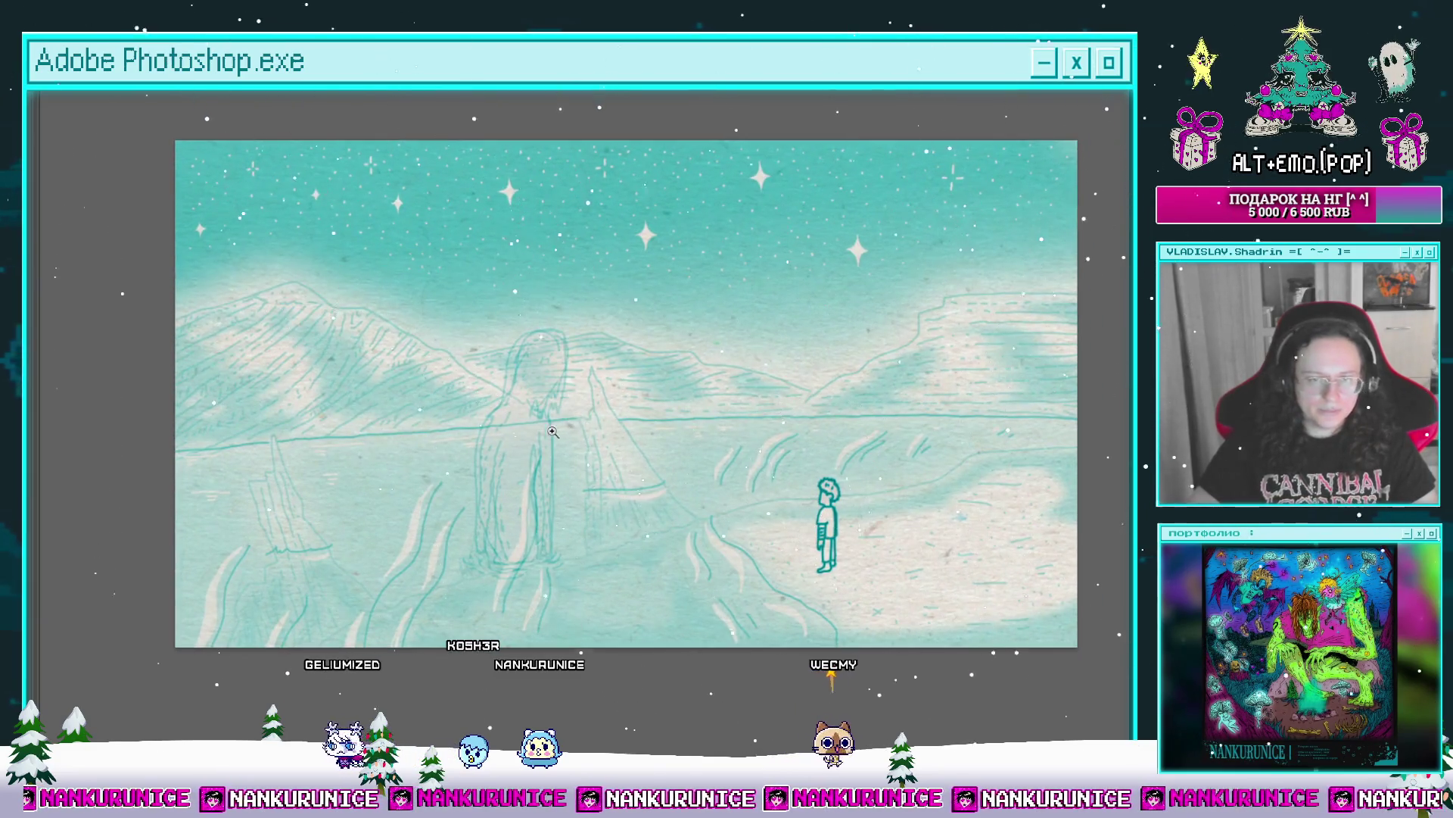
left_click(553, 431)
scroll(638, 344, "up", 2)
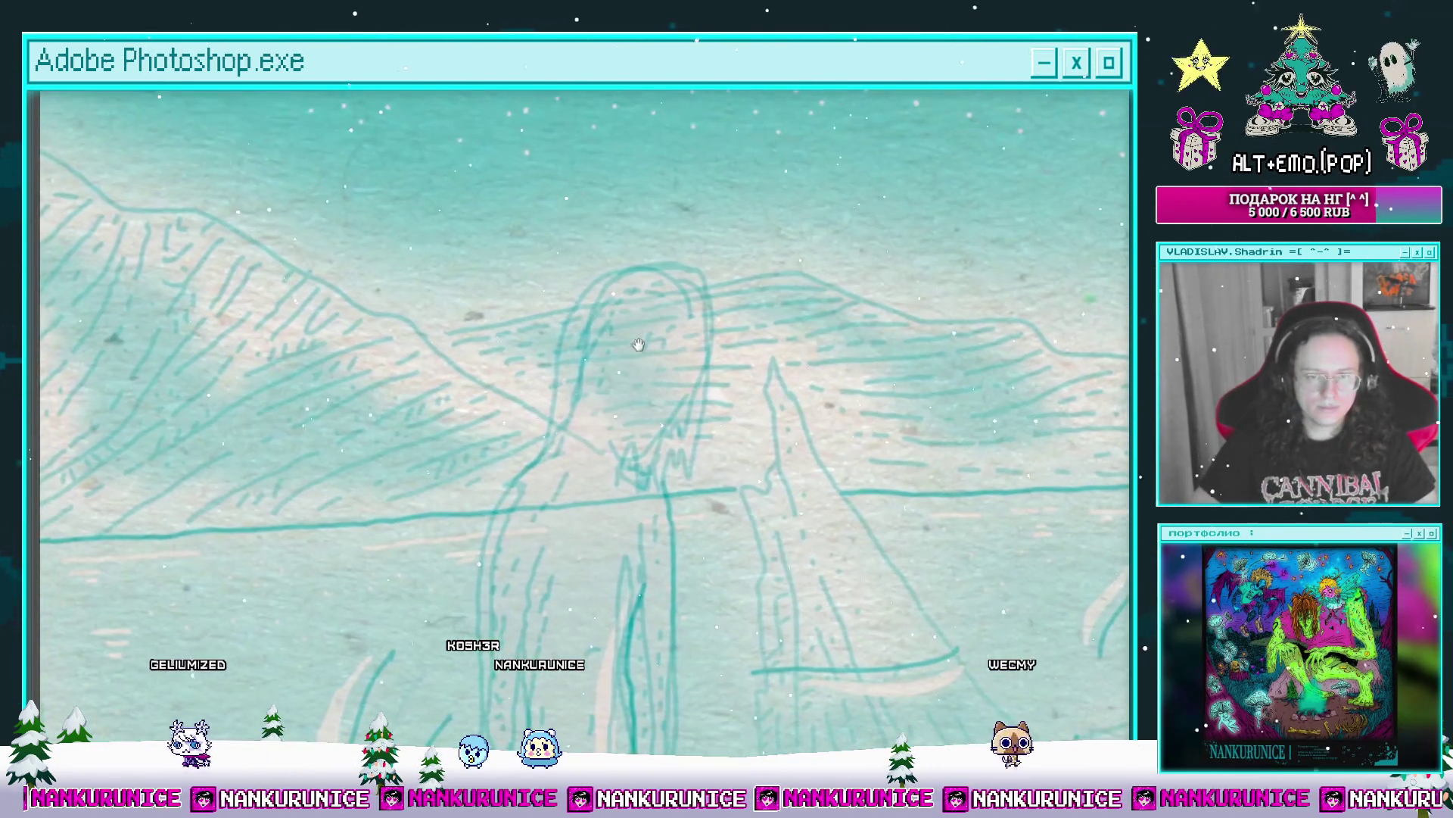
mouse_move(668, 280)
left_mouse_down()
mouse_move(689, 424)
mouse_move(665, 459)
left_mouse_up()
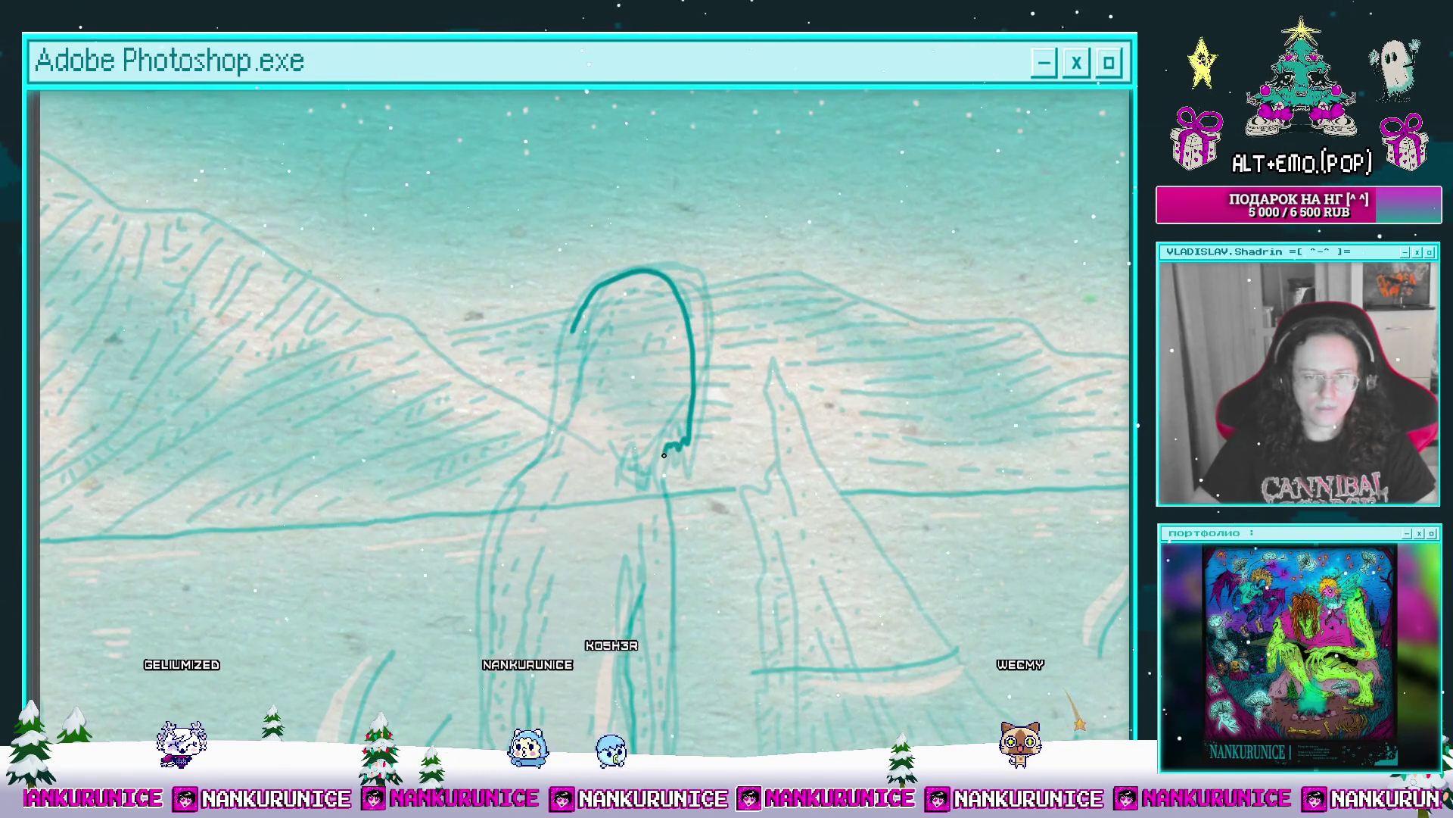
left_click_drag(572, 358, 599, 320)
key("Tab")
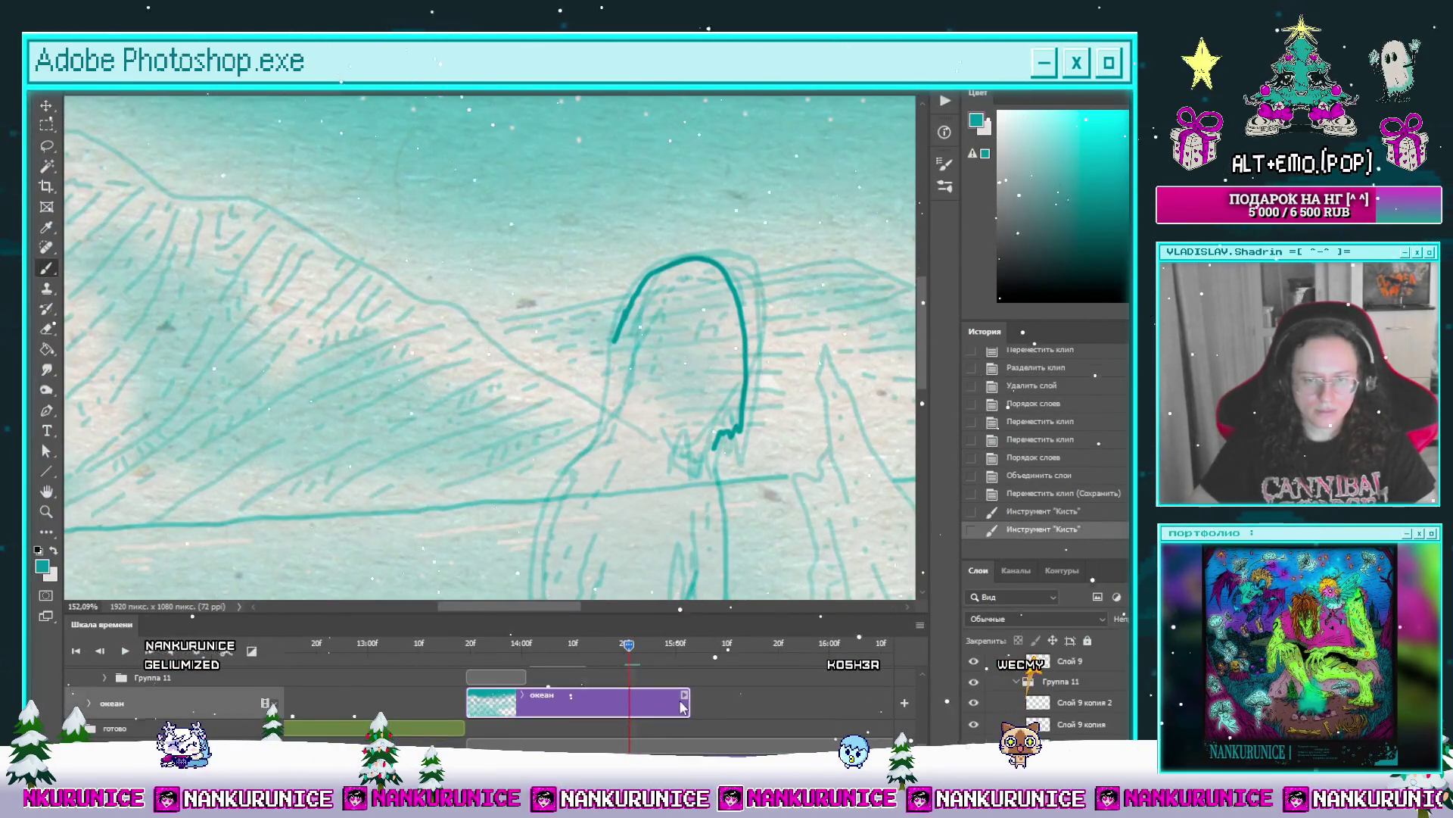
Step: Hide the океан background, switch to Слой 9 копия 2, and ink the bottom edge and left head outline
key("ctrl+comma")
scroll(927, 712, "down", 3)
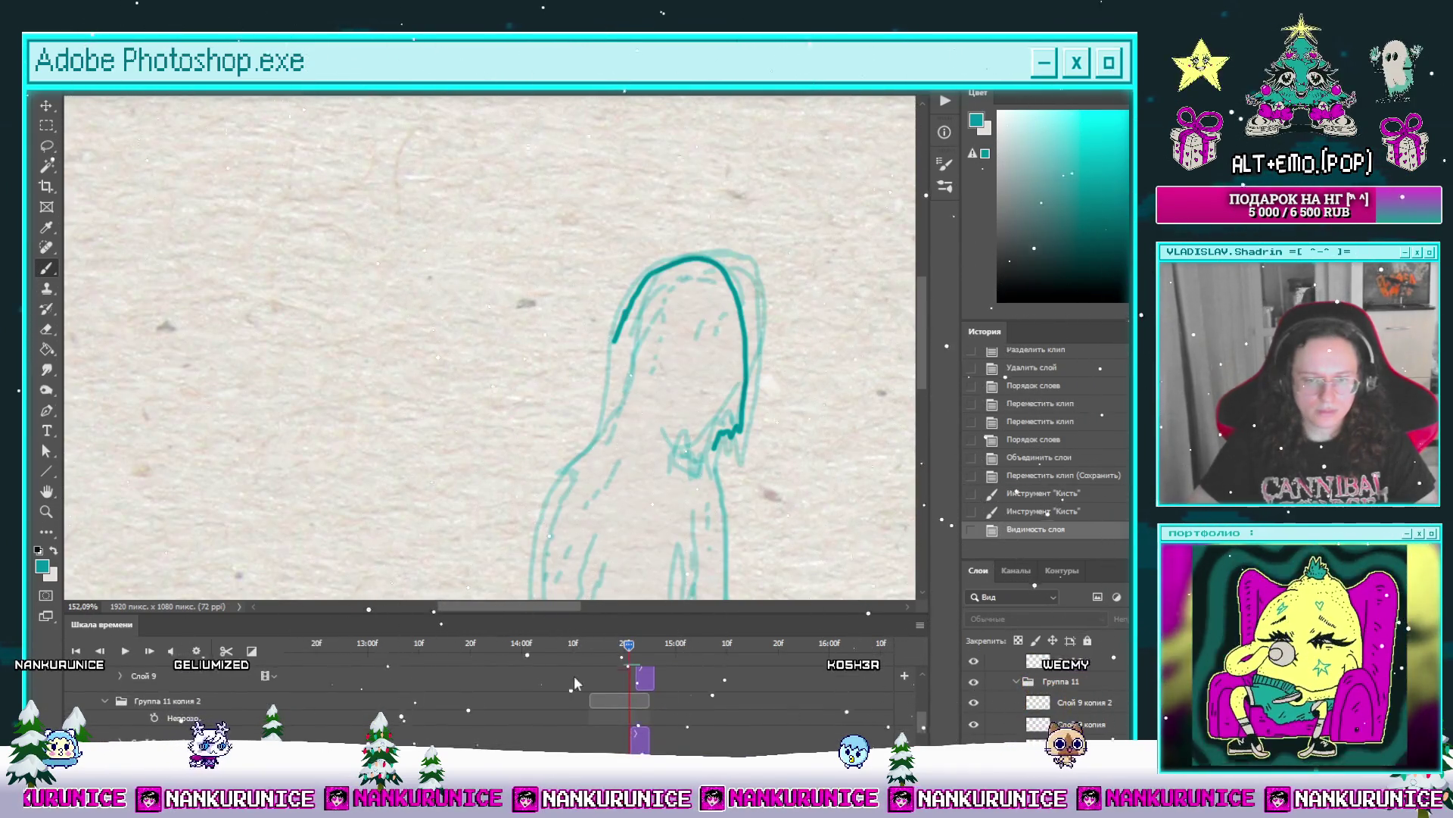
key("alt+bracketright")
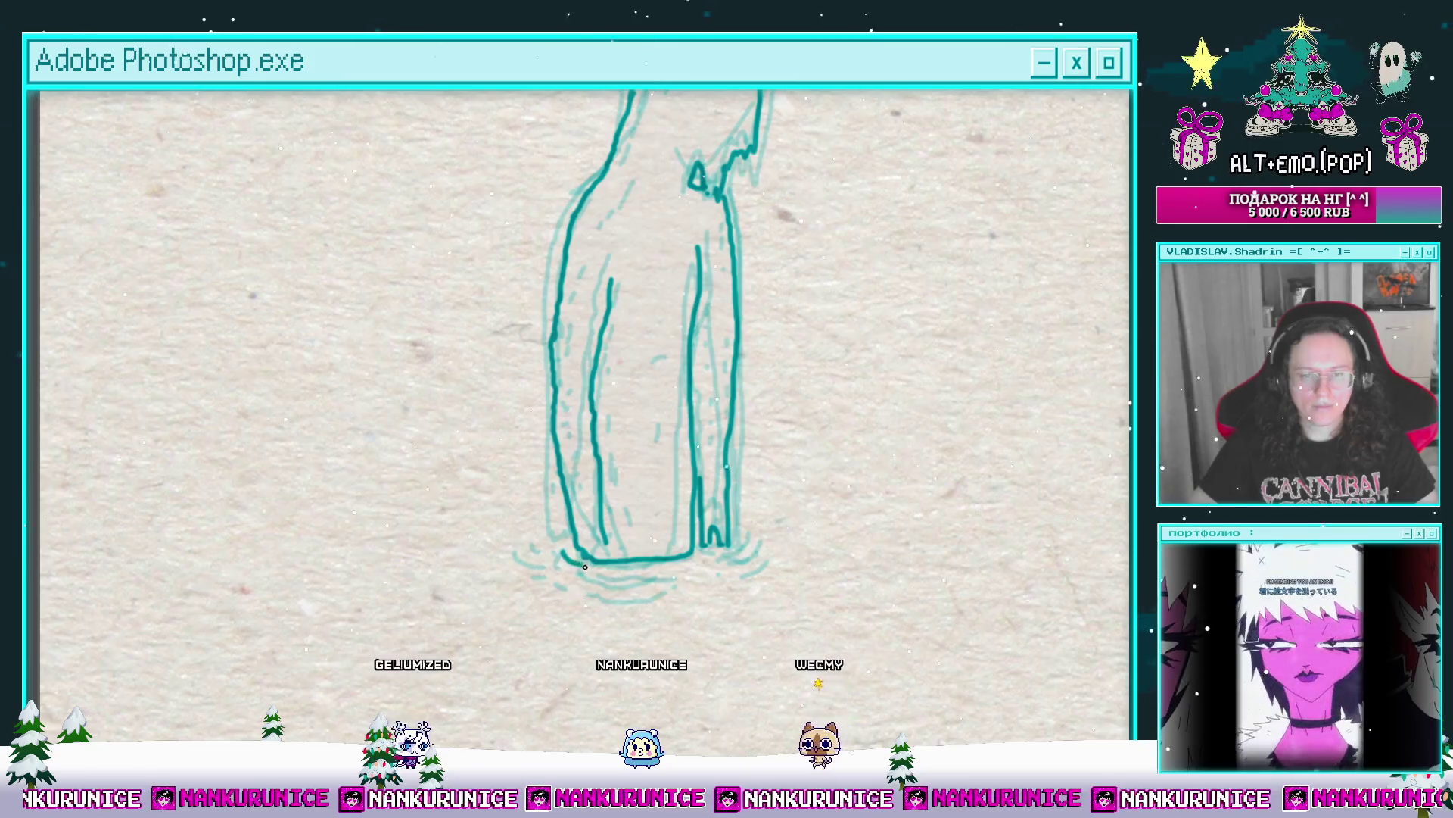
left_click_drag(565, 552, 674, 577)
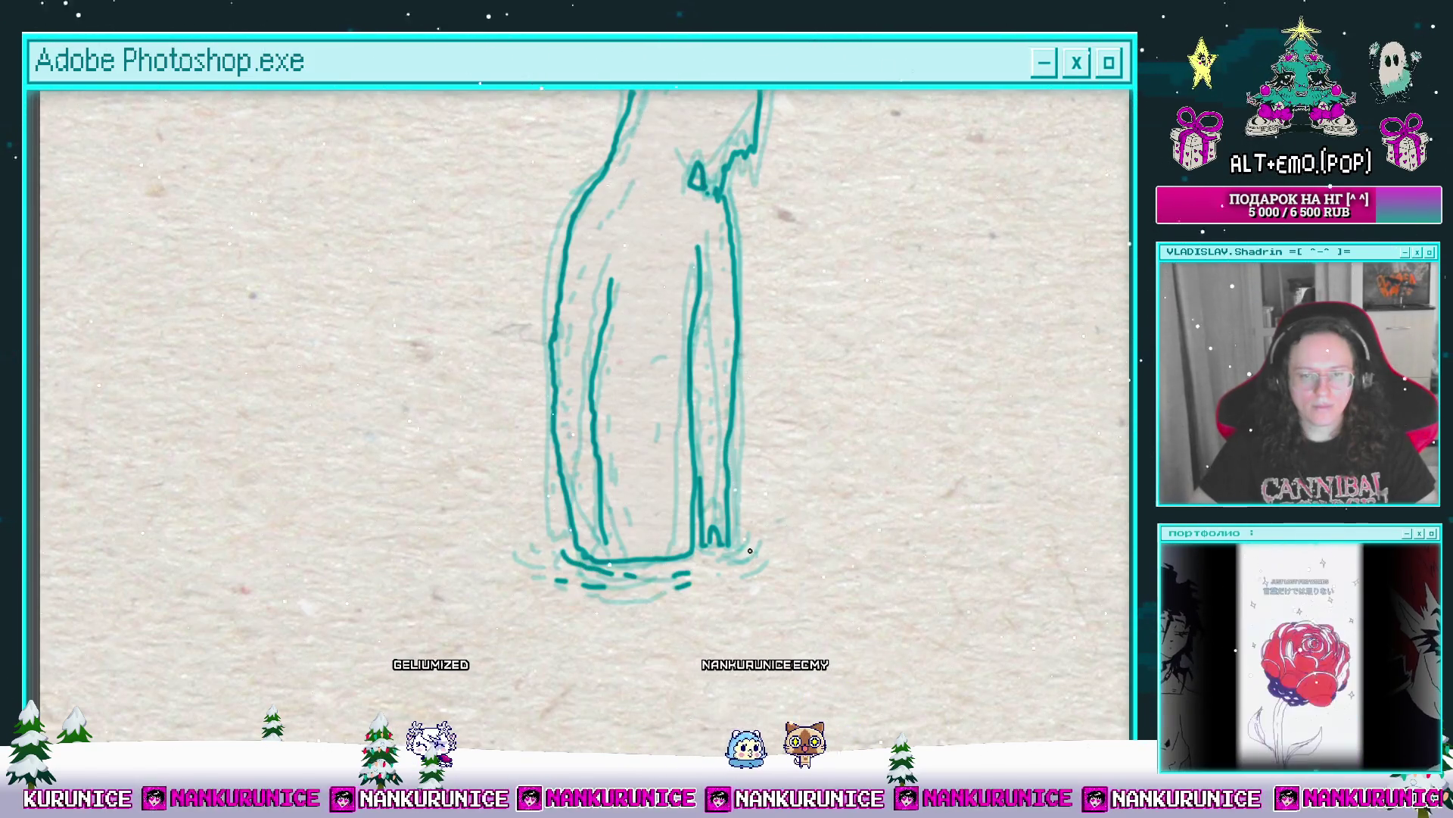
left_click_drag(661, 357, 661, 441)
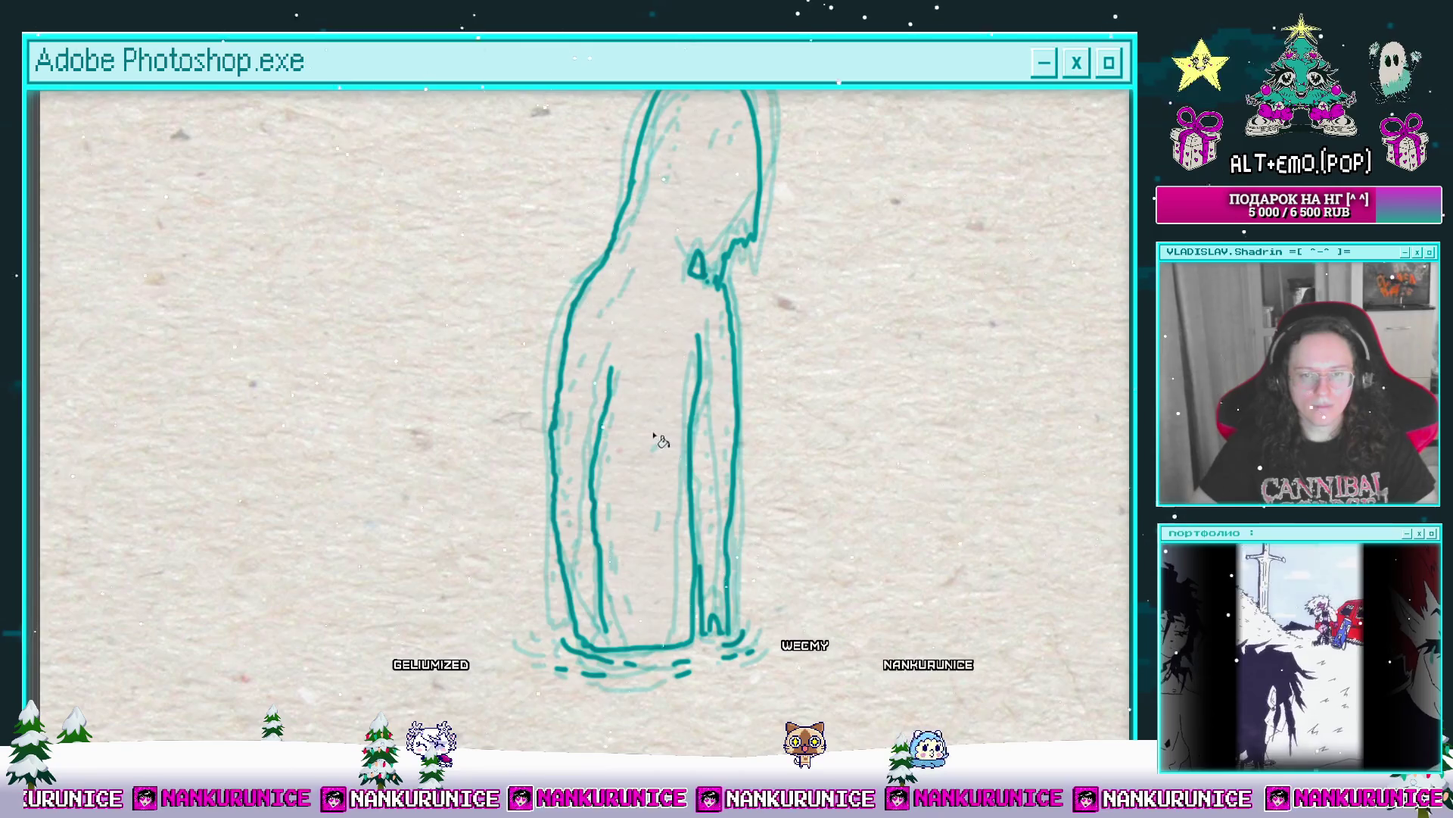
scroll(670, 424, "up", 1)
scroll(670, 424, "up", 2)
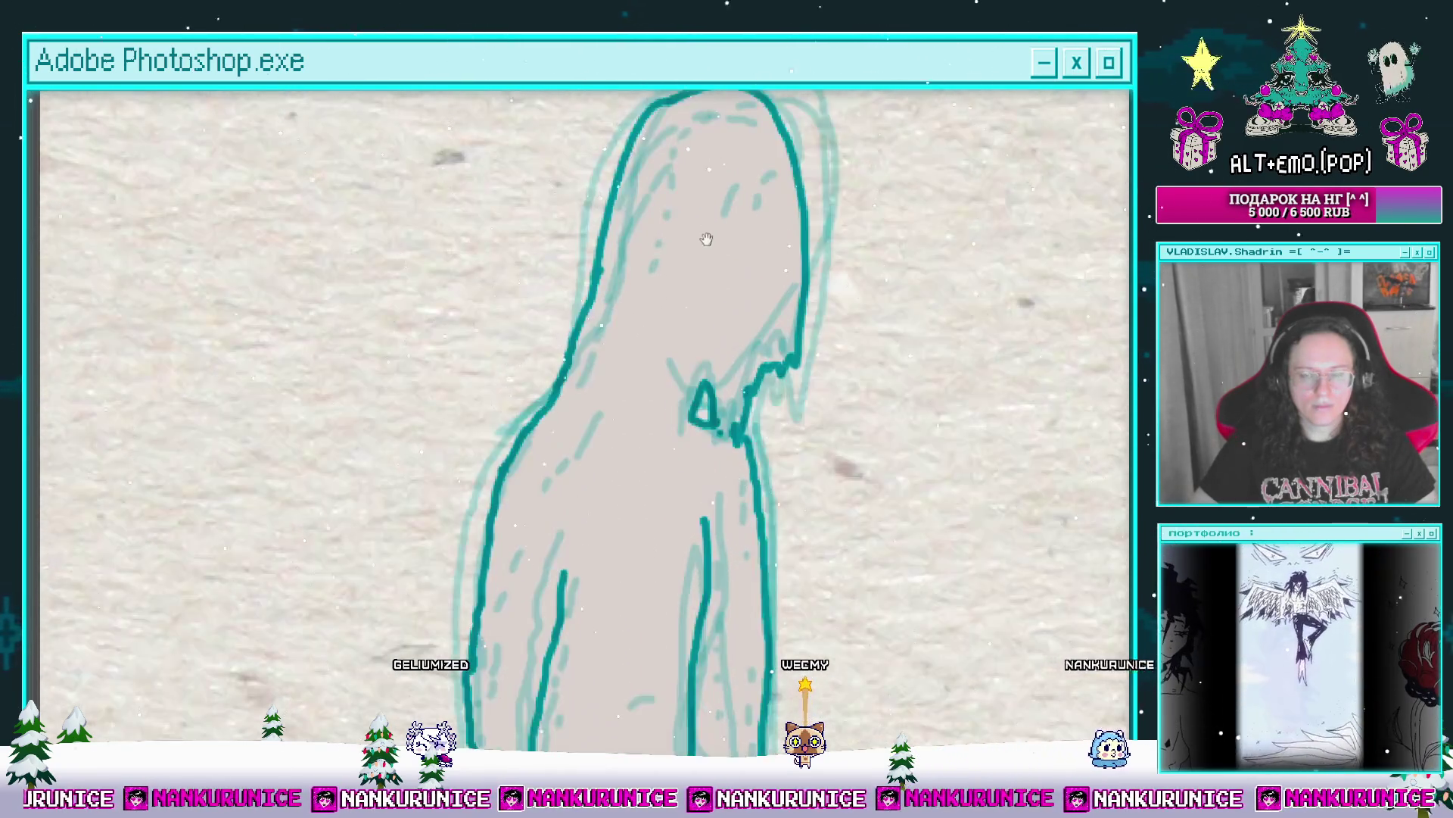
scroll(706, 240, "up", 3)
left_click_drag(698, 200, 639, 263)
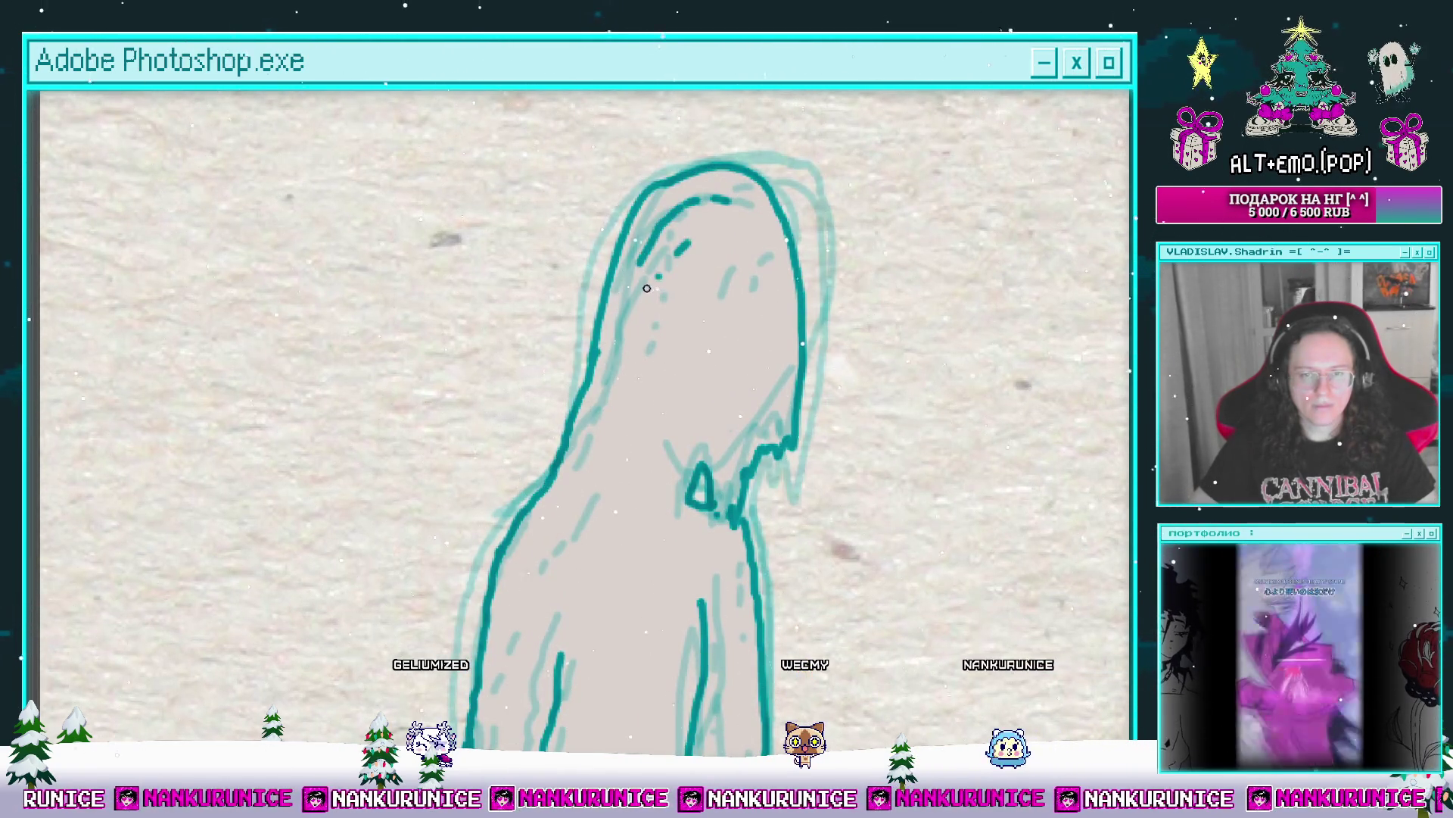
Step: Pan down the figure to its feet and back to review the inked outline
mouse_move(679, 424)
left_mouse_down()
mouse_move(706, 296)
mouse_move(750, 295)
left_mouse_up()
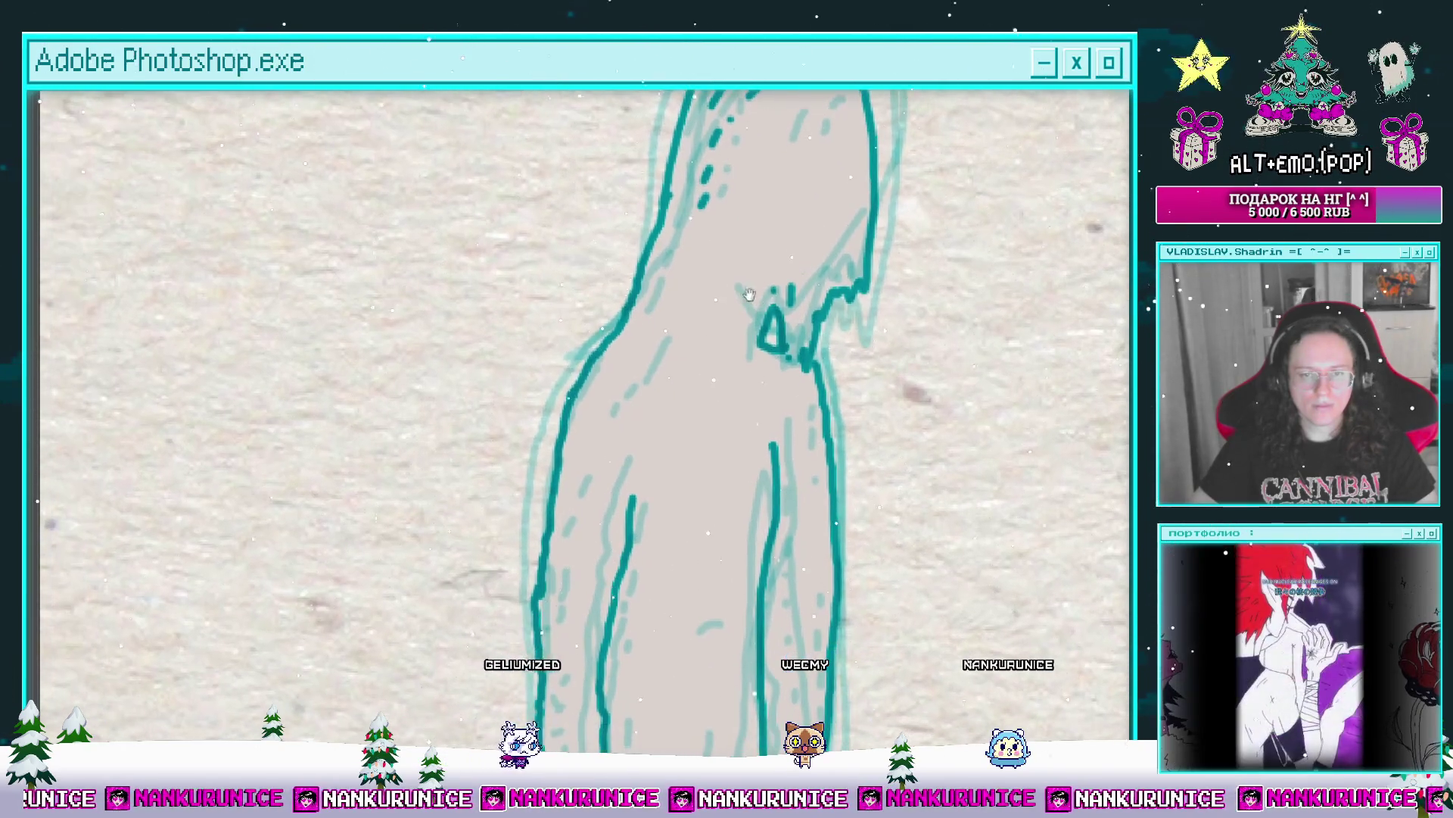
left_click_drag(612, 419, 659, 295)
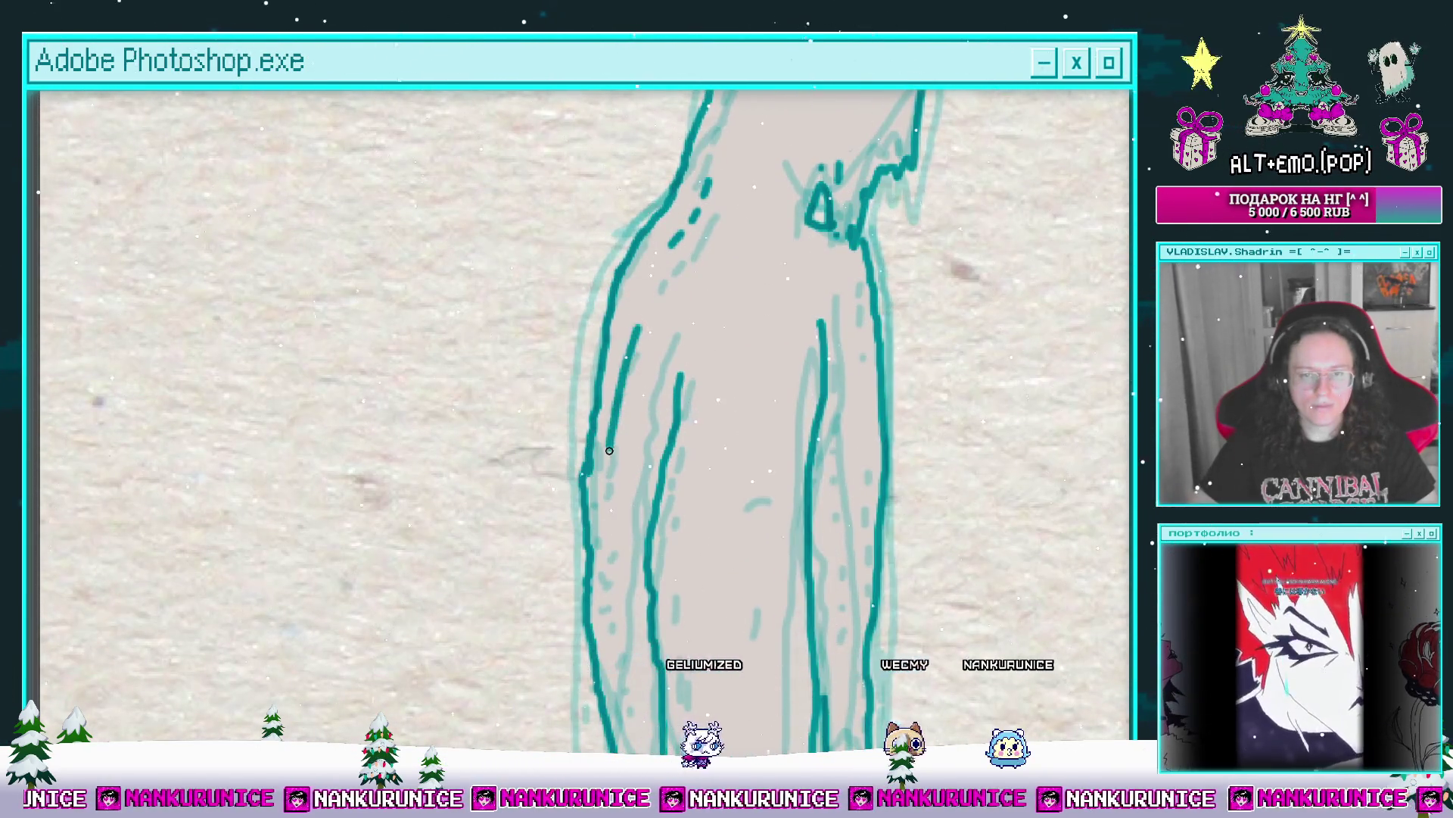
left_click_drag(610, 450, 636, 321)
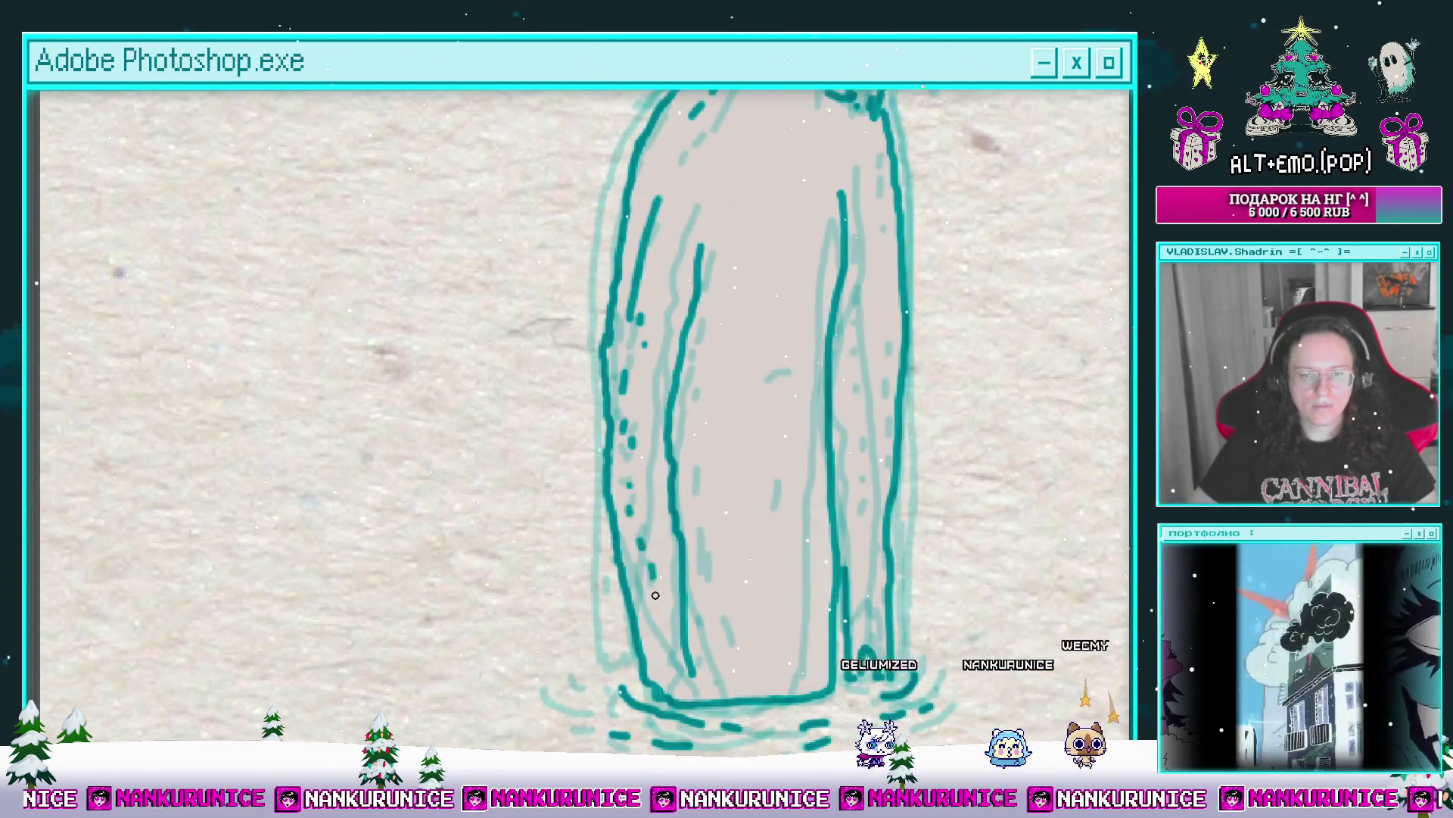
left_click_drag(656, 595, 590, 462)
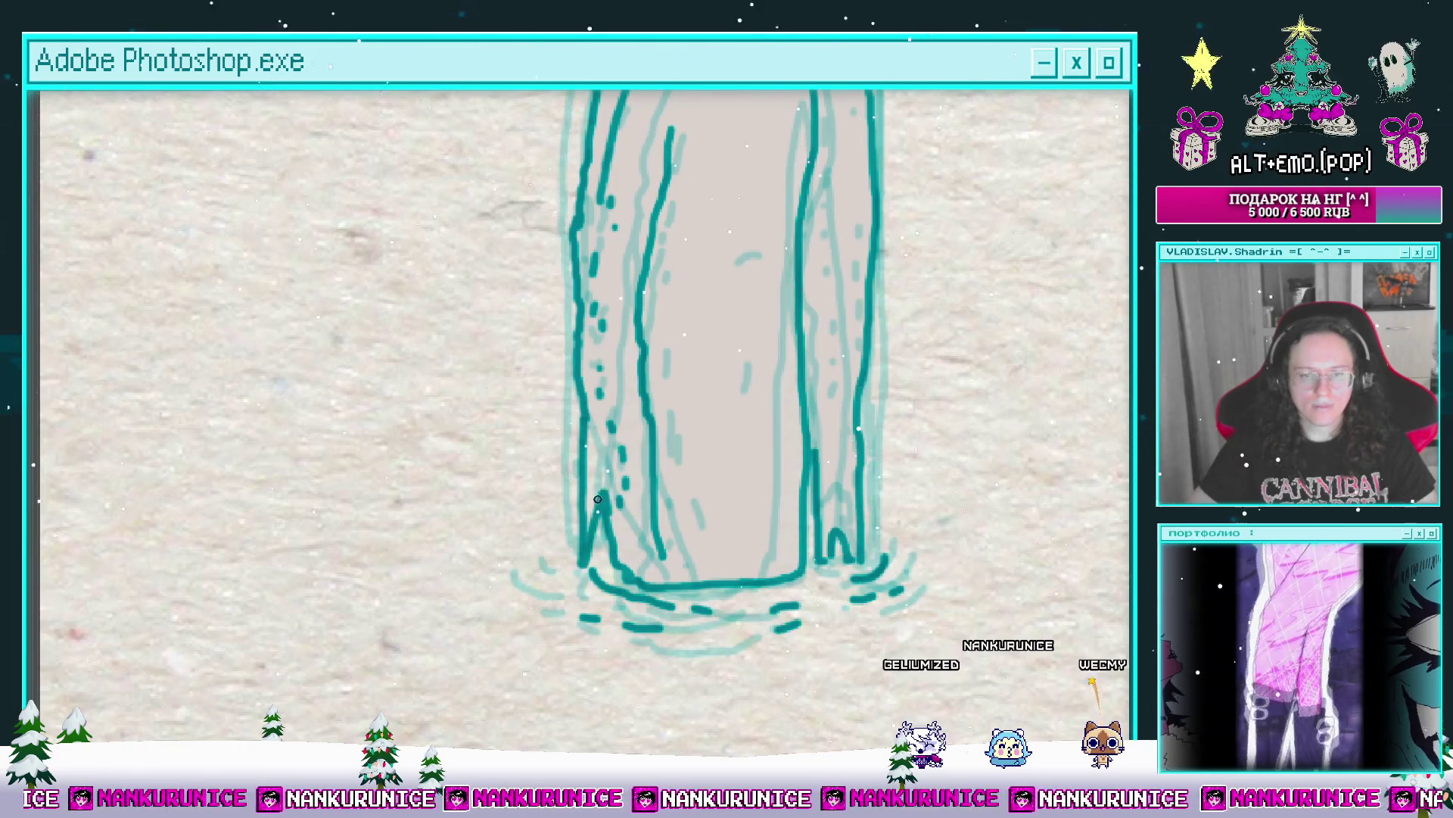
left_click_drag(637, 426, 579, 475)
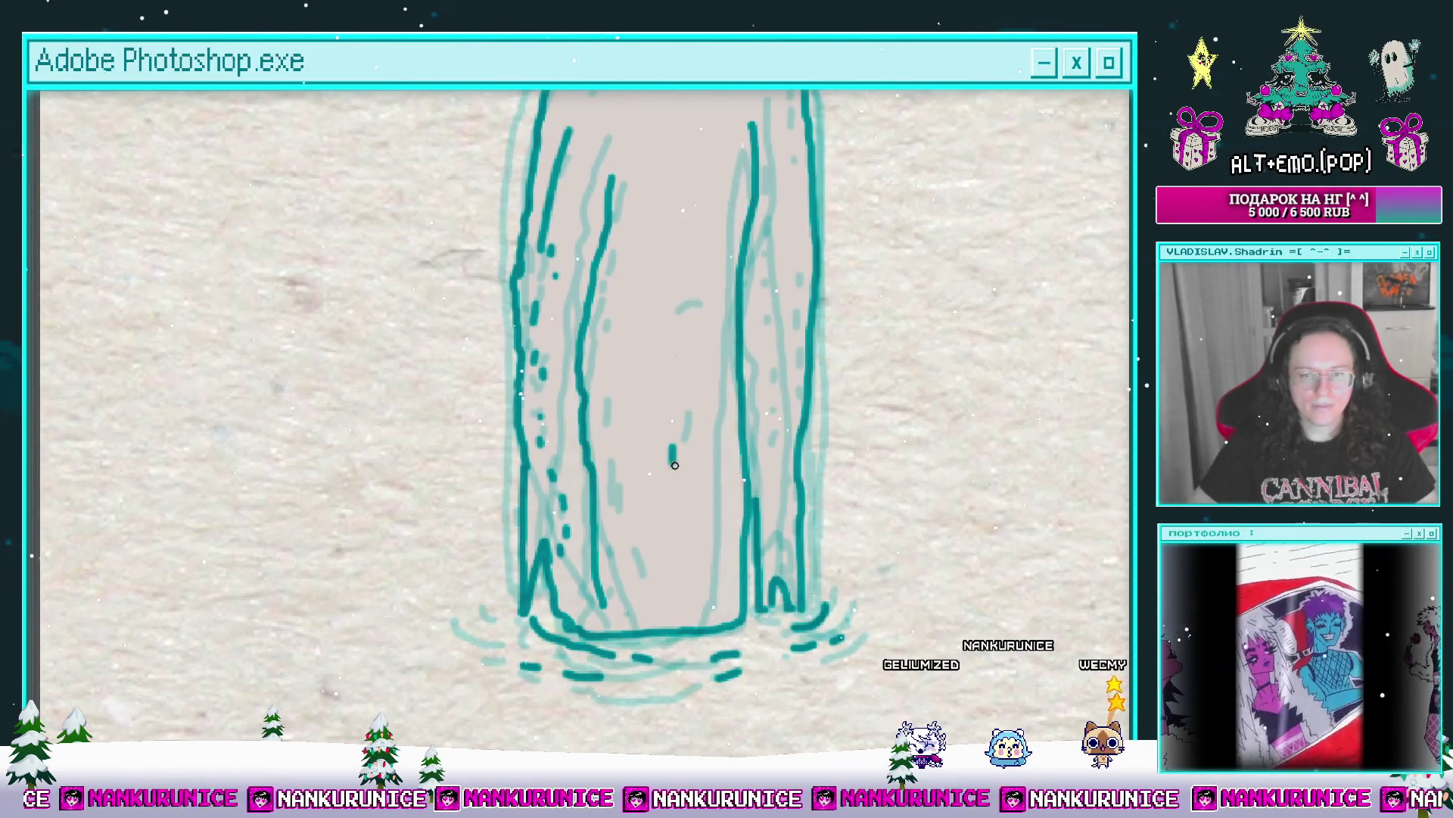
scroll(675, 464, "up", 2)
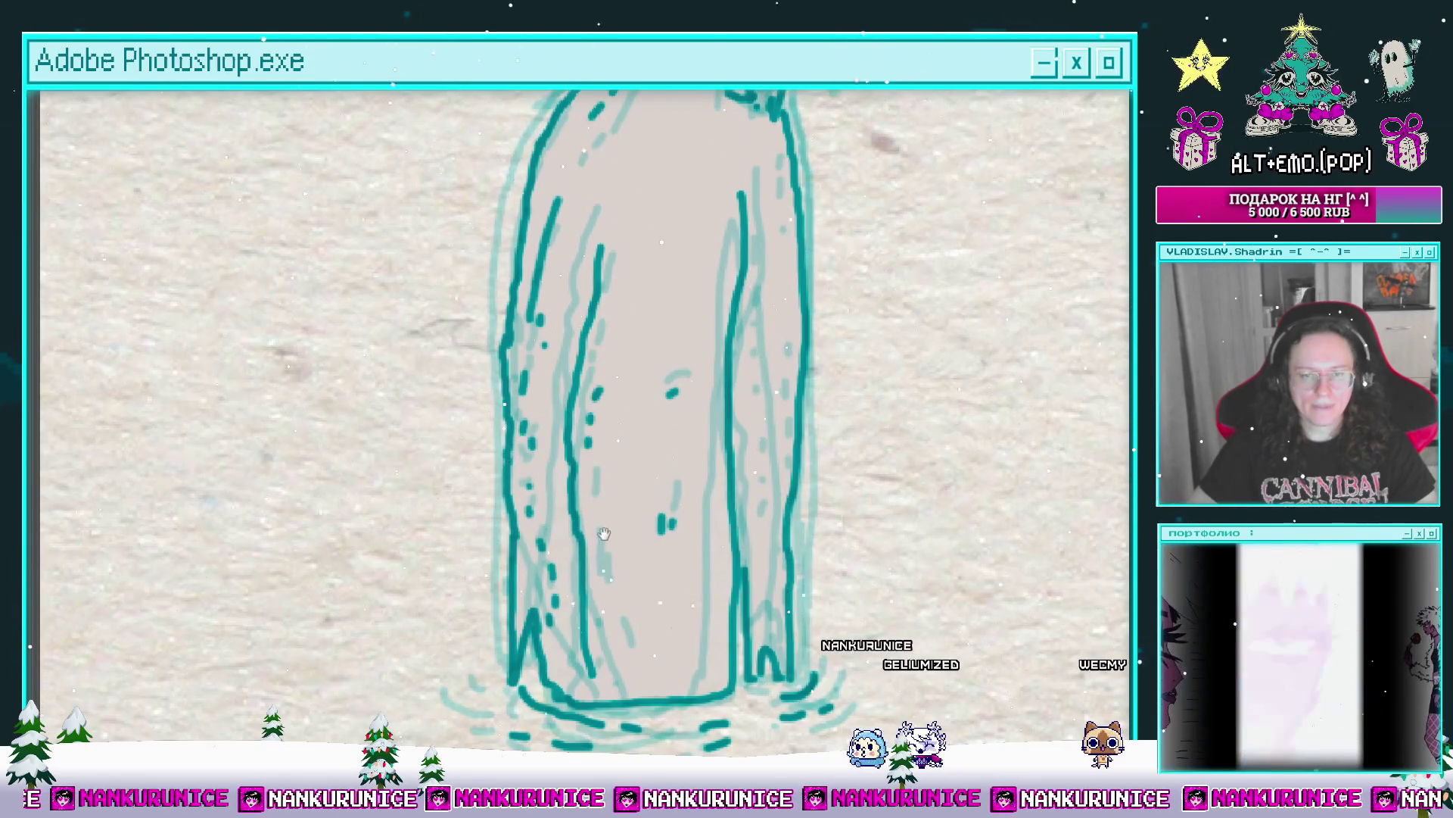
scroll(603, 534, "down", 2)
scroll(639, 639, "up", 3)
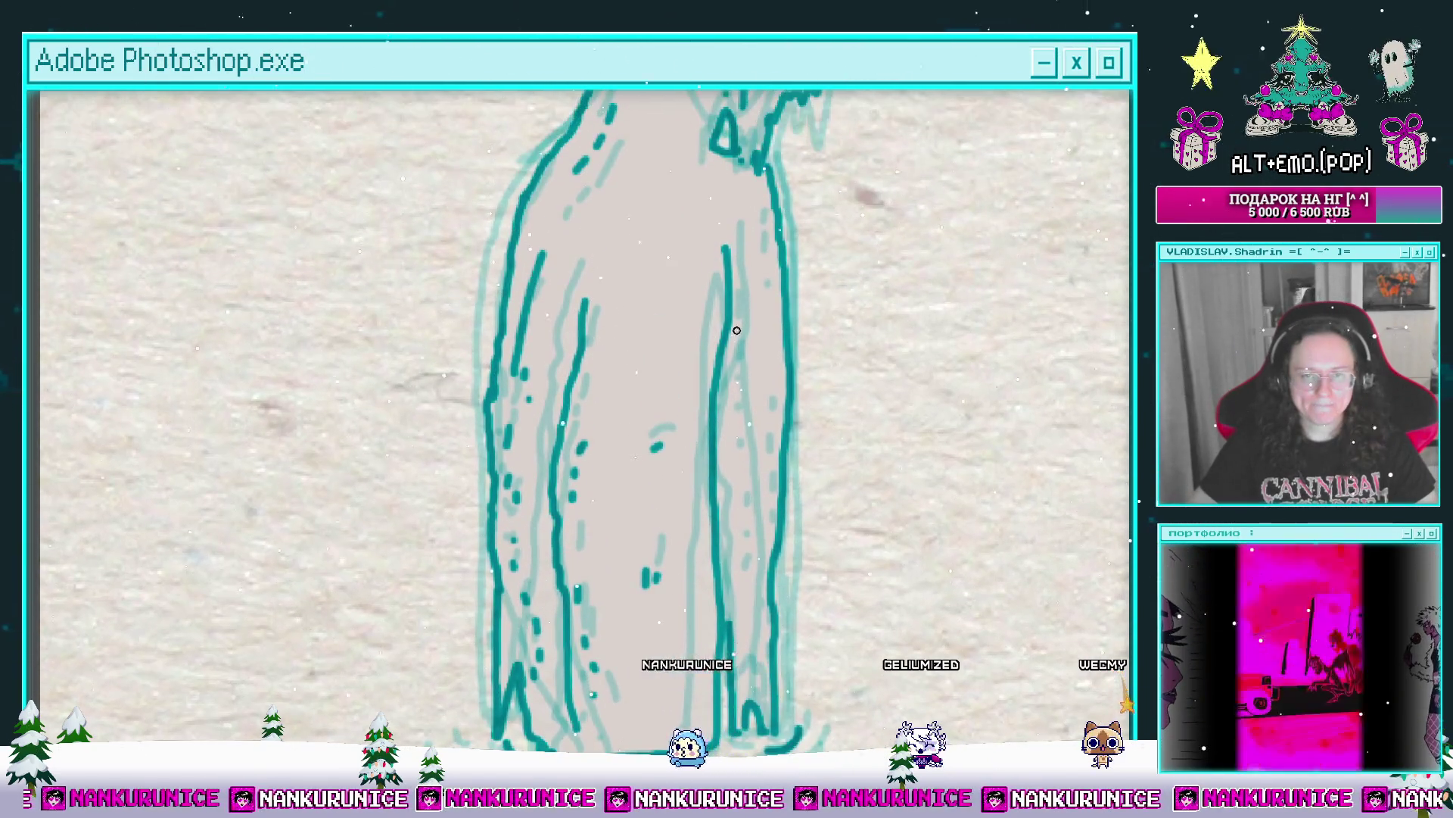
scroll(736, 330, "down", 2)
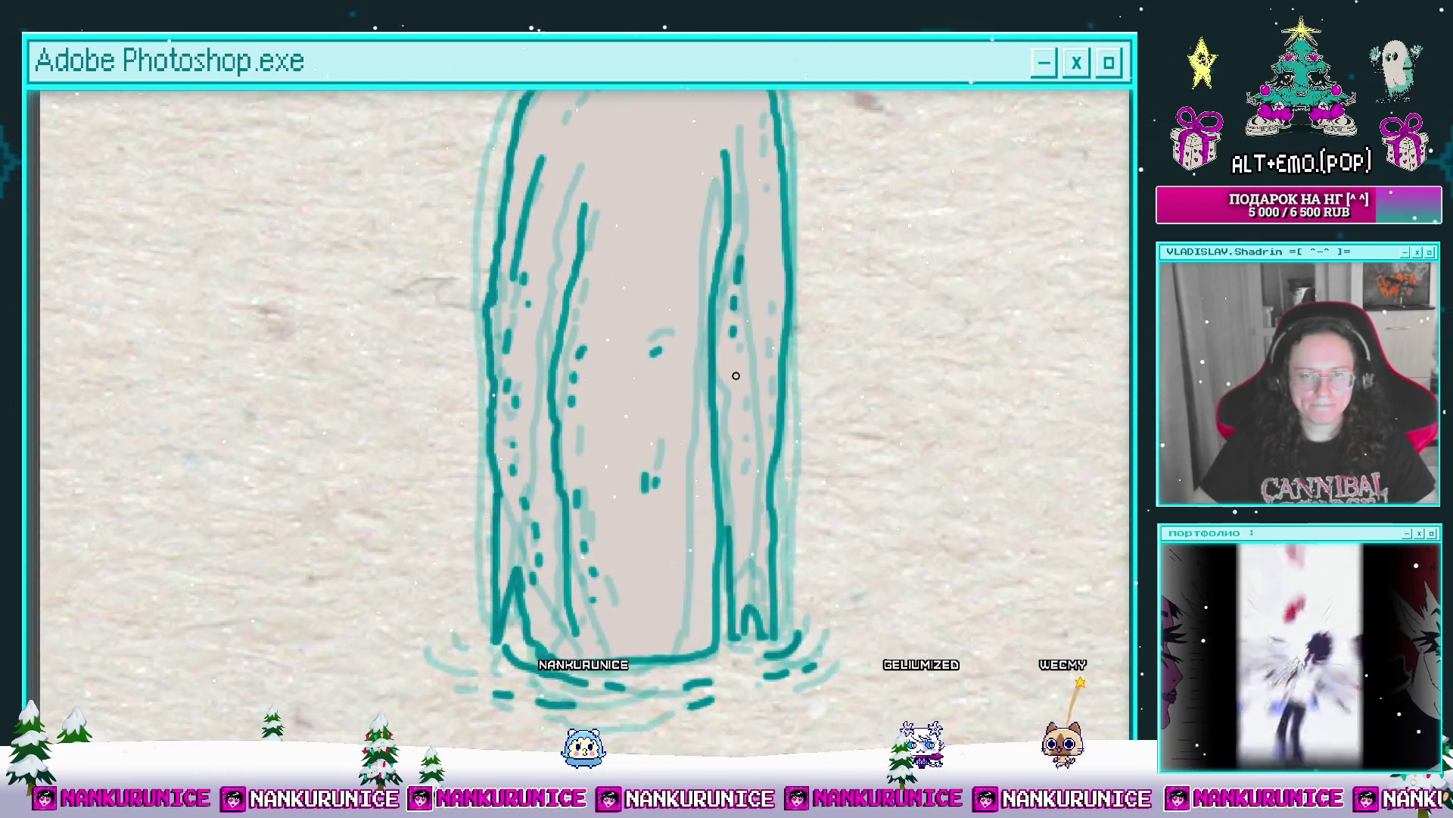
scroll(732, 457, "up", 2)
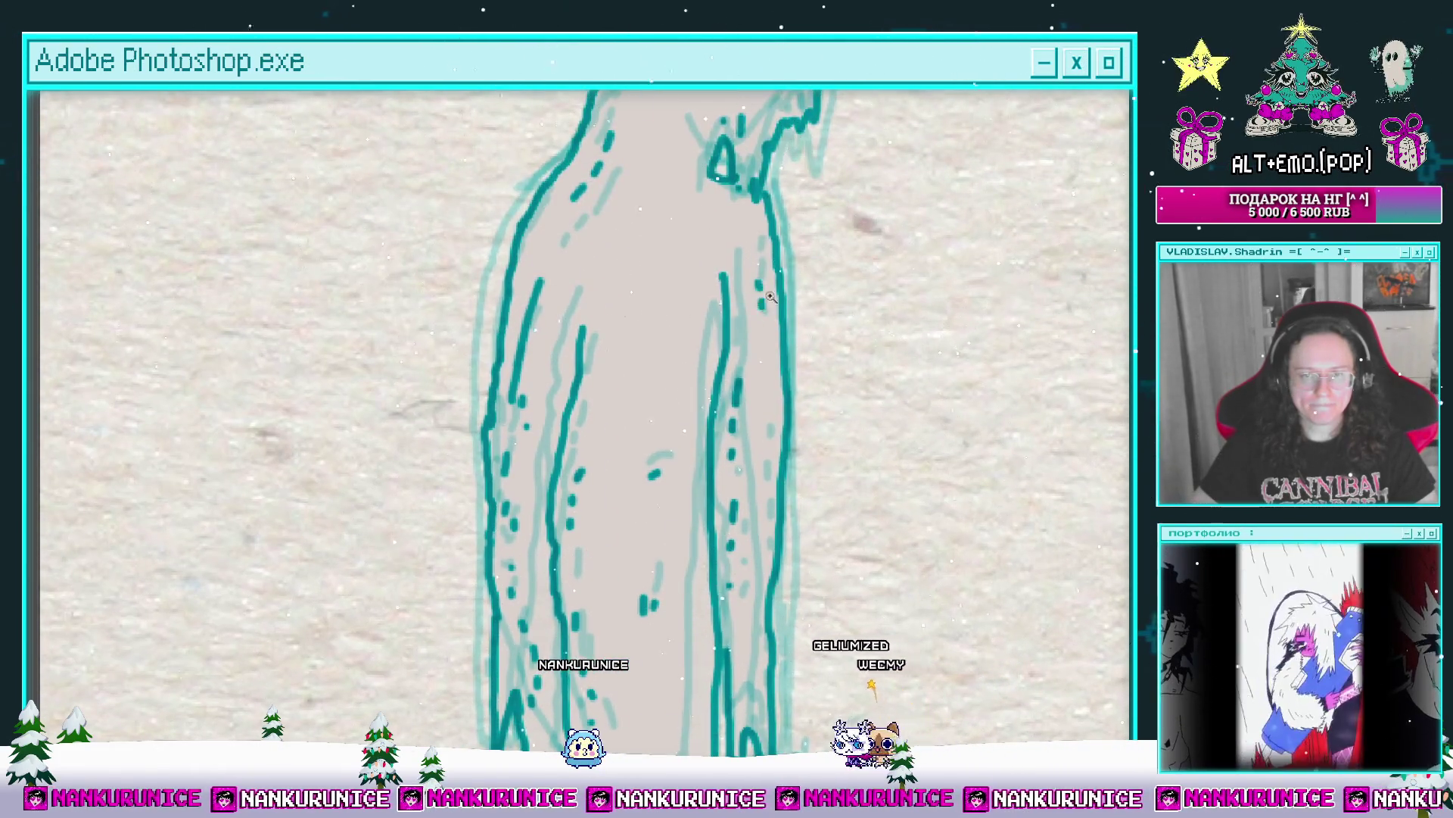
scroll(666, 367, "down", 3)
key("Tab")
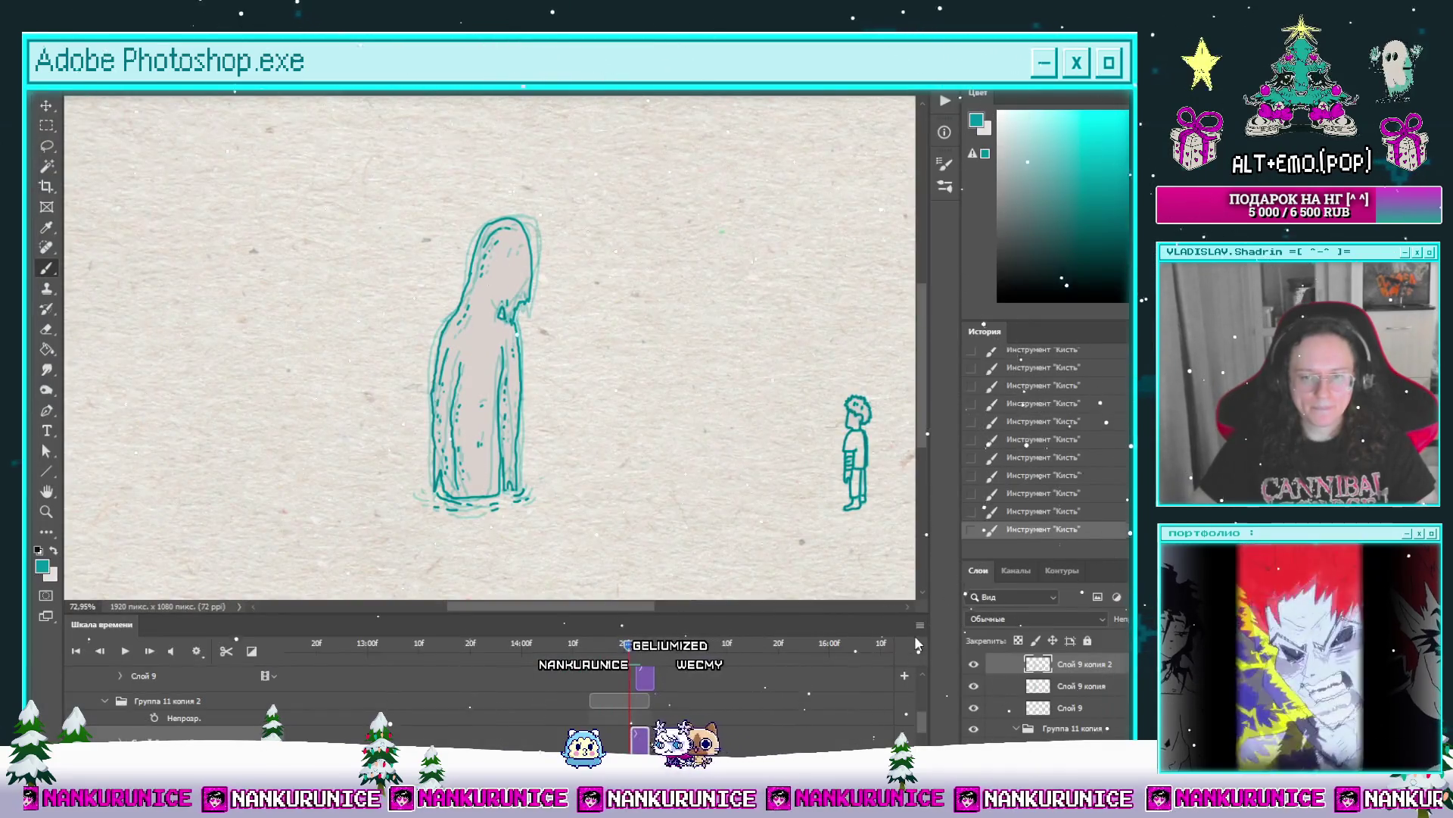
Step: Shift the new drawing's clip later near 15:00f and play the animation to preview it
left_click(652, 650)
left_click_drag(647, 679, 664, 677)
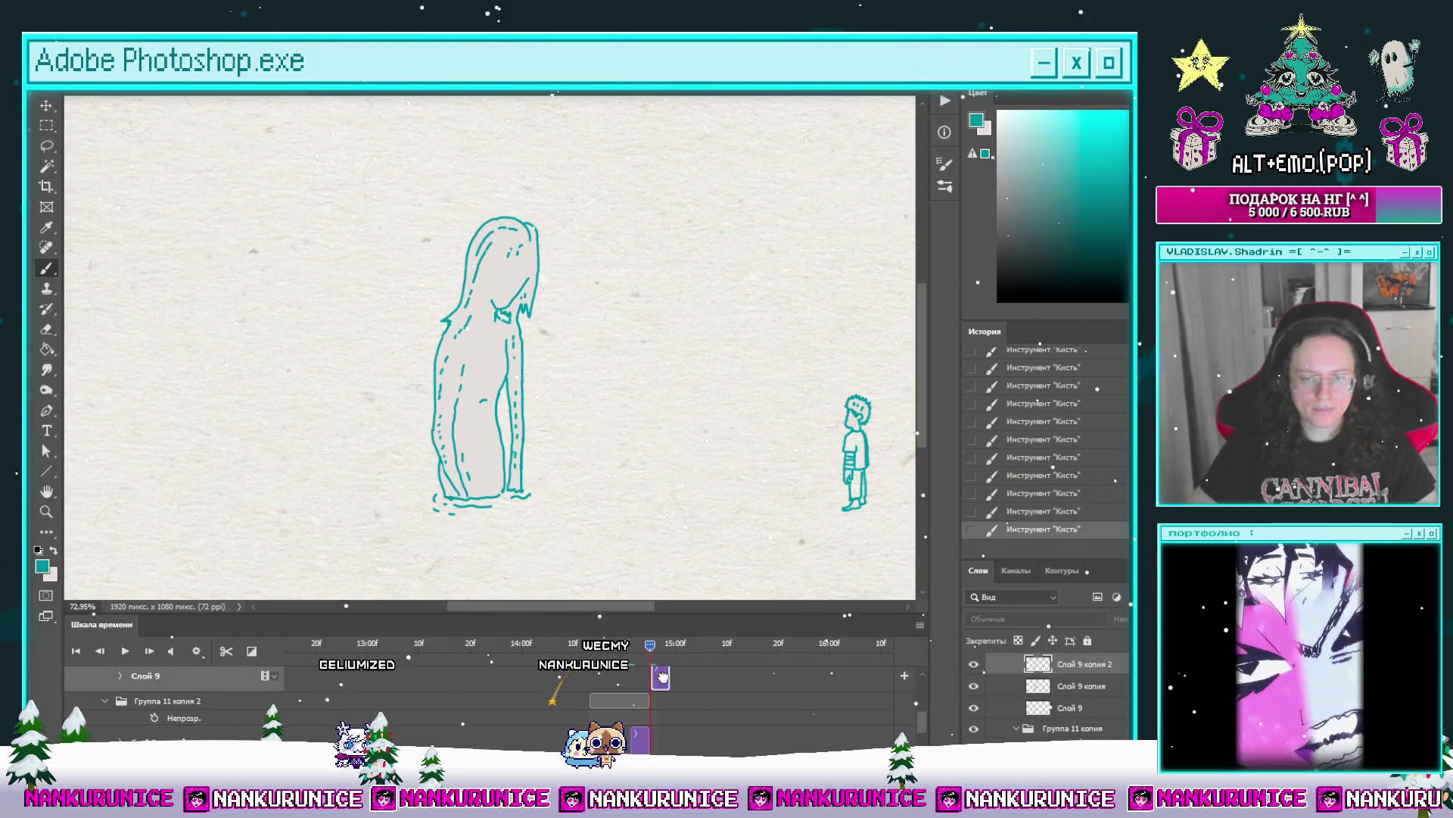
left_click(562, 645)
key("space")
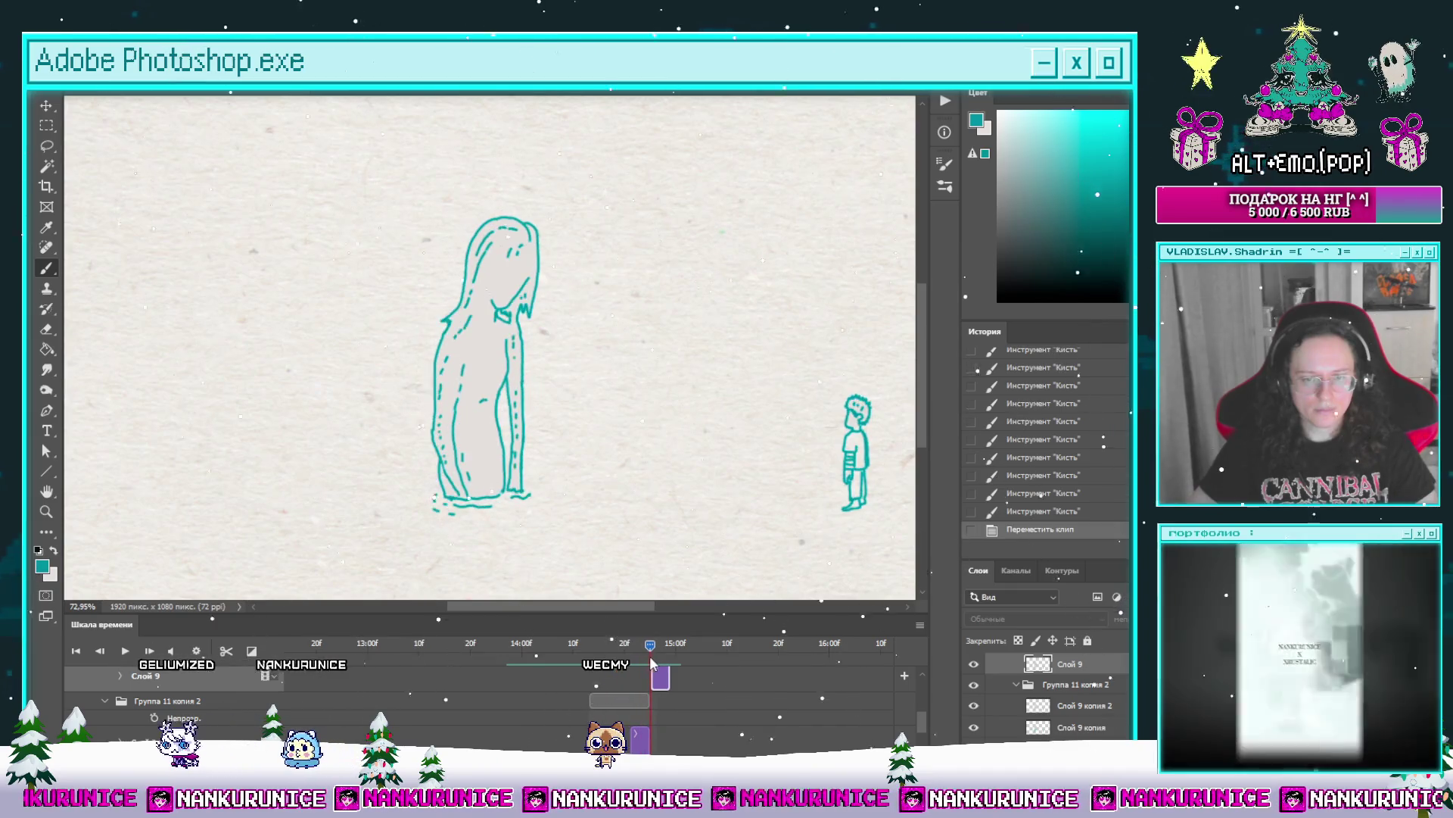
key("space")
scroll(922, 679, "down", 3)
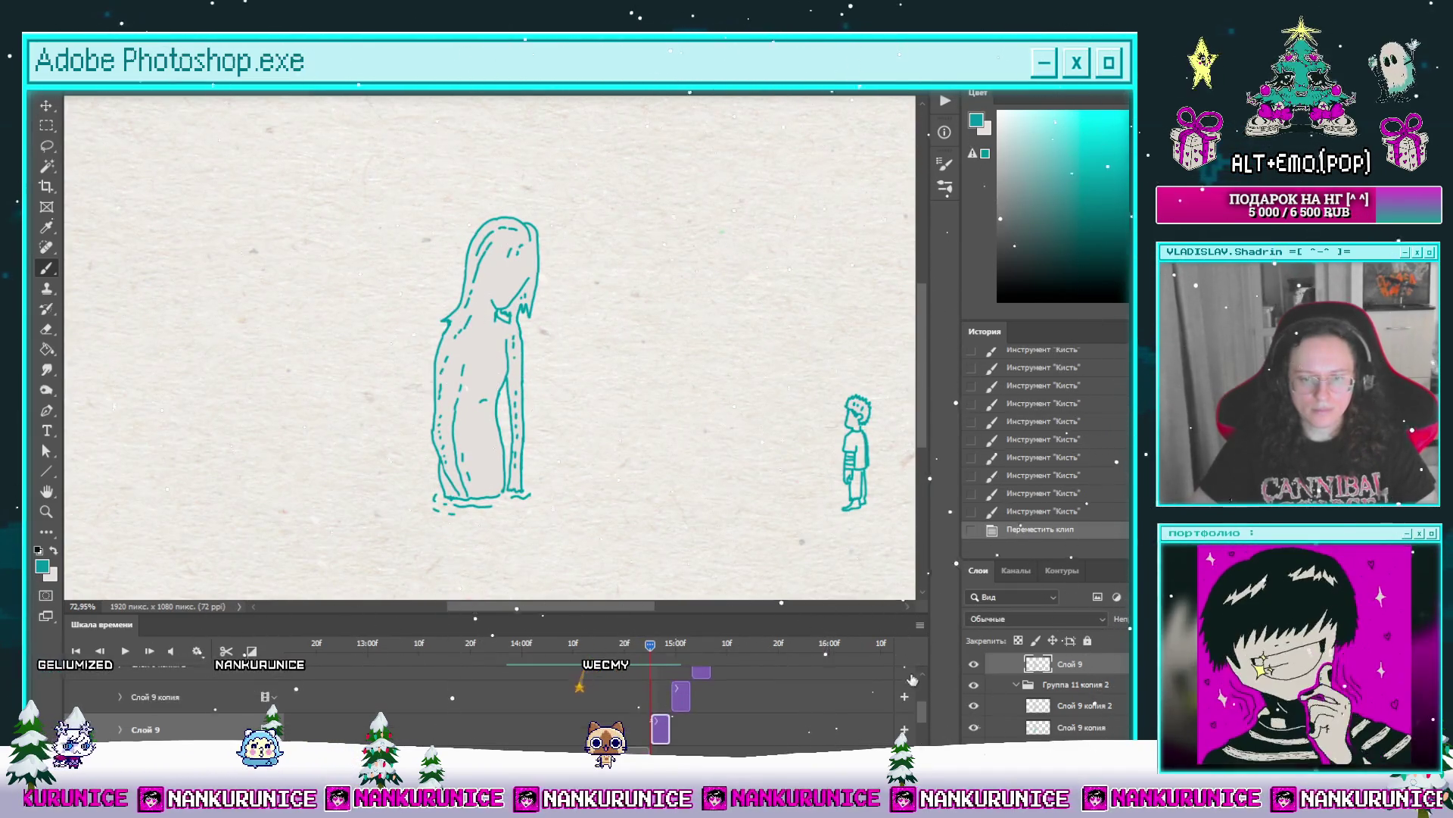
Step: Lasso and cut the long-haired figure, then select the Слой 9 копия clip
key("l")
mouse_move(414, 519)
left_mouse_down()
mouse_move(610, 200)
mouse_move(418, 522)
left_mouse_up()
key("ctrl+x")
left_click(681, 693)
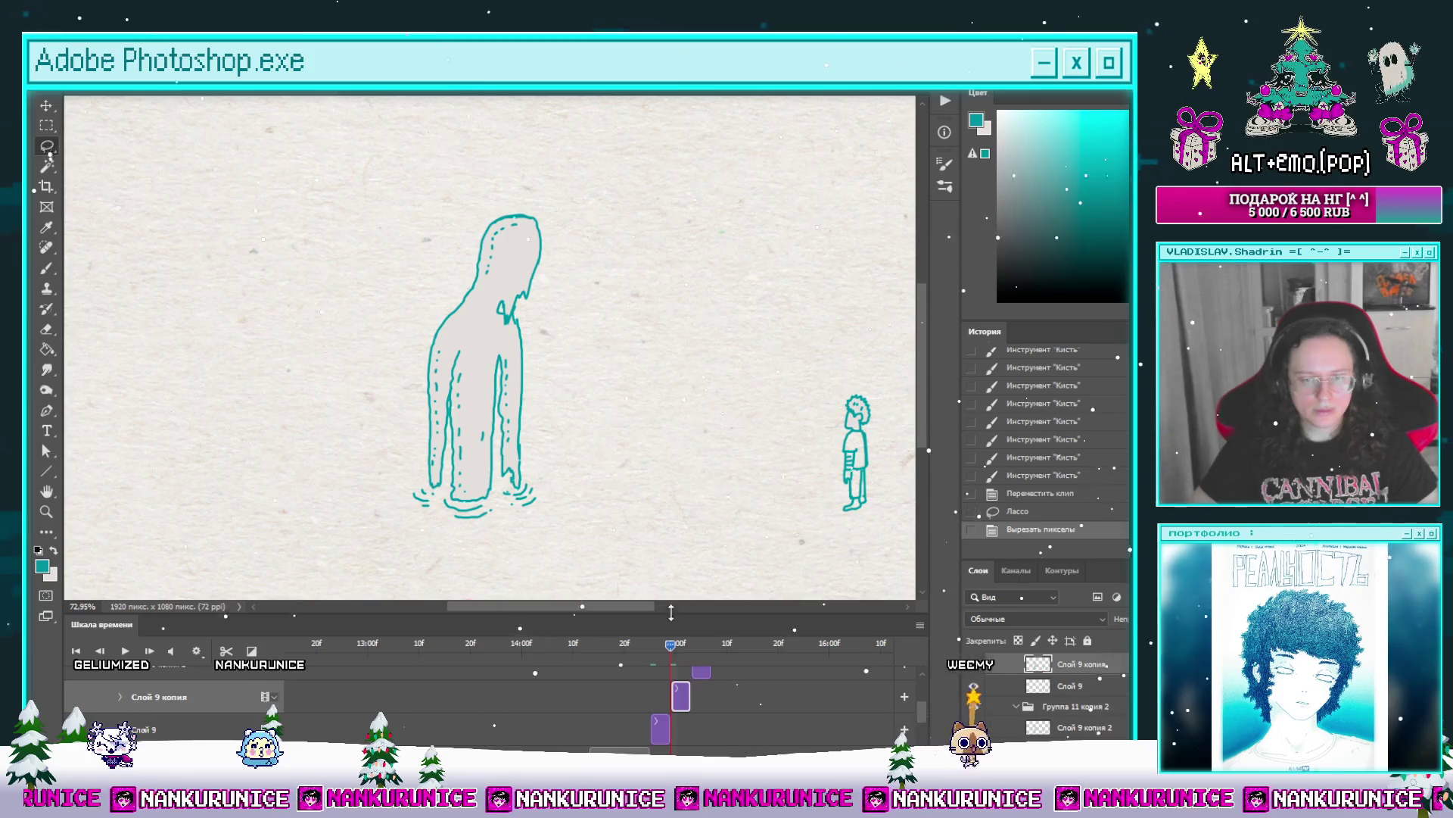
Step: Cut the long-haired figure and paste it onto new layer Слой 10 over the hooded figure
mouse_move(409, 523)
left_mouse_down()
mouse_move(647, 539)
mouse_move(328, 339)
mouse_move(406, 522)
left_mouse_up()
key("Delete")
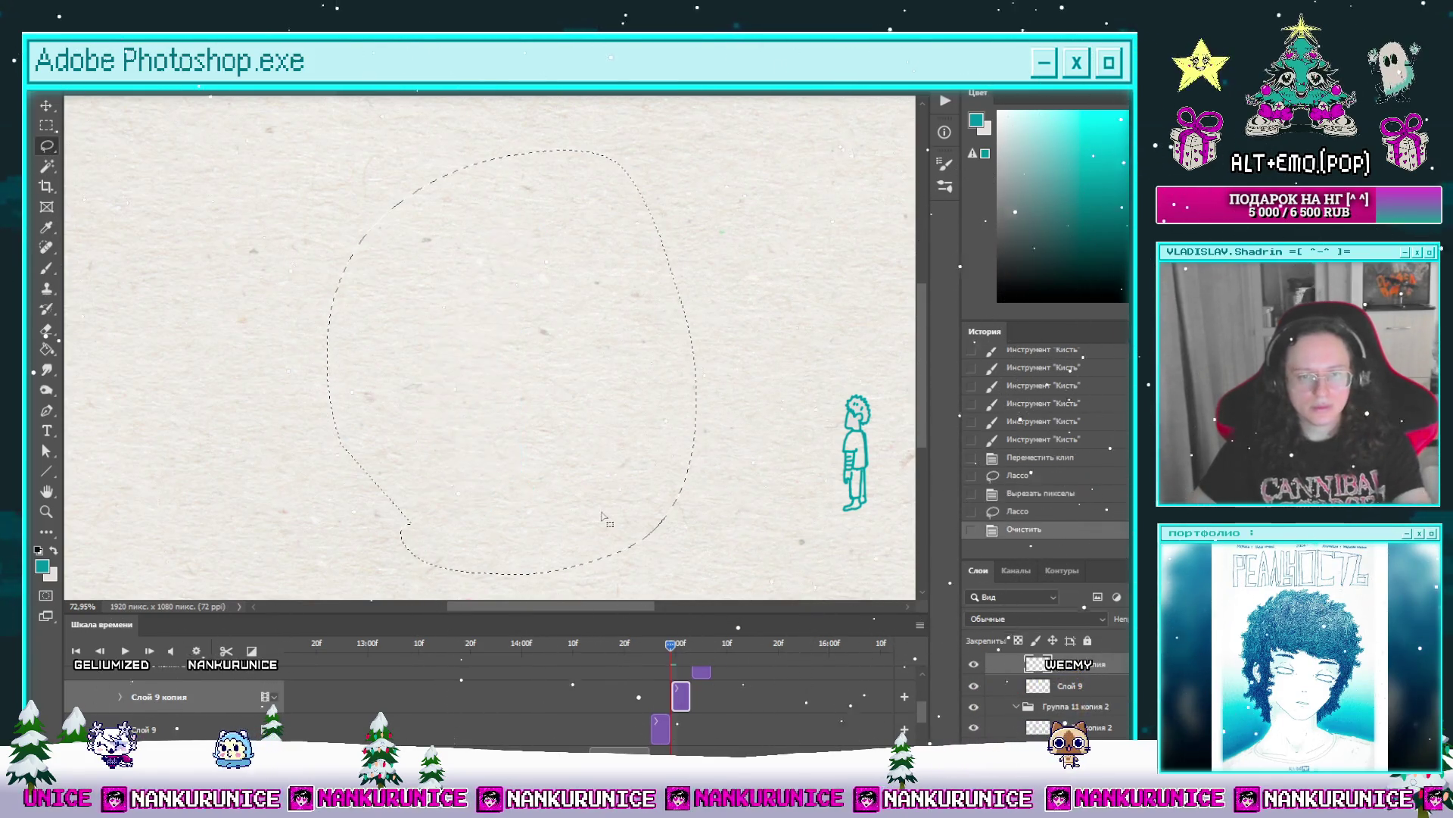
left_click(641, 645)
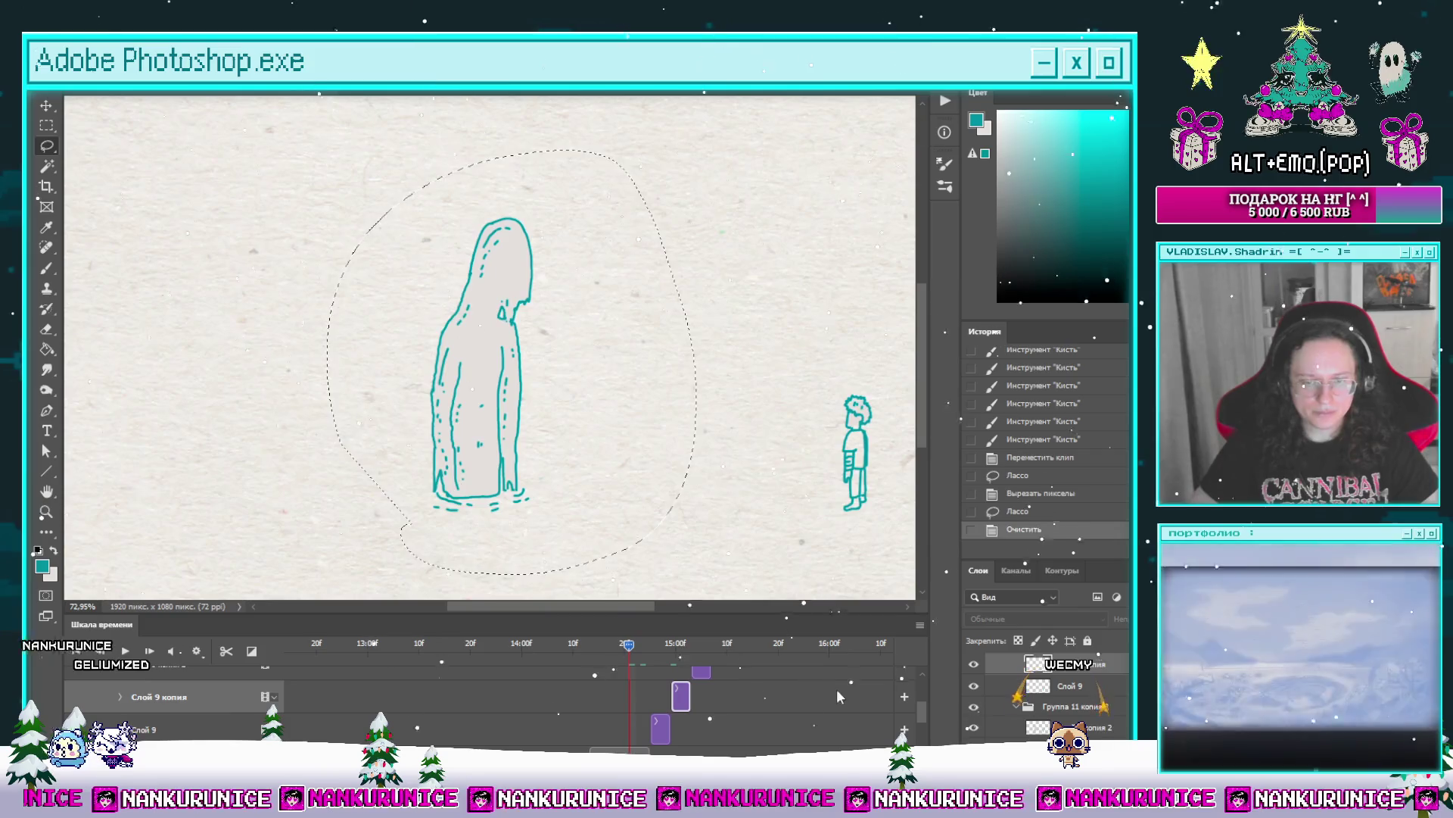
key("ctrl+v")
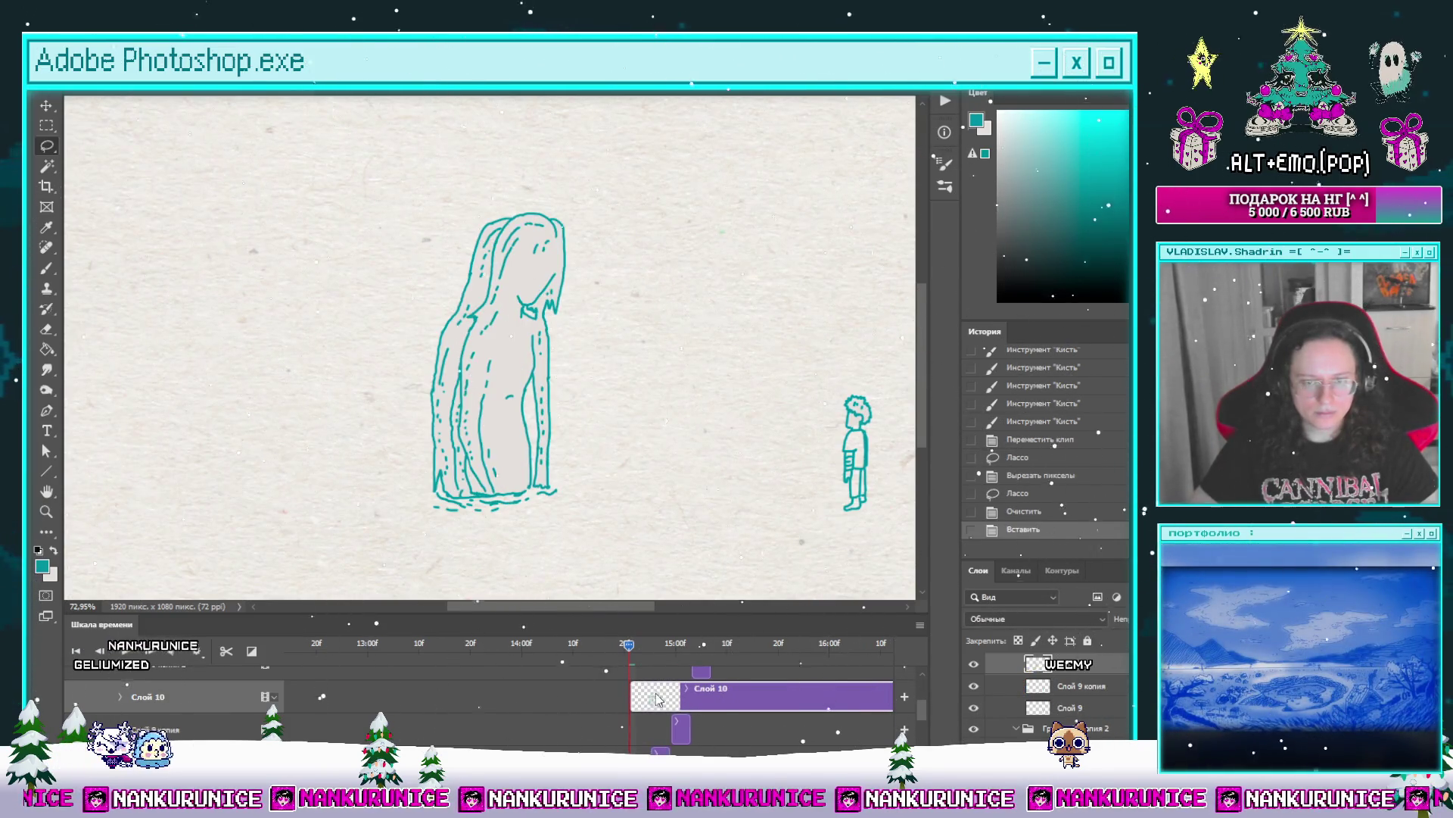
key("v")
mouse_move(551, 421)
left_mouse_down()
mouse_move(547, 393)
mouse_move(508, 416)
left_mouse_up()
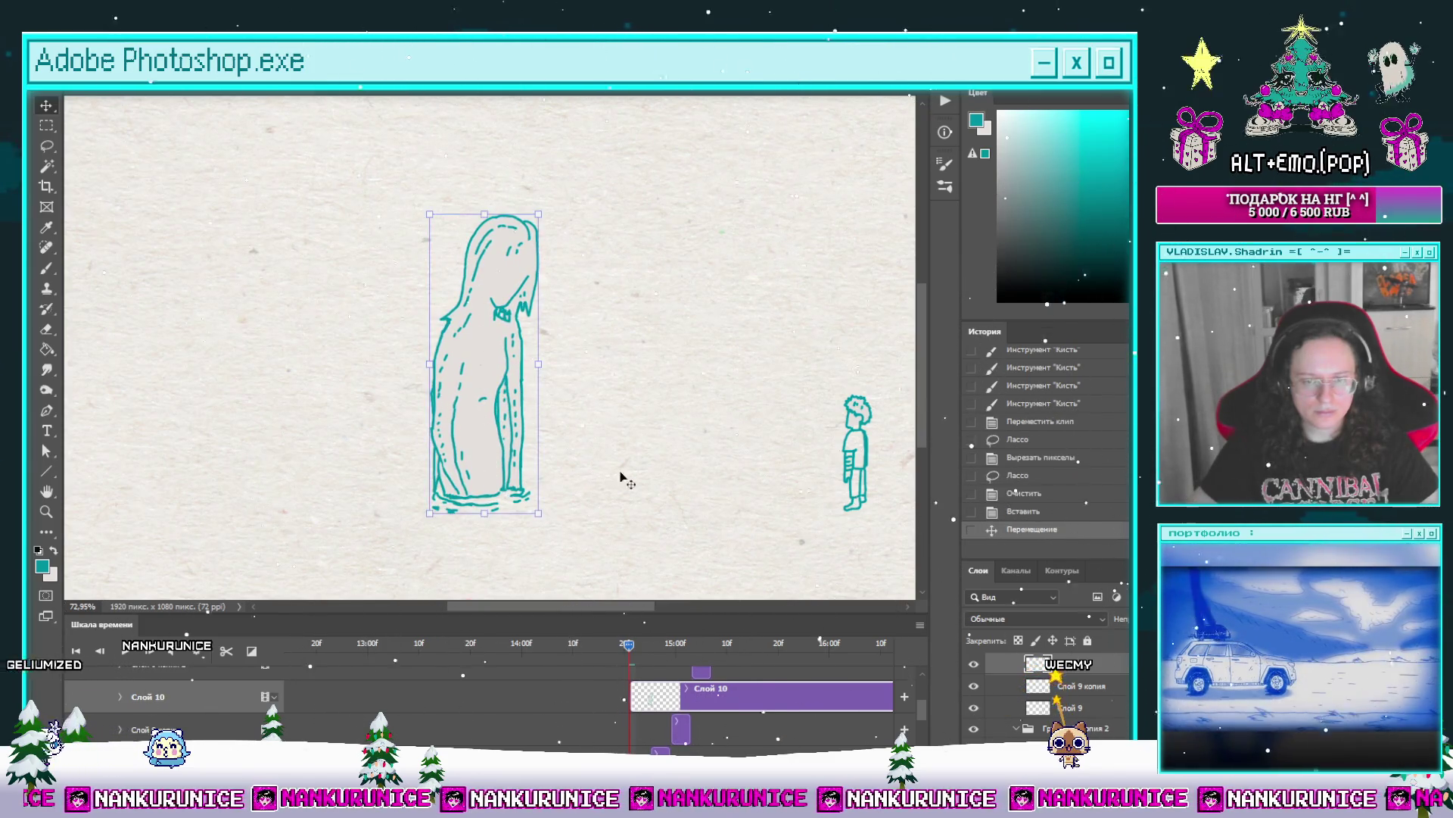
Step: Slide the Слой 10 clip along the Timeline to fit the poses, then select Слой 9
left_click_drag(650, 694, 711, 695)
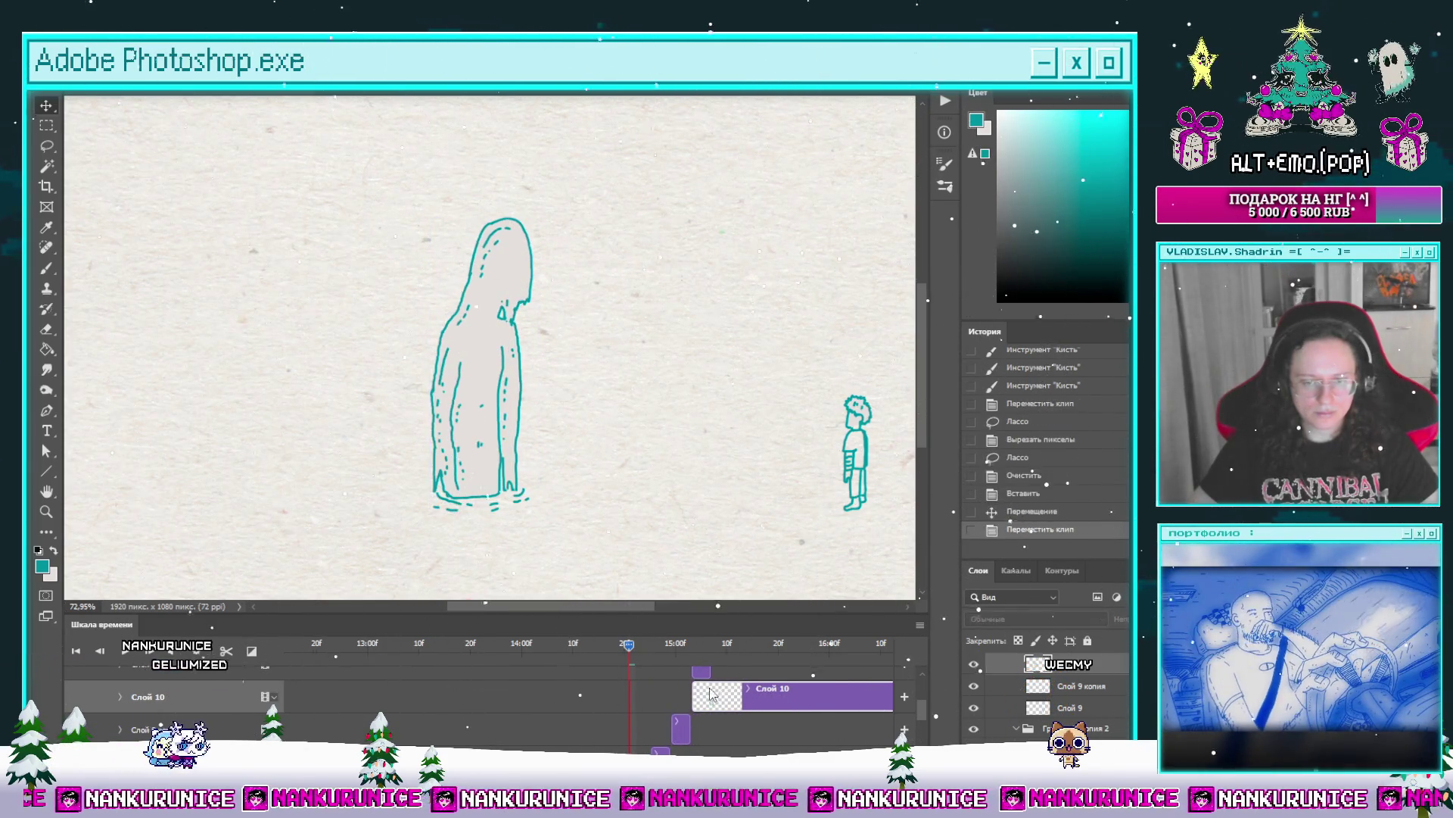
key("Right")
key("Right")
key("Right")
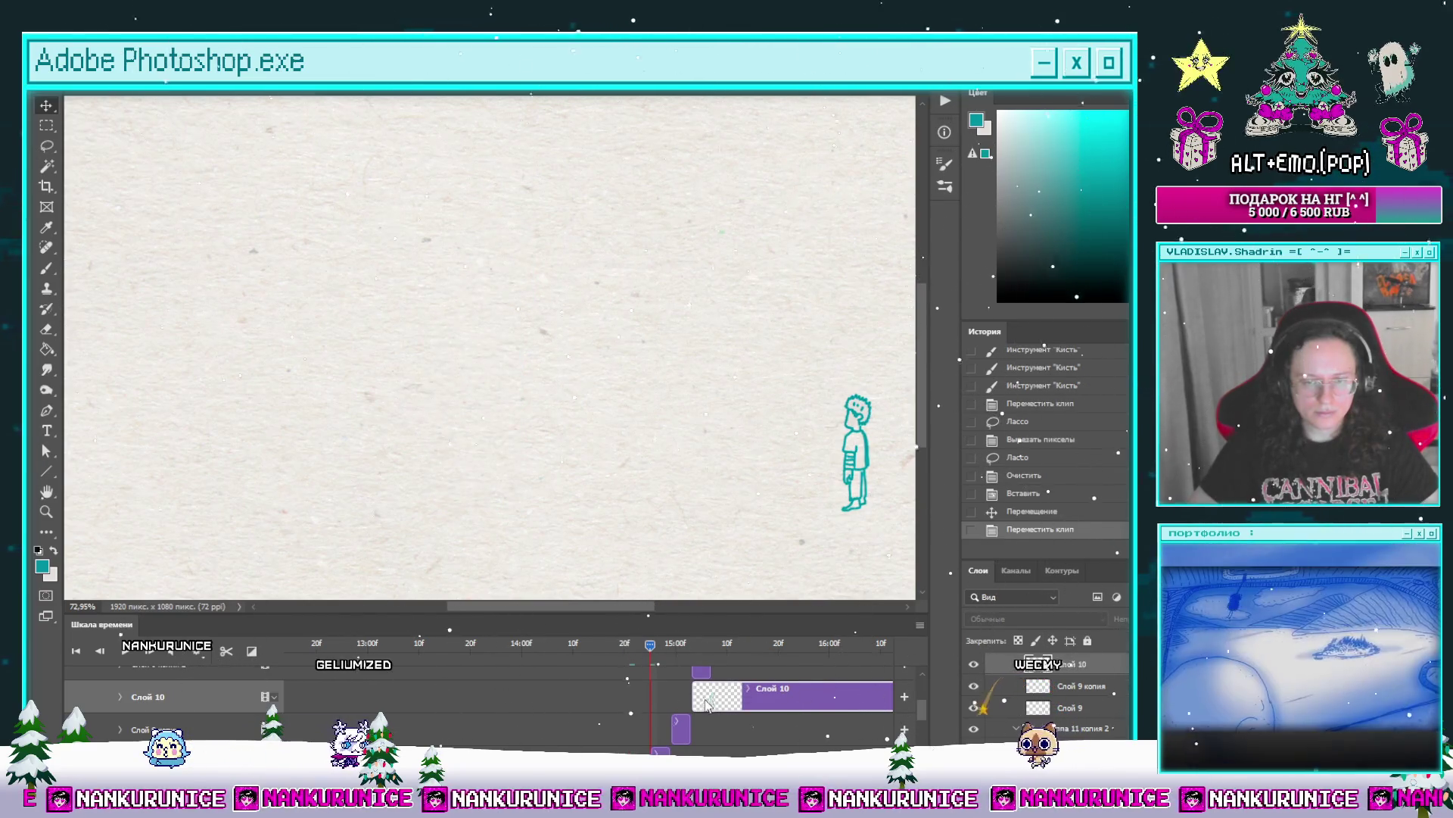
left_click_drag(706, 704, 685, 704)
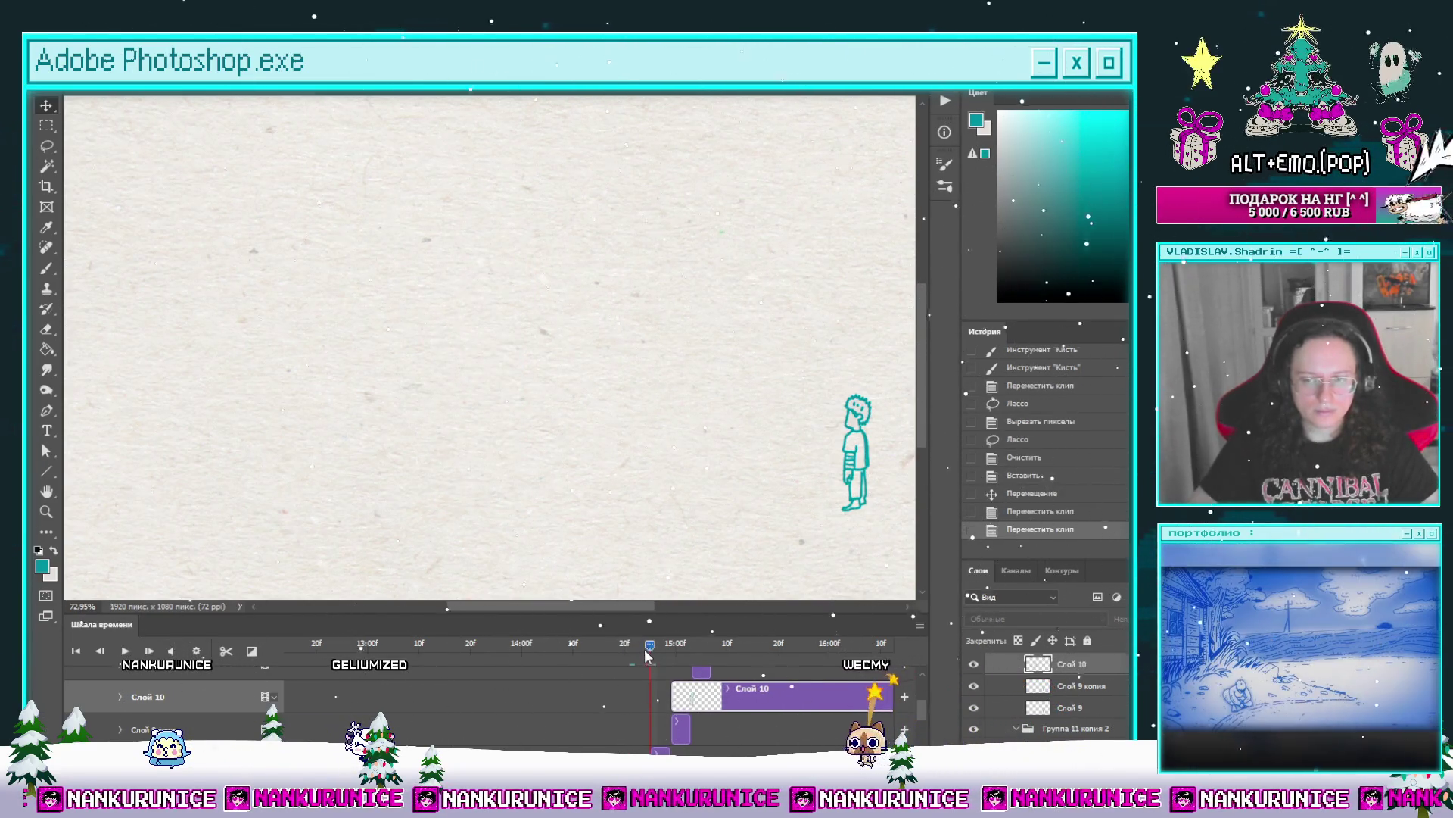
left_click_drag(646, 652, 650, 645)
left_click_drag(697, 697, 665, 697)
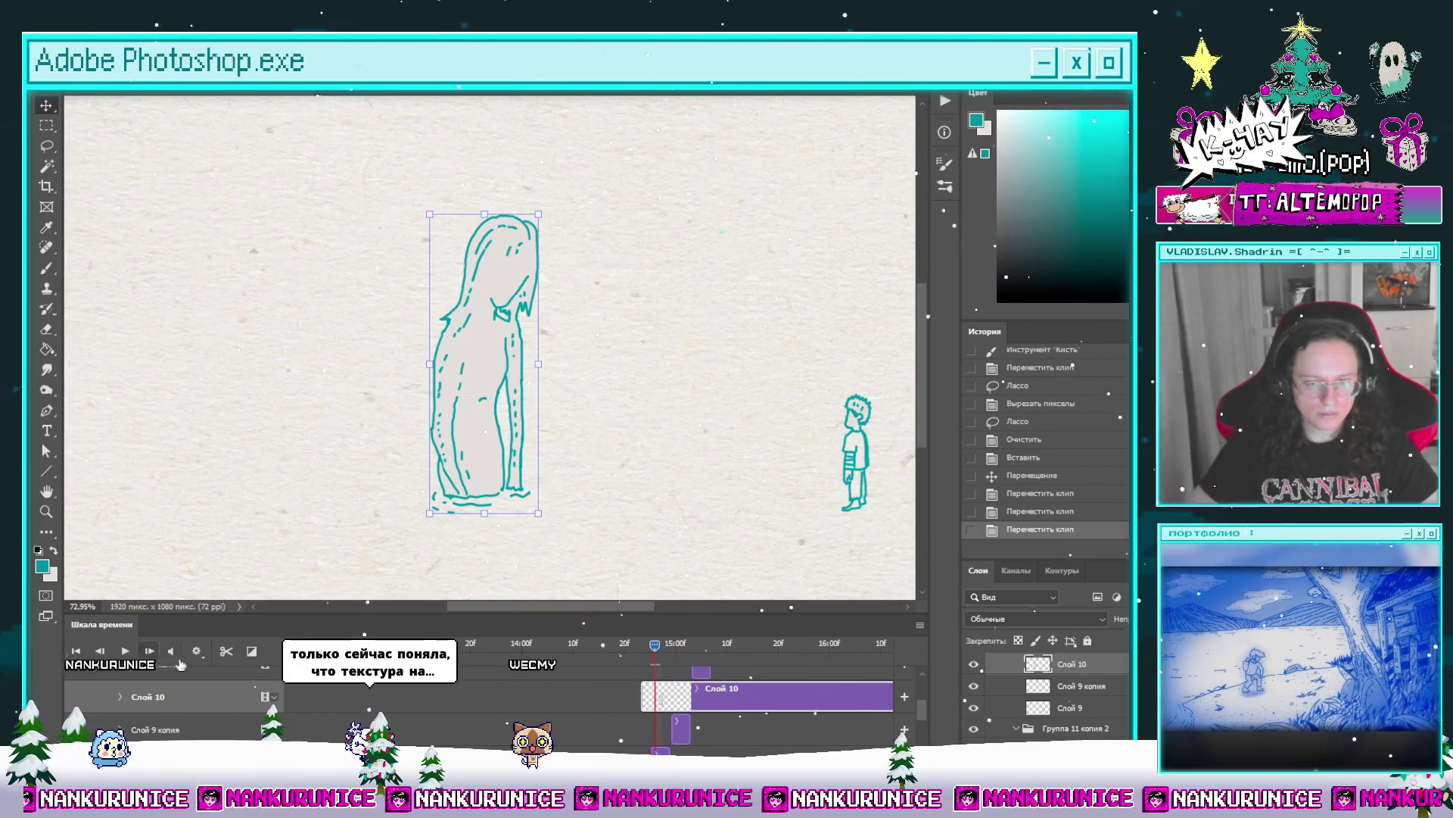
left_click(655, 645)
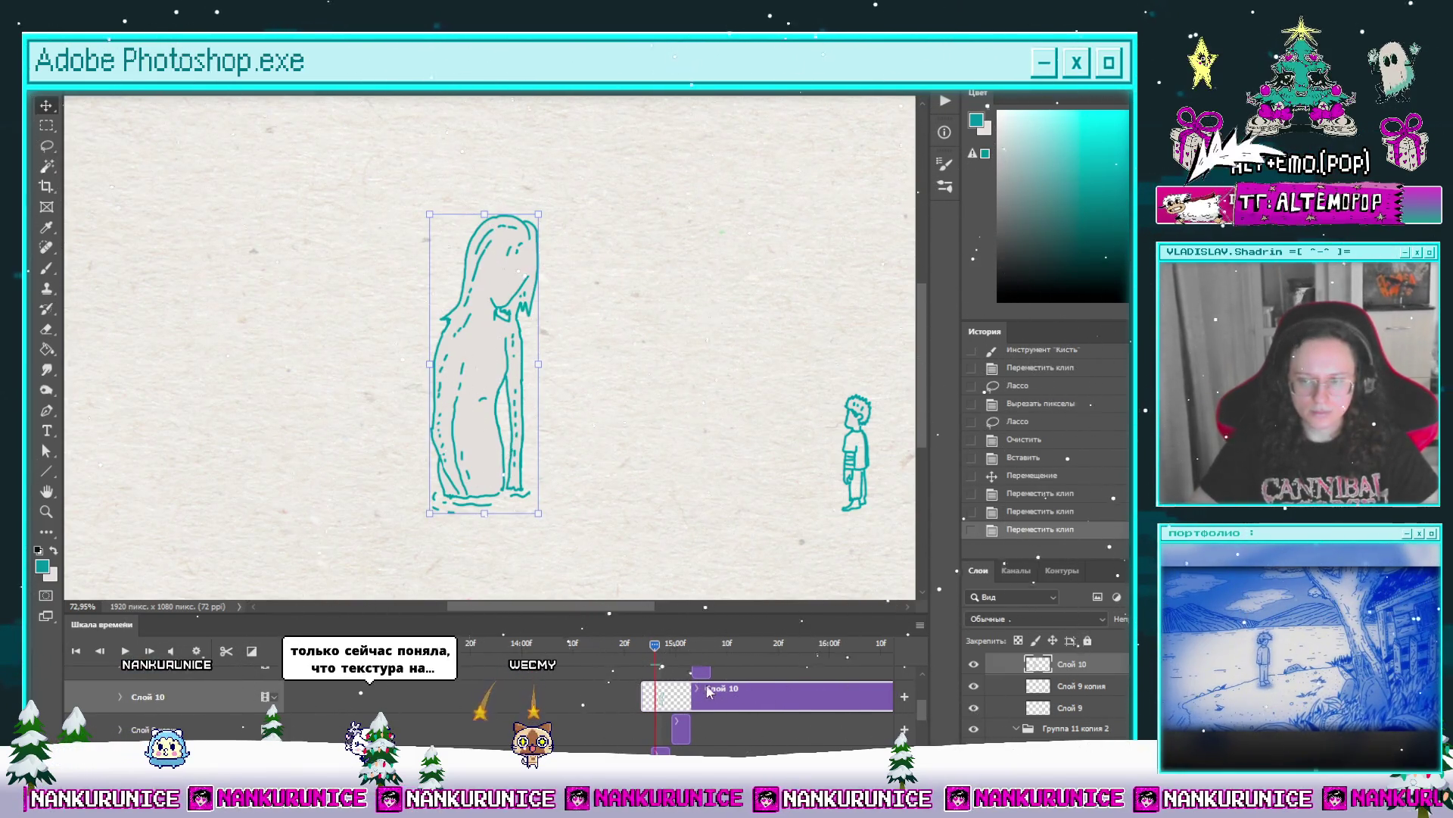
left_click_drag(726, 697, 741, 697)
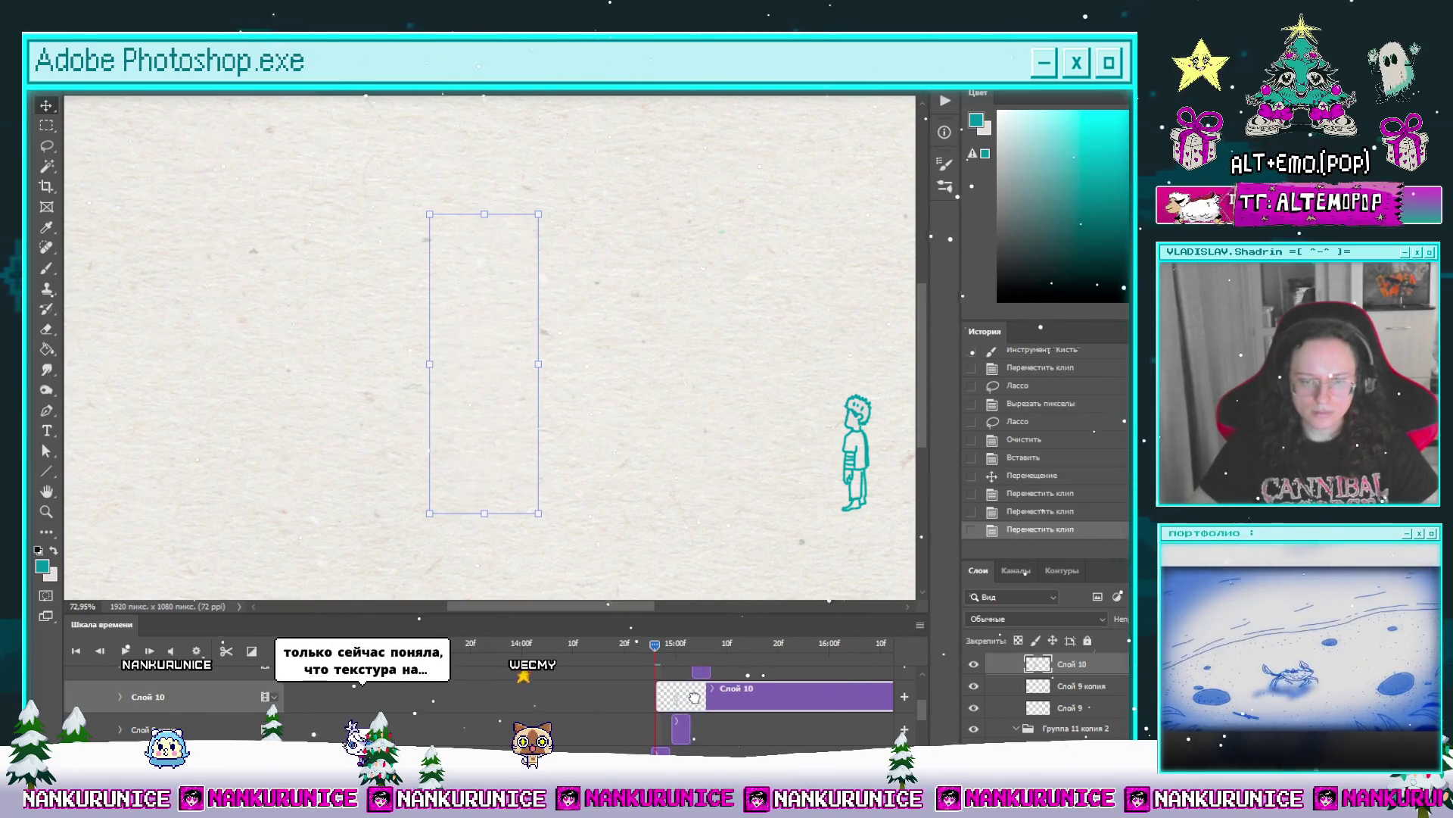
left_click(102, 652)
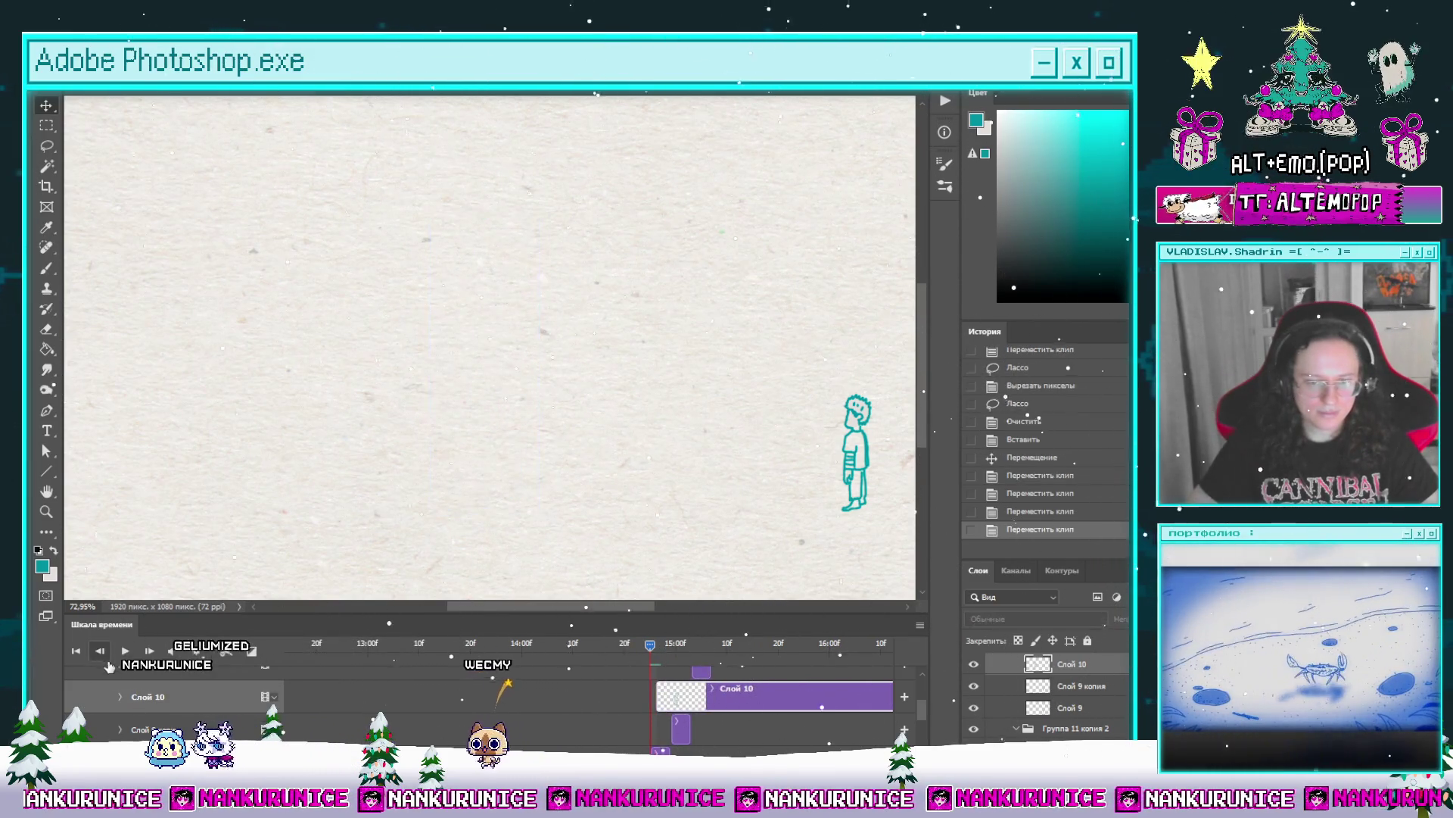
key("alt+bracketleft")
key("alt+bracketleft")
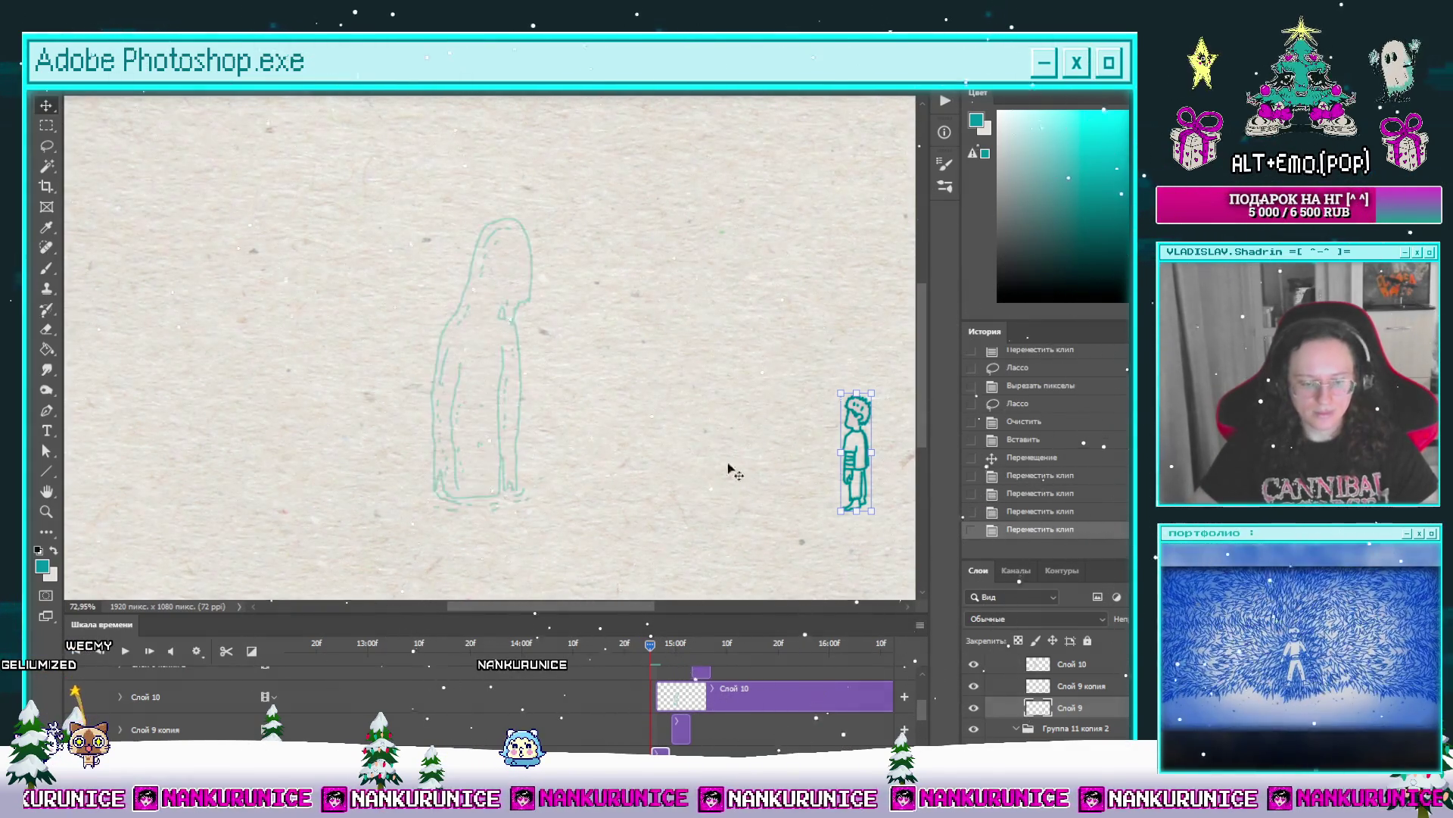
Step: Zoom in on the figure and preview the animation, stopping where Слой 10 begins
key("Tab")
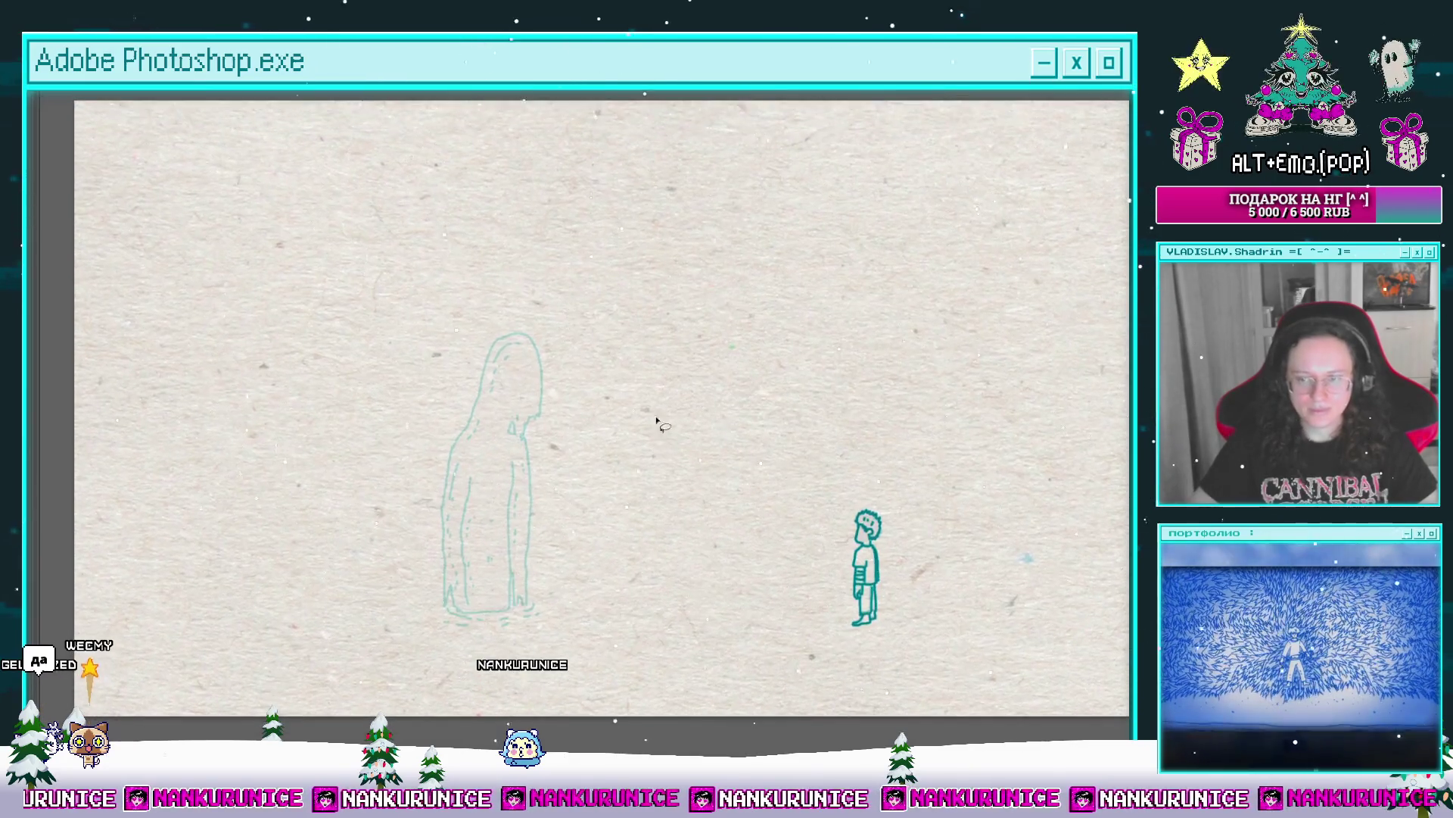
left_click(478, 418)
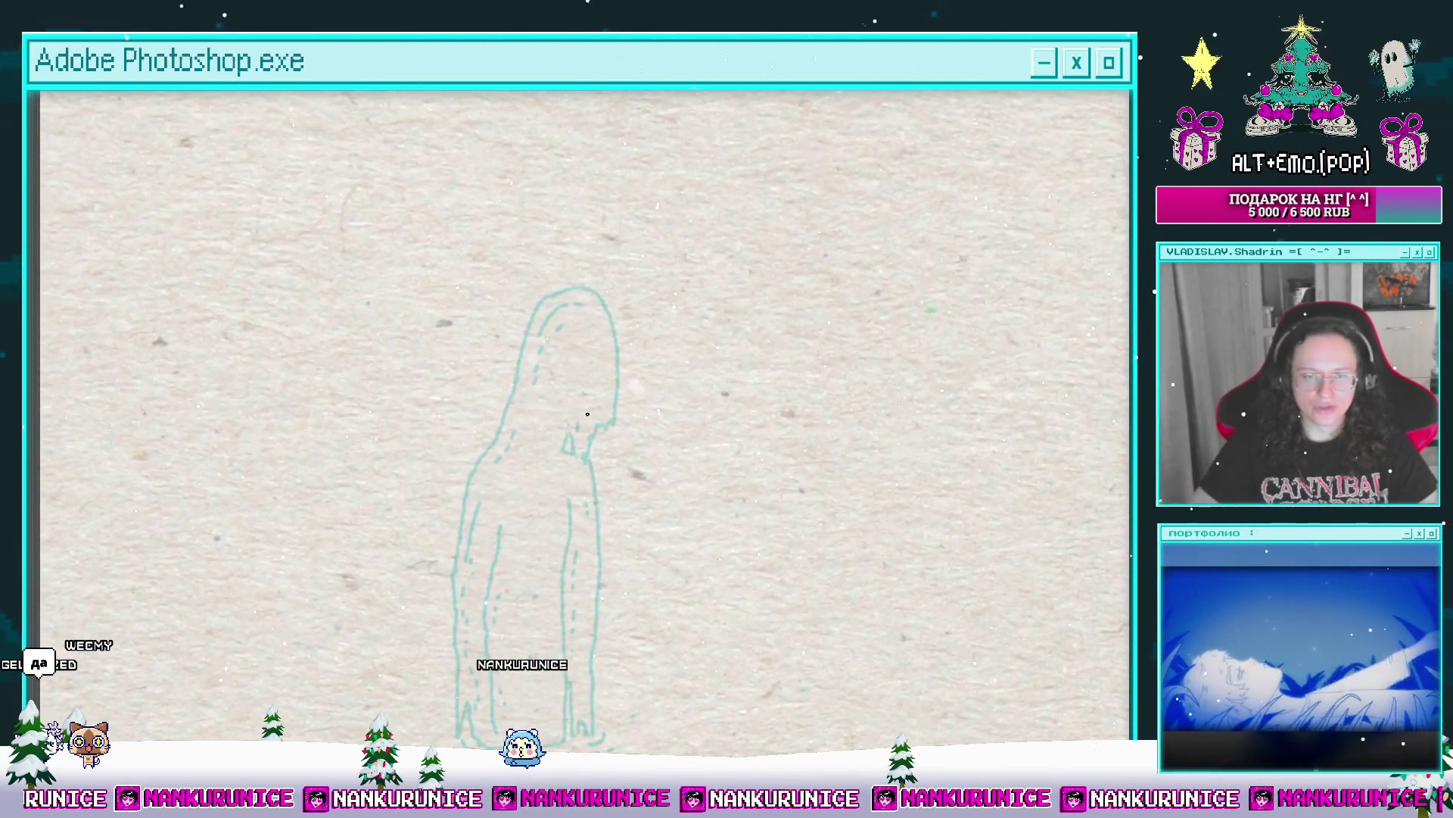
key("Tab")
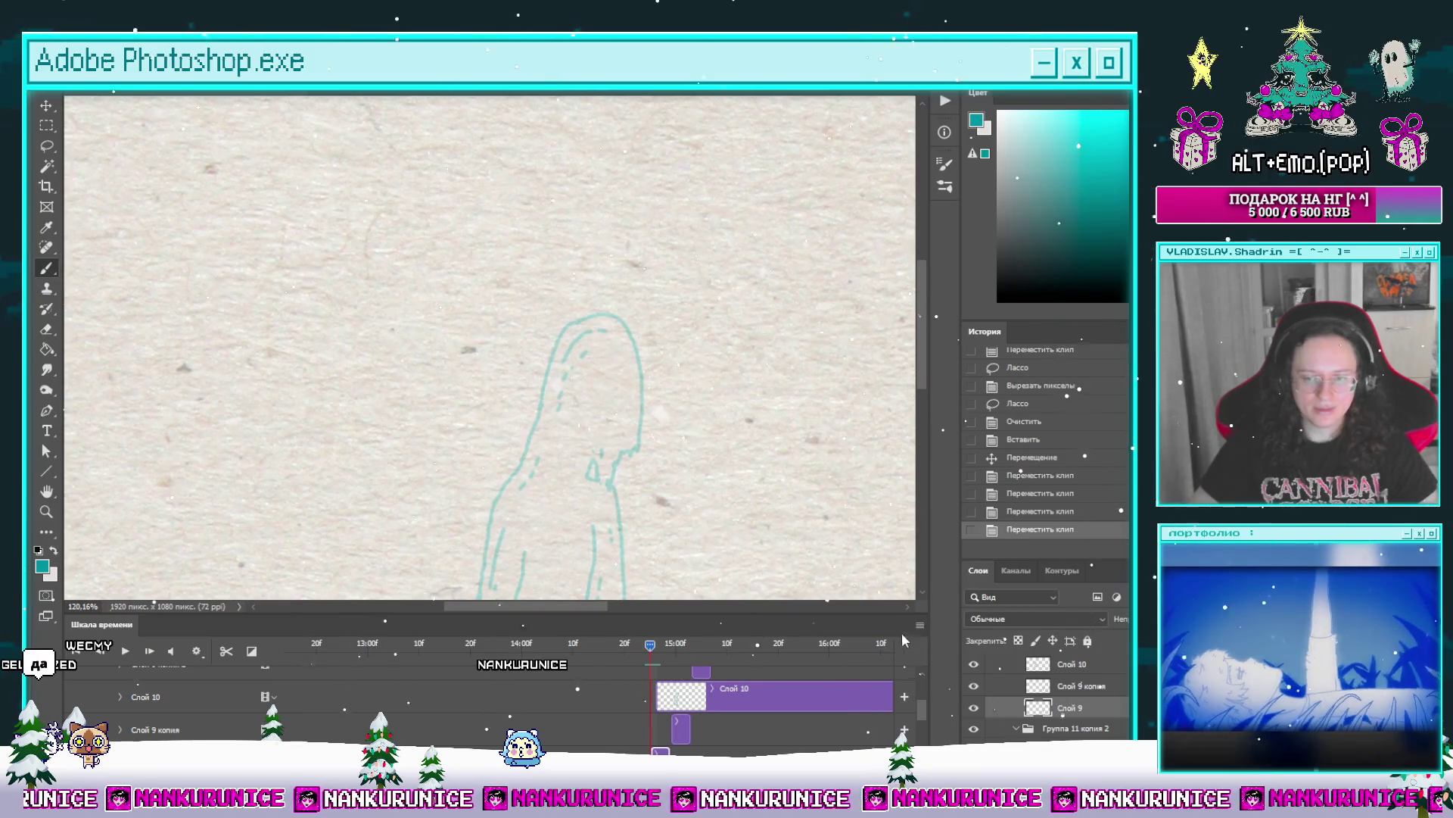
key("space")
left_click(634, 644)
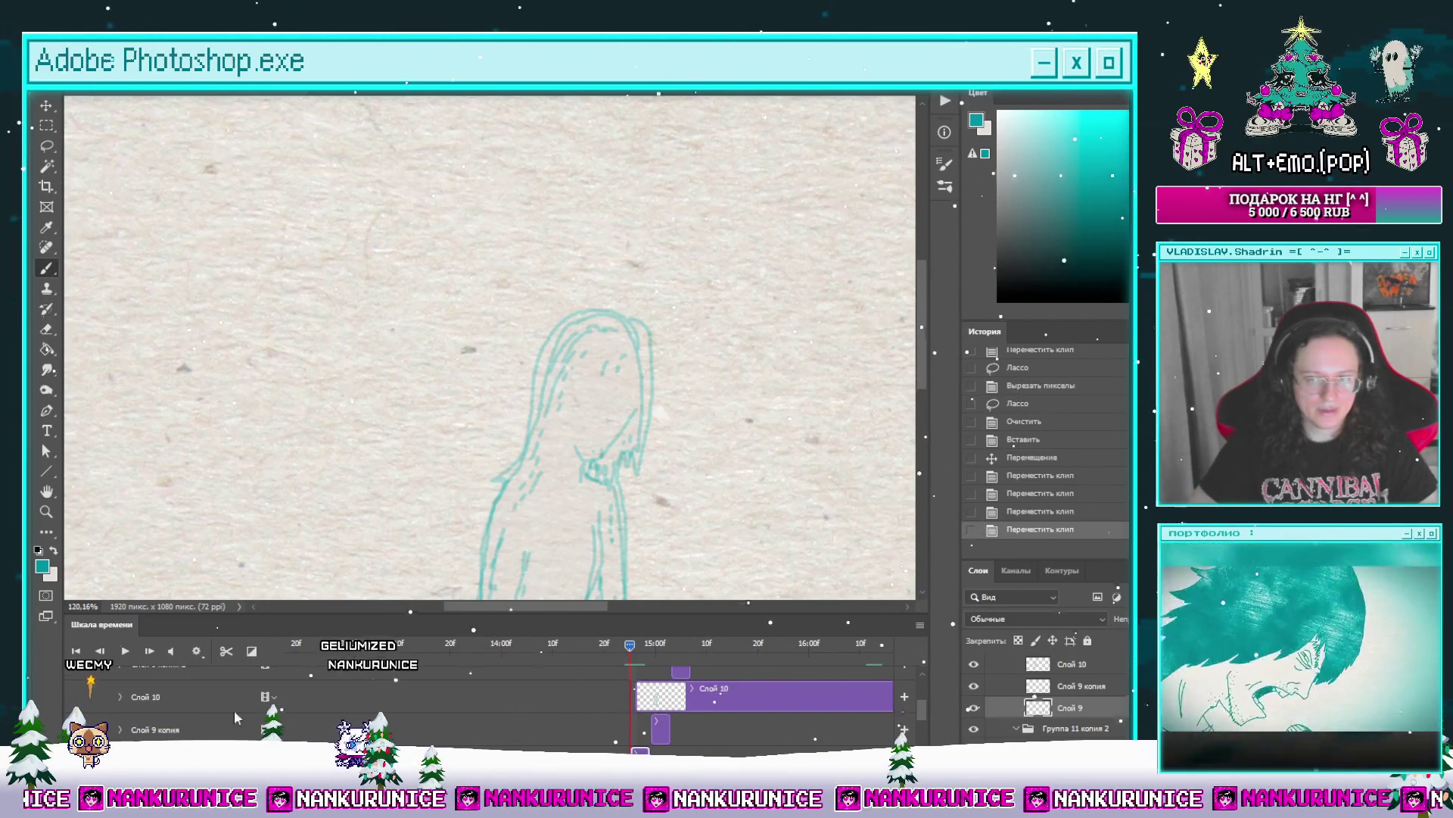
Step: Hide the panels and zoom in to bring the figure's head into view
key("Tab")
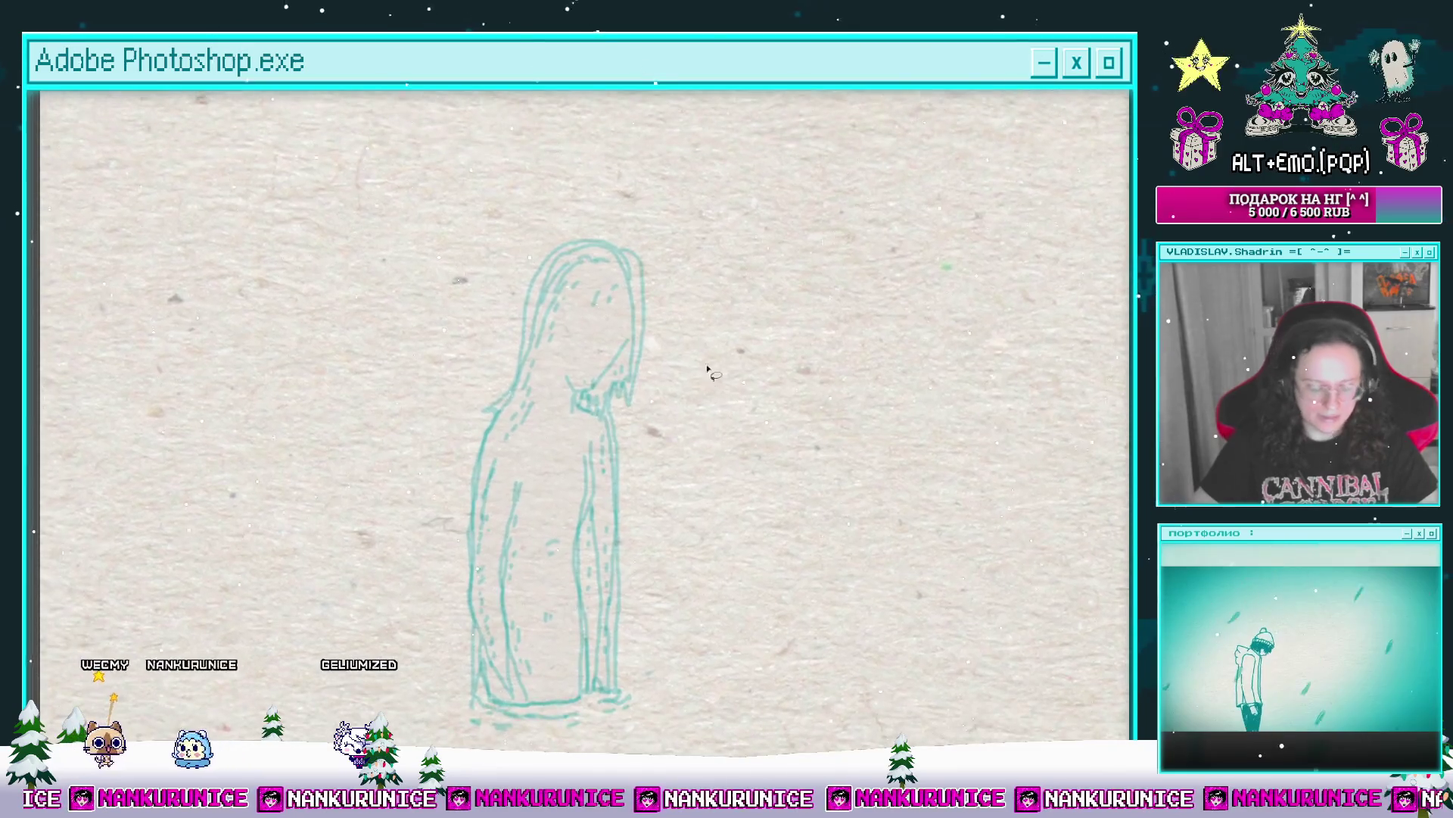
scroll(698, 348, "up", 4)
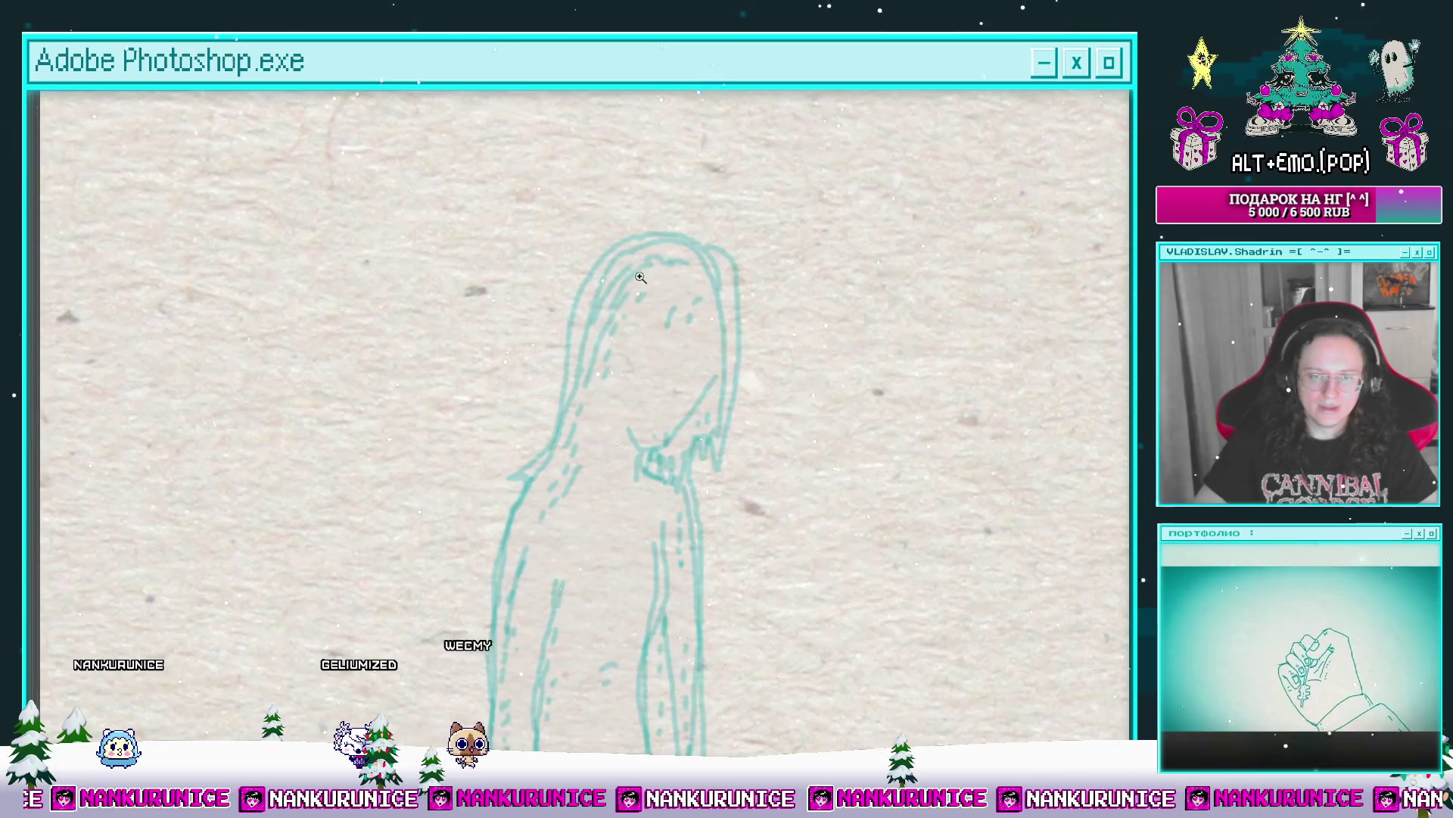
scroll(682, 325, "up", 3)
scroll(730, 385, "up", 2)
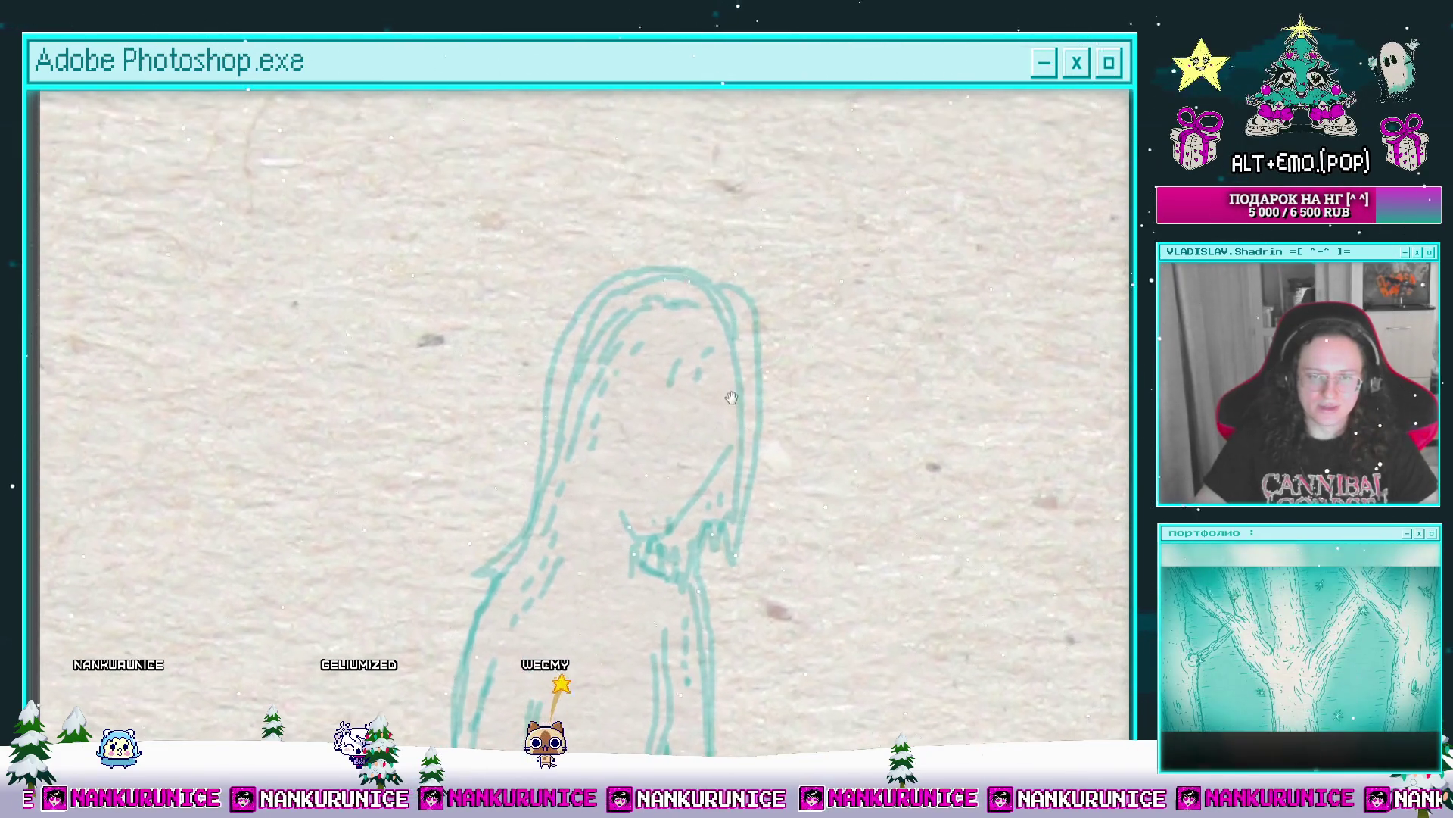
left_click_drag(567, 362, 656, 296)
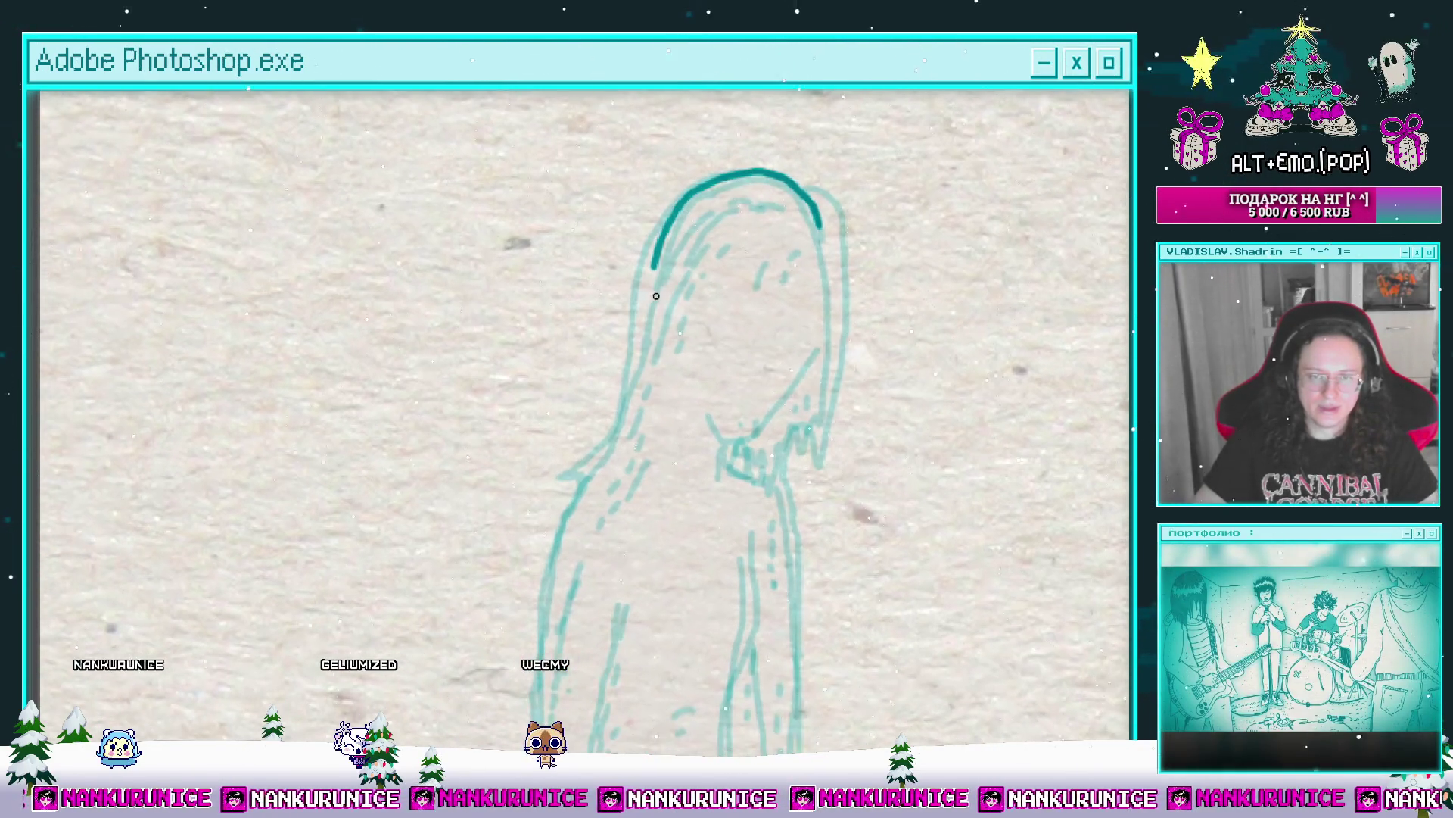
Step: Draw bold teal outline strokes down the long-haired figure's left side
mouse_move(584, 462)
left_mouse_down()
mouse_move(629, 282)
mouse_move(633, 178)
left_mouse_up()
left_click_drag(635, 171, 609, 250)
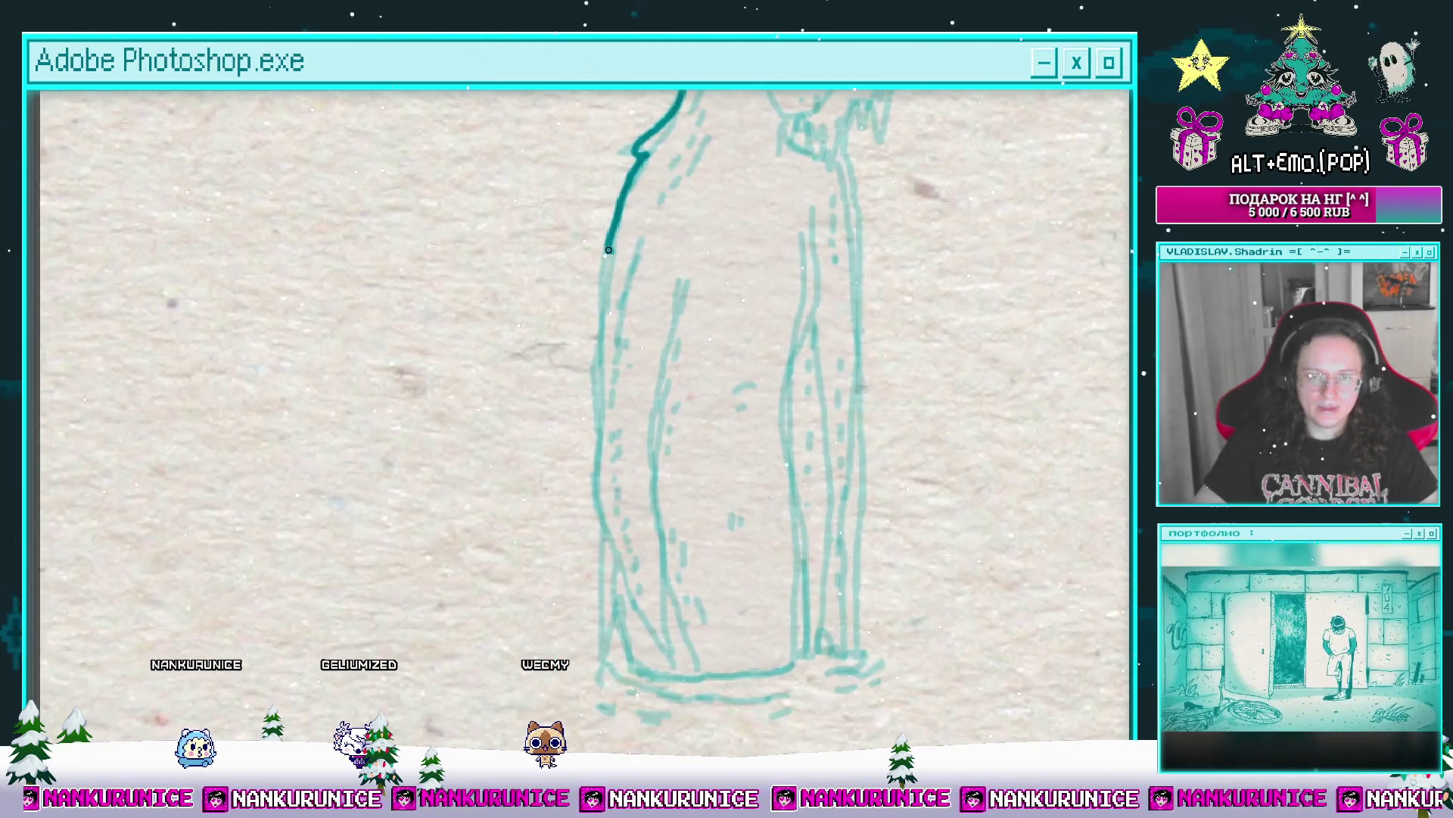
left_click_drag(595, 389, 596, 447)
left_click_drag(596, 447, 584, 368)
left_click_drag(584, 367, 584, 391)
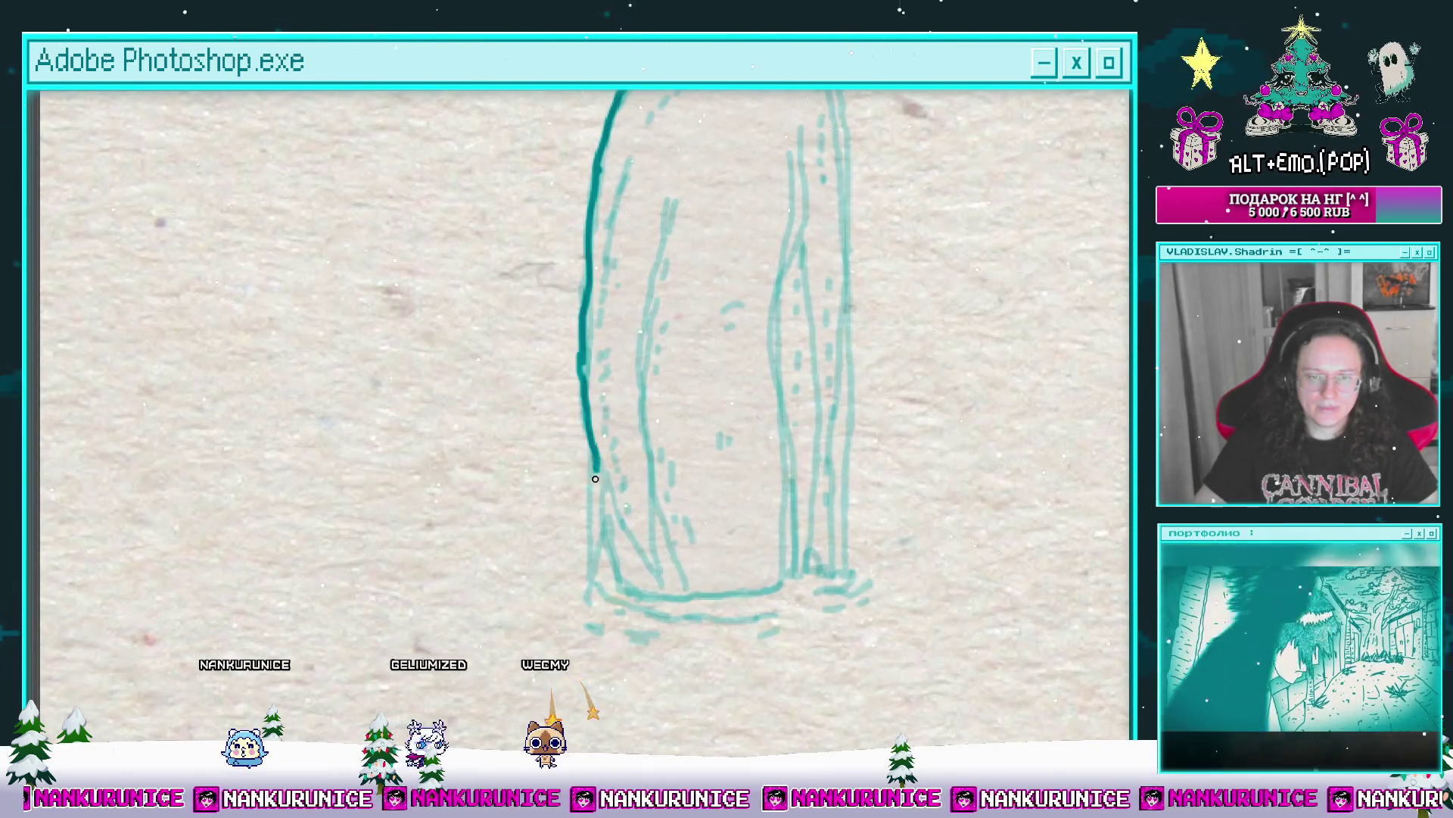
Step: Check an earlier frame, hide the panels again, and pan from the figure's base to its head
key("Tab")
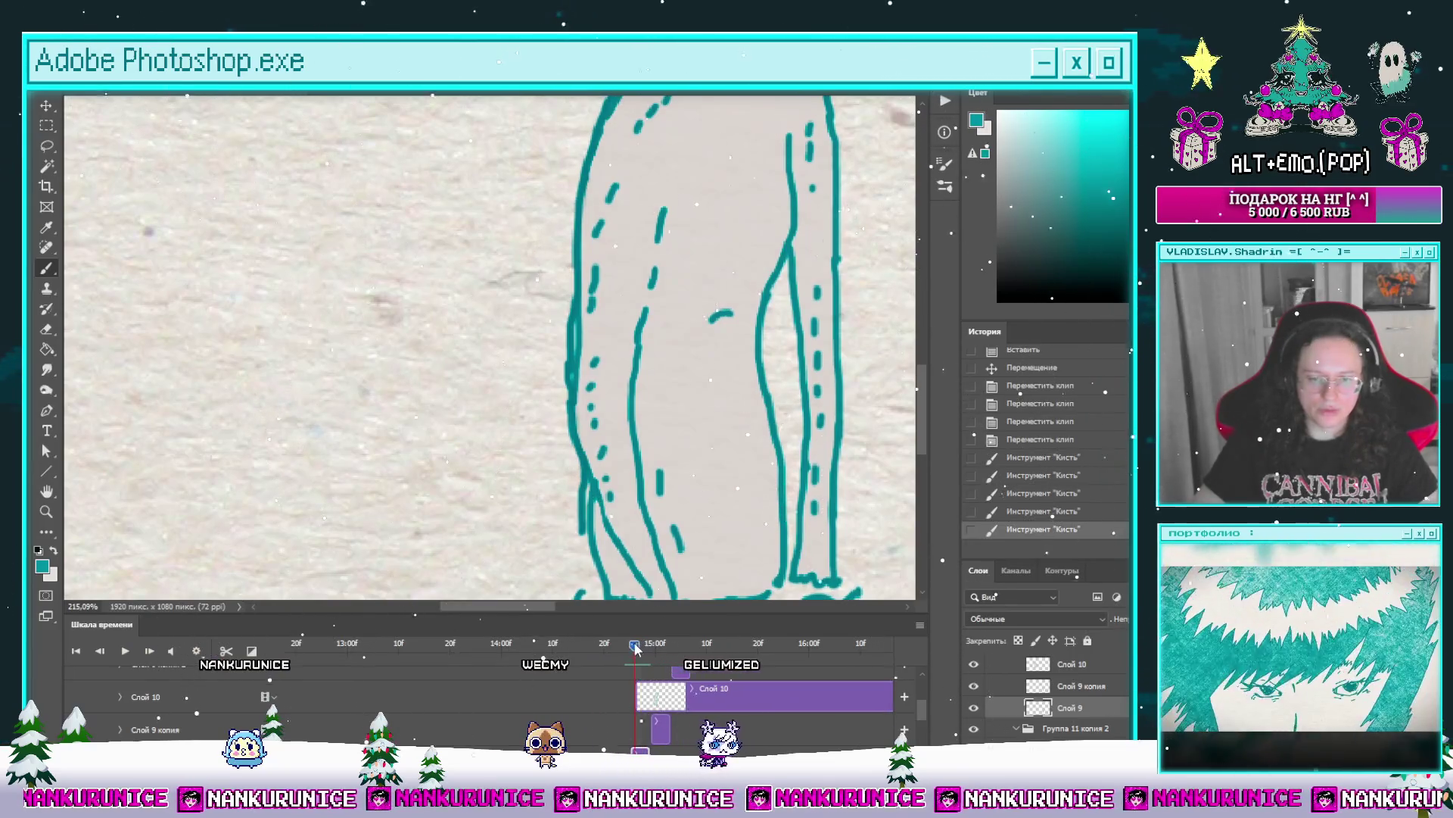
left_click_drag(635, 647, 633, 634)
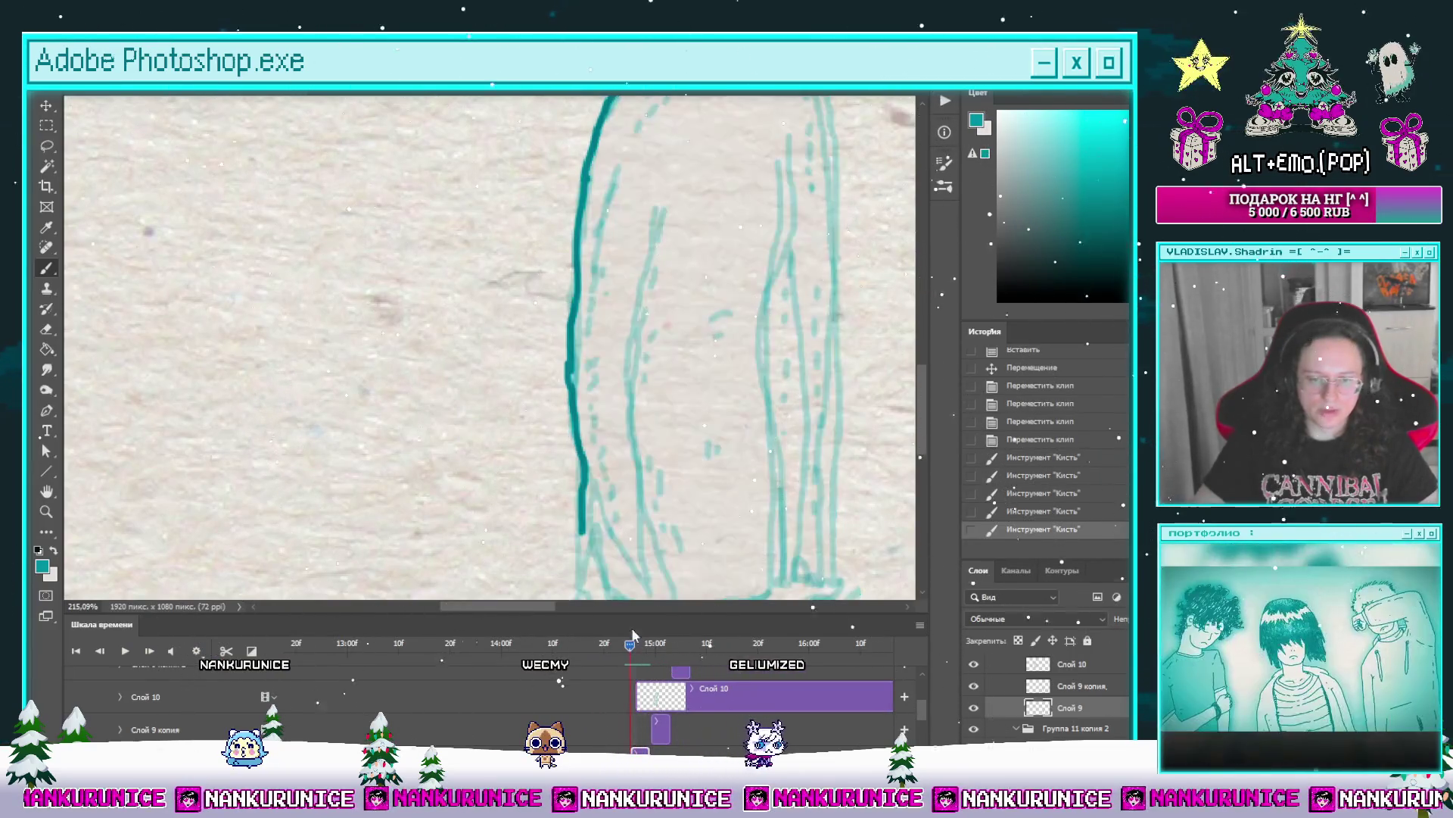
key("Tab")
scroll(555, 432, "down", 2)
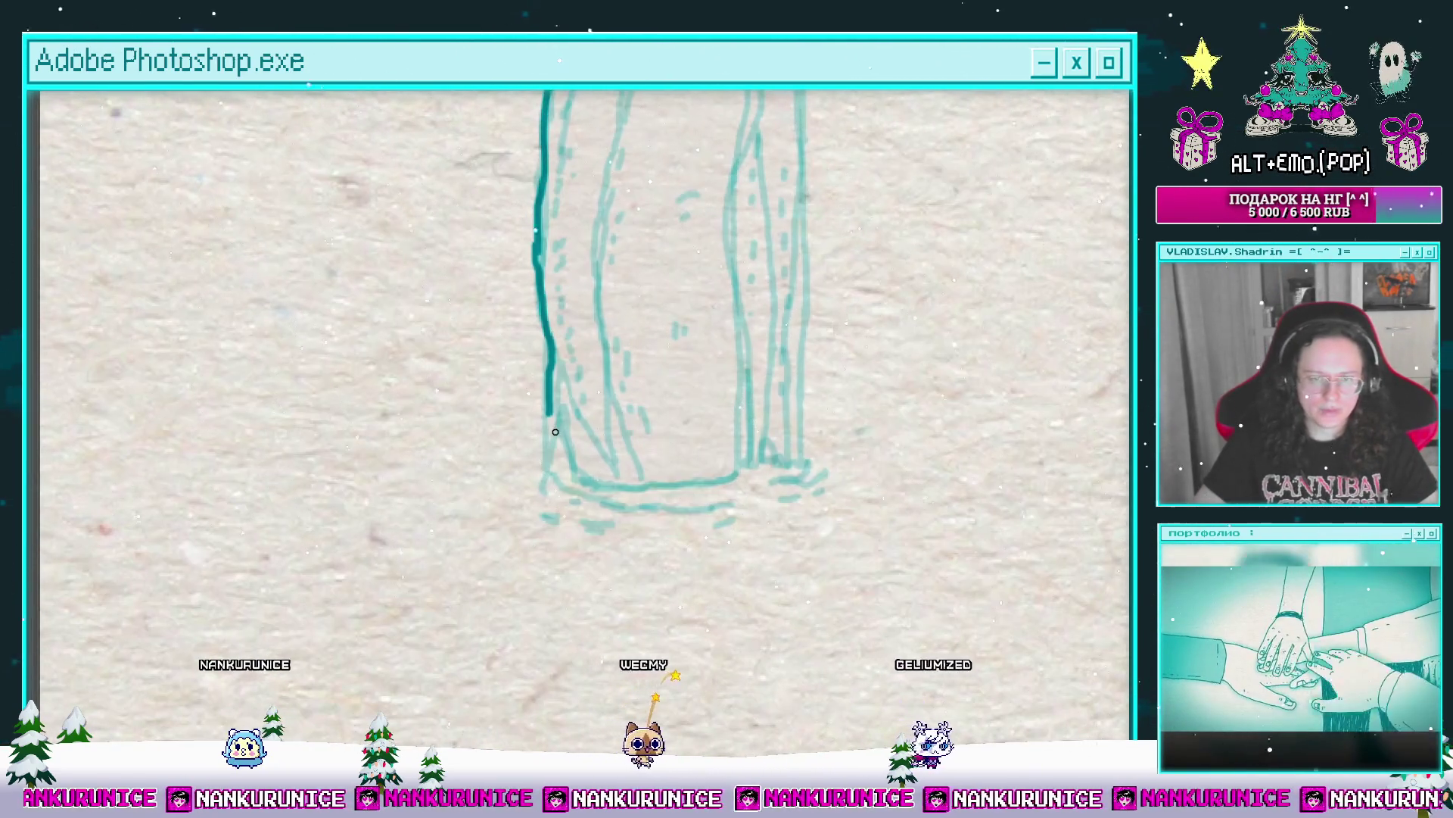
left_click_drag(549, 466, 551, 500)
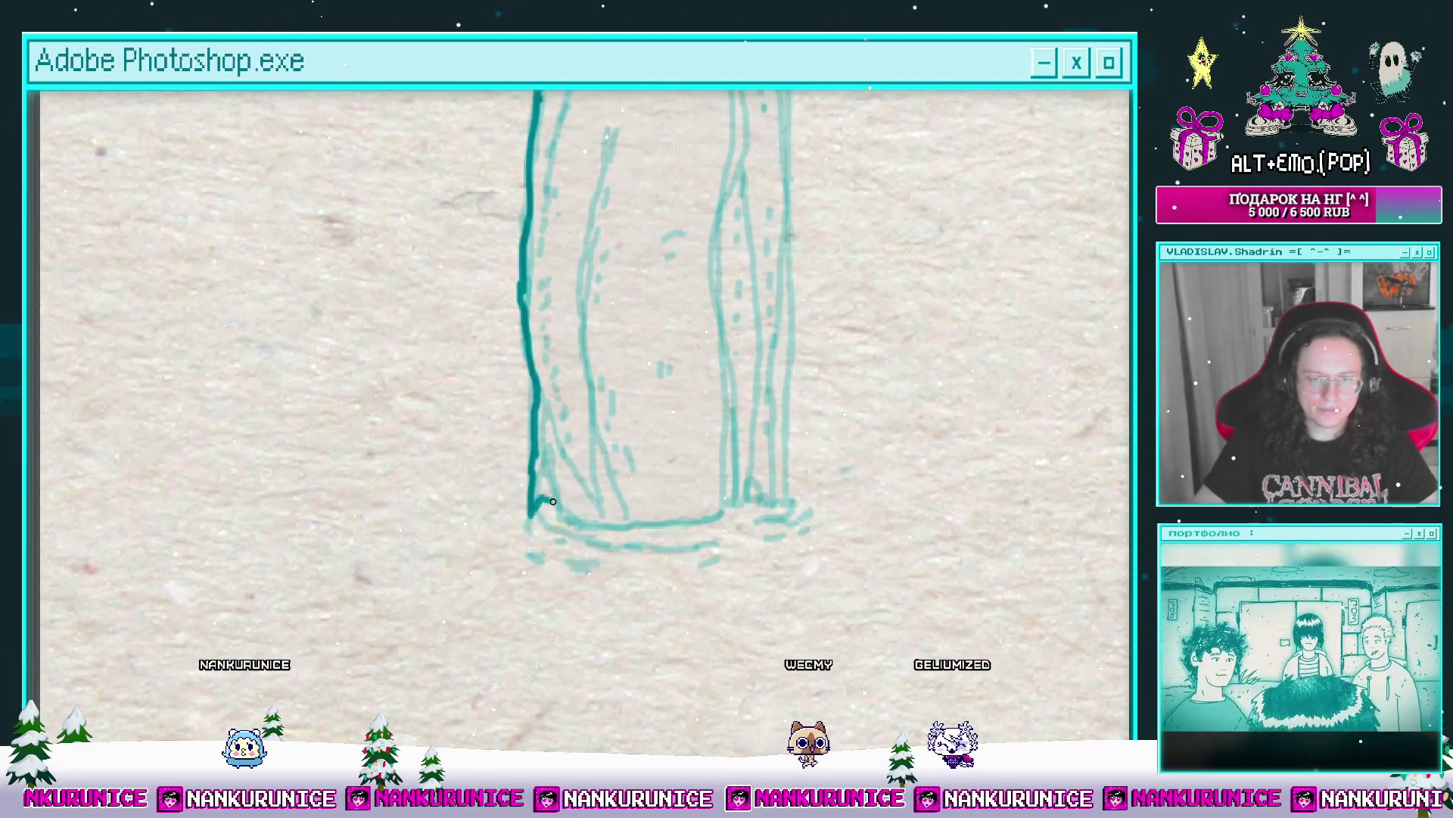
mouse_move(720, 514)
left_mouse_down()
mouse_move(727, 628)
mouse_move(739, 283)
mouse_move(729, 396)
mouse_move(743, 339)
left_mouse_up()
scroll(739, 283, "up", 1)
scroll(709, 319, "up", 1)
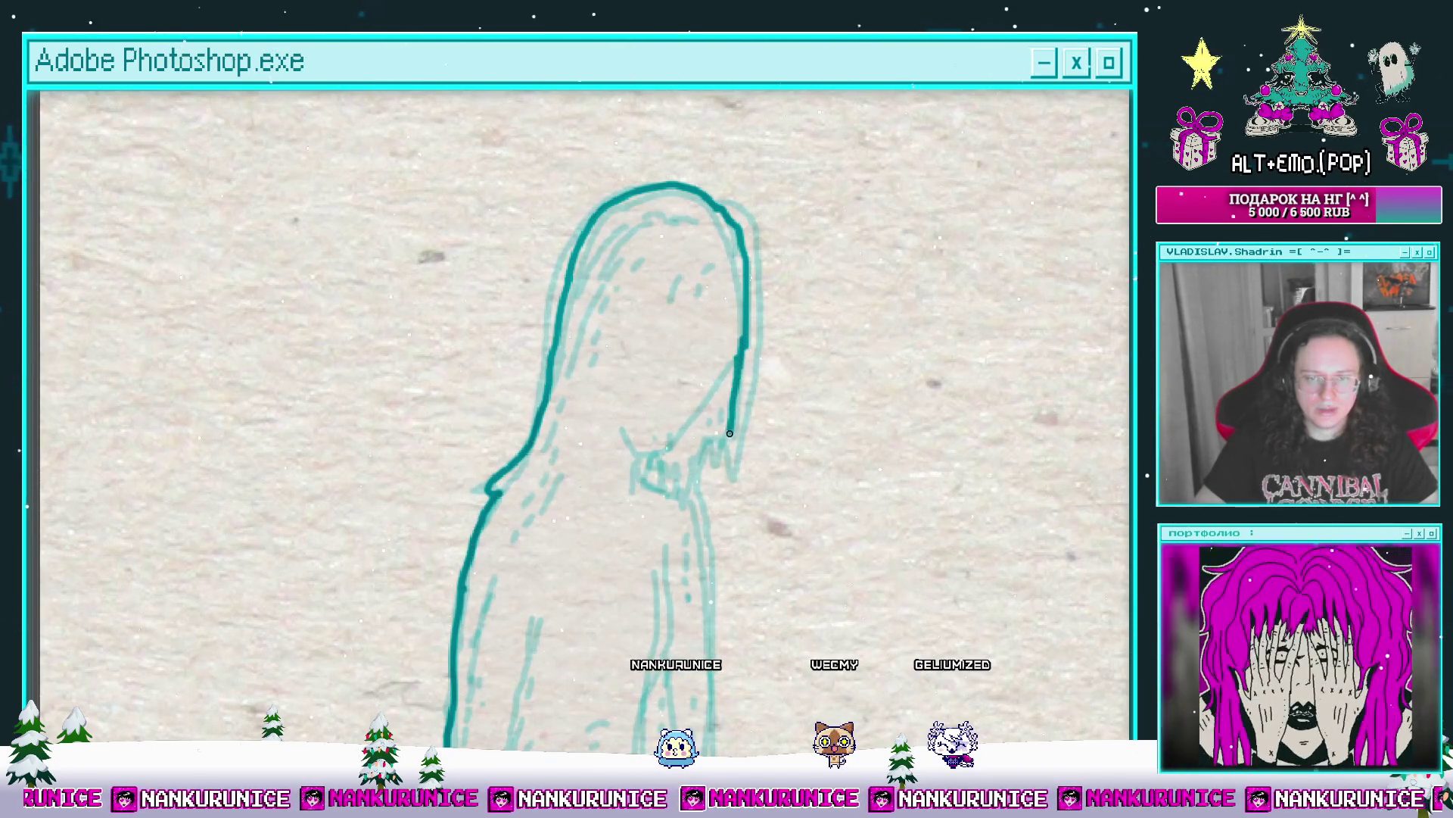
Step: Rework the hair's right edge in teal and enlarge the brush around the chin
mouse_move(697, 442)
left_mouse_down()
mouse_move(733, 402)
mouse_move(748, 314)
left_mouse_up()
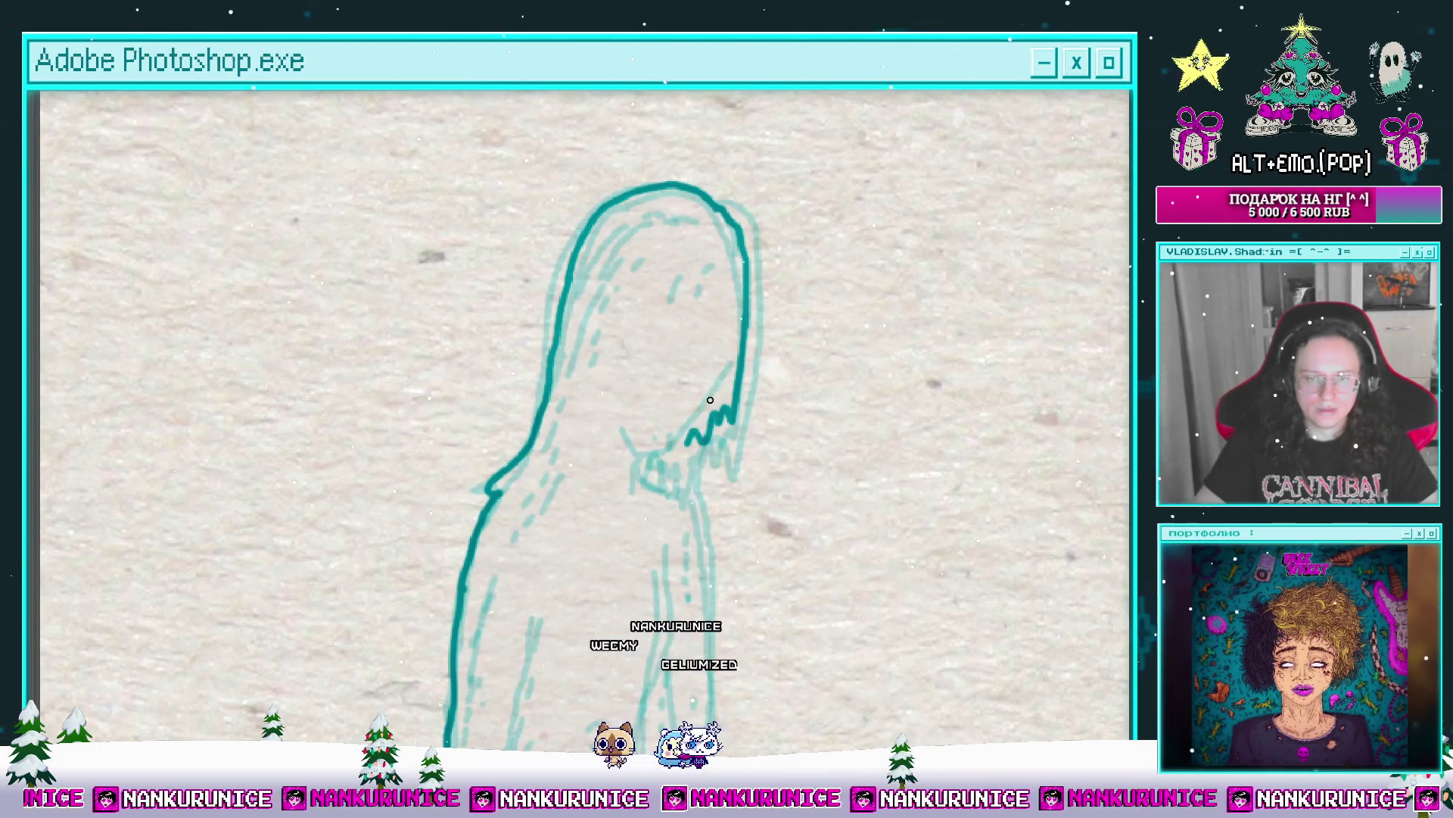
mouse_move(629, 436)
left_mouse_down()
mouse_move(663, 470)
mouse_move(644, 457)
left_mouse_up()
scroll(681, 311, "up", 1)
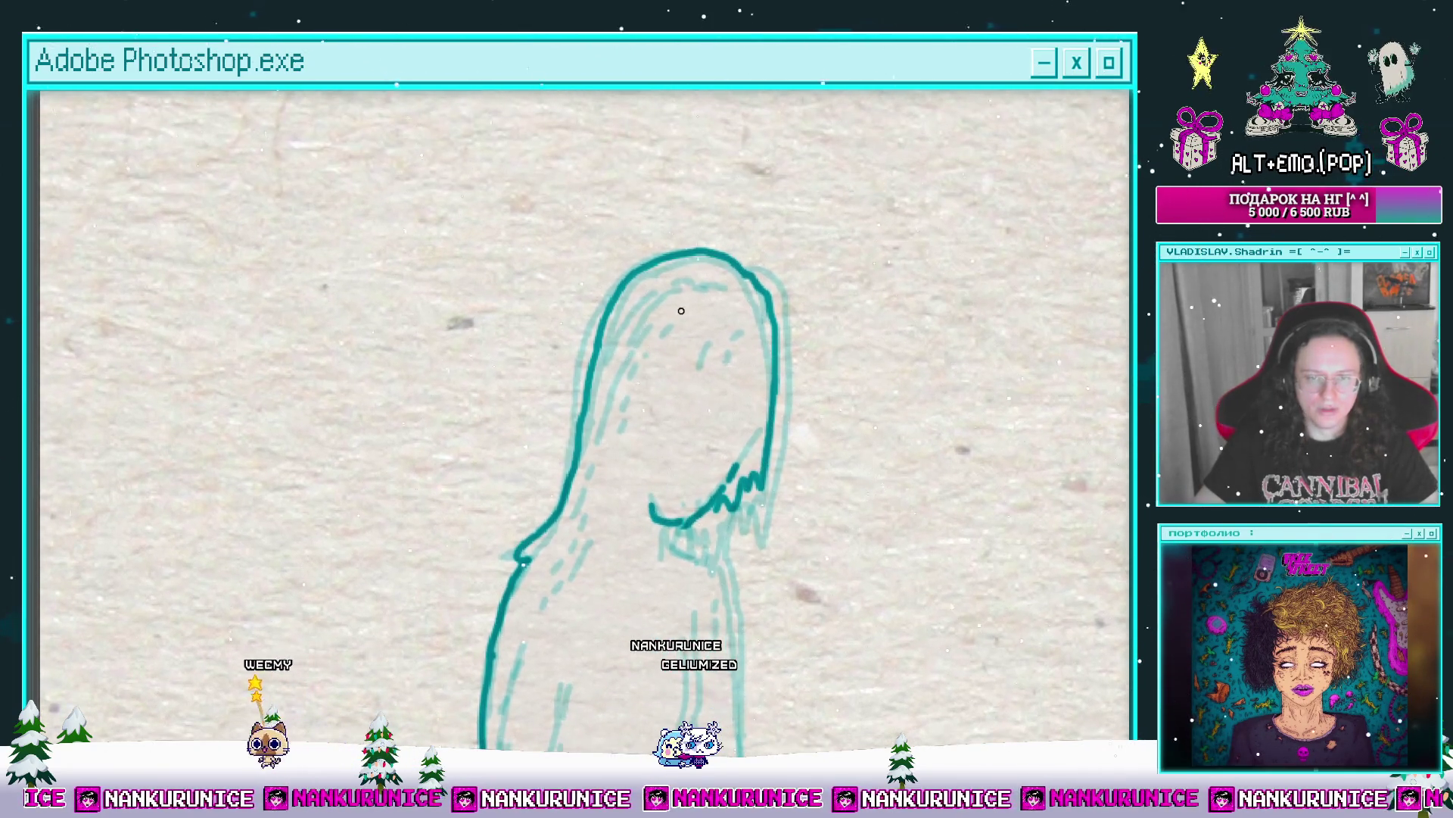
left_click_drag(640, 370, 654, 270)
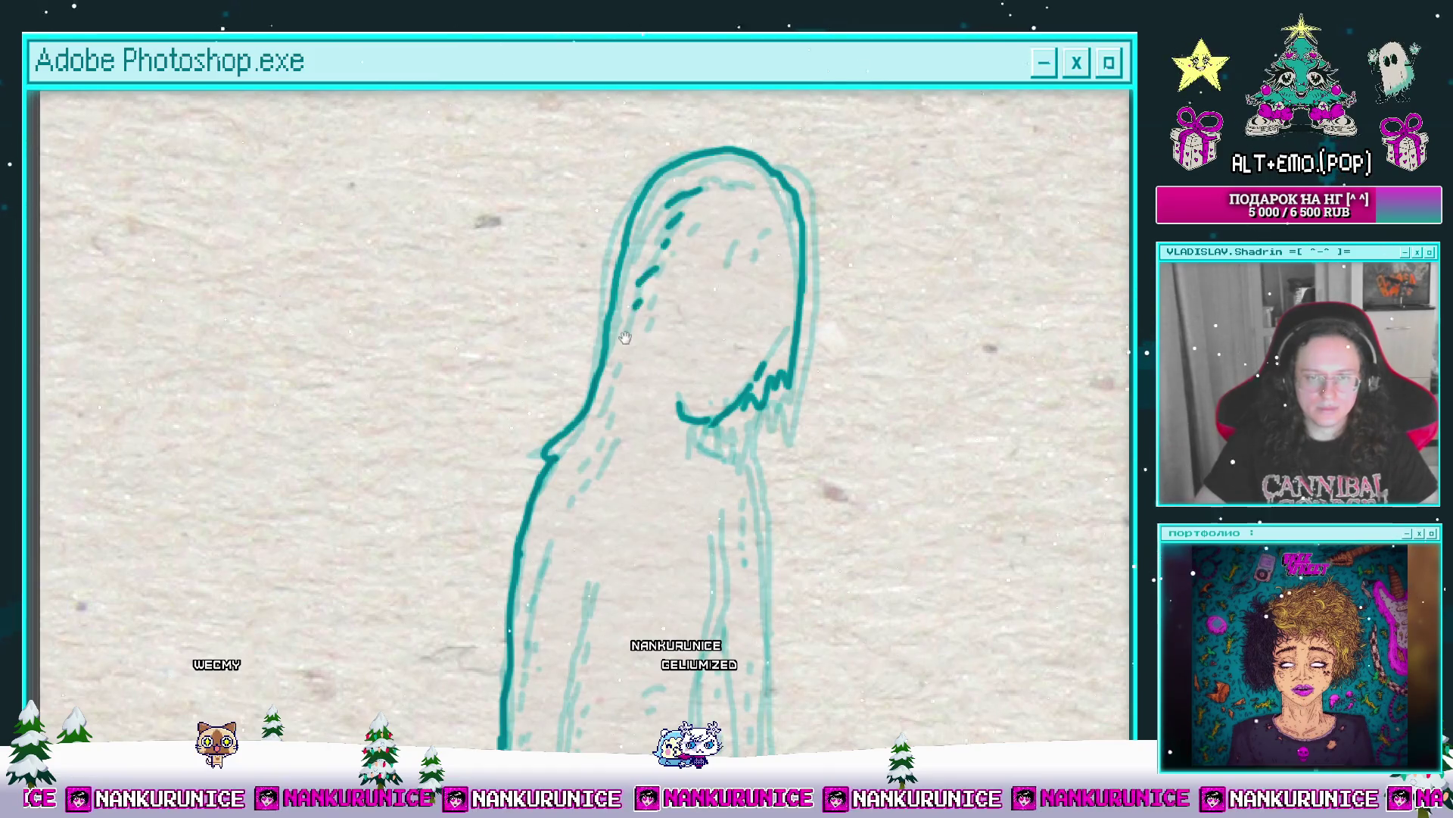
left_click_drag(625, 338, 653, 285)
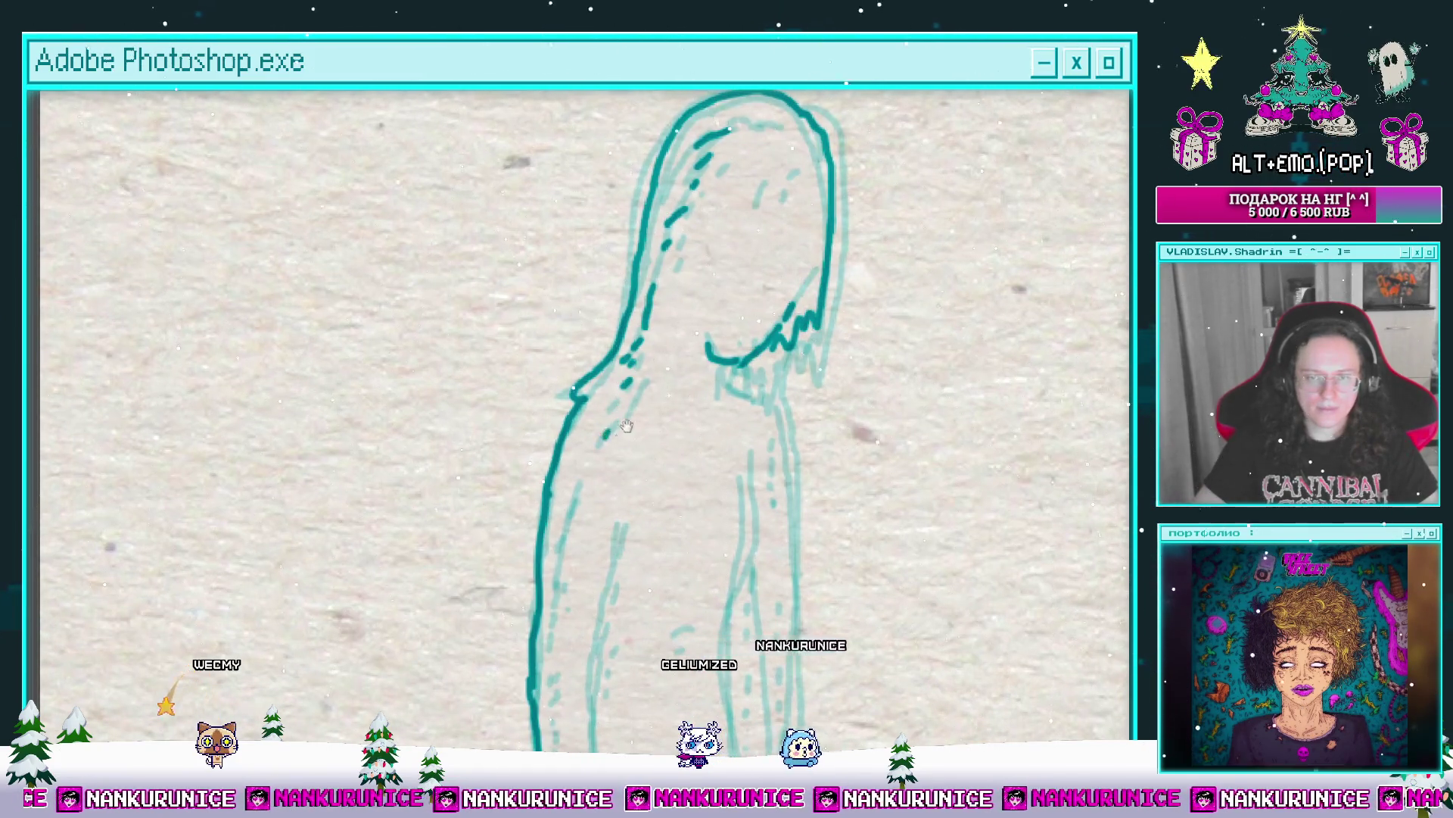
left_click_drag(626, 426, 561, 520)
left_click_drag(712, 227, 696, 190)
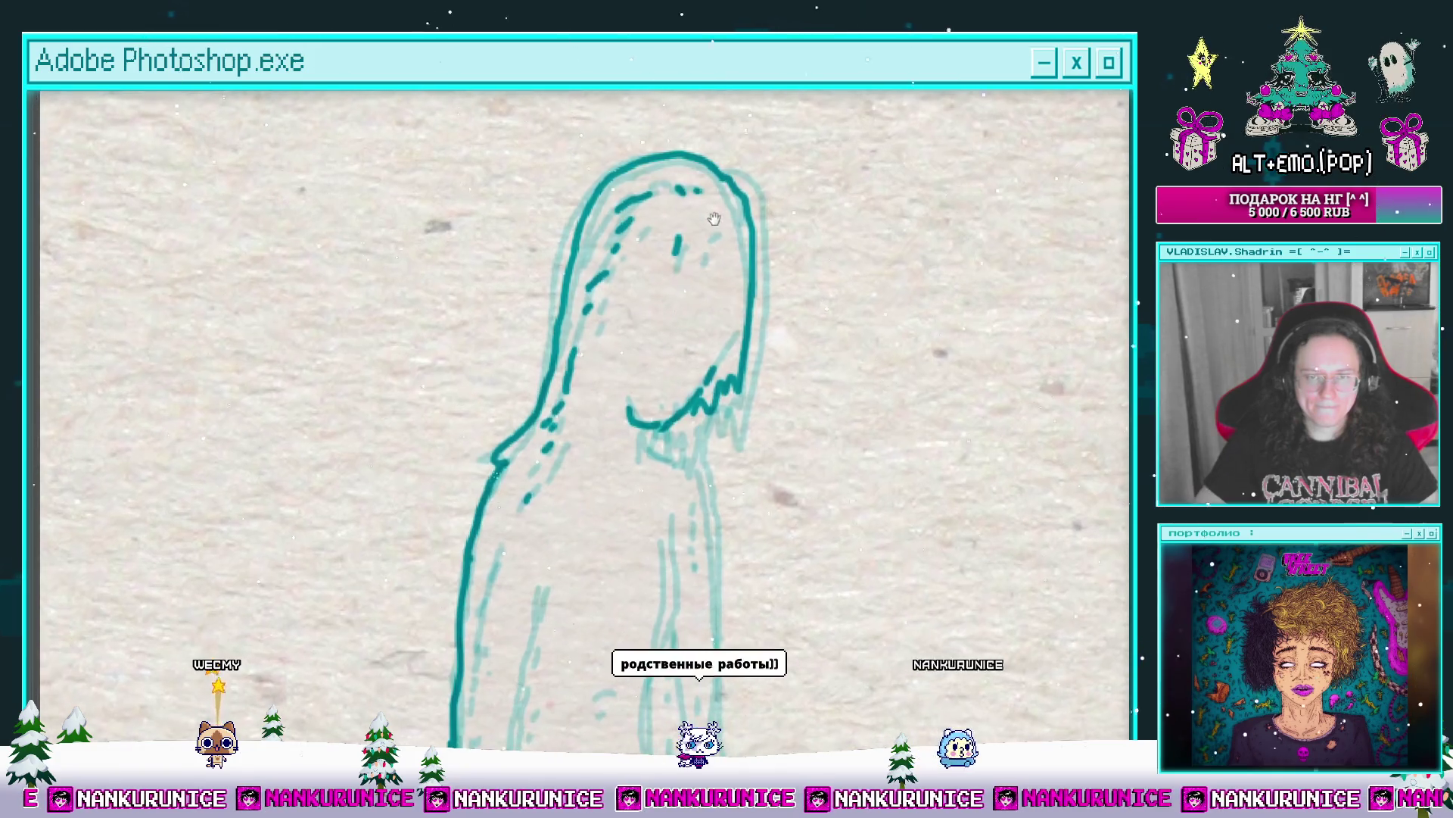
mouse_move(710, 295)
left_mouse_down()
mouse_move(706, 218)
mouse_move(708, 239)
left_mouse_up()
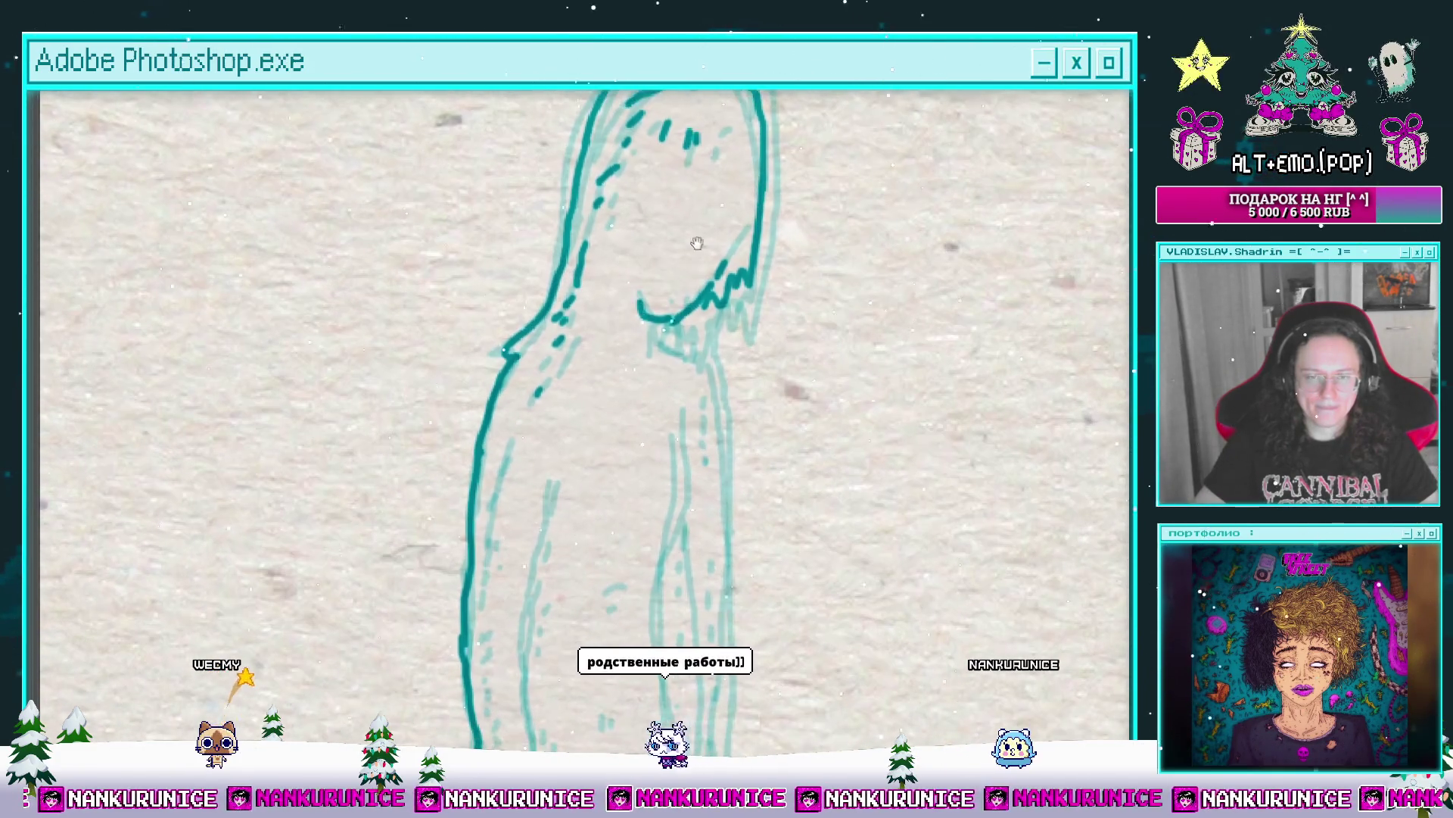
left_click_drag(674, 371, 653, 328)
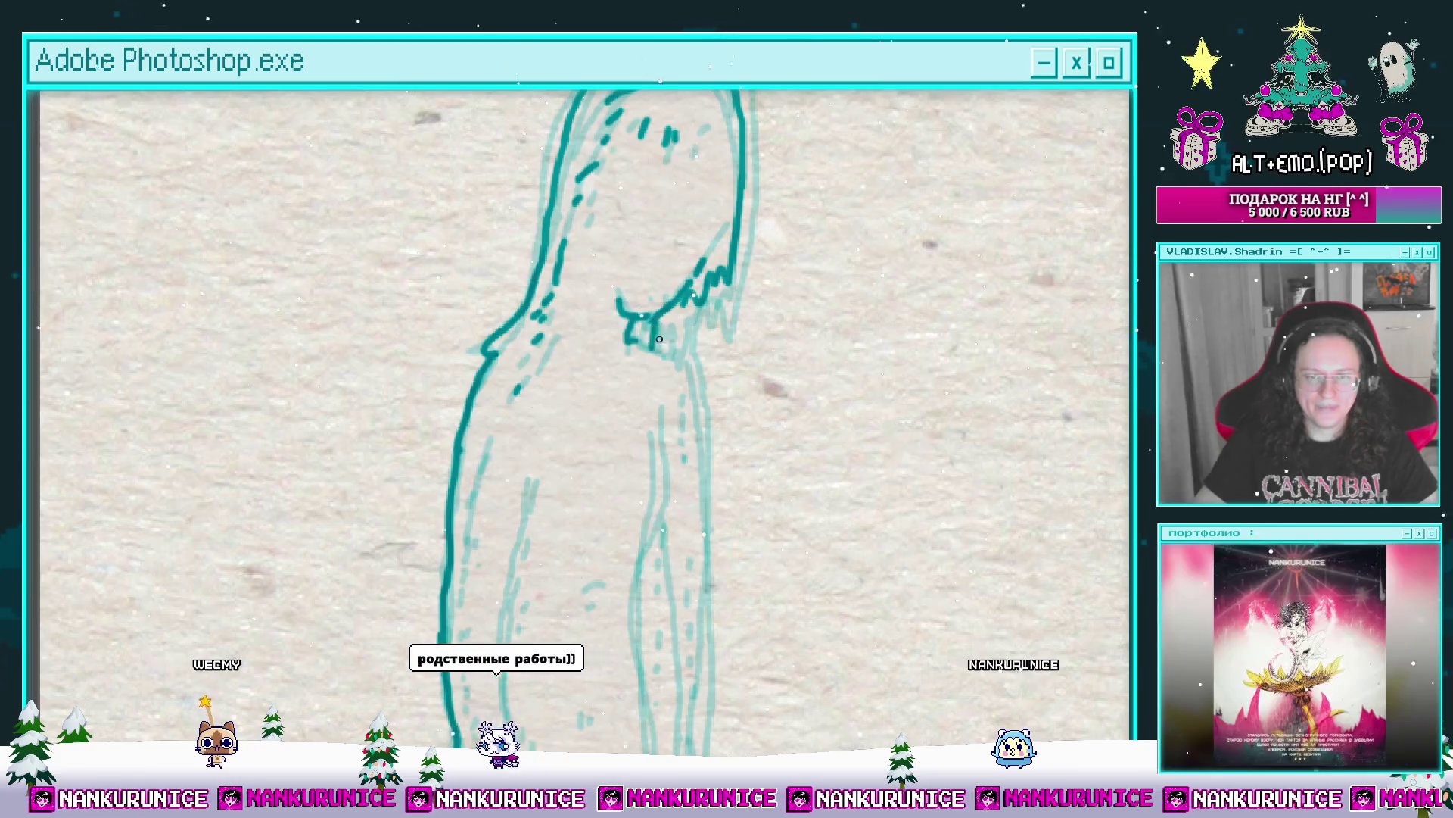
key("bracketright")
key("bracketright")
key("bracketright")
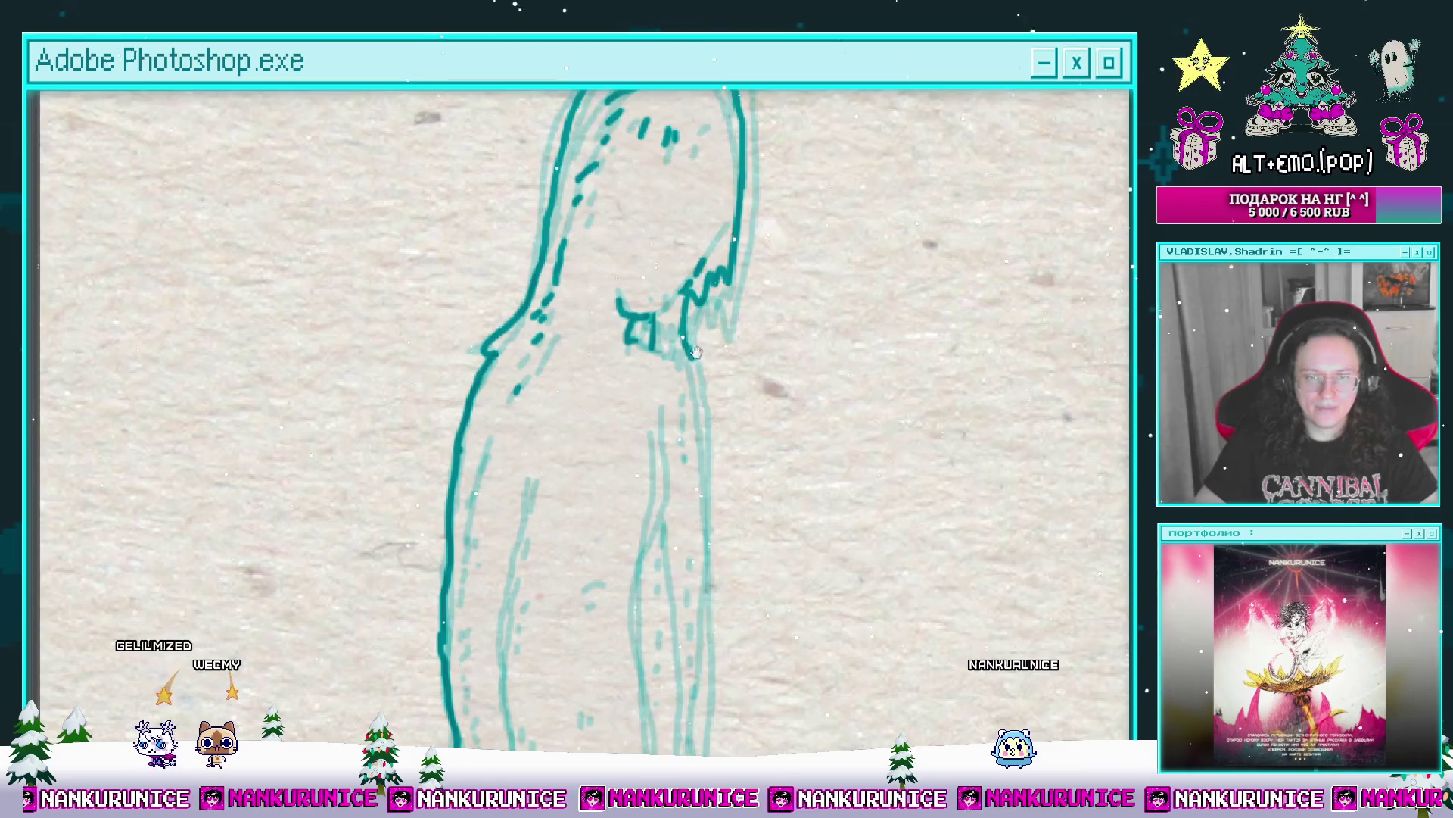
mouse_move(695, 352)
left_mouse_down()
mouse_move(722, 328)
mouse_move(690, 306)
left_mouse_up()
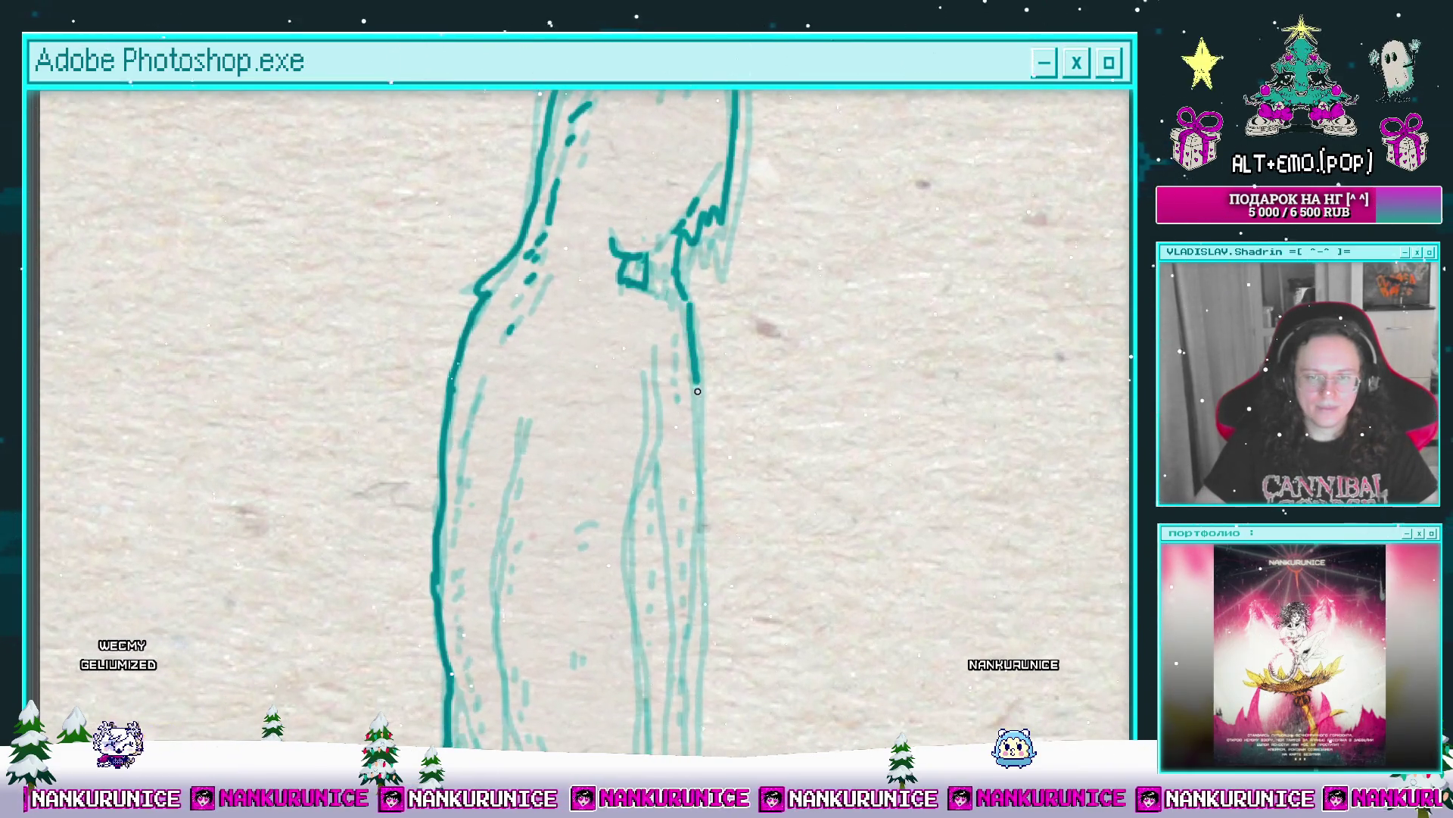
Step: Carry the bold right body contour down to the base curve
left_click_drag(697, 383, 700, 401)
left_click_drag(694, 412, 749, 295)
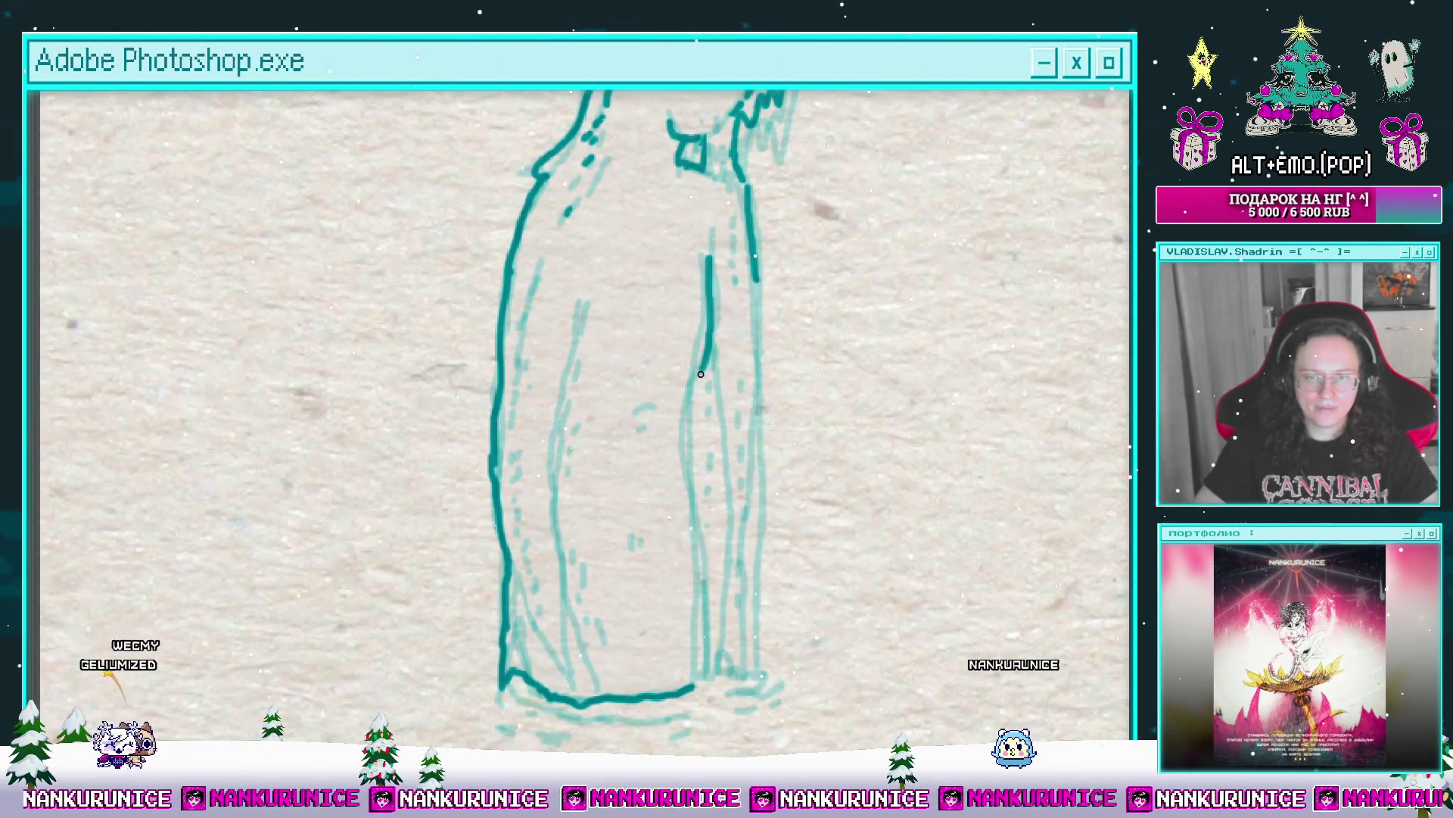
left_click_drag(701, 371, 687, 415)
left_click_drag(688, 415, 696, 322)
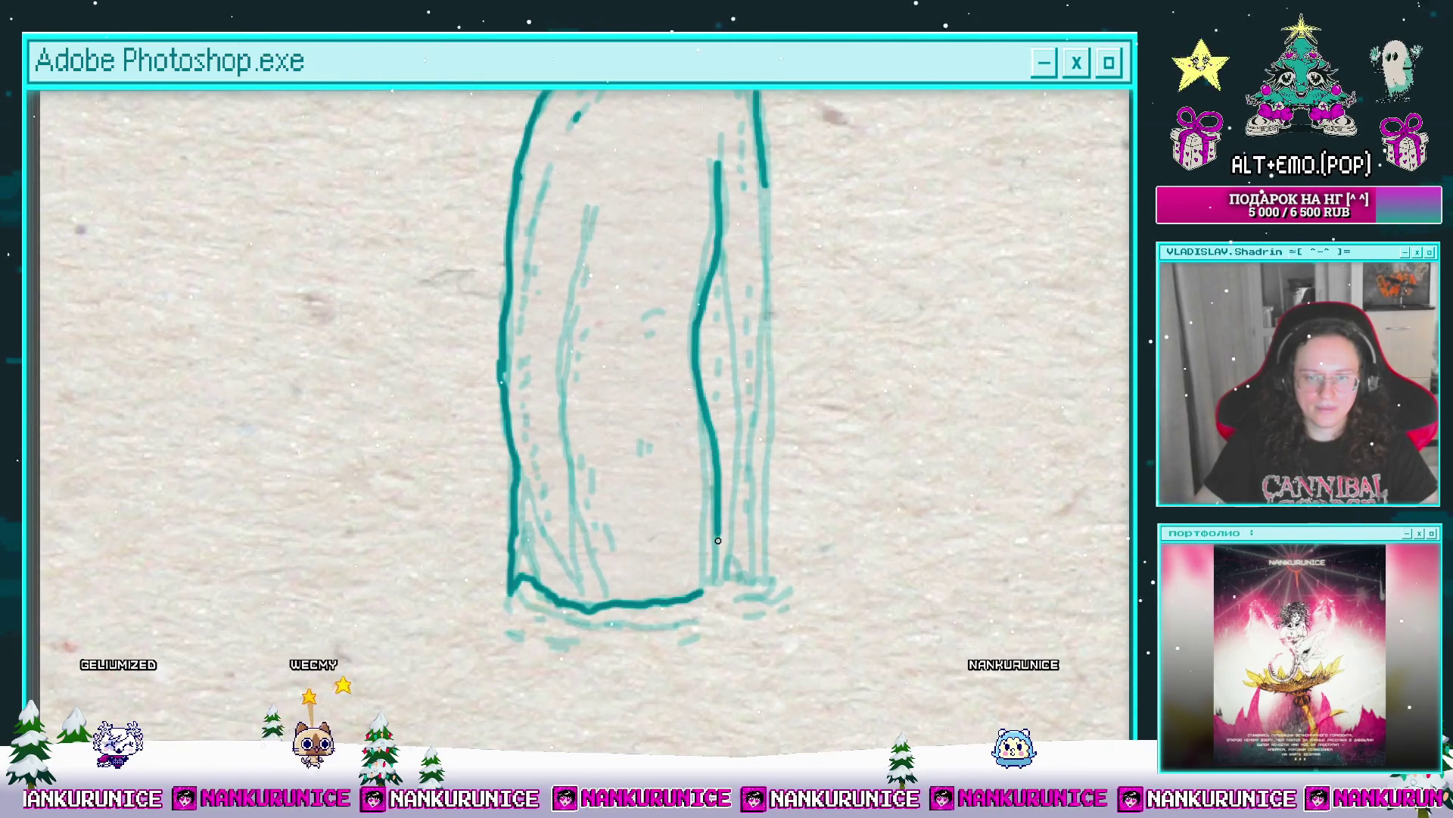
left_click_drag(718, 541, 717, 585)
left_click_drag(577, 275, 580, 307)
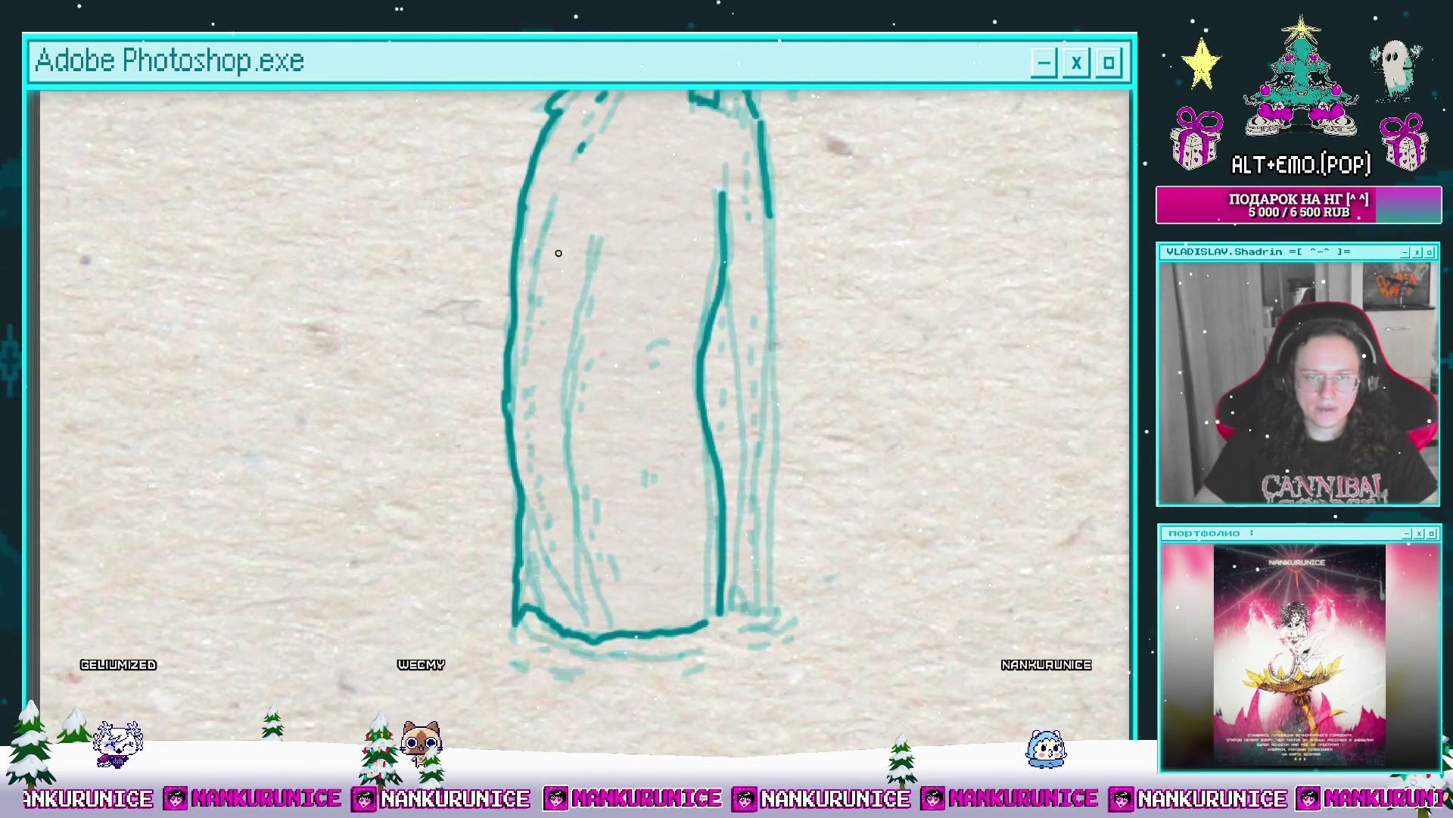
left_click_drag(559, 253, 572, 275)
Step: Erase the stray left stroke, redraw the left outline to the base, and extend the right contour
mouse_move(545, 181)
left_mouse_down()
mouse_move(539, 234)
mouse_move(574, 350)
mouse_move(560, 447)
left_mouse_up()
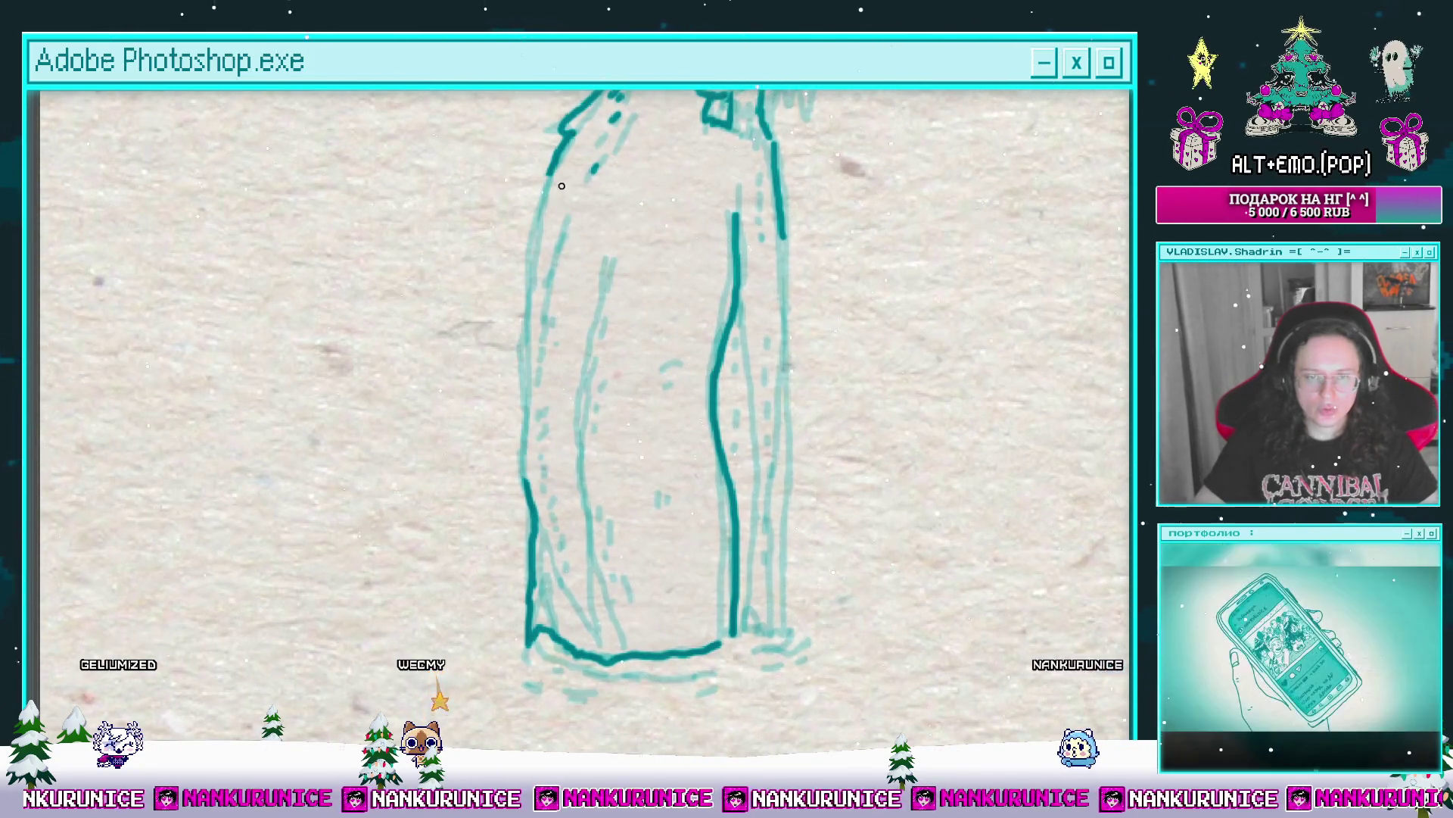
left_click_drag(566, 136, 530, 361)
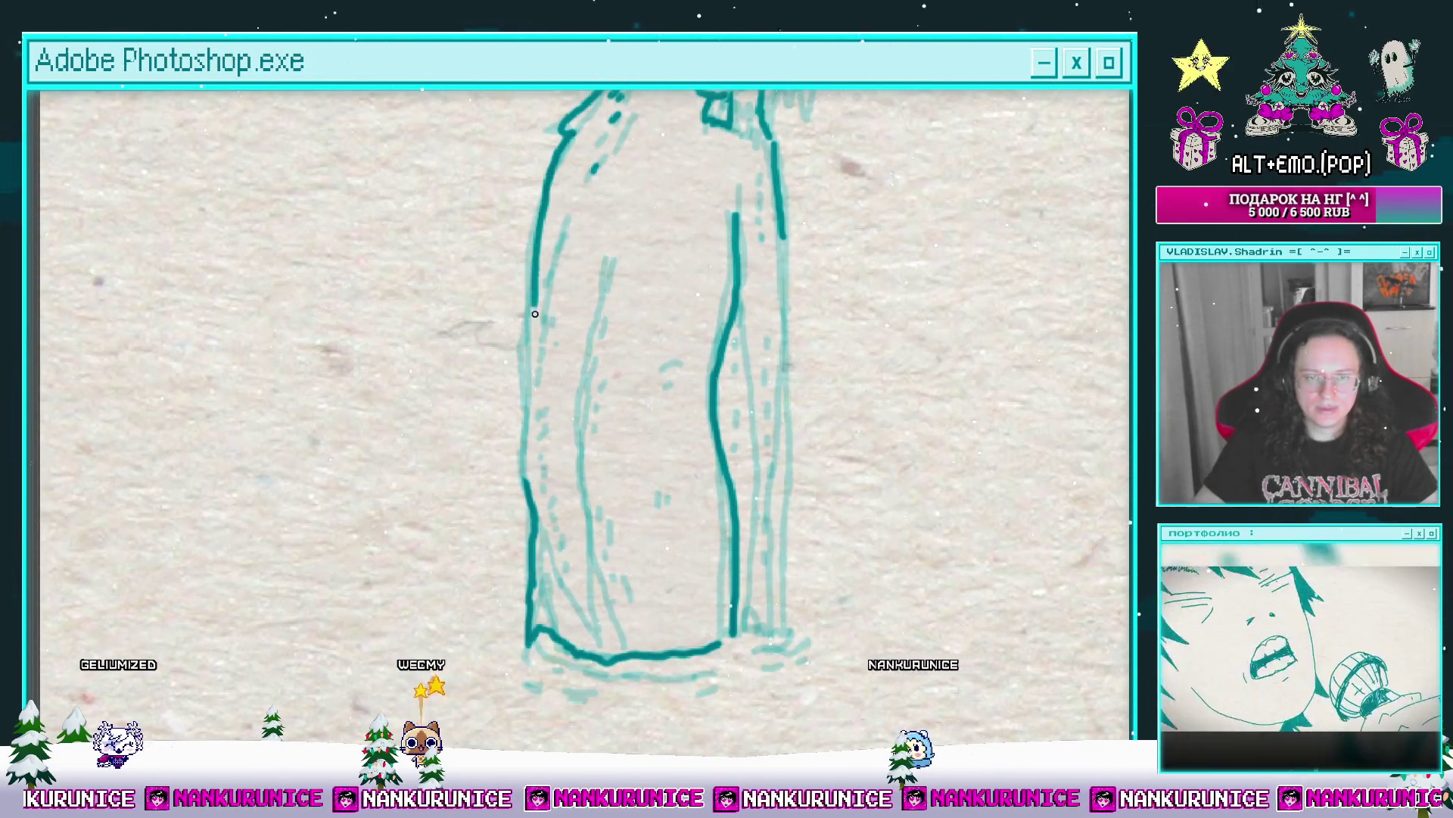
left_click_drag(526, 481, 530, 568)
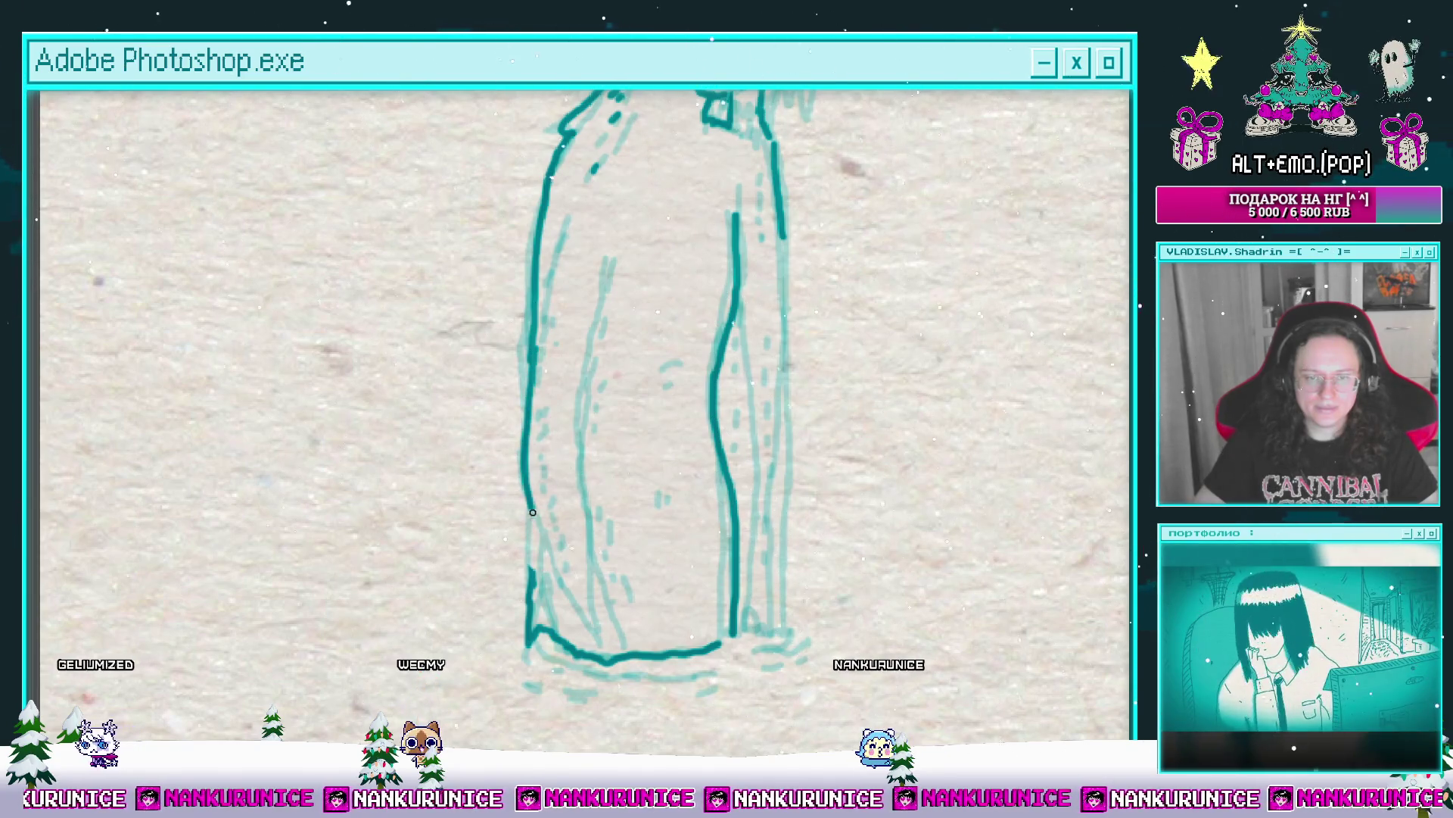
mouse_move(533, 512)
left_mouse_down()
mouse_move(583, 639)
mouse_move(600, 583)
left_mouse_up()
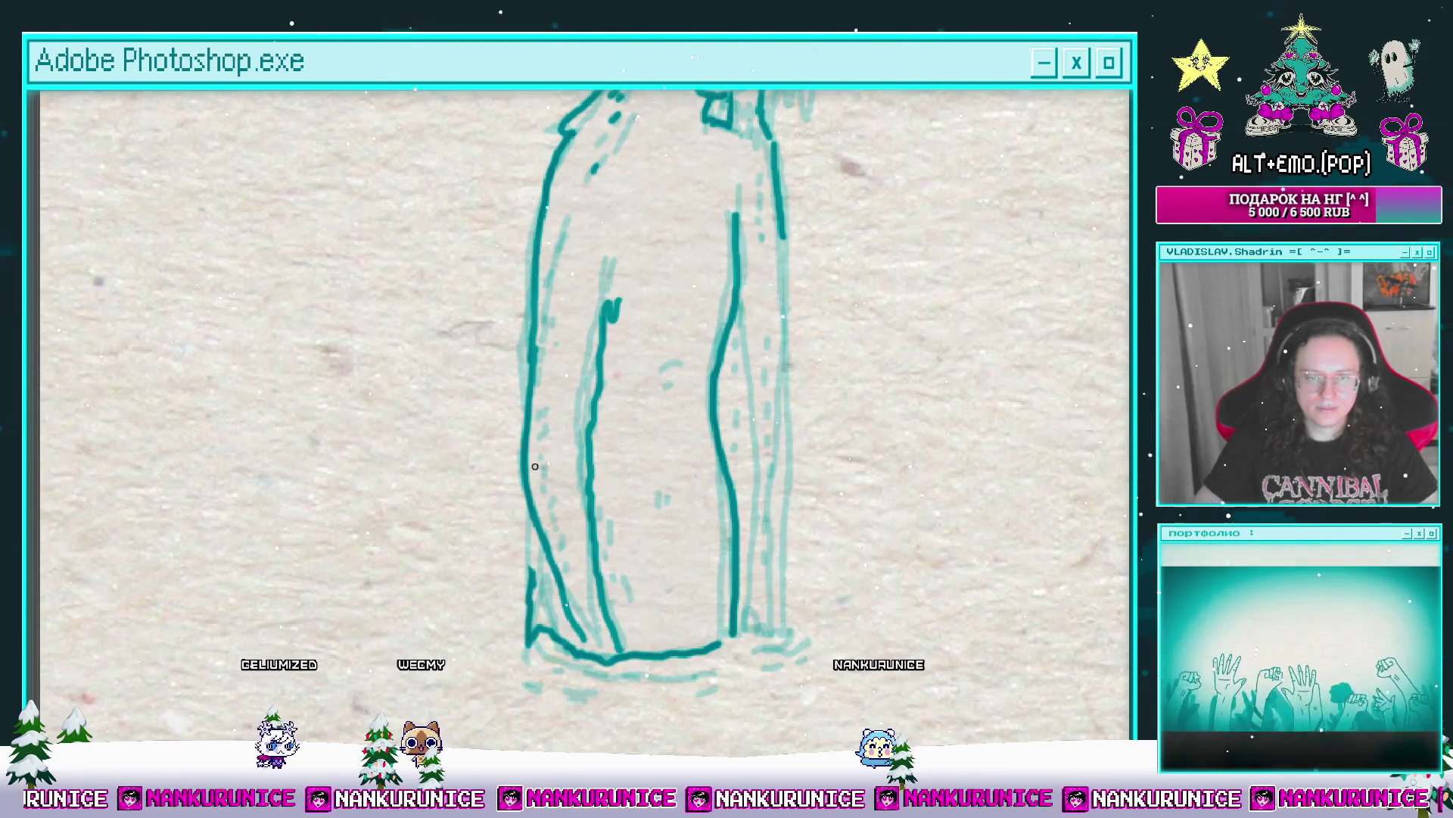
mouse_move(615, 536)
left_mouse_down()
mouse_move(568, 430)
mouse_move(605, 531)
left_mouse_up()
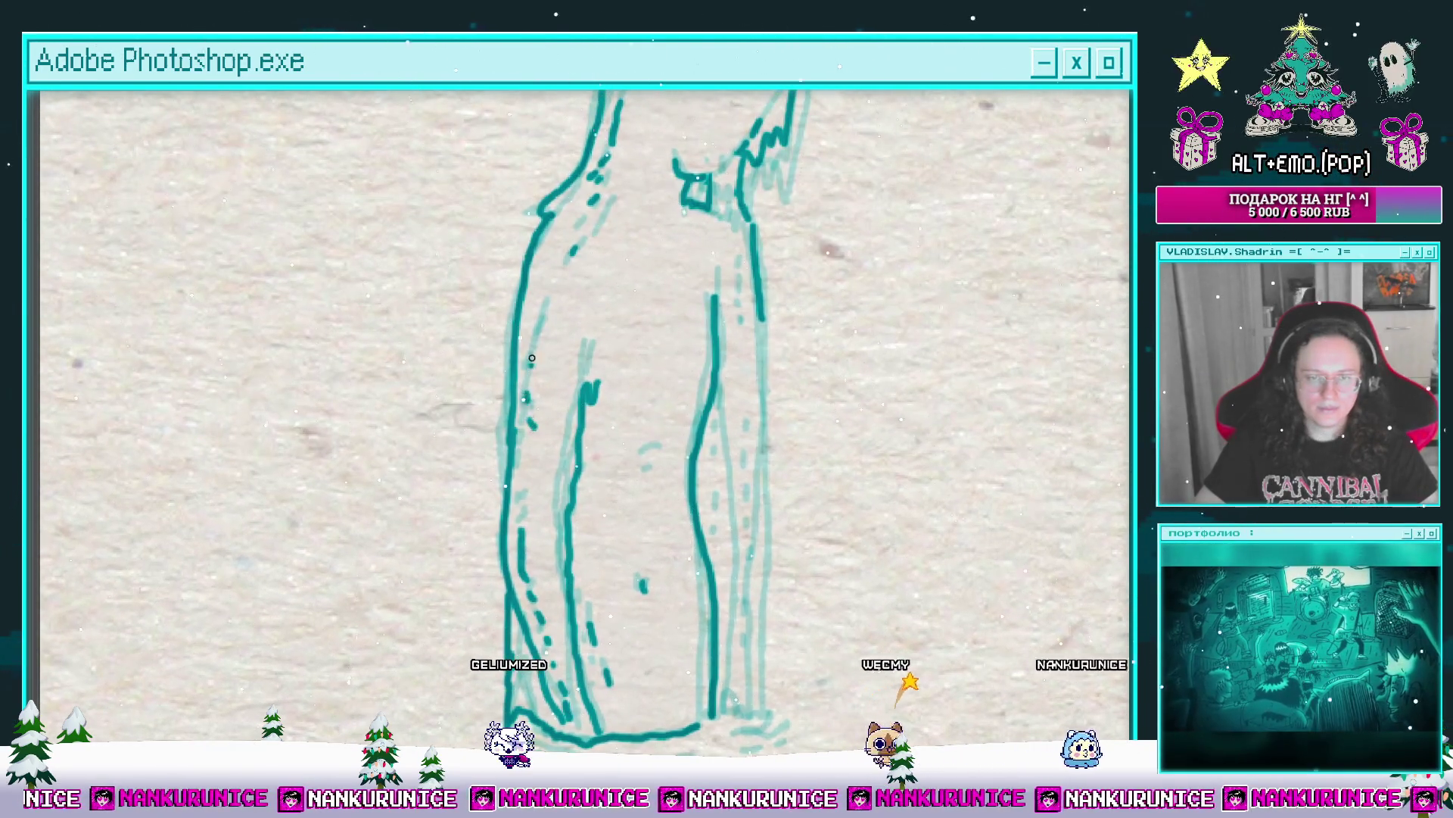
left_click_drag(532, 358, 478, 344)
left_click_drag(707, 309, 706, 413)
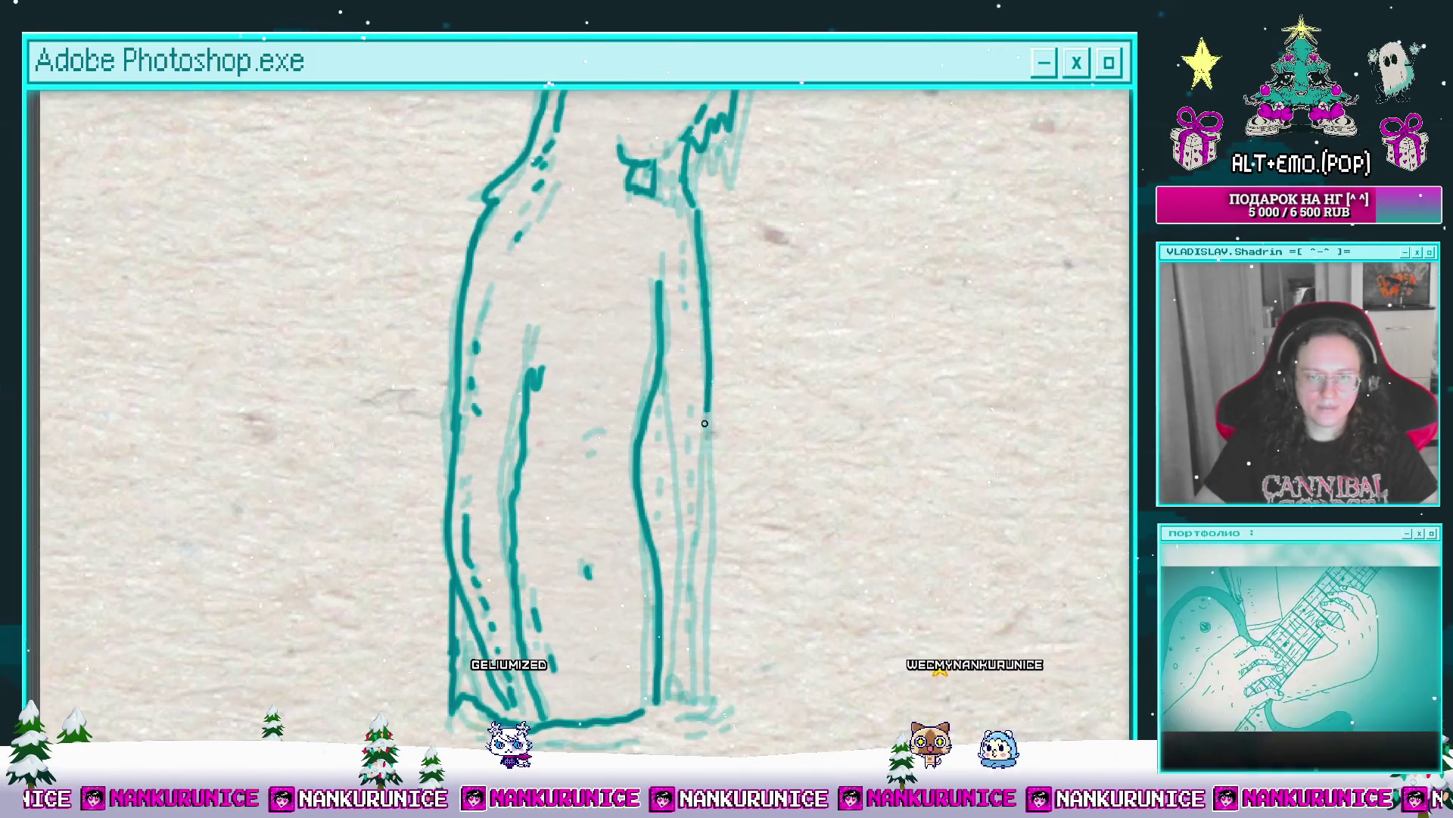
key("Tab")
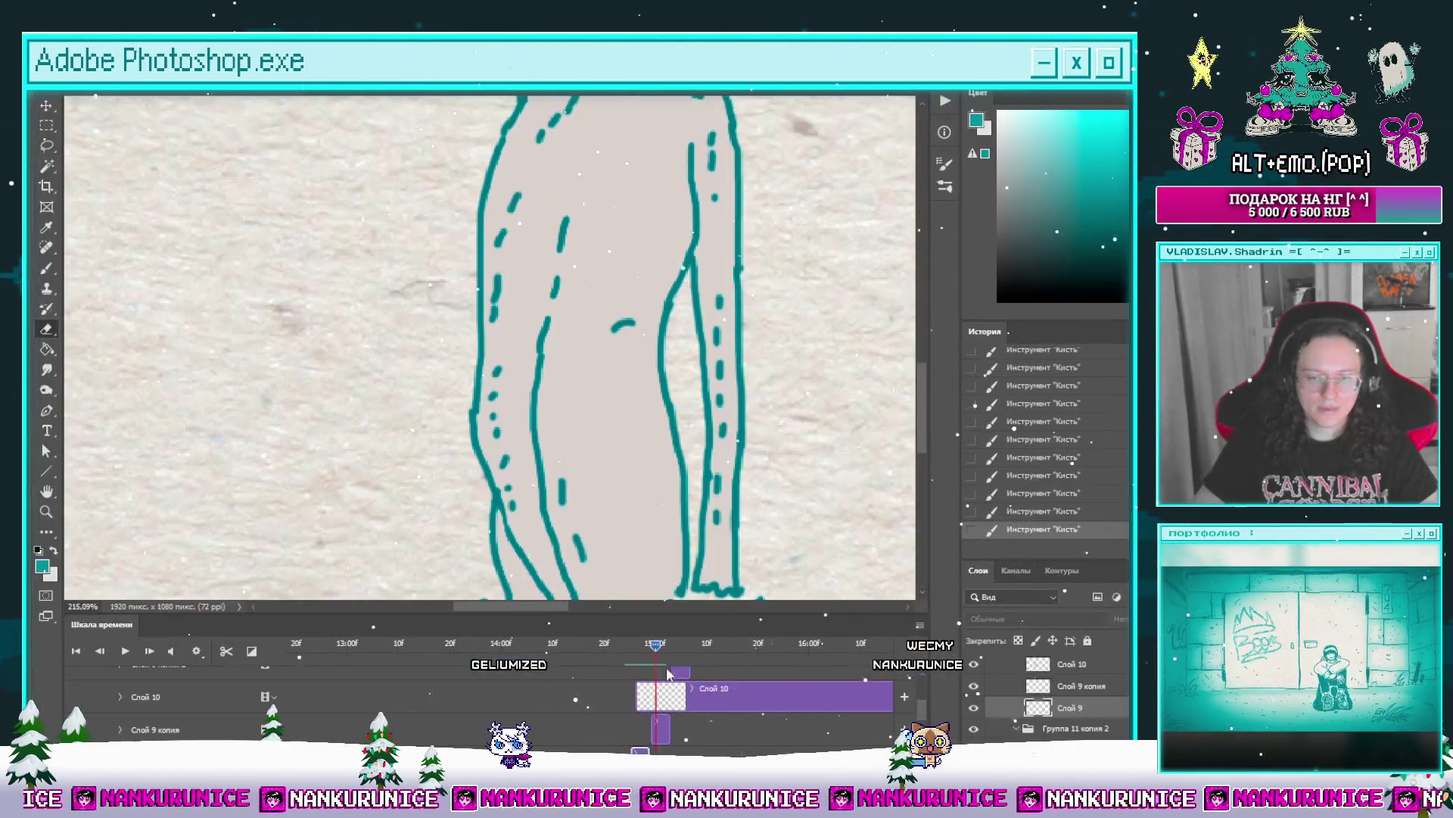
Step: Check the previous frame, then extend the right leg edge and add a thin inner leg line
left_click(630, 642)
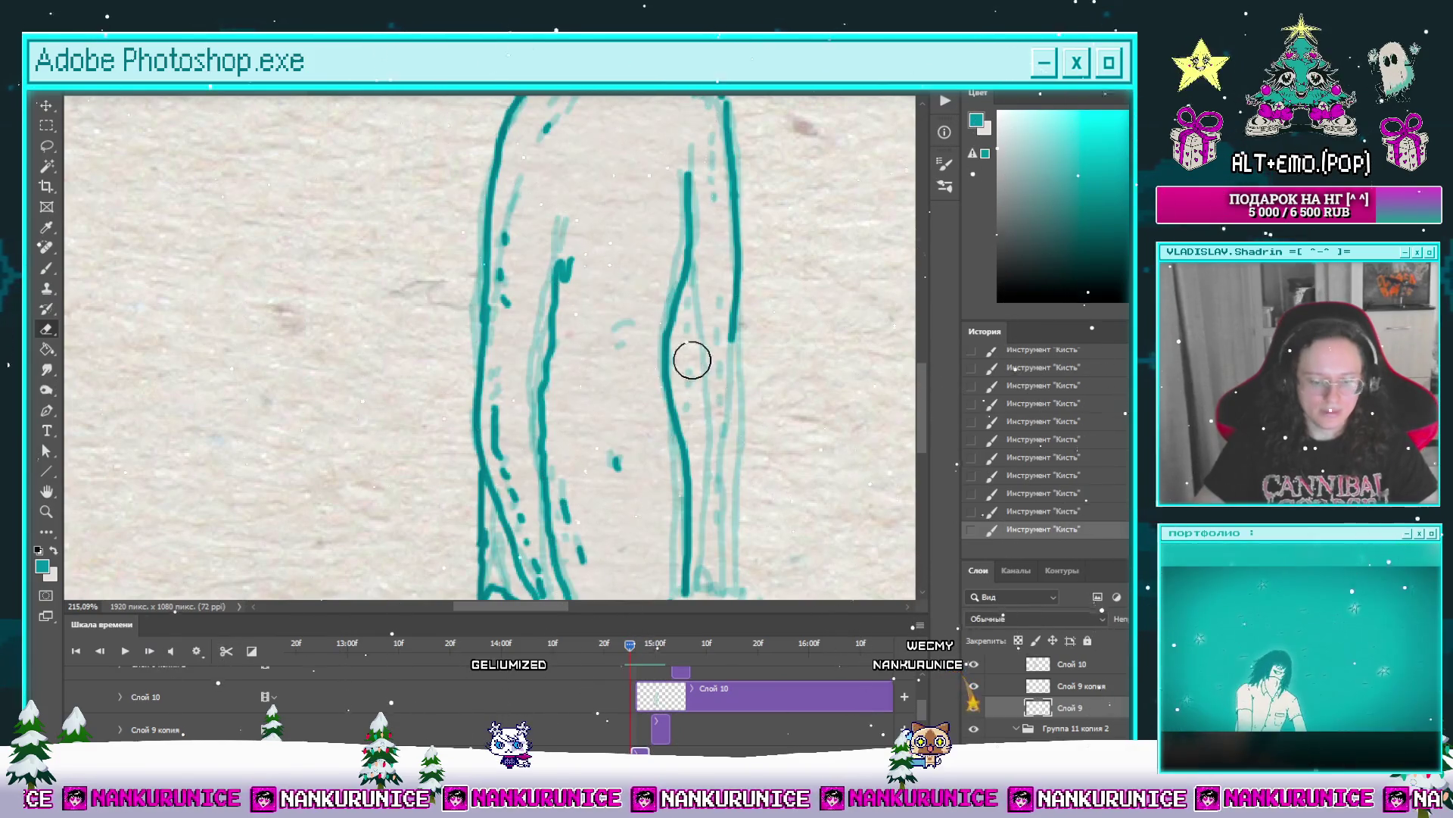
key("Tab")
key("b")
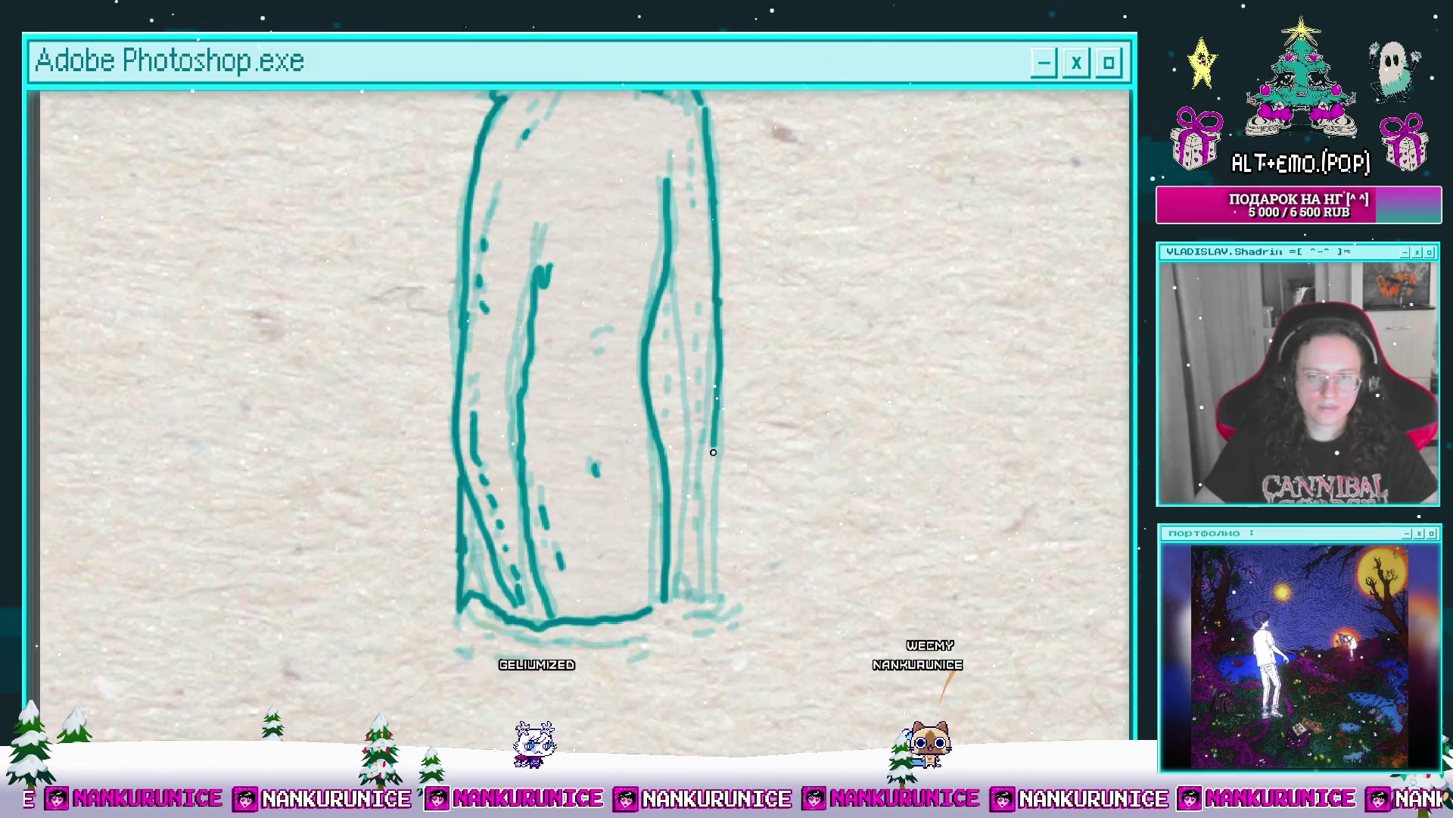
left_click_drag(713, 452, 711, 541)
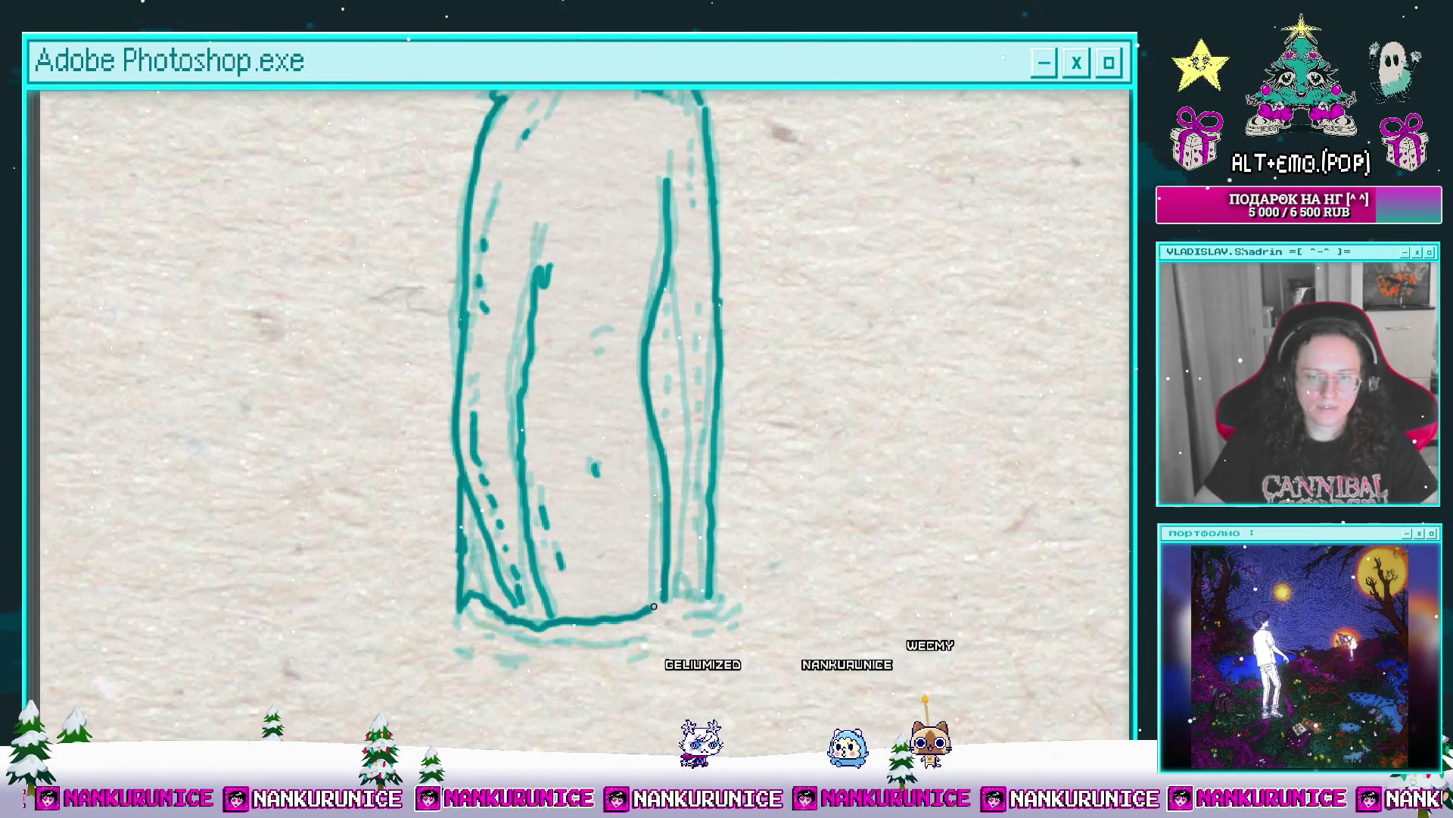
left_click_drag(654, 606, 638, 631)
left_click_drag(652, 205, 661, 460)
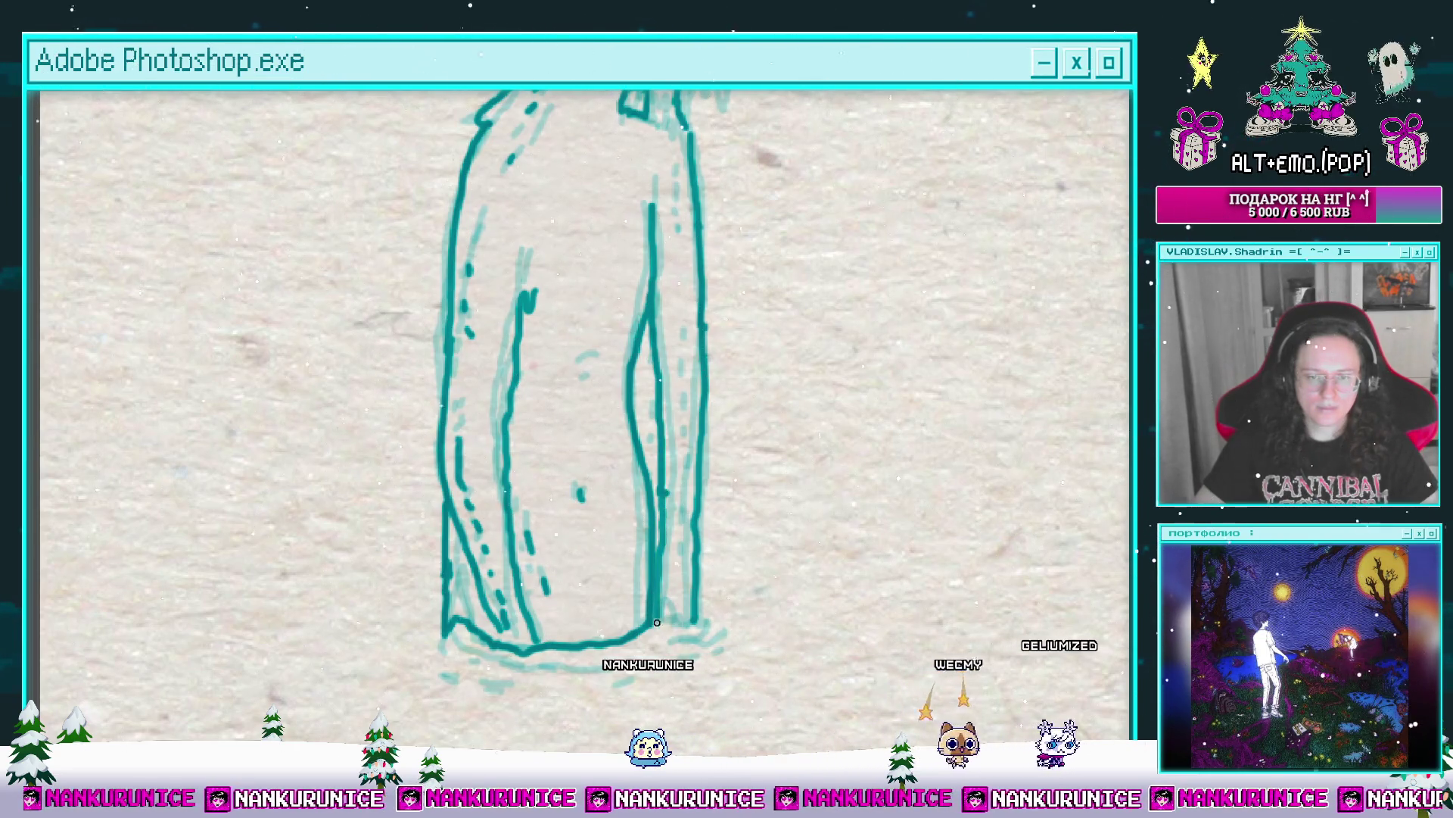
Step: Extend the base line with short ground strokes at both ends and fill the body grey
left_click_drag(701, 616, 690, 519)
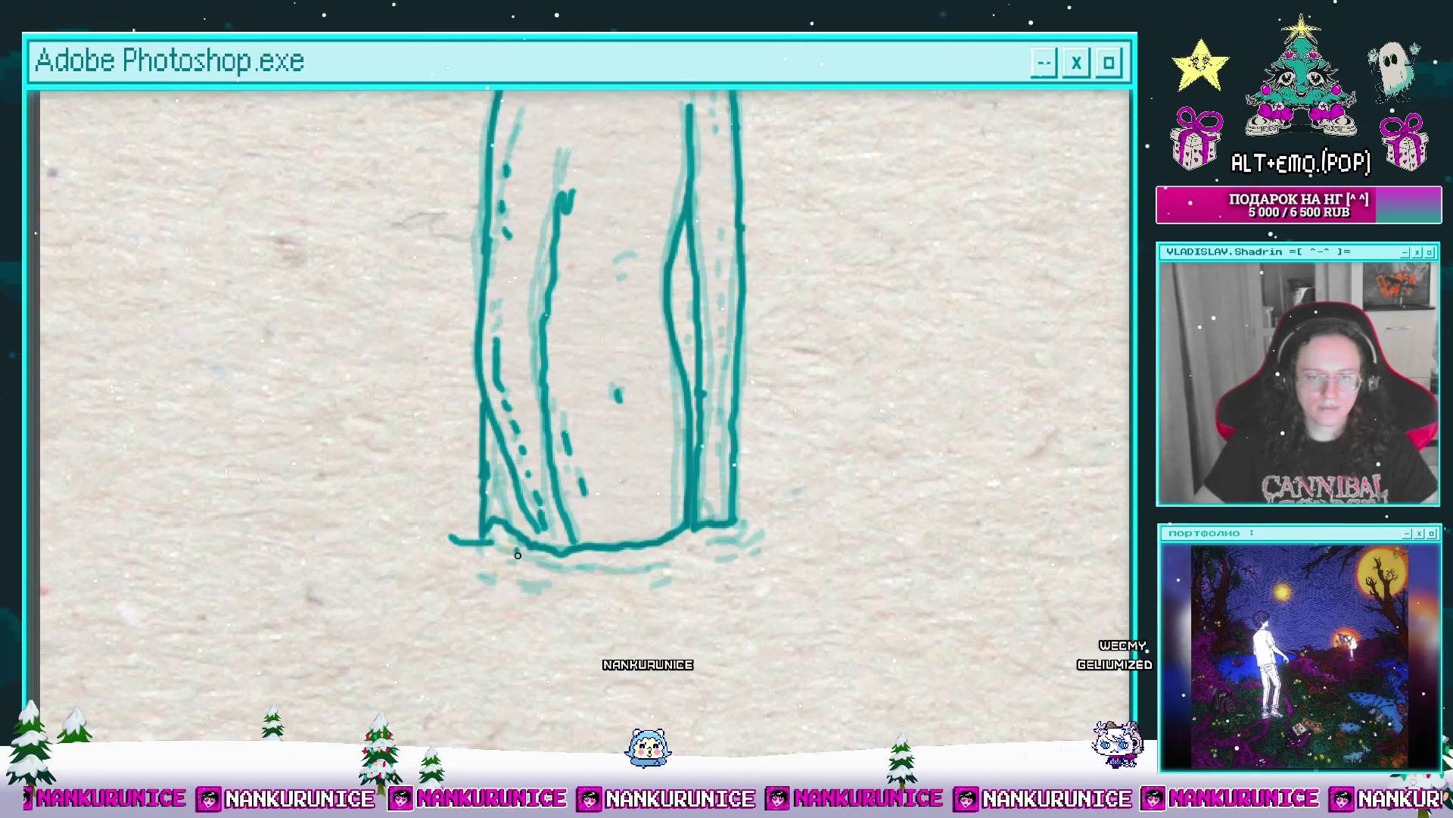
left_click_drag(606, 562, 736, 554)
left_click_drag(754, 538, 827, 528)
mouse_move(515, 511)
left_mouse_down()
mouse_move(506, 541)
mouse_move(526, 552)
left_mouse_up()
left_click_drag(581, 517, 549, 651)
left_click(666, 389)
Step: Pan over the pale-filled figure, restore the full workspace, and move the Слой 10 clip later
left_click_drag(701, 211, 661, 418)
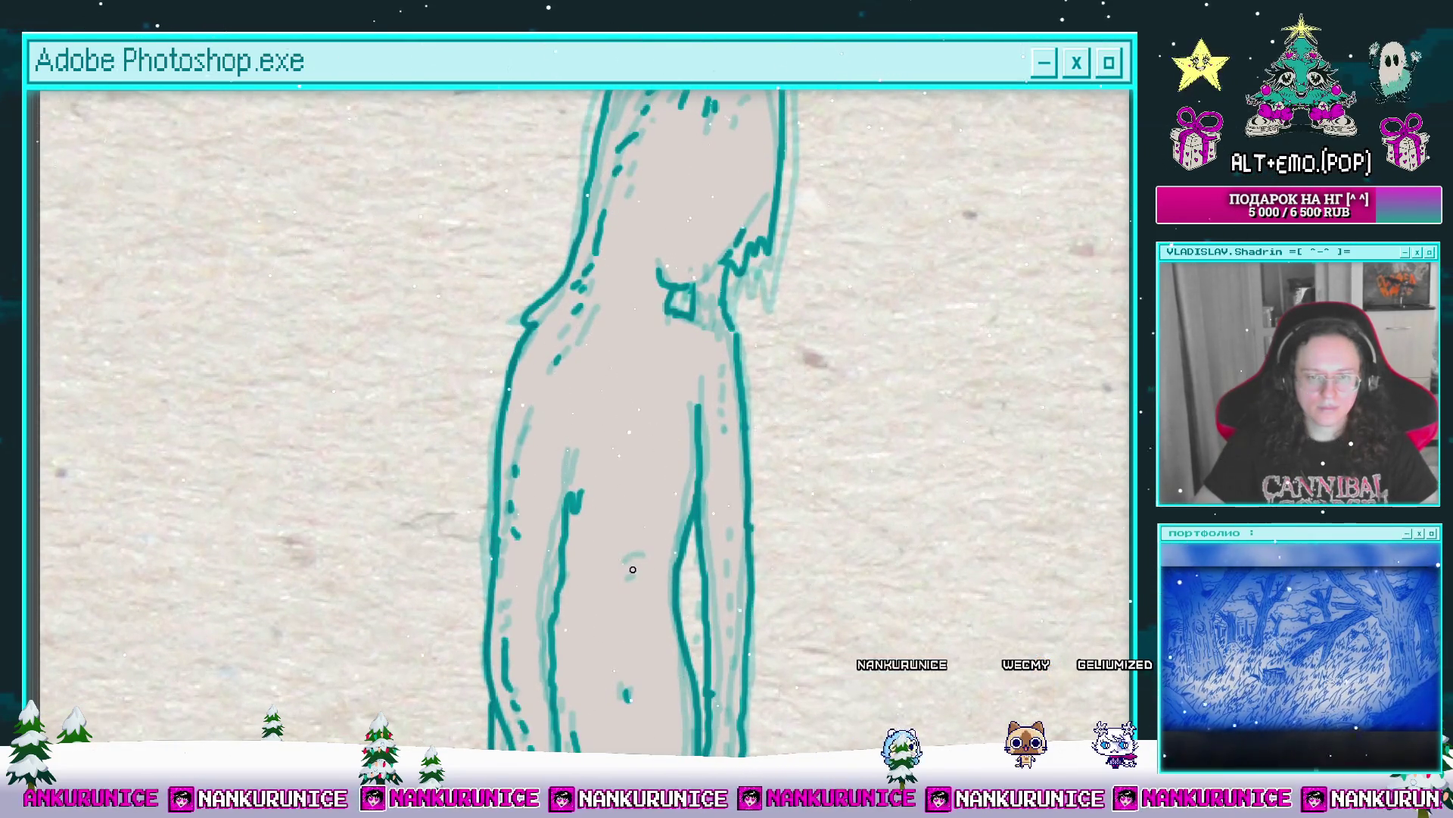
left_click_drag(657, 484, 632, 579)
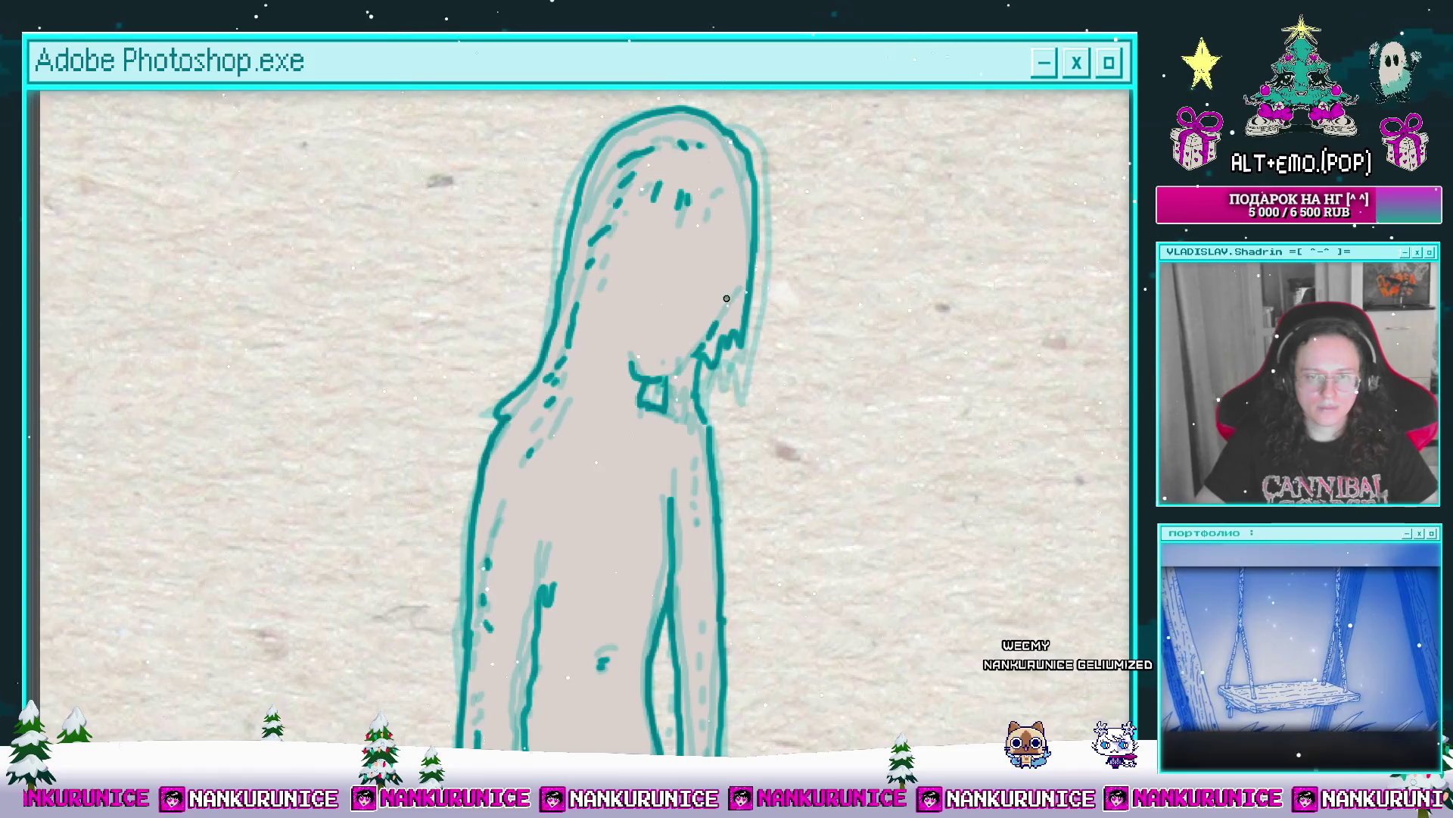
scroll(726, 298, "down", 5)
key("Tab")
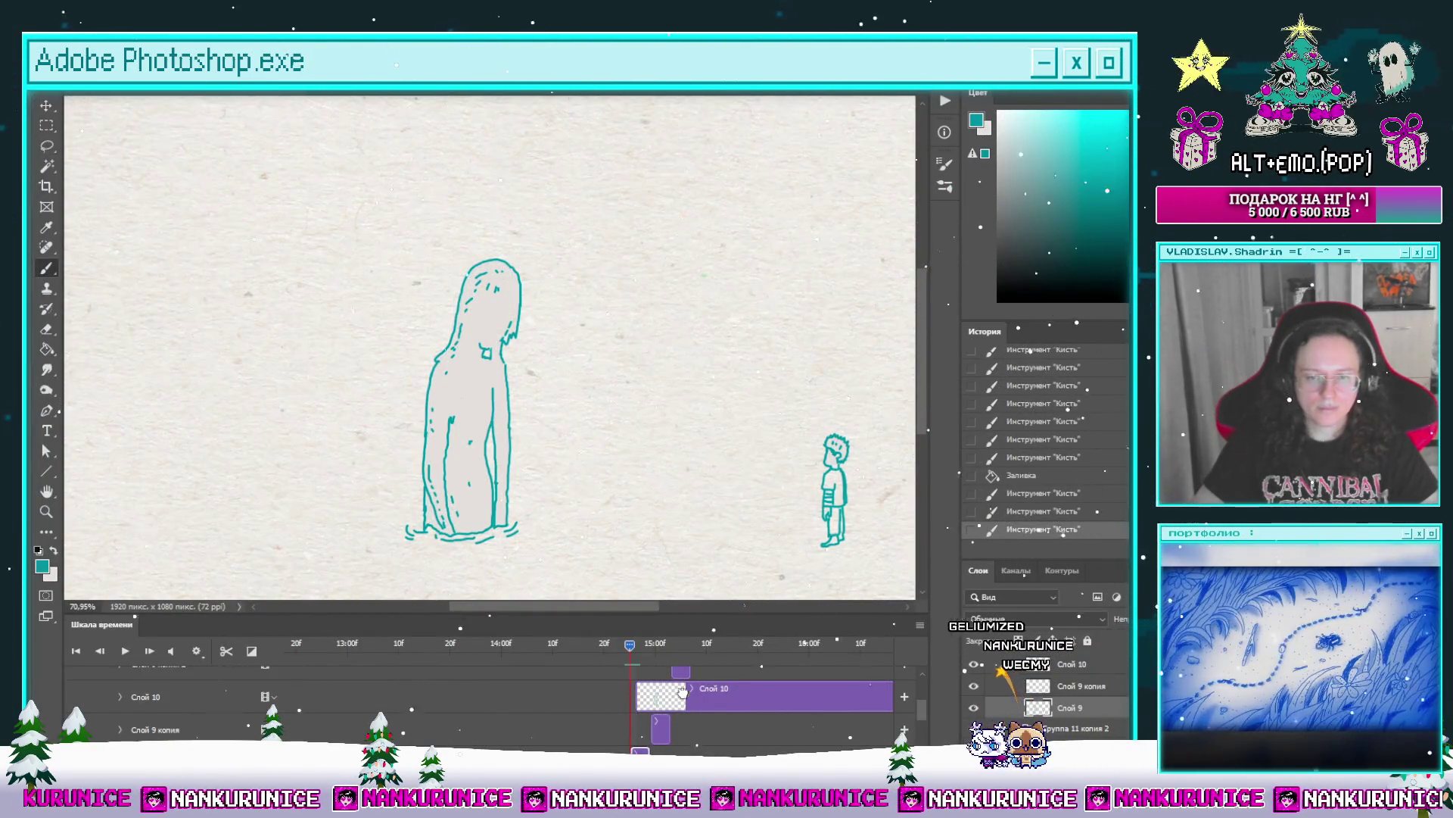
mouse_move(683, 691)
left_mouse_down()
mouse_move(698, 692)
mouse_move(621, 651)
mouse_move(484, 651)
mouse_move(650, 645)
left_mouse_up()
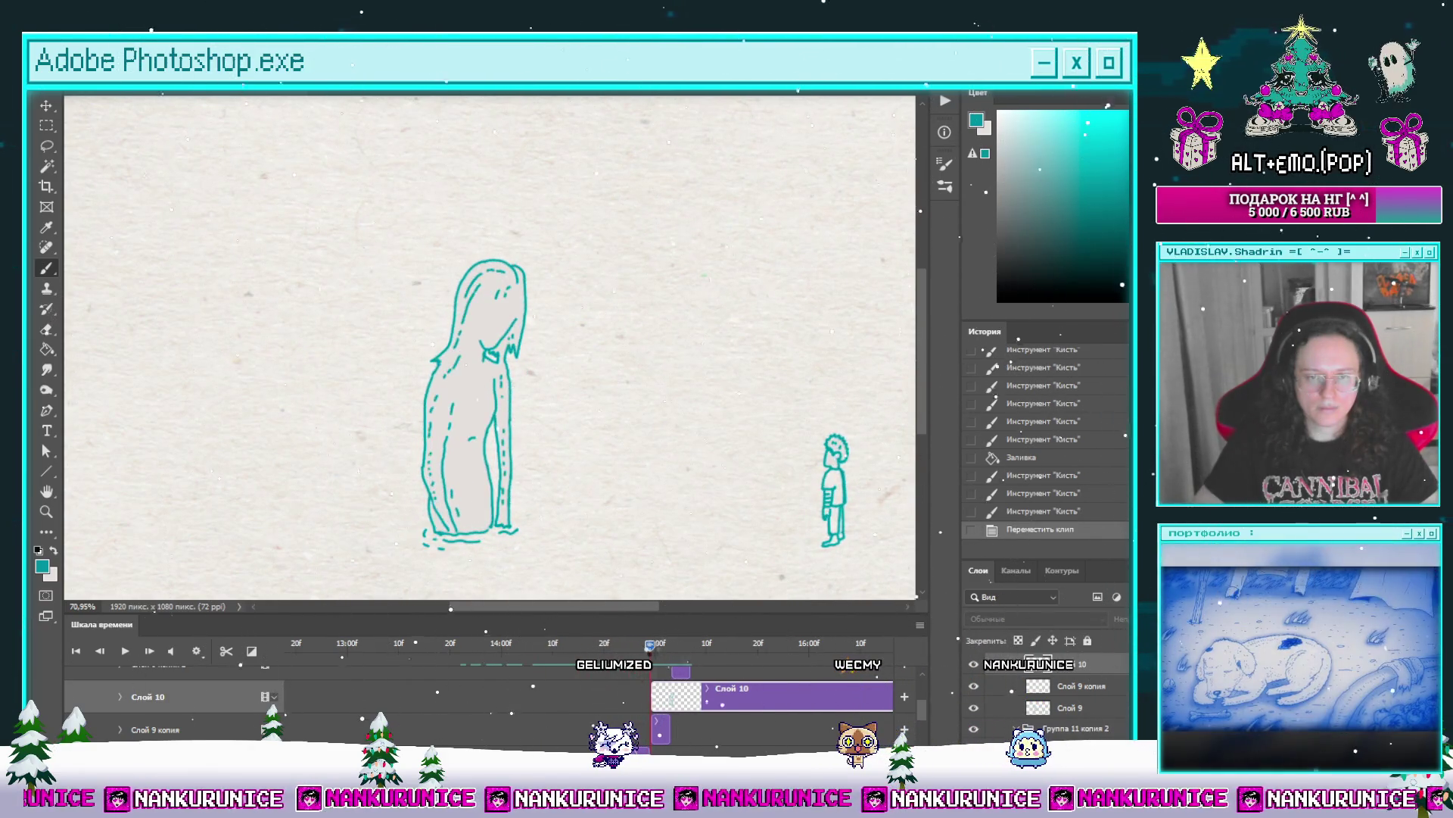
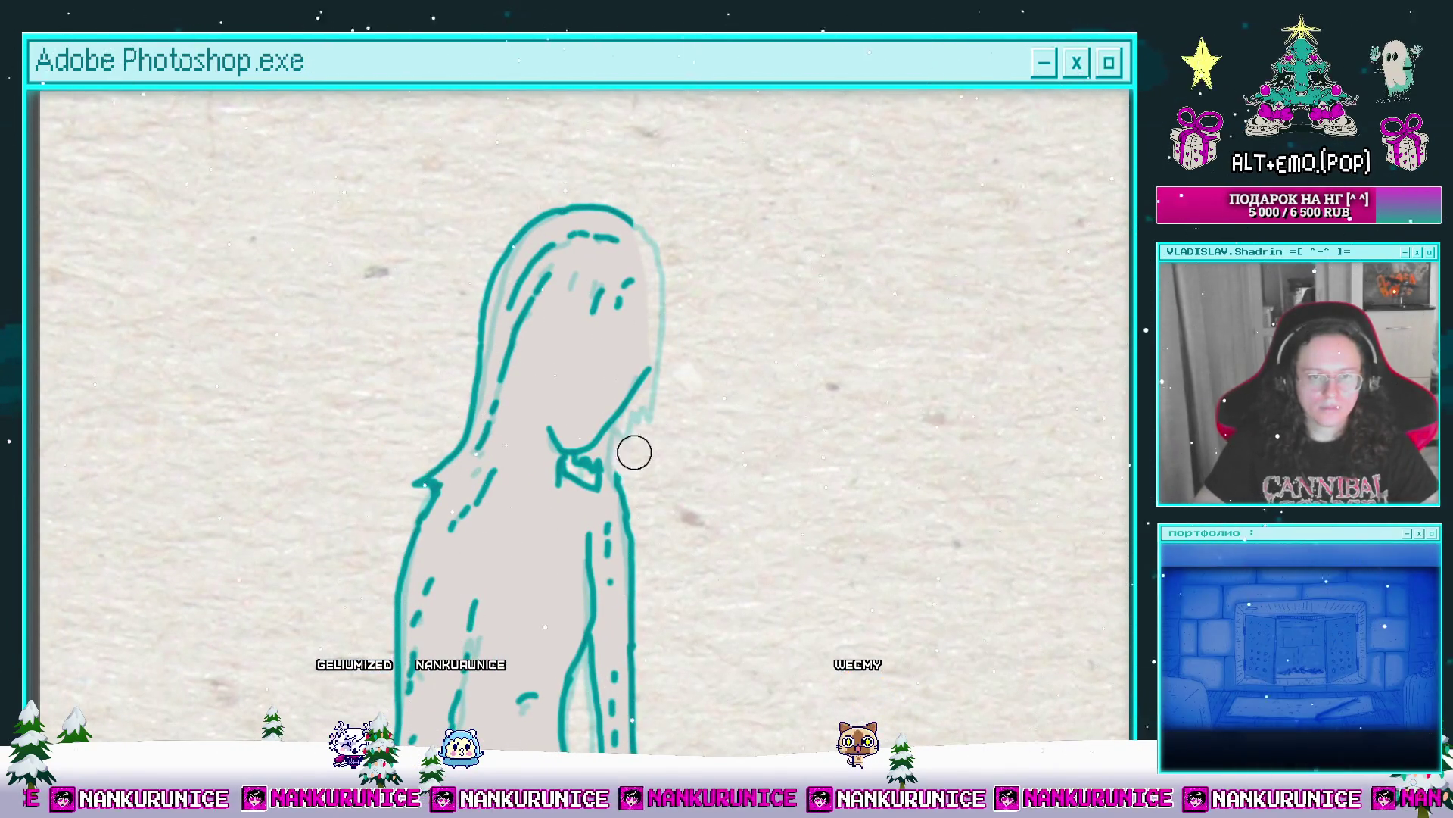
Step: Draw a new teal hair strand on the figure's right side, then scrub the nearby frames
left_click_drag(635, 453, 668, 476)
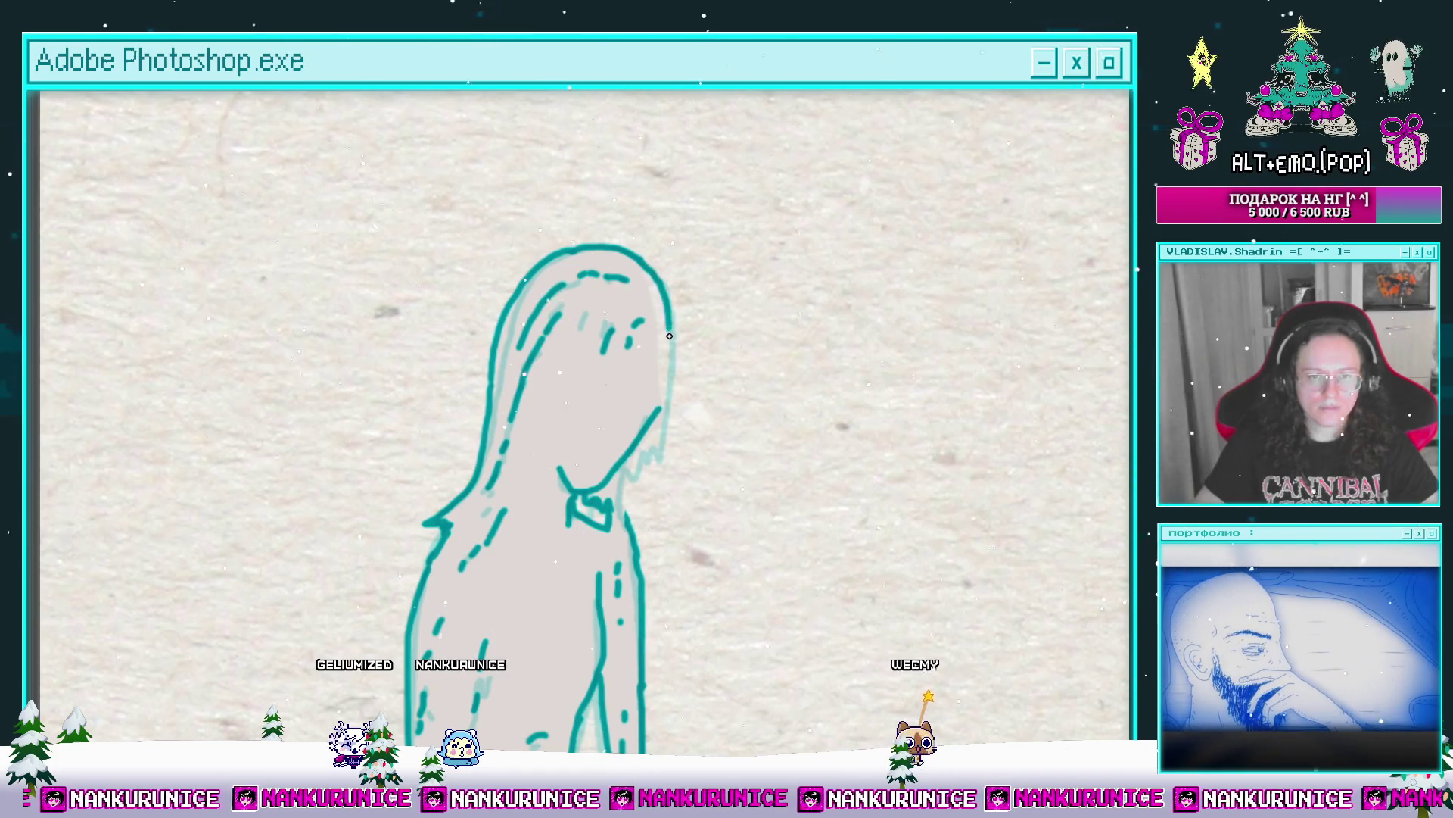
left_click_drag(666, 415, 656, 508)
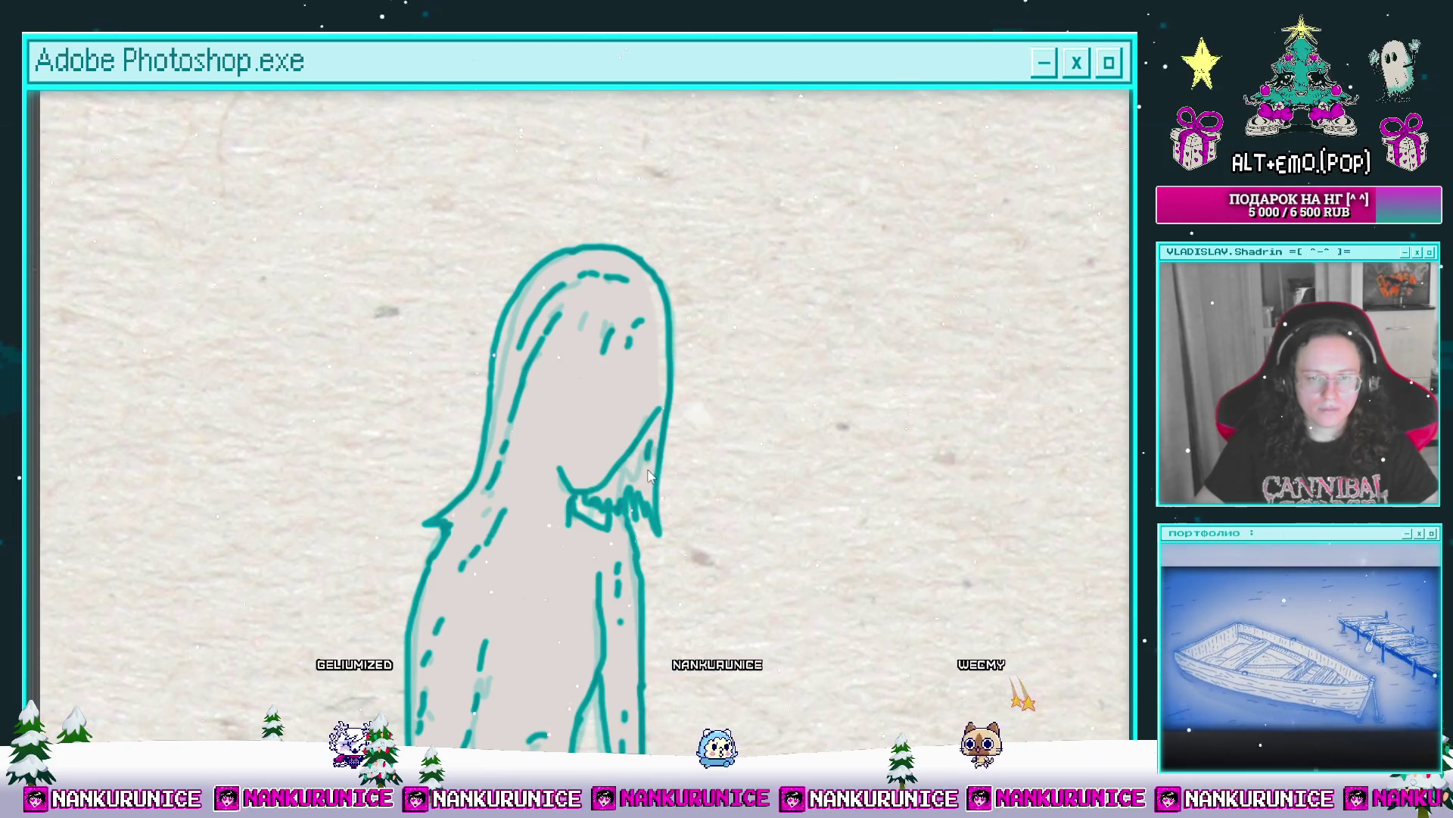
scroll(691, 416, "down", 4)
key("Tab")
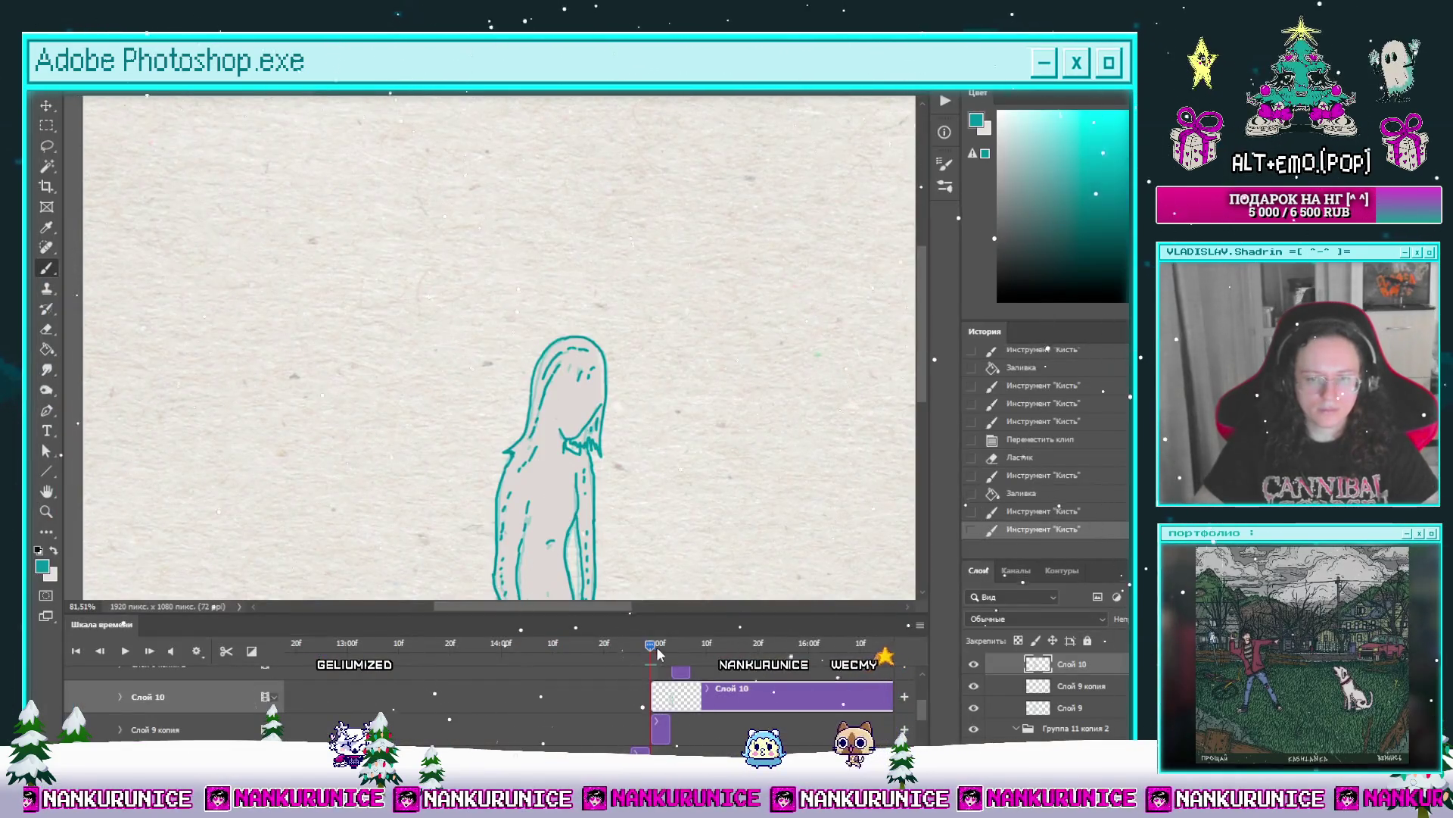
left_click_drag(695, 495, 590, 371)
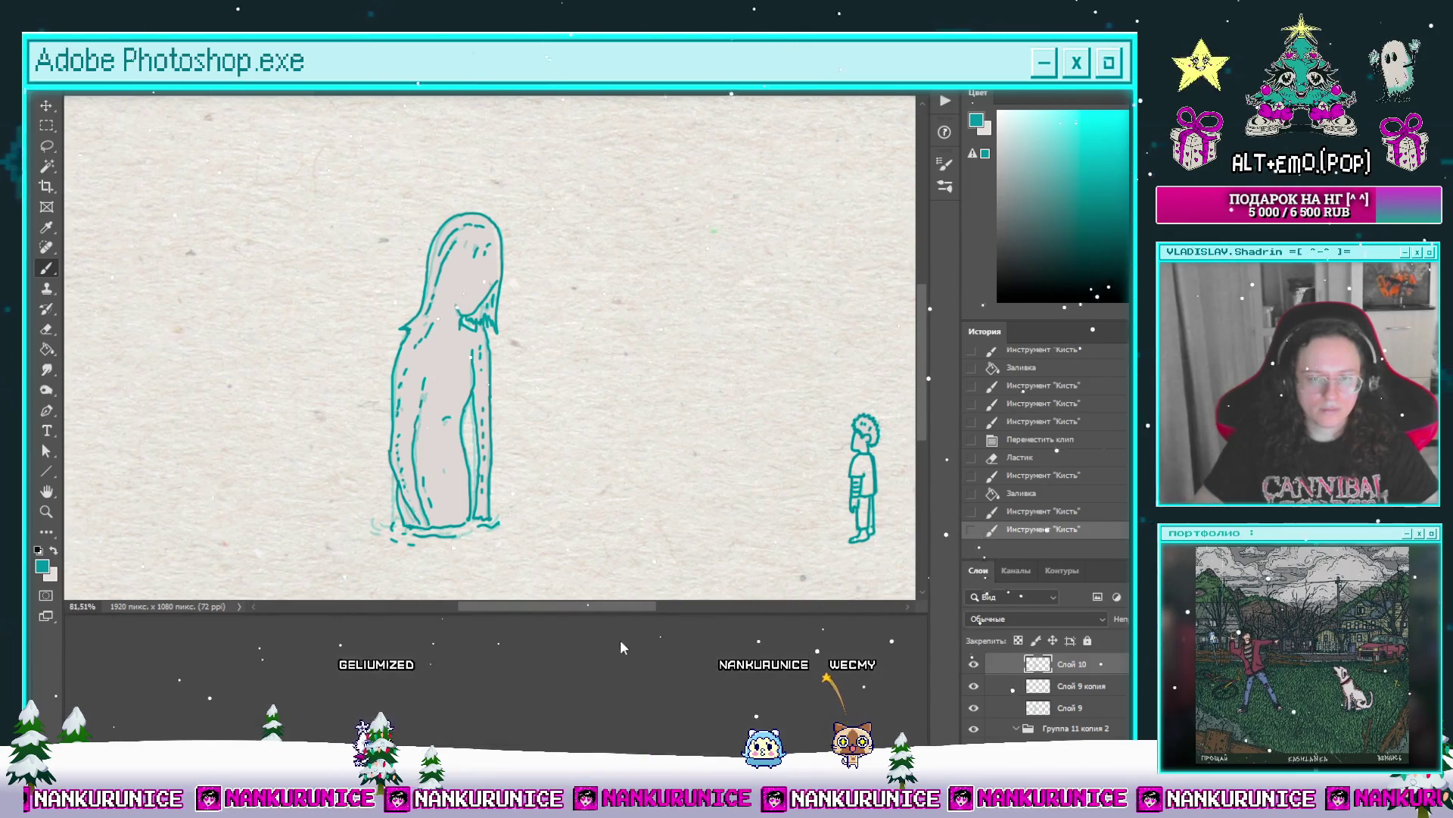
left_click(630, 643)
mouse_move(630, 644)
left_mouse_down()
mouse_move(686, 645)
mouse_move(650, 645)
left_mouse_up()
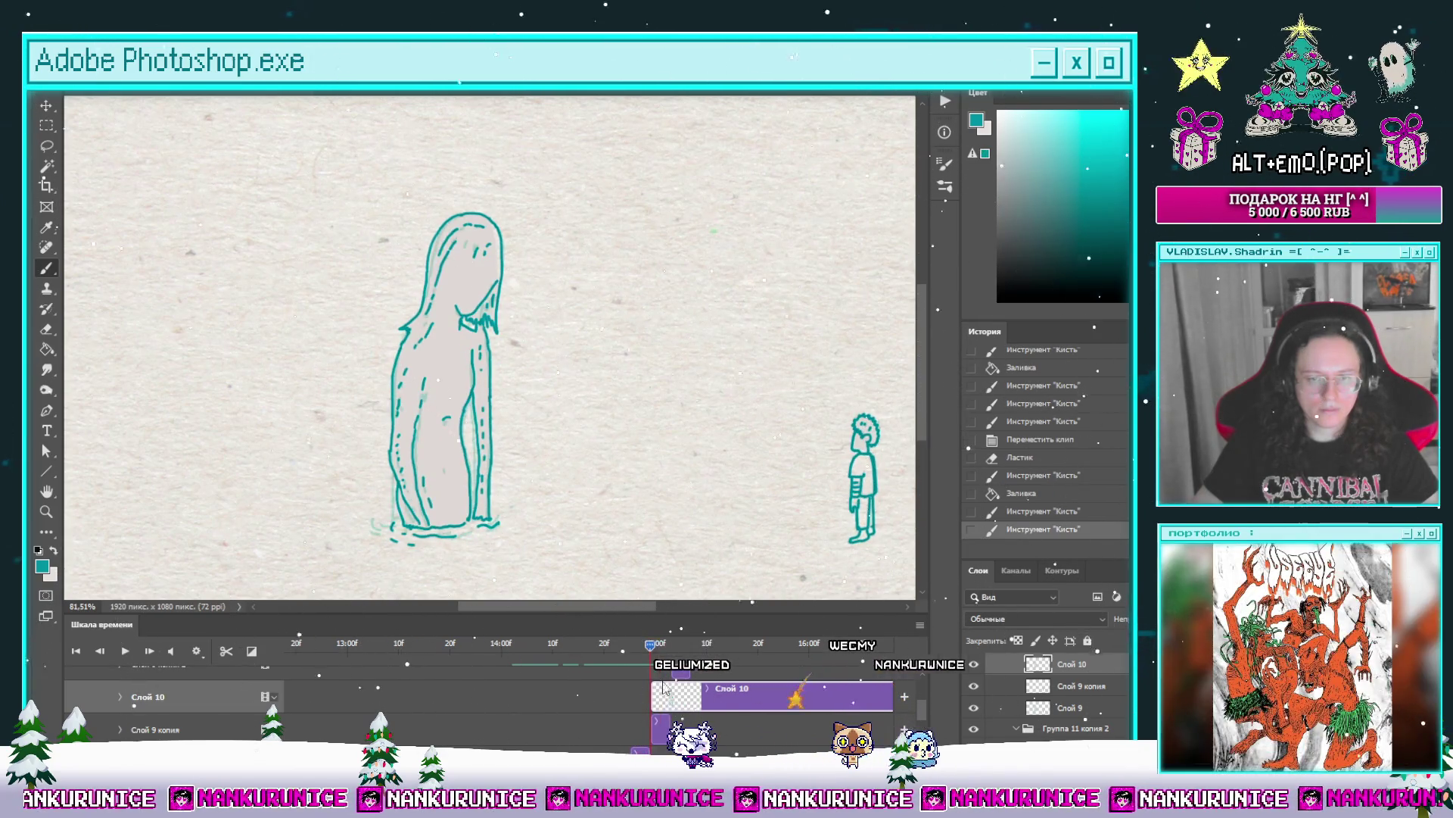
Step: Fill the light gap inside the hair's right edge with grey and return to the 15:00 frame
left_click_drag(496, 270, 537, 272)
key("x")
key("b")
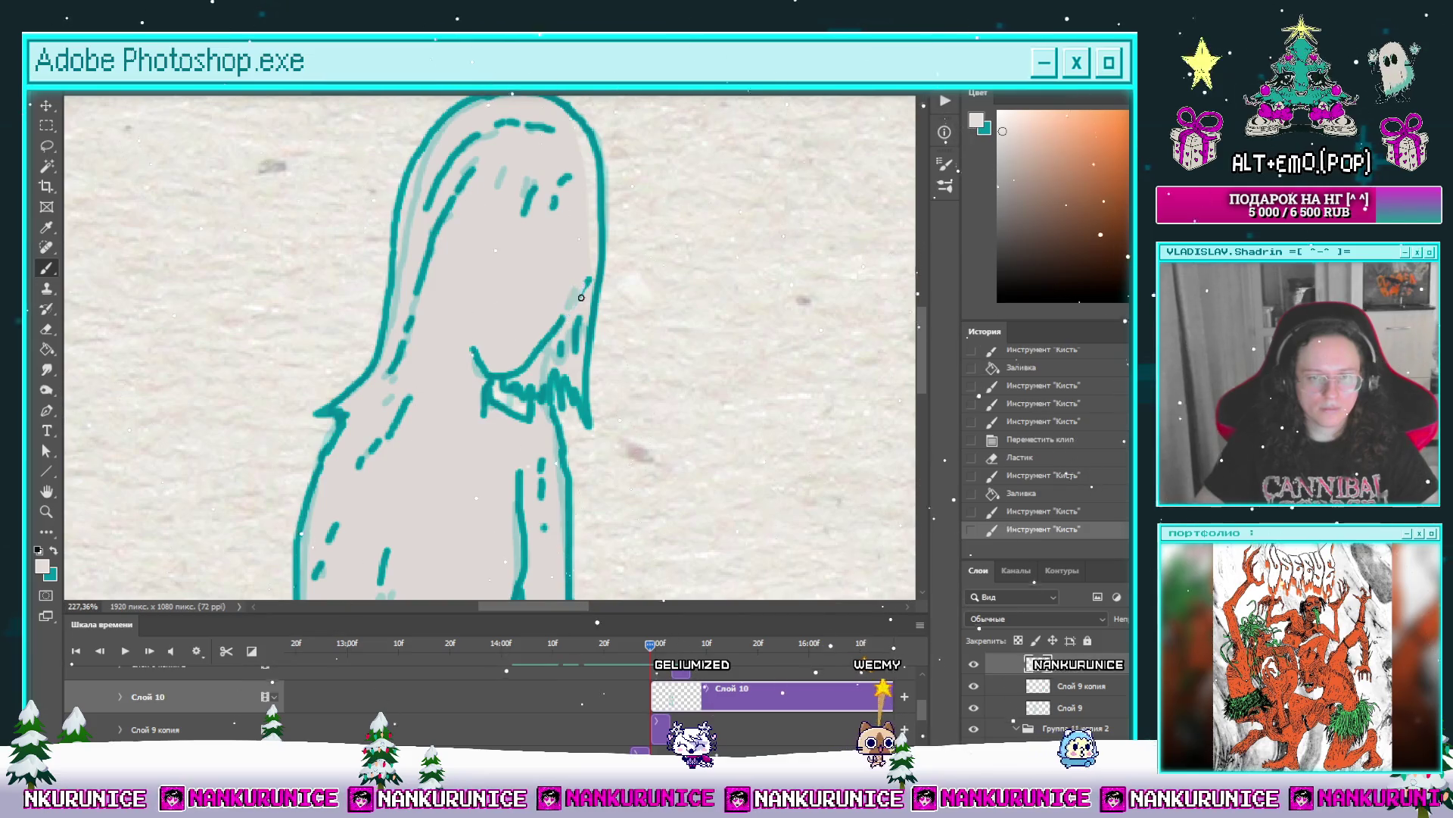
mouse_move(551, 333)
left_mouse_down()
mouse_move(582, 374)
mouse_move(593, 352)
mouse_move(606, 379)
left_mouse_up()
key("x")
key("x")
key("g")
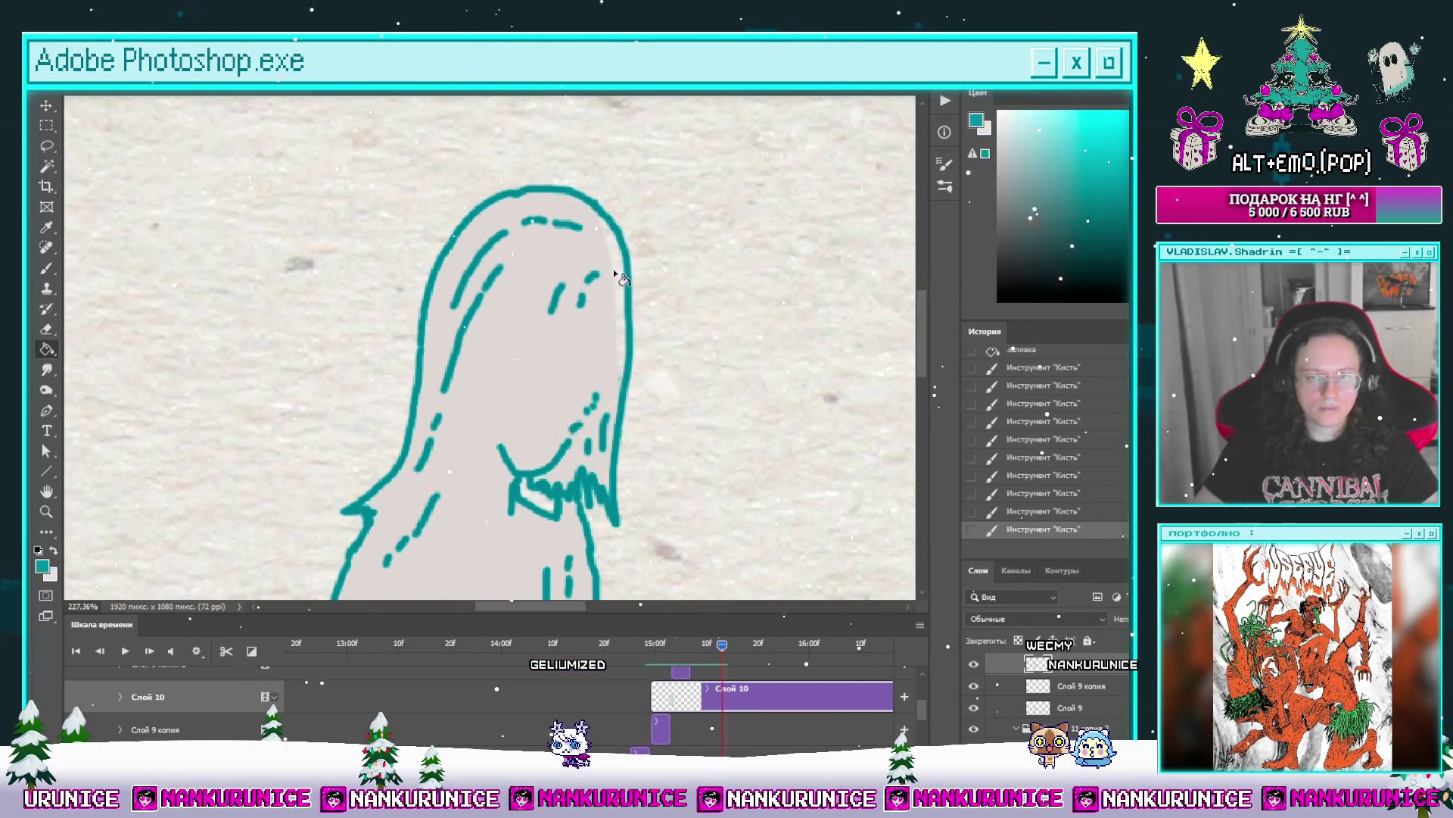
left_click(614, 269)
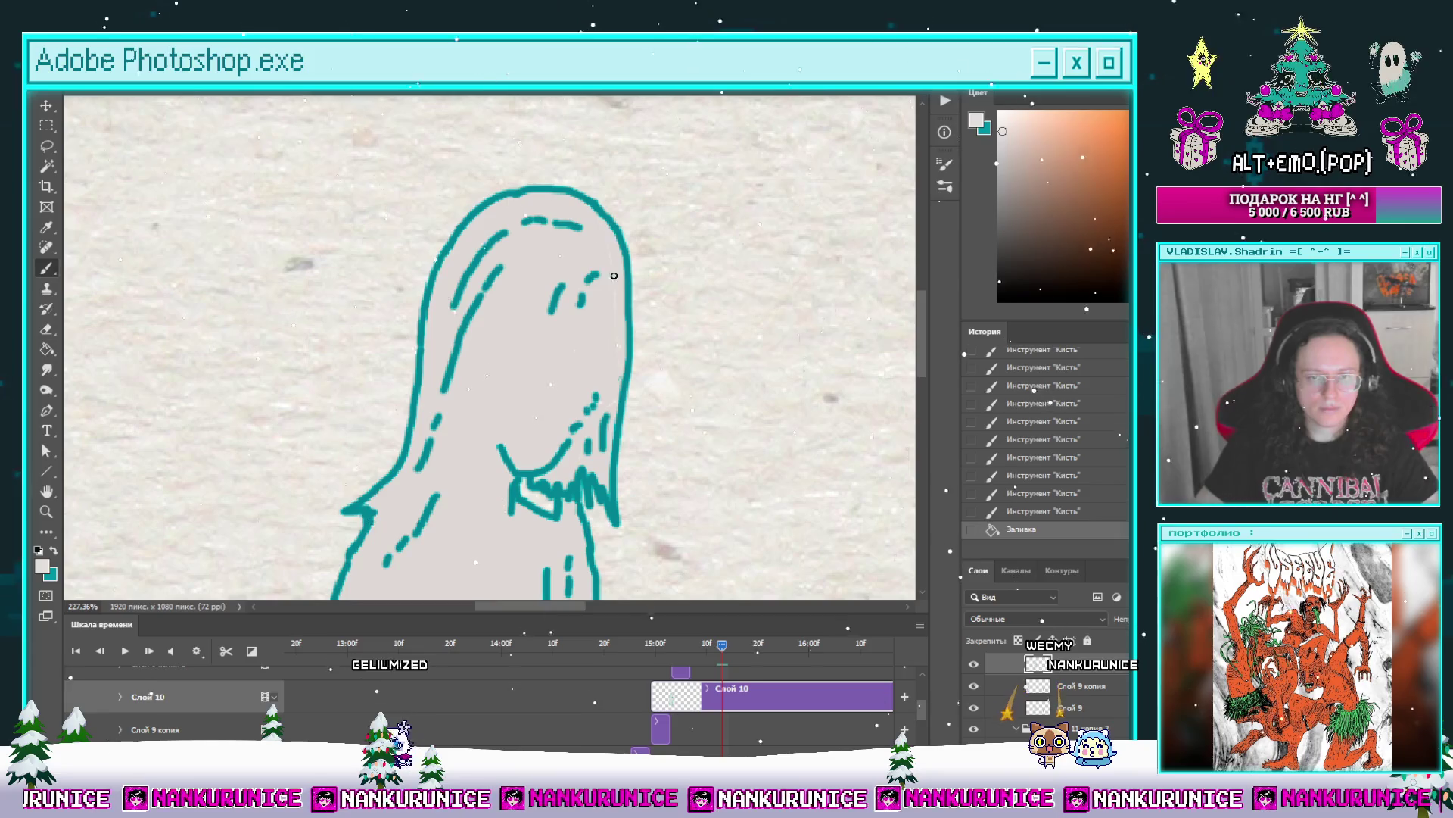
scroll(605, 379, "down", 3)
key("Up")
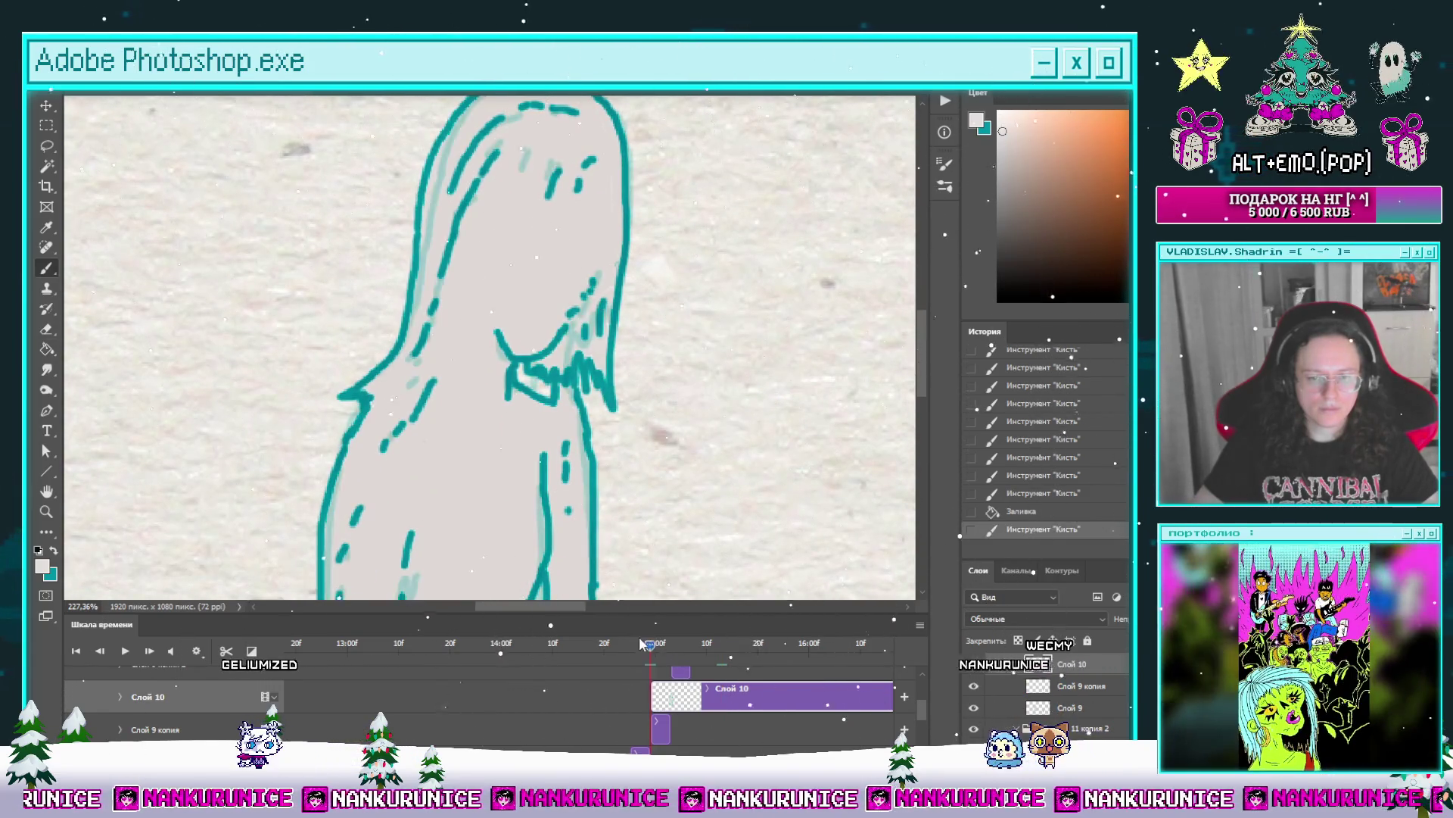
scroll(597, 423, "down", 5, "alt")
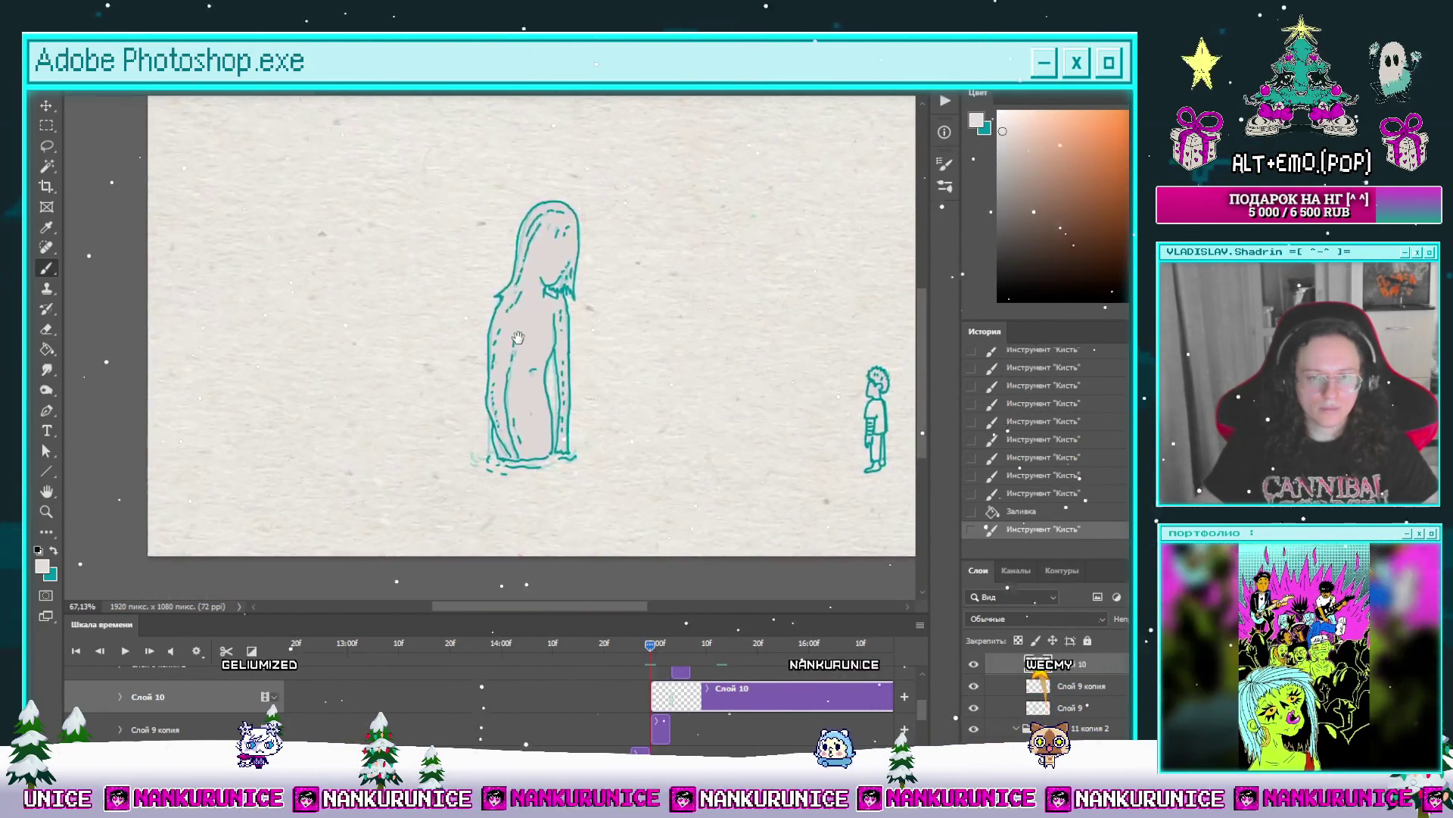
mouse_move(625, 644)
left_mouse_down()
mouse_move(493, 644)
mouse_move(678, 663)
mouse_move(578, 653)
mouse_move(593, 651)
left_mouse_up()
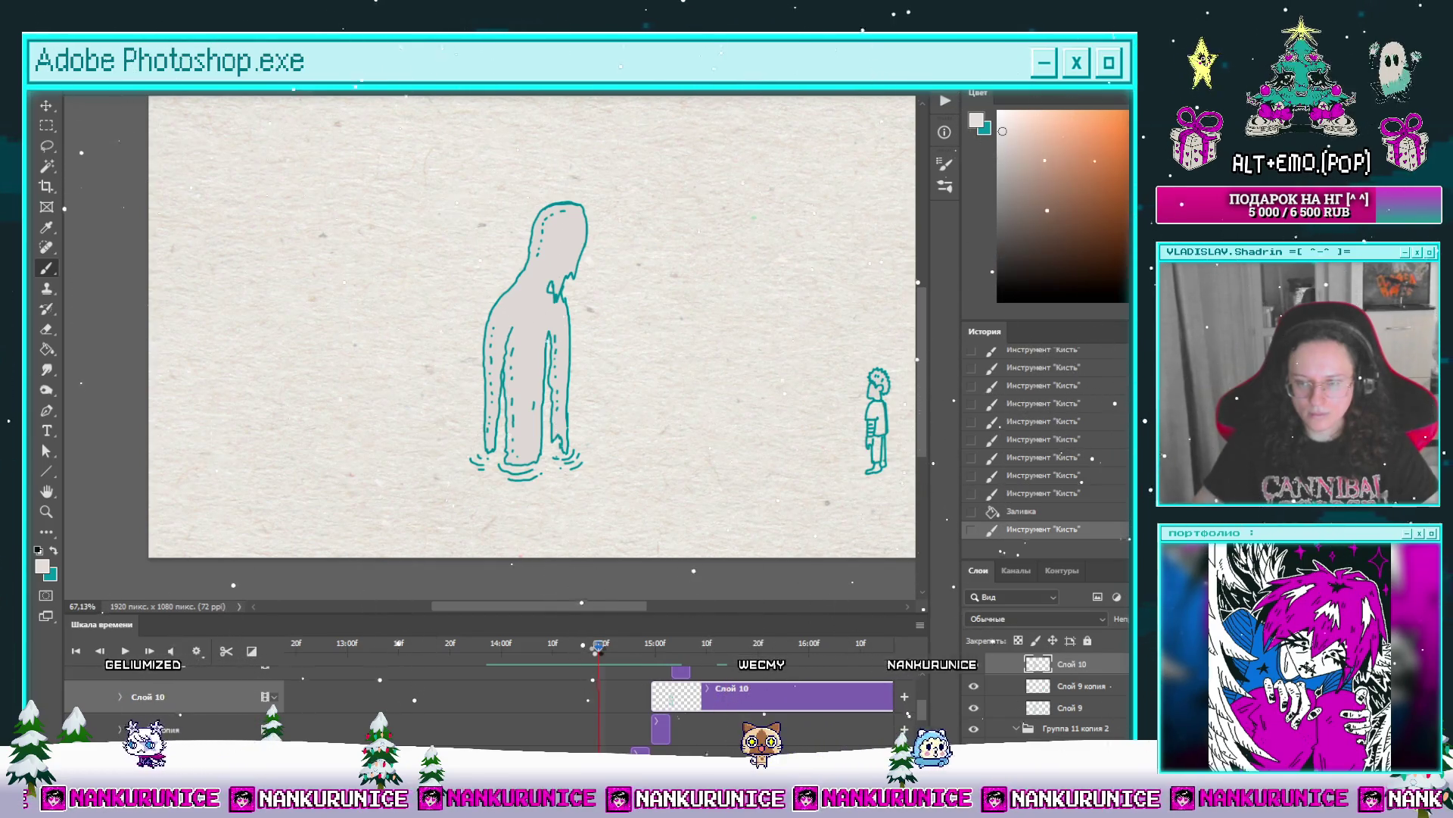
left_click_drag(604, 645, 640, 645)
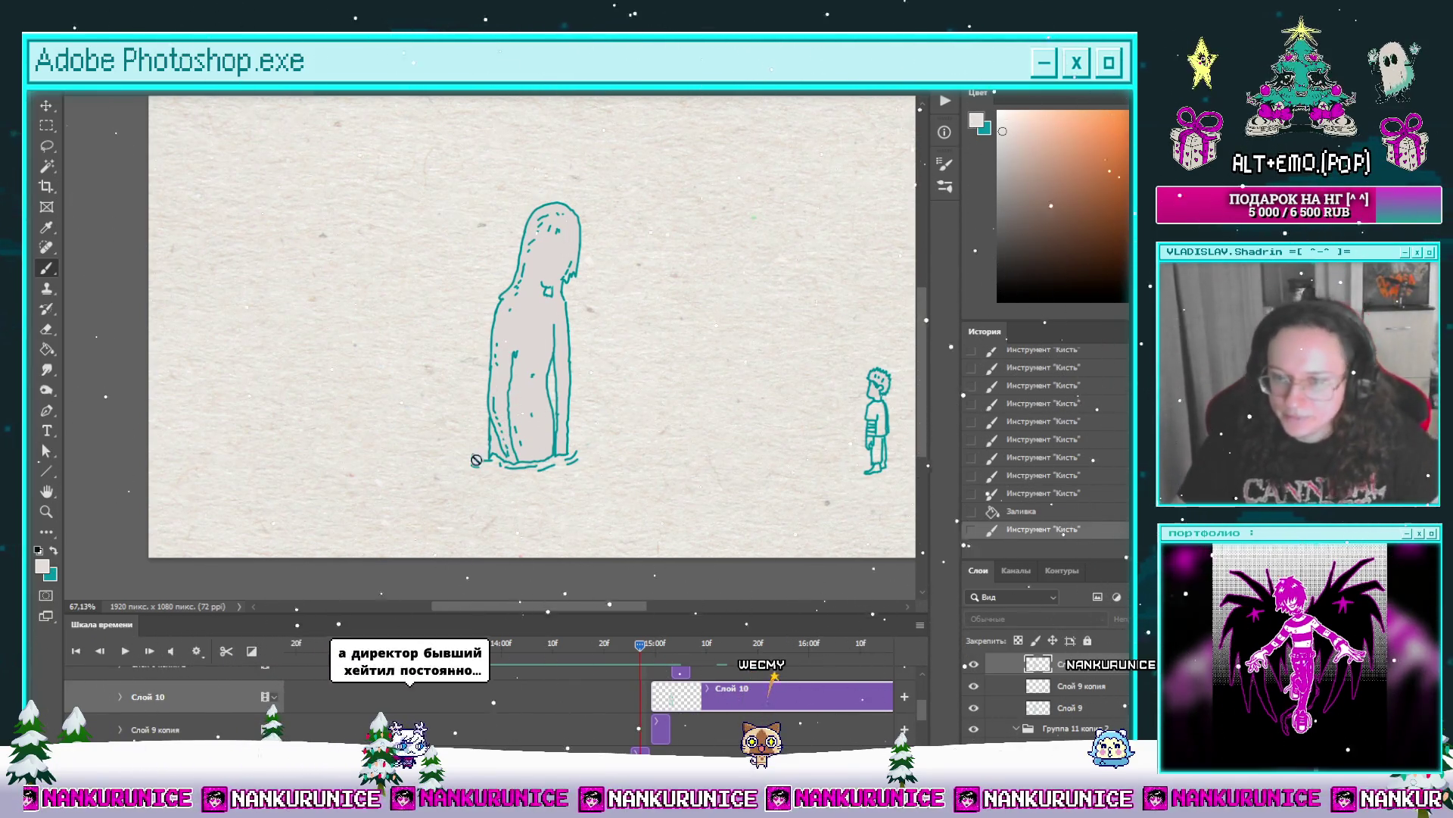
left_click(656, 648)
mouse_move(655, 653)
left_mouse_down()
mouse_move(611, 657)
mouse_move(654, 668)
left_mouse_up()
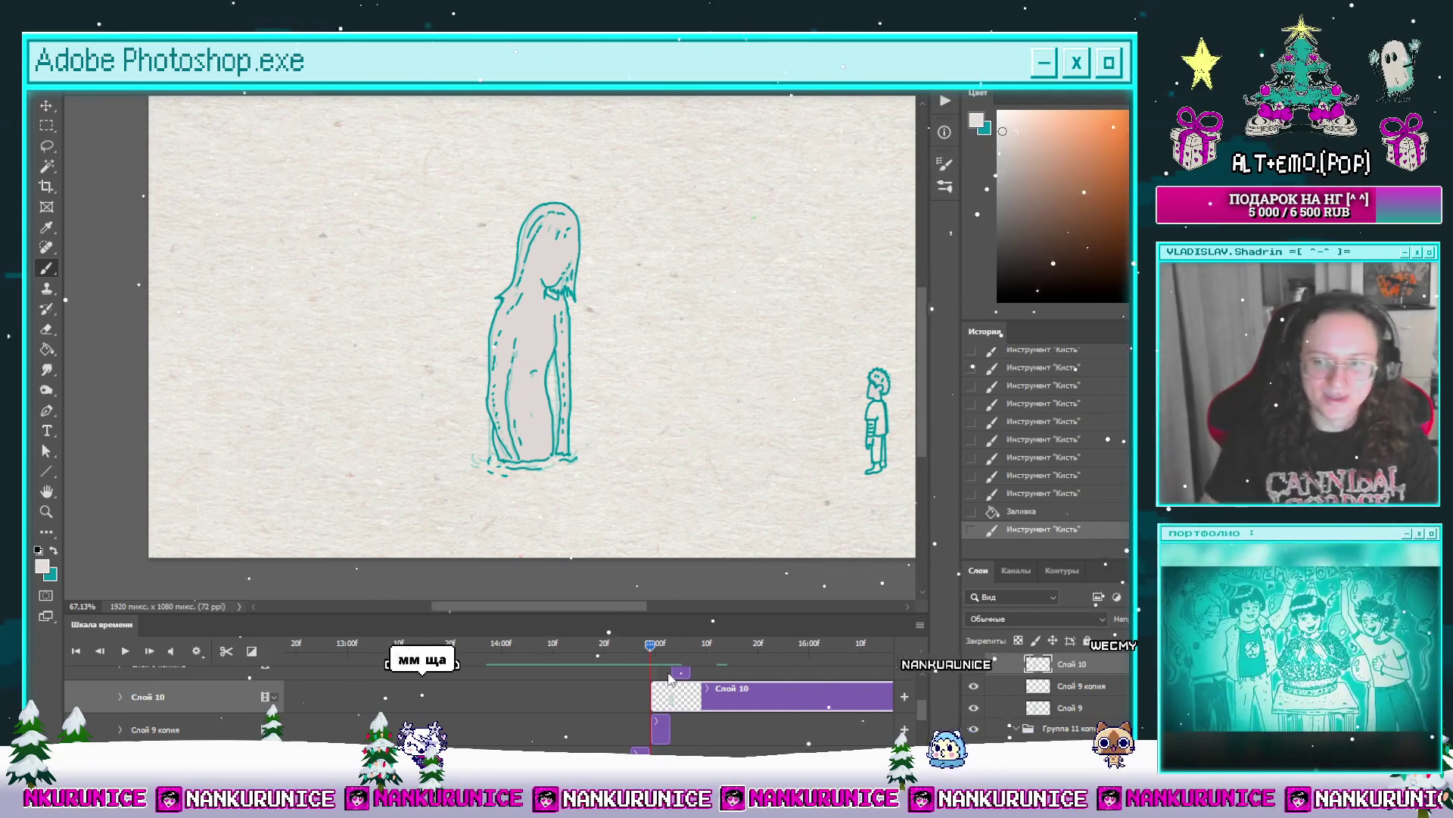
Step: Erase the stray dark stroke to the right of the collar
scroll(569, 396, "up", 5)
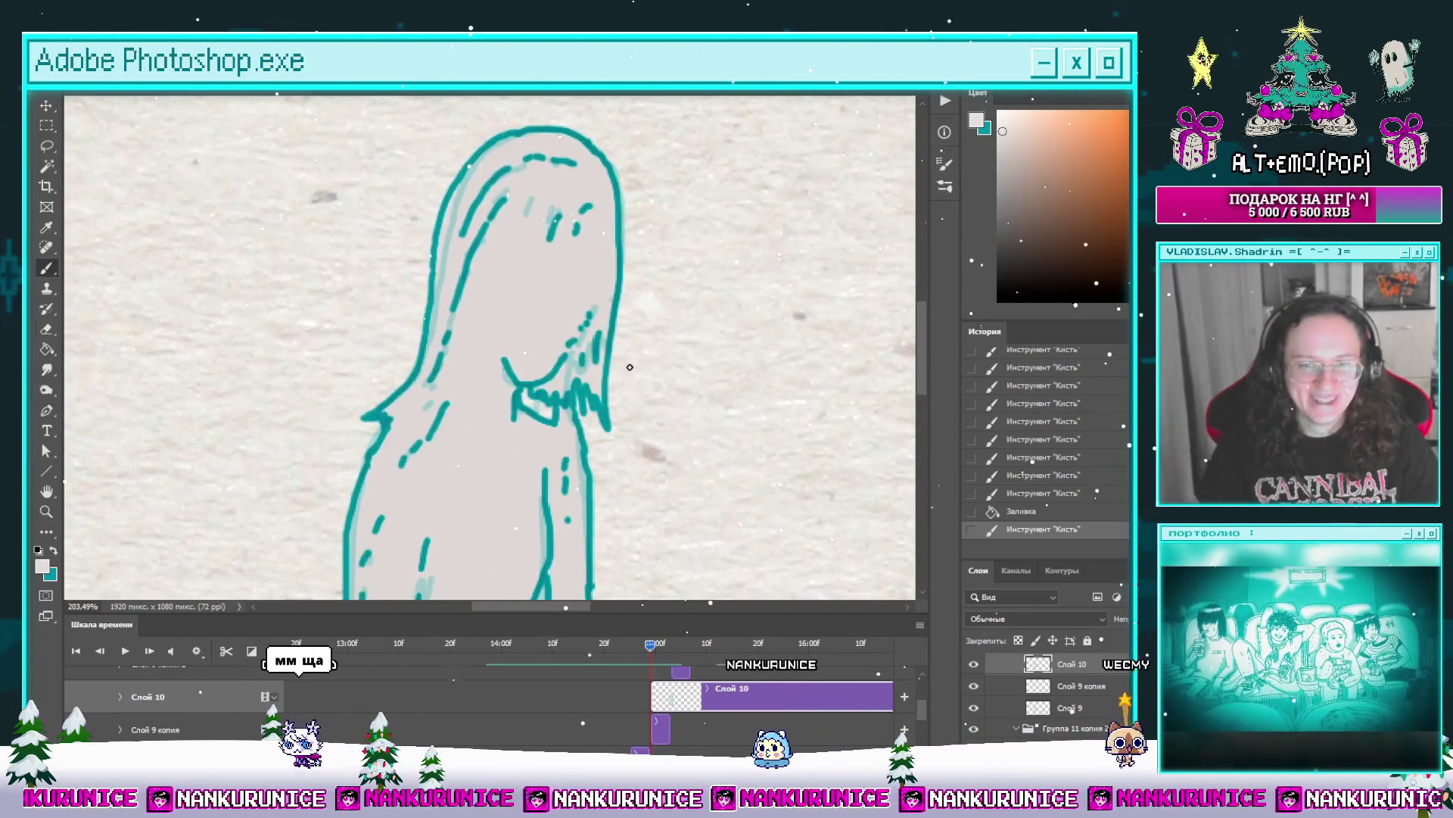
key("e")
mouse_move(569, 396)
left_mouse_down()
mouse_move(603, 412)
mouse_move(575, 399)
left_mouse_up()
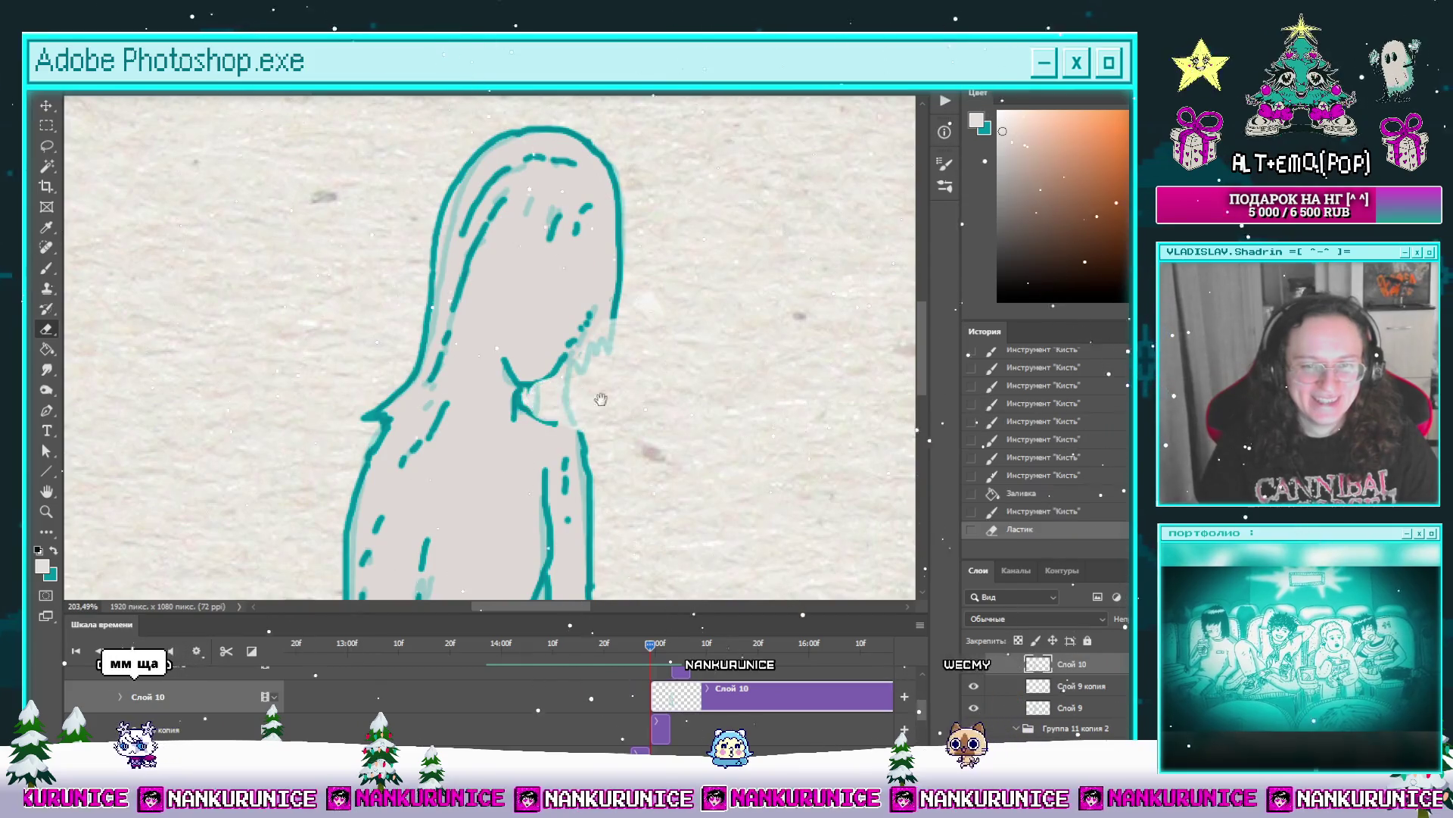
Step: Fill the patch beside the collar with light grey and redraw the collar outline in teal
left_click_drag(612, 297, 657, 268)
key("b")
key("x")
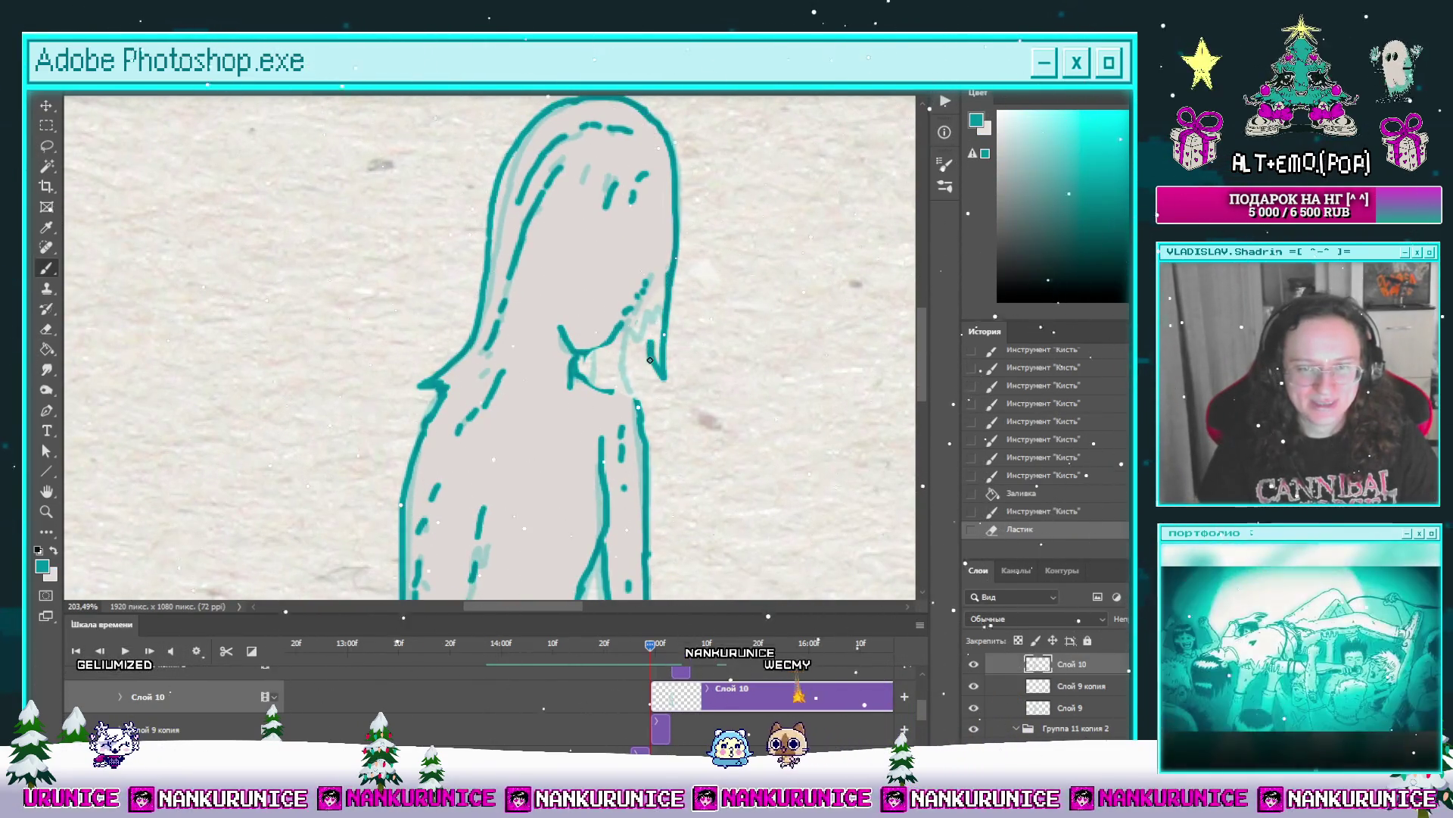
left_click_drag(639, 390, 656, 406)
key("x")
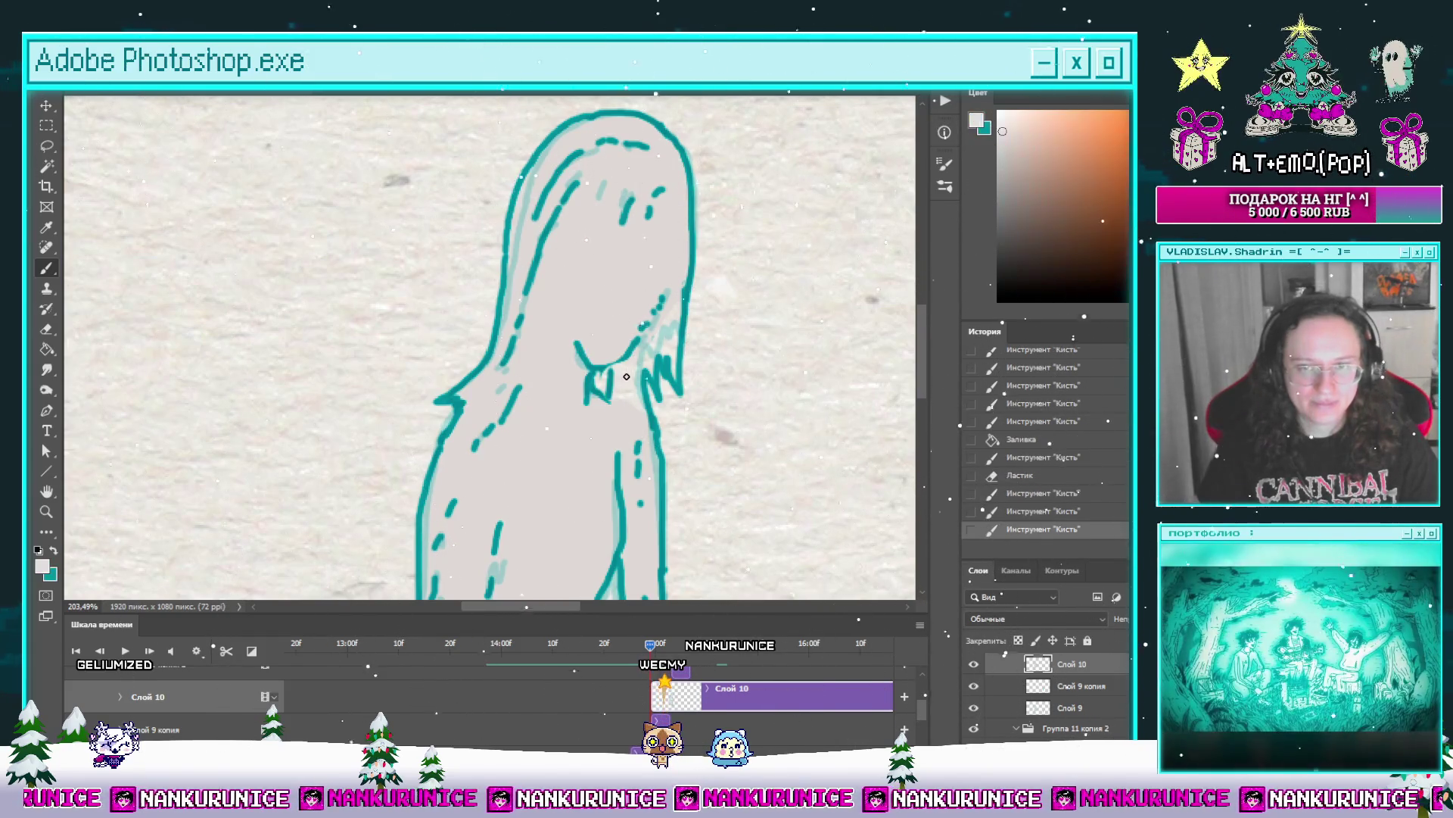
left_click(633, 384)
key("x")
left_click_drag(649, 348, 632, 401)
Step: Zoom out from the head and scrub through the frames from the hunched pose onward
key("z")
scroll(642, 296, "down", 3)
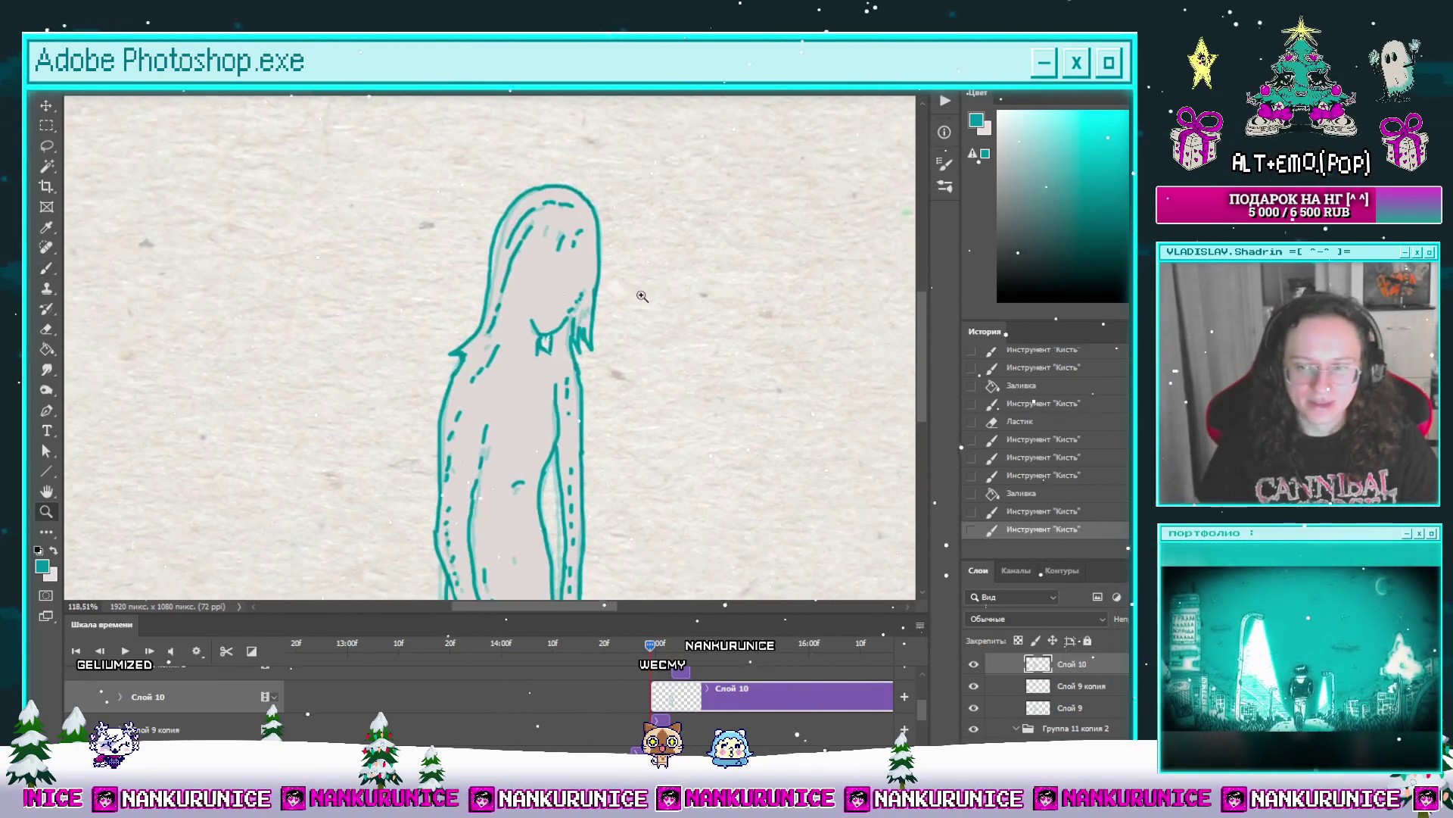
scroll(642, 296, "down", 2)
key("b")
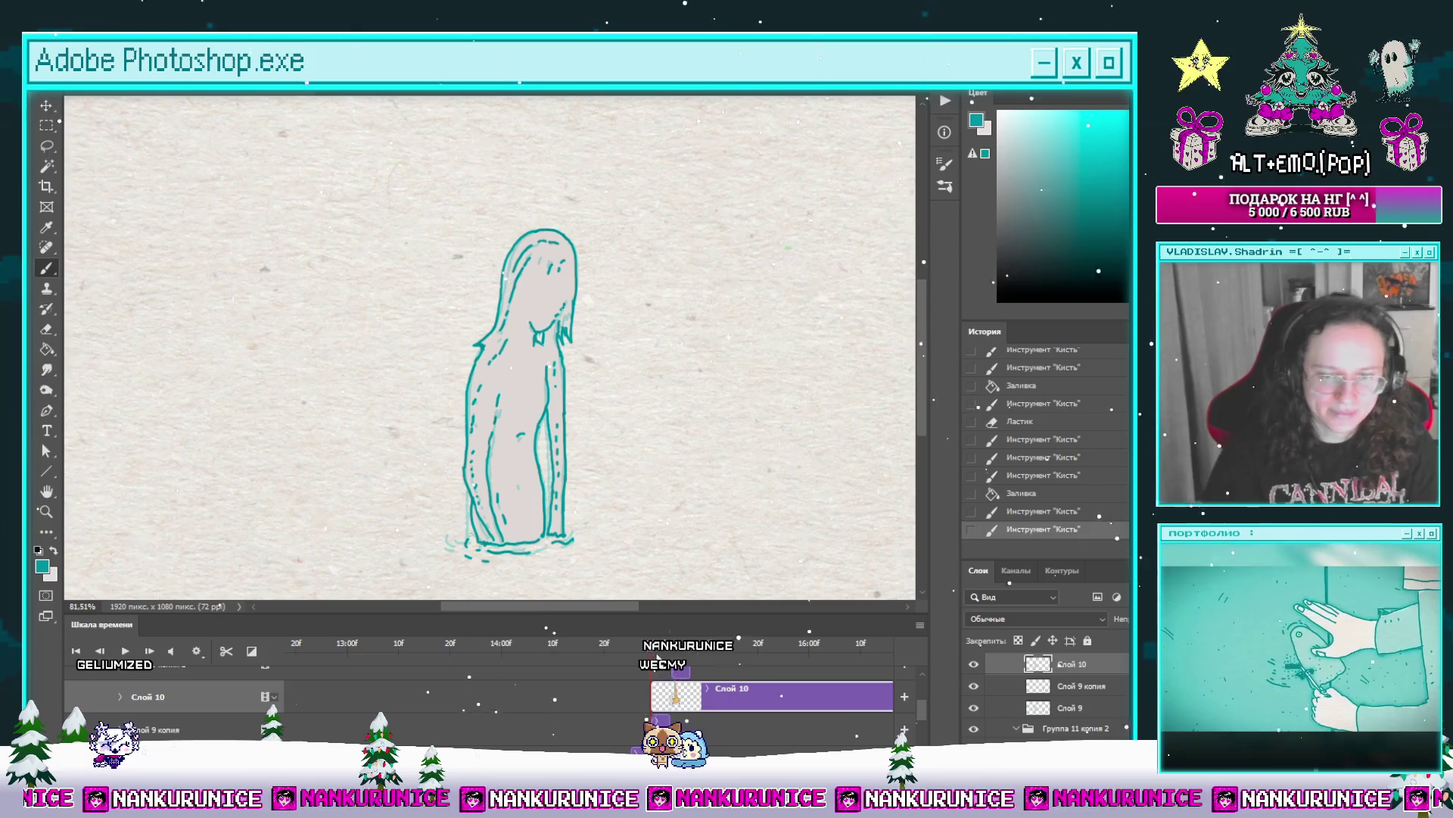
left_click(548, 644)
left_click_drag(548, 644, 669, 645)
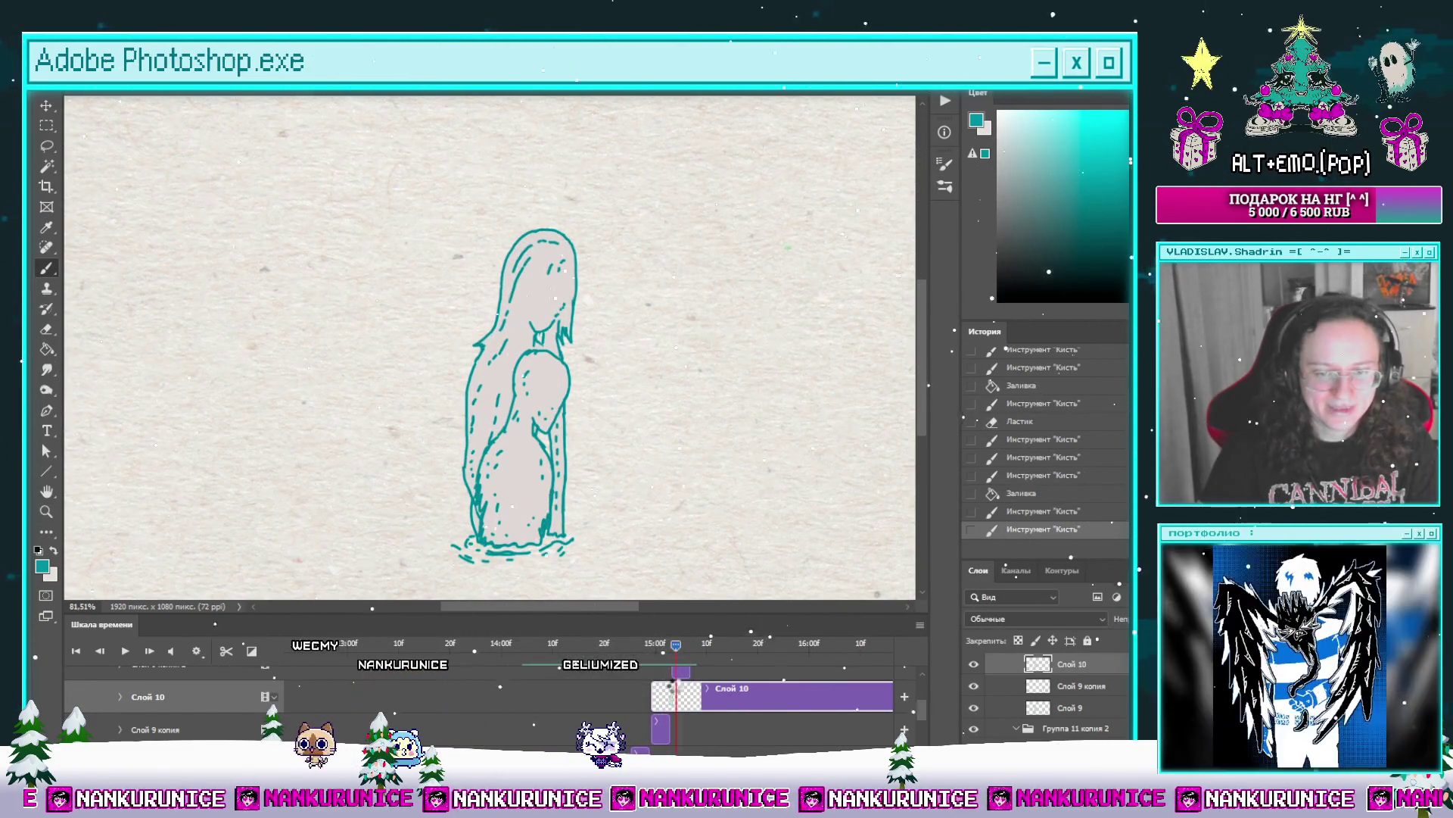
Step: Move the Слой 9 копия track above Слой 10 and merge the two layers
left_click(669, 713)
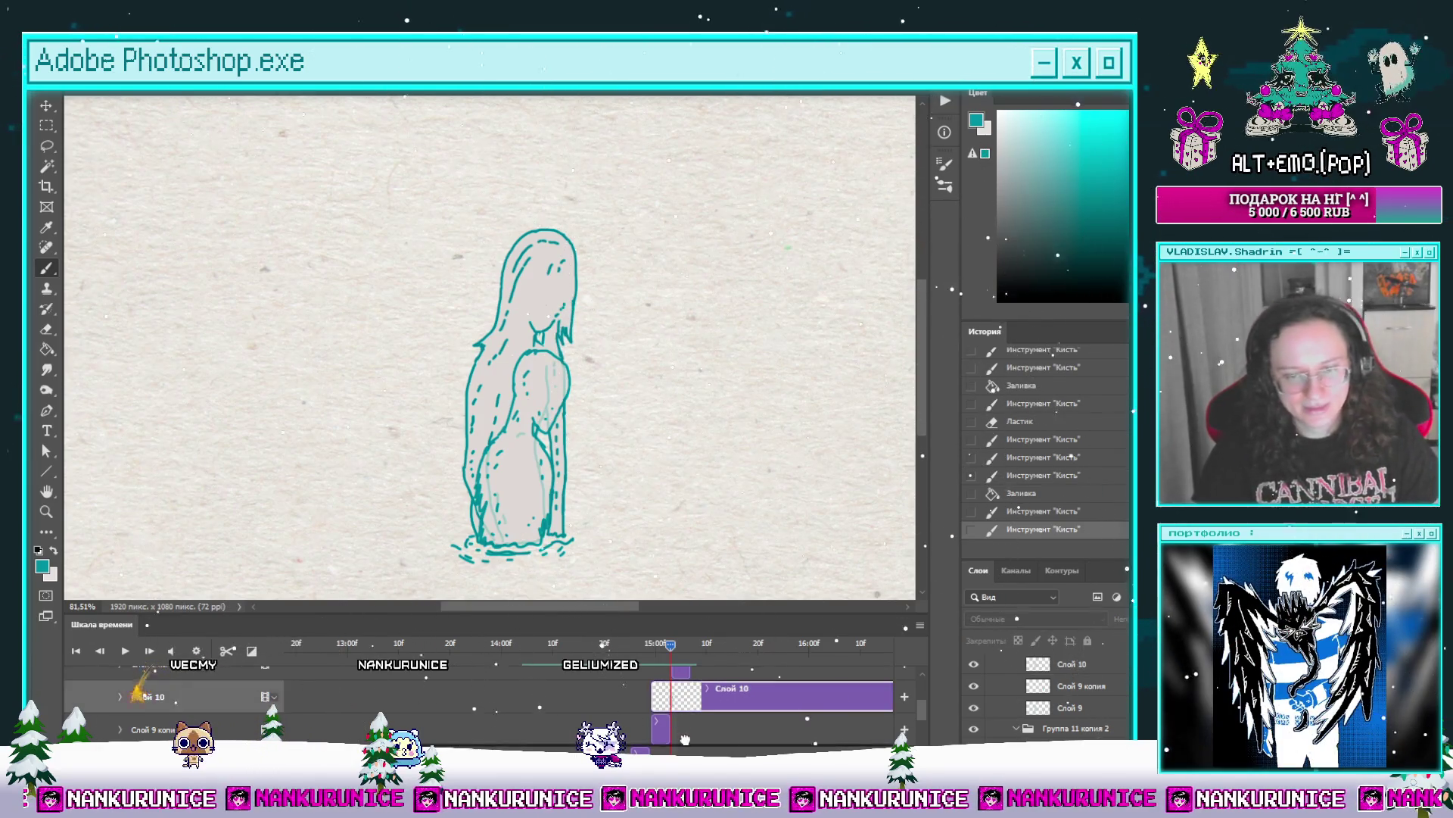
left_click_drag(669, 714, 669, 685)
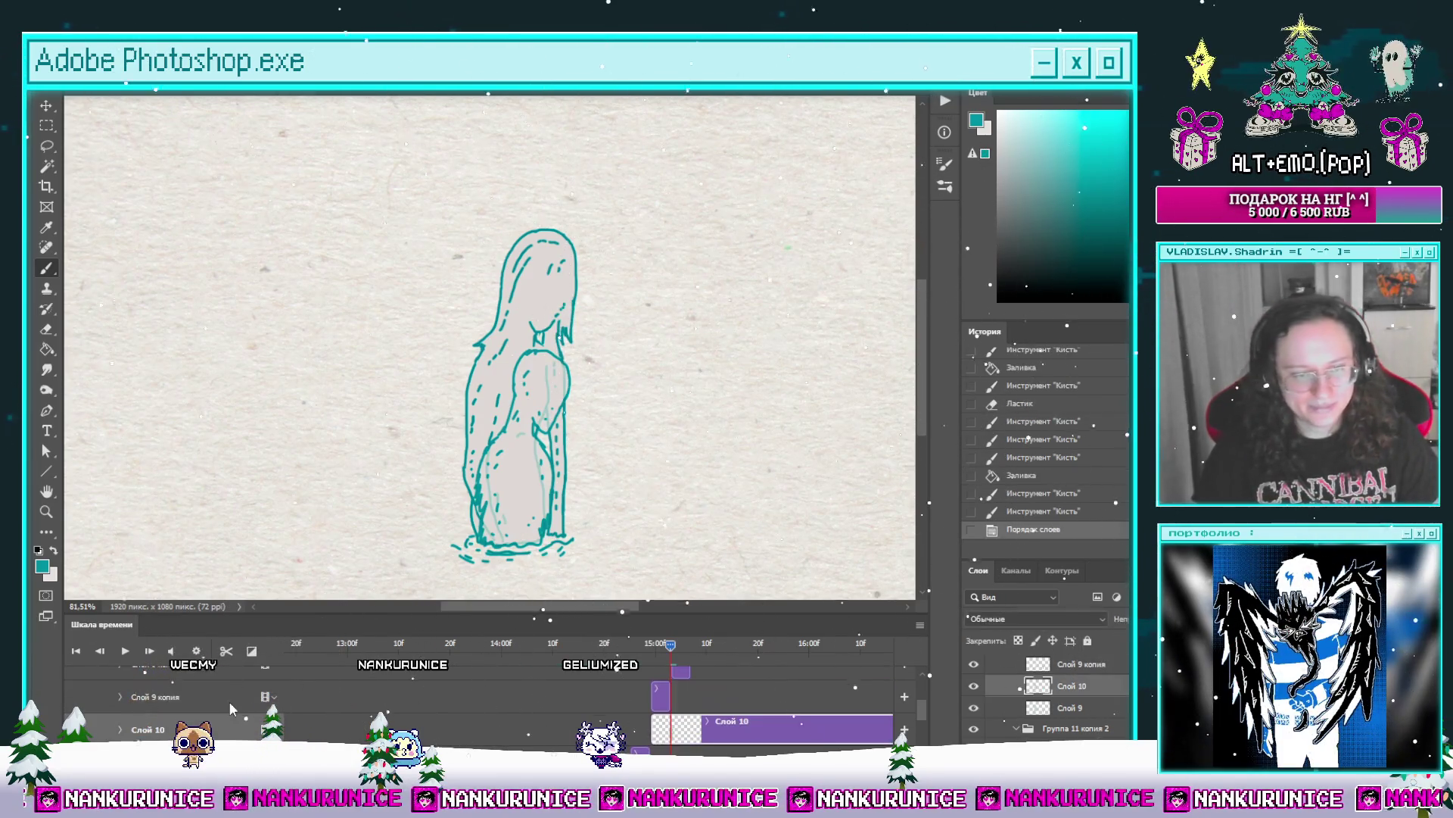
left_click(663, 645)
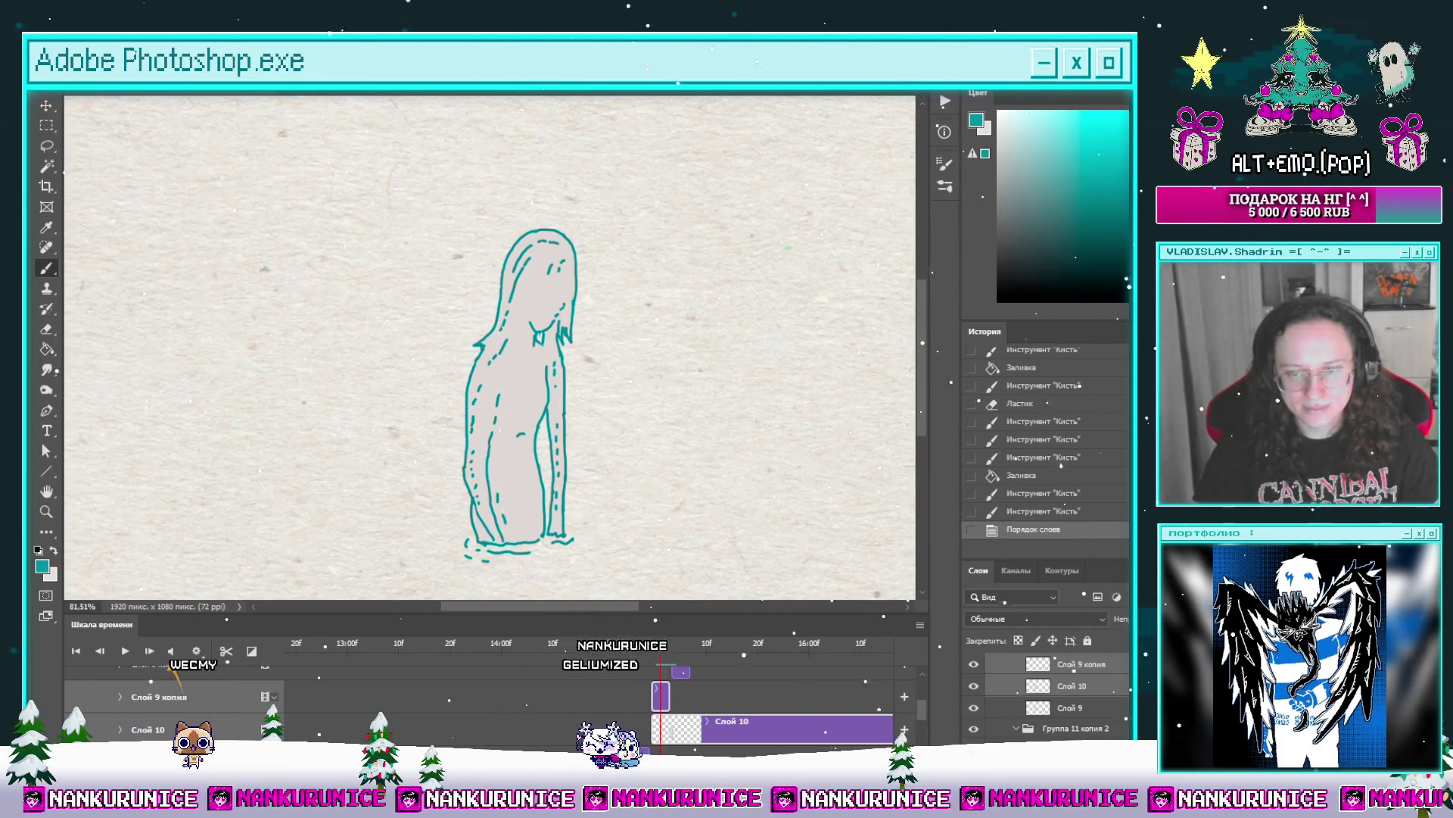
key("ctrl+e")
left_click(670, 645)
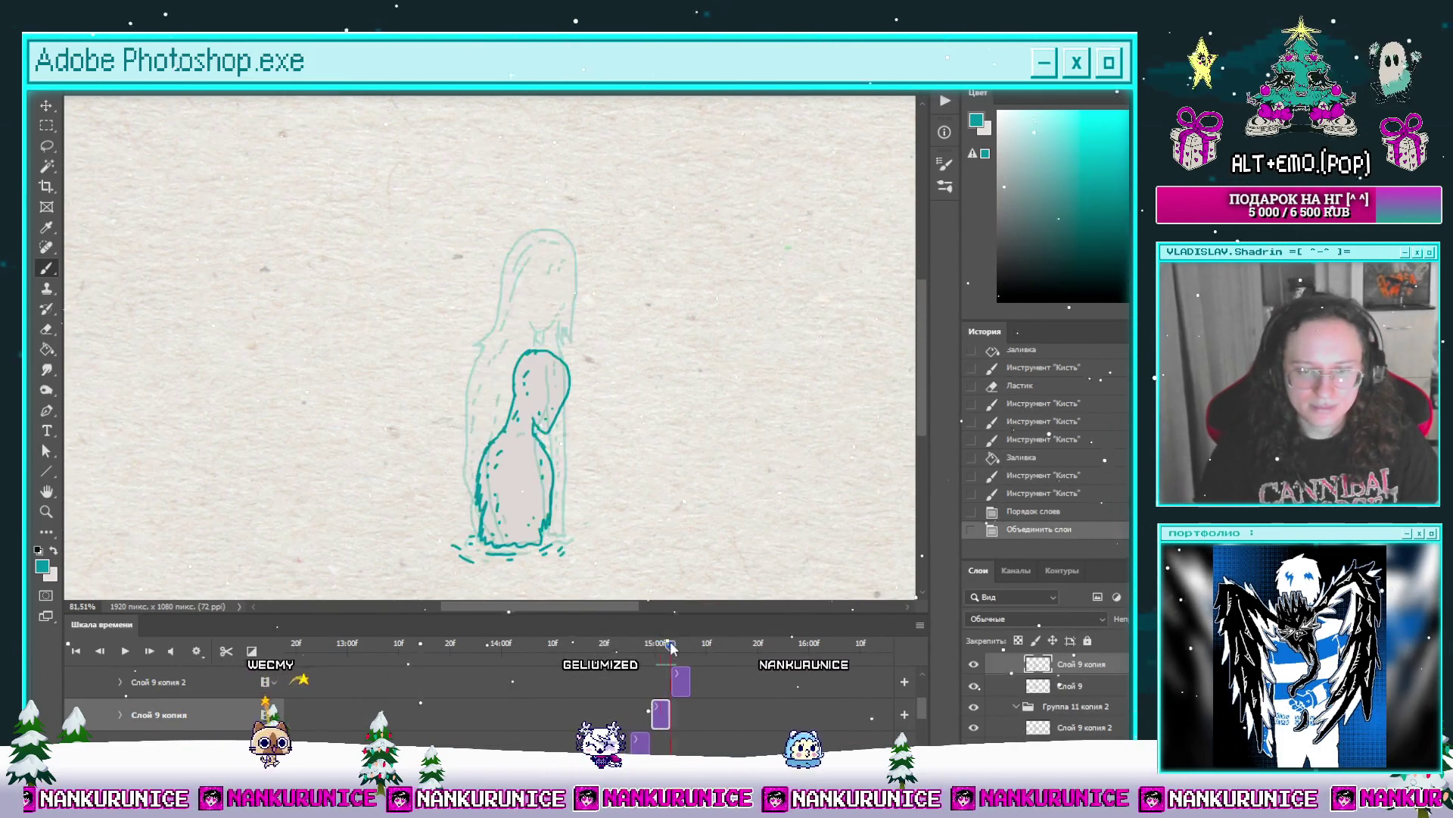
Step: On the next frame's layer Слой 9 копия 2, lasso the figure and delete it
key("alt+bracketright")
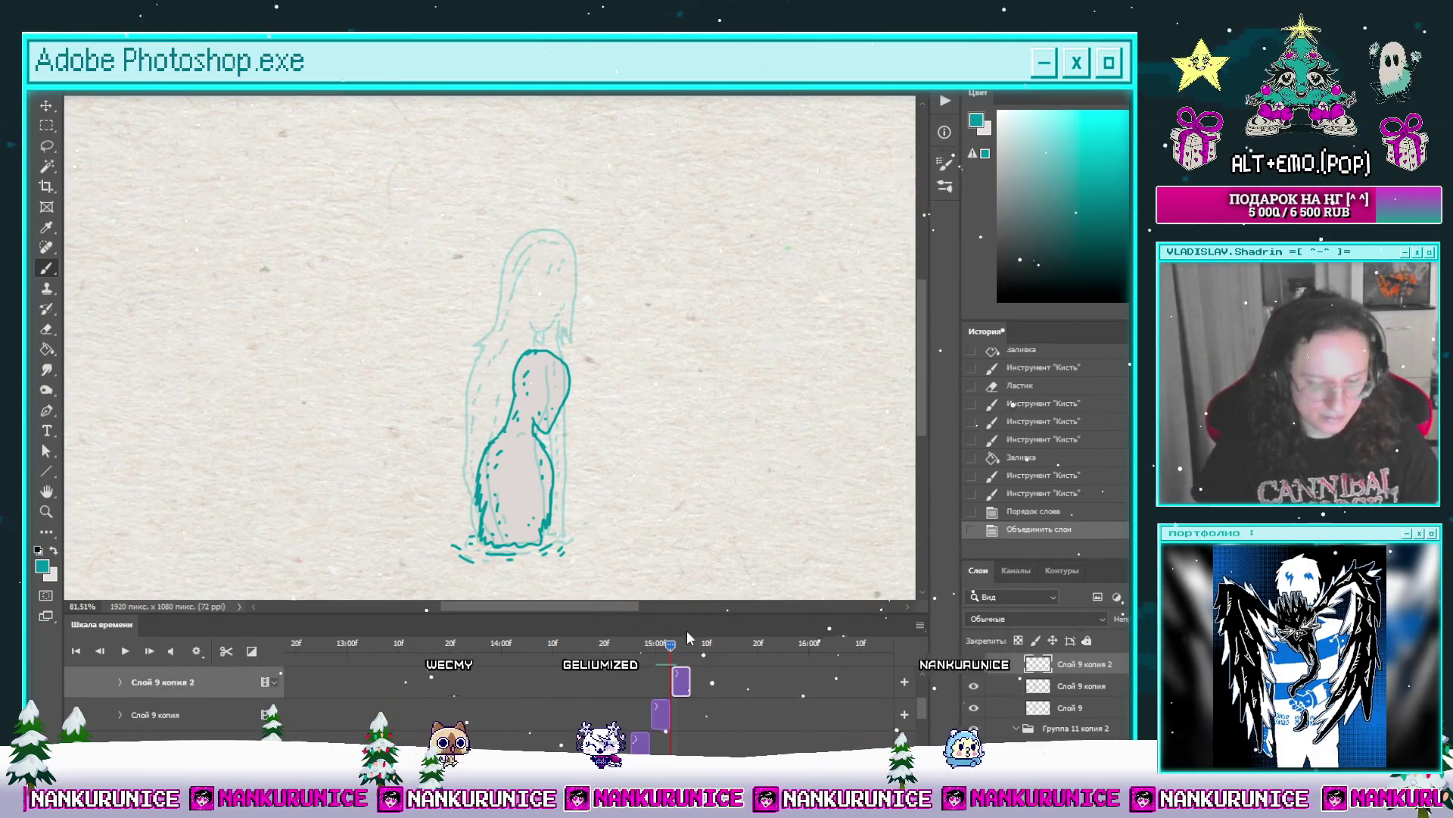
key("l")
mouse_move(500, 296)
left_mouse_down()
mouse_move(672, 444)
mouse_move(675, 325)
mouse_move(657, 269)
left_mouse_up()
key("Delete")
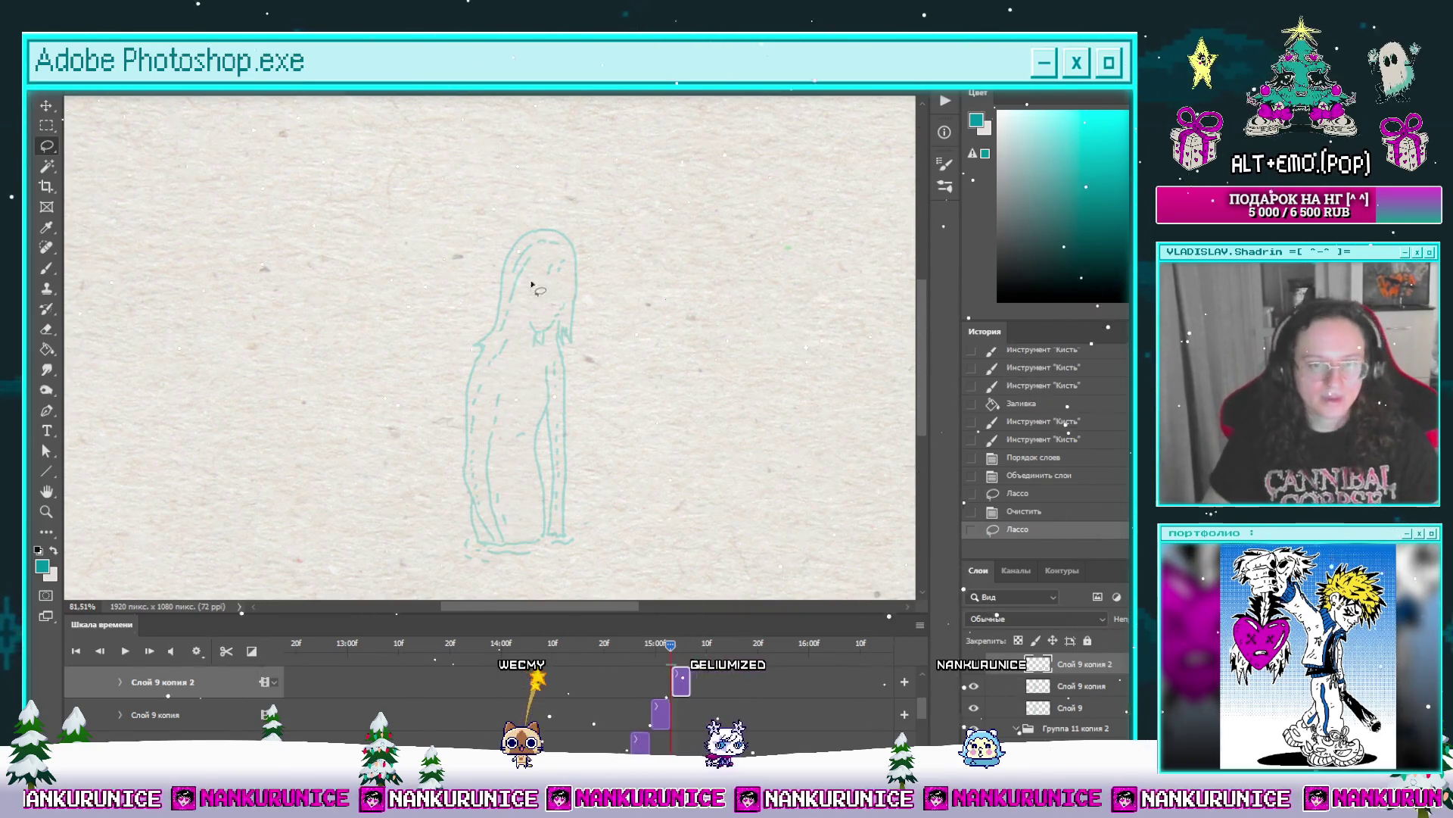
Step: Hide the panels and zoom in to look over the figure on the cleared frame
scroll(576, 292, "up", 3)
key("Tab")
scroll(606, 291, "up", 2)
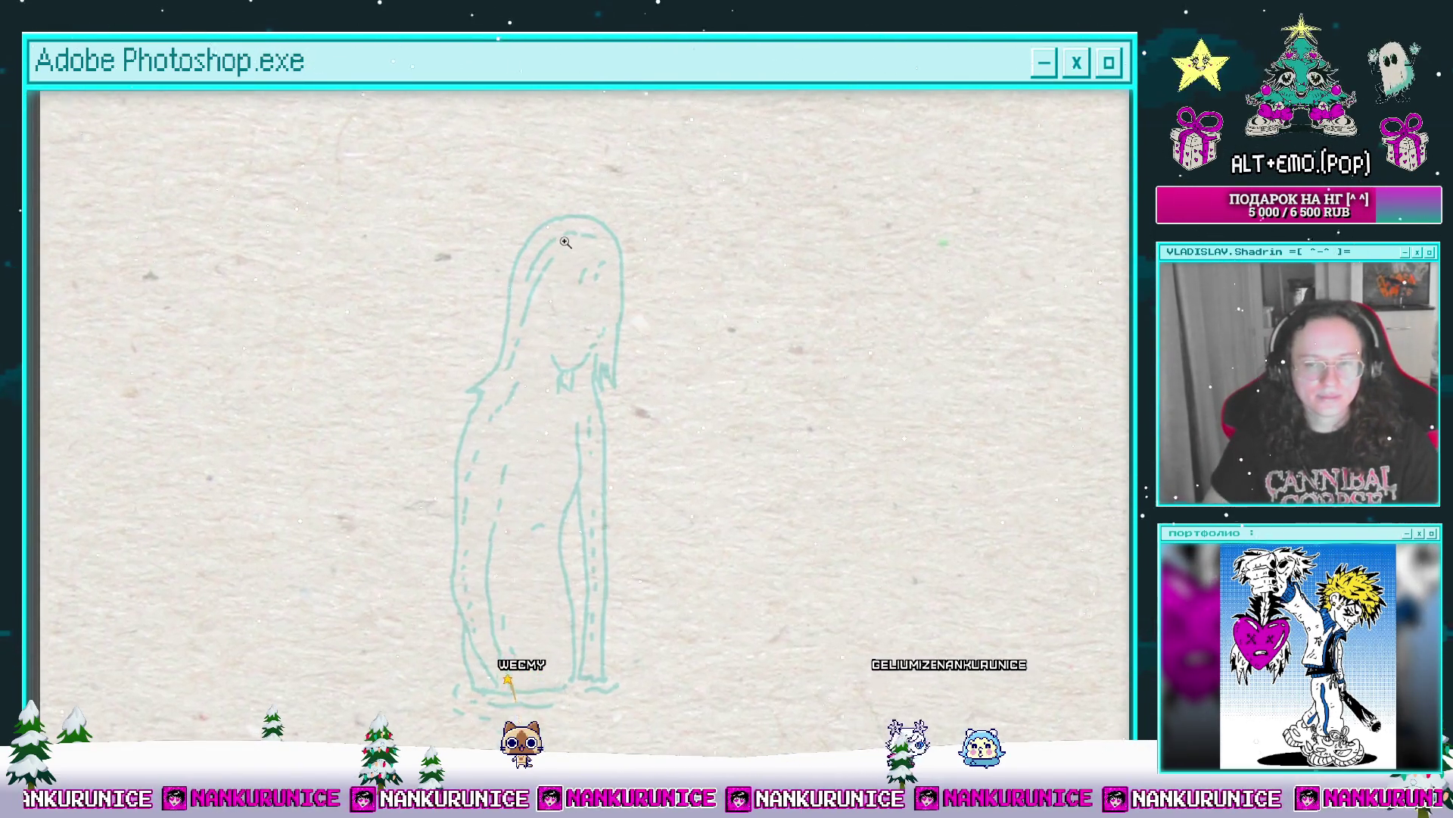
scroll(578, 279, "up", 1)
left_click_drag(589, 265, 592, 206)
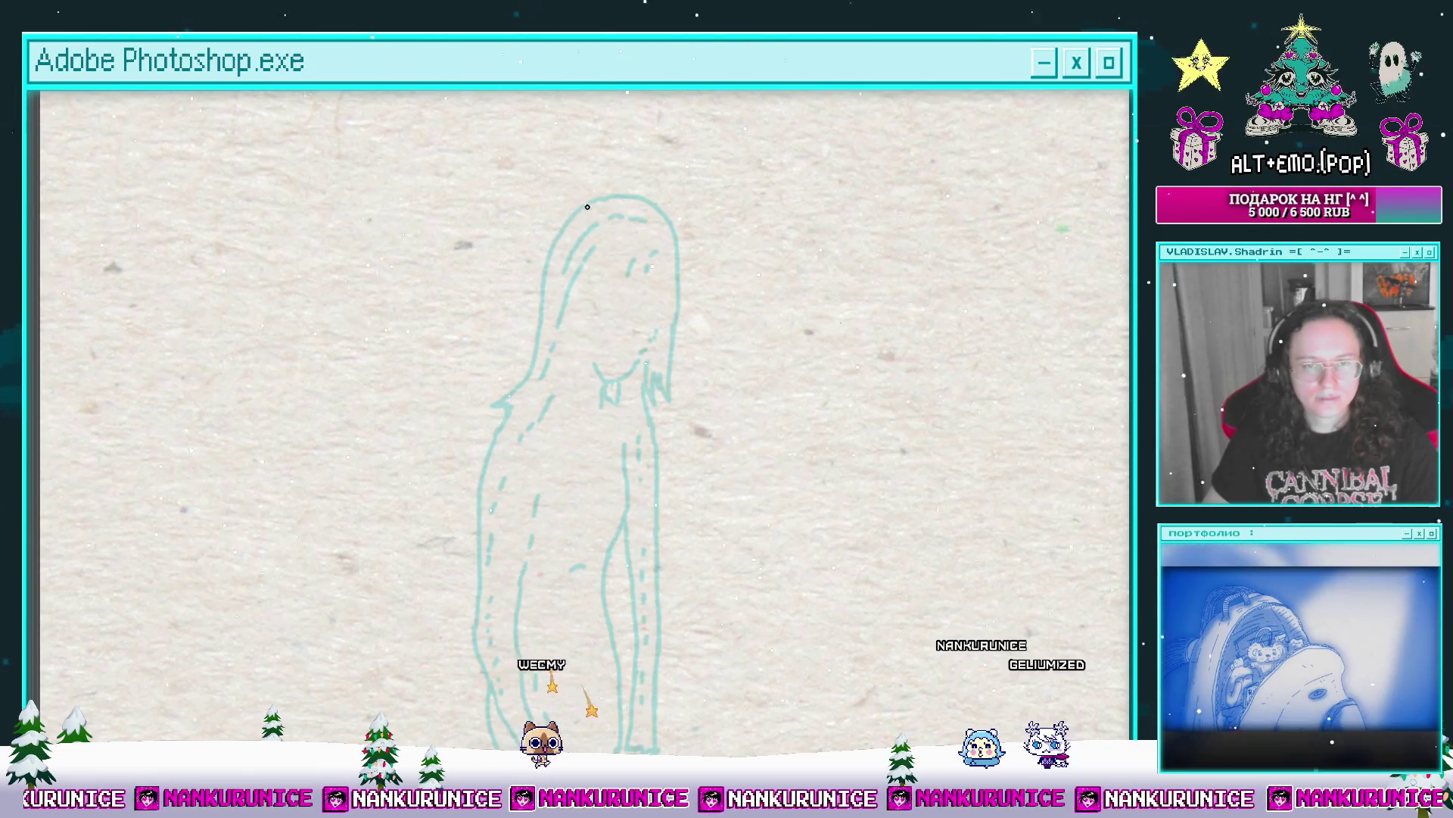
key("Tab")
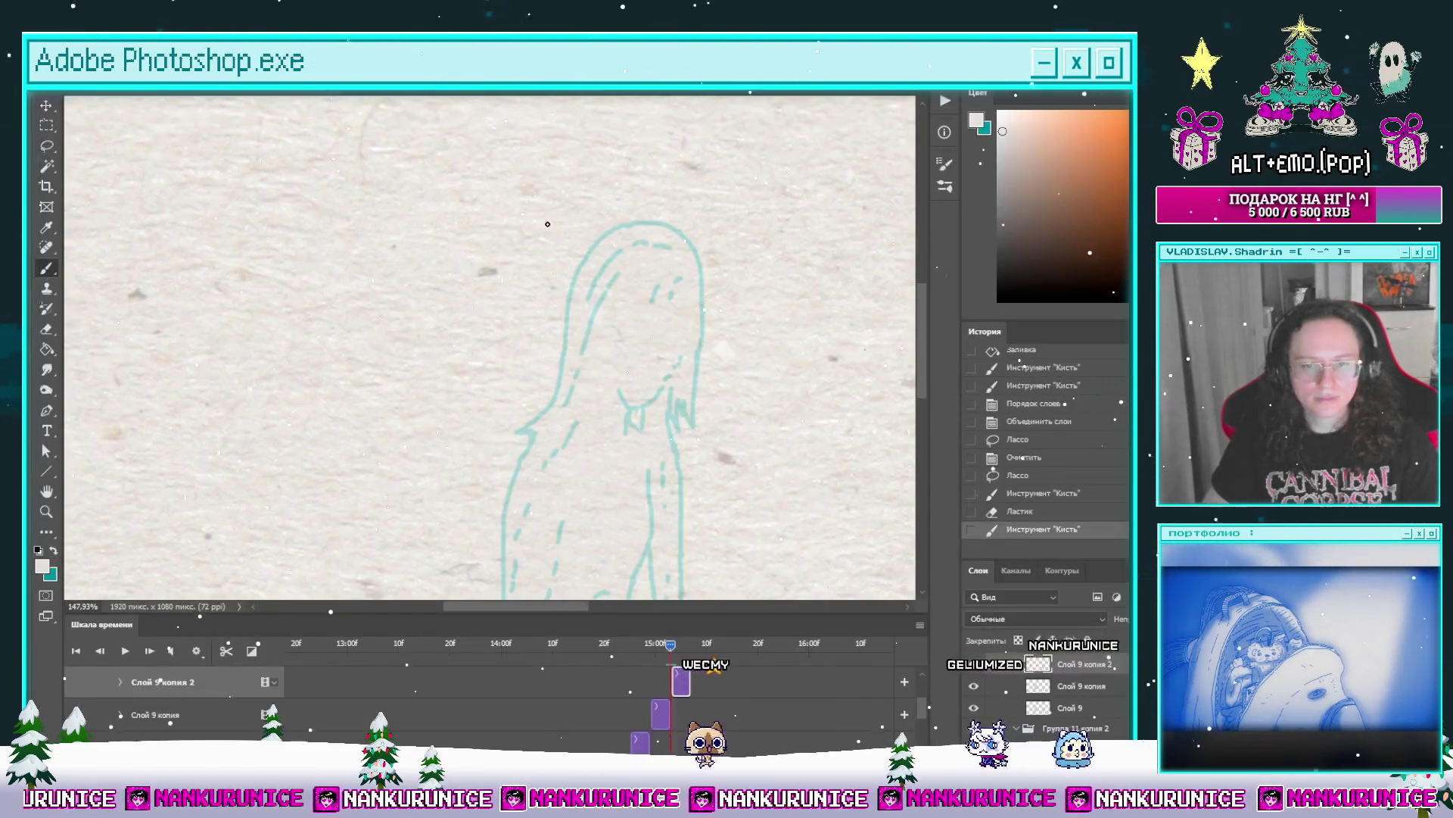
Step: Delete the leftover figure drawing from this frame's layer using a lasso selection
key("x")
key("ctrl+d")
key("ctrl+a")
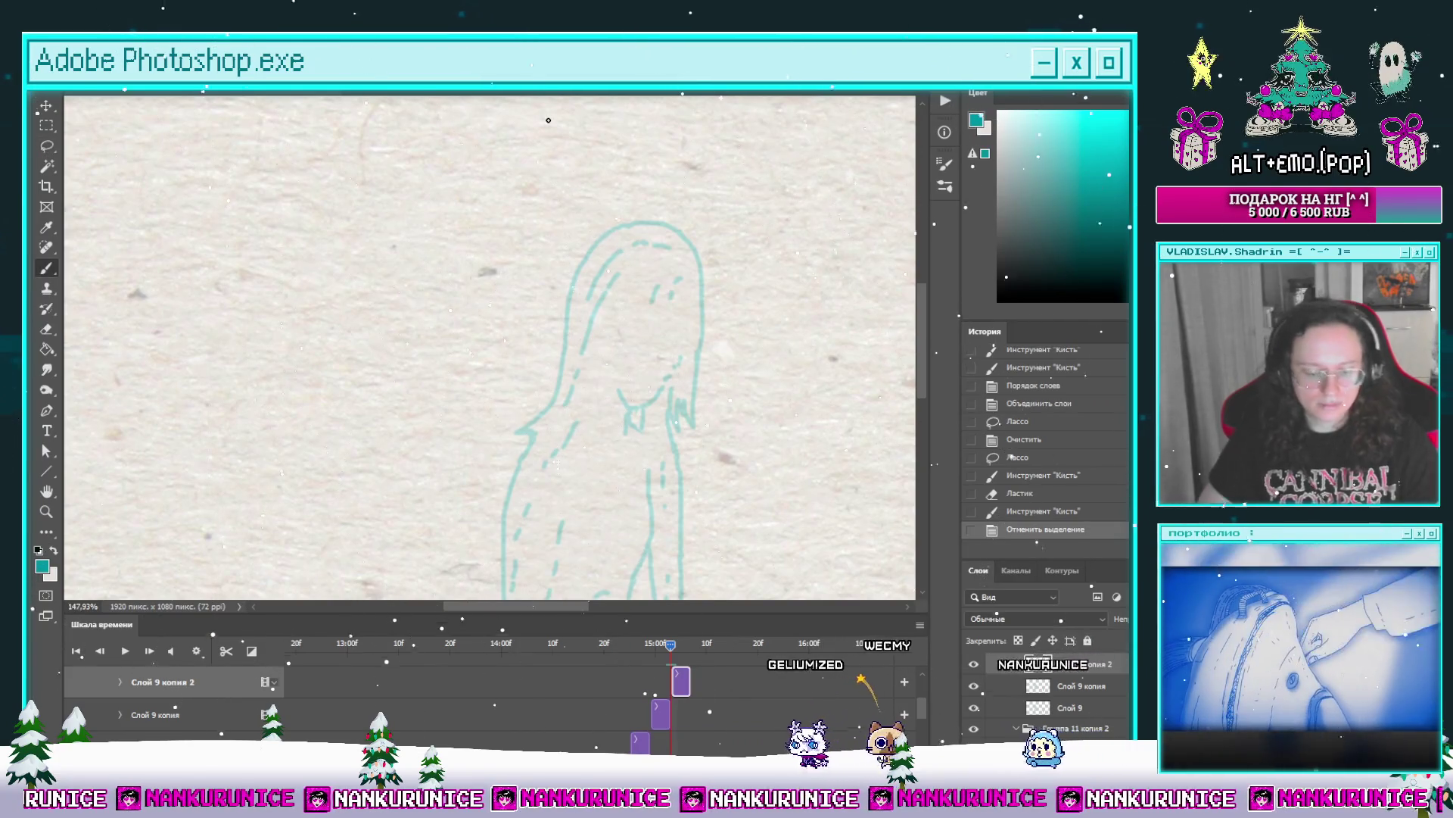
key("Delete")
scroll(613, 279, "right", 2)
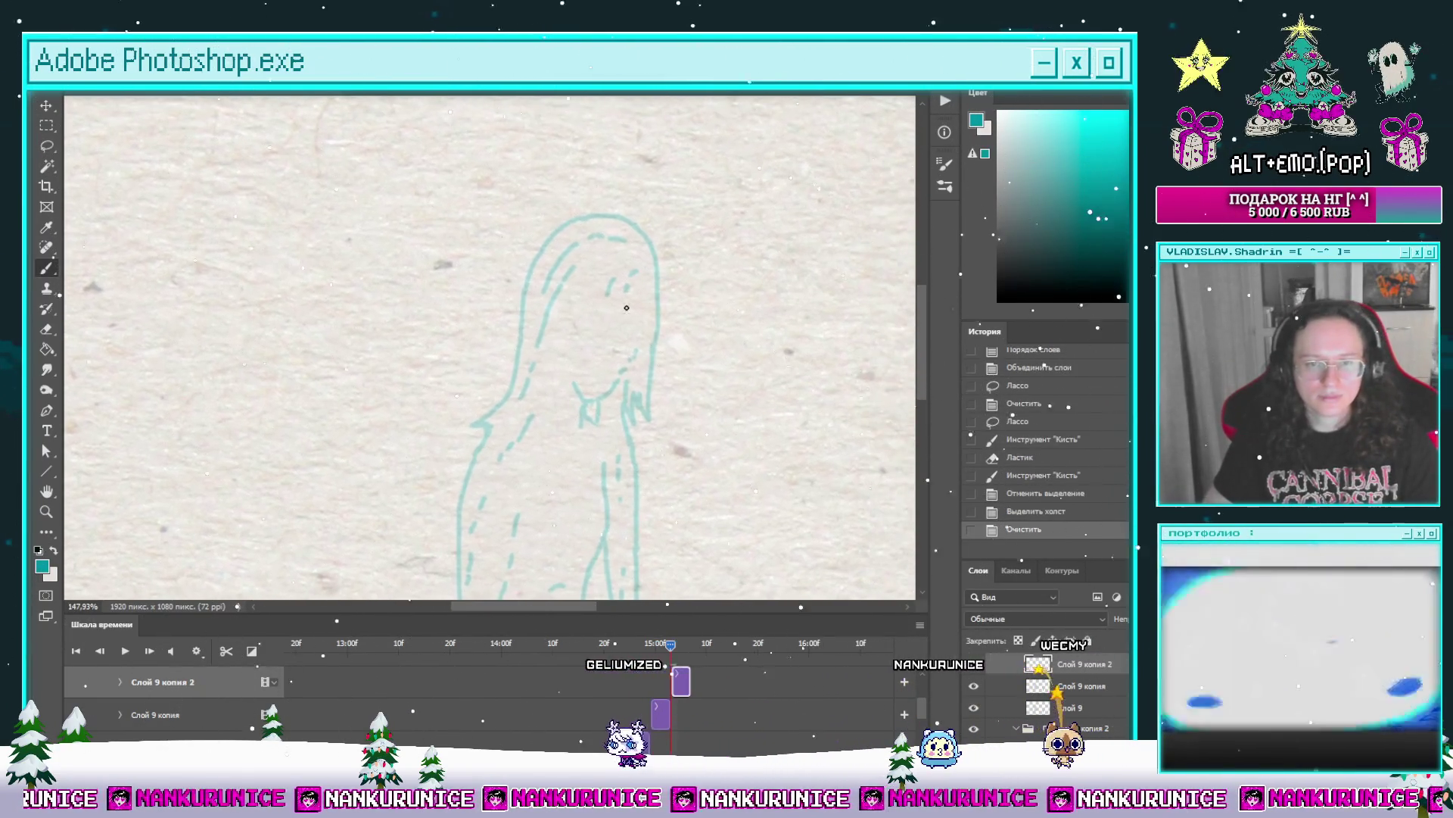
key("ctrl+z")
scroll(644, 336, "down", 3)
key("l")
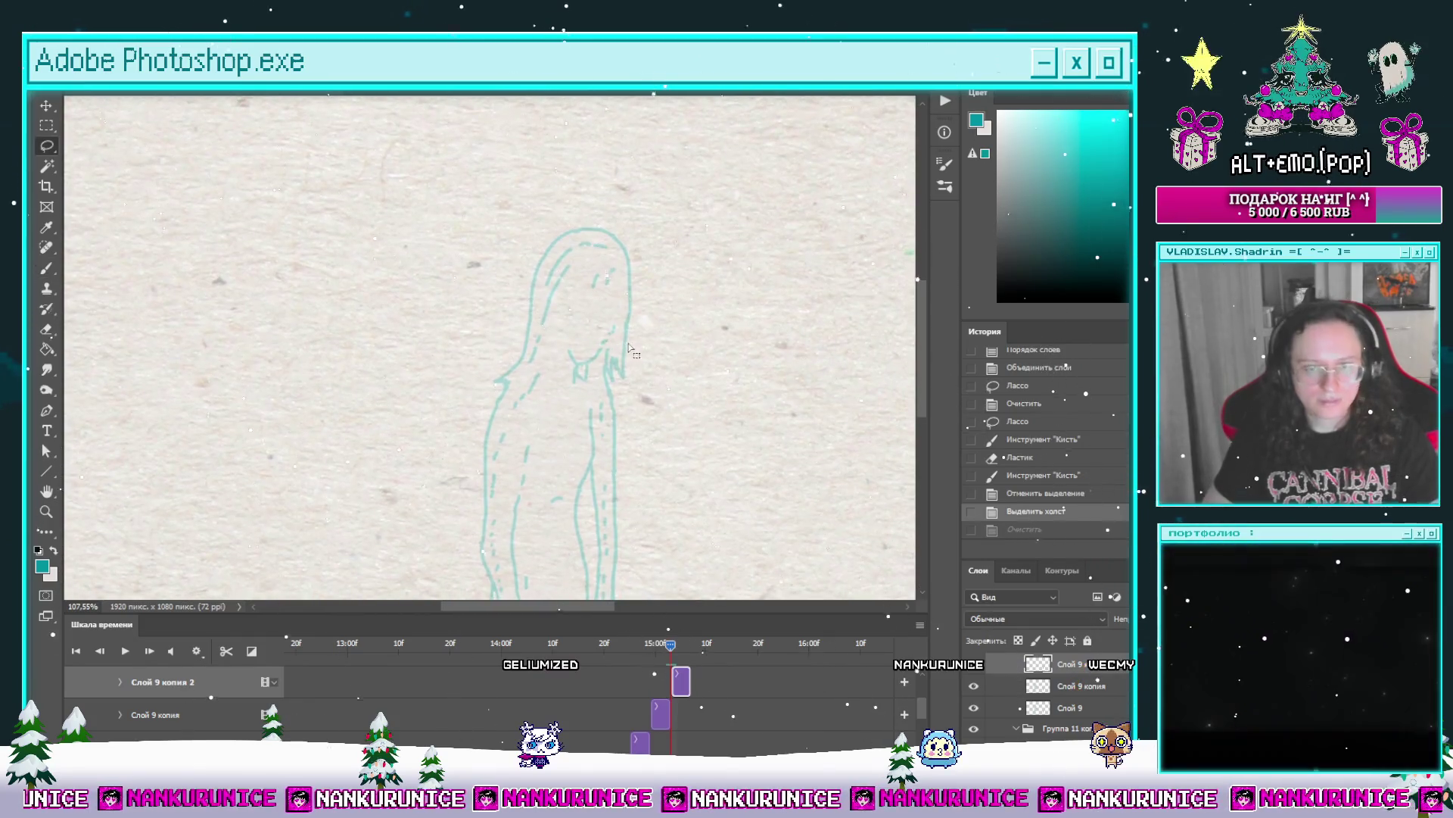
left_click(679, 362)
mouse_move(455, 250)
left_mouse_down()
mouse_move(488, 529)
mouse_move(760, 254)
left_mouse_up()
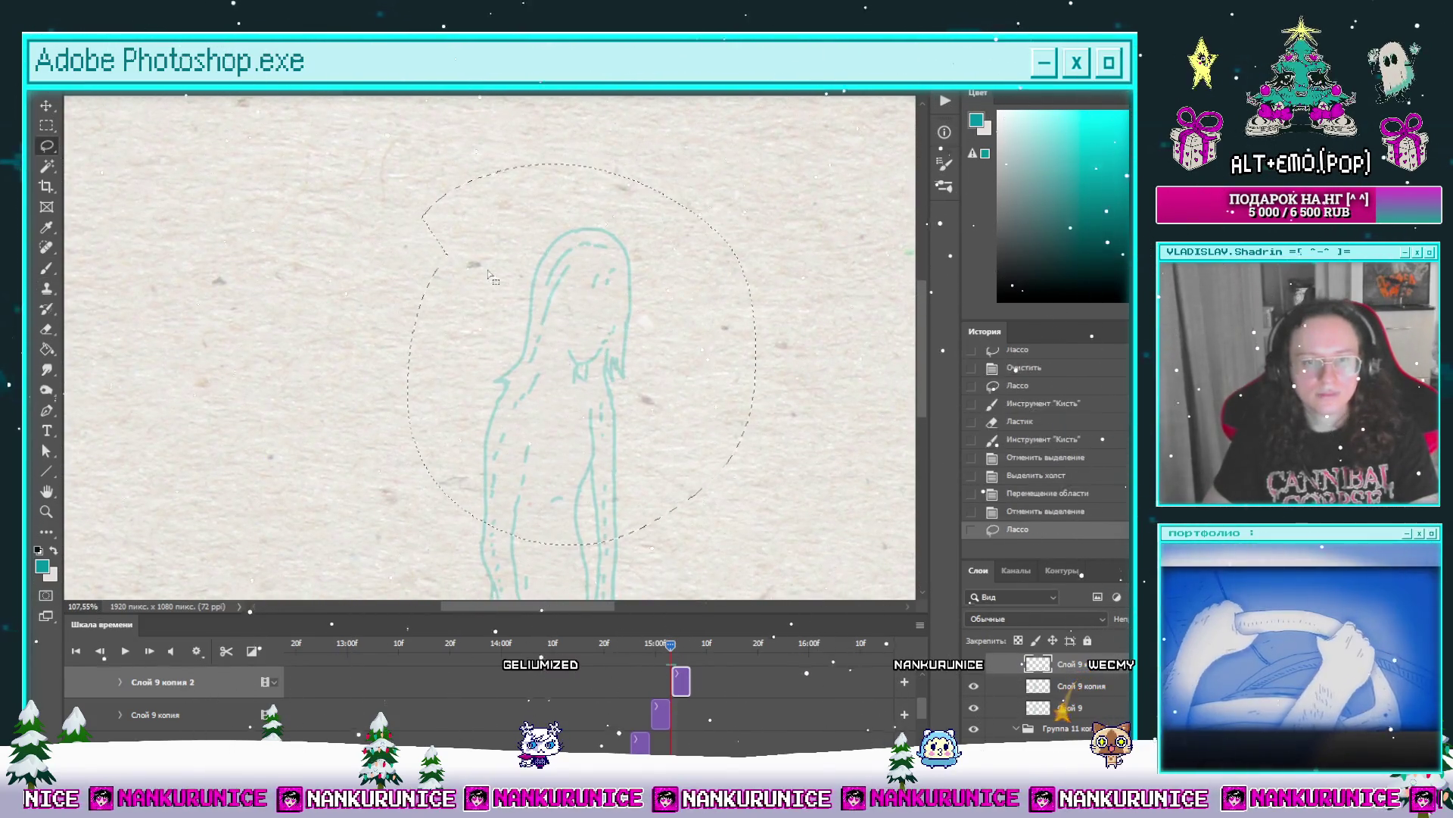
key("Delete")
key("ctrl+d")
Step: Go full-canvas, zoom on the head and ink the hair's top and left edge in dark teal
key("Tab")
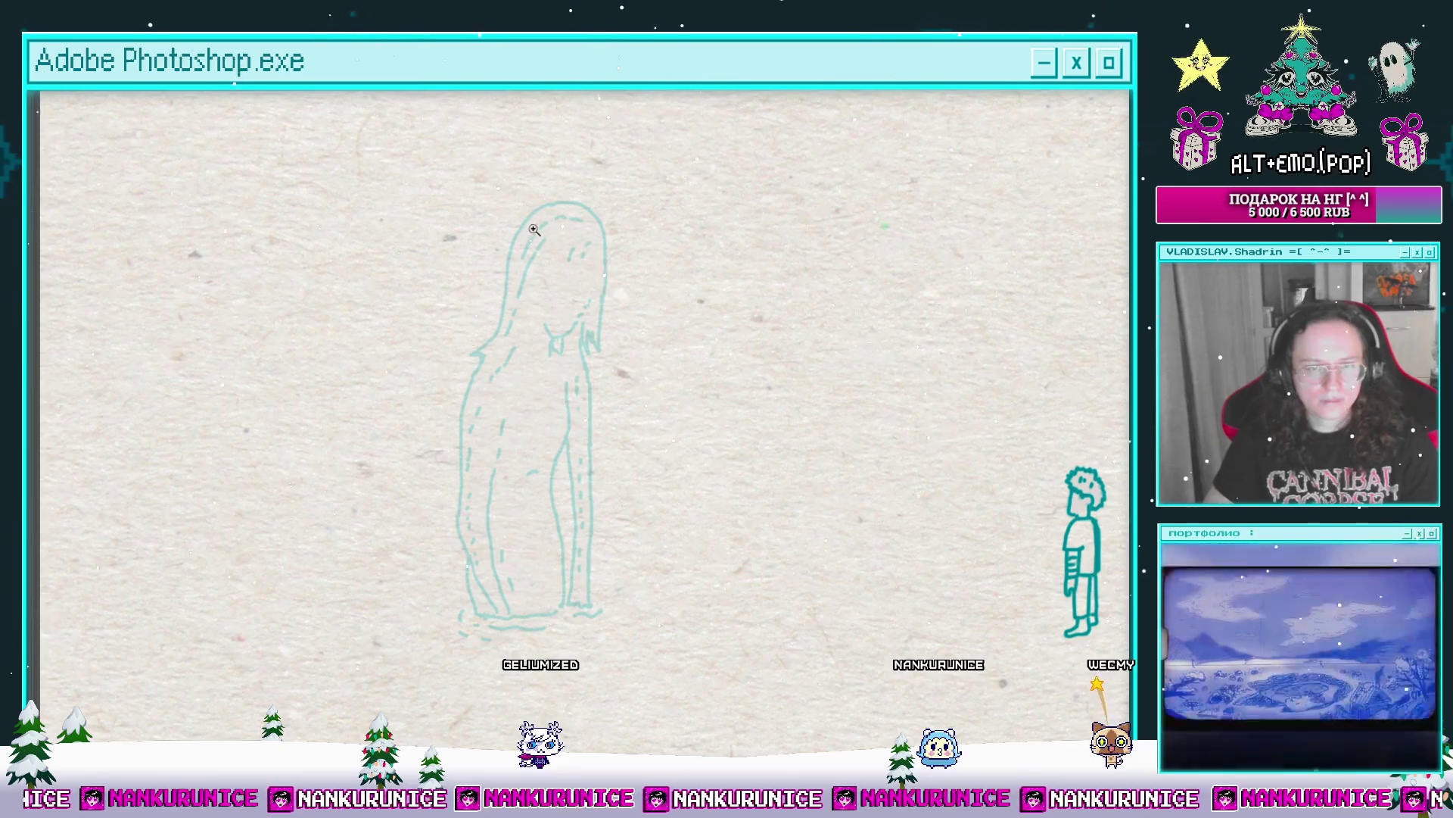
left_click(533, 230)
key("b")
mouse_move(573, 221)
left_mouse_down()
mouse_move(538, 230)
mouse_move(512, 278)
left_mouse_up()
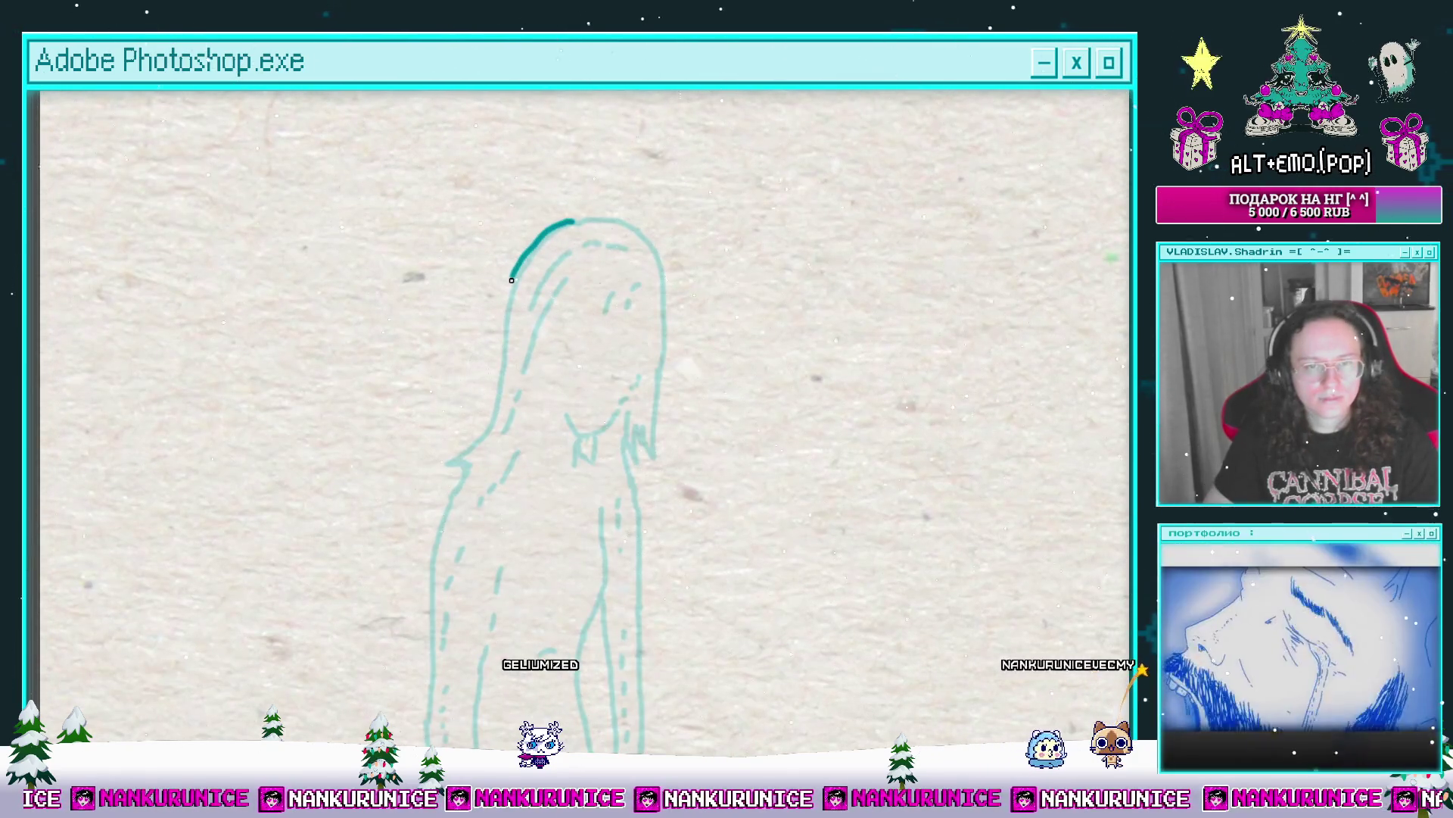
left_click_drag(505, 333, 464, 488)
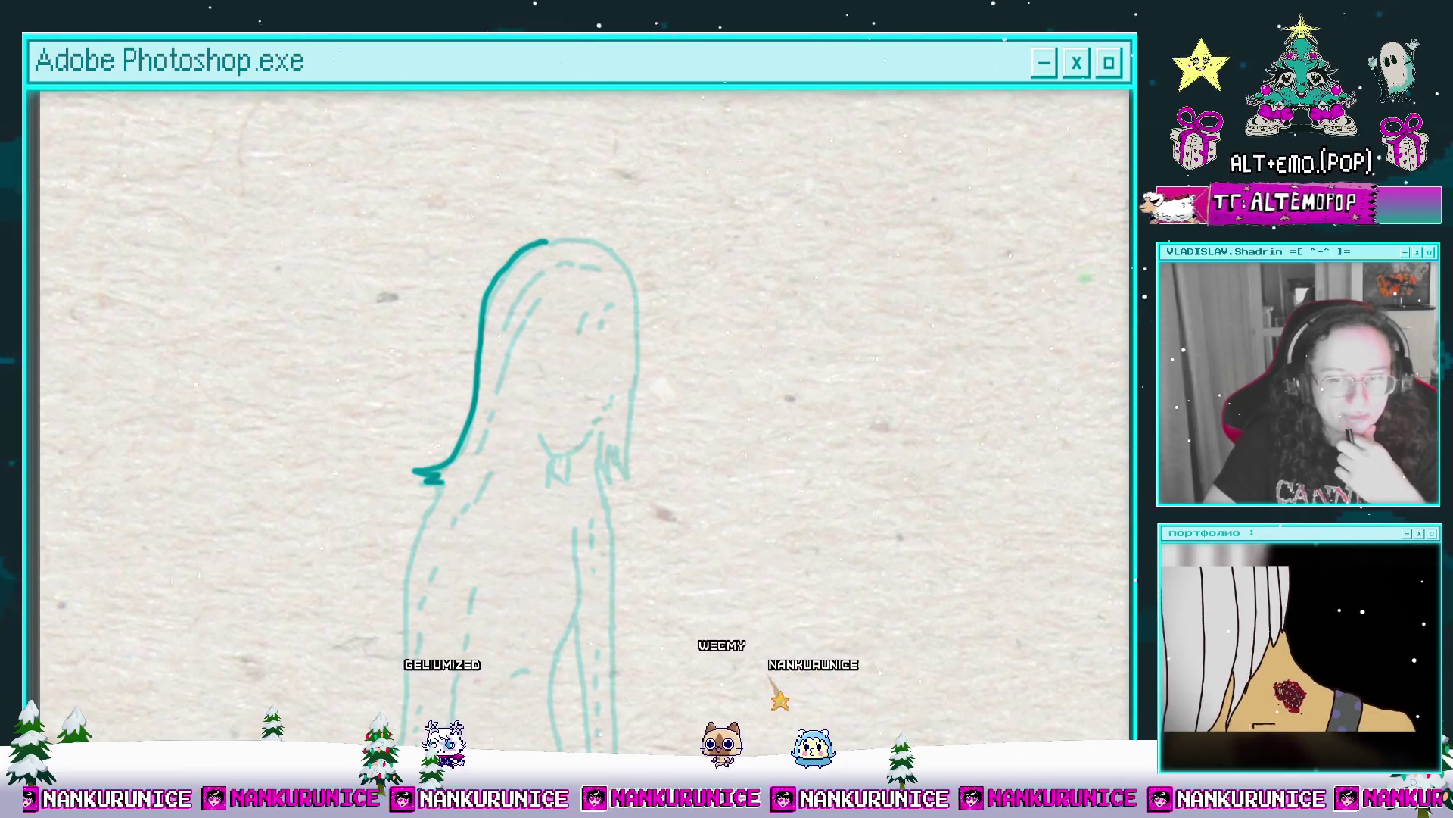
Step: Switch to the browser showing the Ozon Listoff 2026 wall planner page
key("alt+Tab")
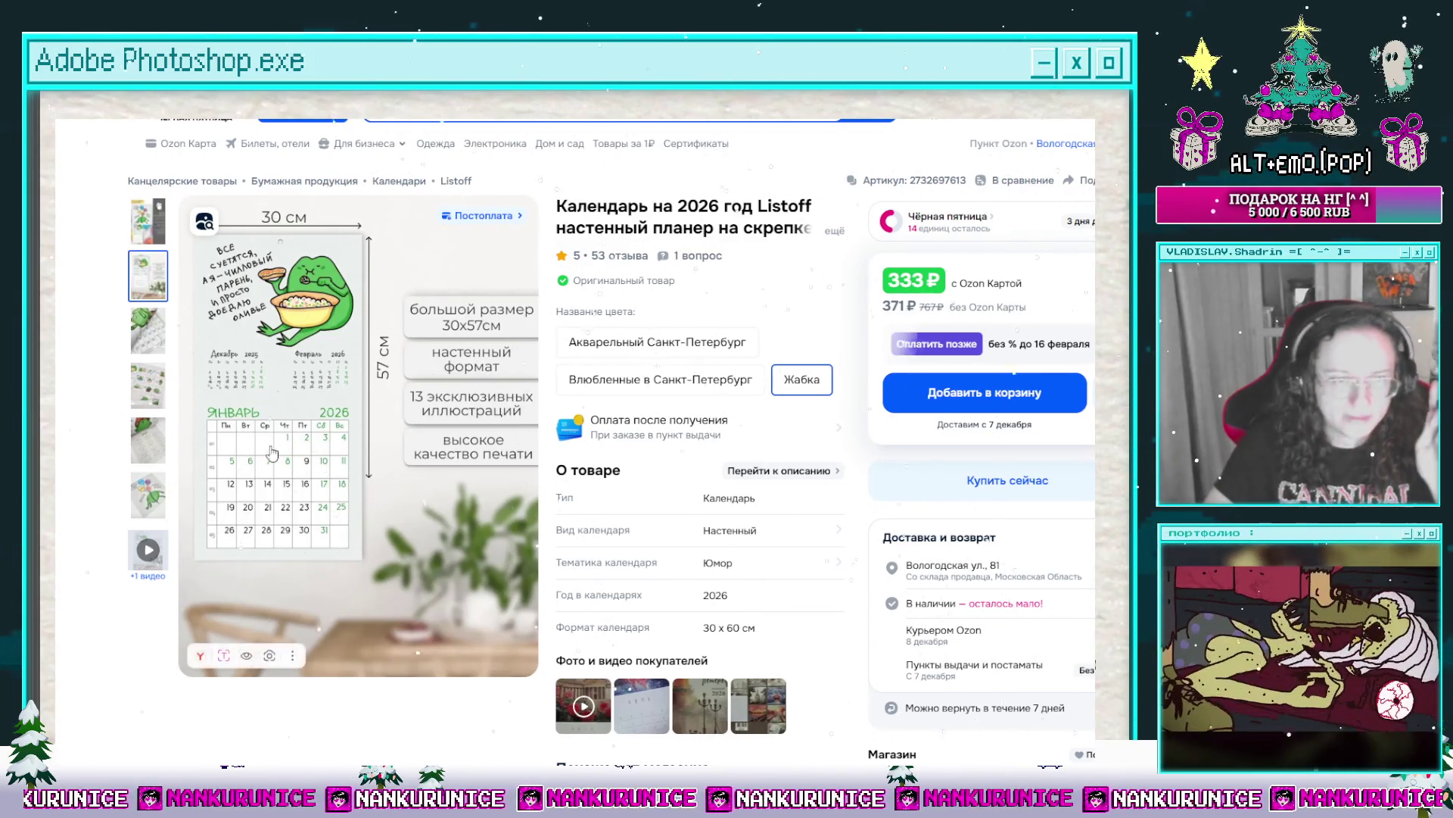
Step: View the frog calendar's close-up and illustration photos full screen, then return to Photoshop
left_click(146, 347)
left_click(148, 386)
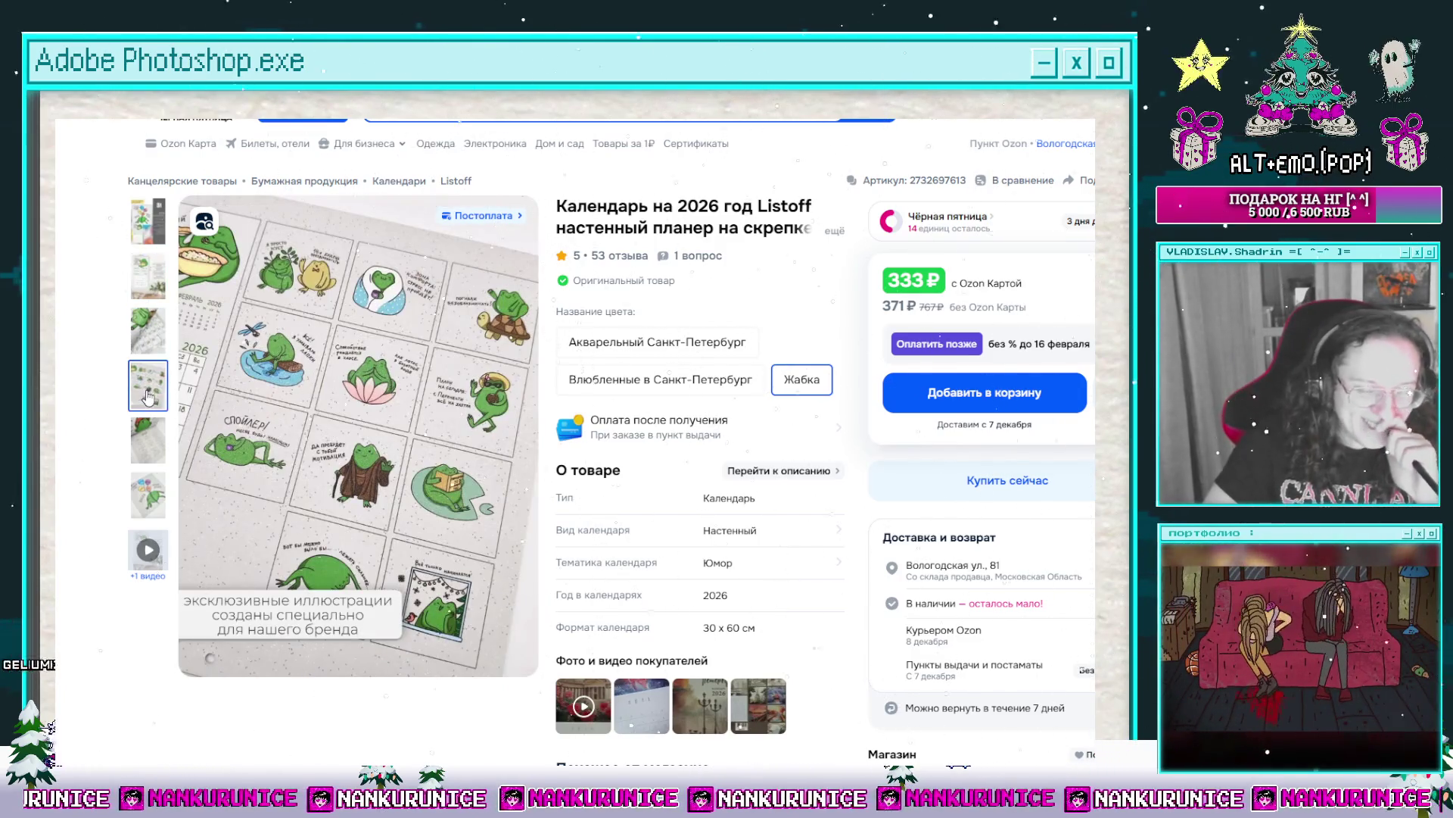
left_click(387, 395)
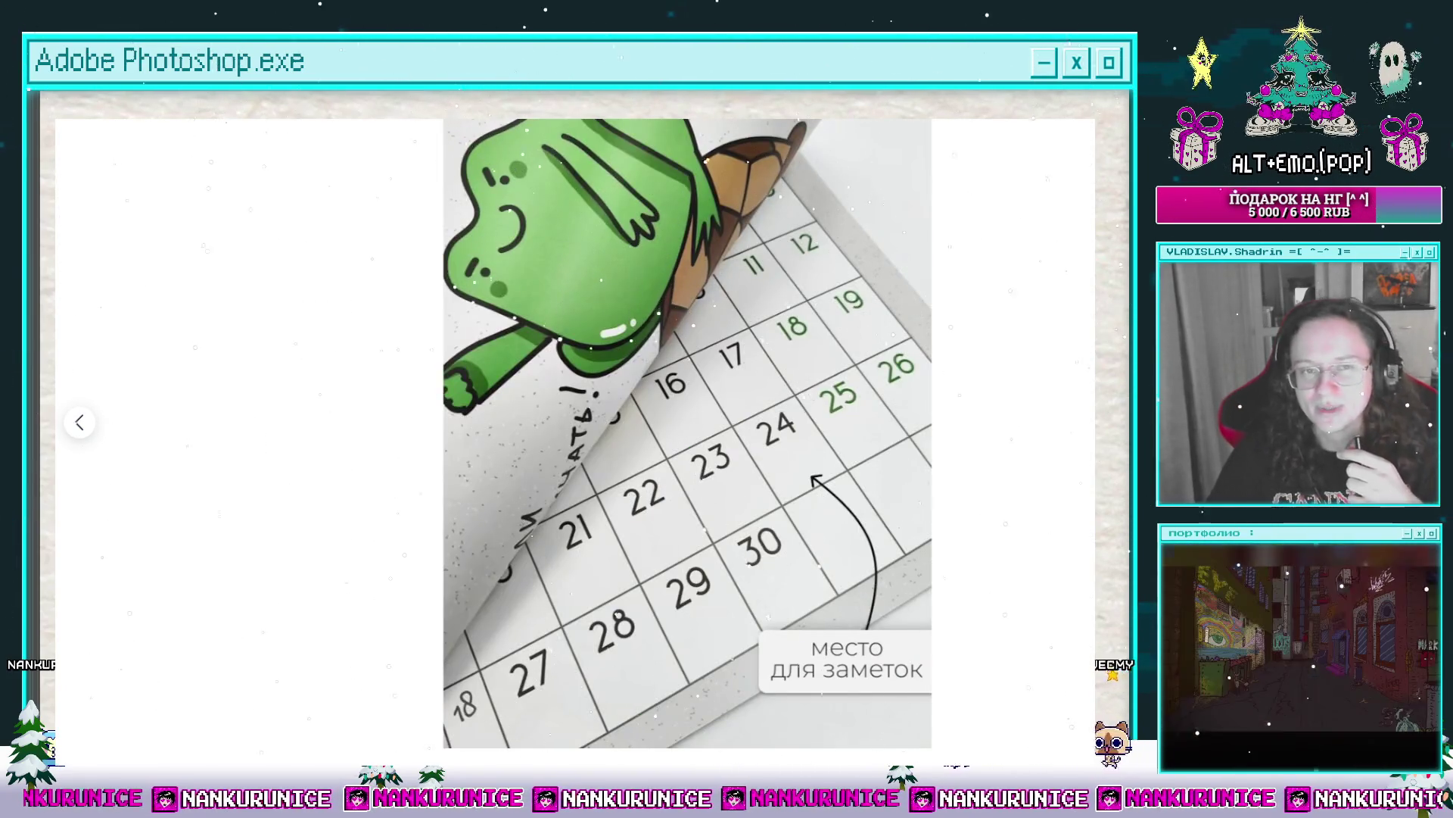
key("Escape")
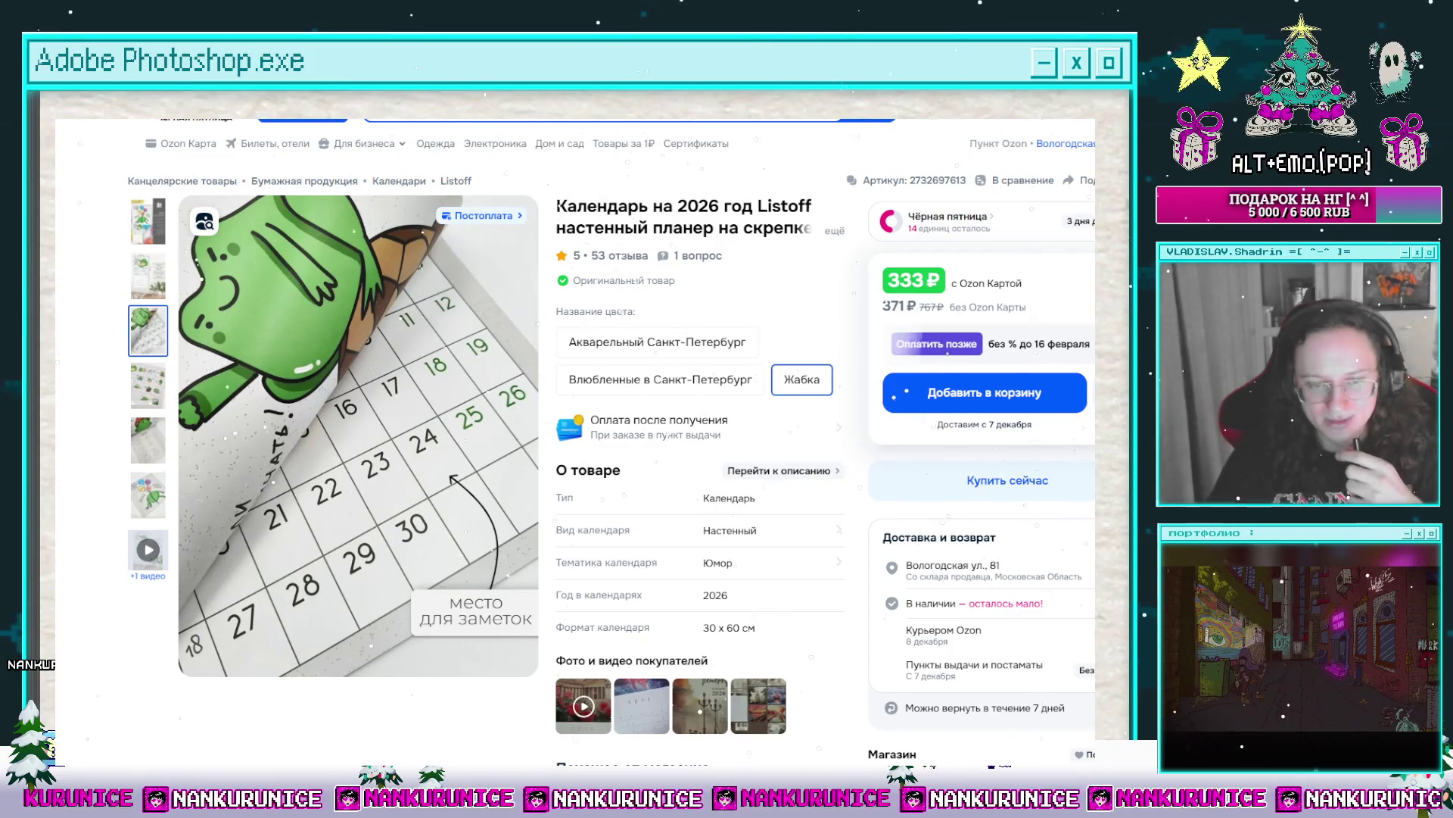
key("alt+Tab")
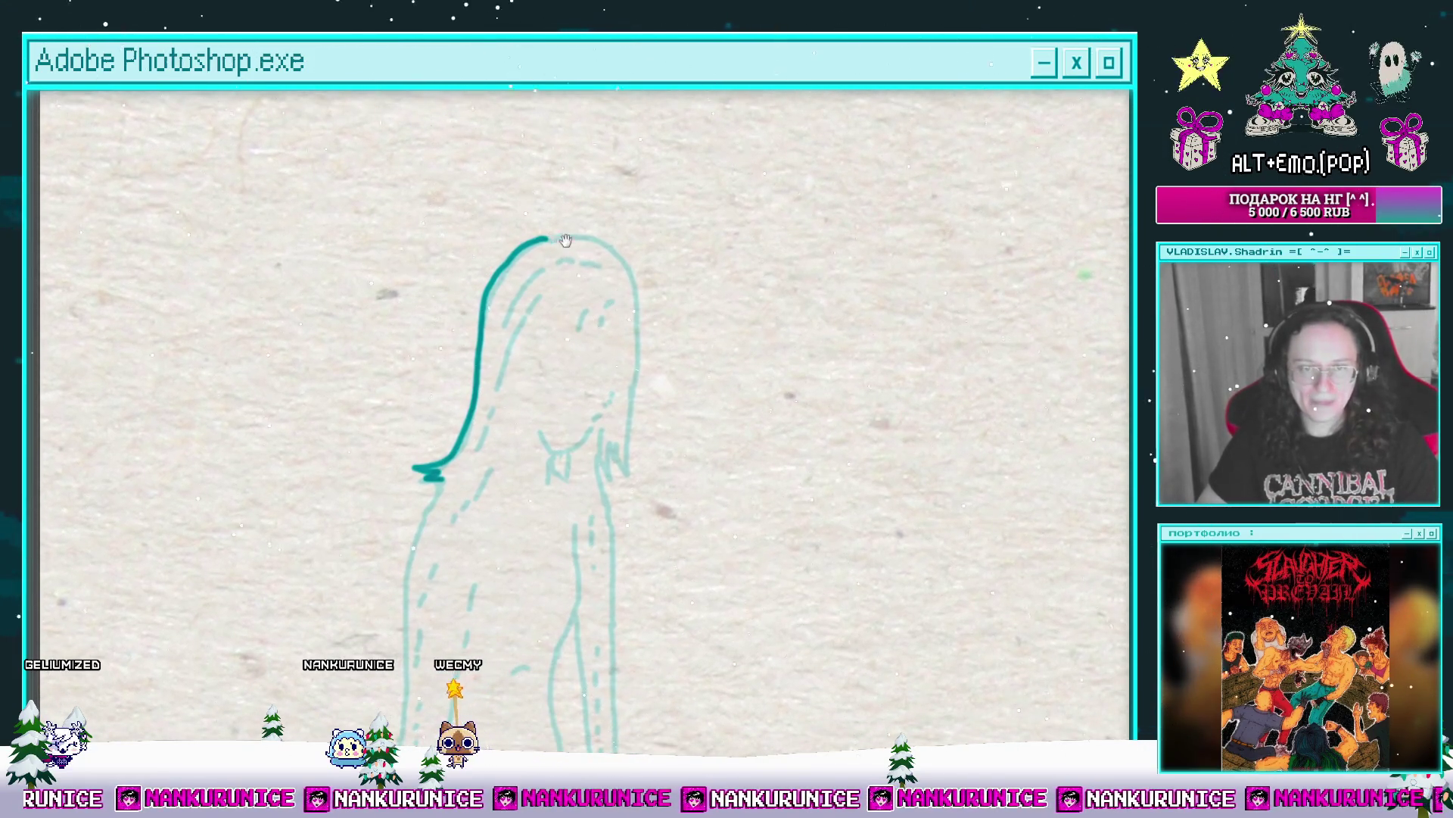
left_click_drag(565, 241, 572, 225)
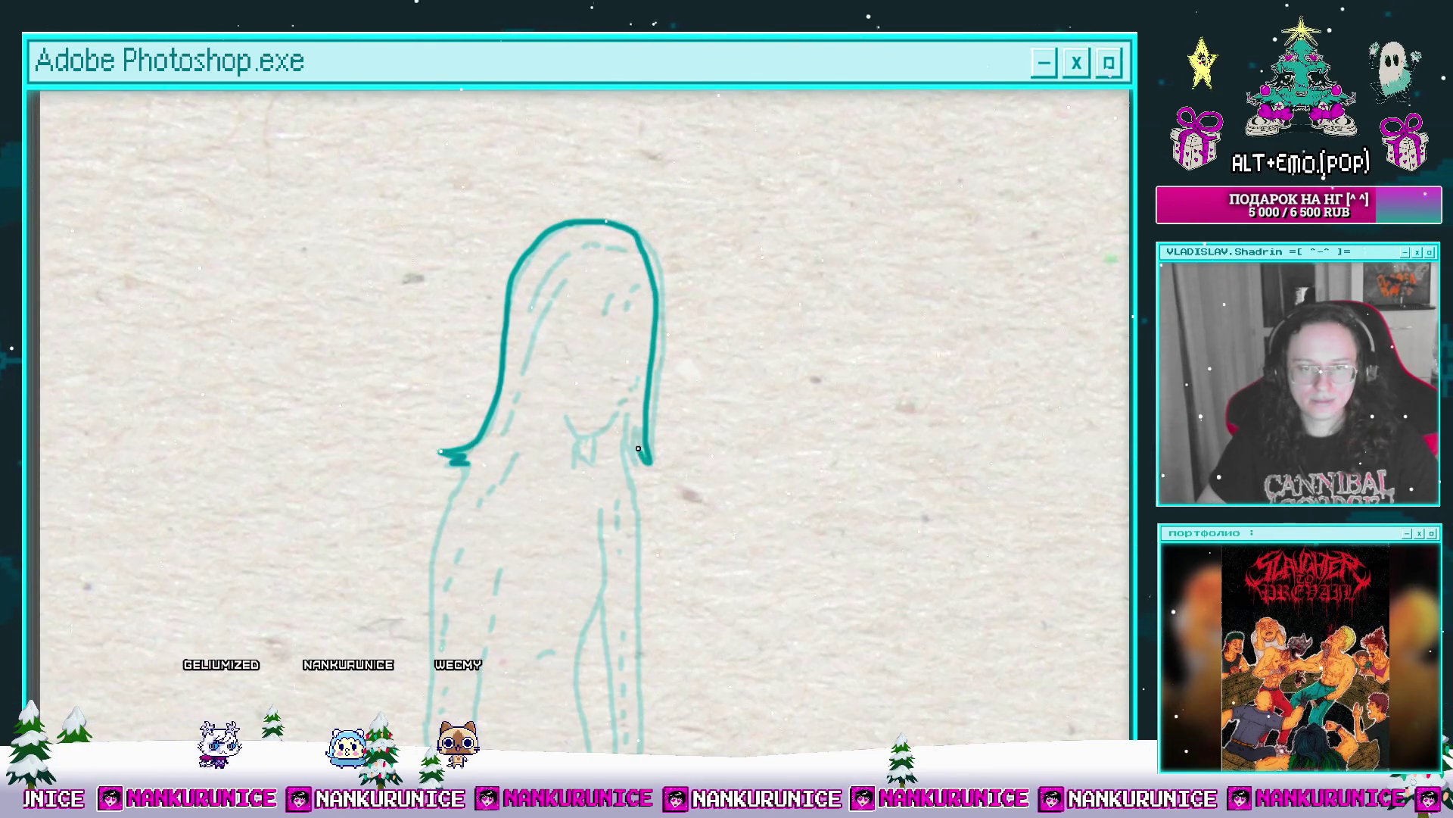
Step: Ink the top and right side of the hair, linking the strand to the left outline
left_click_drag(613, 429, 581, 447)
mouse_move(580, 447)
left_mouse_down()
mouse_move(620, 363)
mouse_move(652, 402)
left_mouse_up()
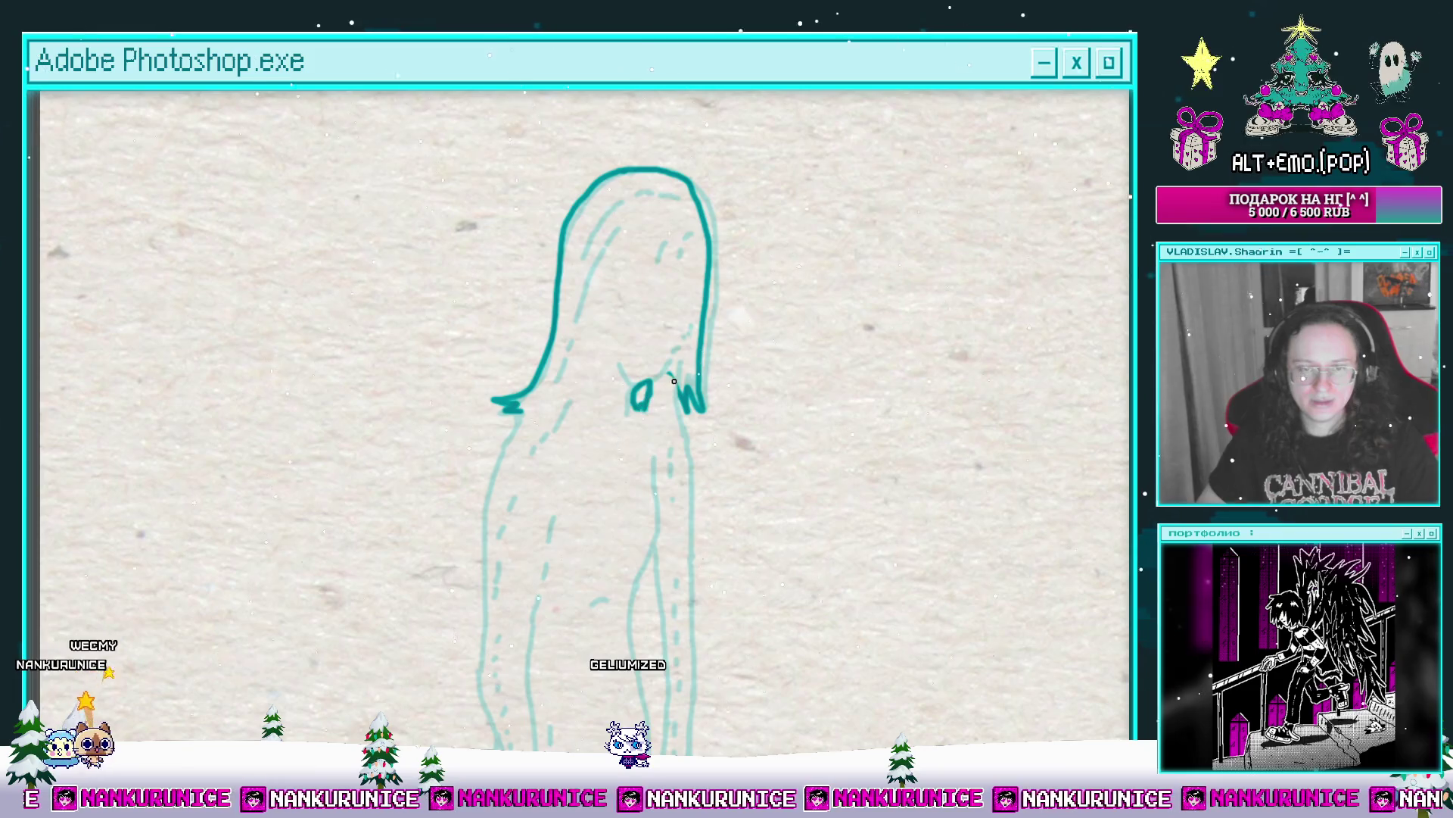
mouse_move(673, 380)
left_mouse_down()
mouse_move(669, 352)
mouse_move(687, 413)
left_mouse_up()
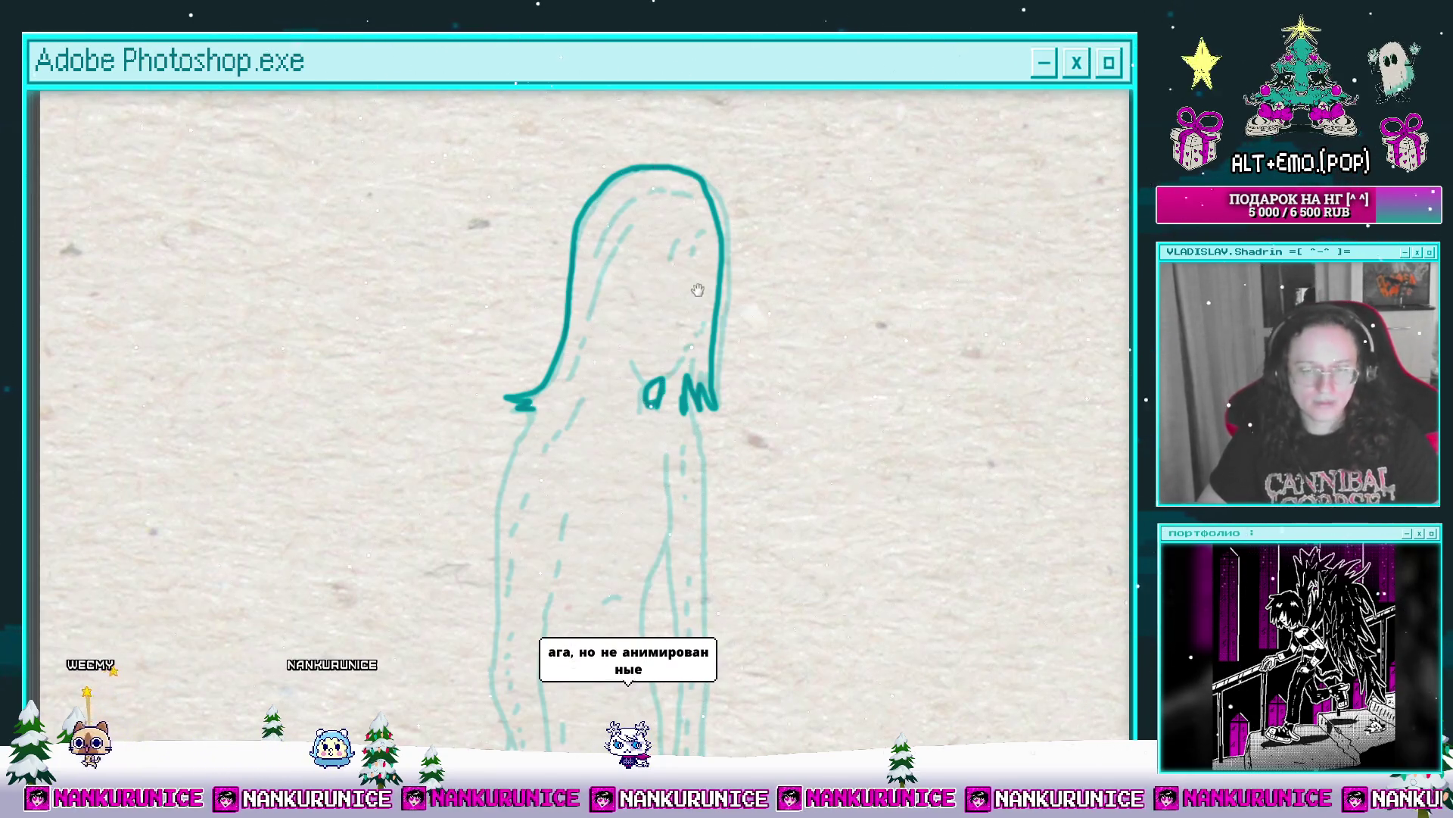
mouse_move(698, 290)
left_mouse_down()
mouse_move(715, 338)
mouse_move(735, 320)
left_mouse_up()
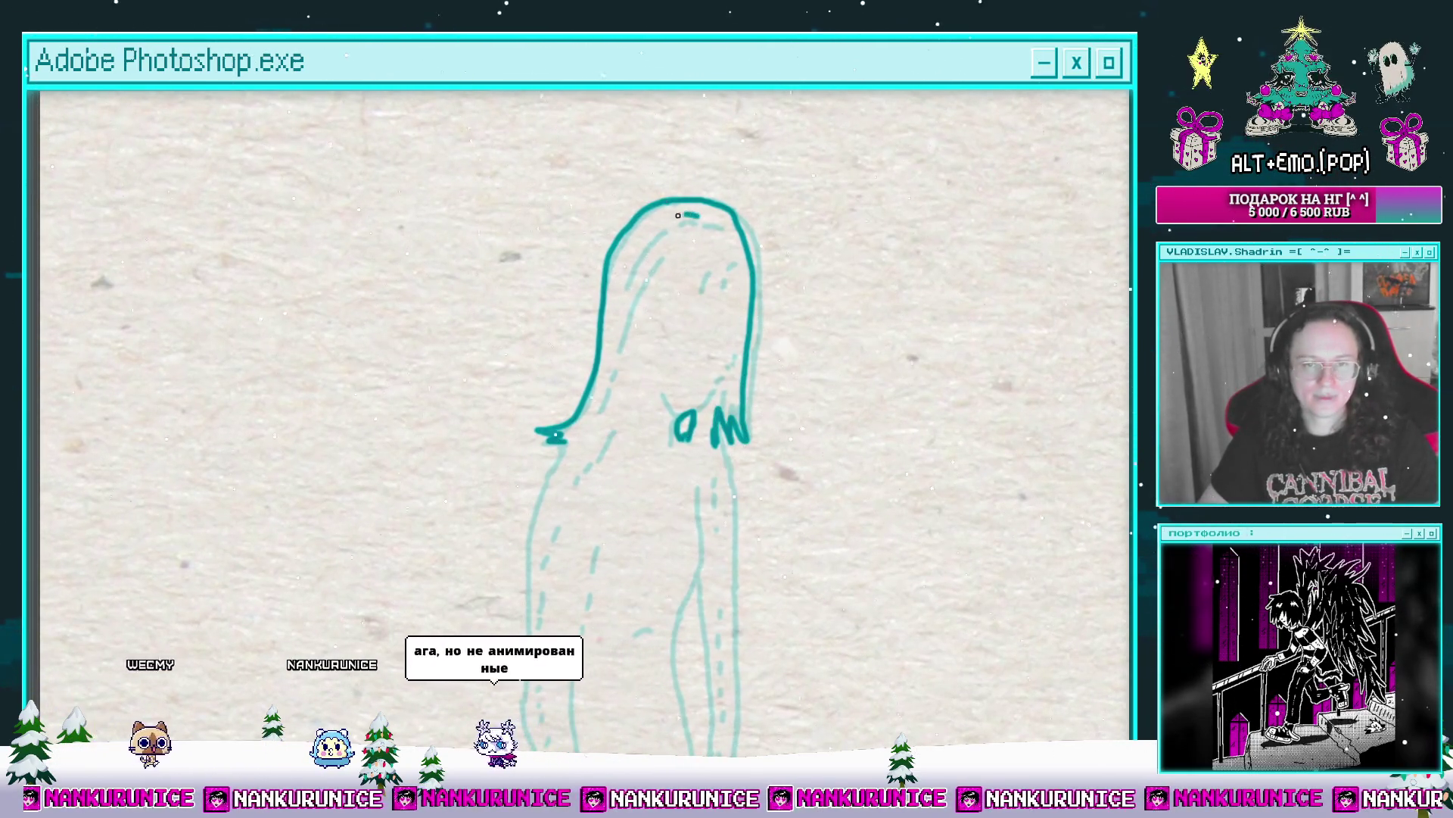
Step: Ink the right leg outline in teal and erase the lower left leg line
left_click_drag(622, 359, 635, 205)
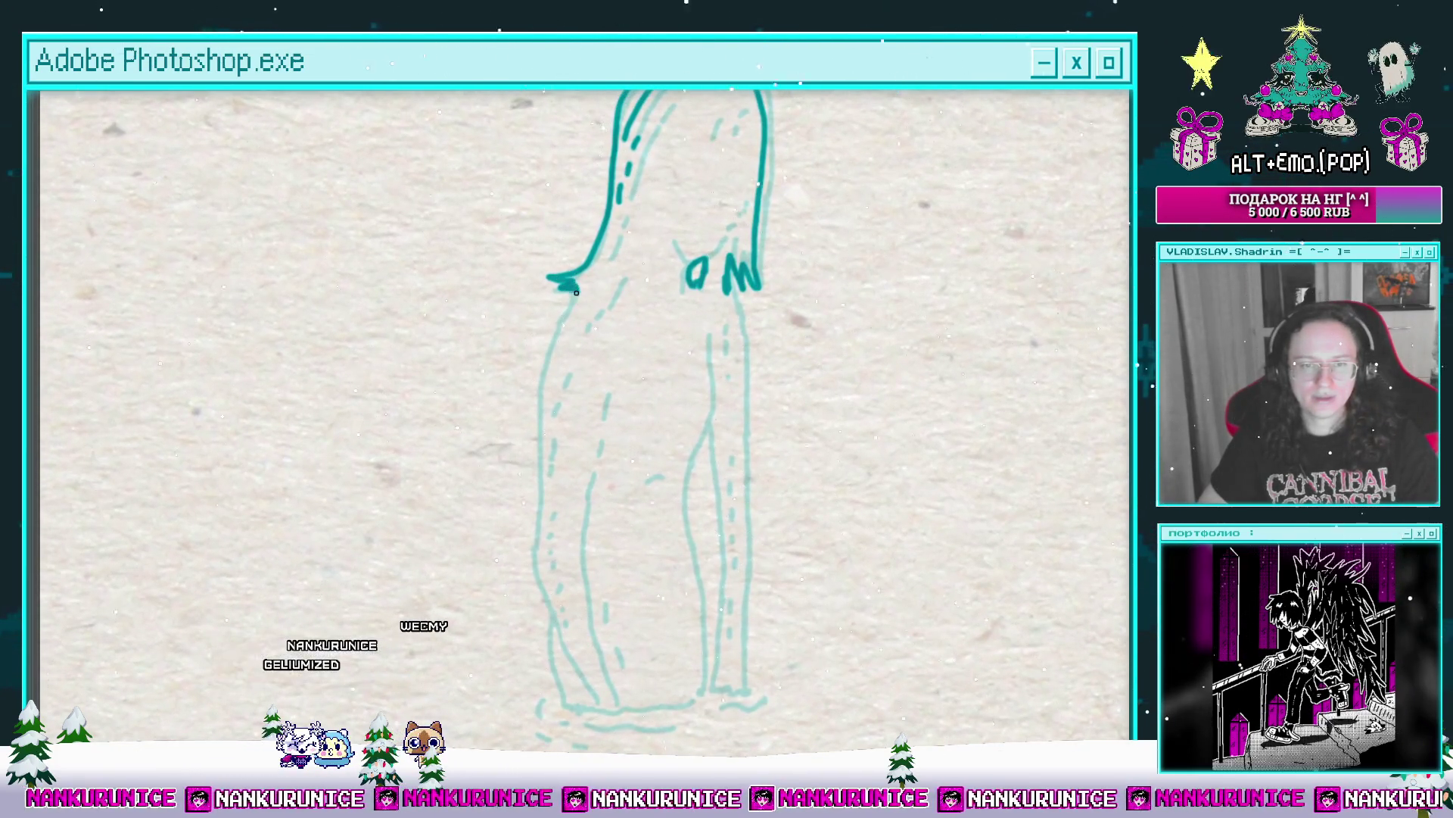
mouse_move(577, 292)
left_mouse_down()
mouse_move(583, 239)
mouse_move(584, 272)
mouse_move(575, 241)
mouse_move(573, 252)
left_mouse_up()
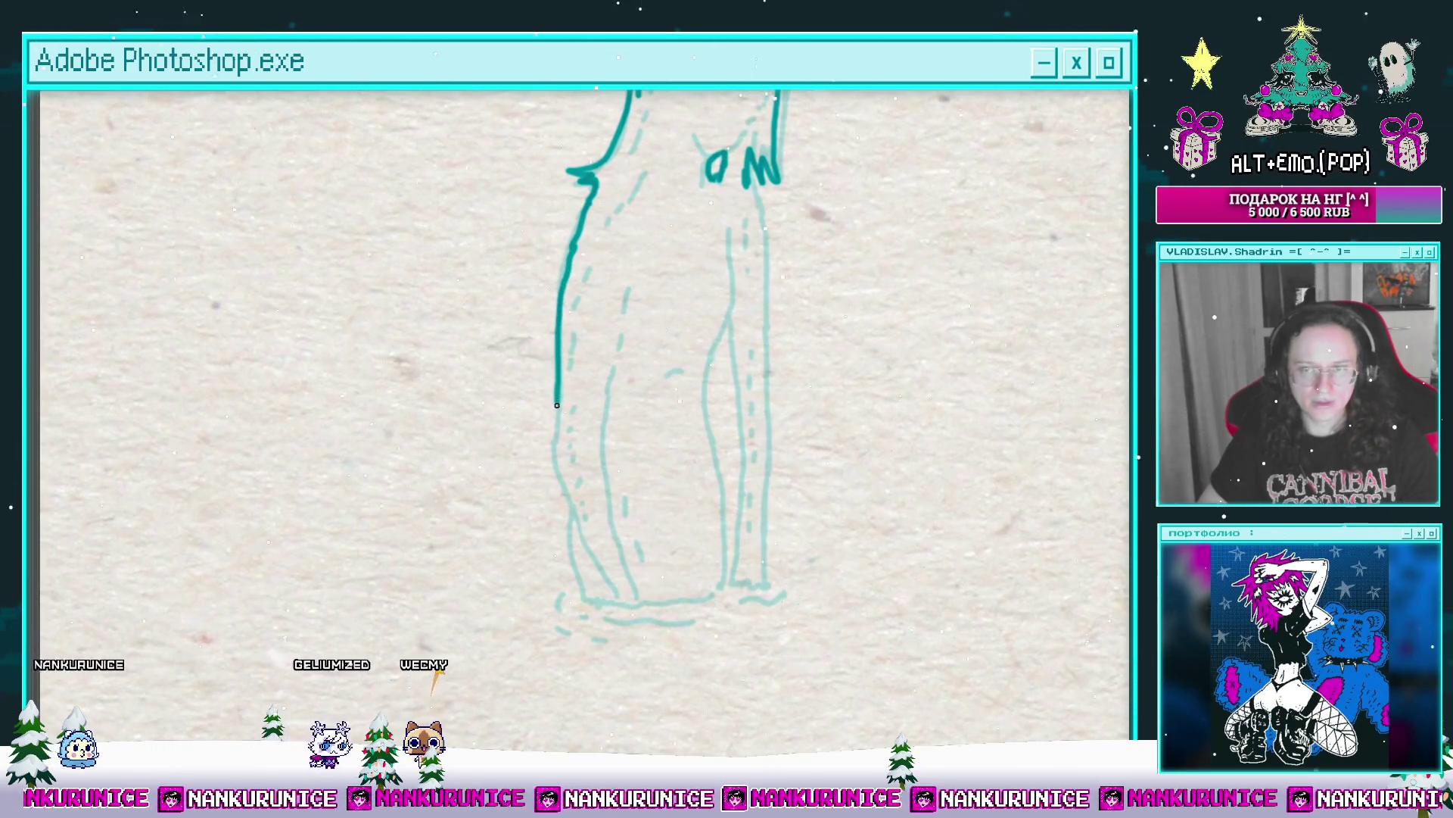
left_click_drag(558, 405, 548, 353)
left_click_drag(567, 426, 566, 369)
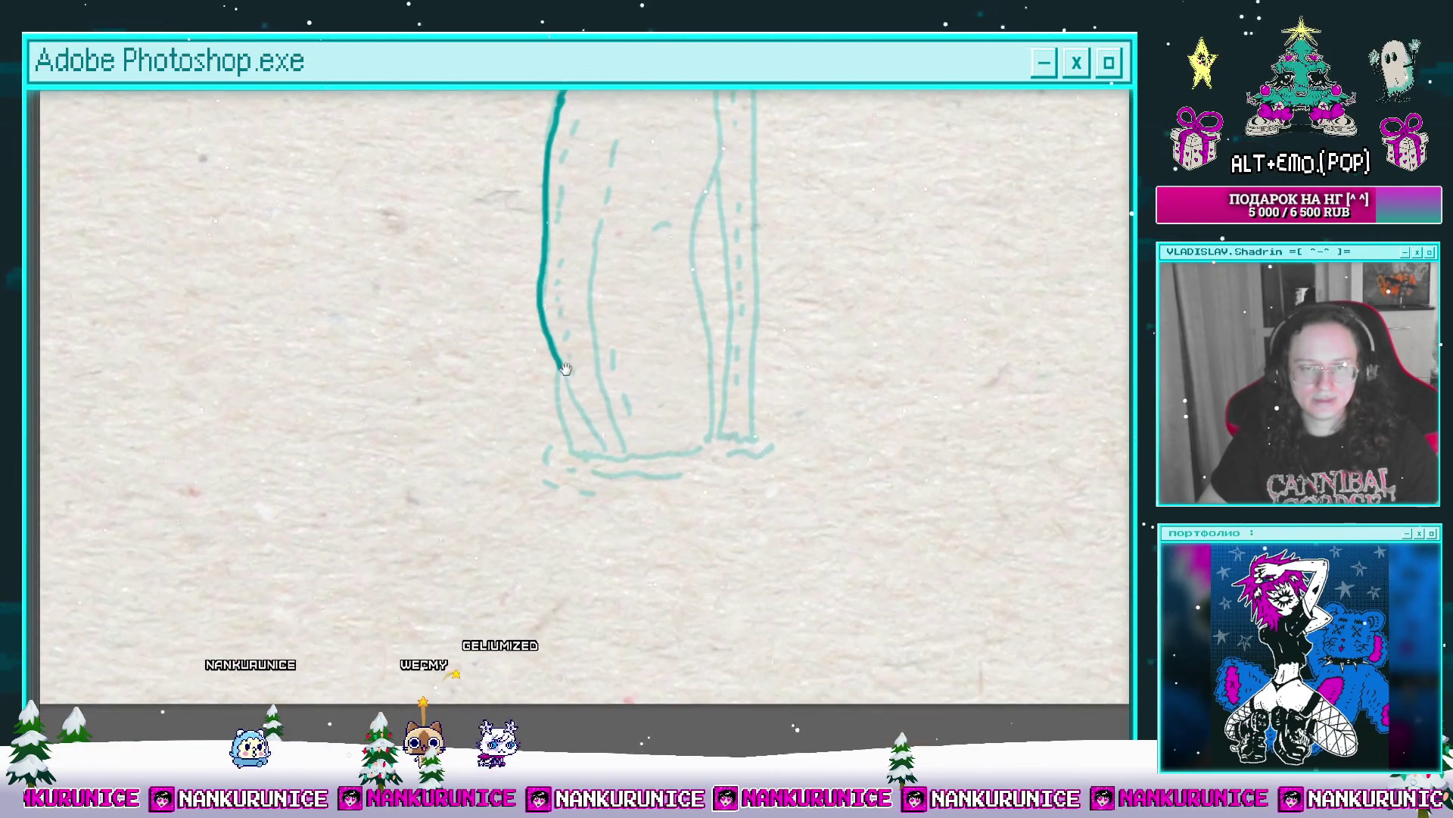
scroll(566, 439, "up", 5)
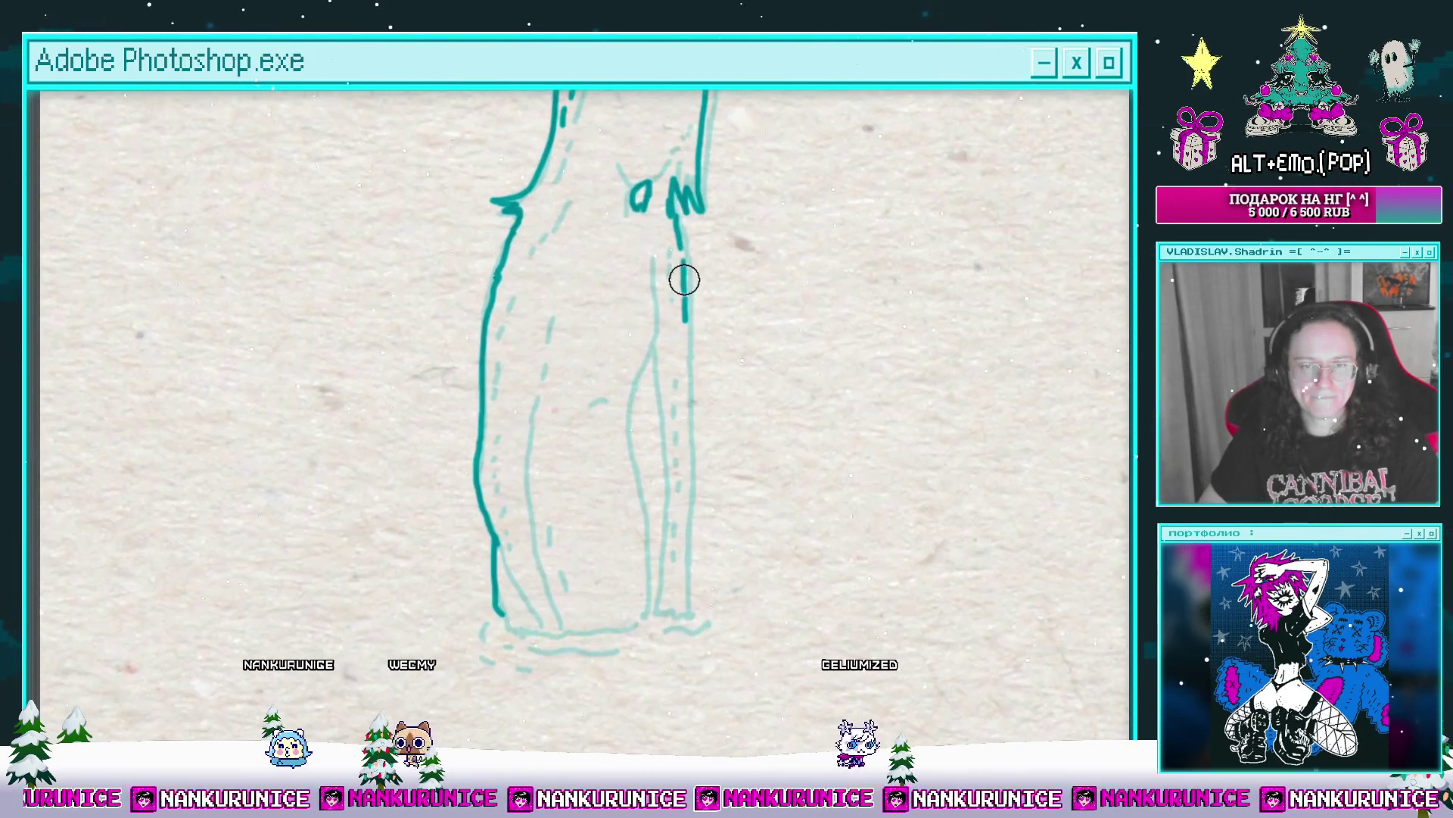
scroll(688, 316, "down", 2)
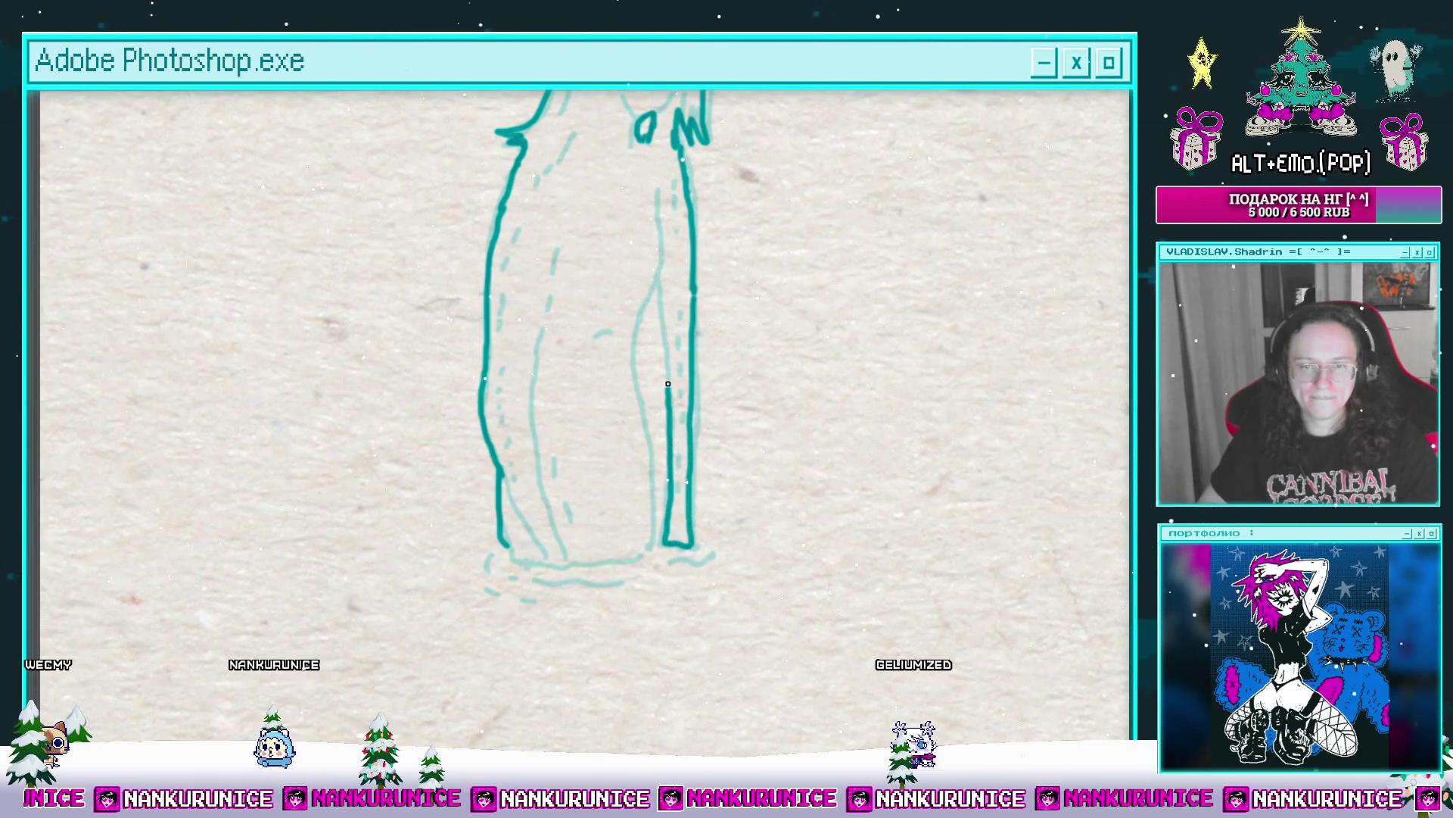
left_click_drag(661, 301, 671, 365)
mouse_move(669, 260)
left_mouse_down()
mouse_move(671, 364)
mouse_move(682, 305)
left_mouse_up()
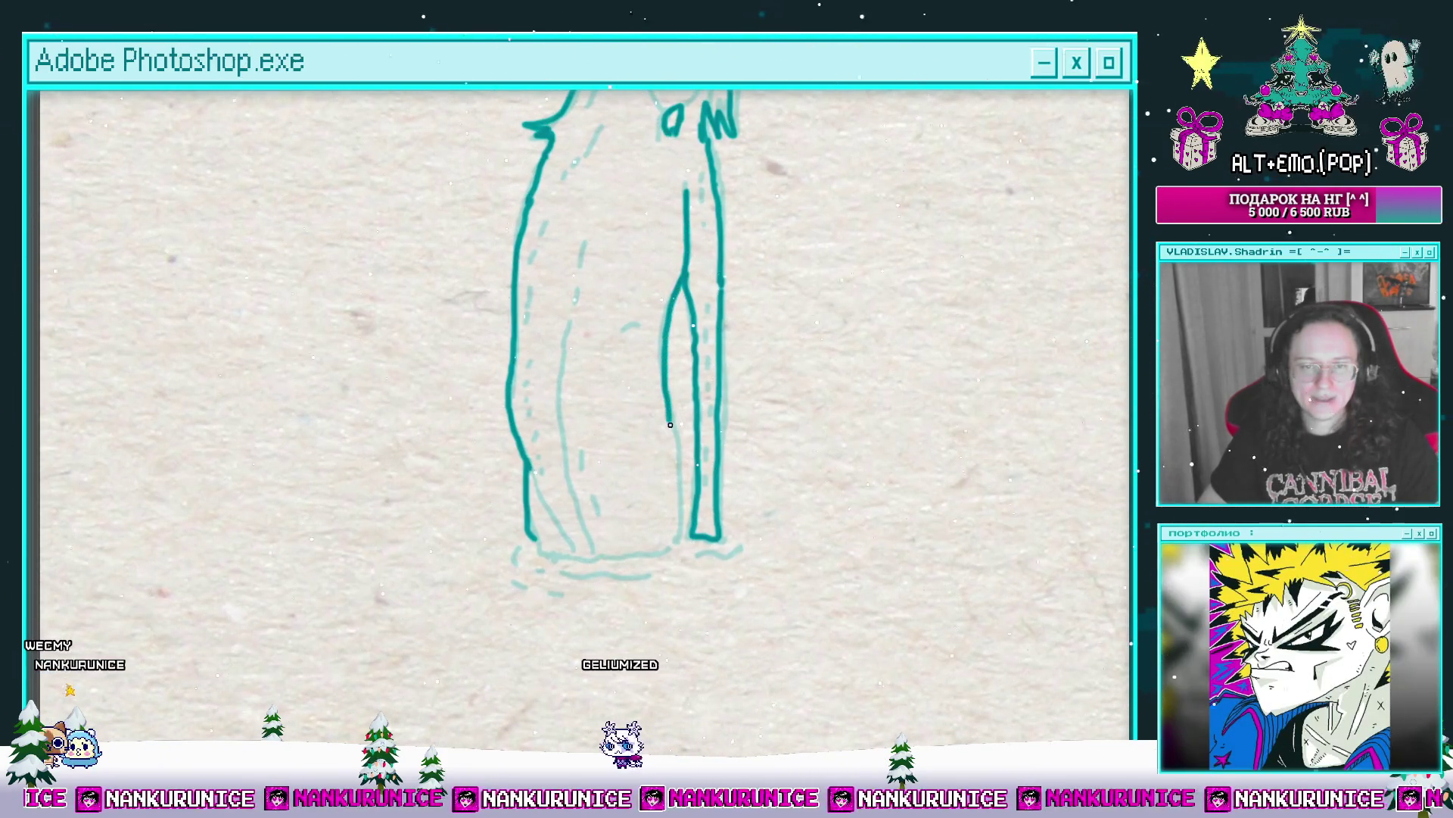
left_click_drag(679, 527, 714, 481)
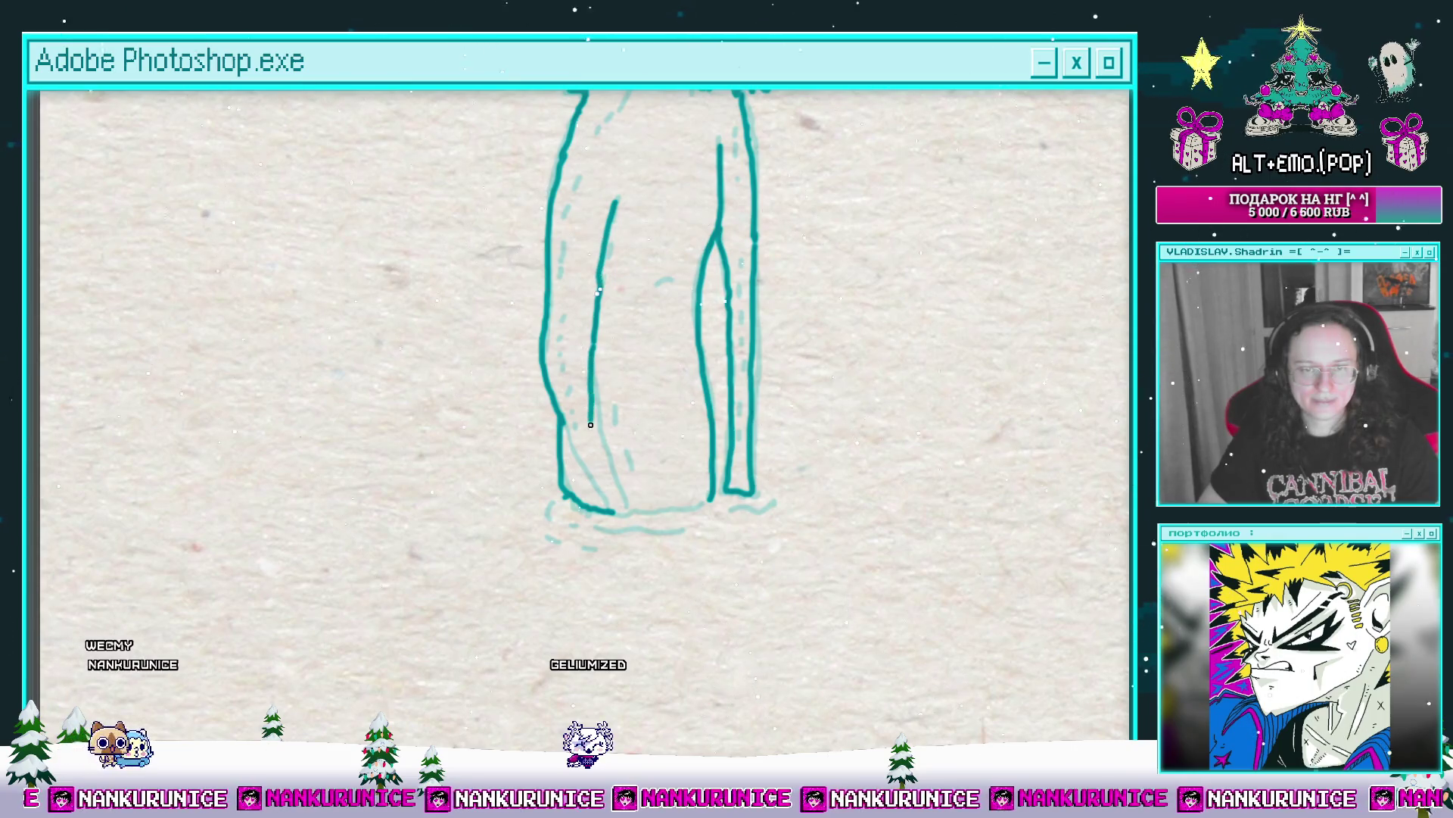
left_click_drag(566, 404, 564, 424)
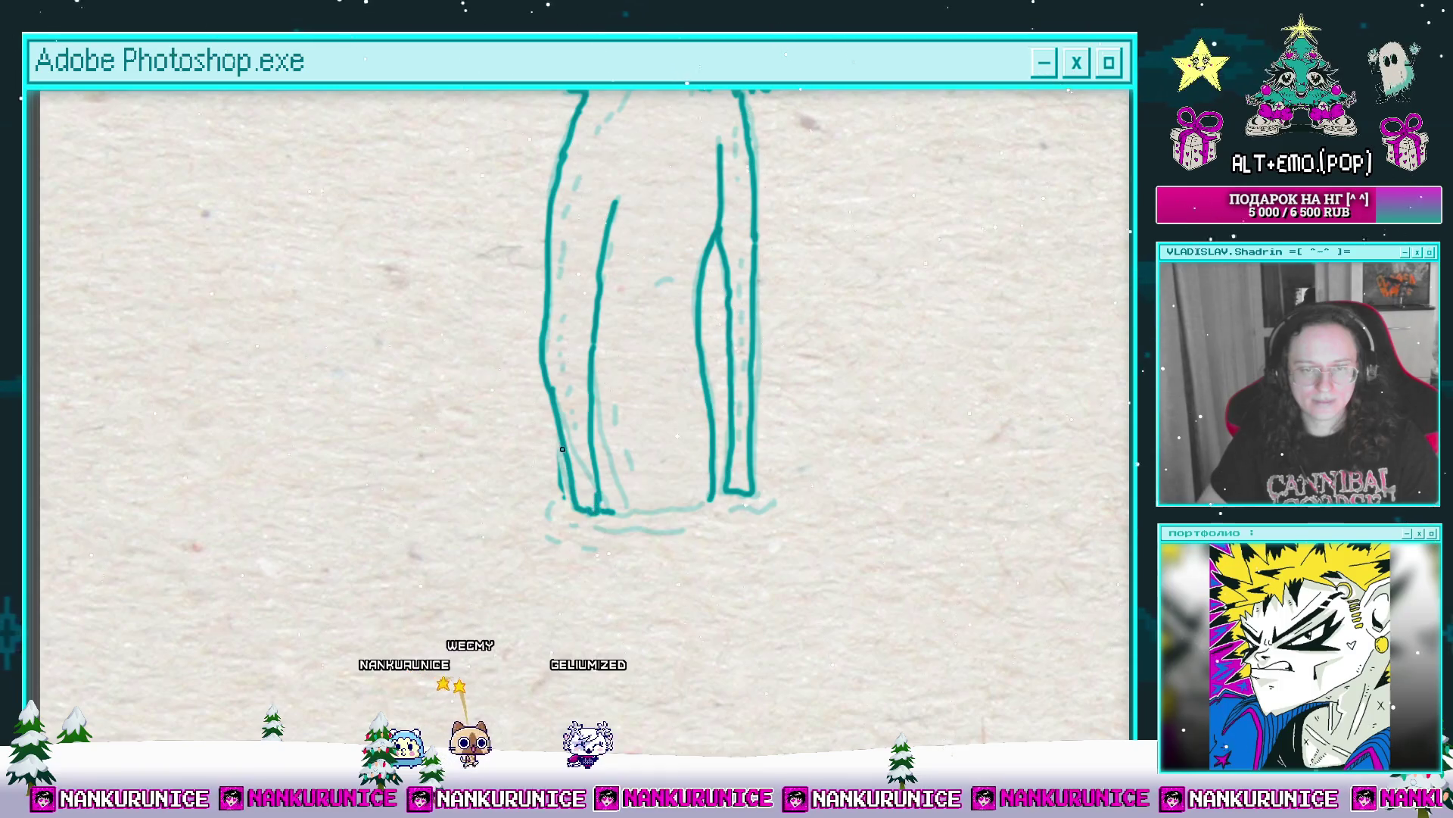
Step: Fill the figure's body with grey and bring the whole figure back into view
left_click_drag(564, 497, 524, 466)
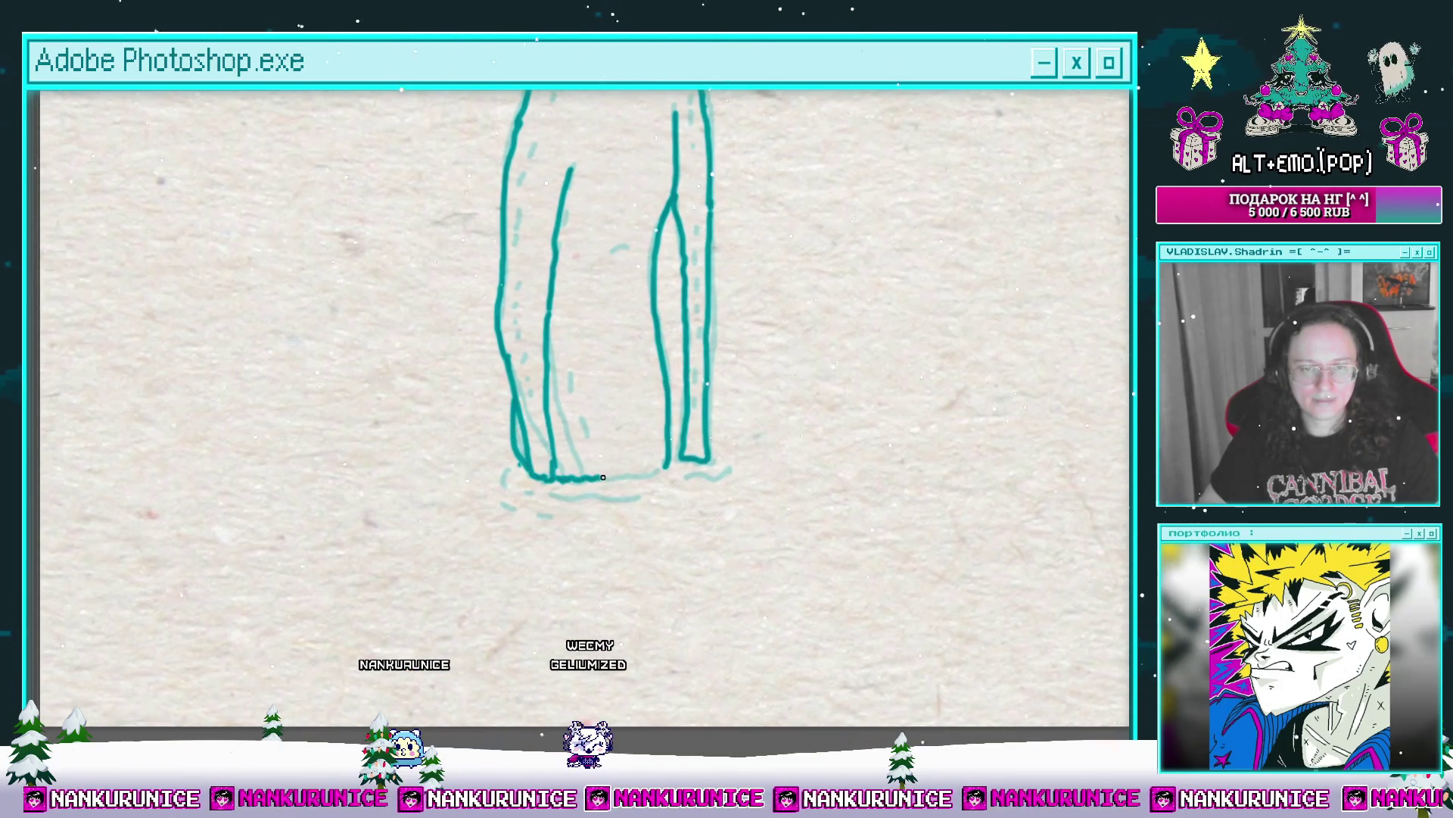
left_click_drag(659, 467, 659, 542)
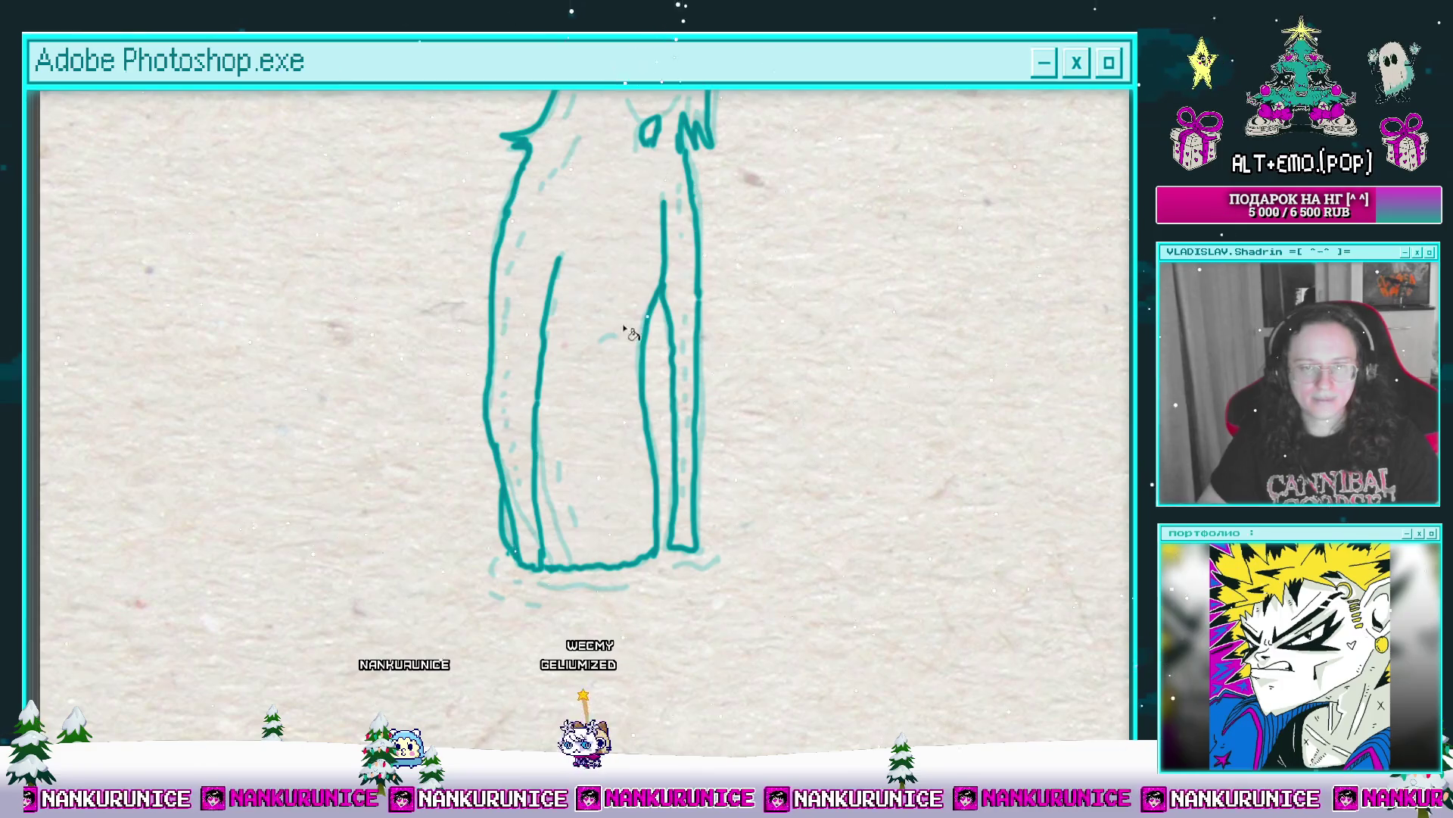
mouse_move(616, 292)
left_mouse_down()
mouse_move(606, 390)
mouse_move(606, 370)
mouse_move(622, 372)
left_mouse_up()
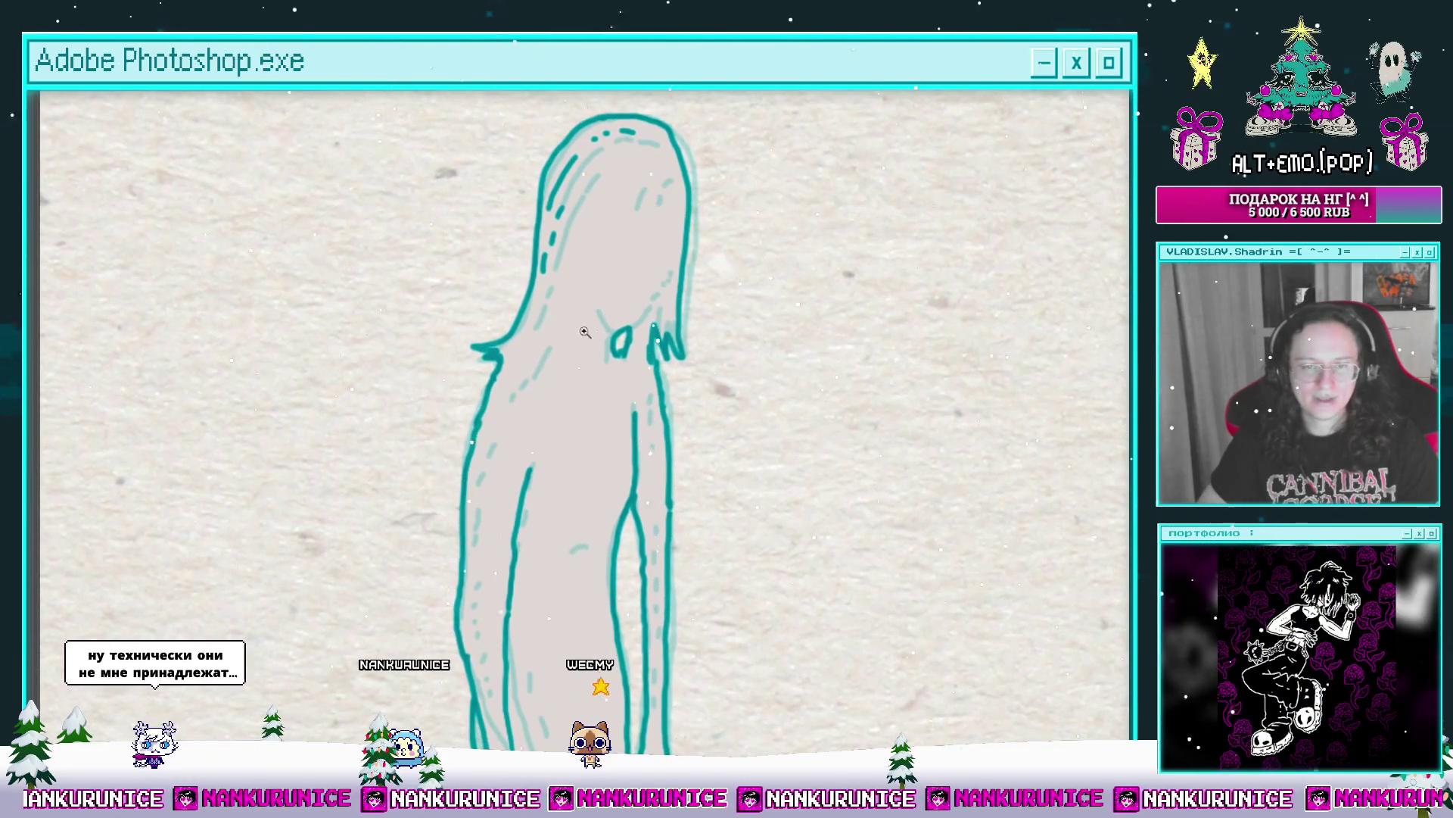
Step: Pan down the tall figure from hair to feet, then fit the whole canvas on screen with Ctrl+0
left_click(655, 287)
mouse_move(658, 324)
left_mouse_down()
mouse_move(617, 384)
mouse_move(563, 400)
left_mouse_up()
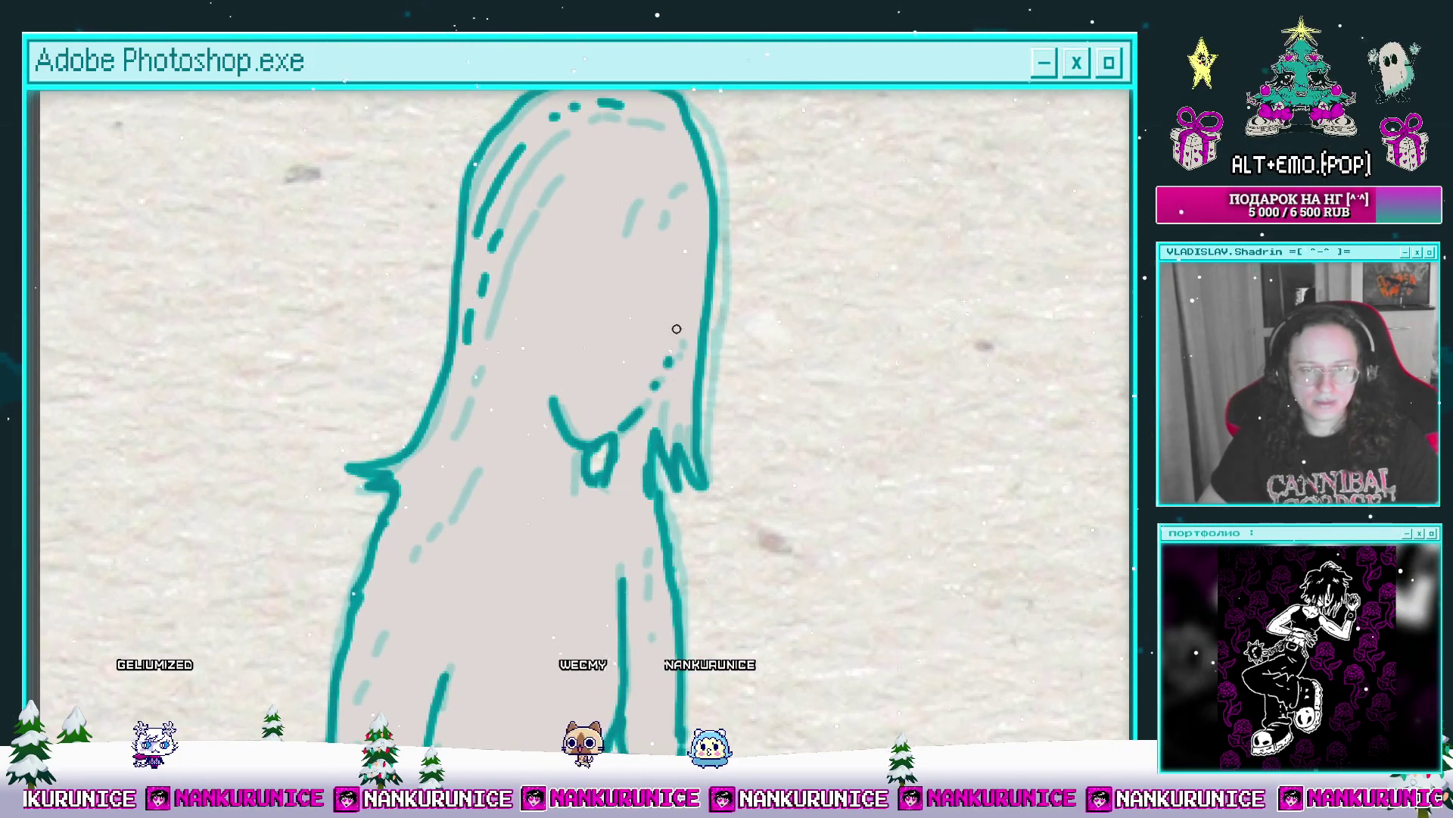
left_click_drag(677, 329, 654, 415)
mouse_move(634, 327)
left_mouse_down()
mouse_move(629, 262)
mouse_move(663, 137)
left_mouse_up()
left_click_drag(575, 400, 596, 259)
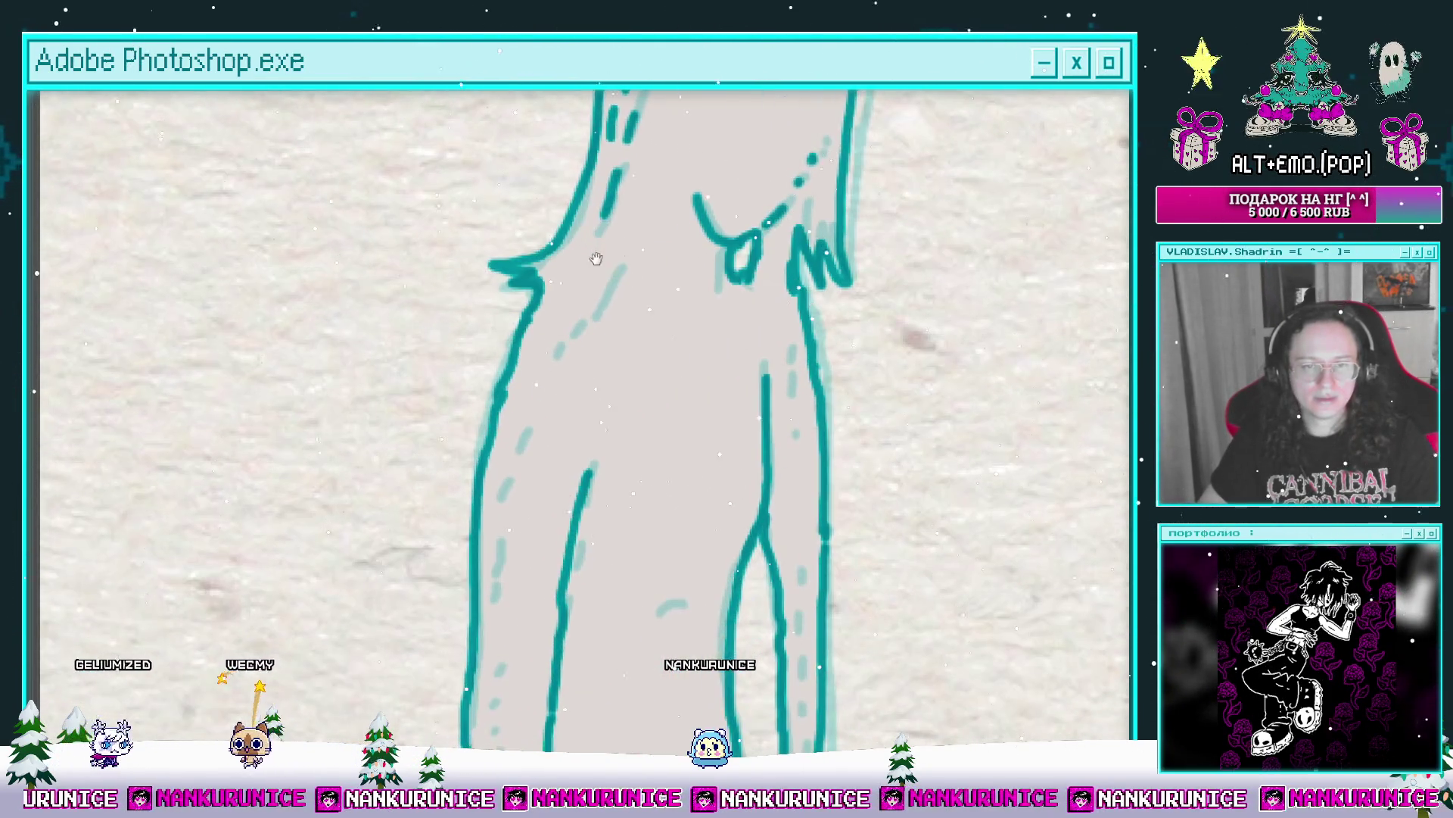
left_click_drag(580, 327, 592, 269)
left_click_drag(556, 365, 567, 300)
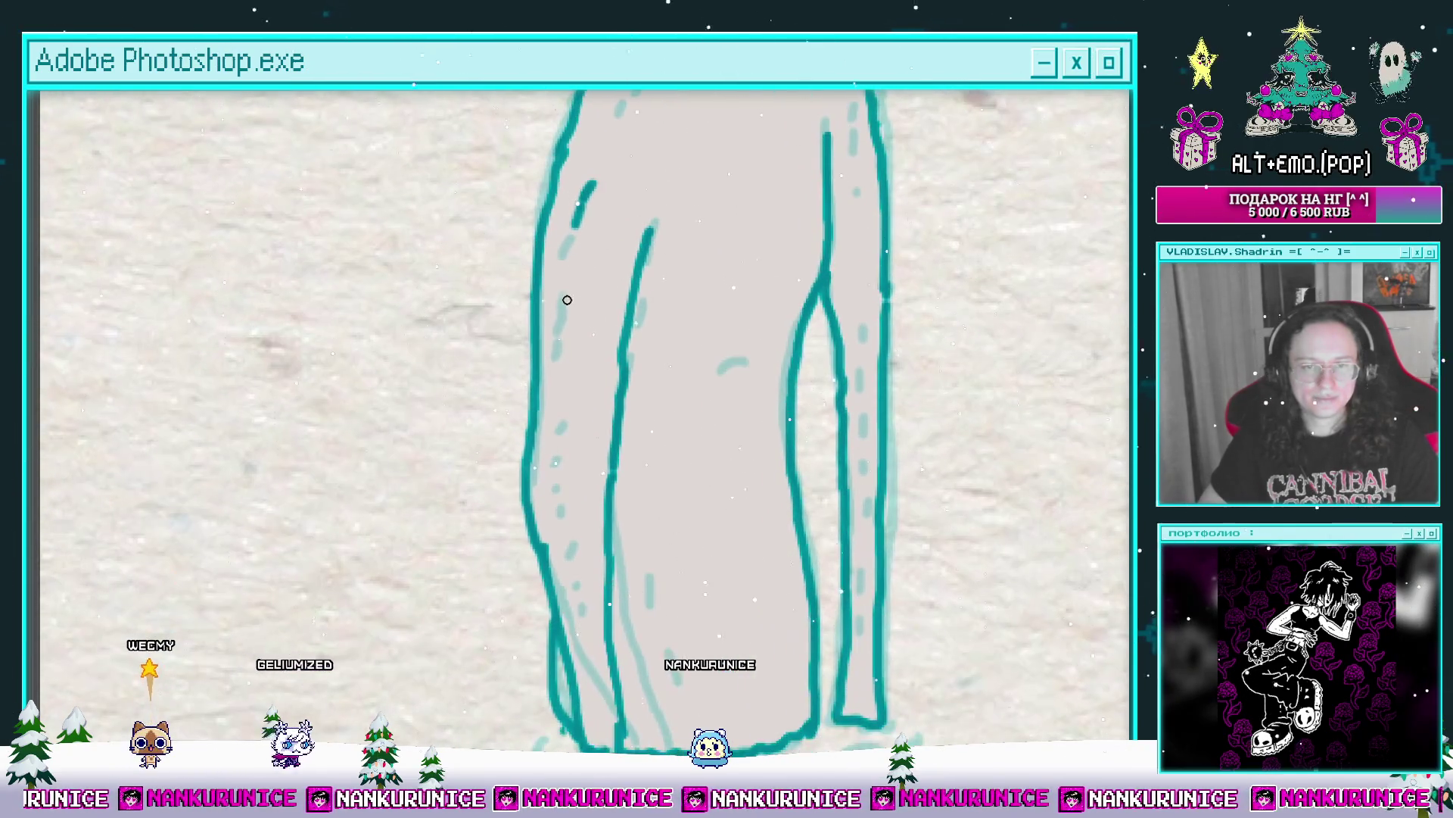
left_click_drag(558, 392, 570, 286)
left_click_drag(582, 490, 545, 384)
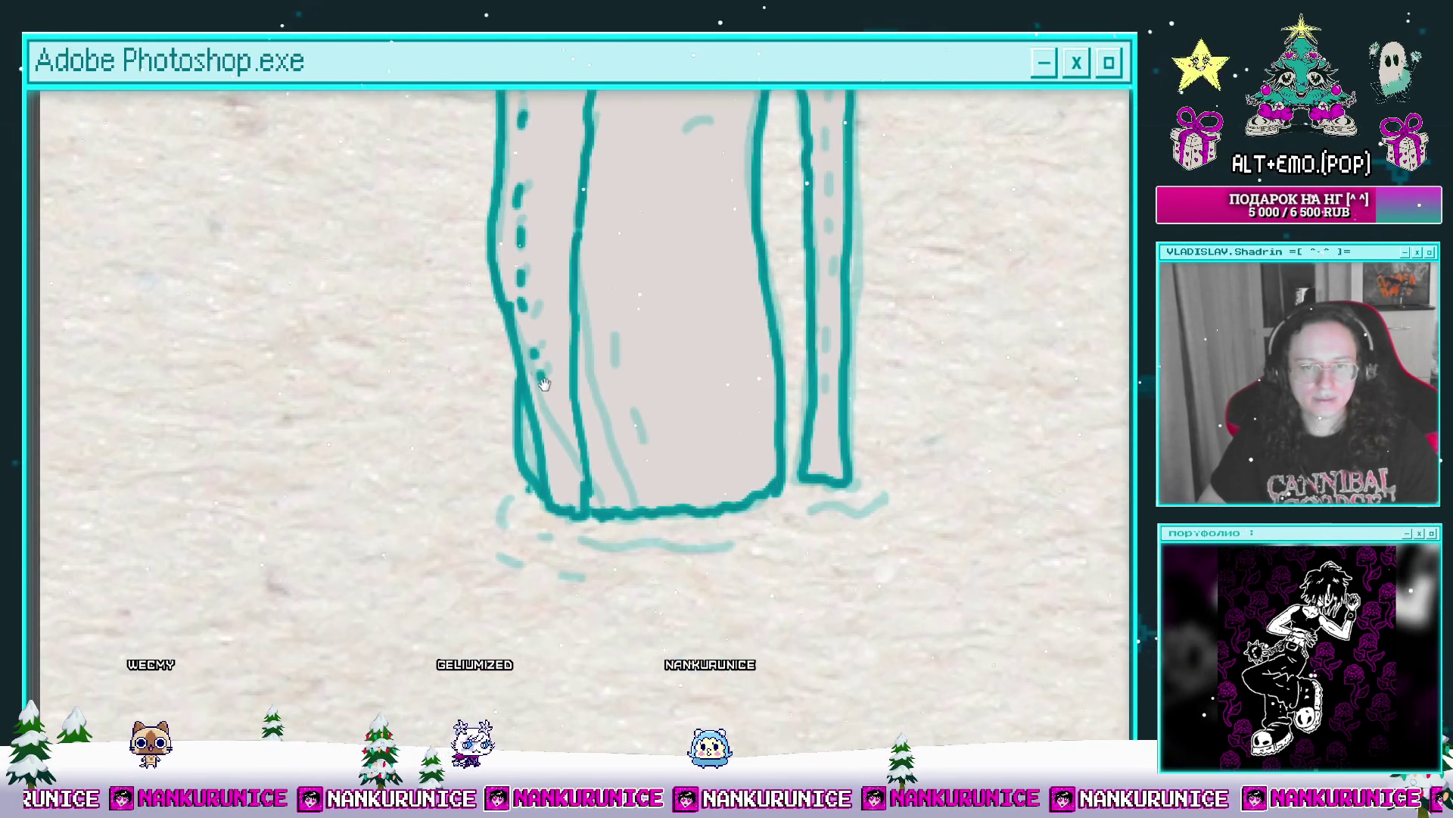
scroll(633, 382, "up", 5)
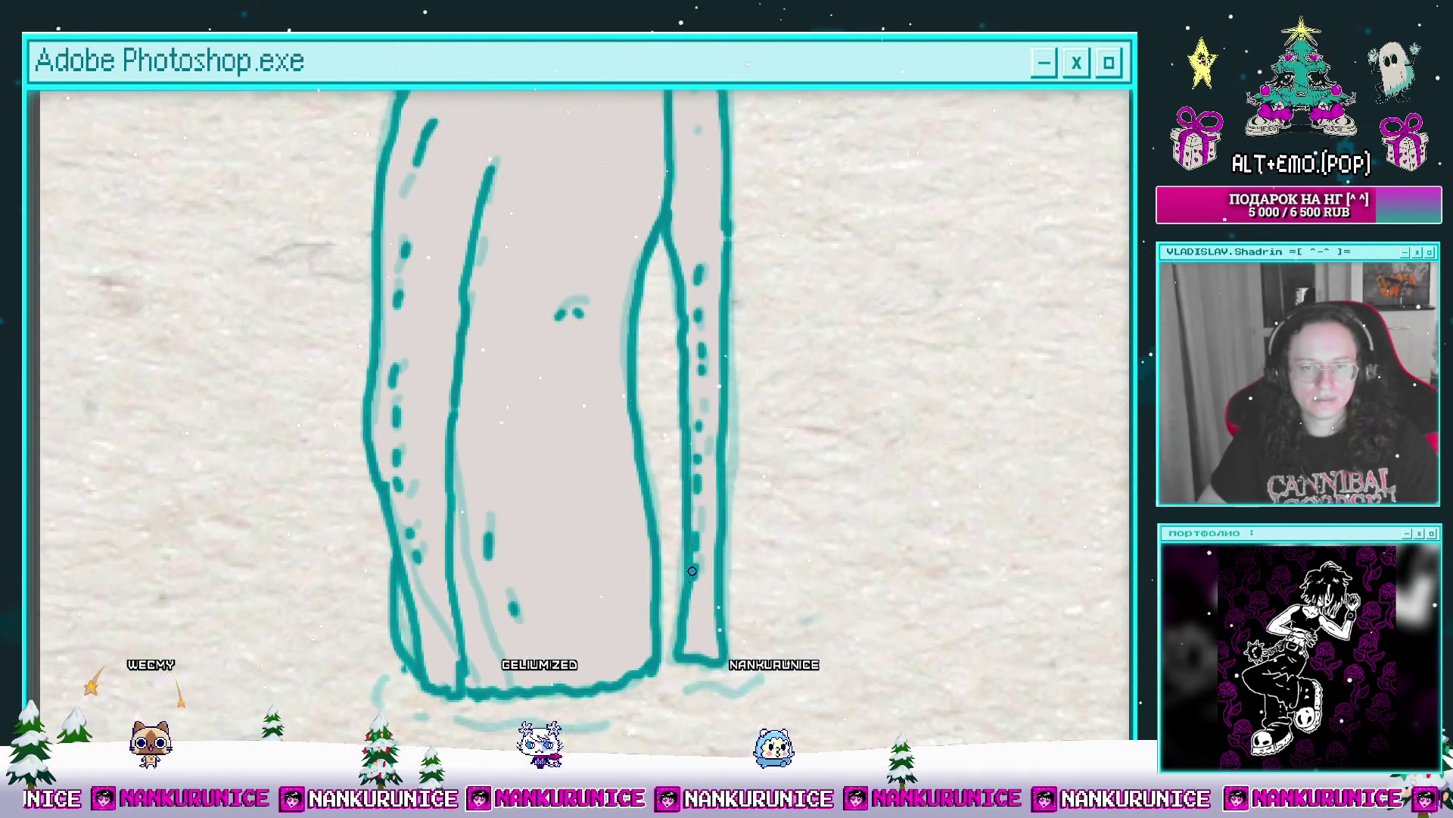
scroll(691, 571, "up", 4)
key("ctrl+0")
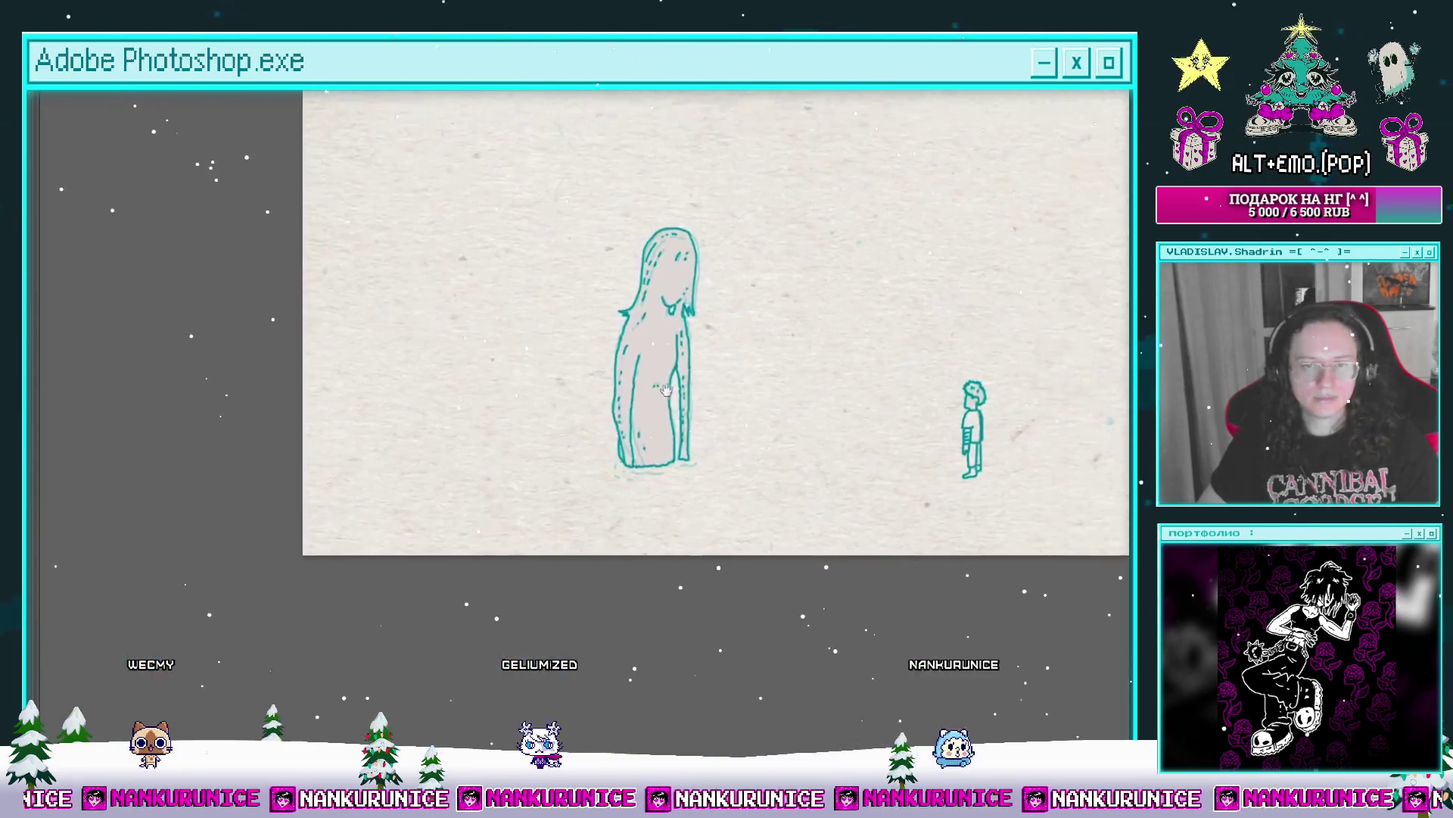
Step: Scrub back through the timeline, play and stop the animation, then save with Ctrl+S
key("Tab")
mouse_move(678, 643)
left_mouse_down()
mouse_move(533, 643)
mouse_move(620, 644)
left_mouse_up()
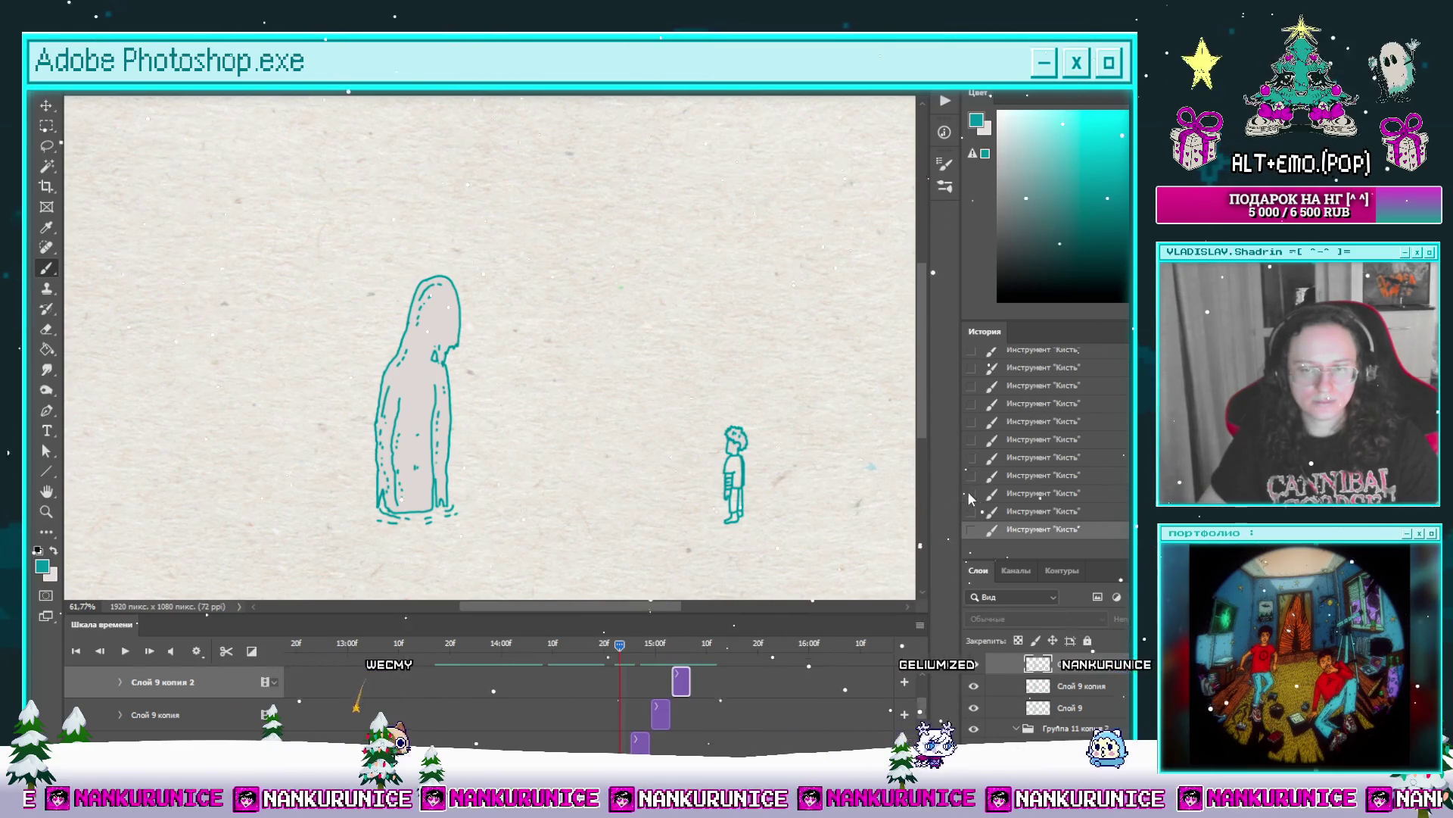
left_click(553, 644)
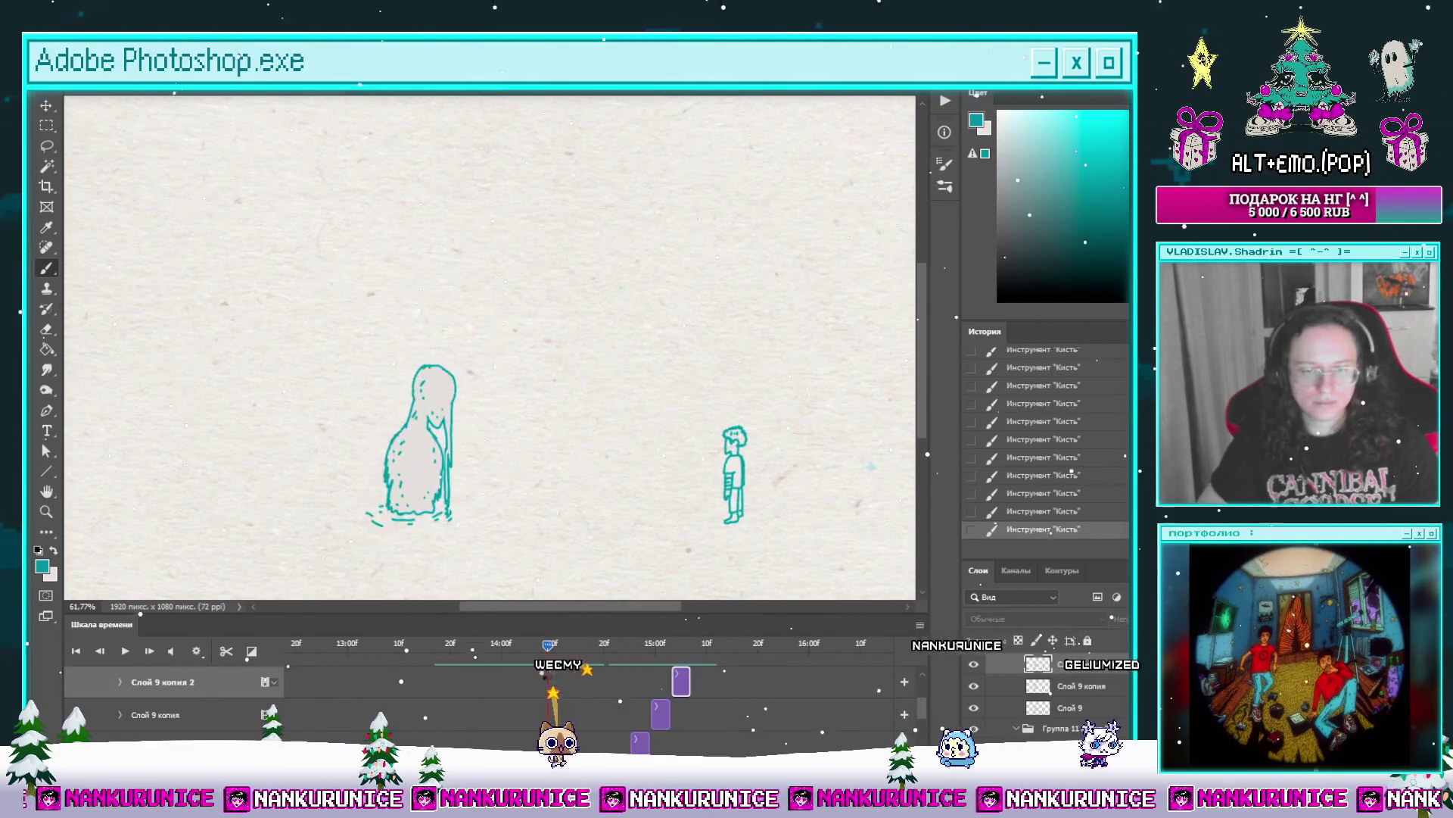
left_click_drag(552, 644, 454, 644)
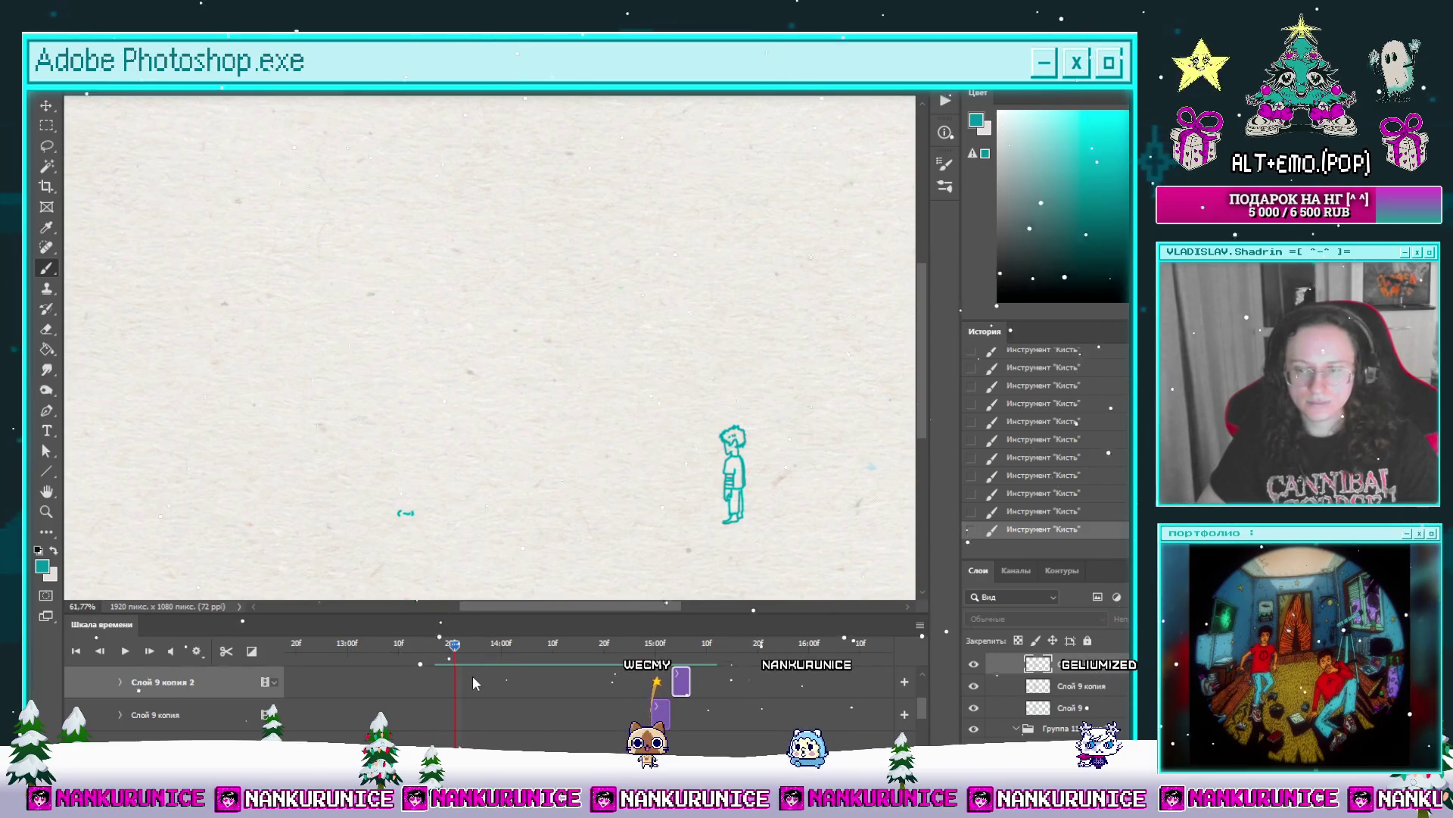
key("space")
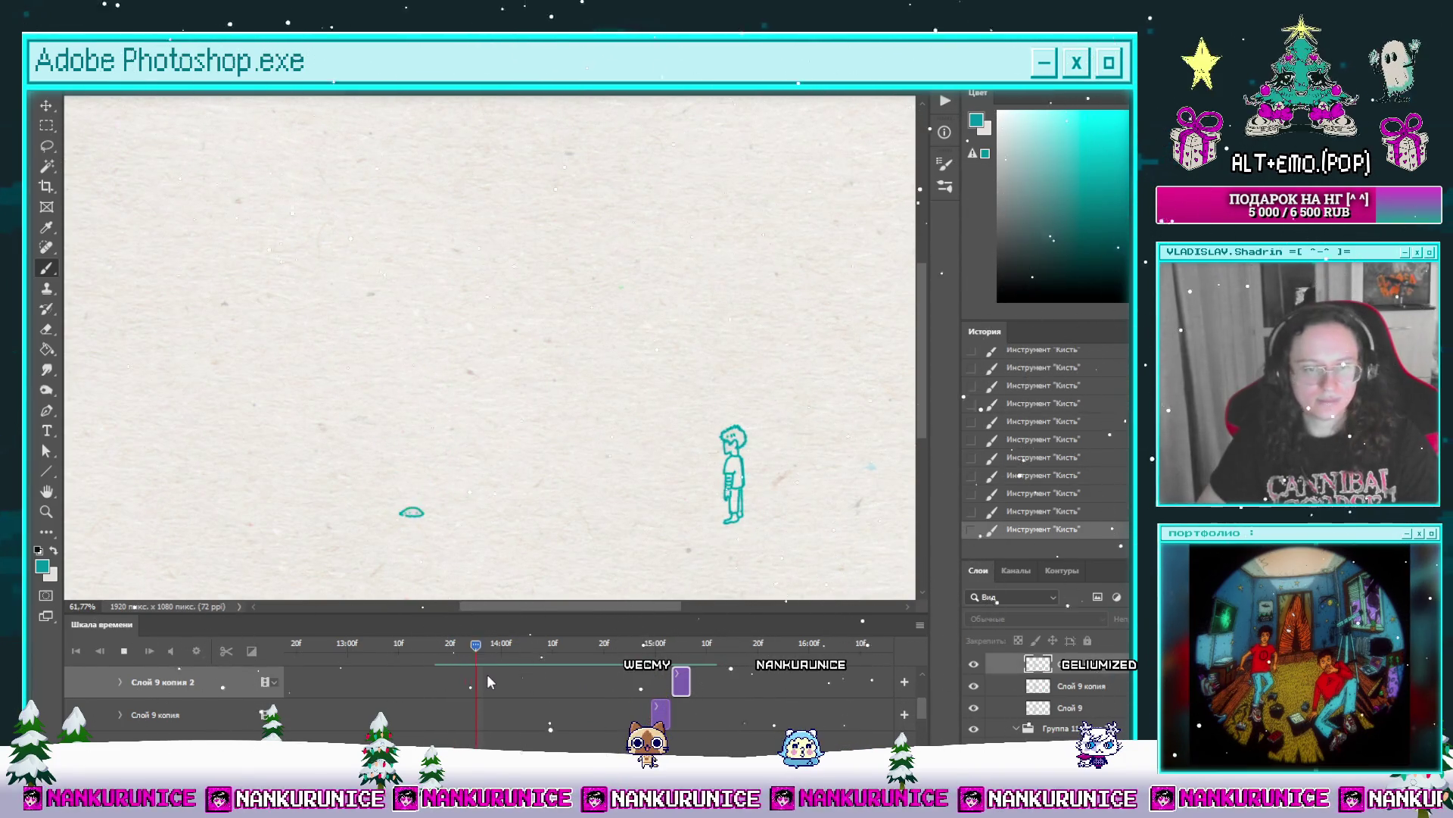
key("space")
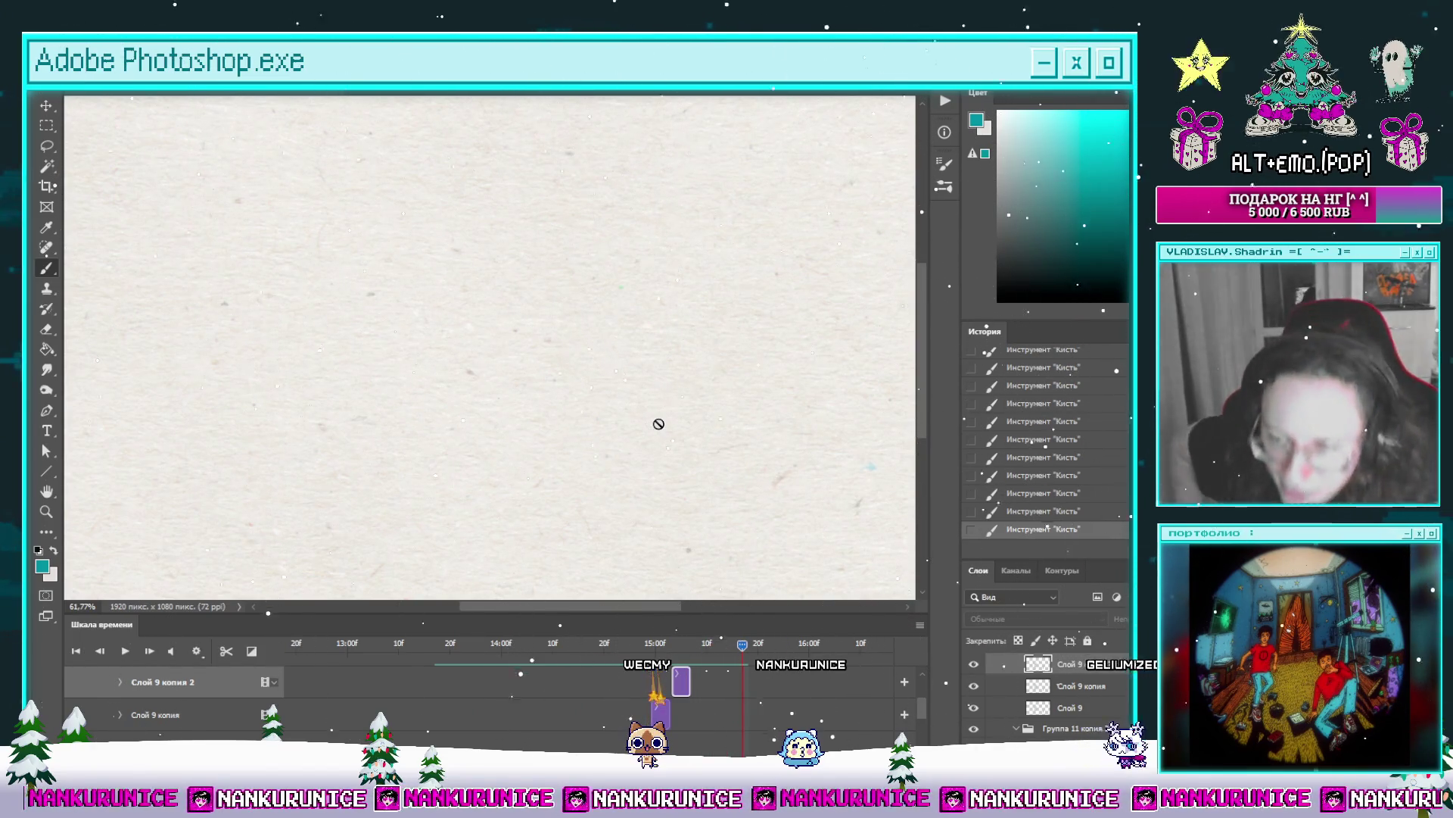
key("ctrl+s")
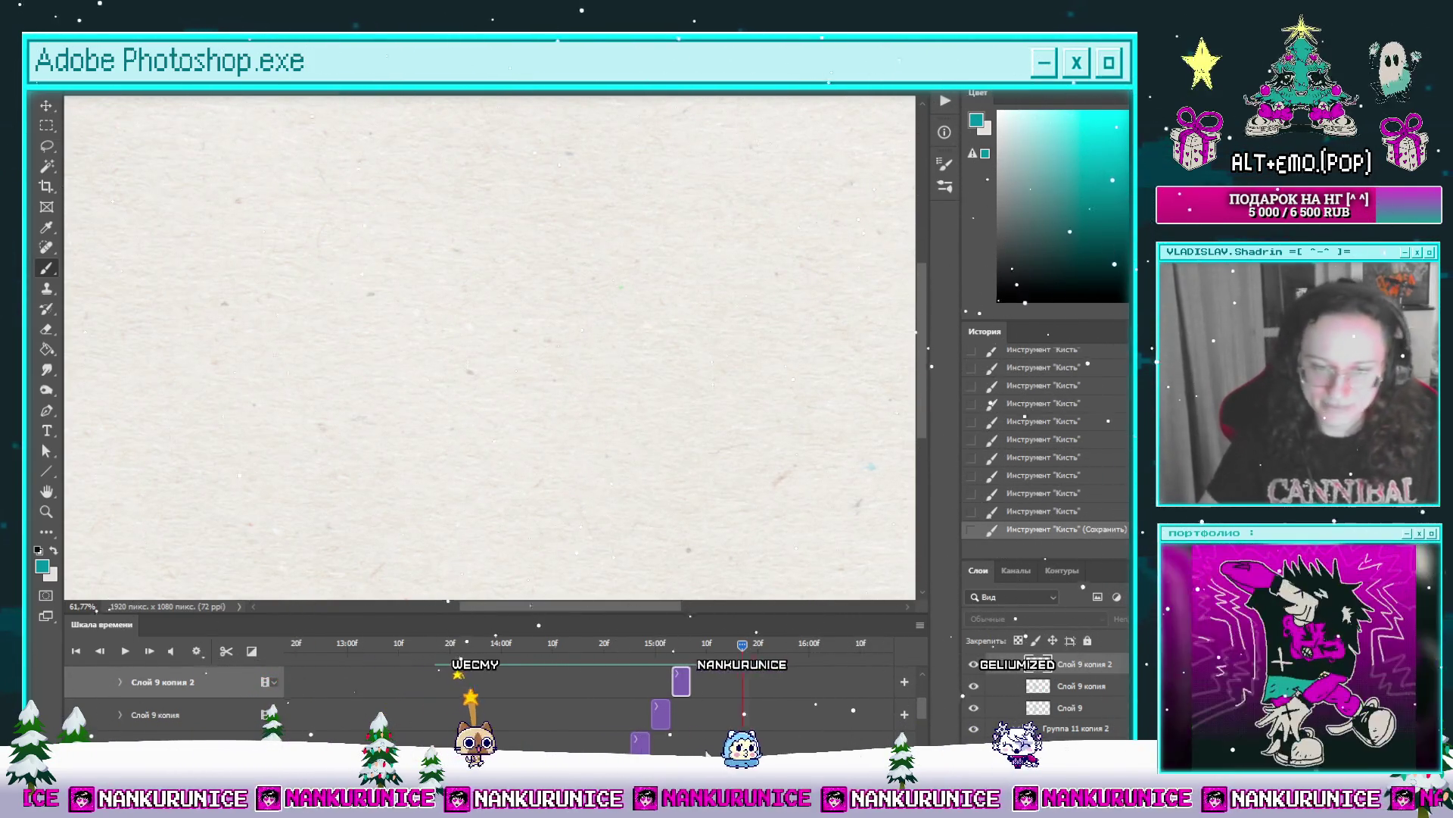
Step: Toggle a layer's visibility and check the 15:00 frame and a few later ones
scroll(666, 724, "down", 5)
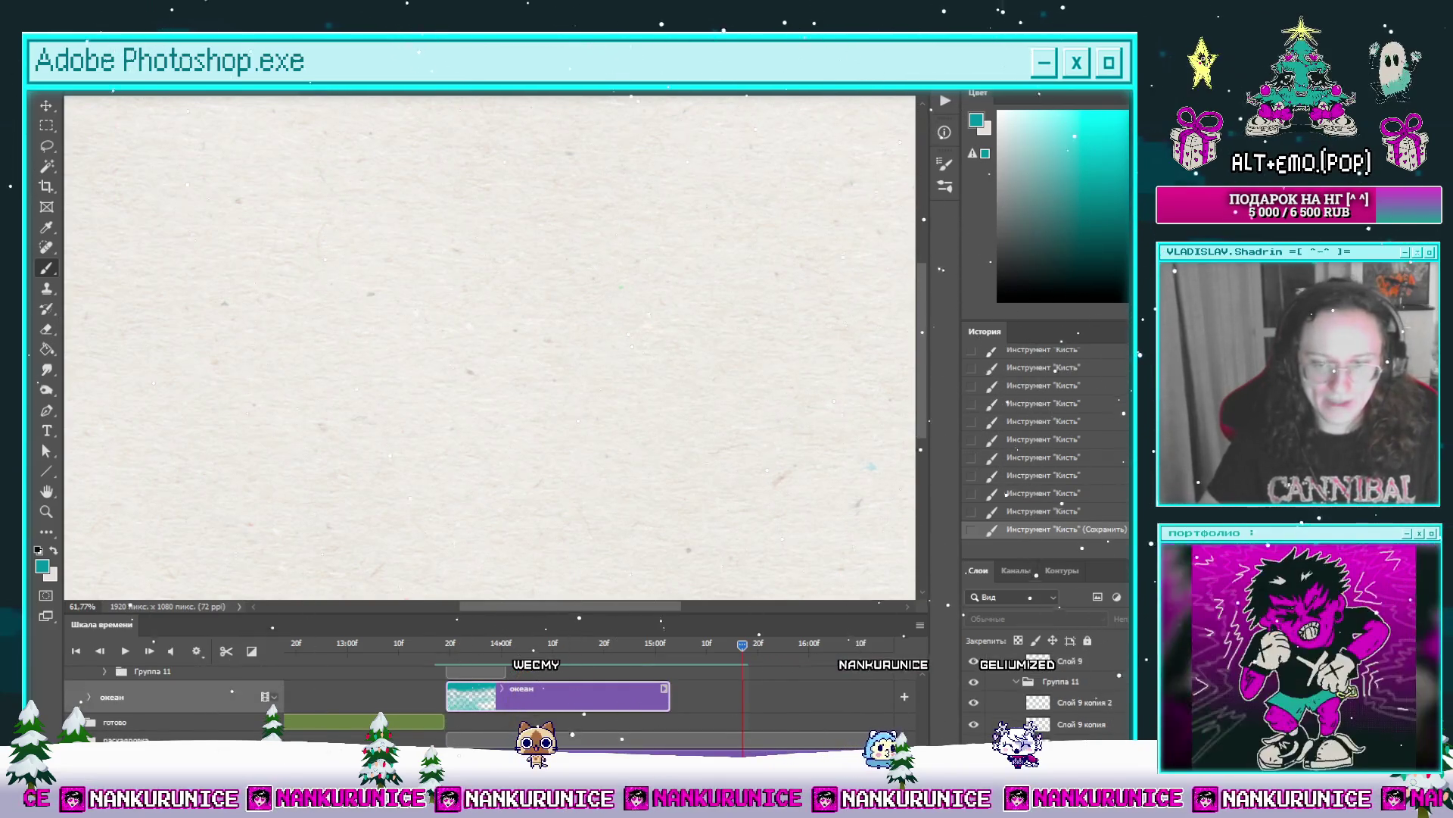
left_click(974, 661)
scroll(775, 727, "down", 3)
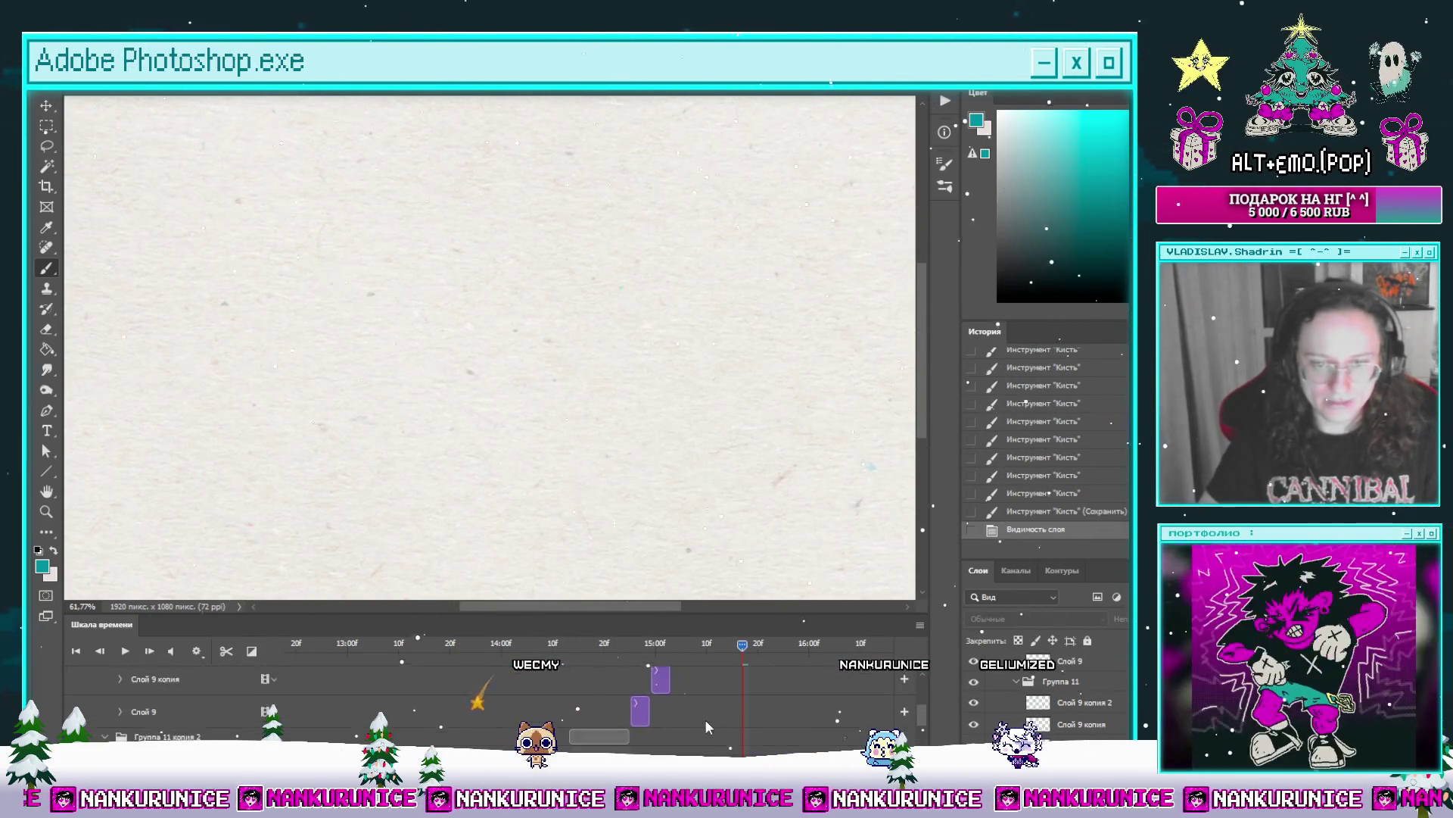
scroll(705, 718, "up", 1)
left_click(660, 642)
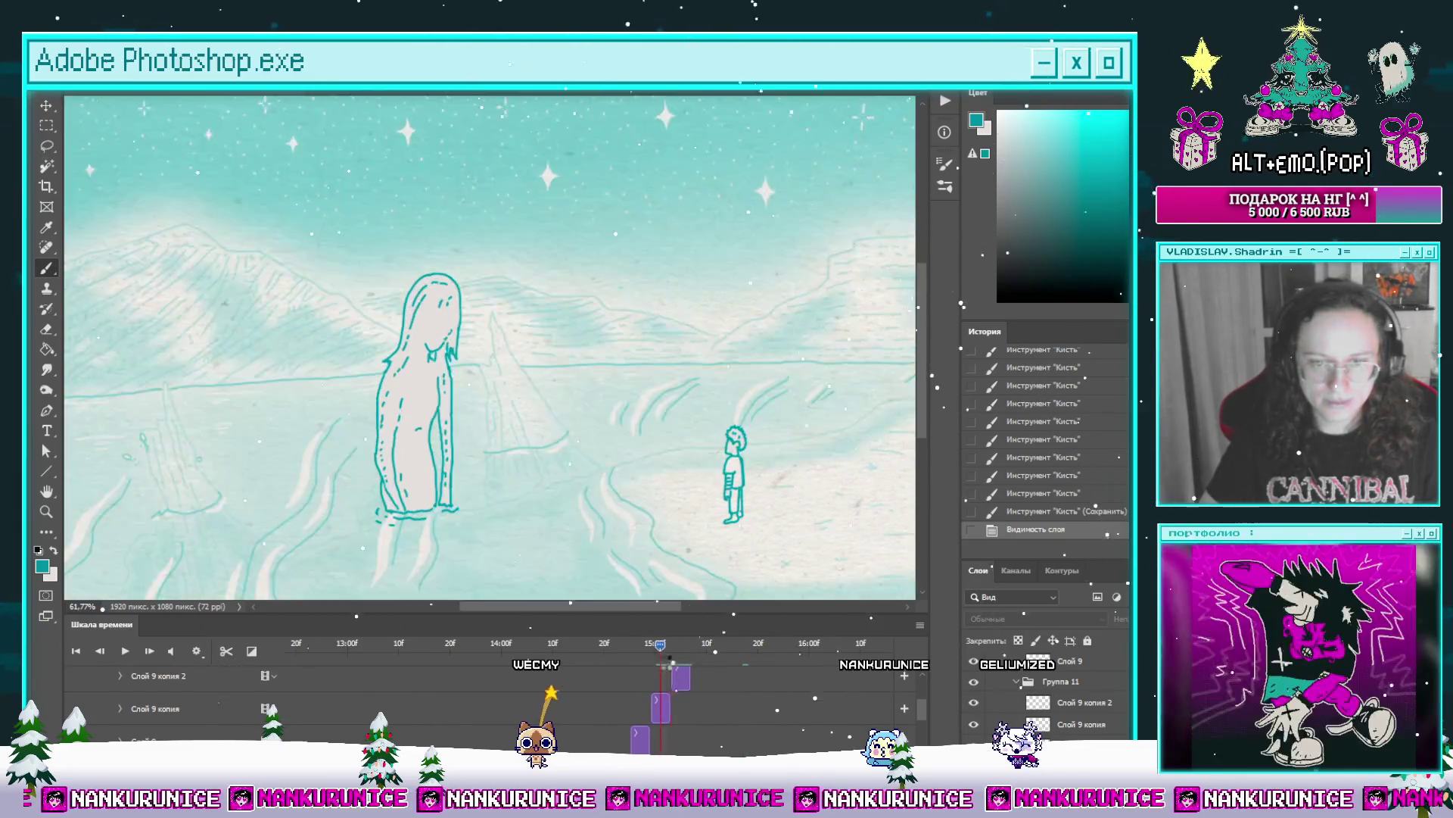
left_click(691, 643)
scroll(702, 700, "down", 2)
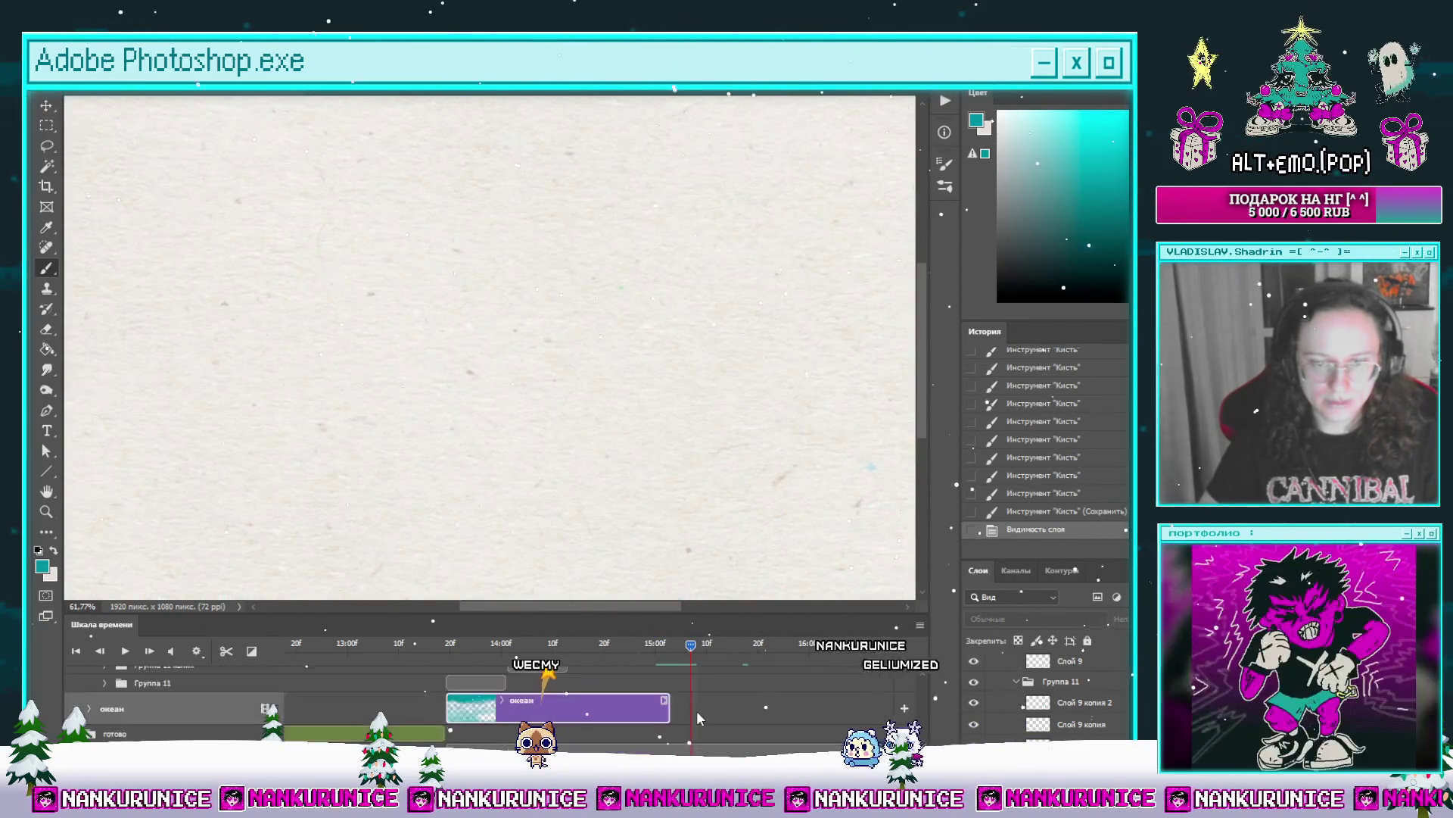
scroll(665, 682, "up", 3)
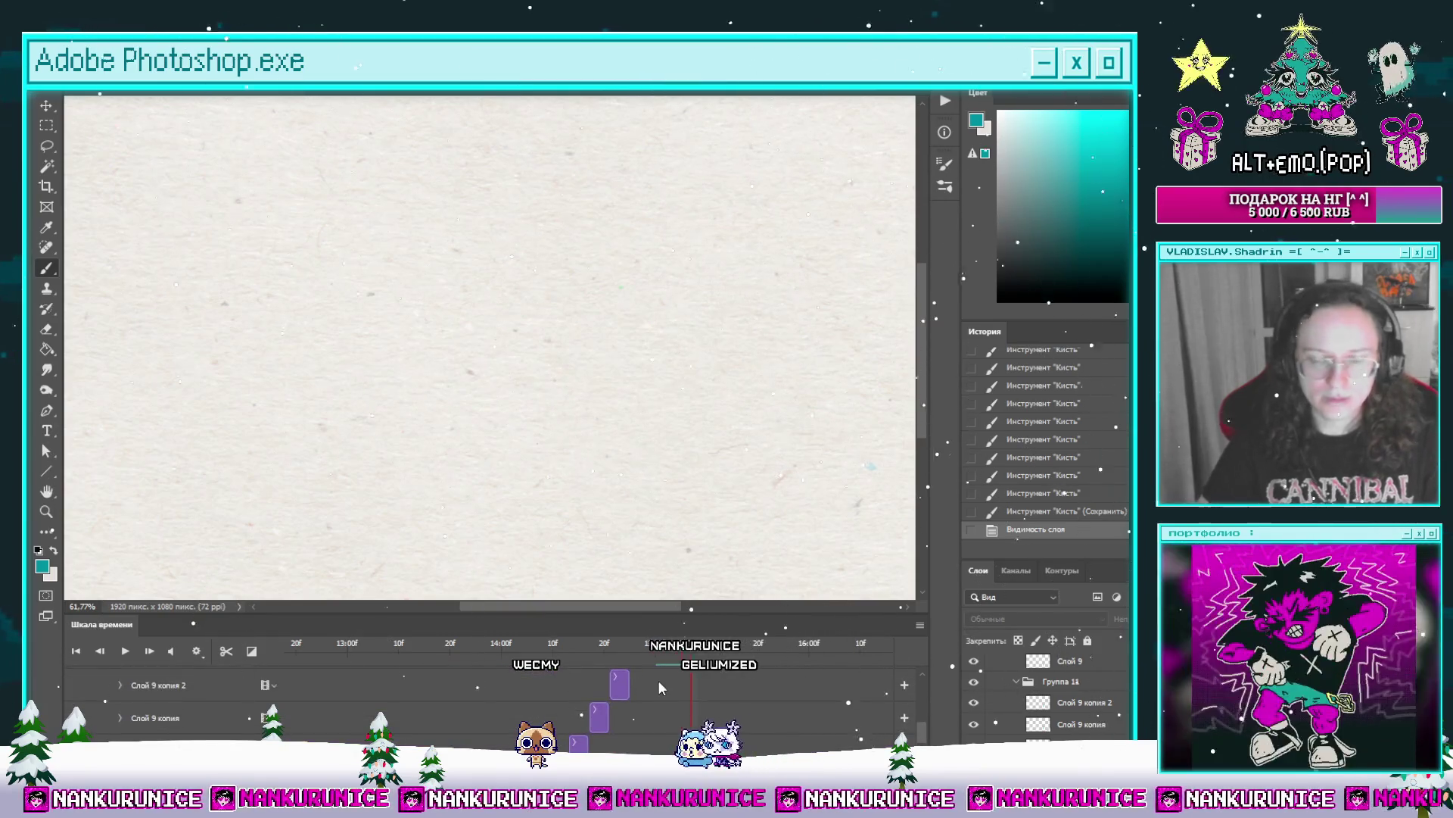
scroll(659, 687, "down", 2)
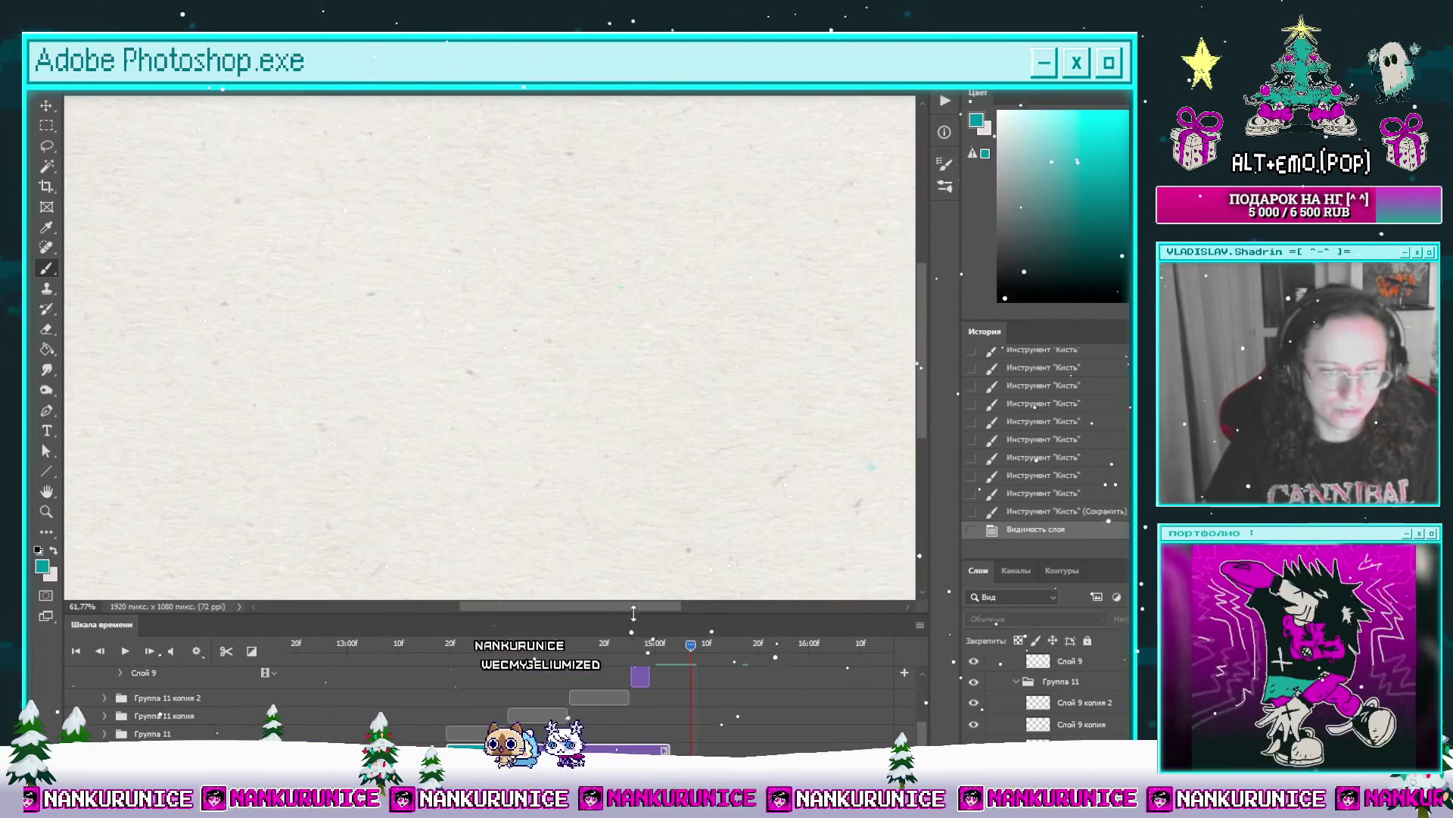
Step: On the two-figure frame, set the ocean background to 100% opacity and toggle the раскадровка layer
left_click(616, 643)
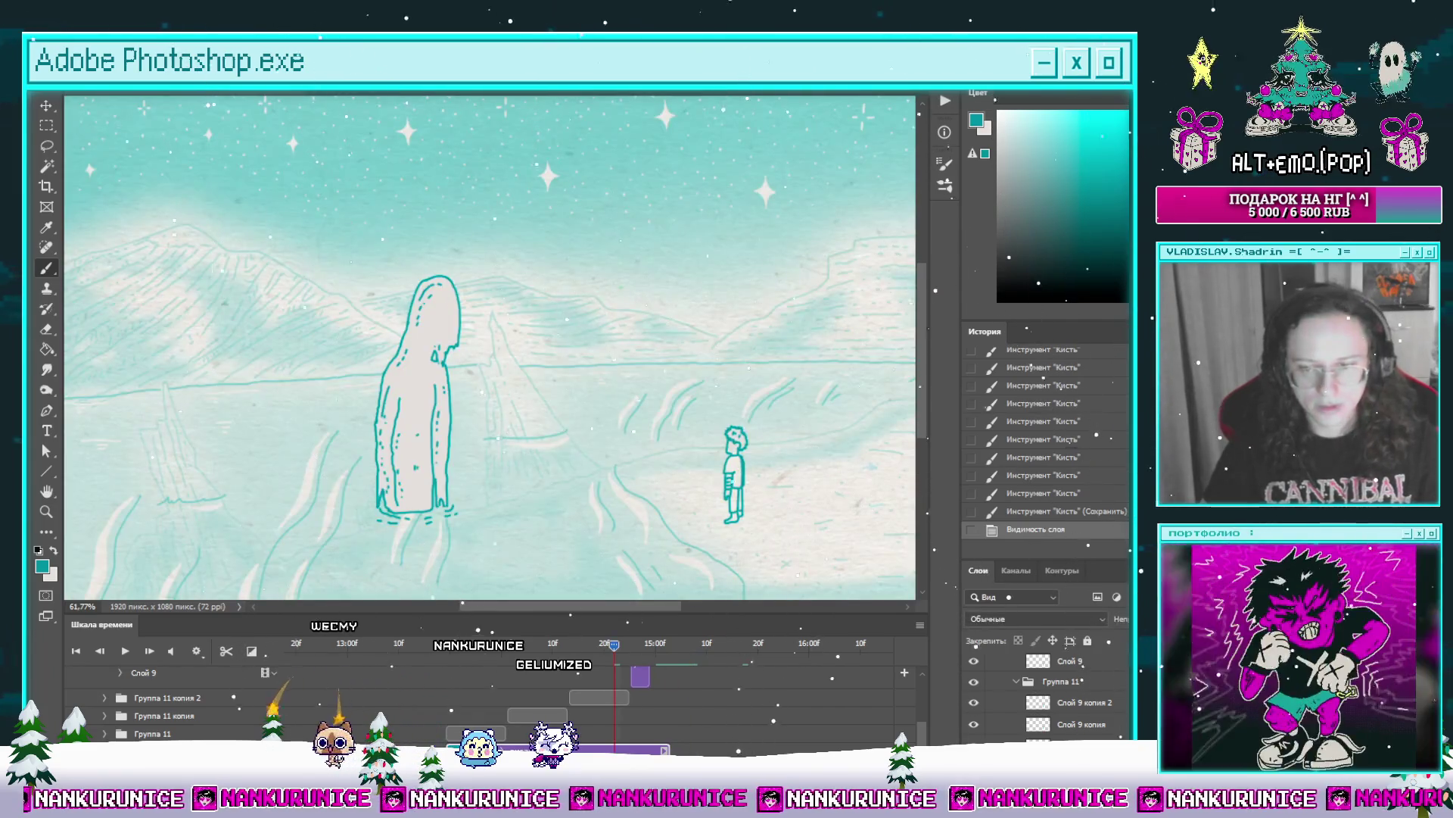
key("0")
scroll(694, 716, "down", 2)
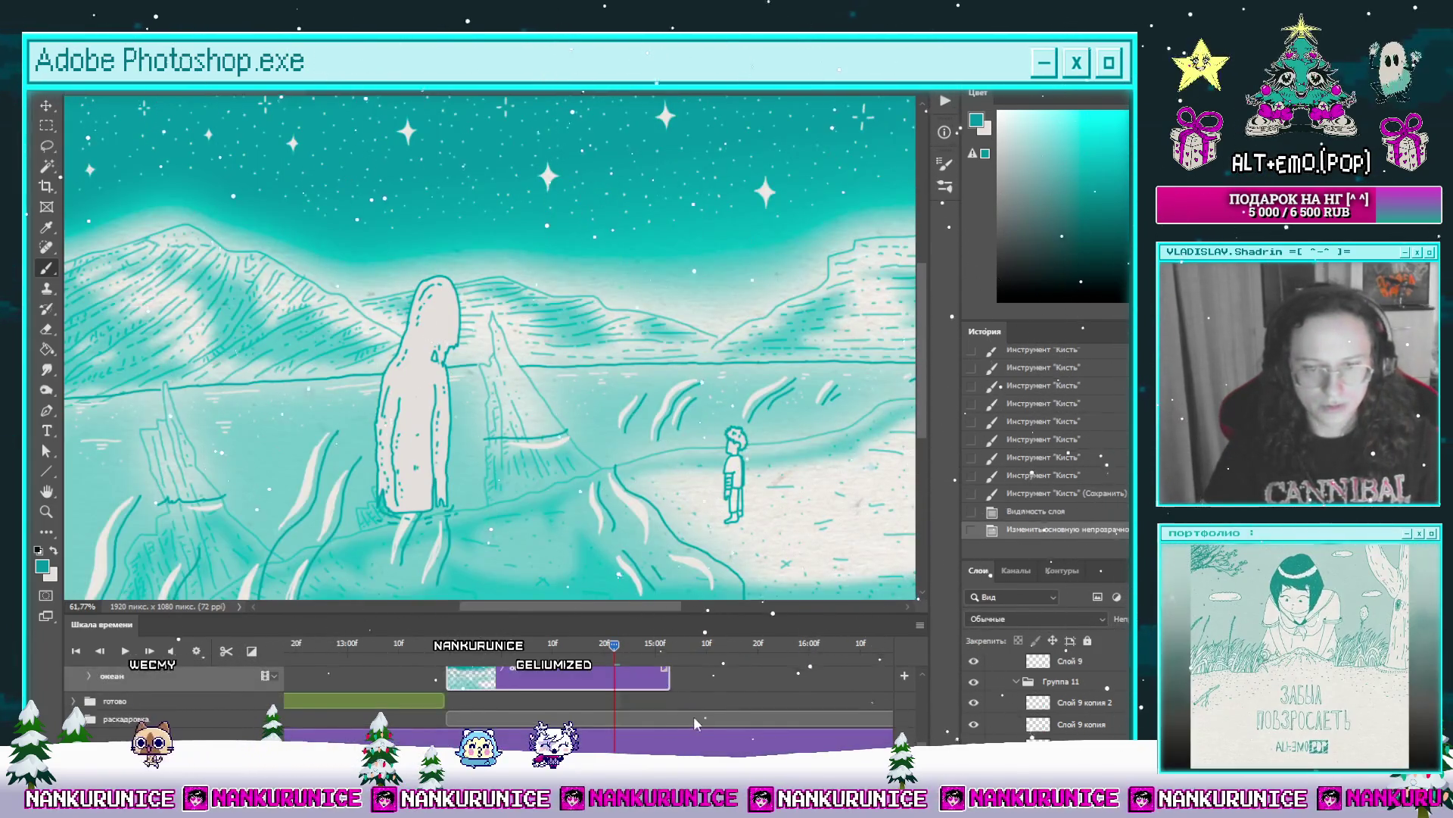
left_click(693, 716)
Step: Zoom out to see the whole frame and return to the Brush
key("ctrl+comma")
key("z")
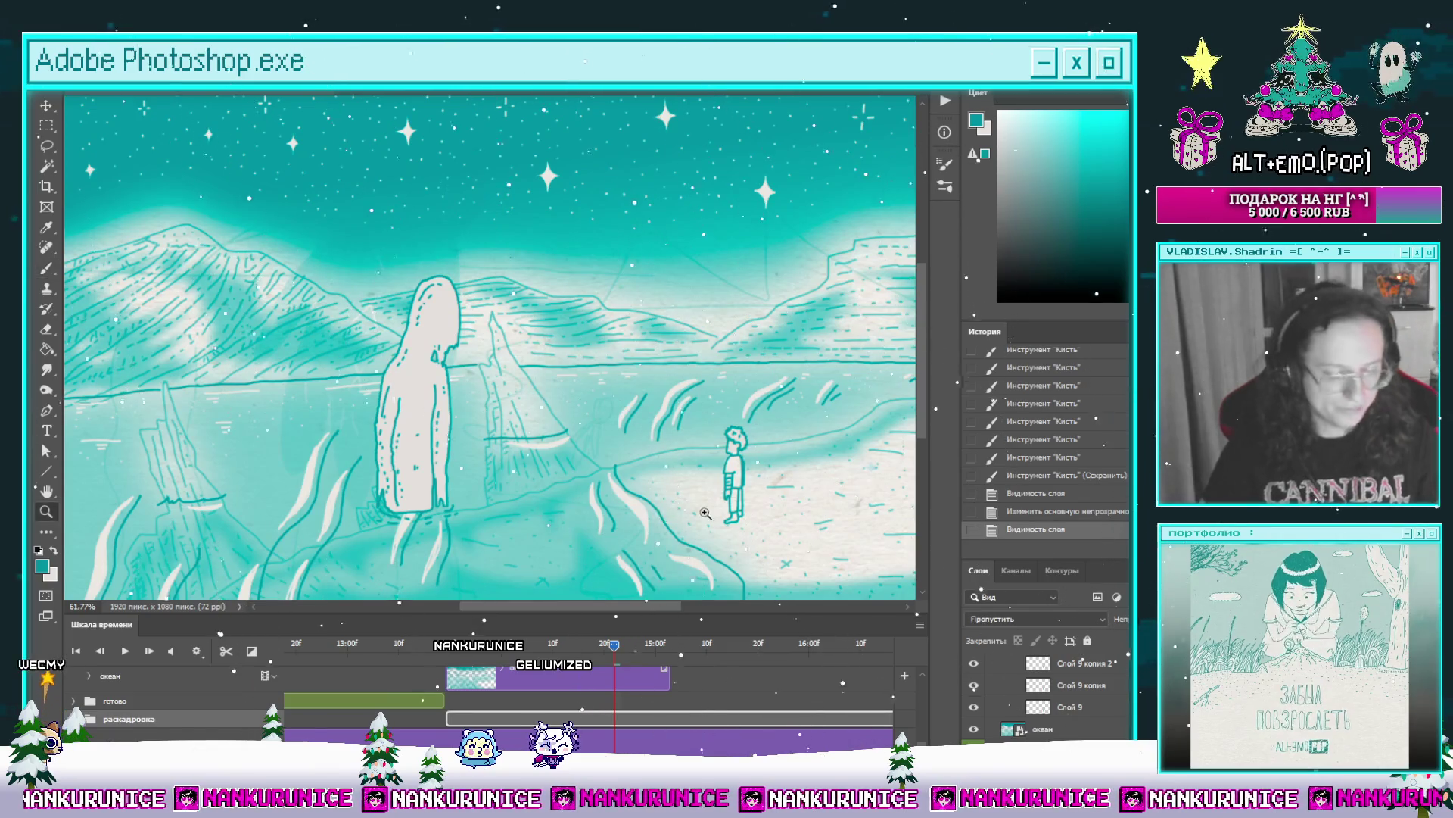
left_click_drag(705, 514, 667, 513)
key("b")
left_click(645, 644)
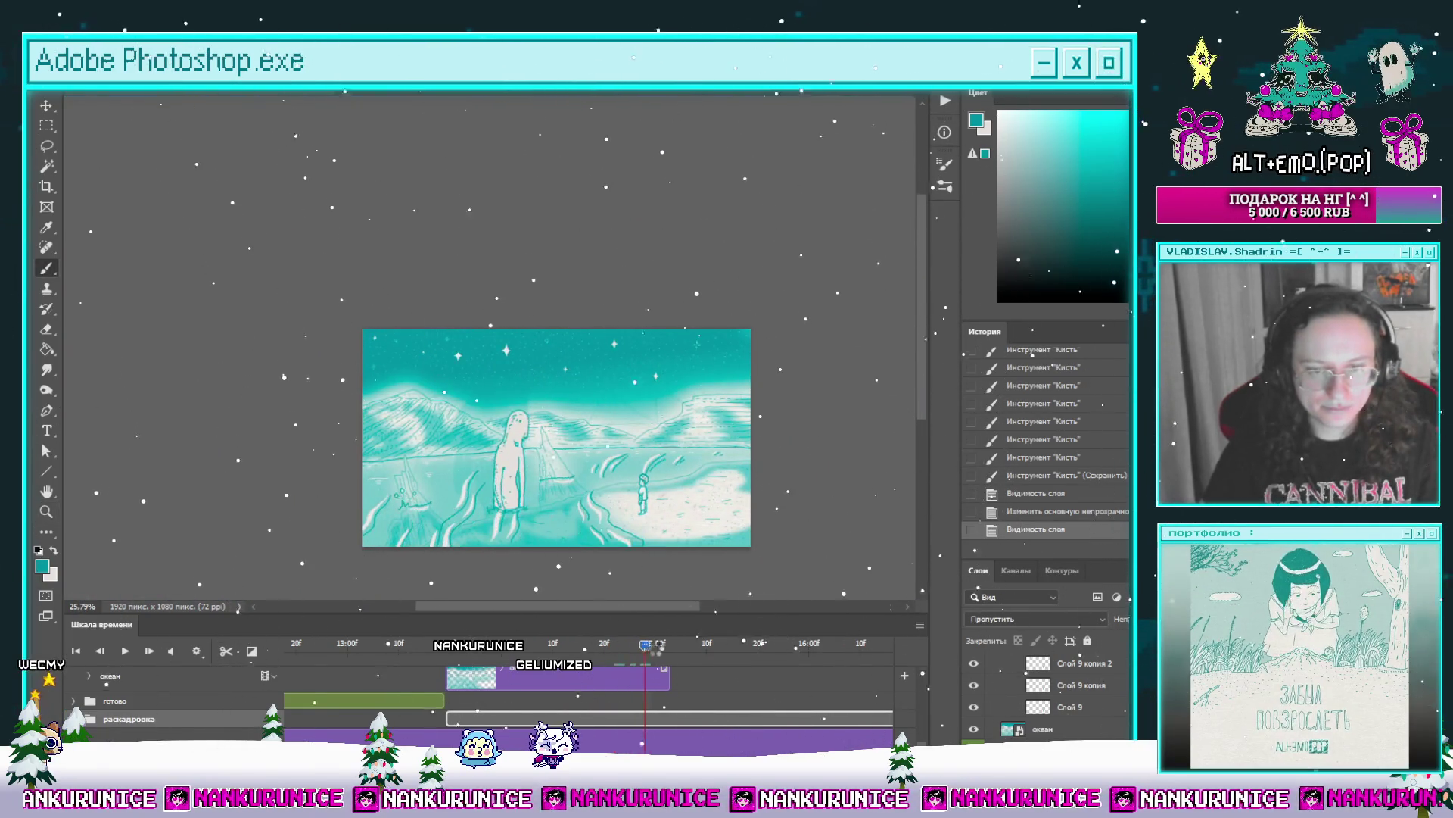
Step: Scrub to around 16:00 and play the animation to preview the current ending
mouse_move(645, 645)
left_mouse_down()
mouse_move(793, 644)
mouse_move(693, 667)
mouse_move(411, 683)
mouse_move(376, 700)
left_mouse_up()
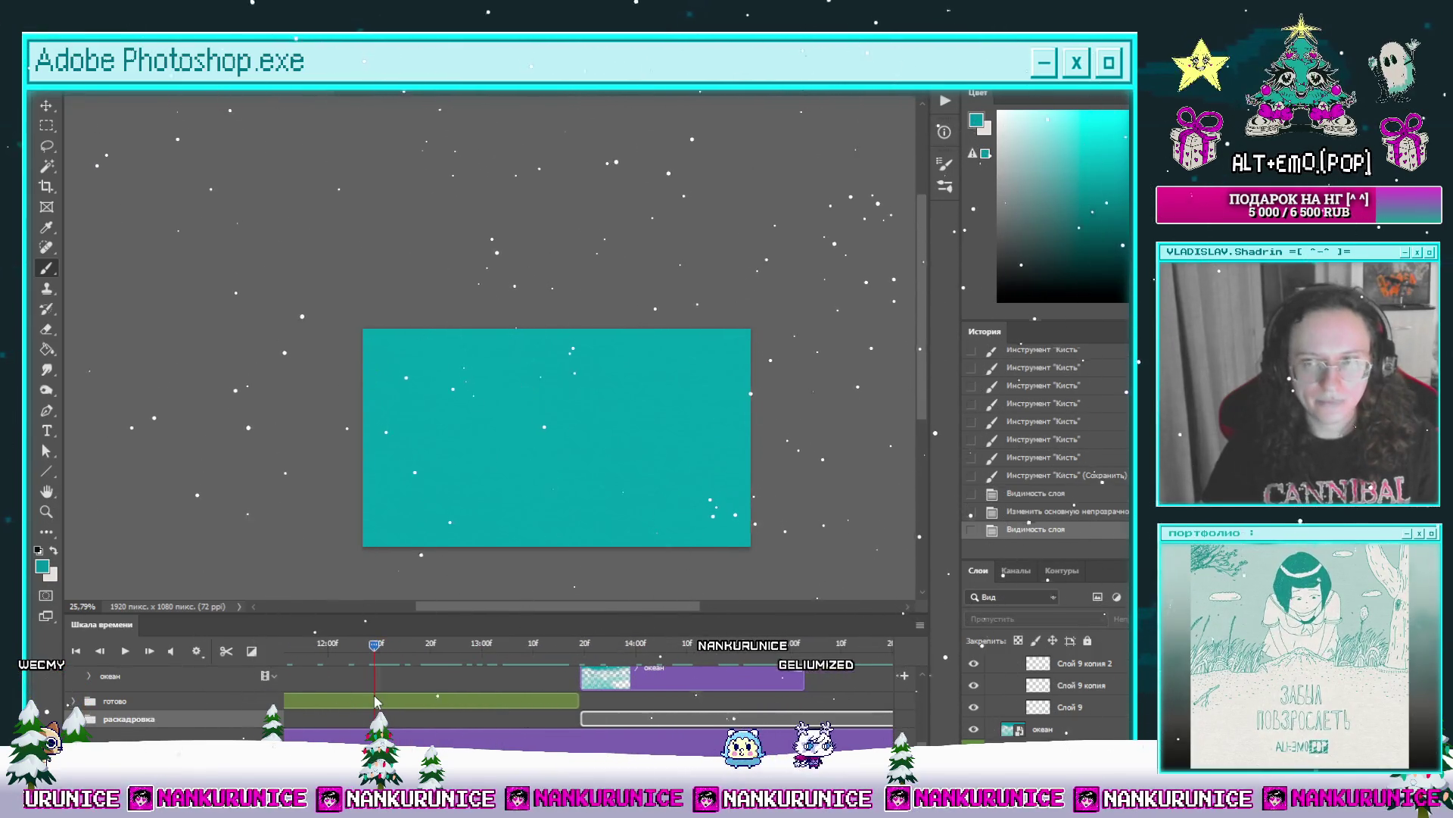
key("space")
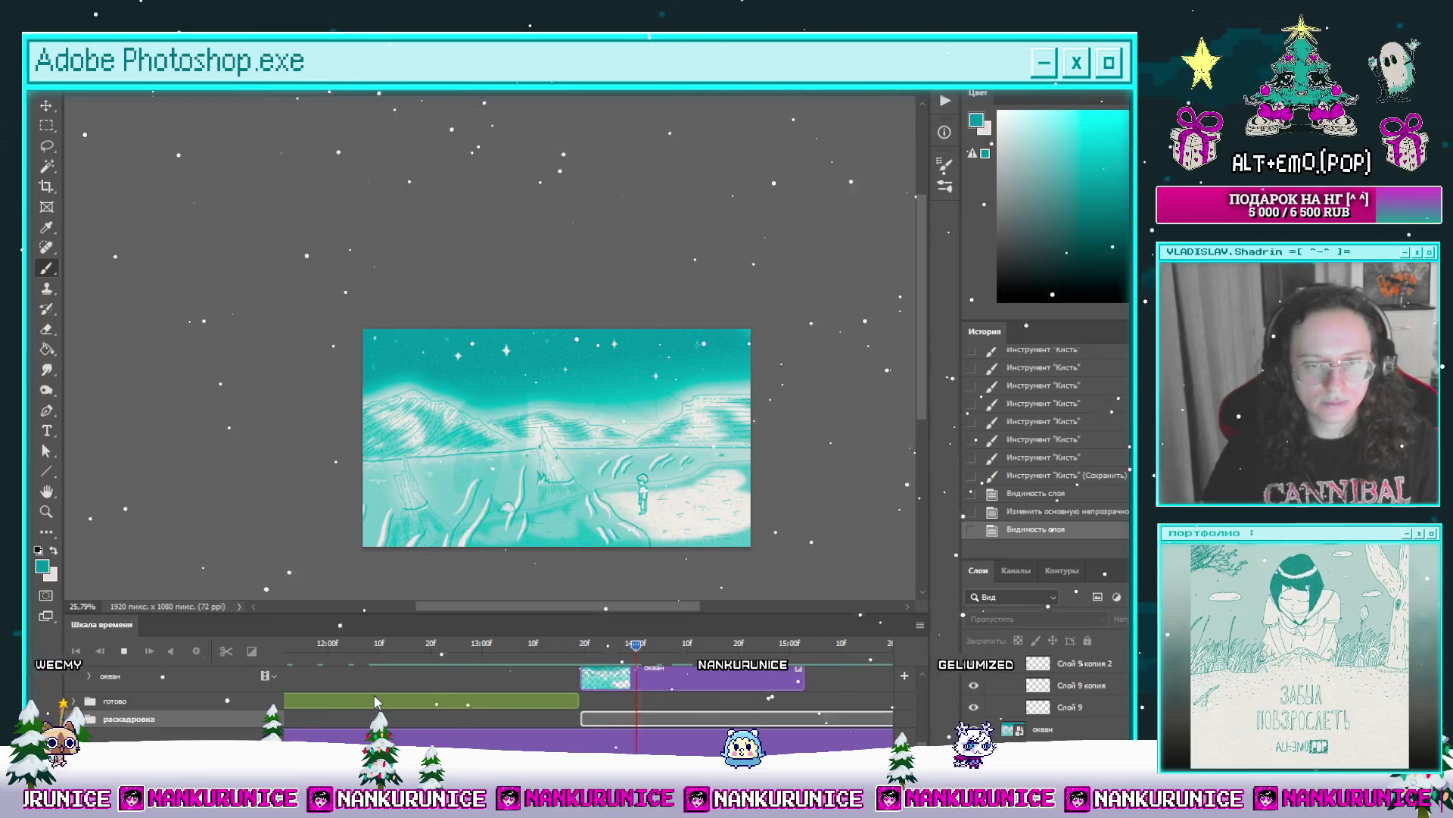
key("space")
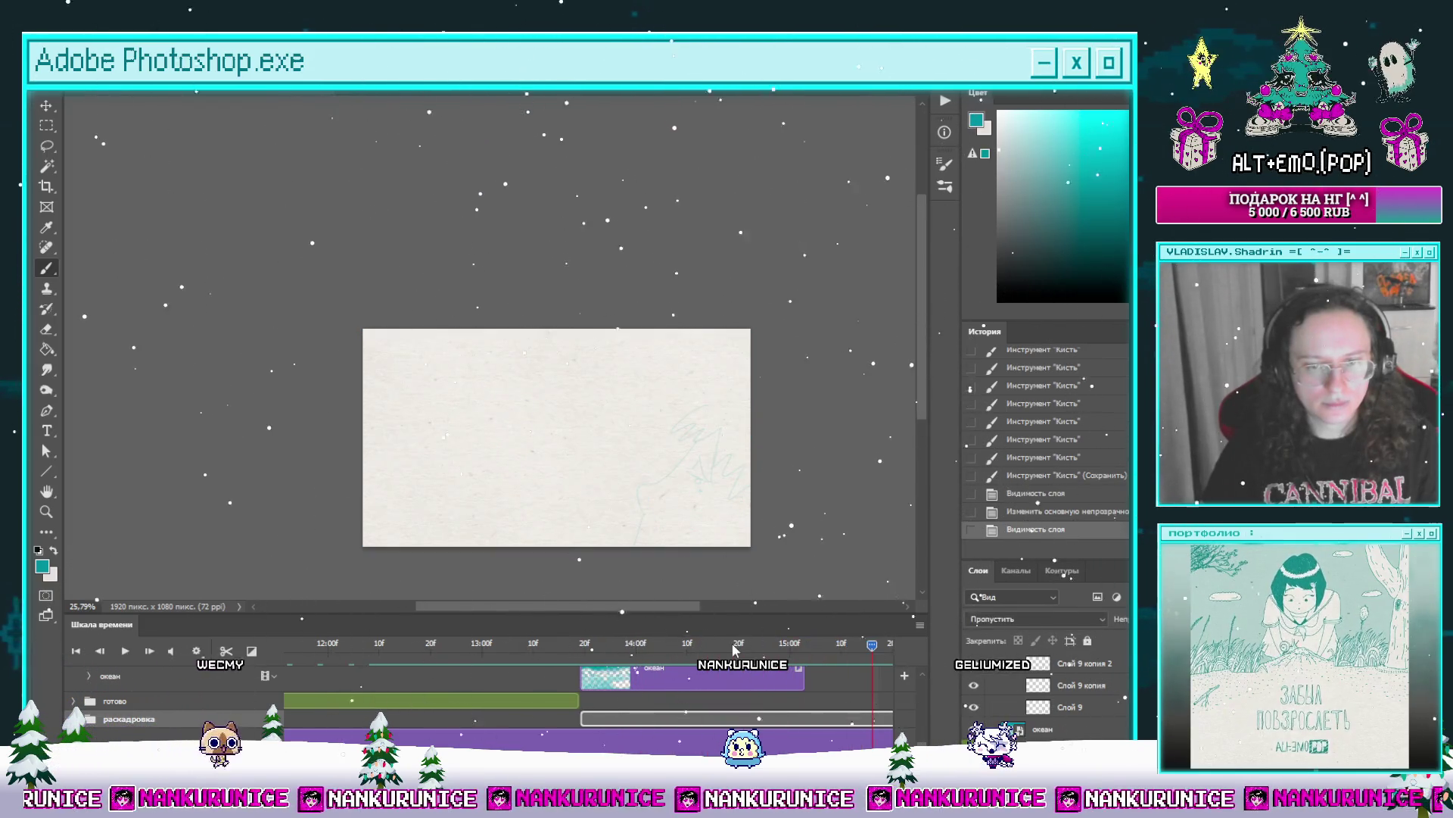
key("space")
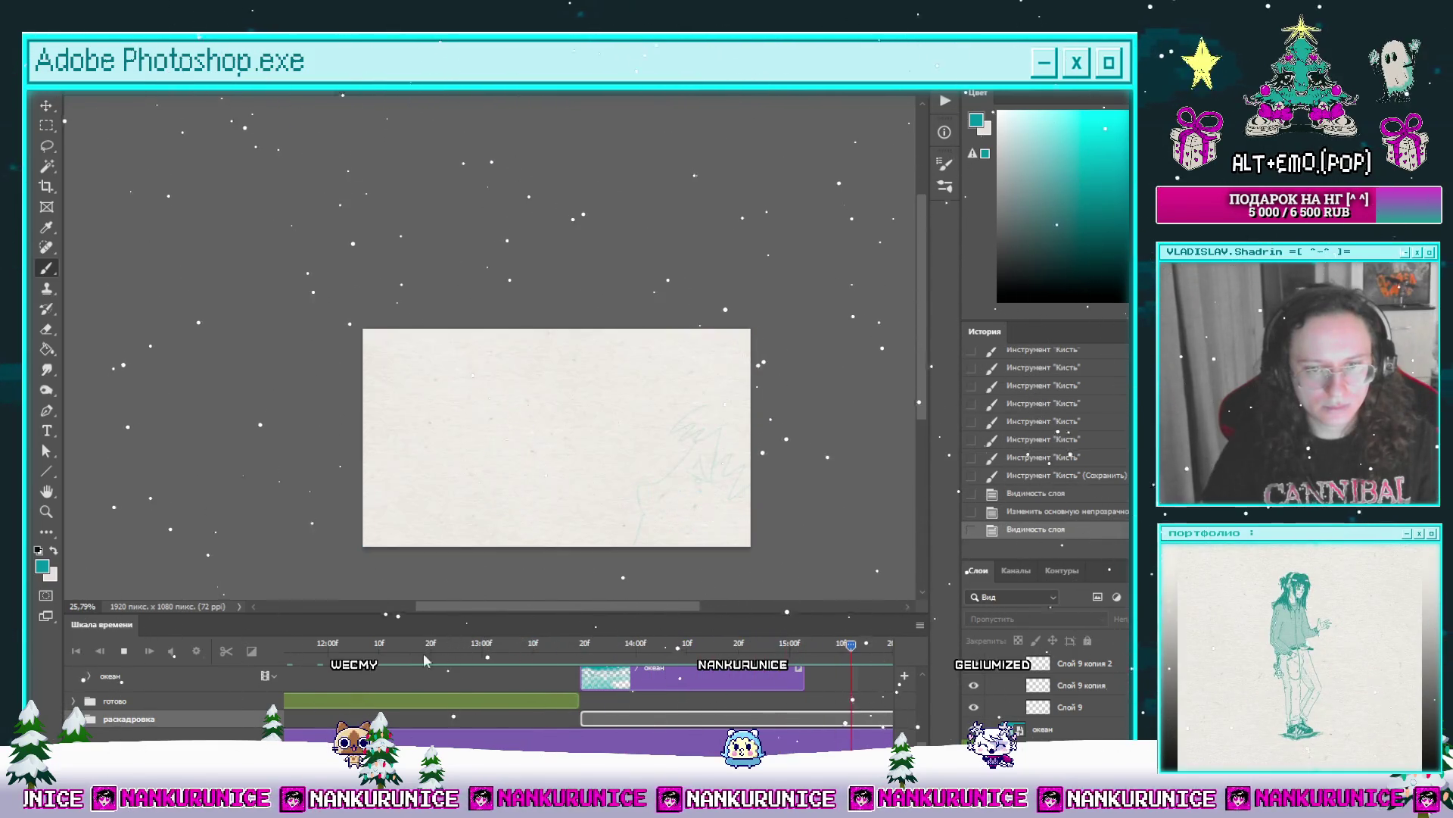
Step: Locate the frames near 15:00–15:19 and drag the океан clip's end back to trim it
left_click(809, 645)
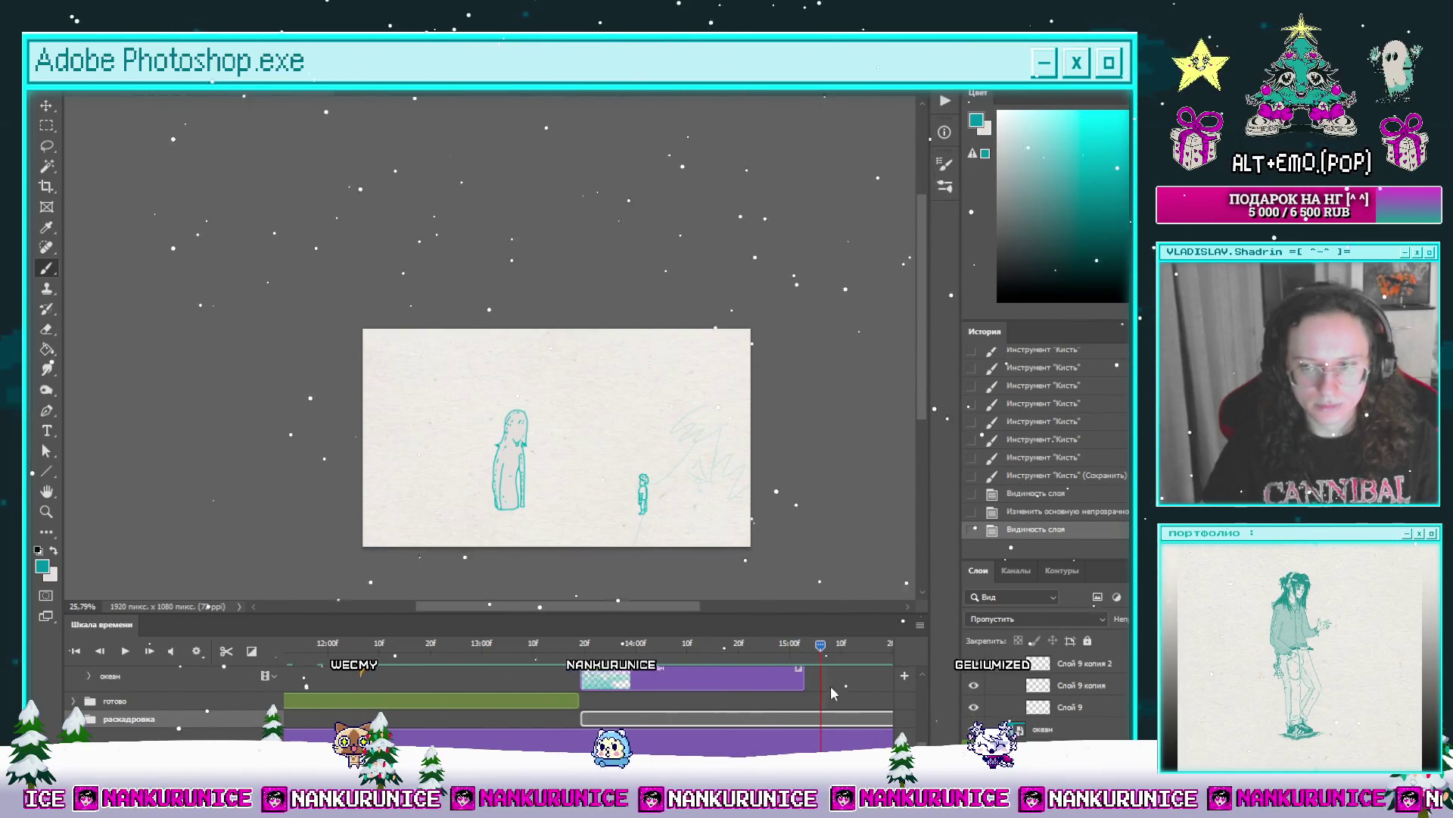
scroll(806, 711, "up", 2)
scroll(806, 712, "down", 2)
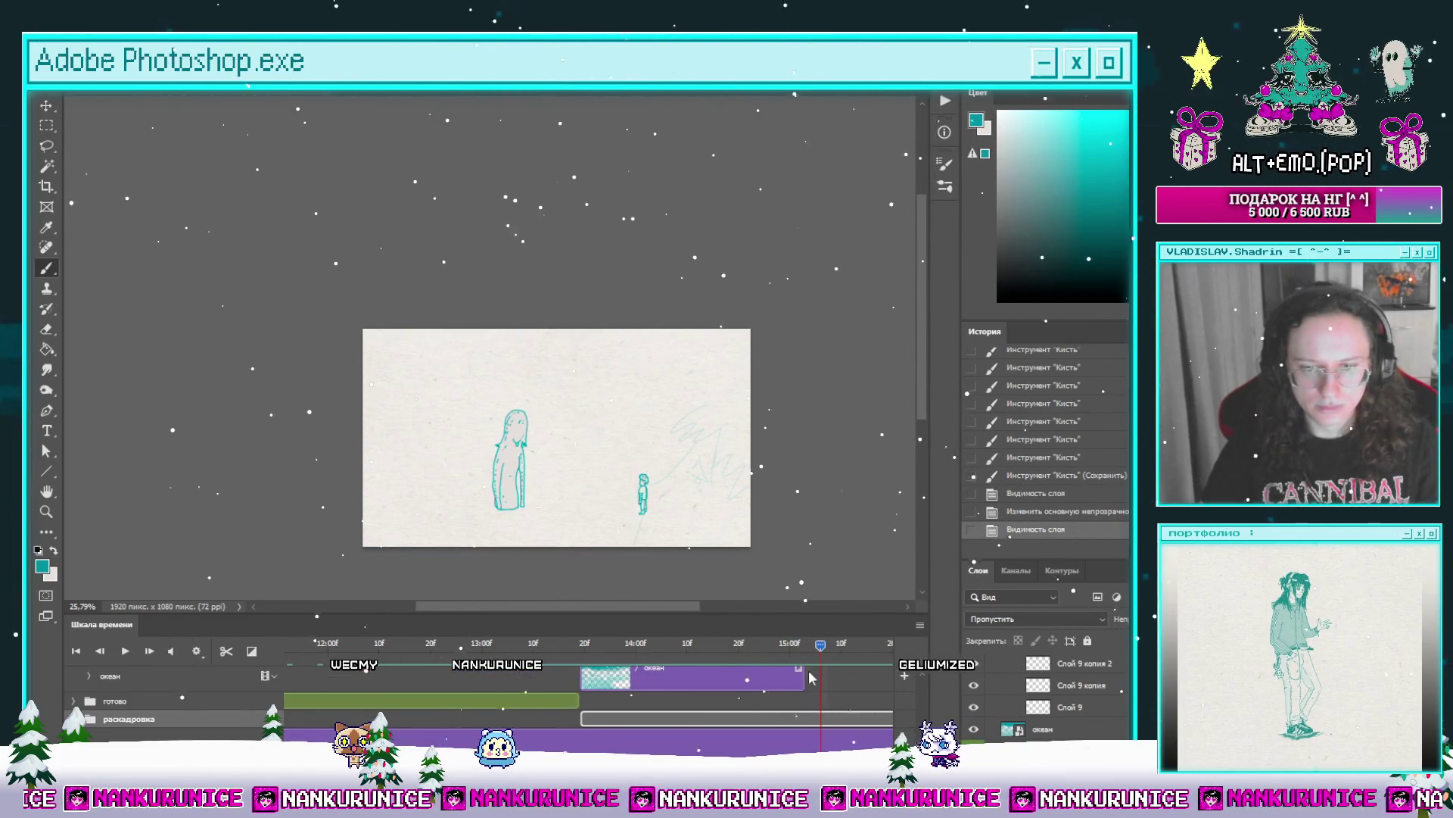
left_click(890, 659)
mouse_move(891, 665)
left_mouse_down()
mouse_move(706, 678)
mouse_move(737, 681)
mouse_move(724, 686)
mouse_move(703, 657)
mouse_move(787, 665)
mouse_move(752, 675)
left_mouse_up()
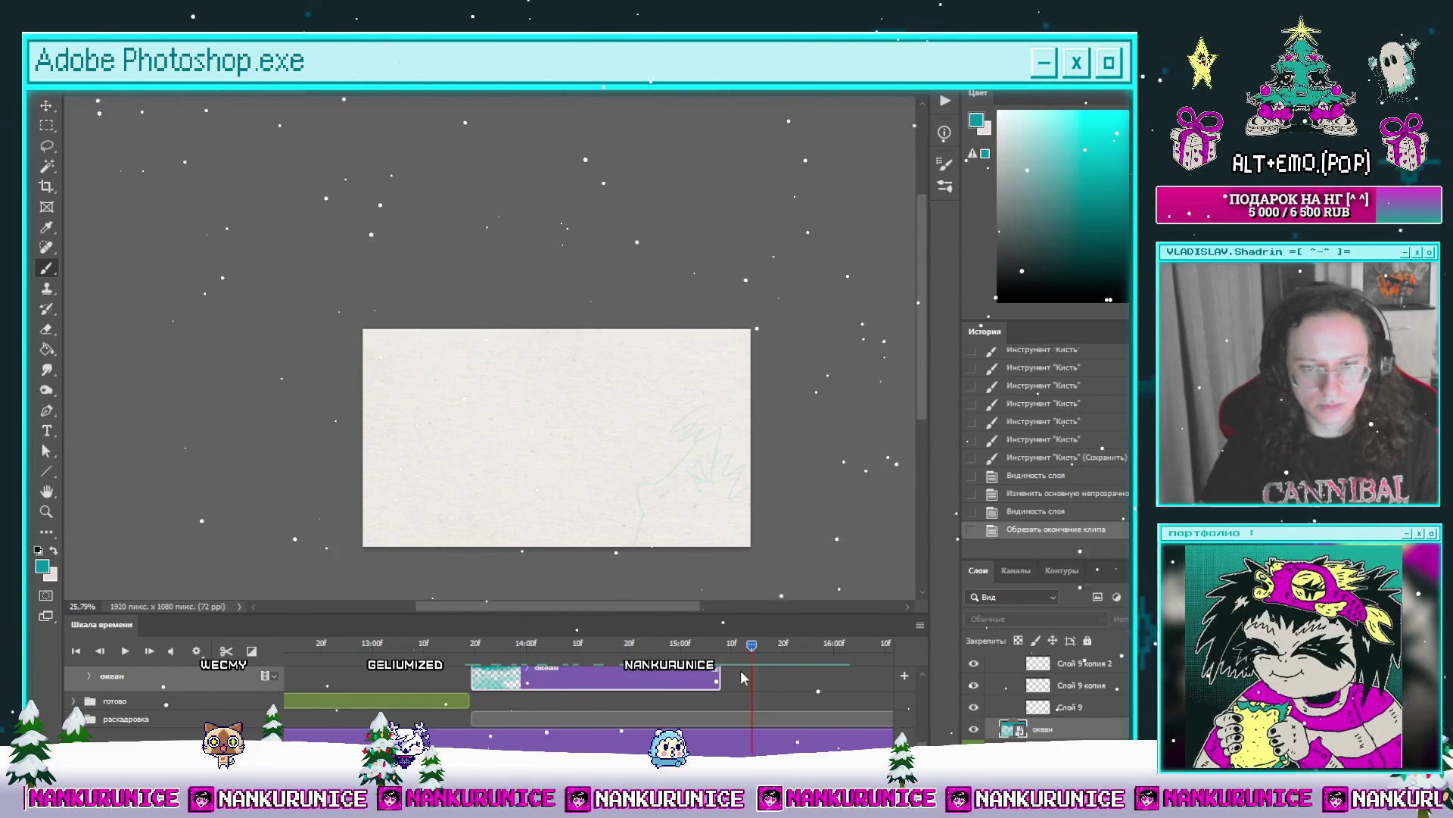
left_click_drag(758, 676, 752, 676)
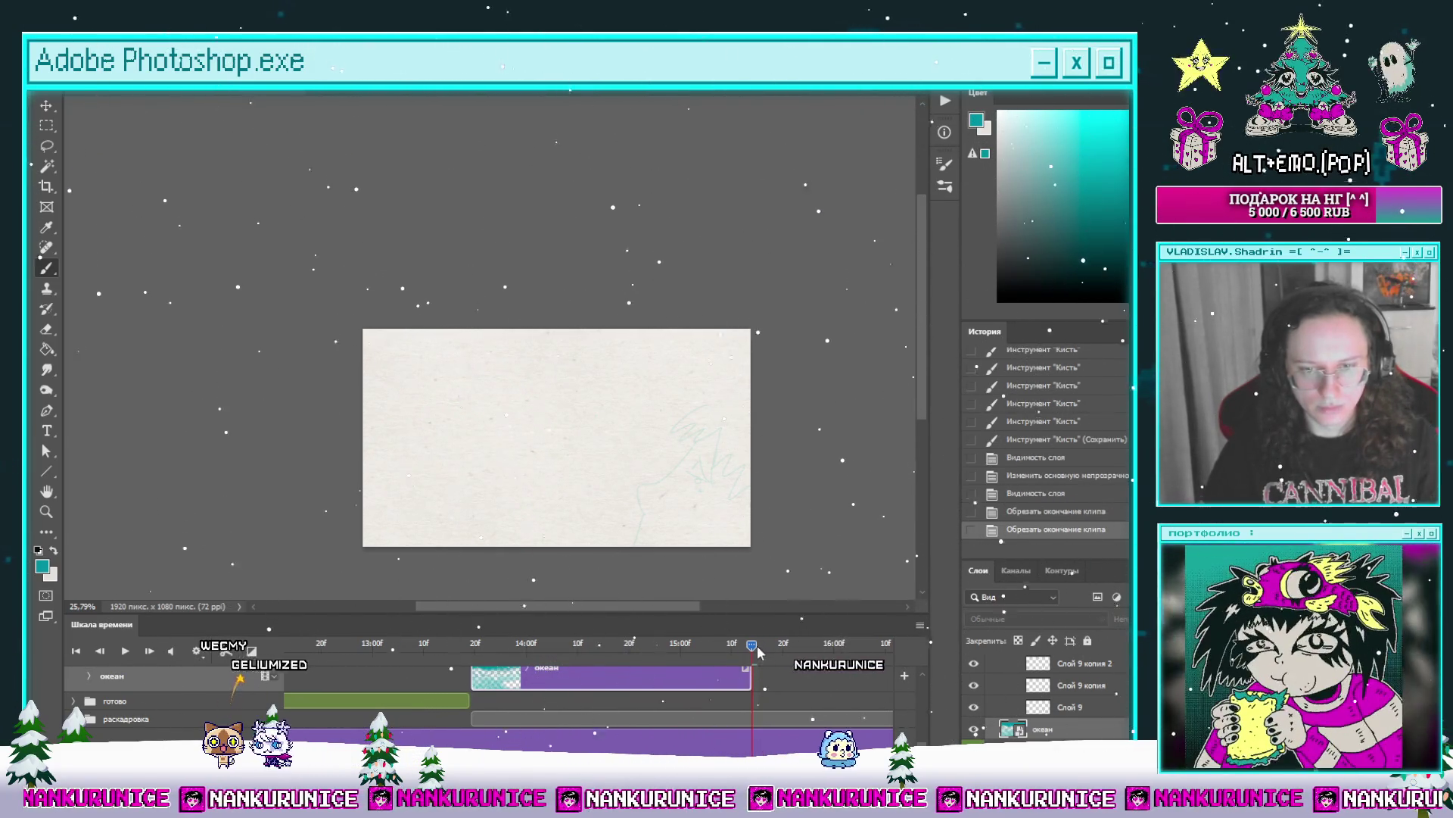
Step: Scrub forward through the ocean frames and replay to check the trimmed ending
left_click(449, 645)
mouse_move(450, 662)
left_mouse_down()
mouse_move(757, 667)
mouse_move(700, 679)
left_mouse_up()
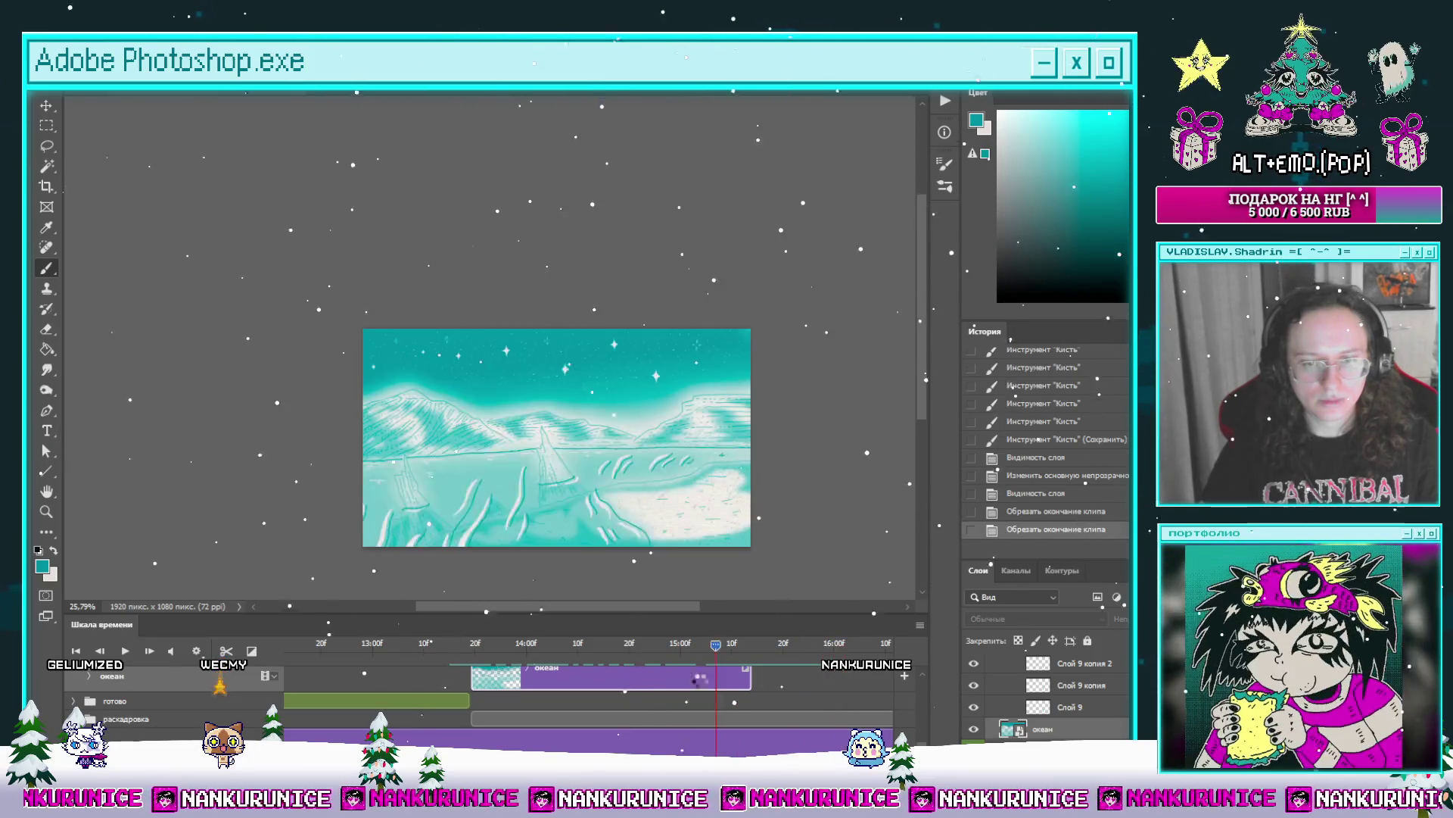
key("space")
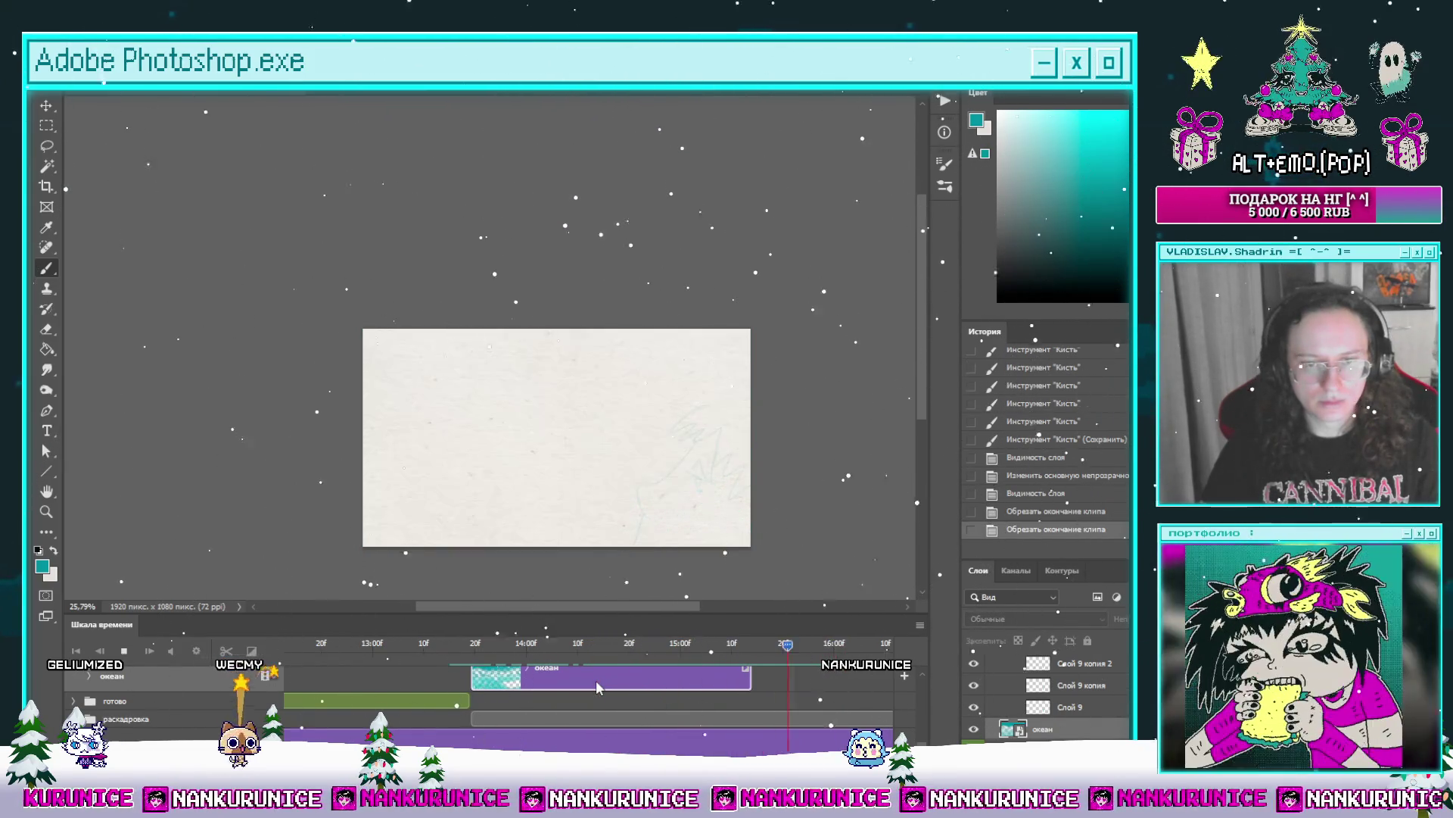